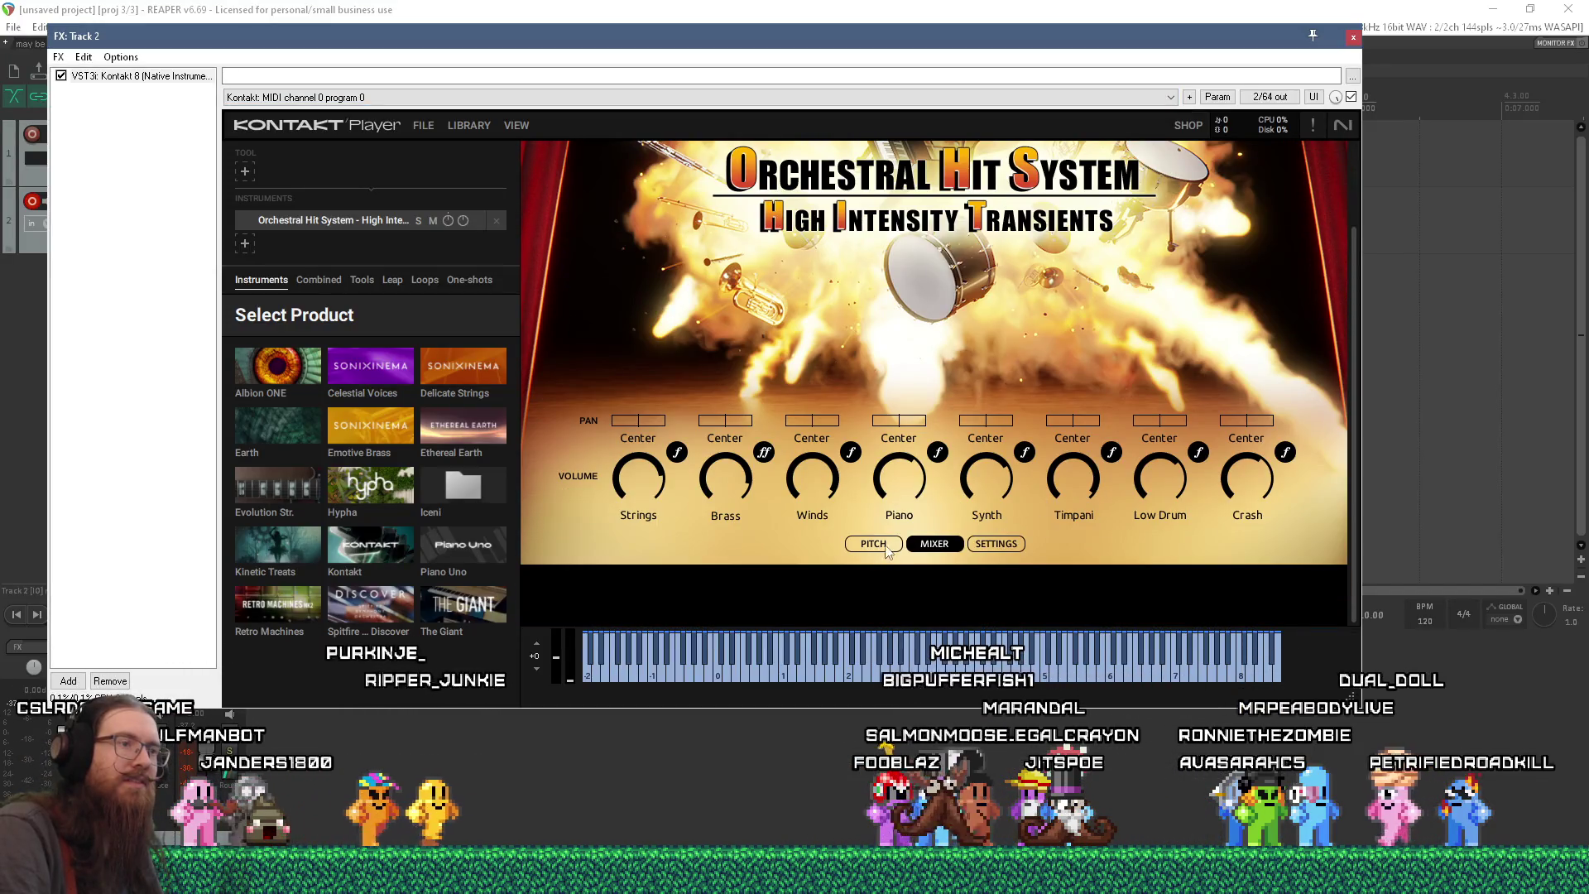
- Show Orchestral Hit System's PITCH and then SETTINGS pages in Kontakt 8, and toggle Reverse
{"action": "left_click", "coordinate": [873, 543]}
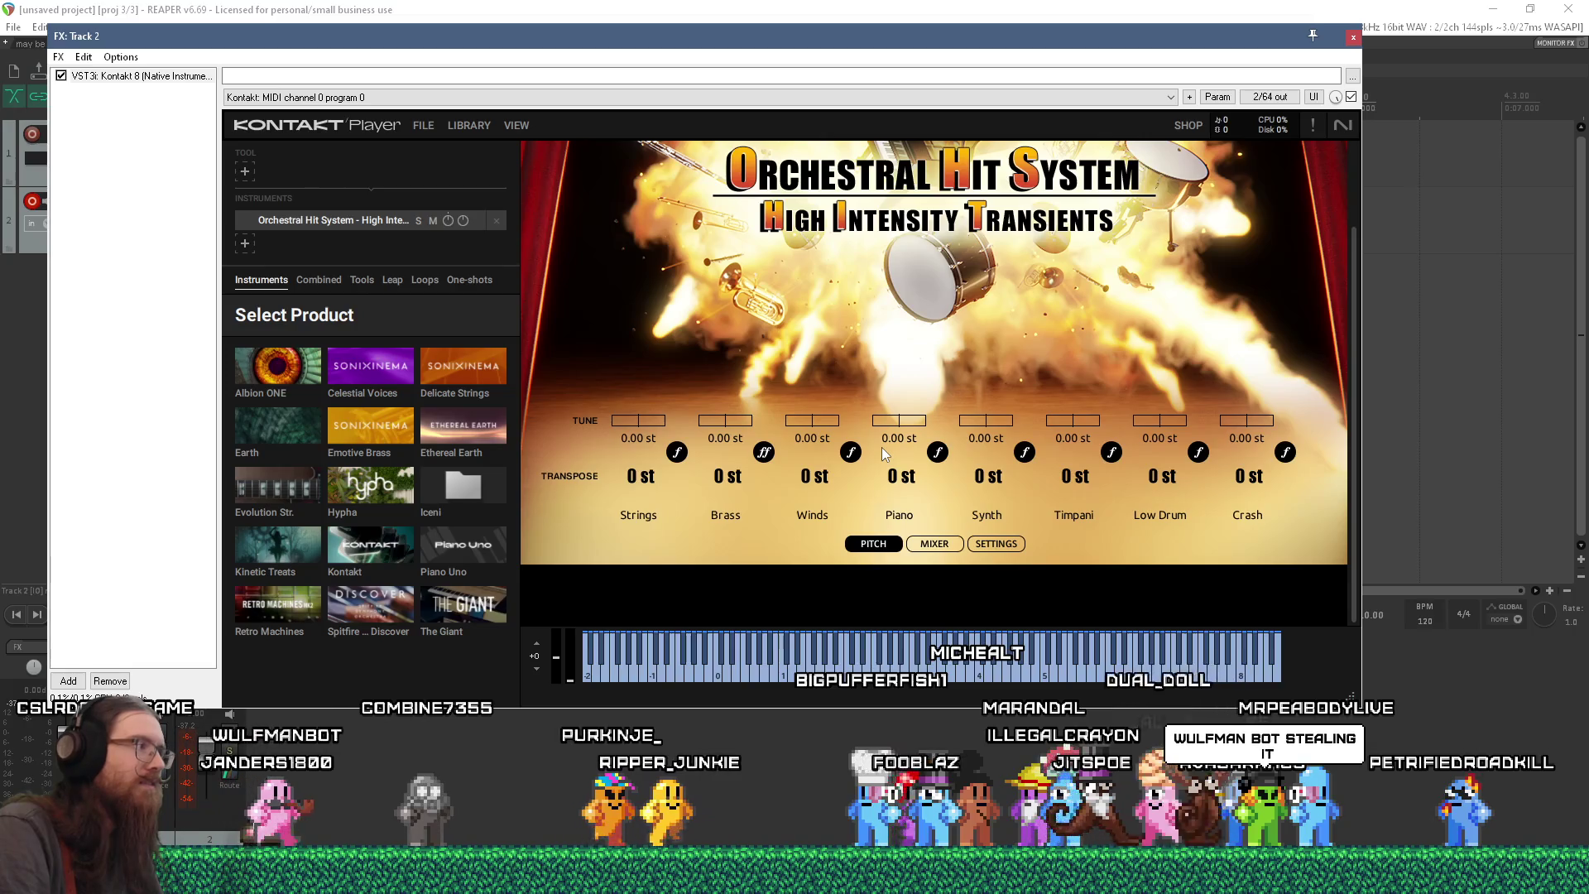
{"action": "left_click", "coordinate": [996, 543]}
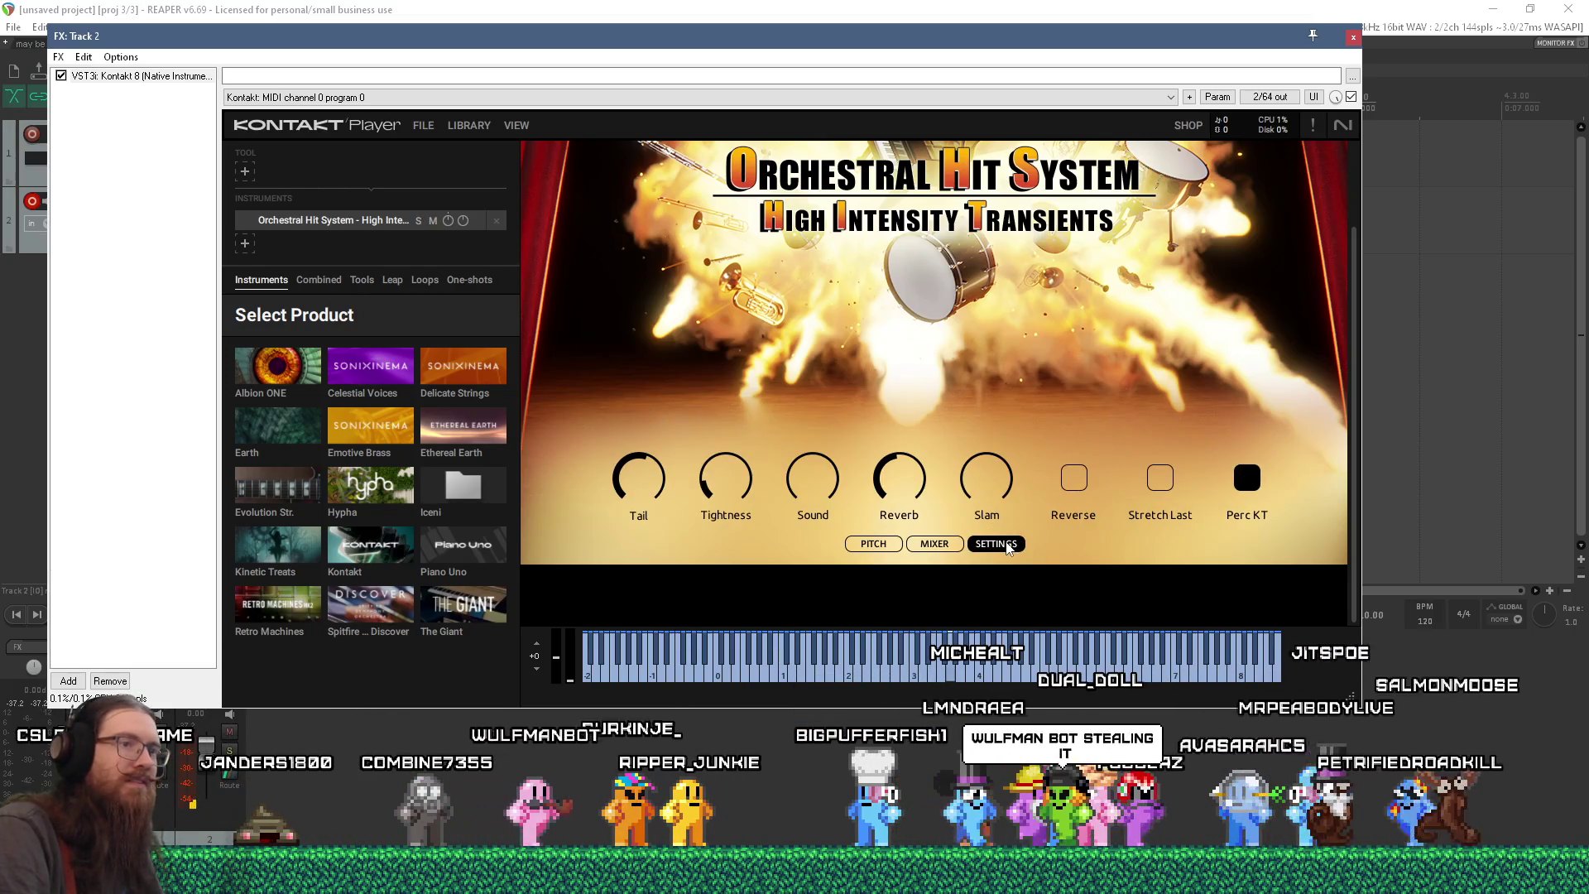
{"action": "left_click", "coordinate": [1075, 479]}
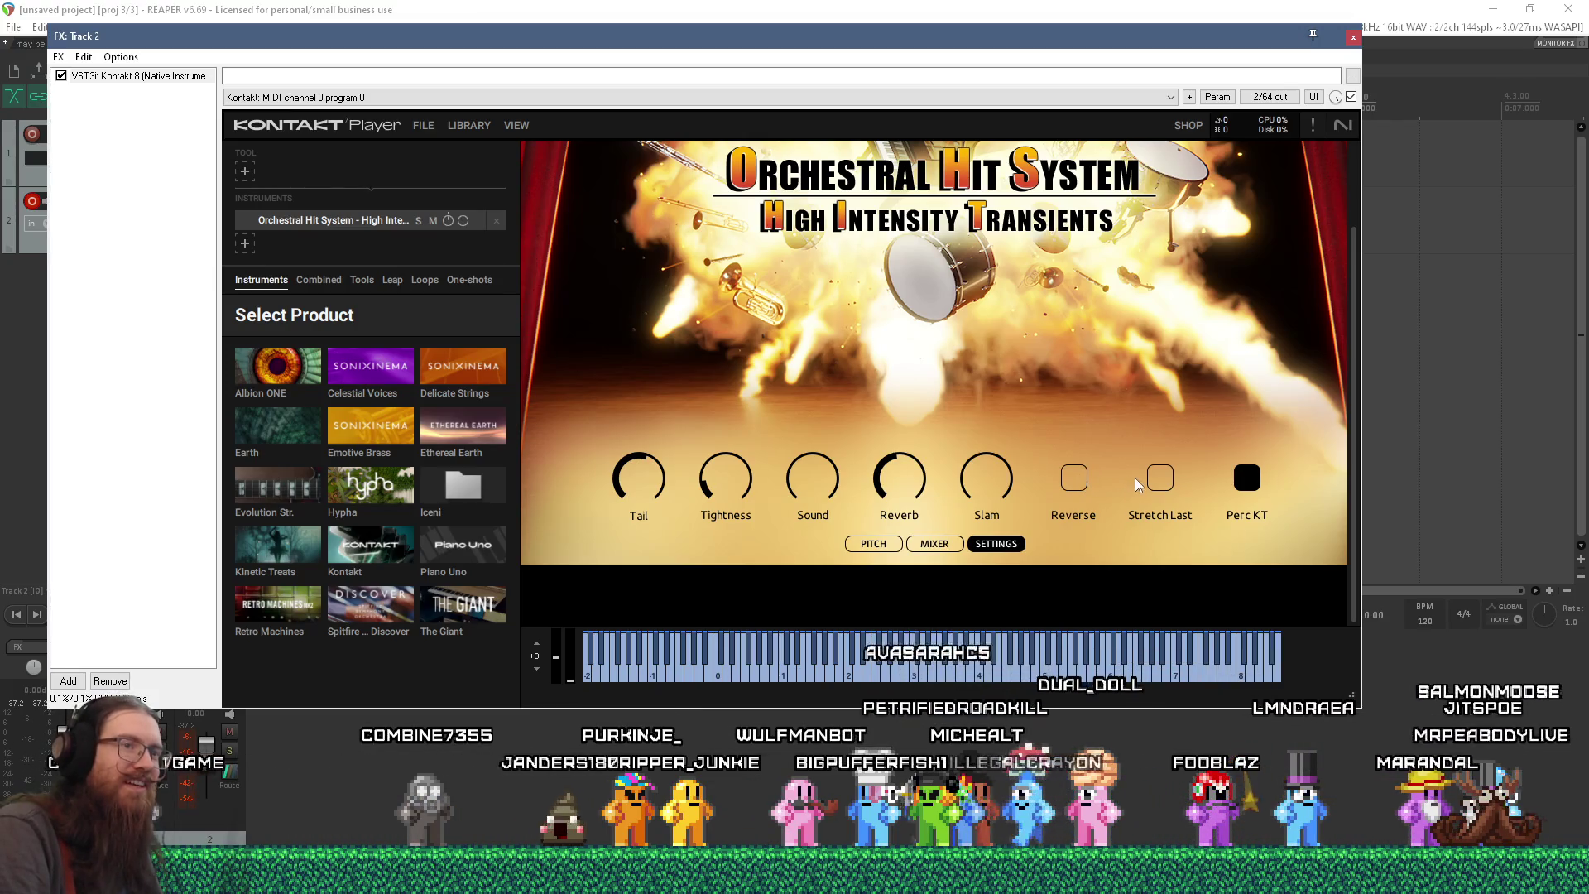
{"action": "scroll", "coordinate": [809, 462], "scroll_direction": "up", "scroll_amount": 1}
{"action": "scroll", "coordinate": [809, 462], "scroll_direction": "up", "scroll_amount": 2}
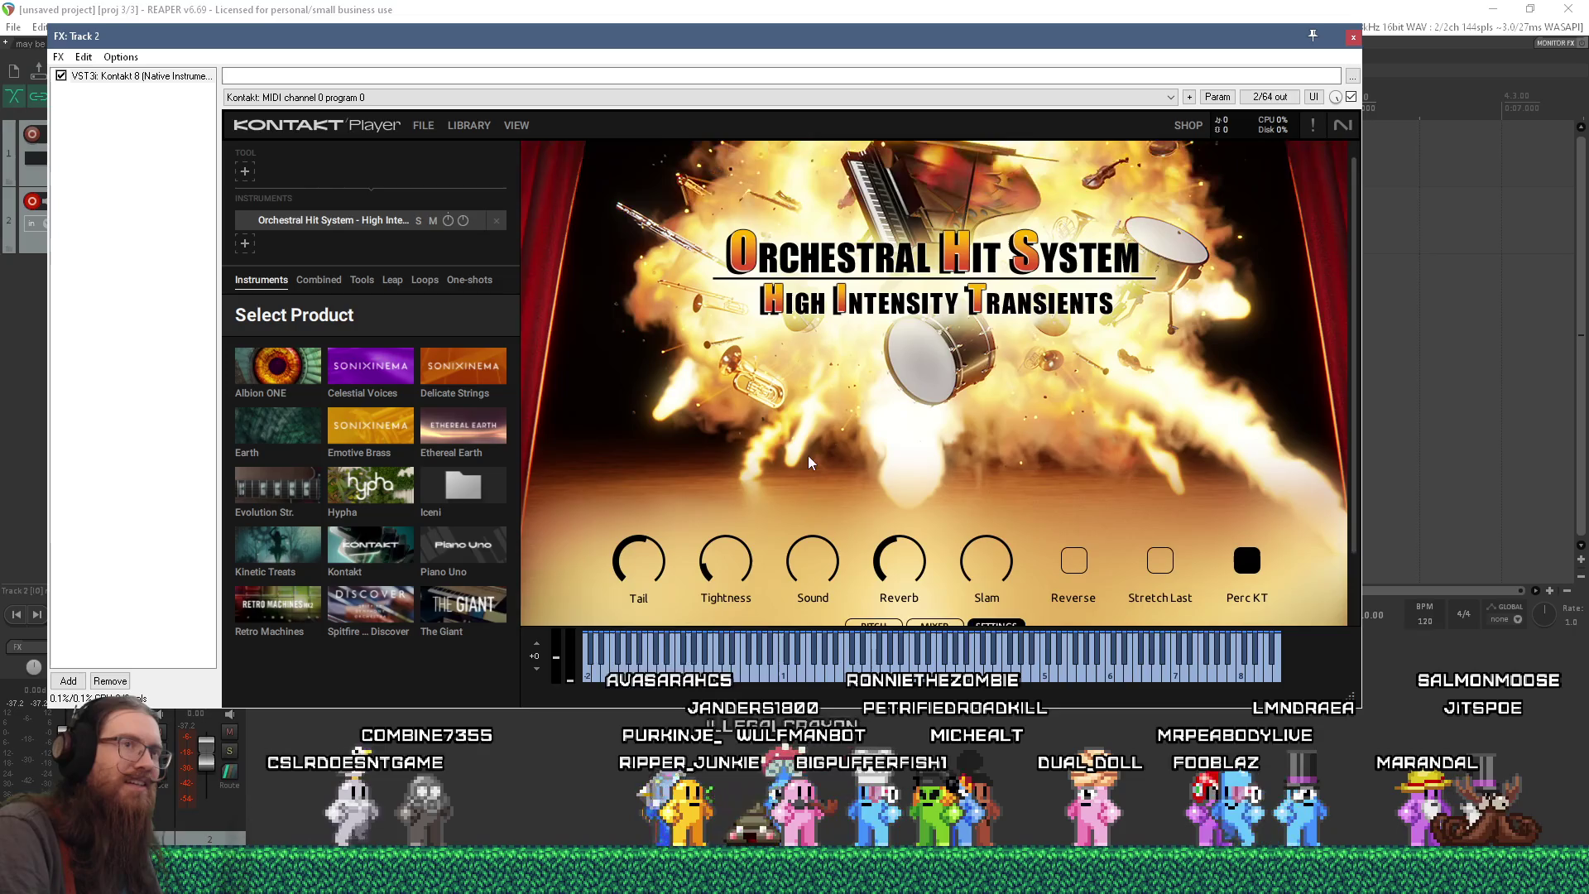
{"action": "scroll", "coordinate": [810, 462], "scroll_direction": "down", "scroll_amount": 1}
{"action": "scroll", "coordinate": [810, 462], "scroll_direction": "down", "scroll_amount": 1}
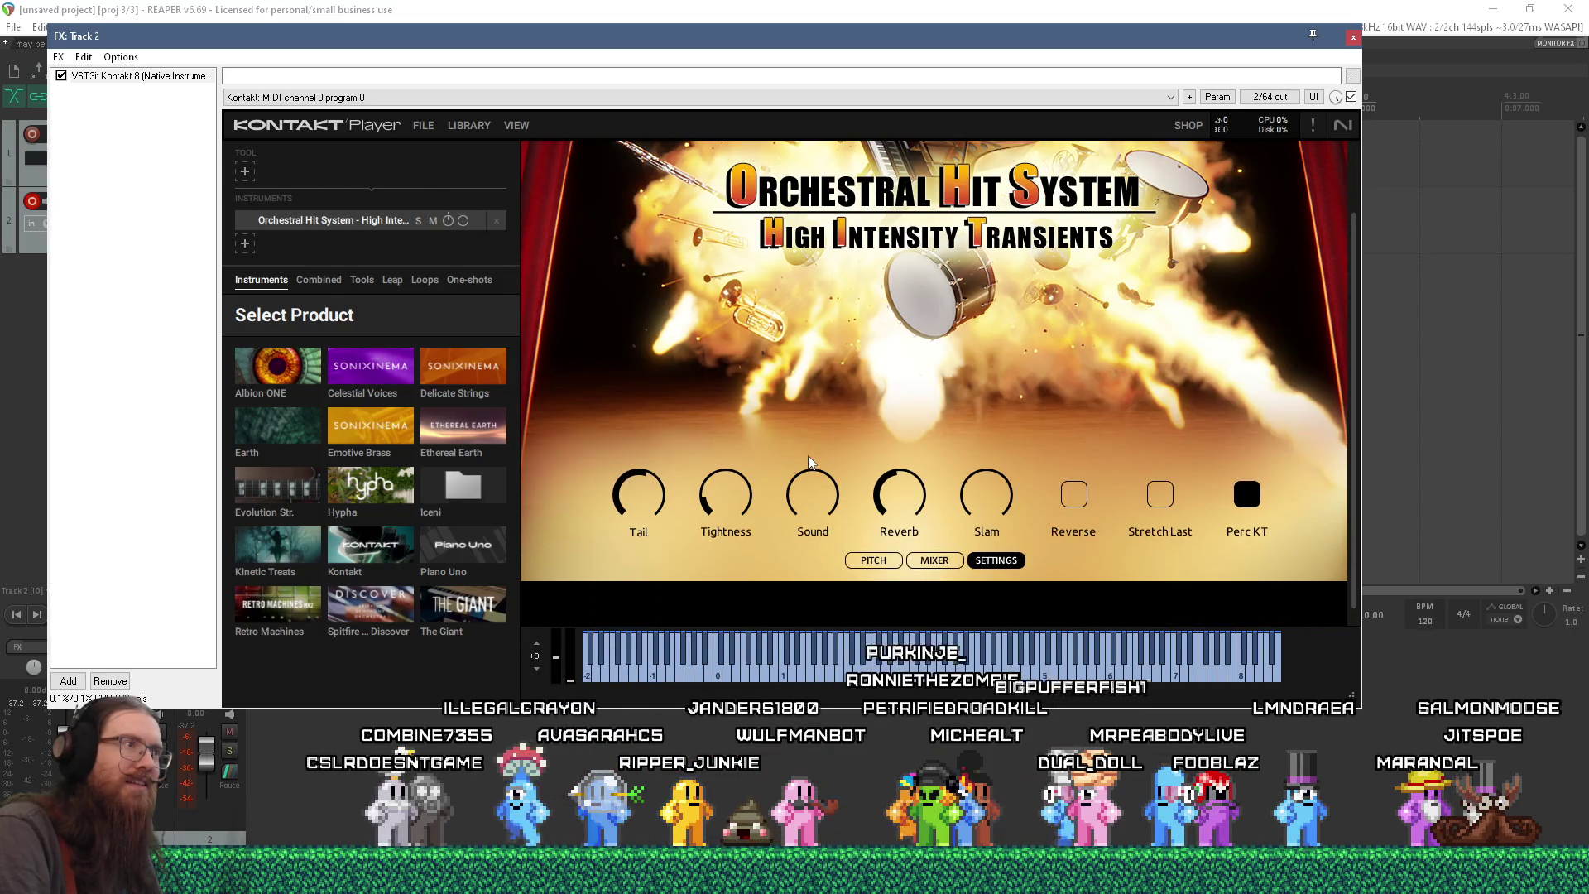
- Bring up the Add FX plugin browser for Track 2
{"action": "scroll", "coordinate": [810, 462], "scroll_direction": "down", "scroll_amount": 1}
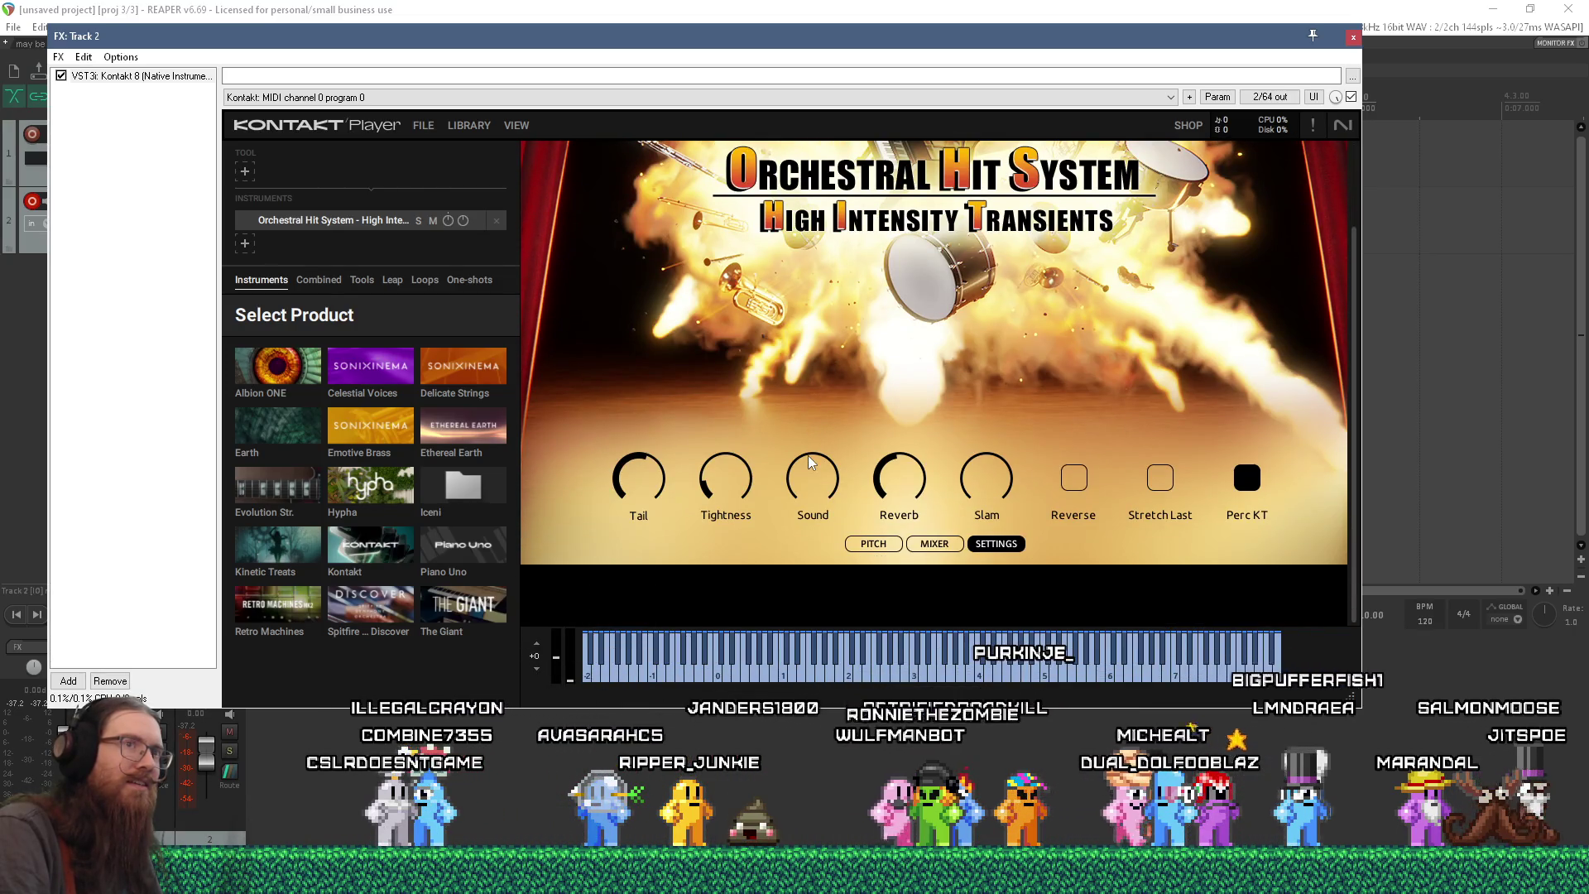
{"action": "scroll", "coordinate": [809, 462], "scroll_direction": "up", "scroll_amount": 2}
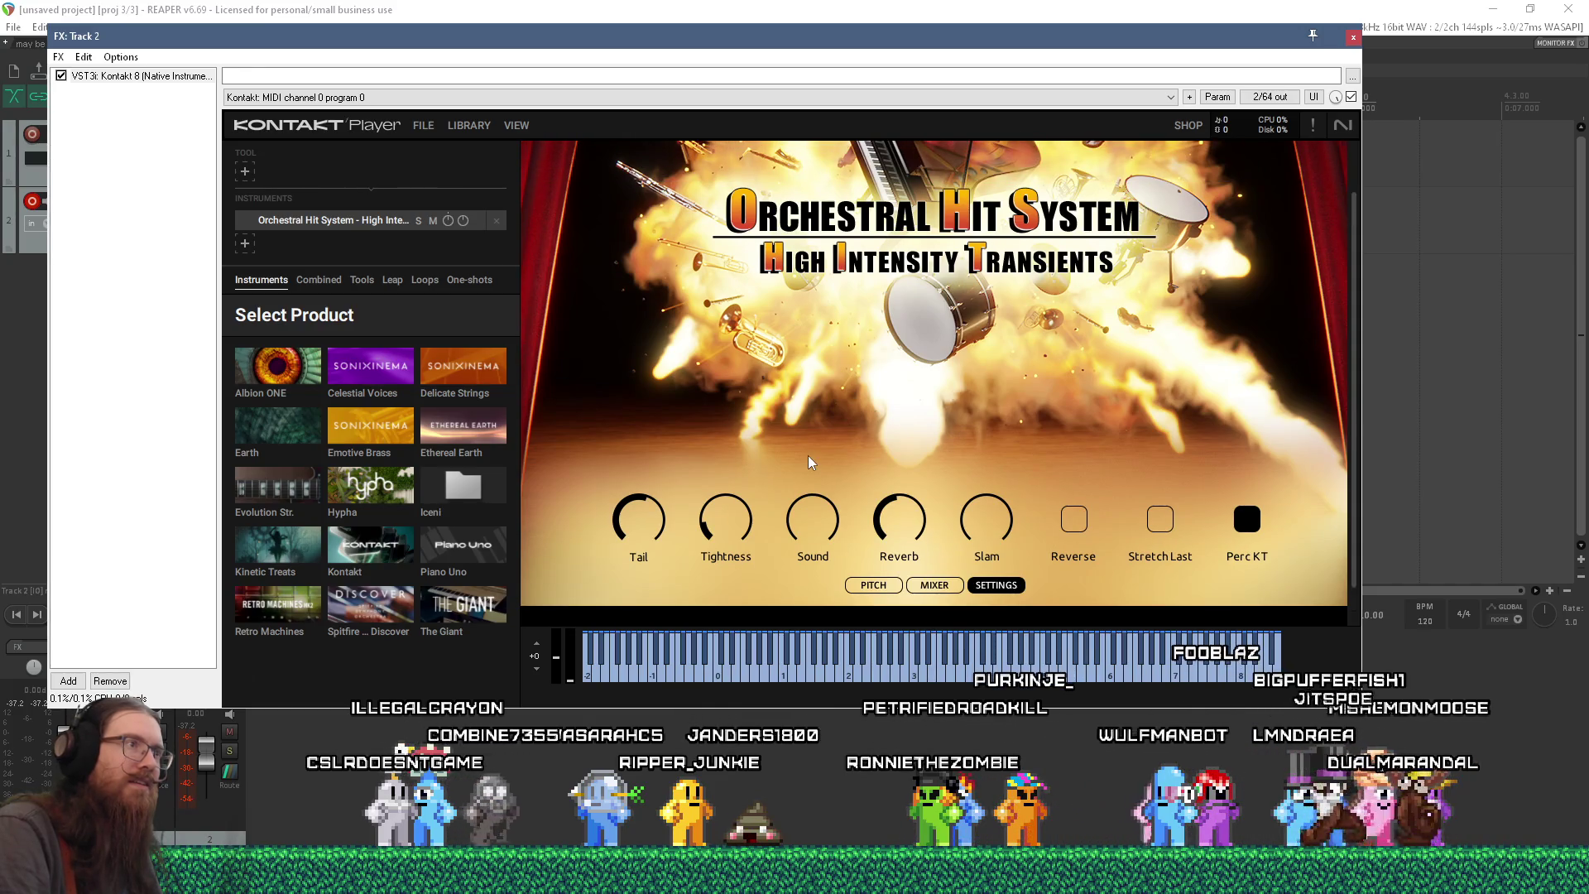
{"action": "scroll", "coordinate": [809, 462], "scroll_direction": "up", "scroll_amount": 2}
{"action": "scroll", "coordinate": [809, 462], "scroll_direction": "down", "scroll_amount": 2}
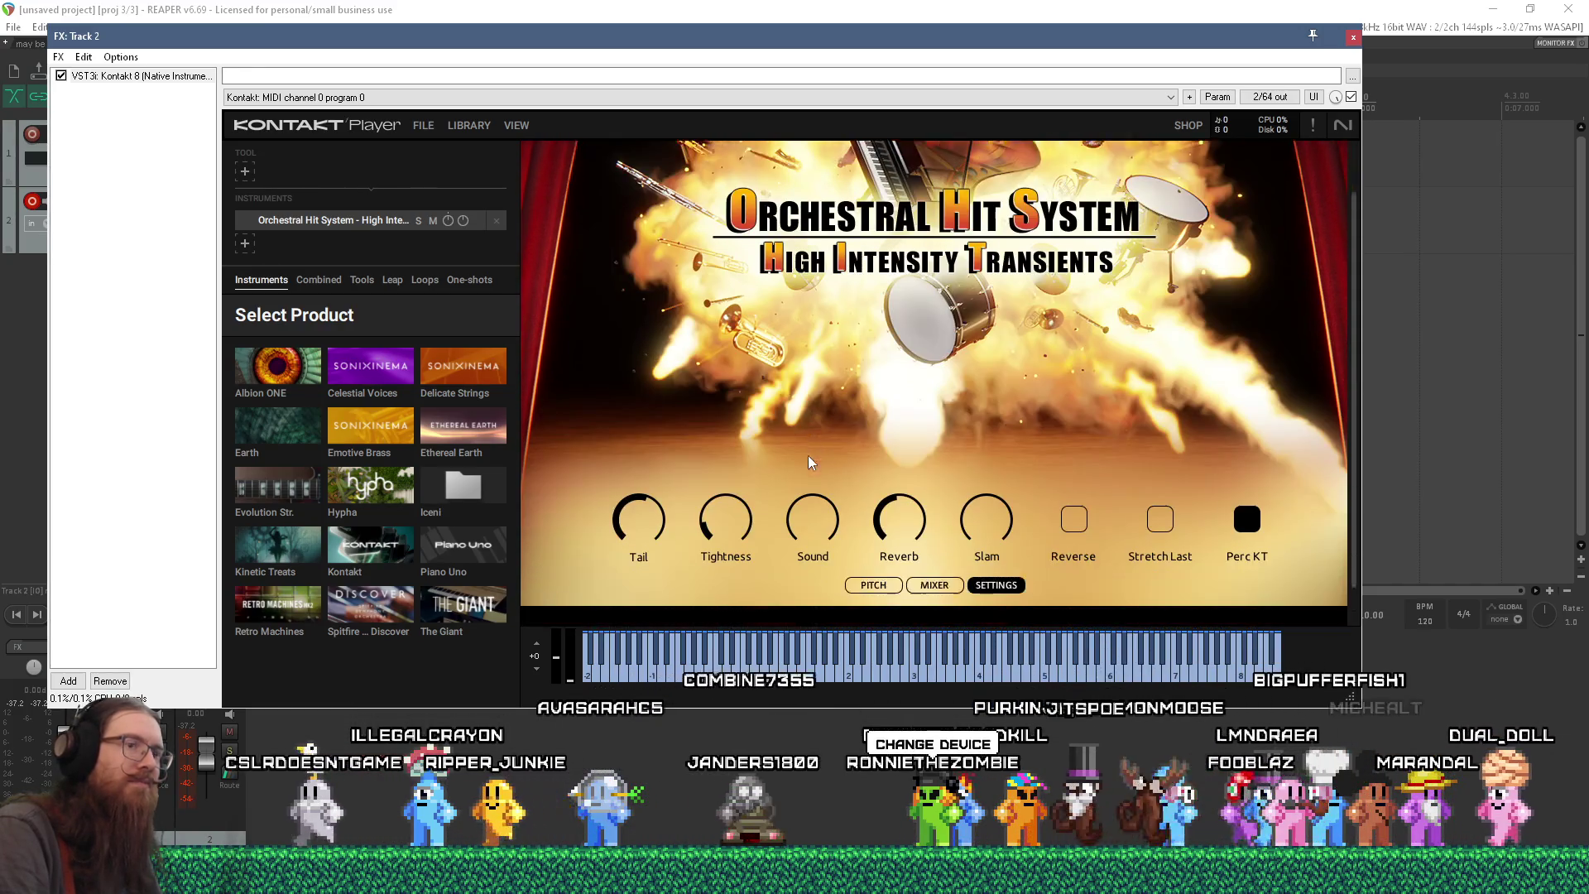
{"action": "scroll", "coordinate": [810, 462], "scroll_direction": "down", "scroll_amount": 1}
{"action": "scroll", "coordinate": [809, 462], "scroll_direction": "up", "scroll_amount": 4}
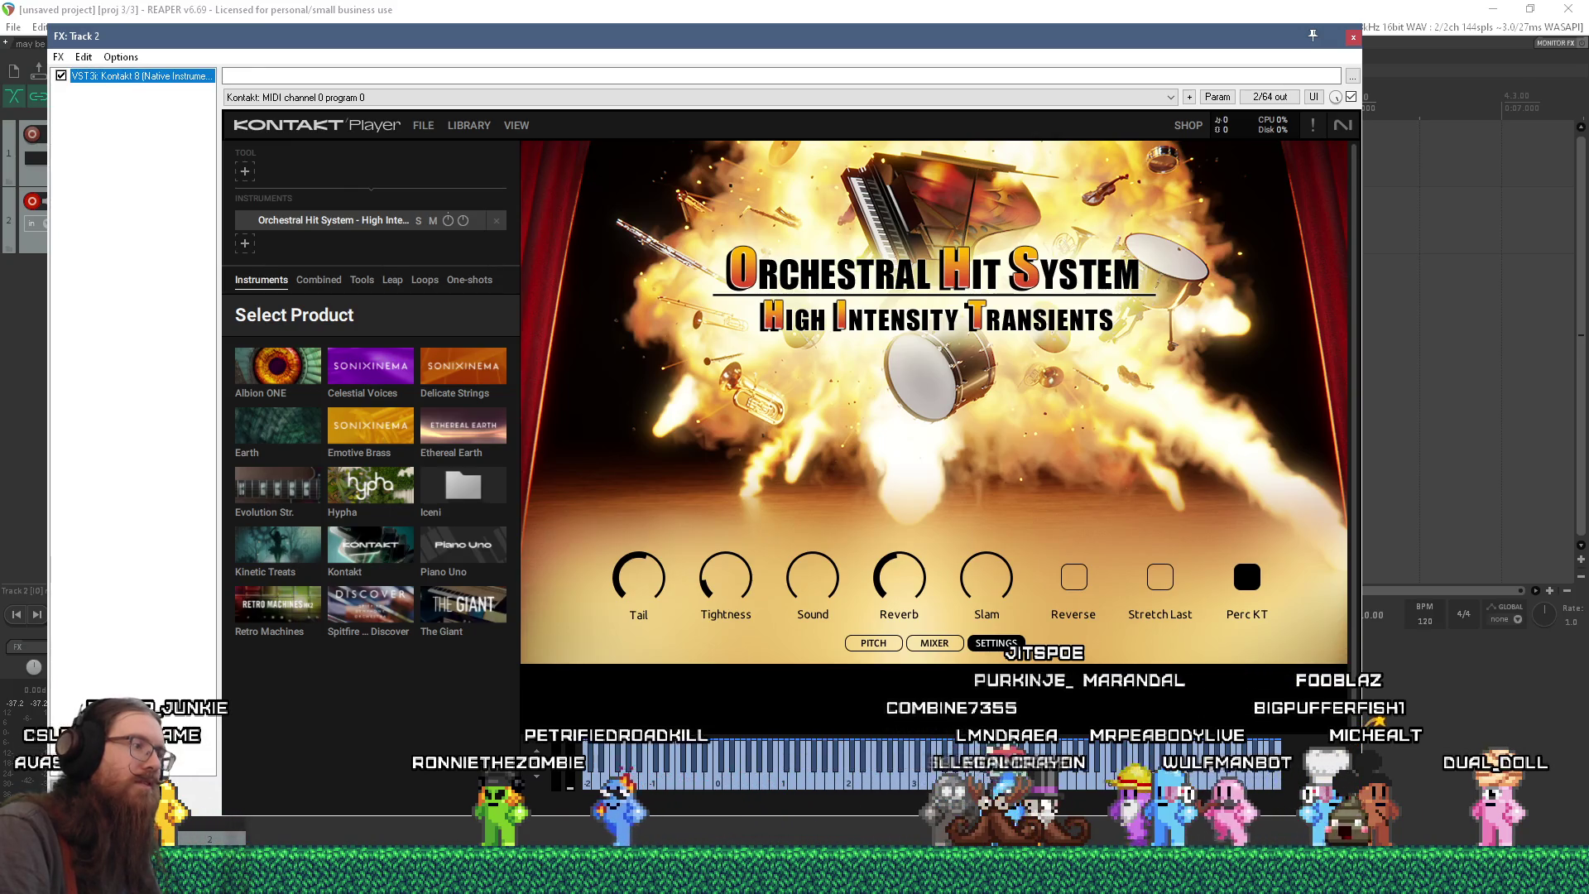
{"action": "left_click", "coordinate": [70, 795]}
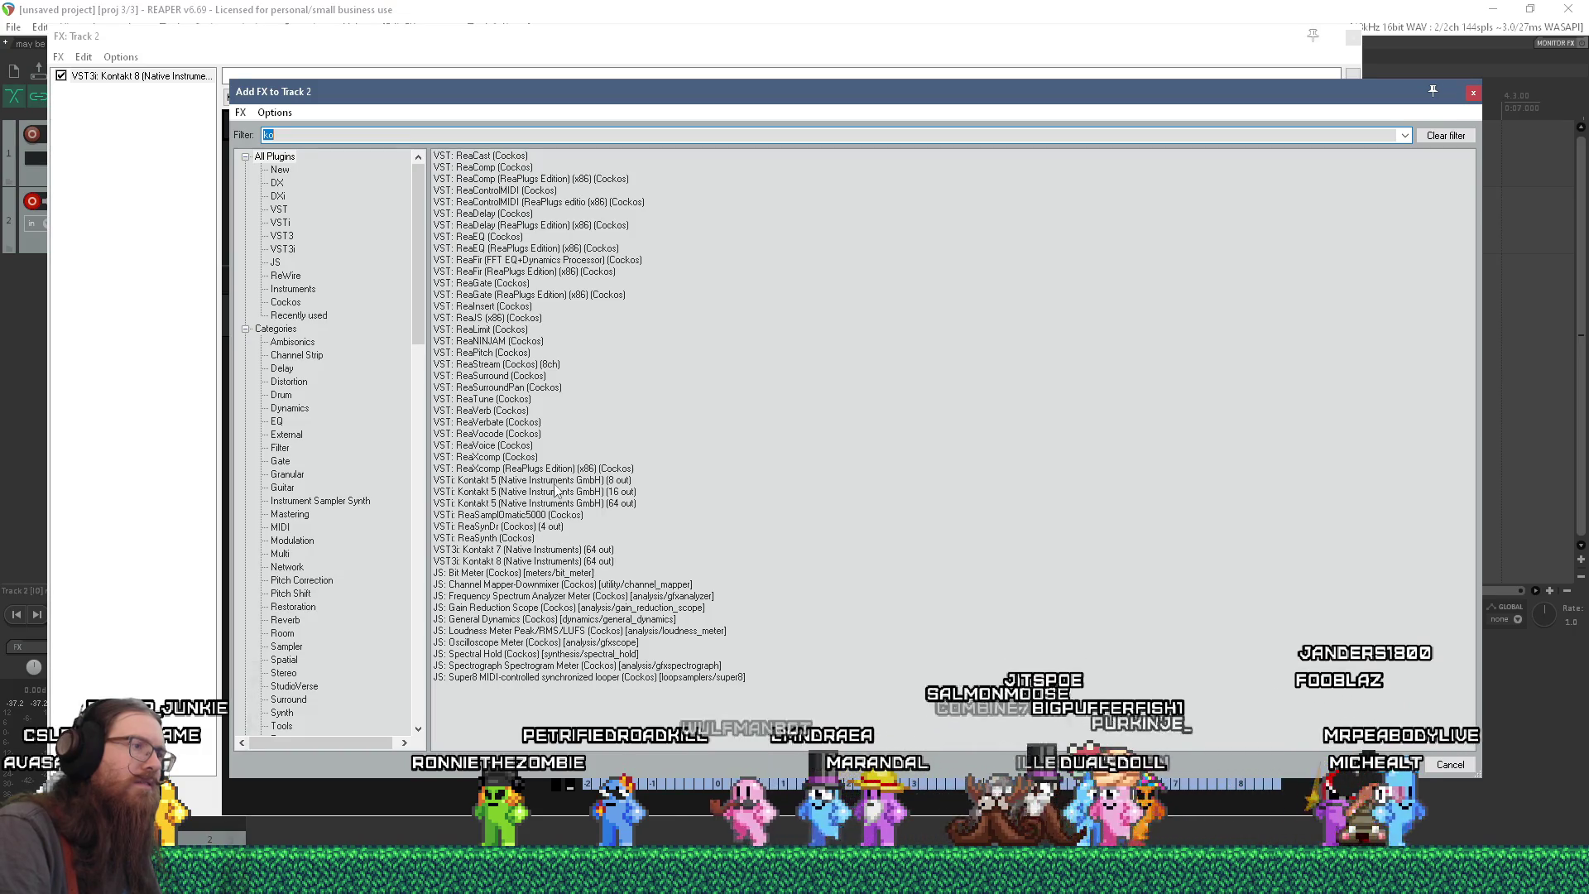
- Delete Kontakt 8 from Track 2's FX chain and add VST3i: Kontakt 7 instead
{"action": "left_click", "coordinate": [1477, 93]}
{"action": "left_click", "coordinate": [153, 77]}
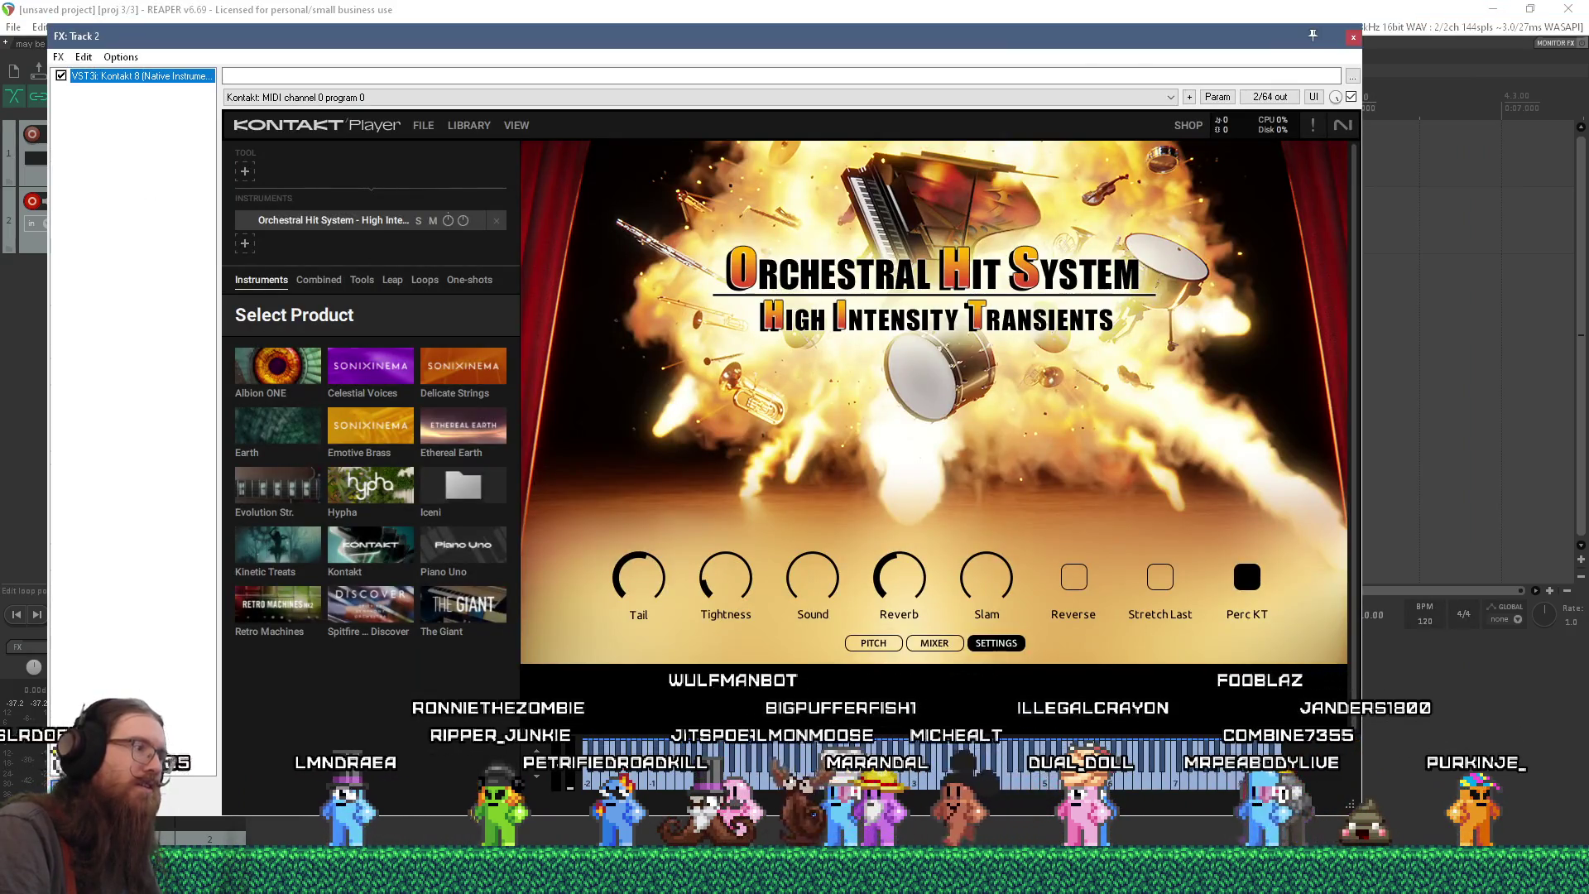
{"action": "key", "text": "Delete"}
{"action": "left_click", "coordinate": [70, 794]}
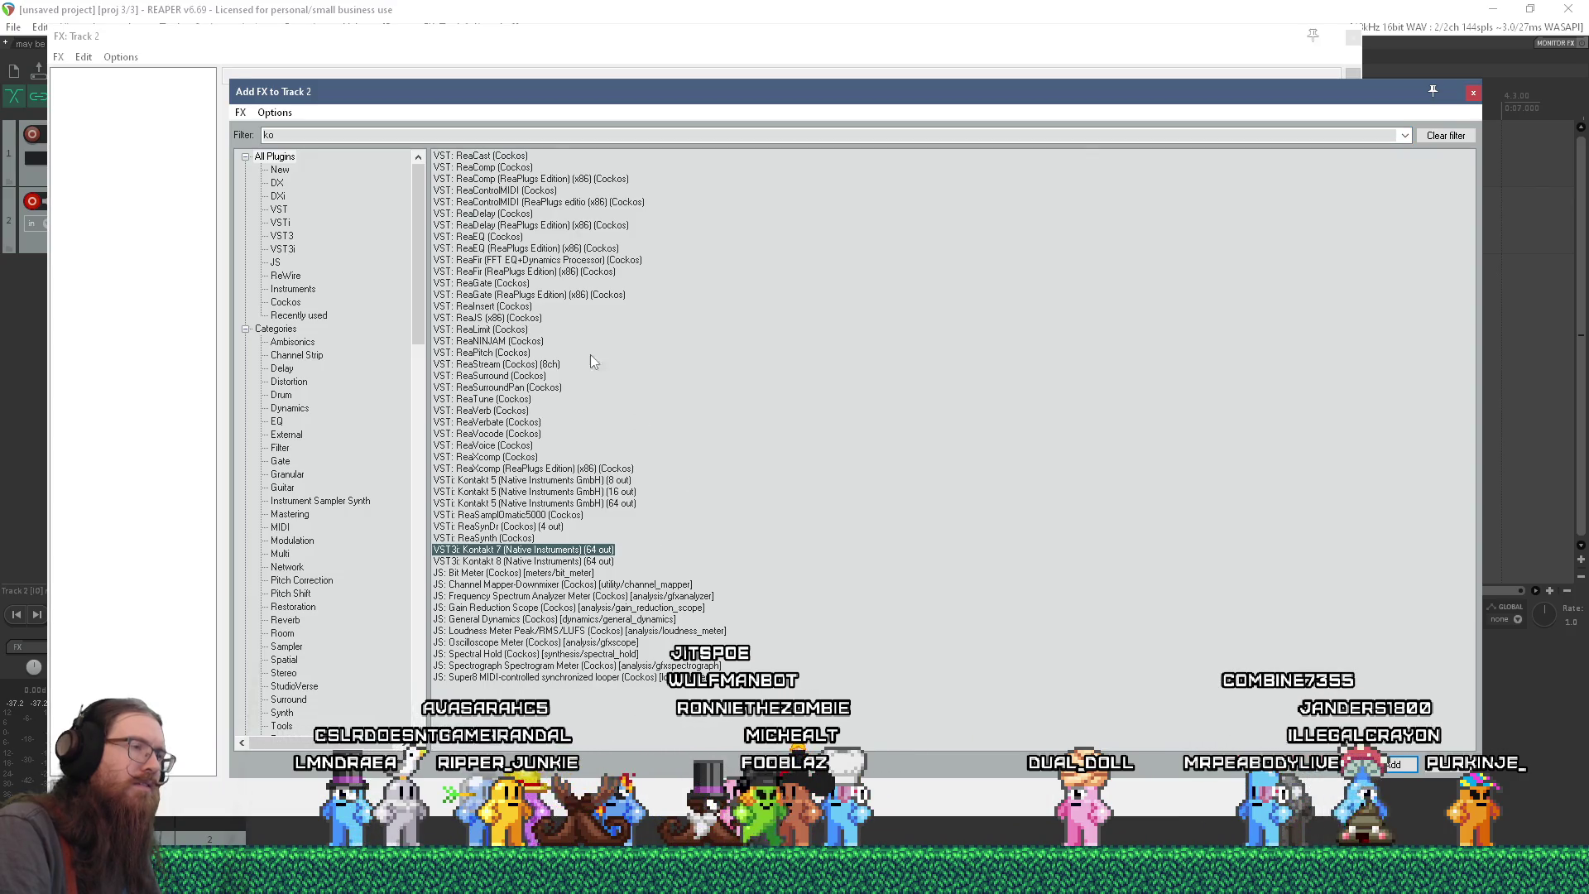
{"action": "left_click", "coordinate": [438, 56]}
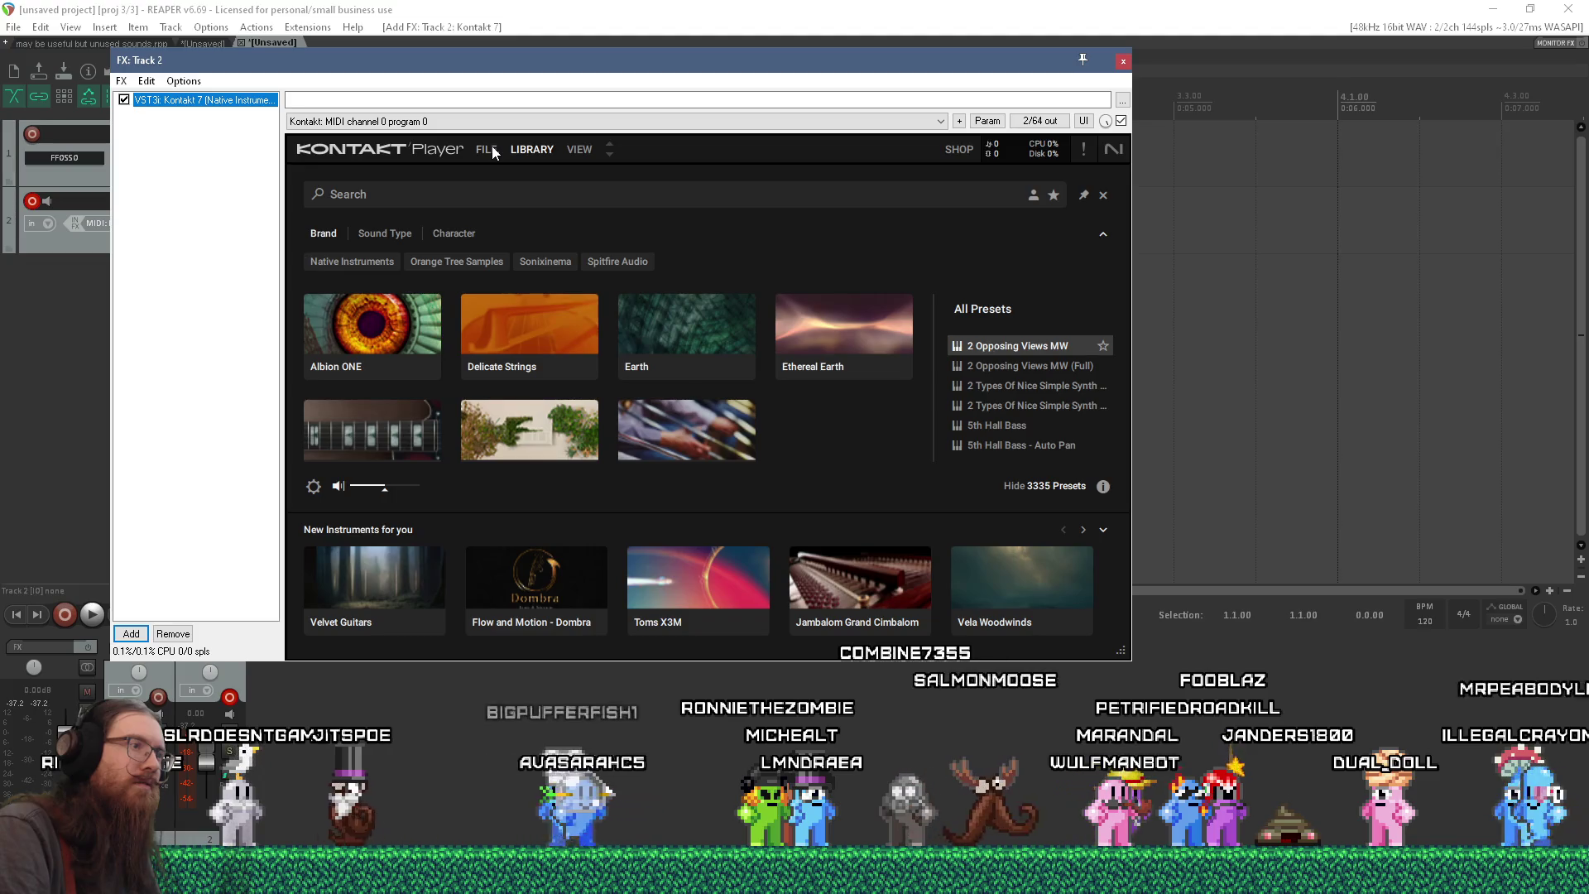
- Open Kontakt's File > Load dialog and copy the Orchestral Hit System folder path from Explorer
{"action": "left_click", "coordinate": [487, 149]}
{"action": "left_click", "coordinate": [499, 174]}
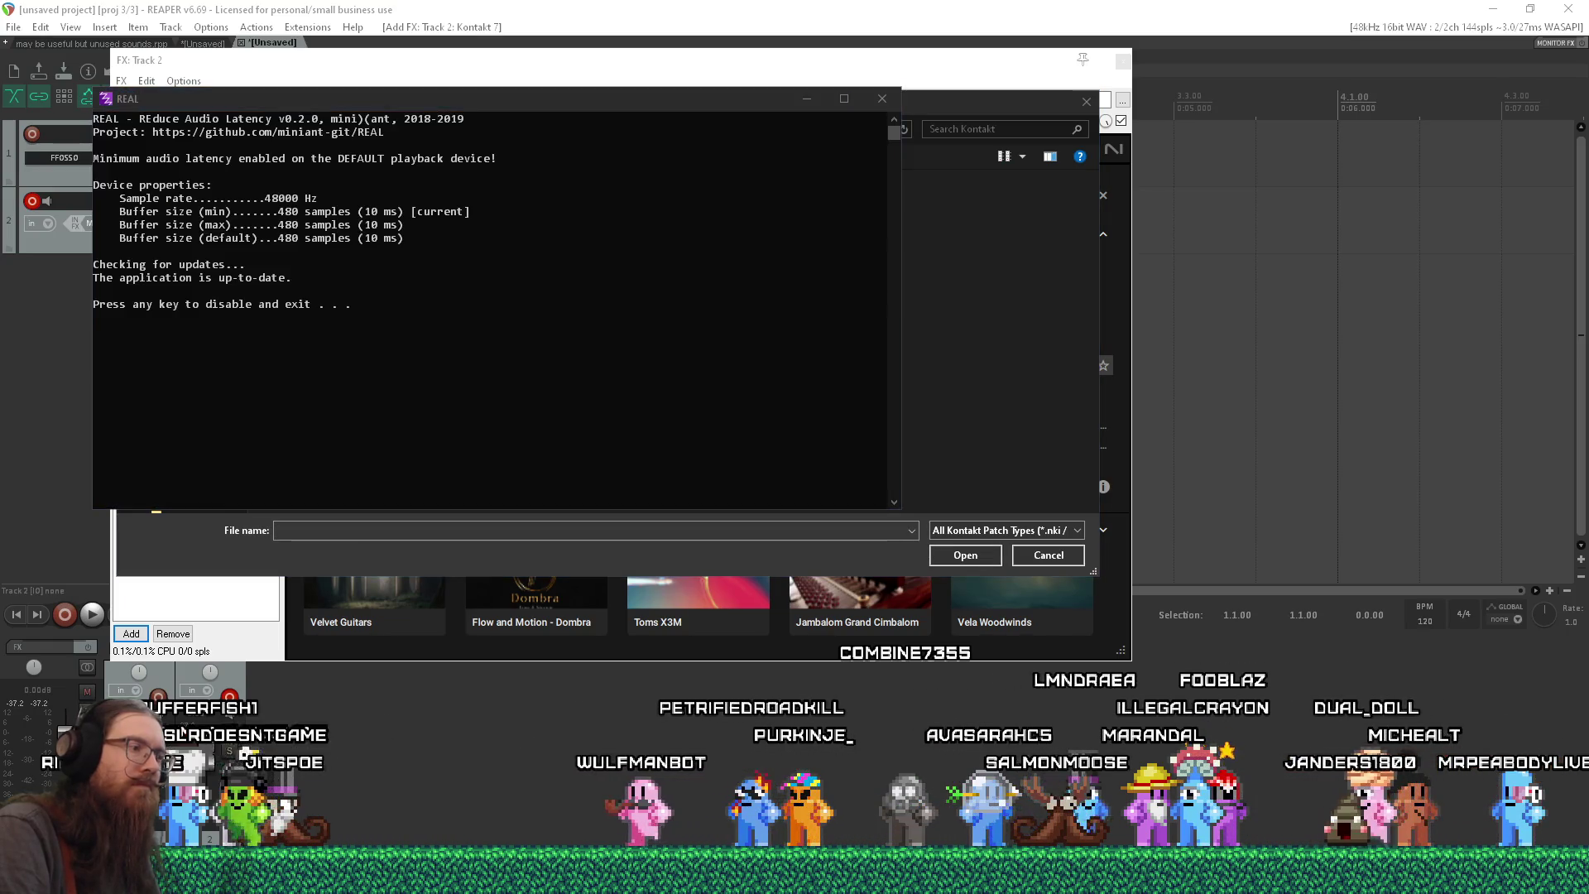
{"action": "left_click", "coordinate": [1242, 819]}
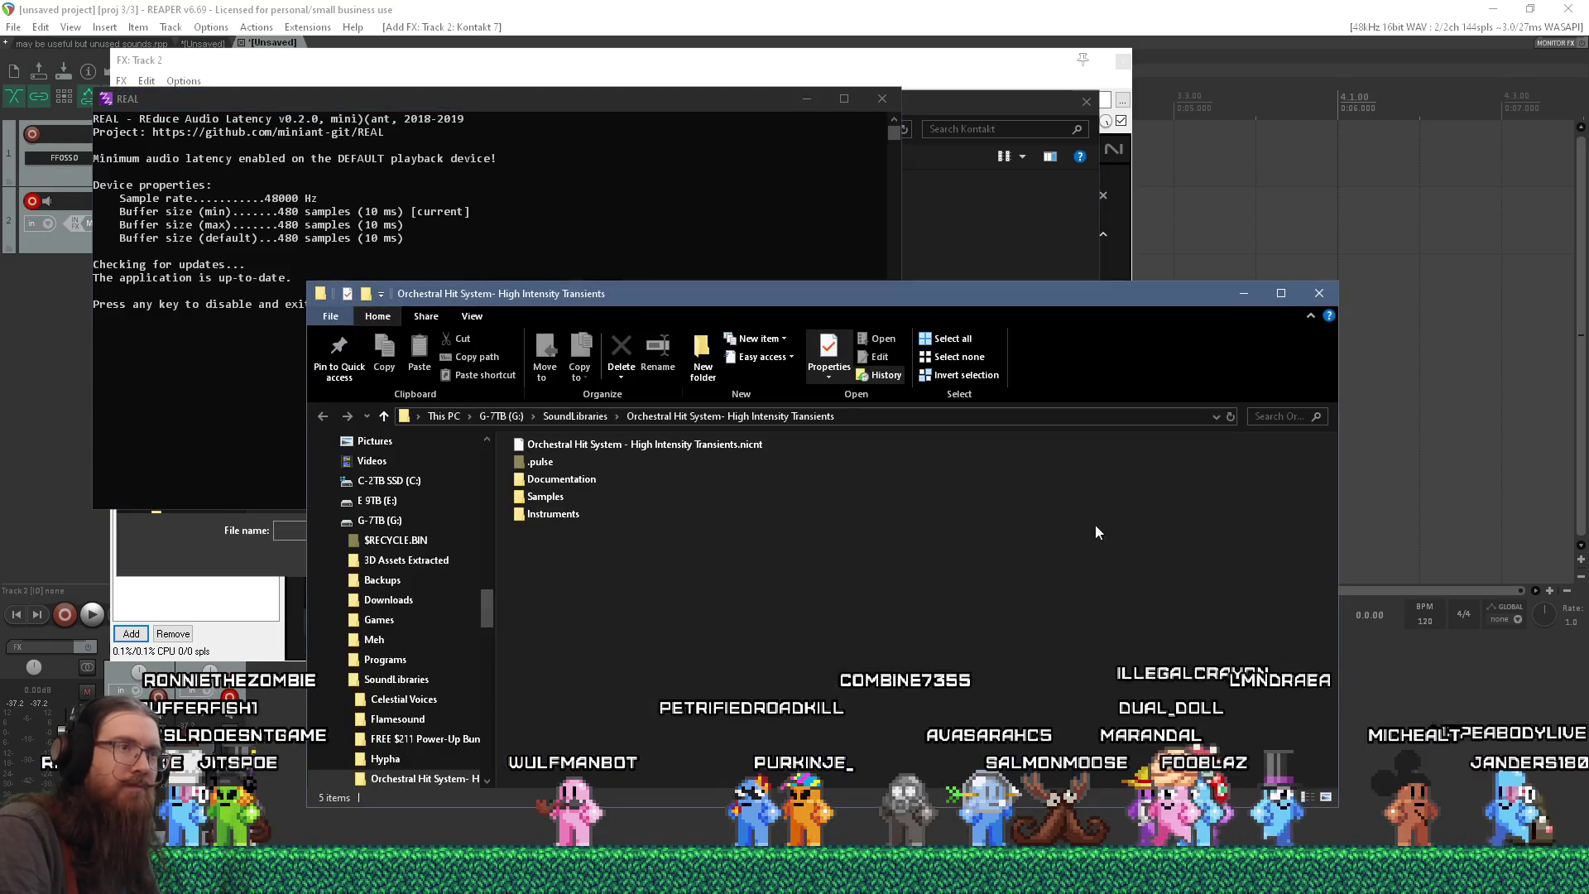
{"action": "left_click", "coordinate": [956, 421]}
{"action": "right_click", "coordinate": [956, 420]}
{"action": "left_click", "coordinate": [981, 473]}
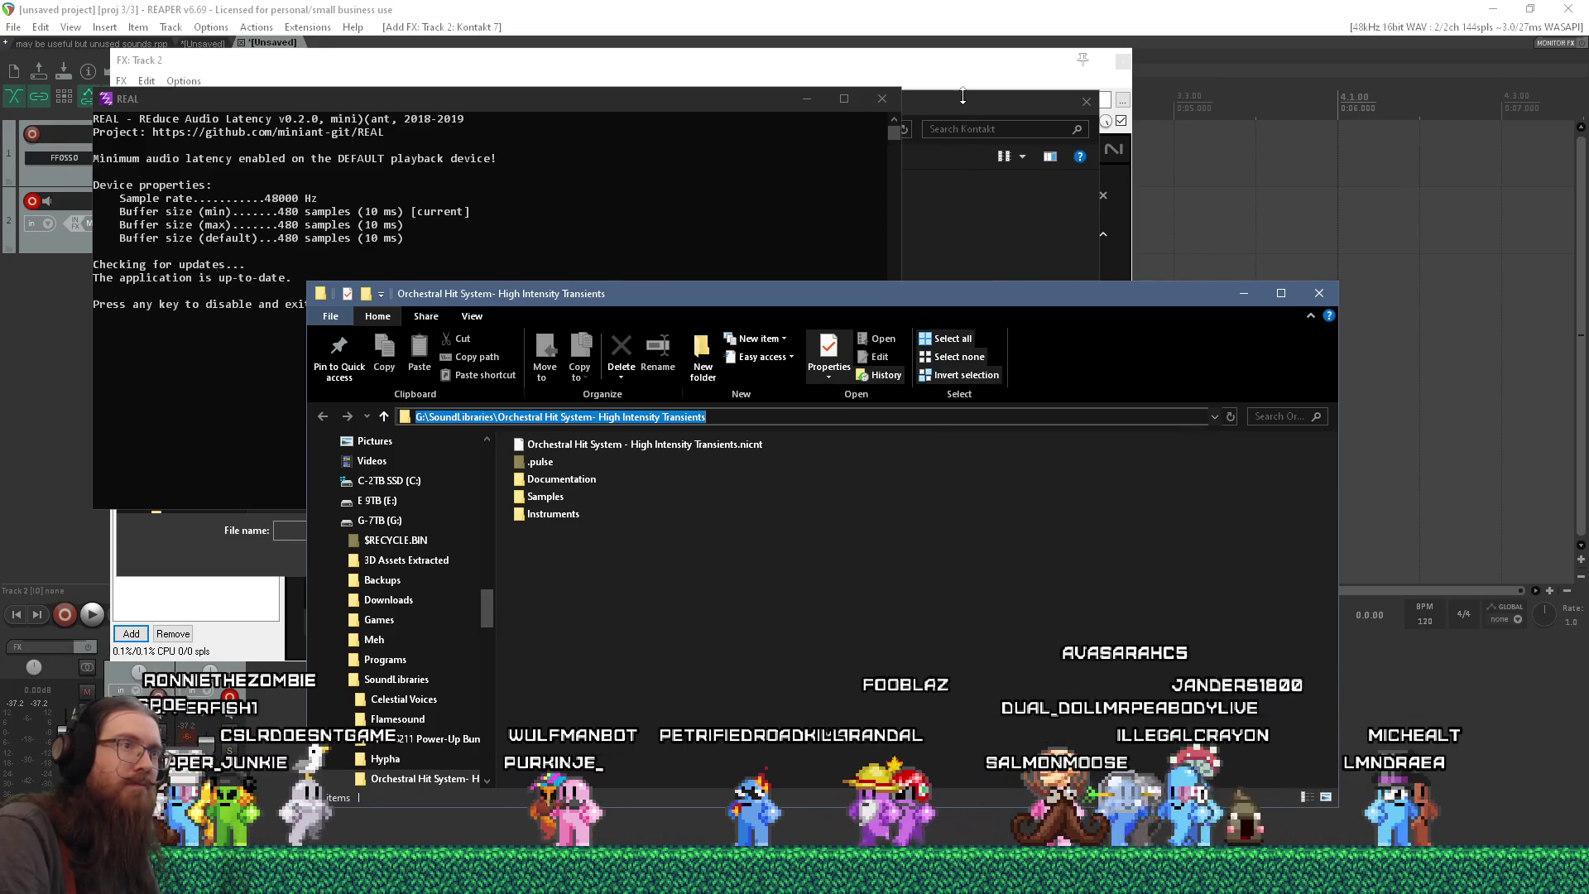
- Paste the library path into the Load dialog and load the .nki from Instruments
{"action": "left_click", "coordinate": [963, 102]}
{"action": "left_click", "coordinate": [612, 126]}
{"action": "type", "text": "G:\\SoundLibraries\\Orchestral Hit System- High Intensity Transients"}
{"action": "key", "text": "Return"}
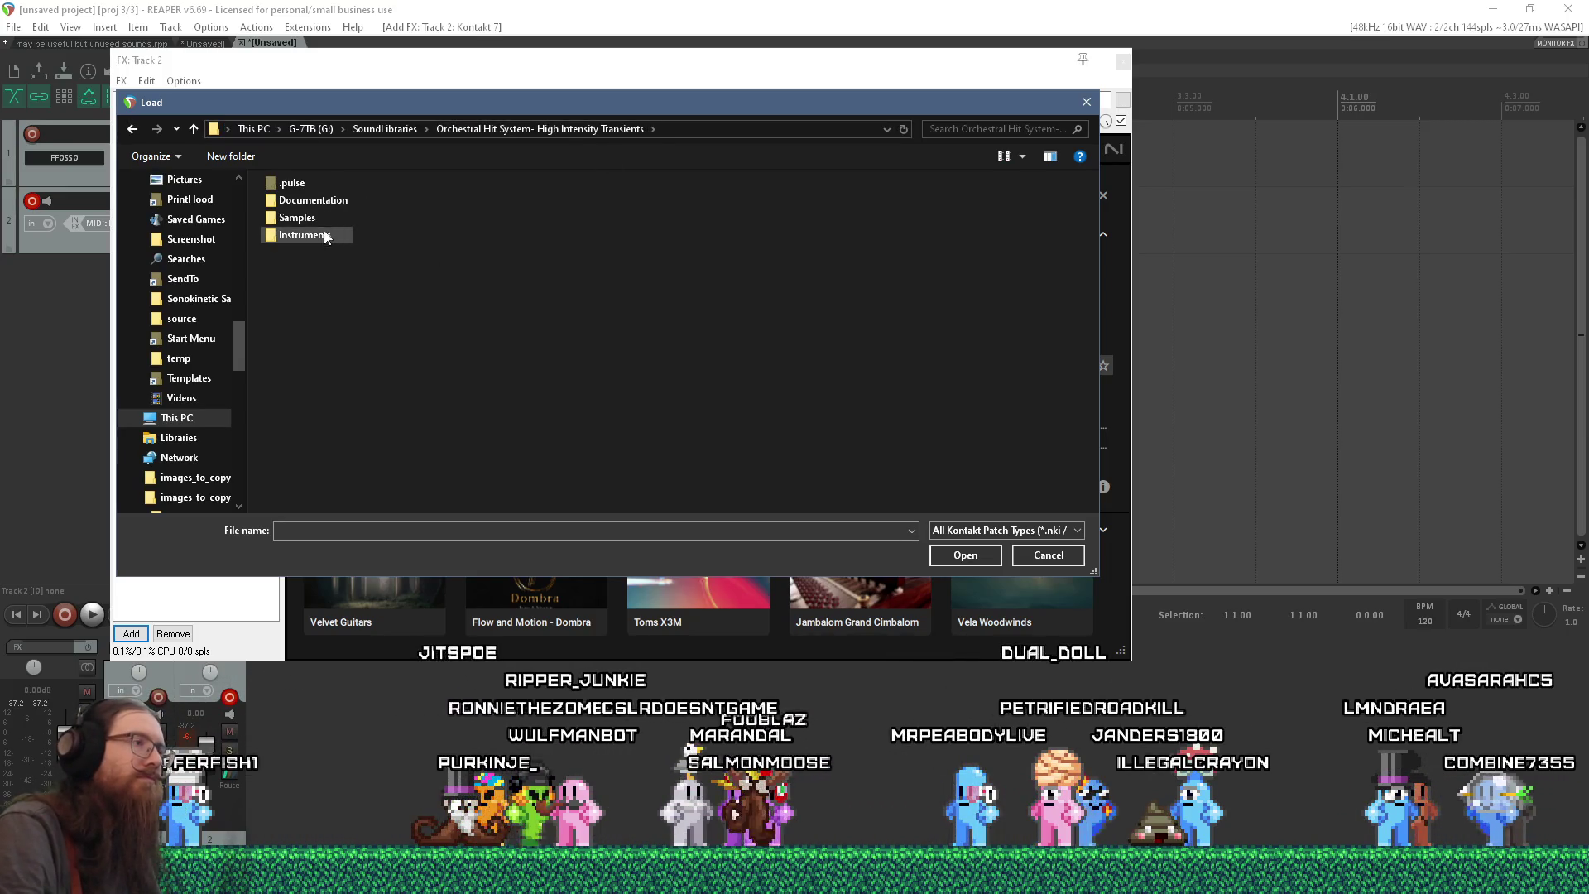
{"action": "double_click", "coordinate": [314, 237]}
{"action": "left_click", "coordinate": [339, 185]}
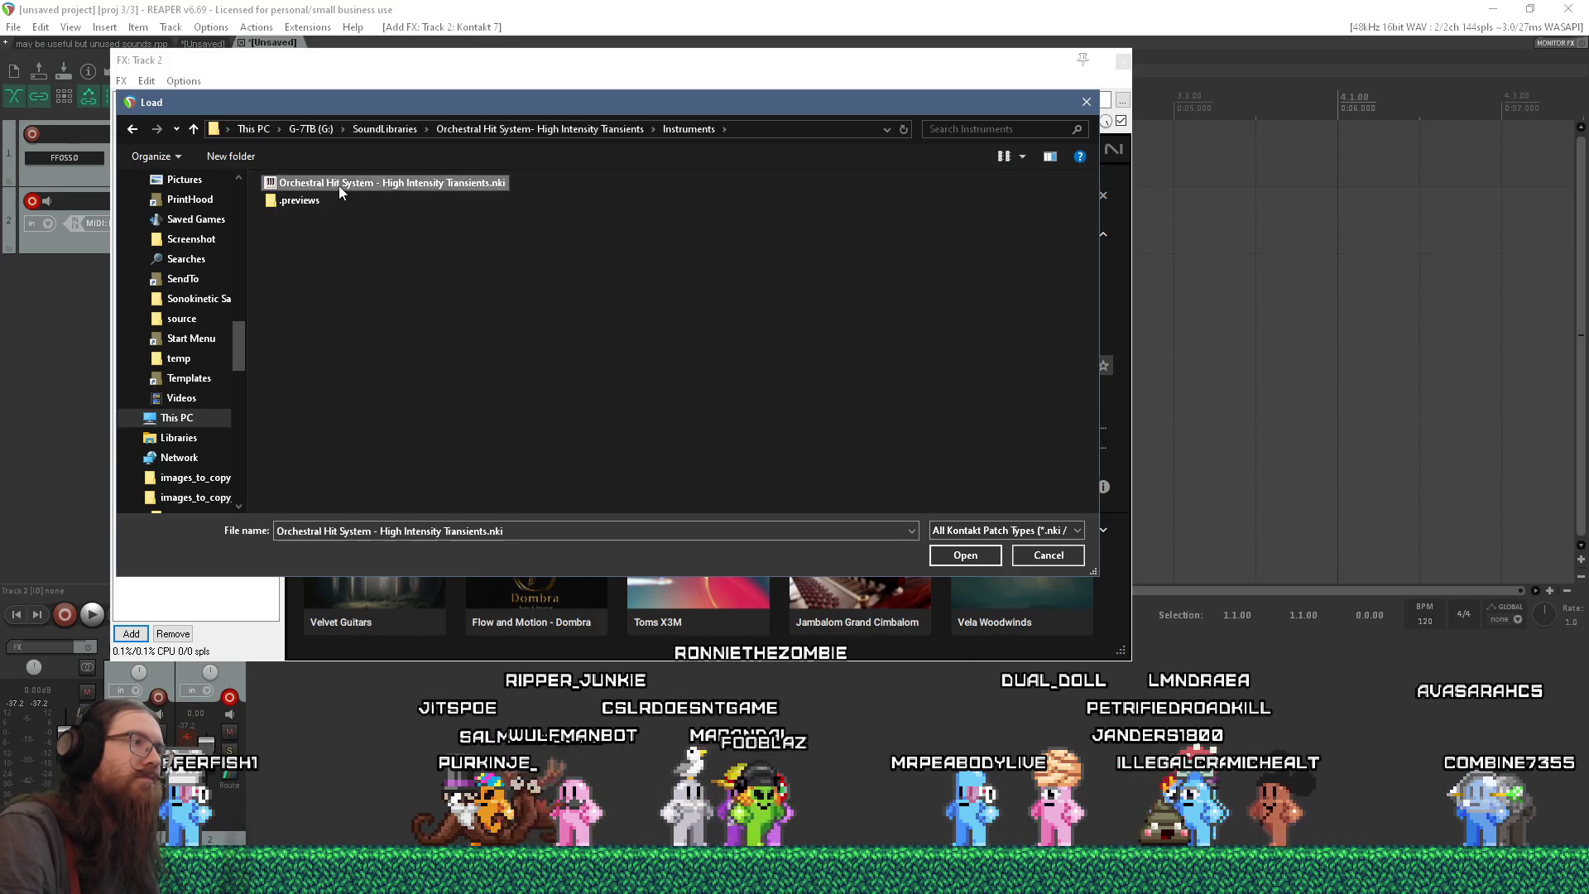
{"action": "double_click", "coordinate": [340, 185]}
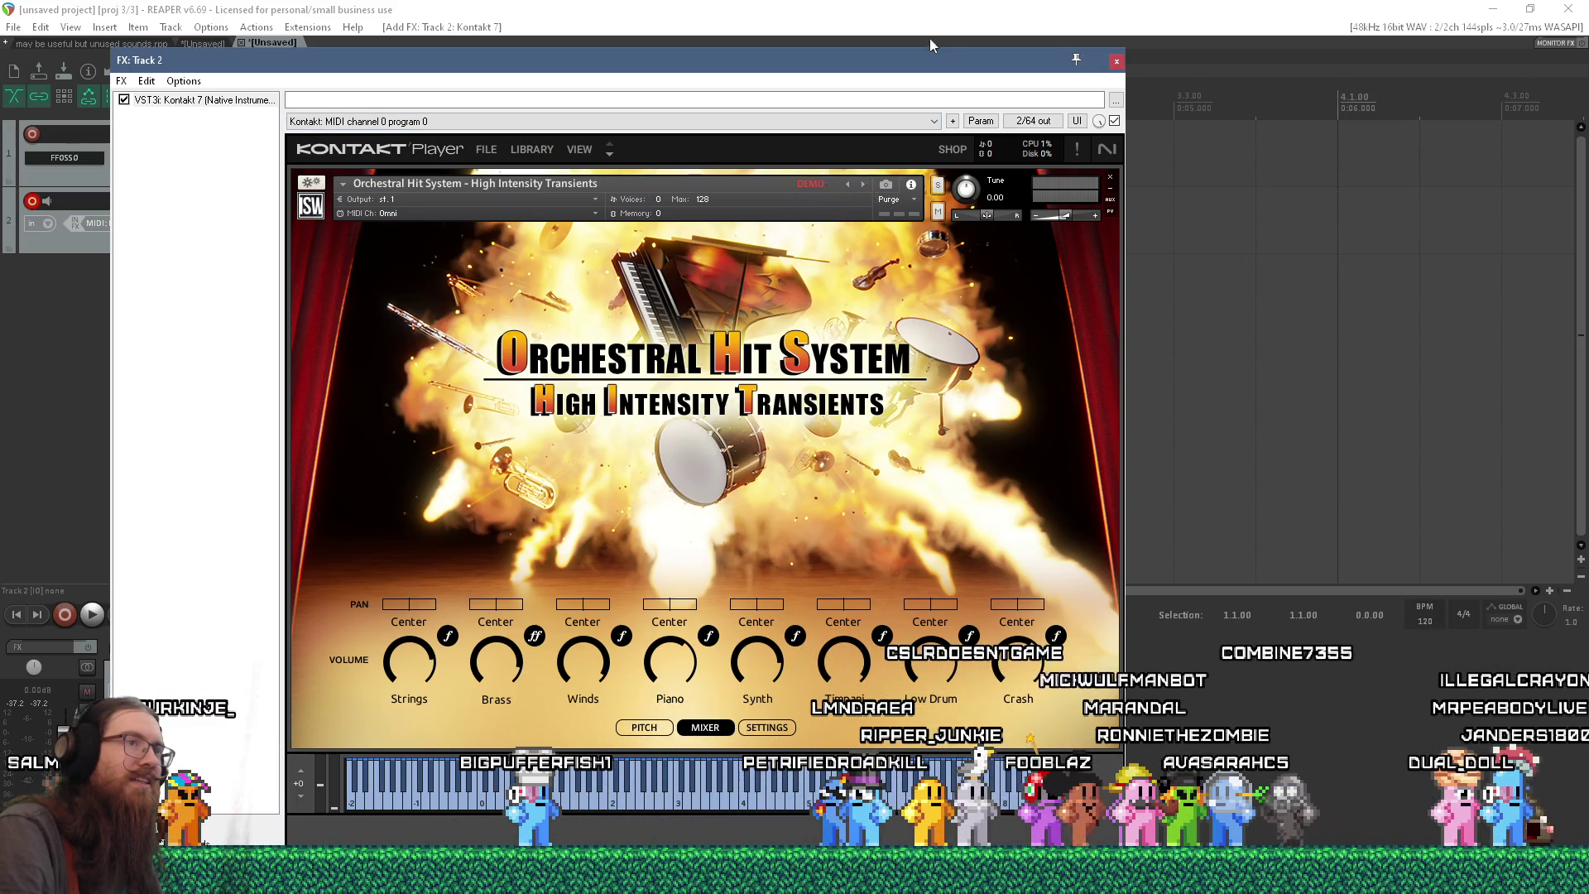
- Disable Reverse and Stretch Last on Kontakt 7's SETTINGS page, then go back to LIBRARY
{"action": "left_click_drag", "start_coordinate": [919, 57], "coordinate": [1055, 2]}
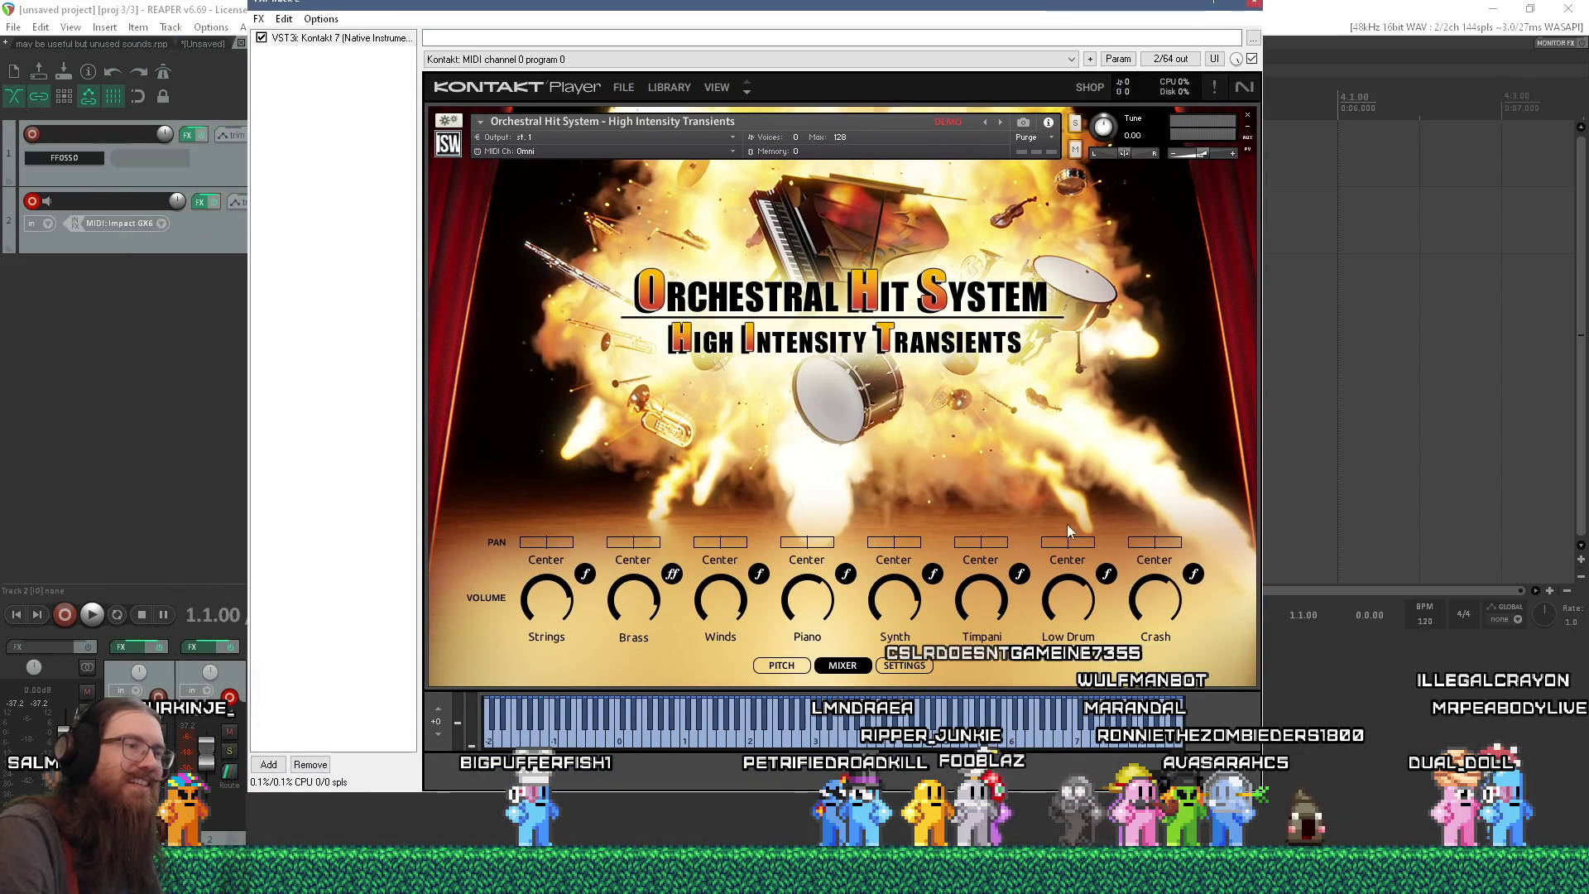
{"action": "left_click", "coordinate": [911, 667]}
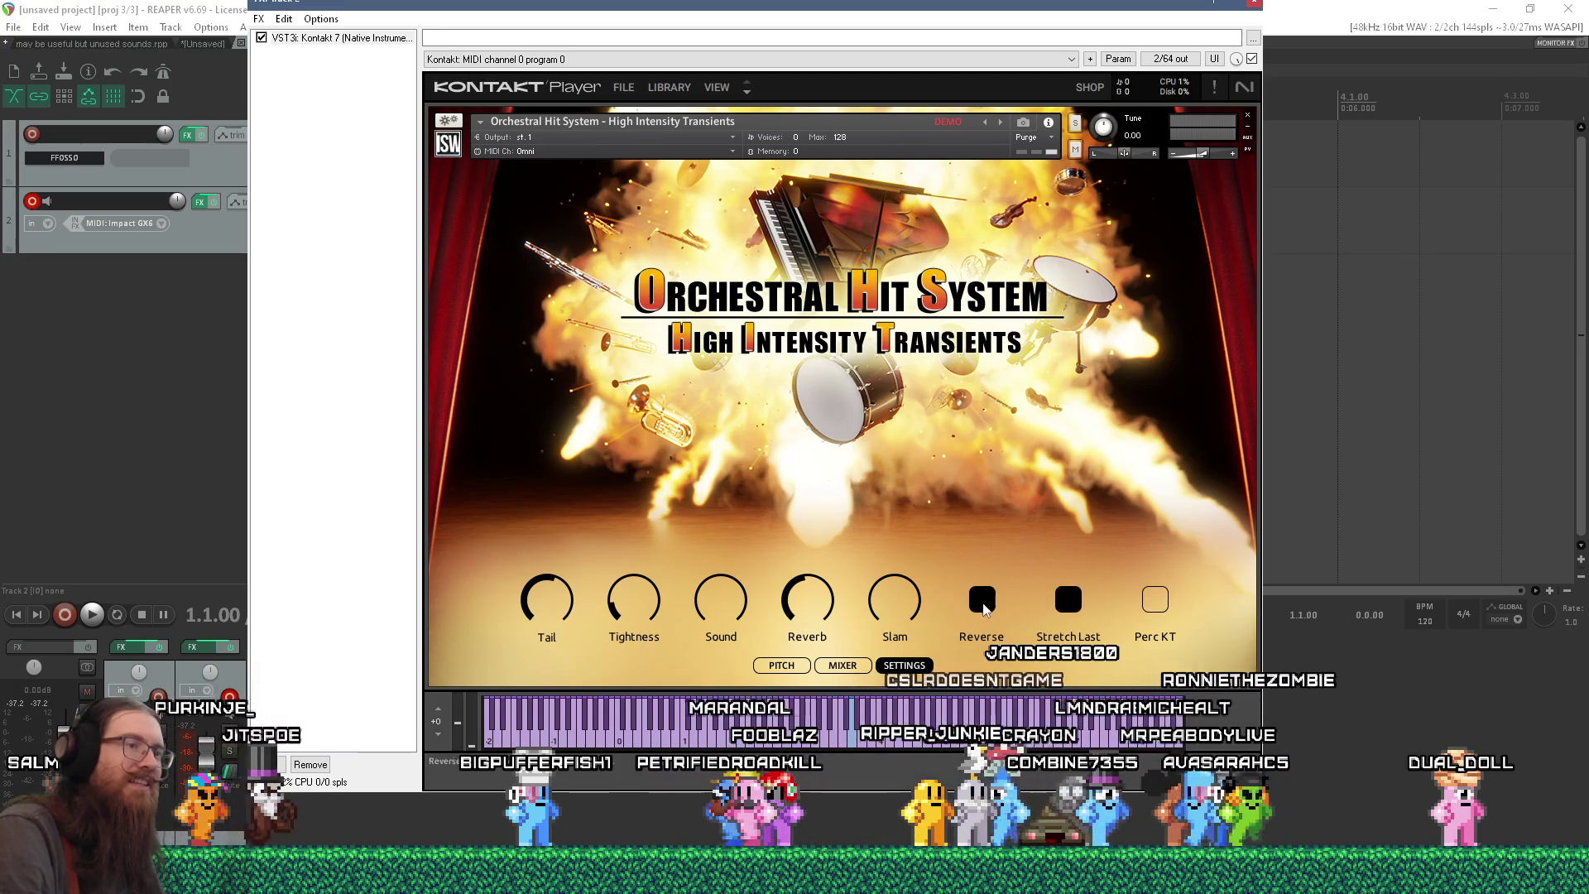
{"action": "left_click", "coordinate": [992, 608]}
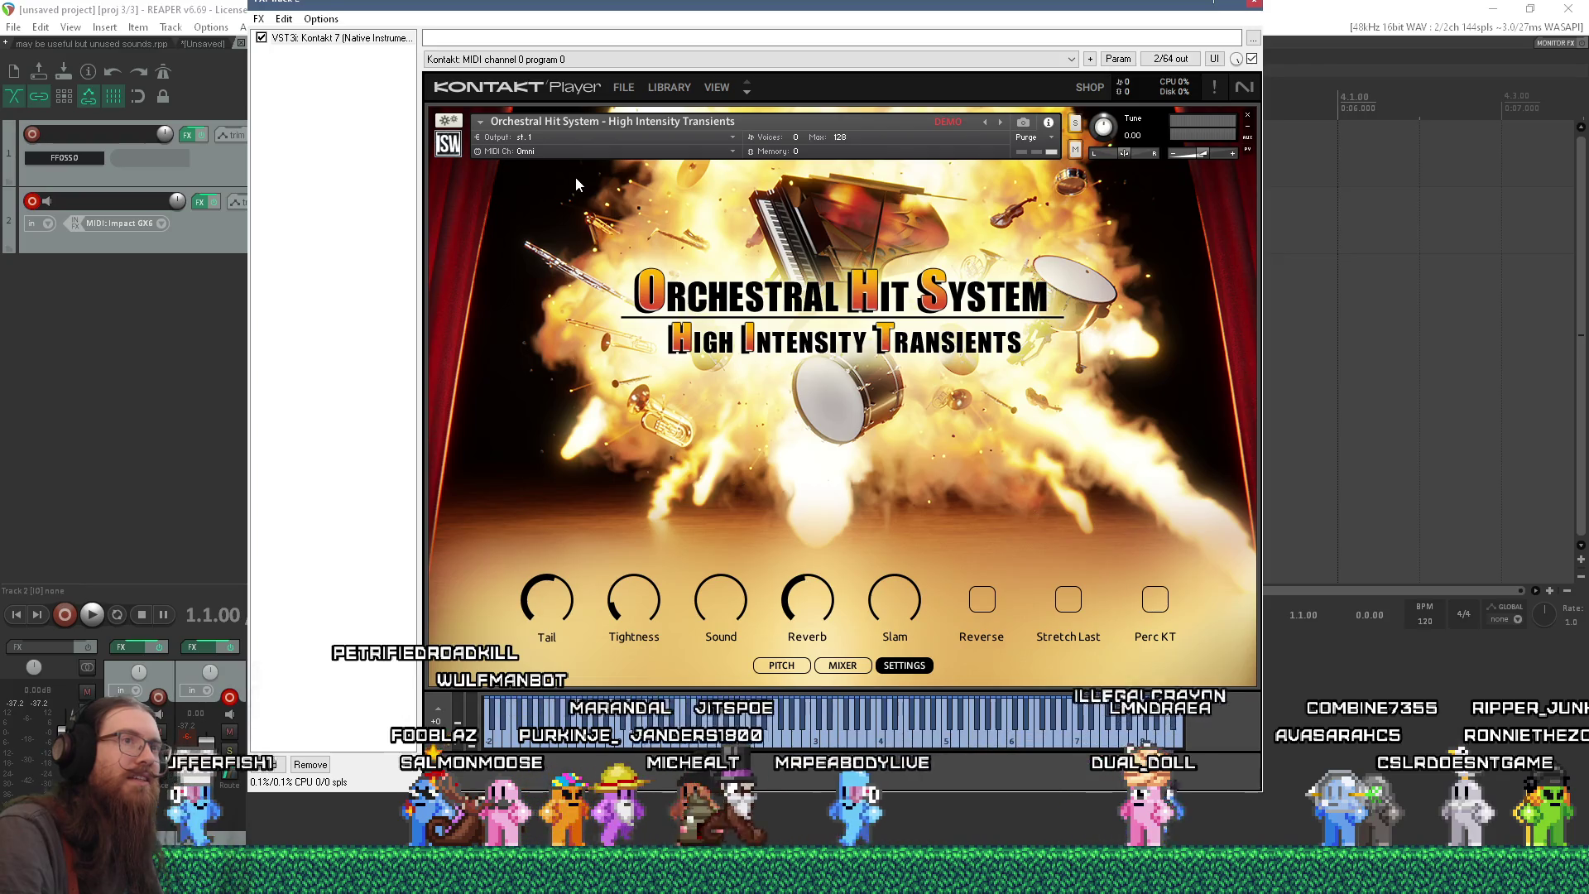
{"action": "left_click", "coordinate": [631, 85]}
{"action": "left_click", "coordinate": [670, 88]}
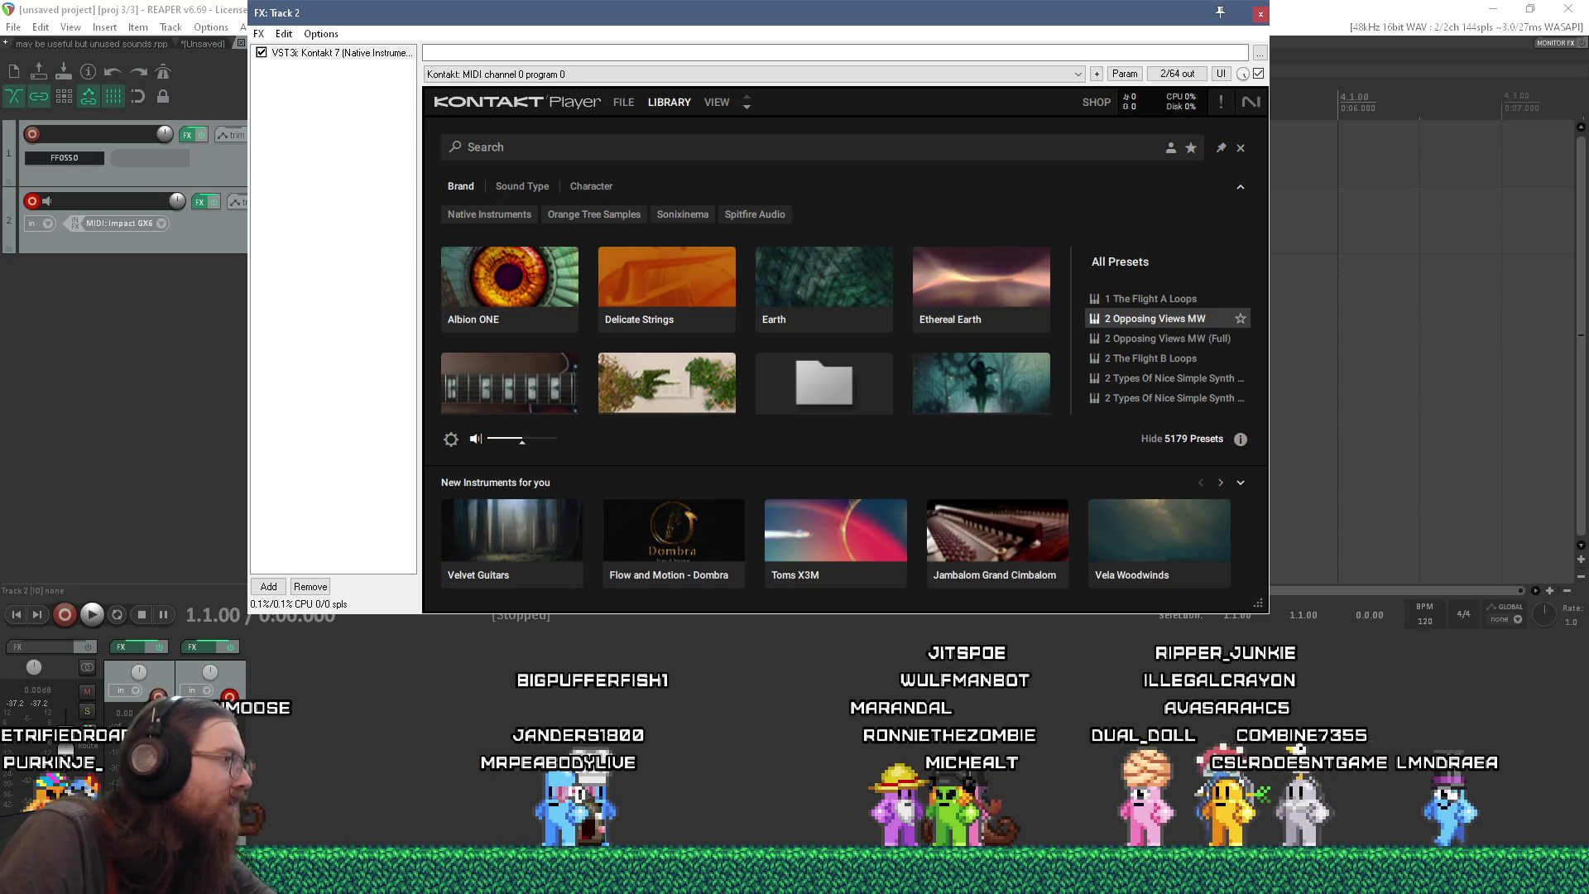
- Play briefly from track 4 in 'may be useful but unused sounds', then return to [Unsaved]
{"action": "mouse_move", "coordinate": [574, 23]}
{"action": "left_mouse_down"}
{"action": "mouse_move", "coordinate": [538, 157]}
{"action": "mouse_move", "coordinate": [601, 306]}
{"action": "mouse_move", "coordinate": [535, 271]}
{"action": "left_mouse_up"}
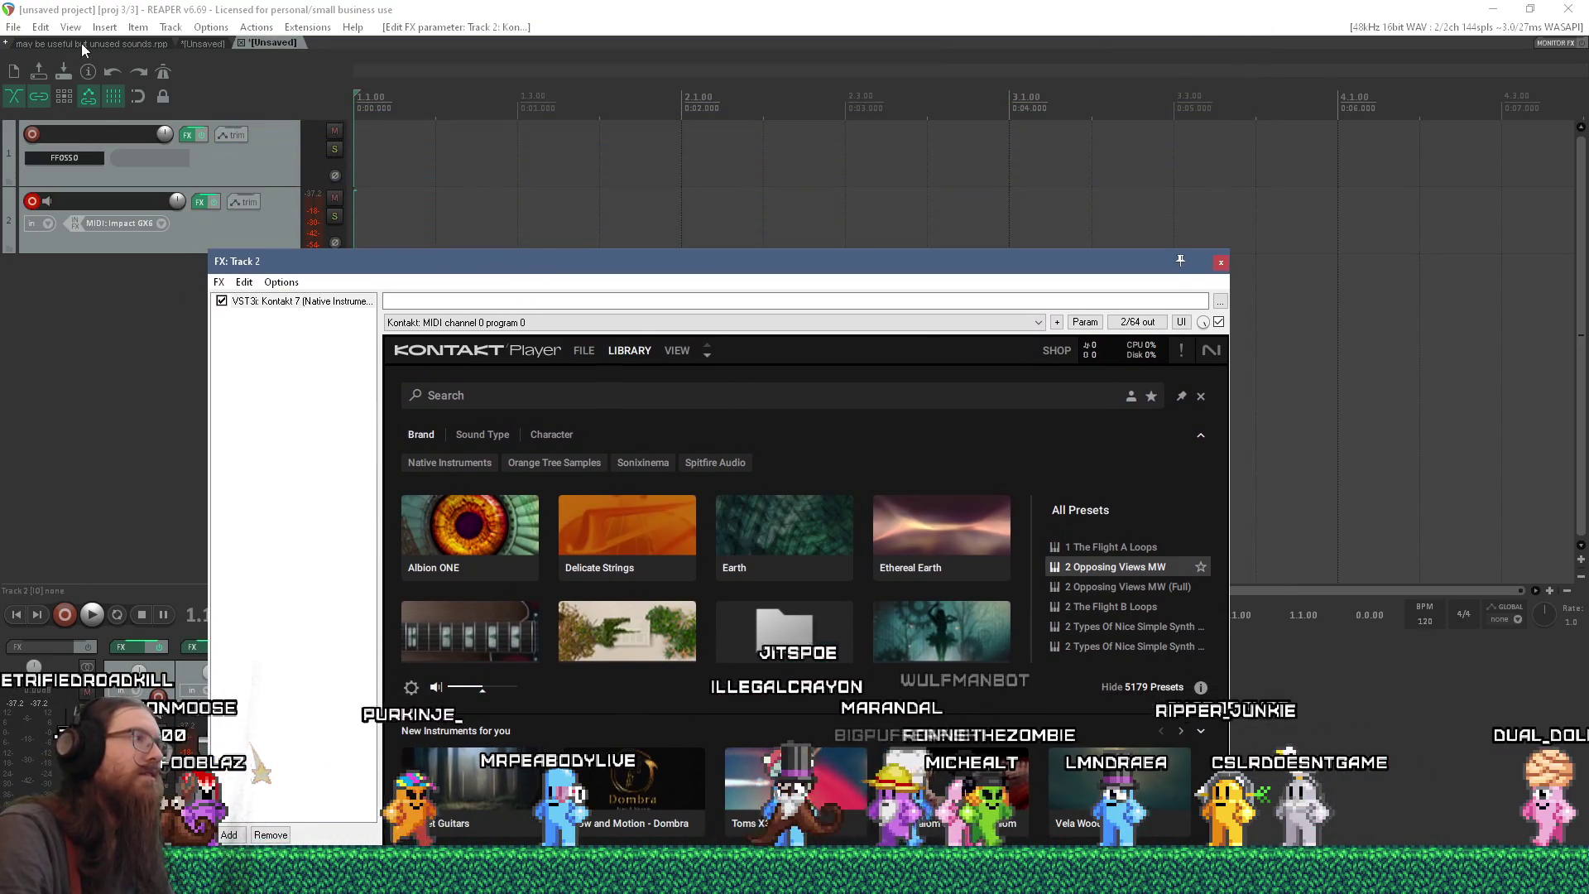
{"action": "left_click", "coordinate": [81, 43]}
{"action": "left_click", "coordinate": [850, 333]}
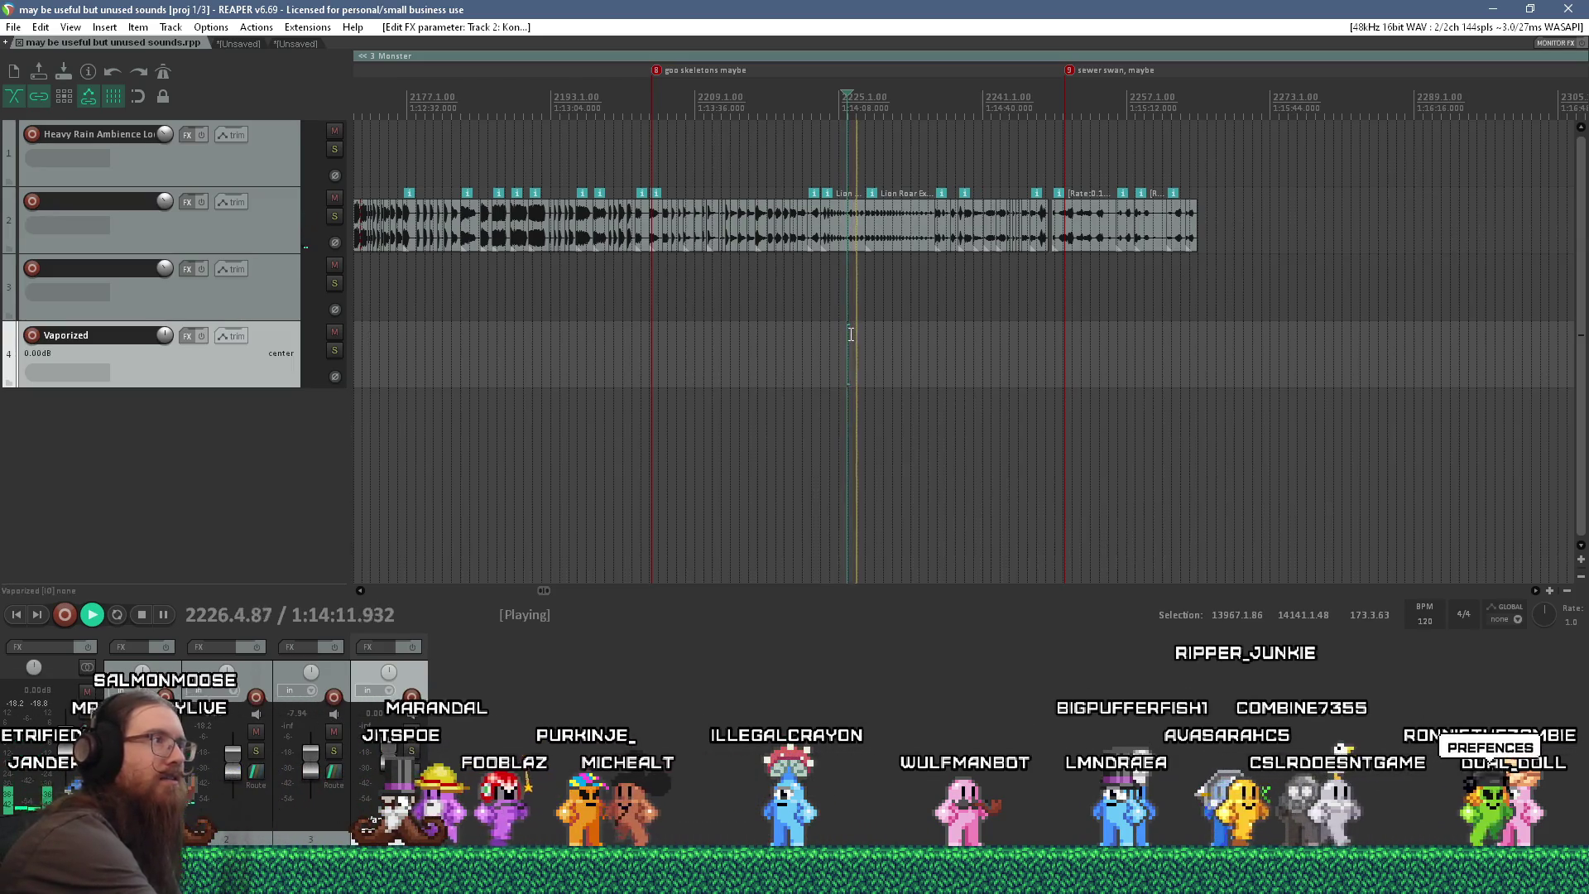
{"action": "key", "text": "space"}
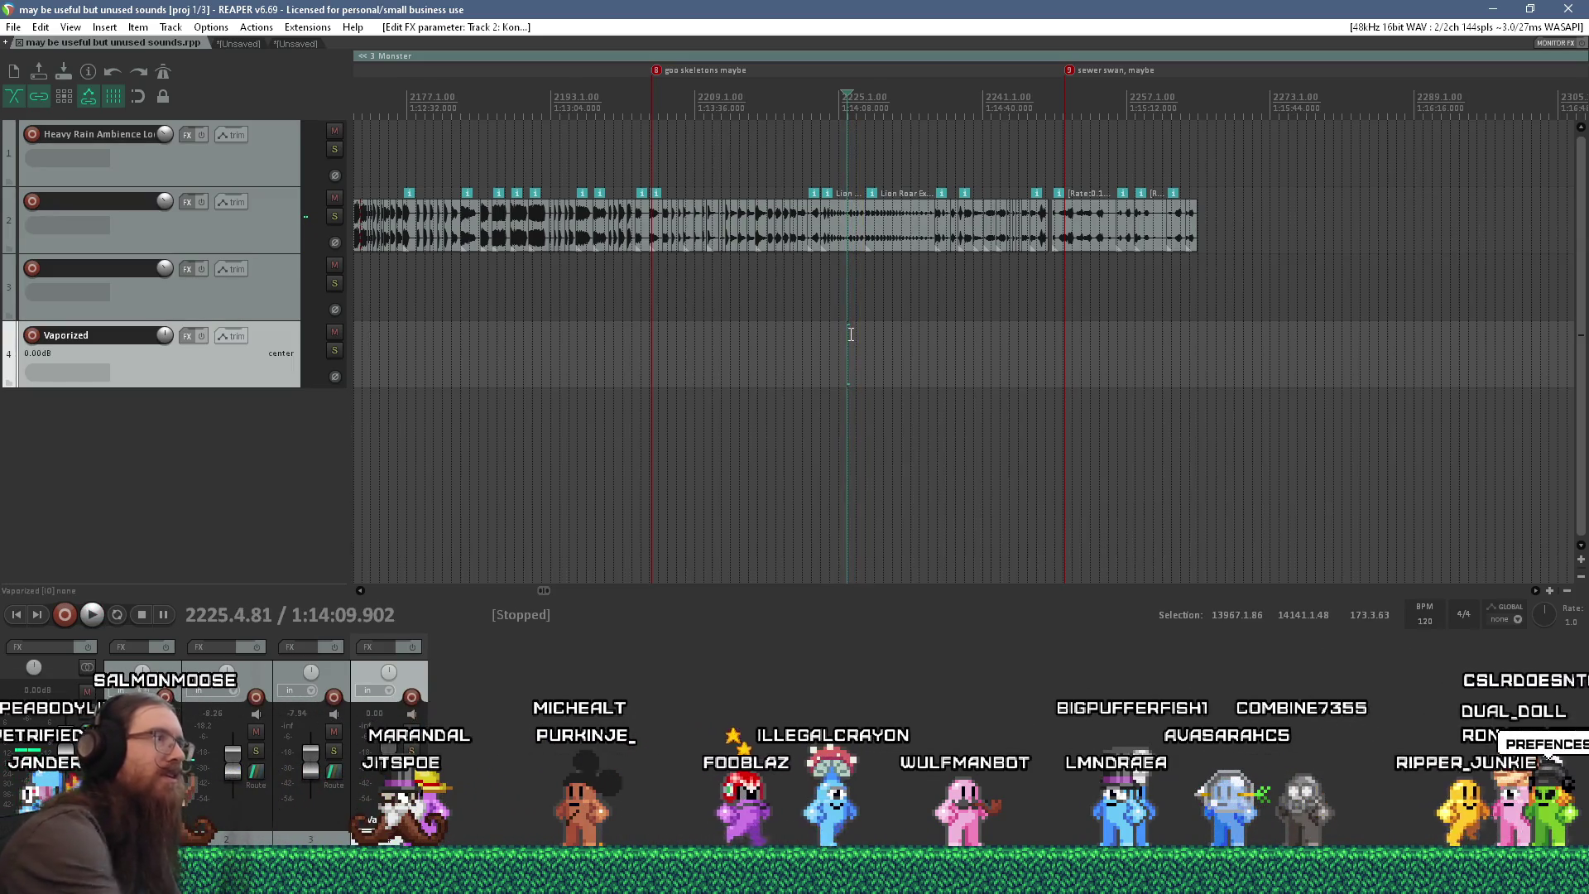
{"action": "left_click", "coordinate": [294, 44]}
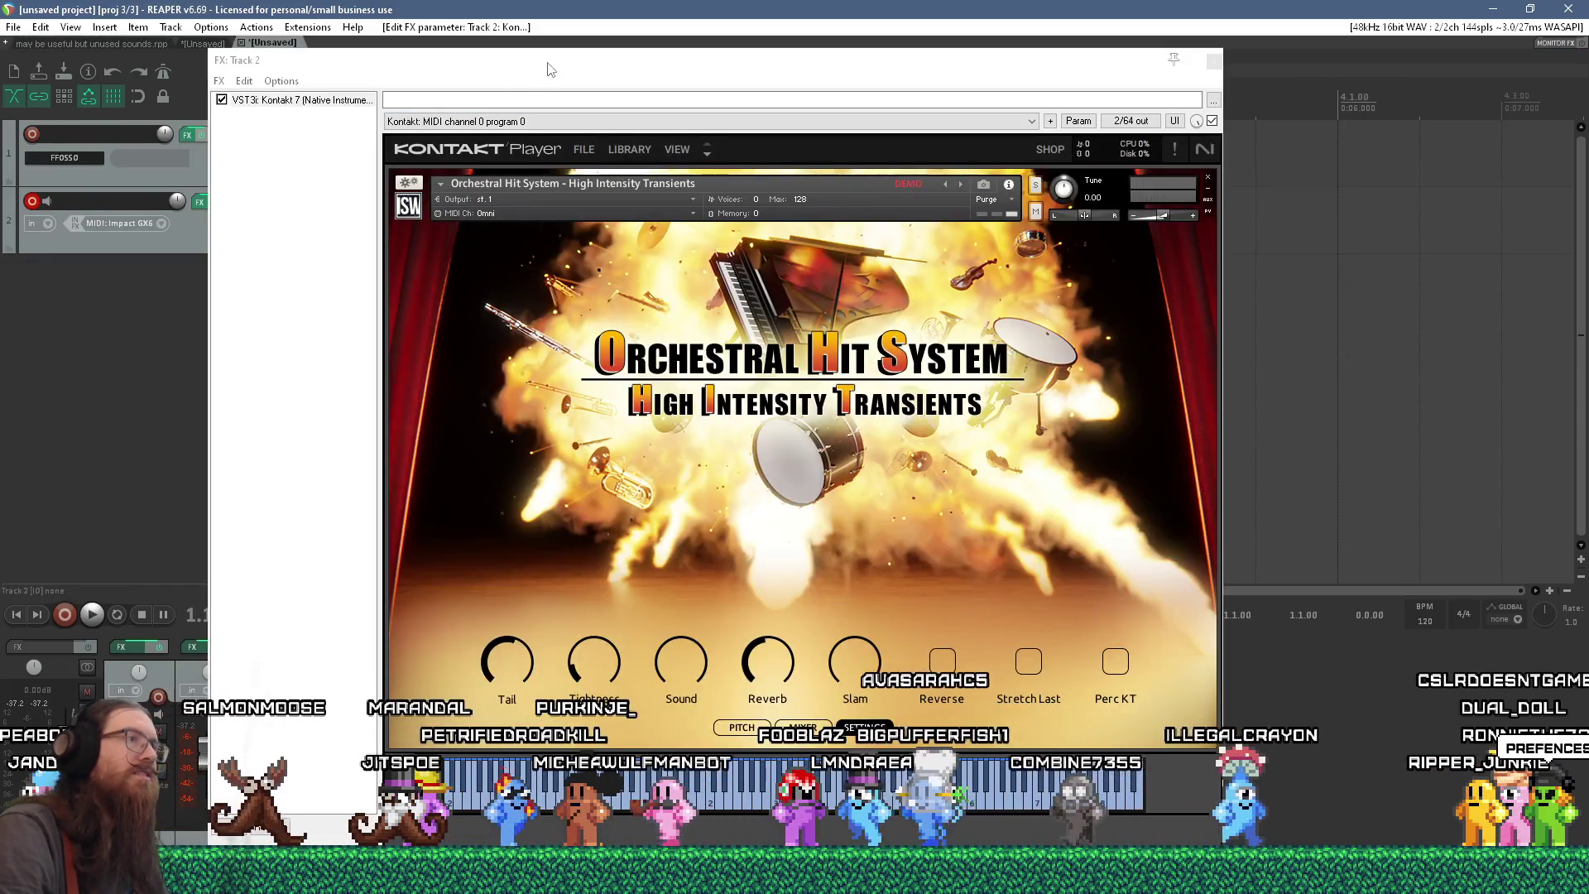
{"action": "left_click_drag", "start_coordinate": [547, 68], "coordinate": [655, 8]}
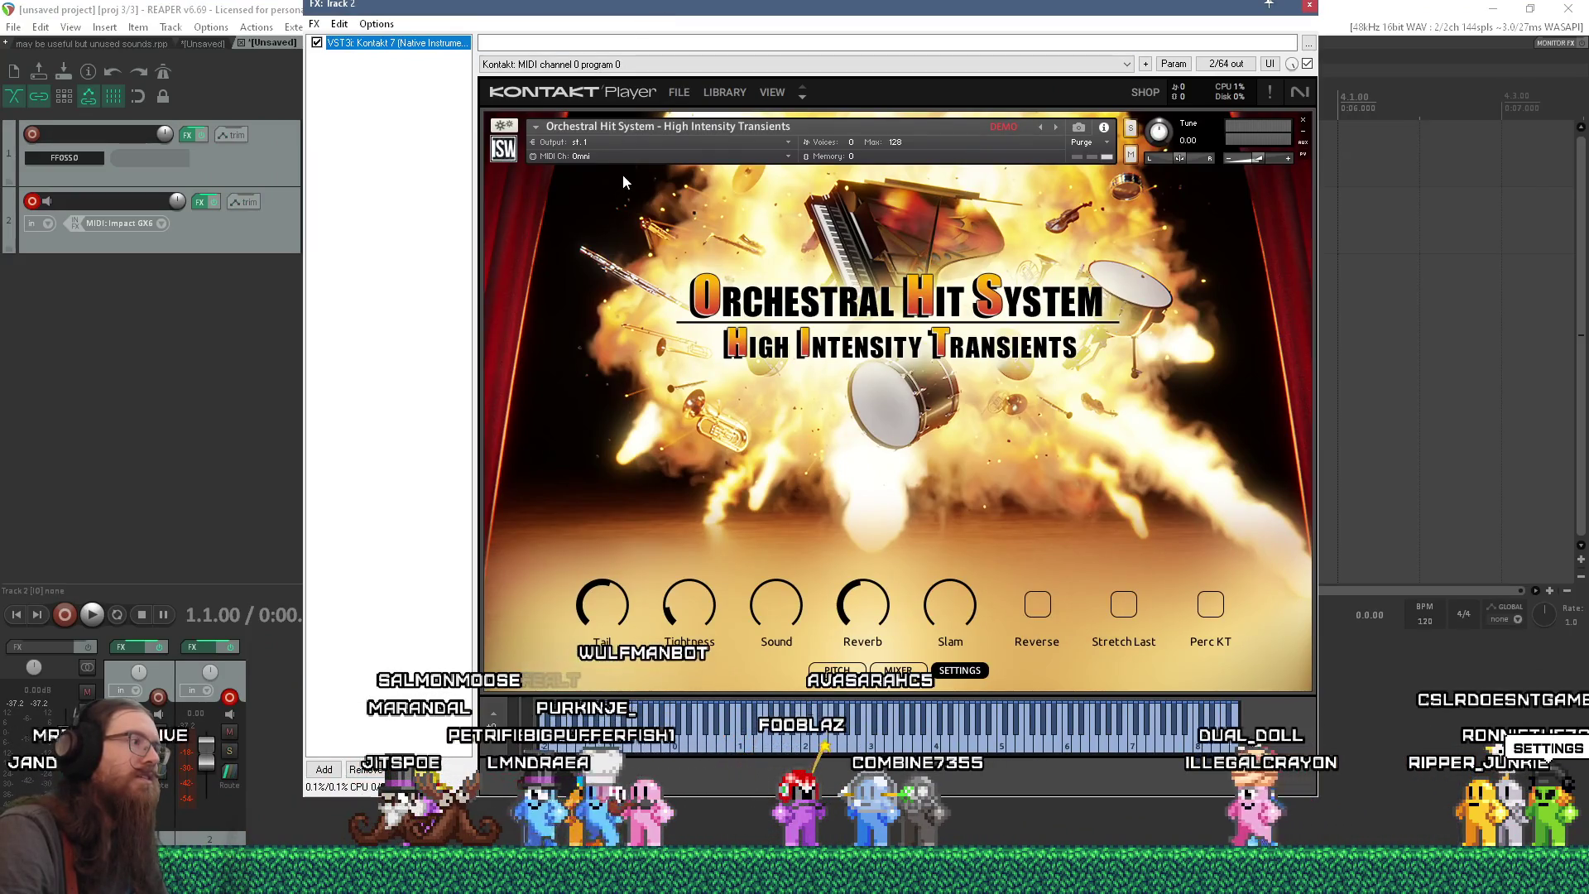
- Reload the Orchestral Hit System .nki in Kontakt 7 via File > Load
{"action": "left_click", "coordinate": [326, 769]}
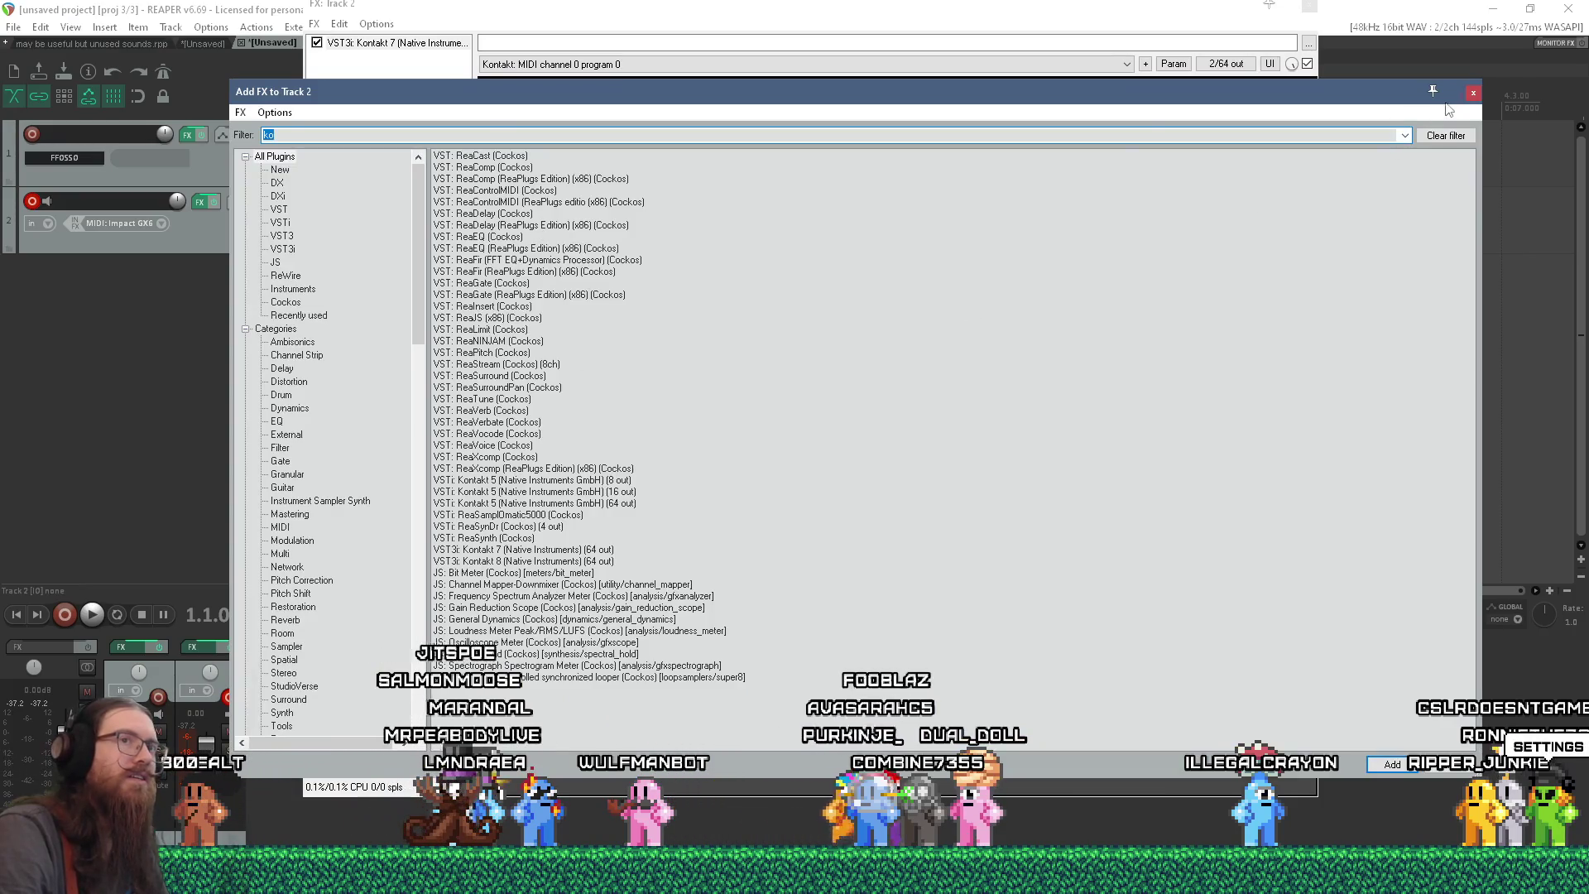
{"action": "left_click", "coordinate": [1469, 92]}
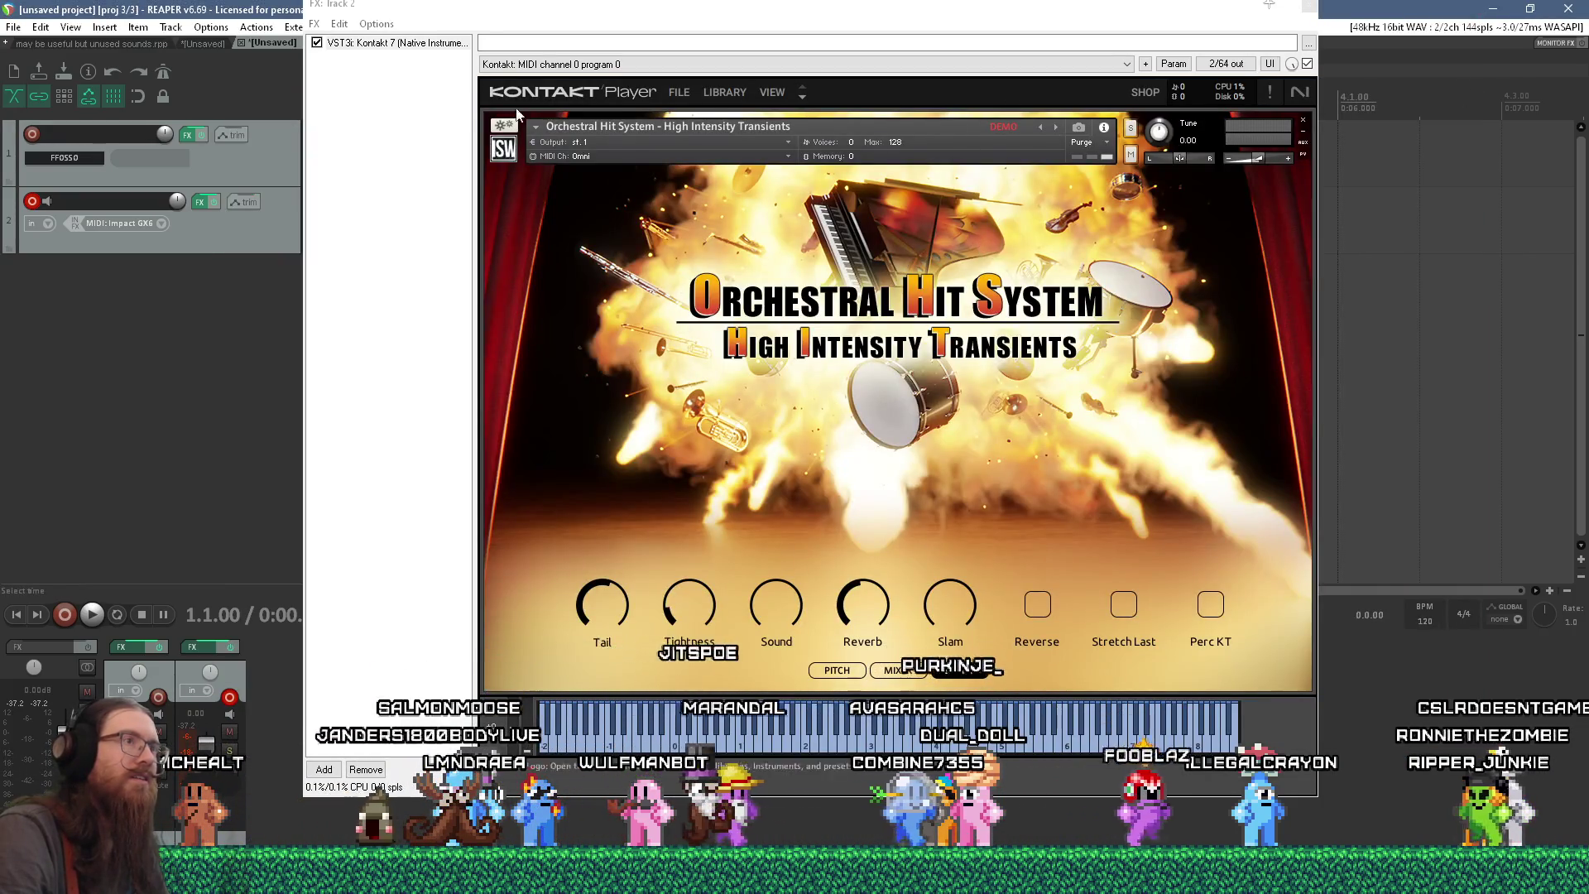
{"action": "left_click", "coordinate": [676, 92]}
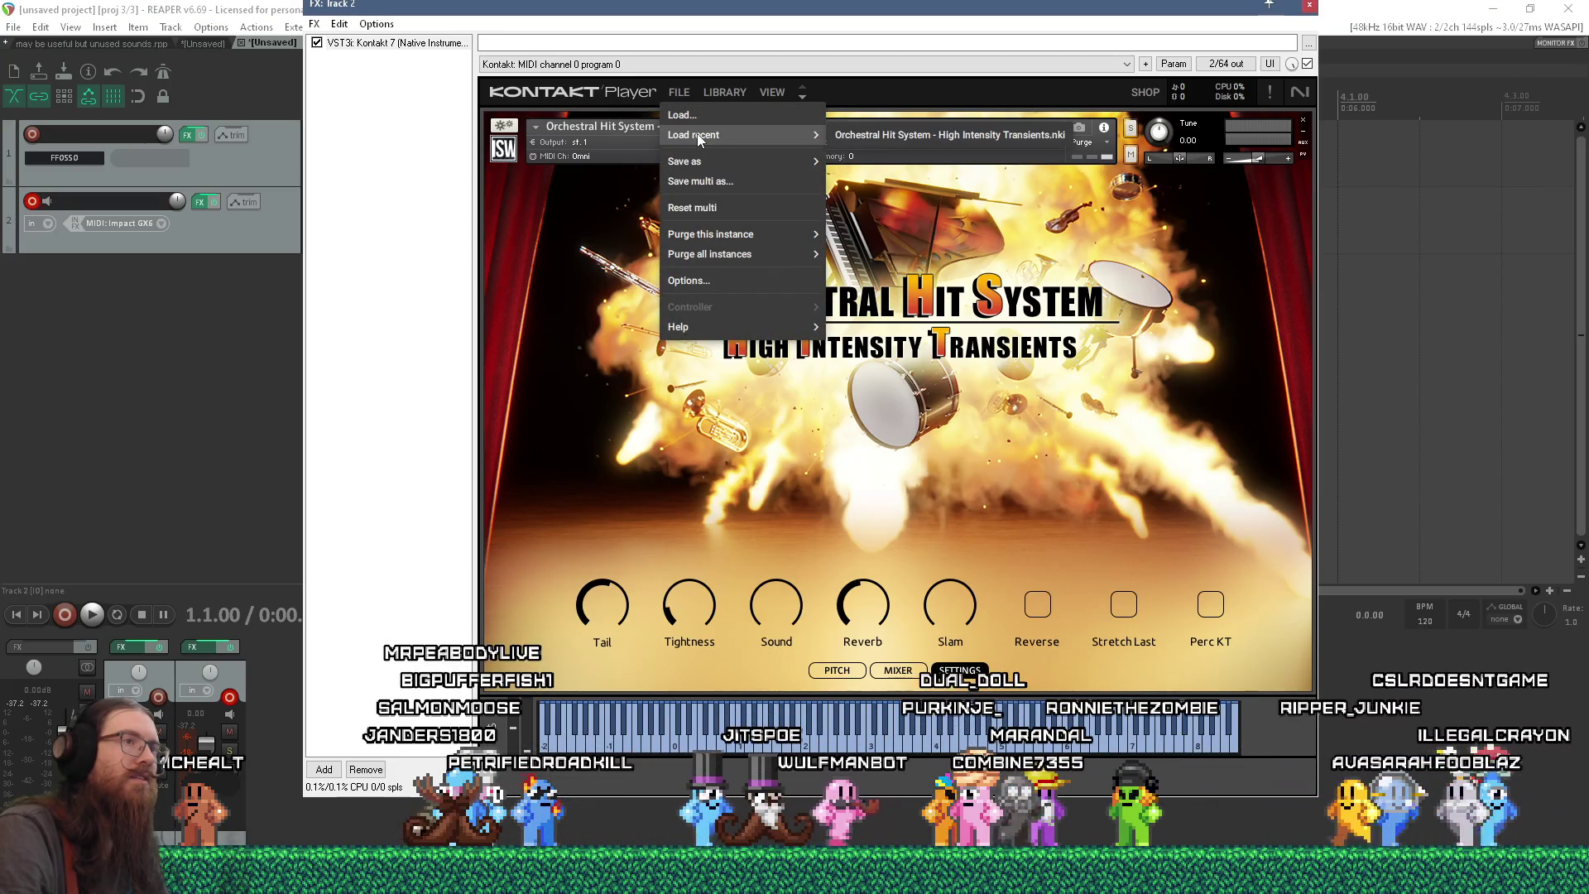
{"action": "left_click", "coordinate": [687, 115]}
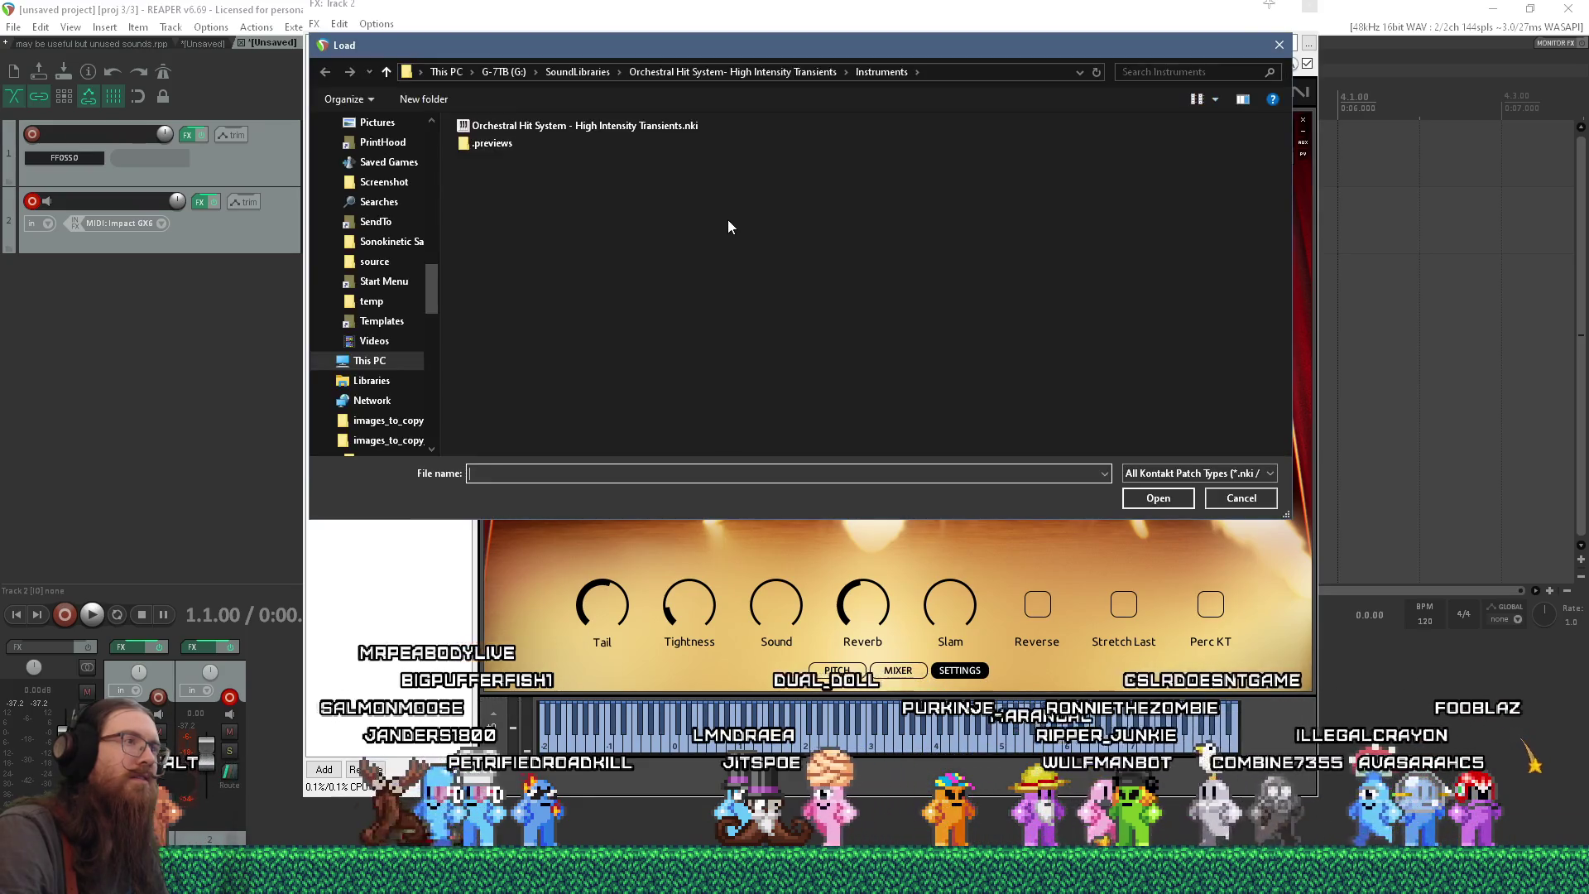
{"action": "left_click", "coordinate": [1241, 497]}
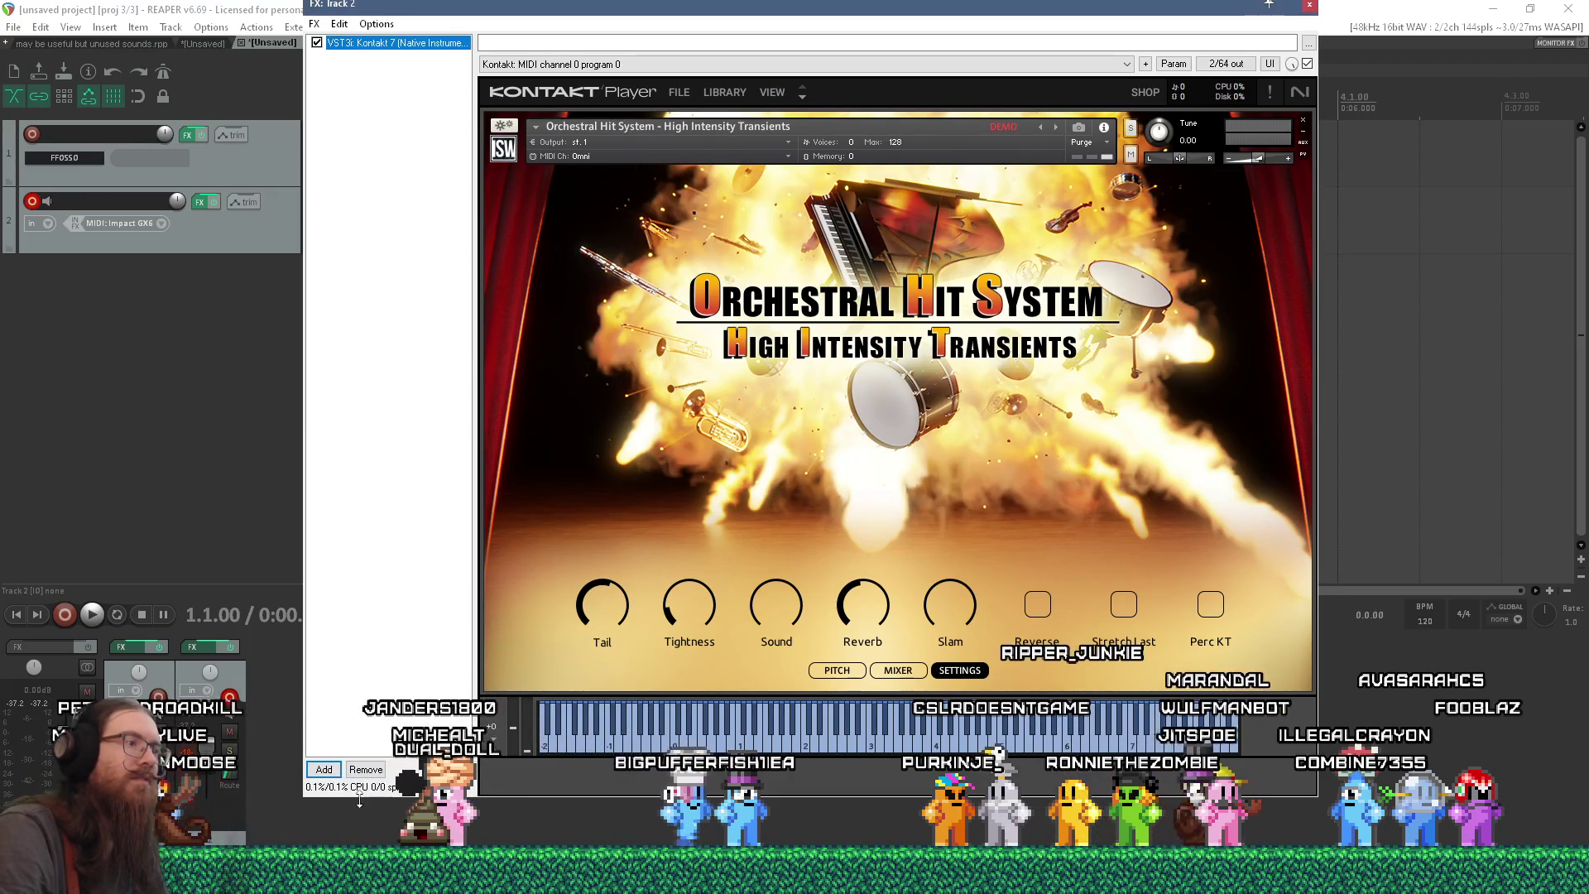
- Remove Kontakt 7 from Track 2's FX chain and add VSTi Kontakt 8
{"action": "key", "text": "Delete"}
{"action": "double_click", "coordinate": [388, 99]}
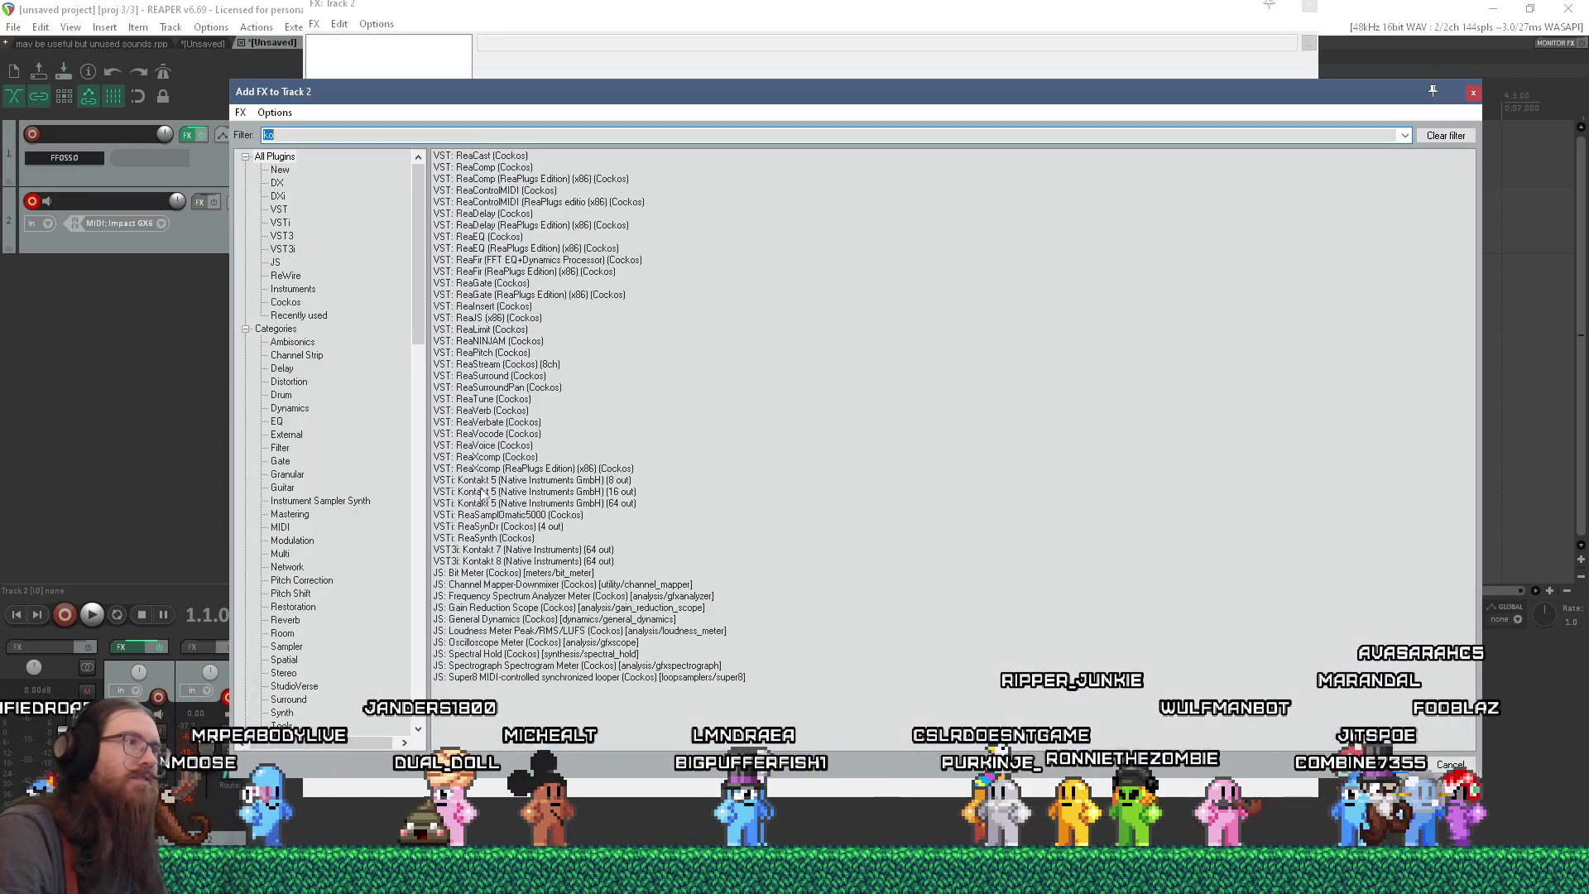
{"action": "double_click", "coordinate": [562, 567]}
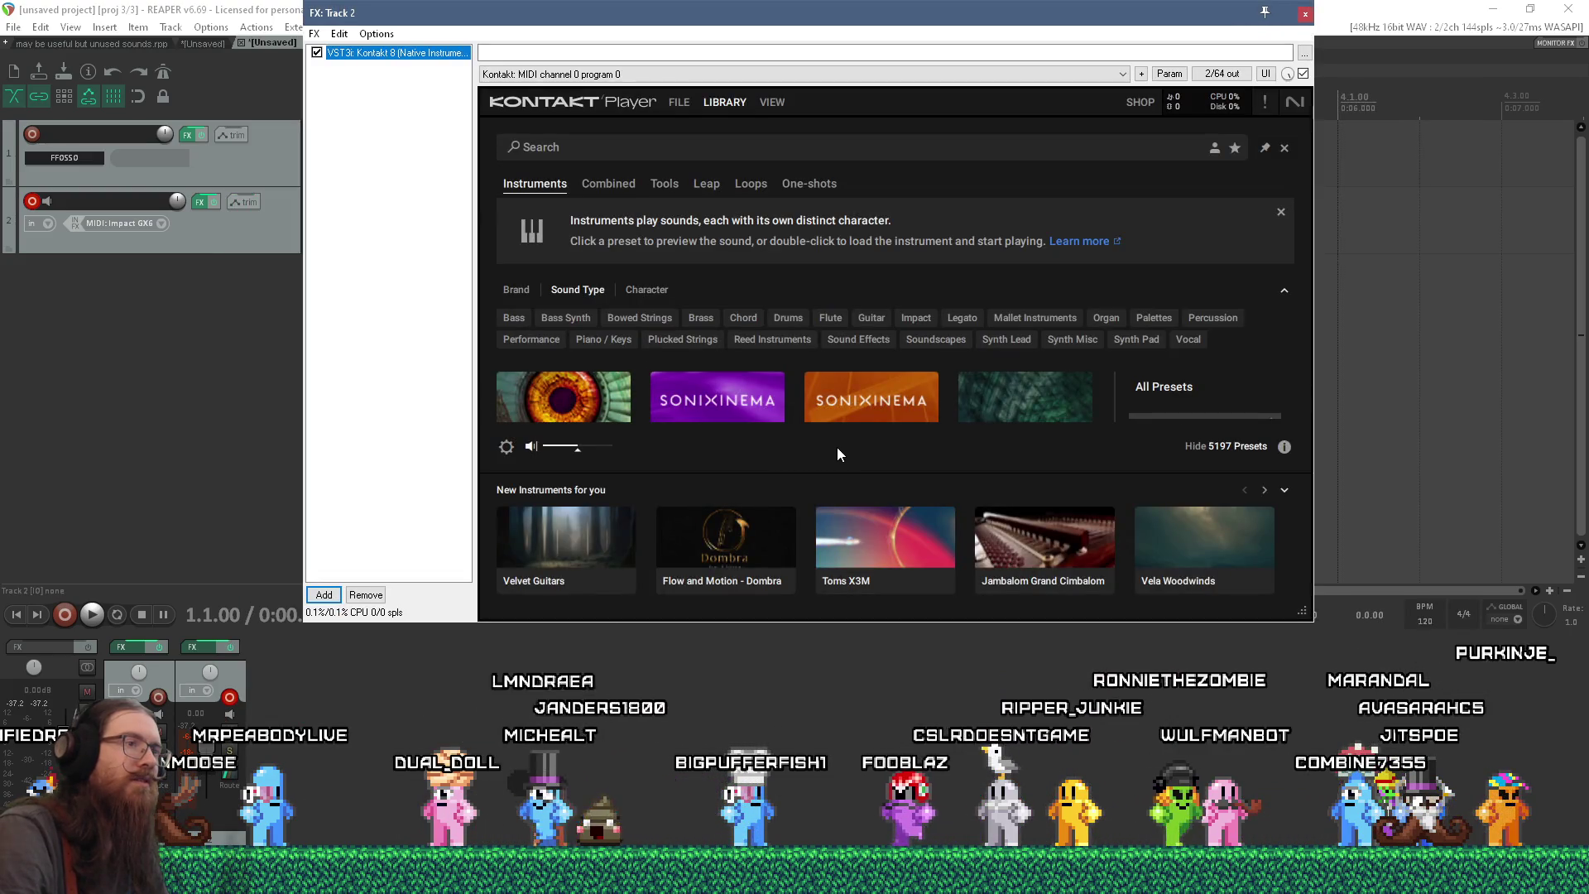
- Load the Hypha preset 'A Day in Solitude' from Kontakt 8's Library
{"action": "left_click_drag", "start_coordinate": [1313, 614], "coordinate": [1363, 848]}
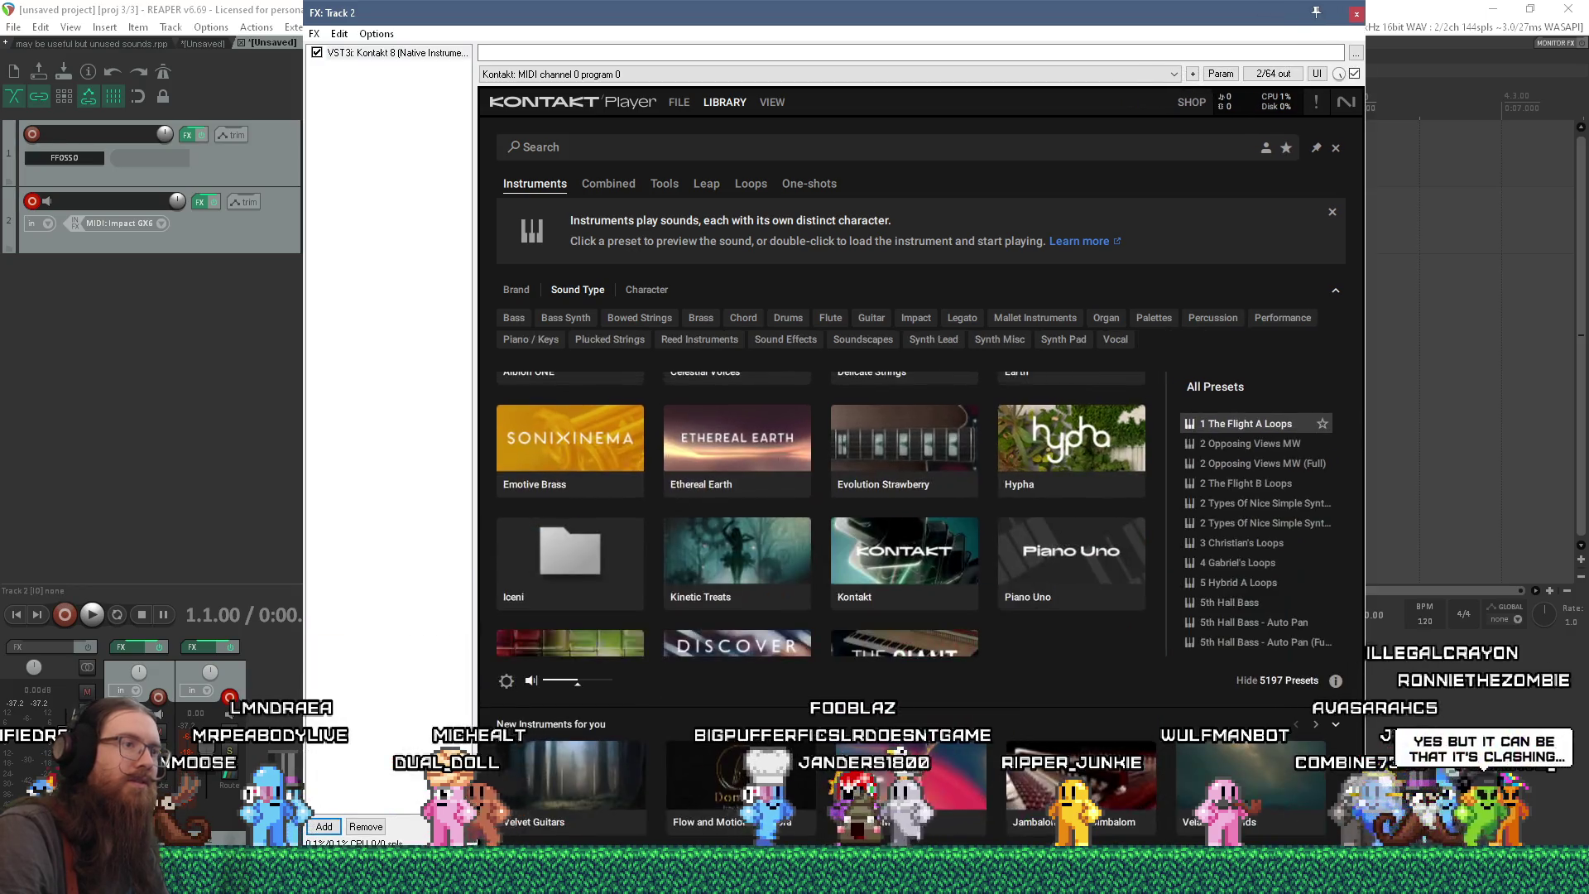
{"action": "left_click", "coordinate": [1039, 459]}
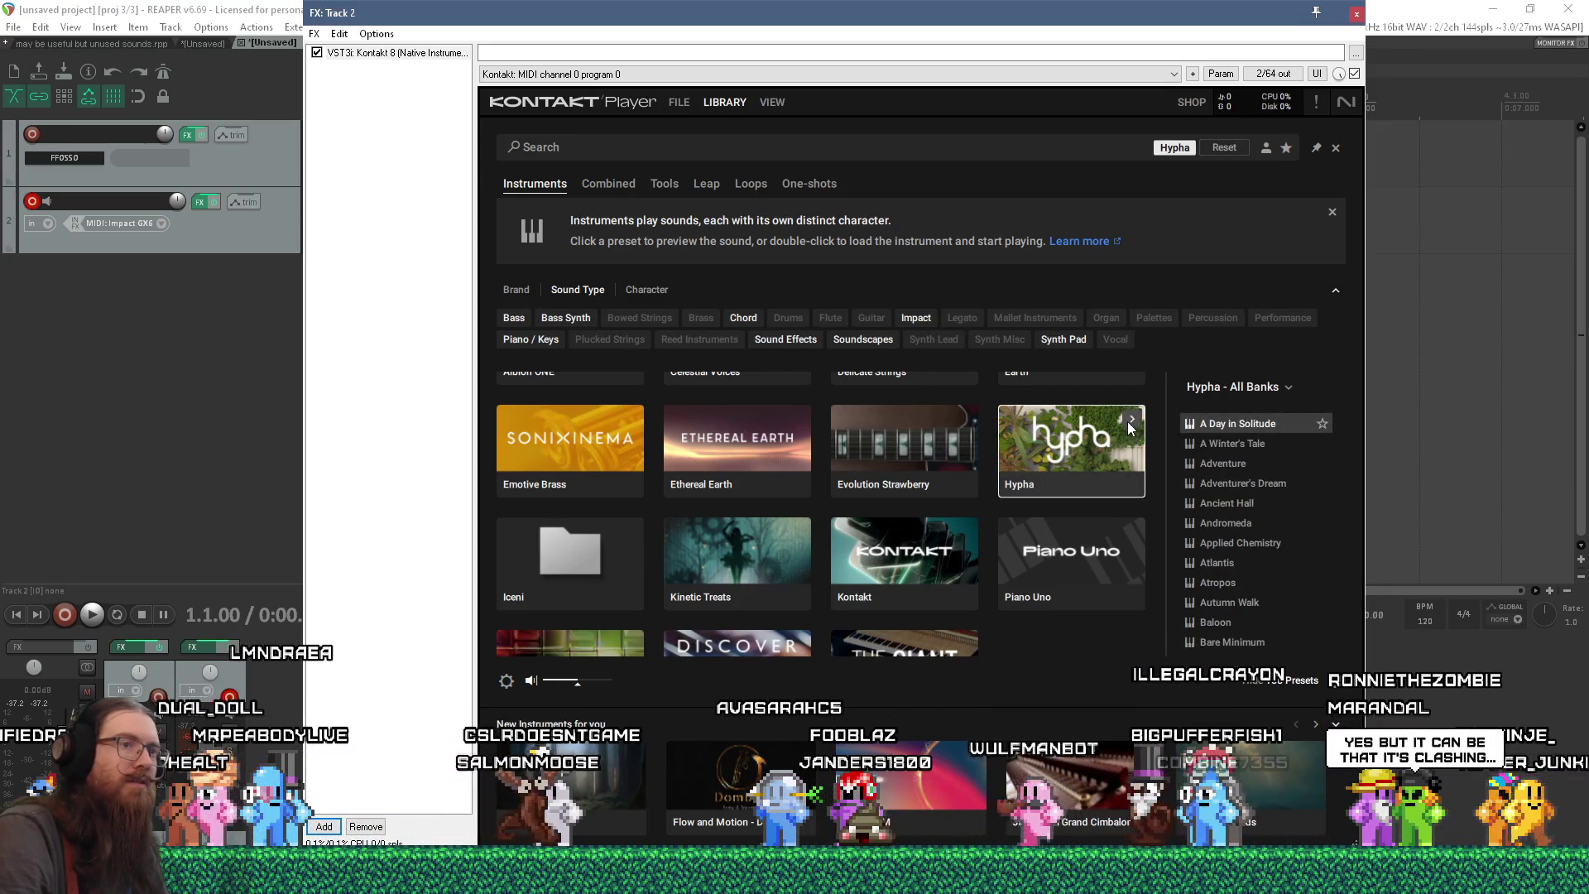
{"action": "double_click", "coordinate": [1102, 446]}
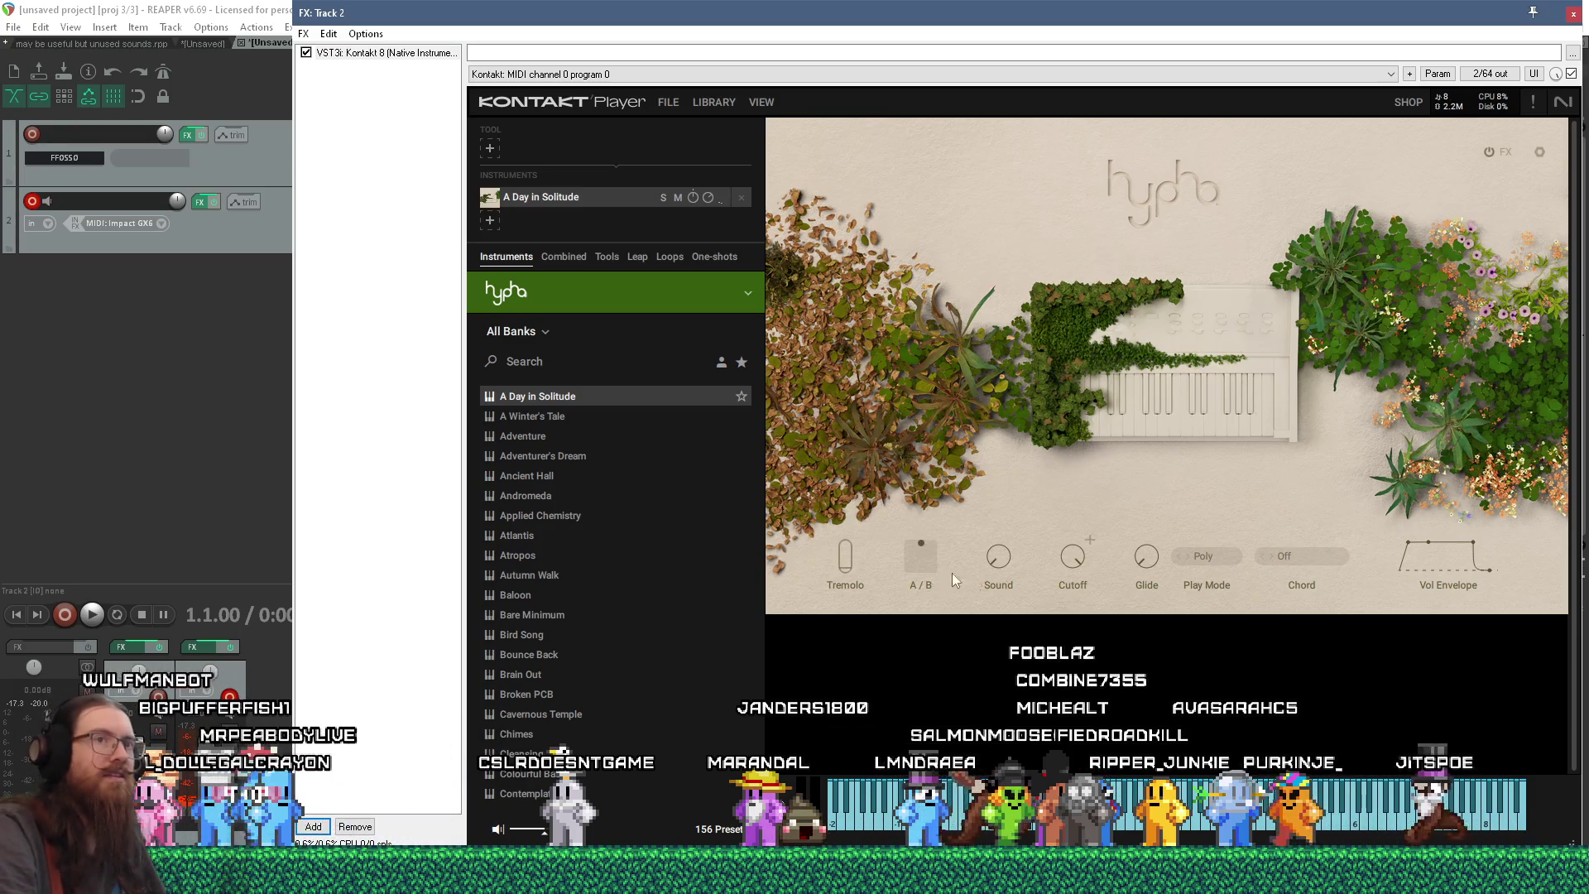
- Delete Kontakt 8 from Track 2's FX chain and reopen the Add FX browser
{"action": "left_click_drag", "start_coordinate": [974, 25], "coordinate": [853, 30]}
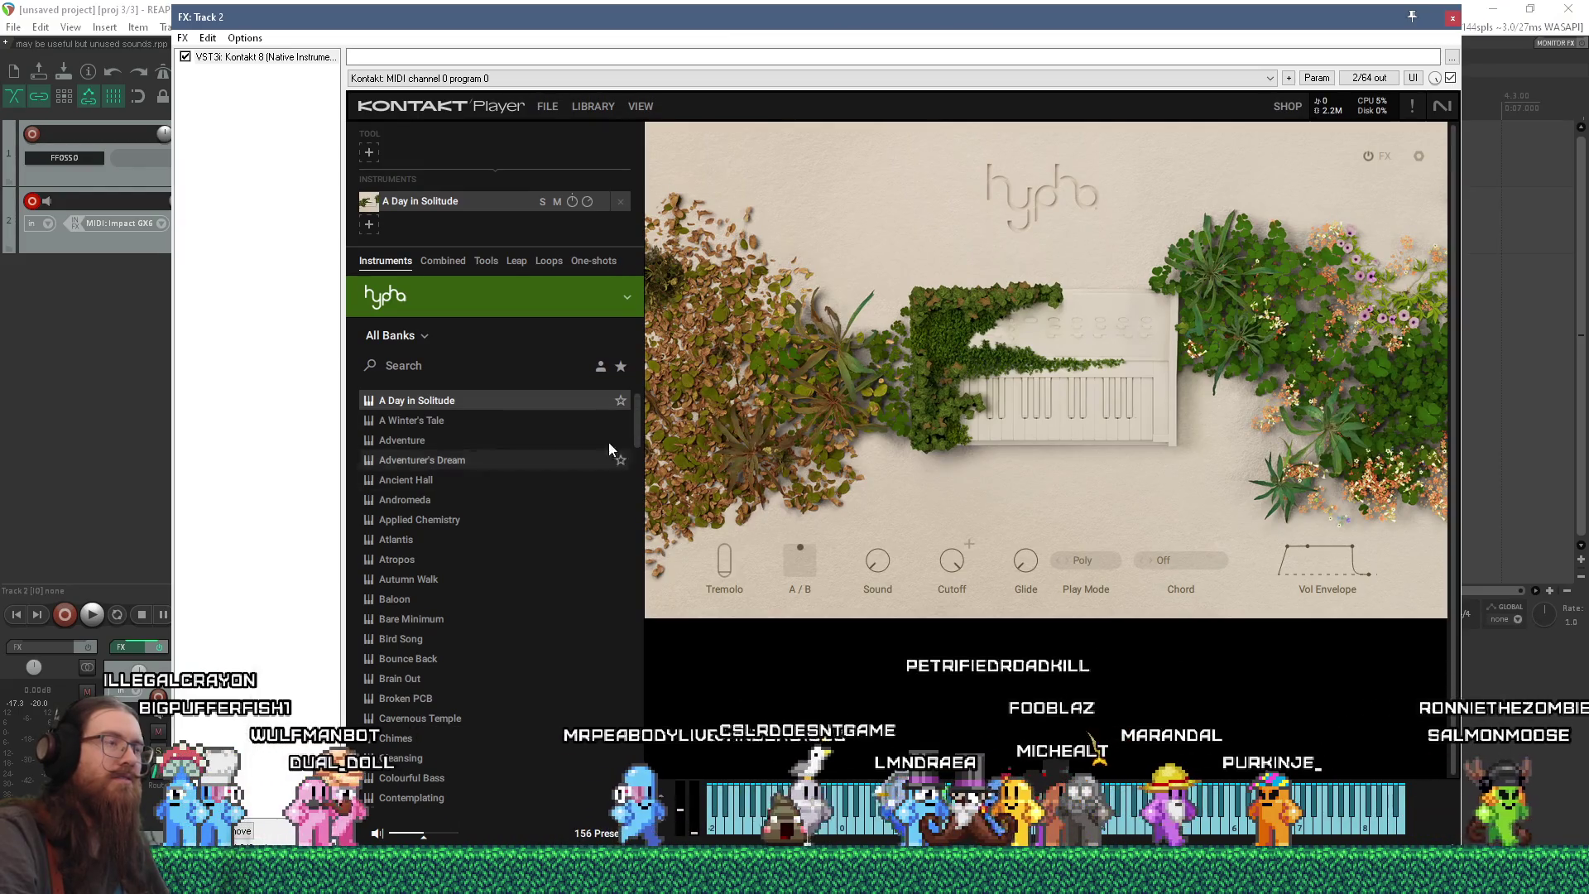
{"action": "left_click", "coordinate": [262, 58]}
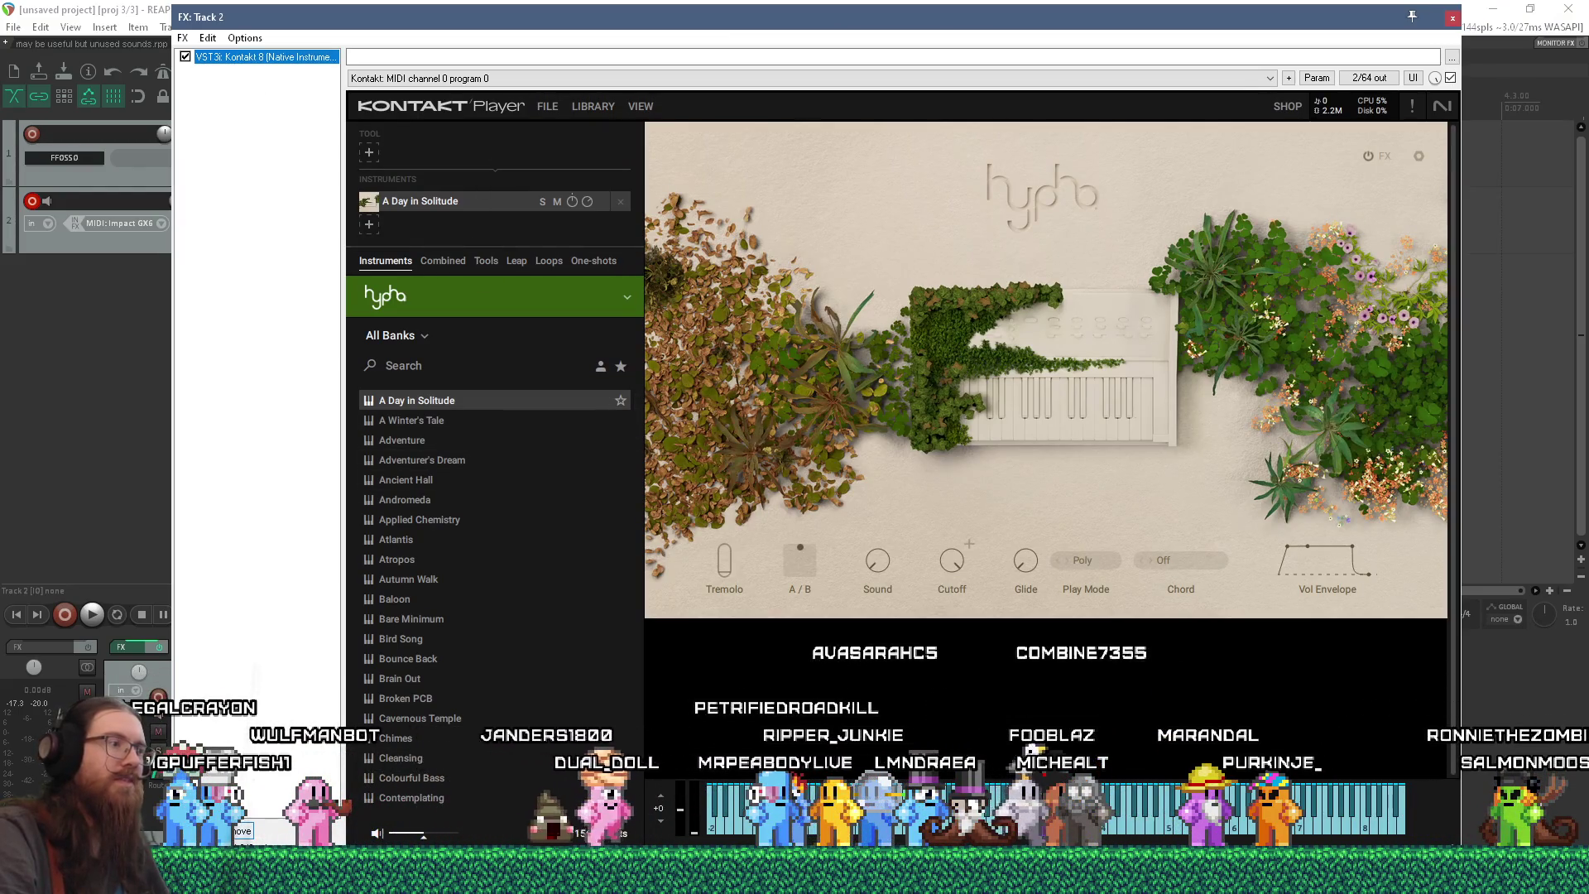
{"action": "key", "text": "Delete"}
{"action": "double_click", "coordinate": [261, 65]}
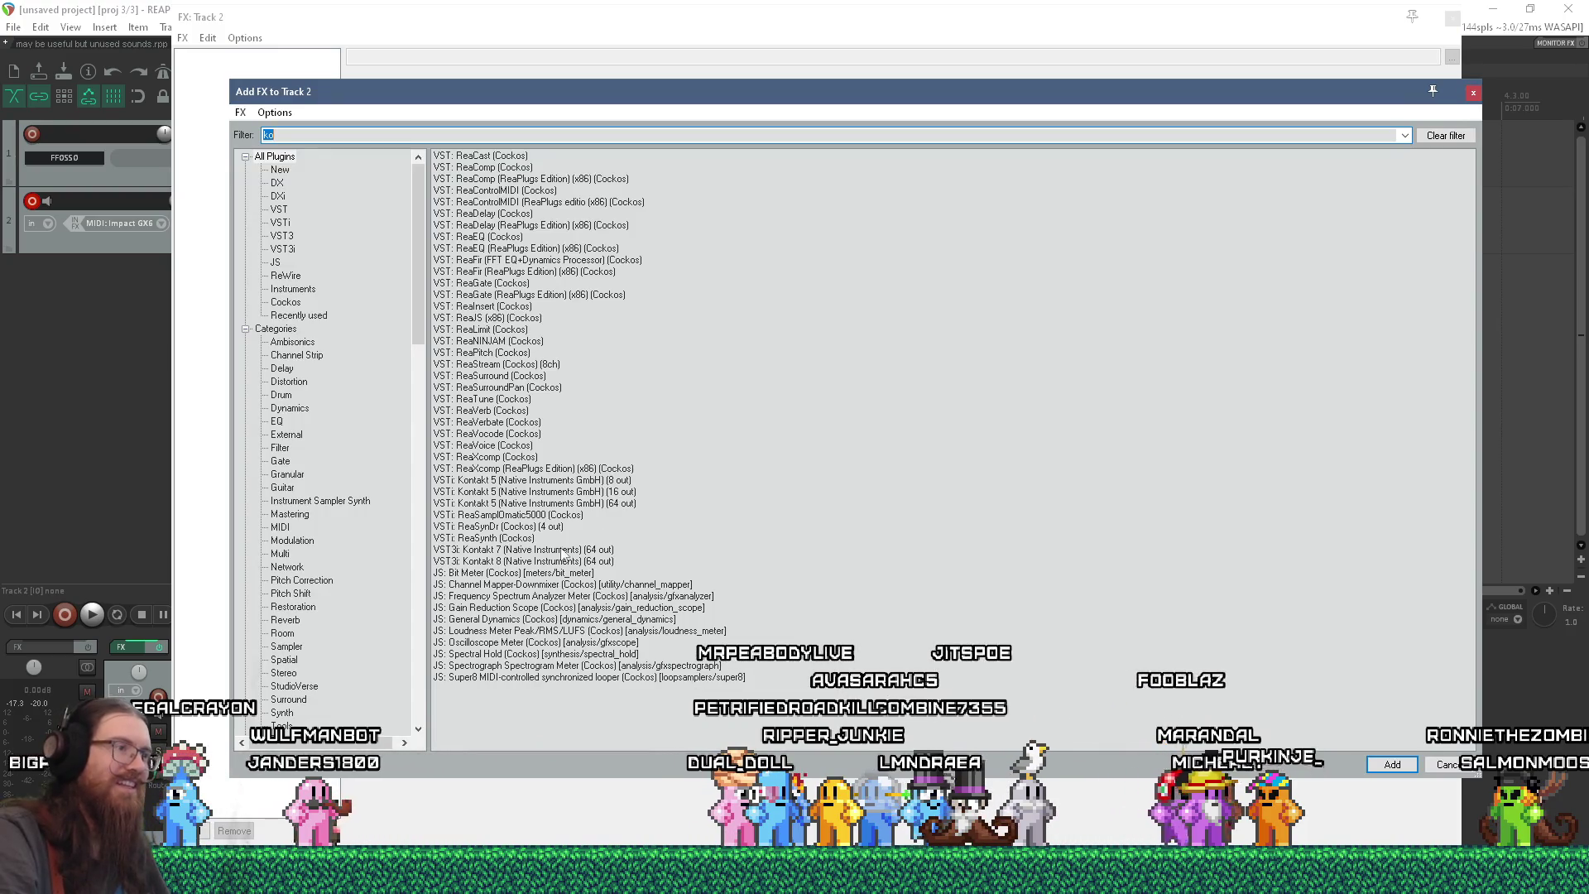
- Cancel the plugin browser and undo to restore Kontakt 8 on Track 2
{"action": "key", "text": "Escape"}
{"action": "key", "text": "ctrl+z"}
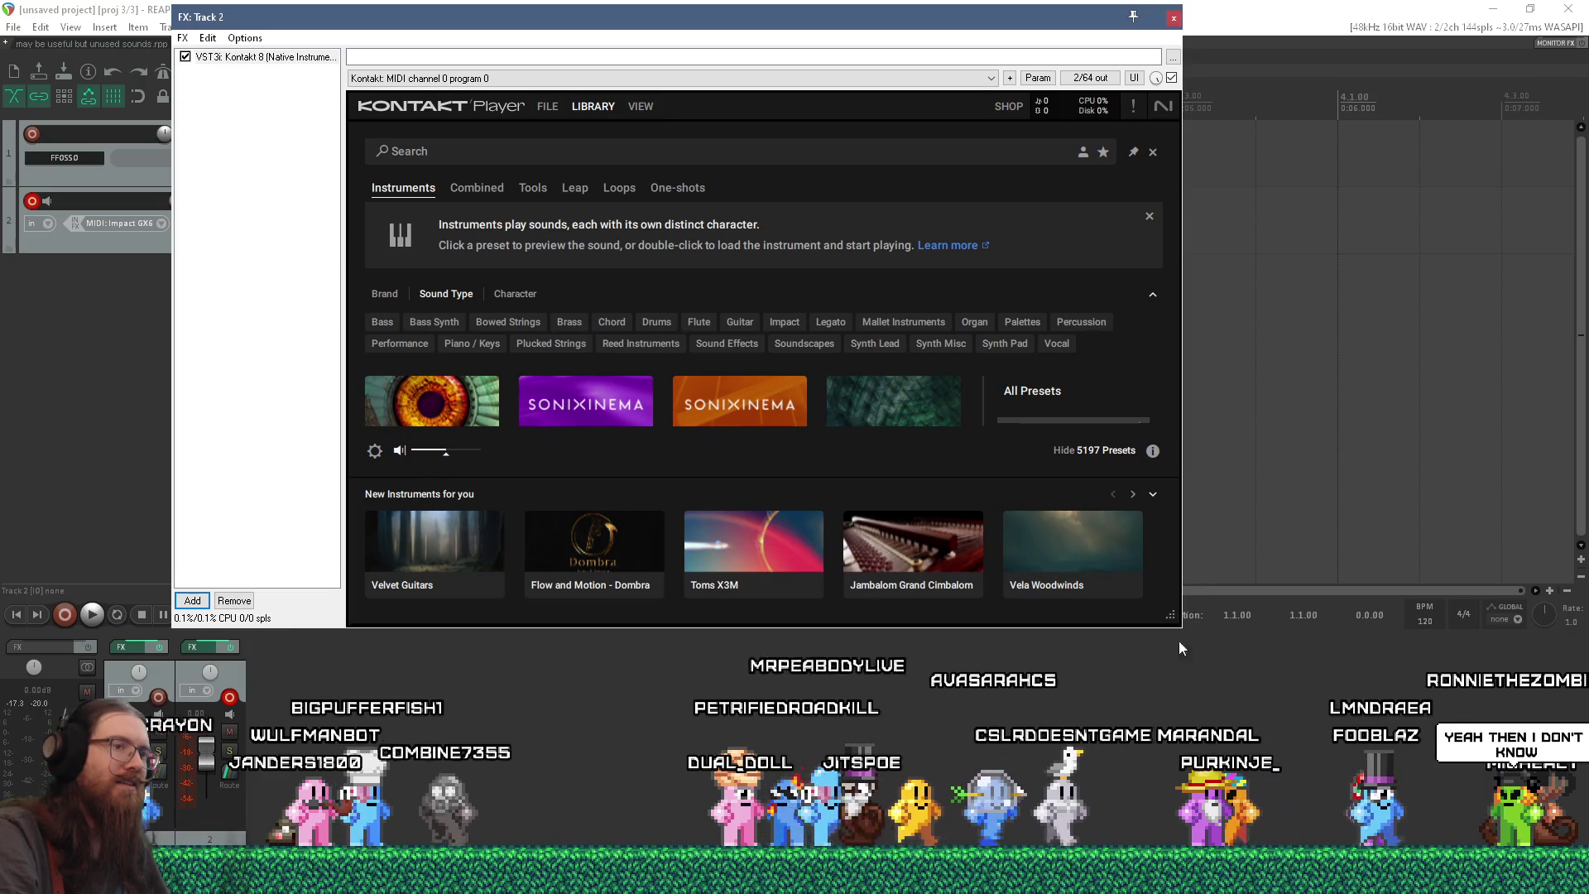
{"action": "left_click_drag", "start_coordinate": [1175, 630], "coordinate": [1375, 867]}
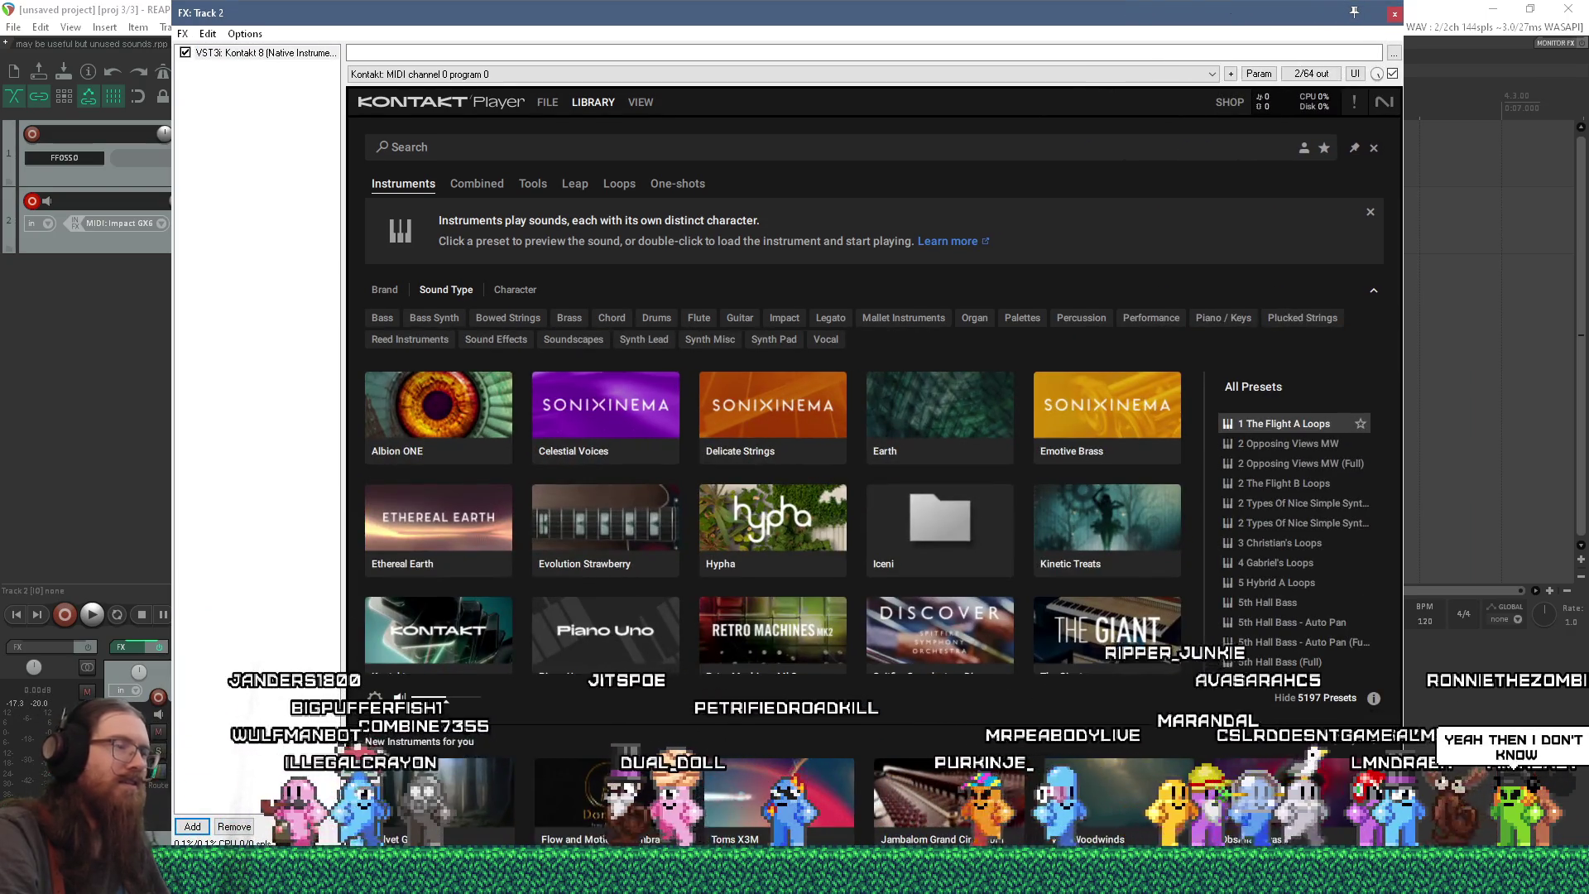
{"action": "scroll", "coordinate": [829, 624], "scroll_direction": "down", "scroll_amount": 1}
{"action": "scroll", "coordinate": [829, 624], "scroll_direction": "up", "scroll_amount": 1}
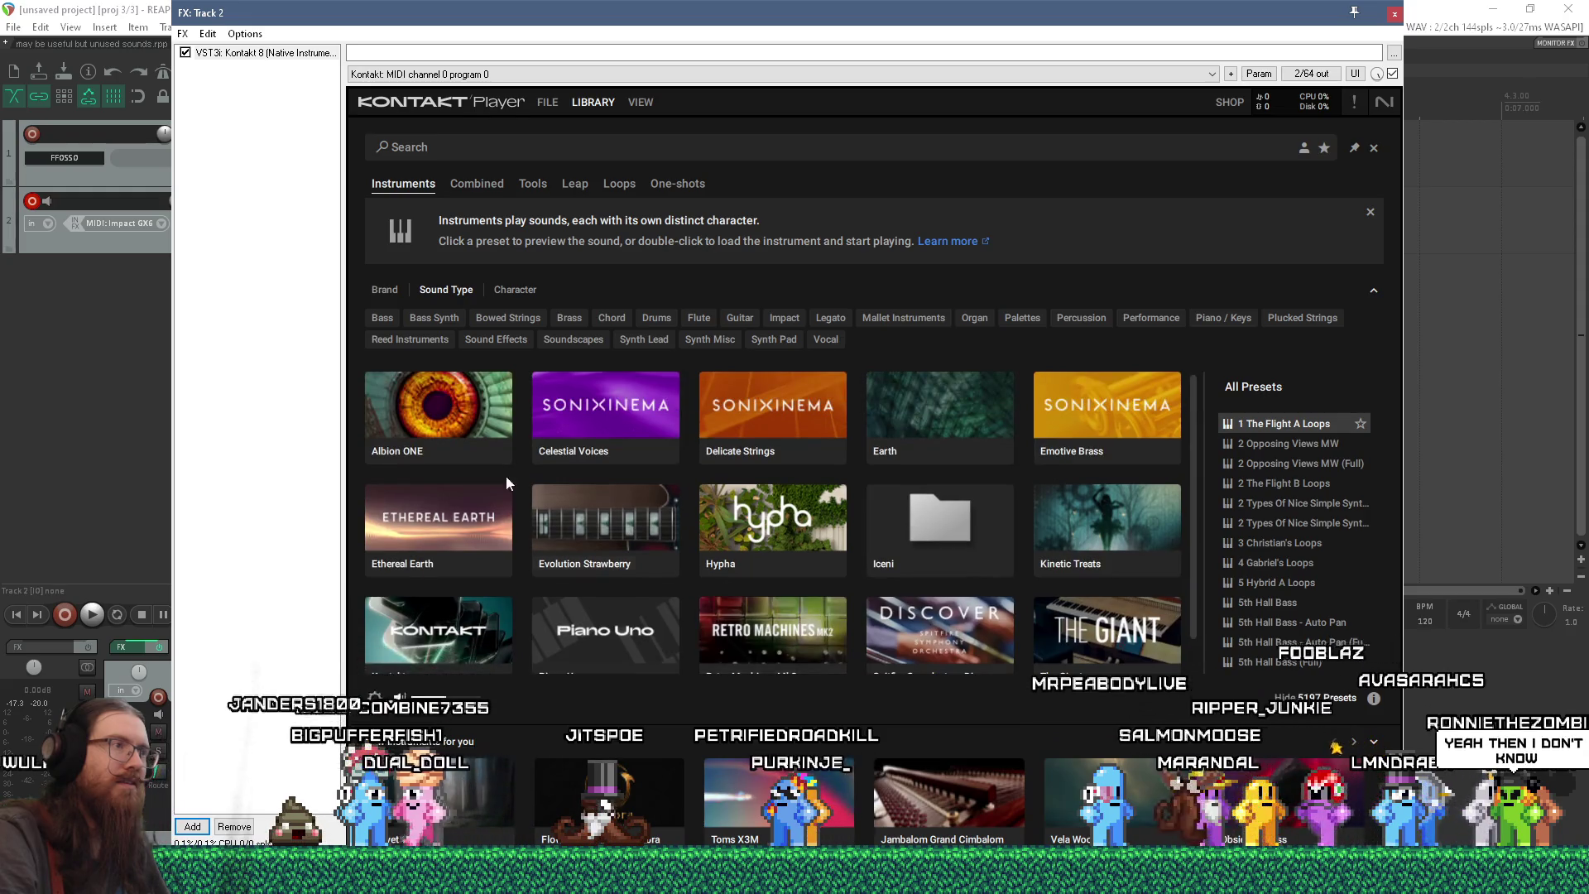
- Load Orchestral Hit System from recent files, raise Strings to about -9.3 dB, then open the Firefox manual
{"action": "left_click", "coordinate": [550, 106]}
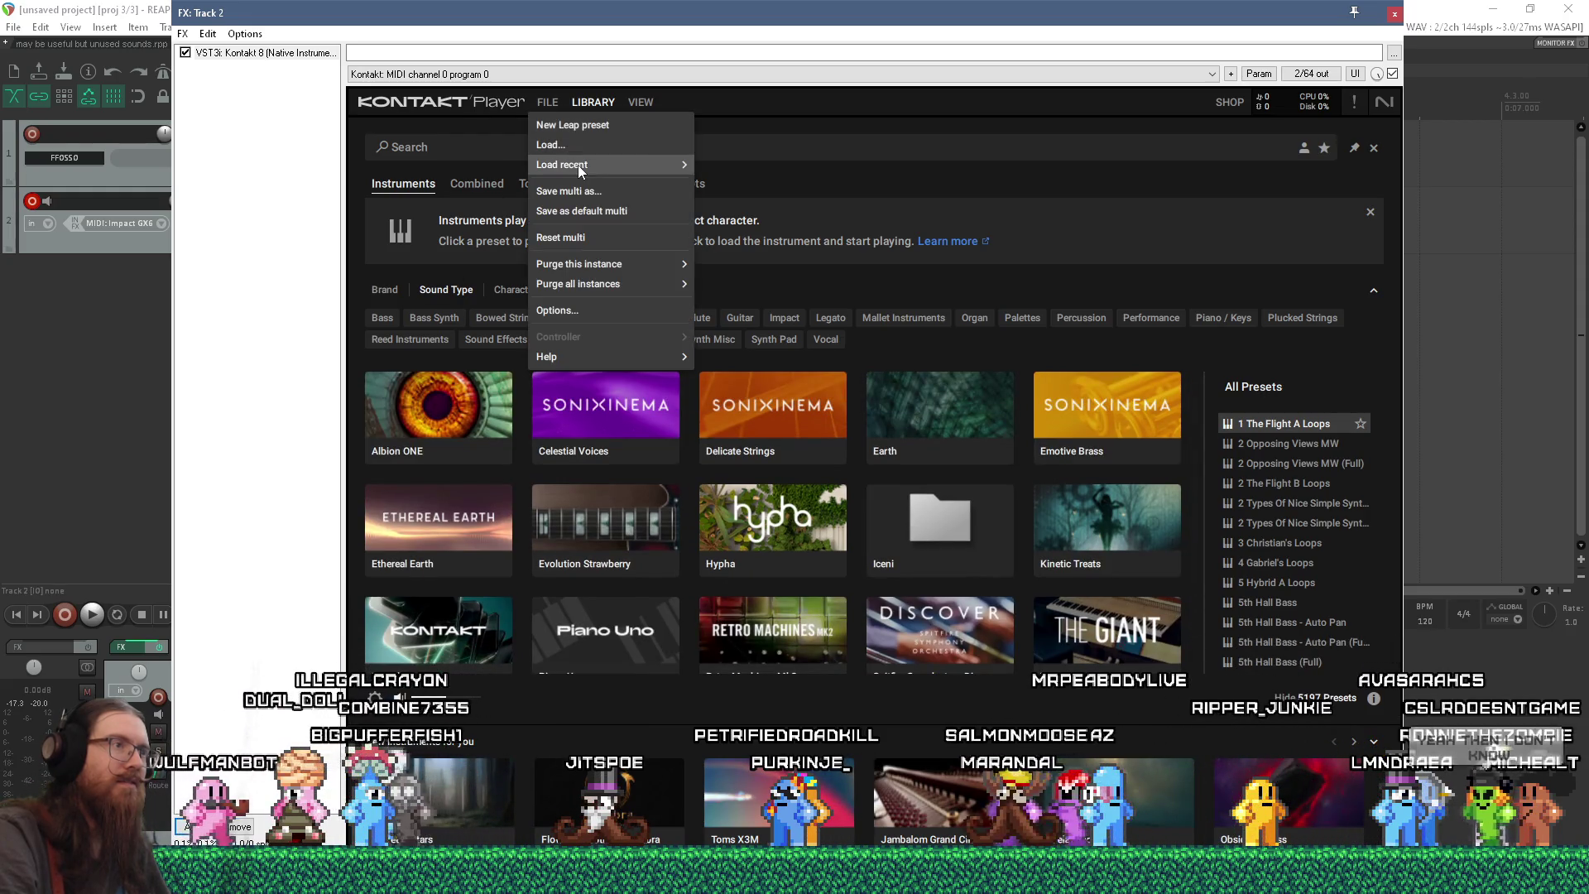
{"action": "mouse_move", "coordinate": [579, 169]}
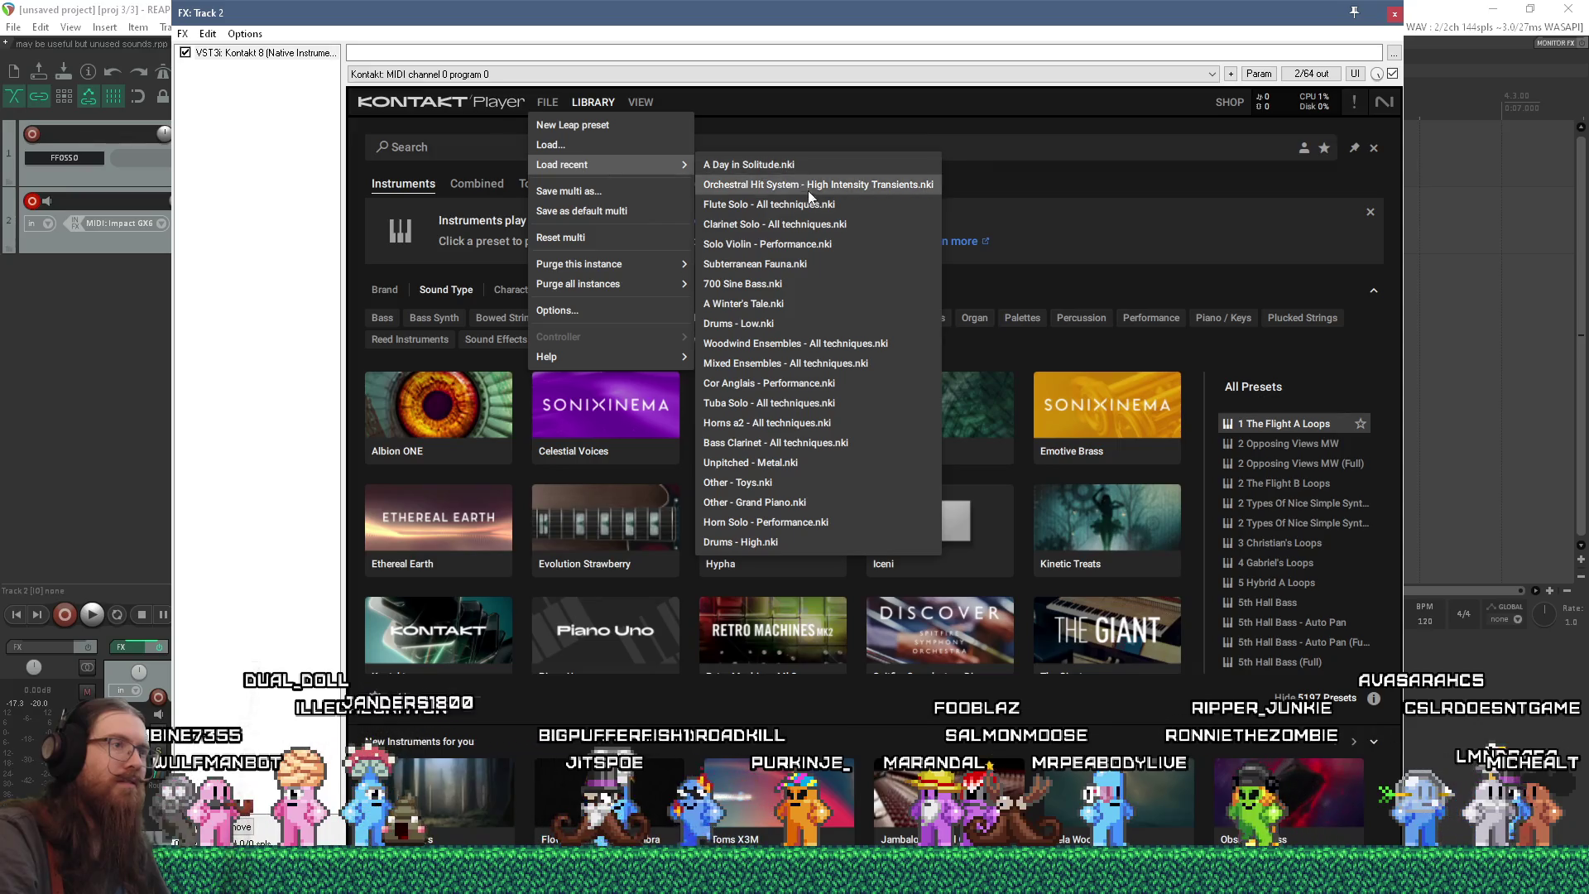
{"action": "left_click", "coordinate": [825, 187]}
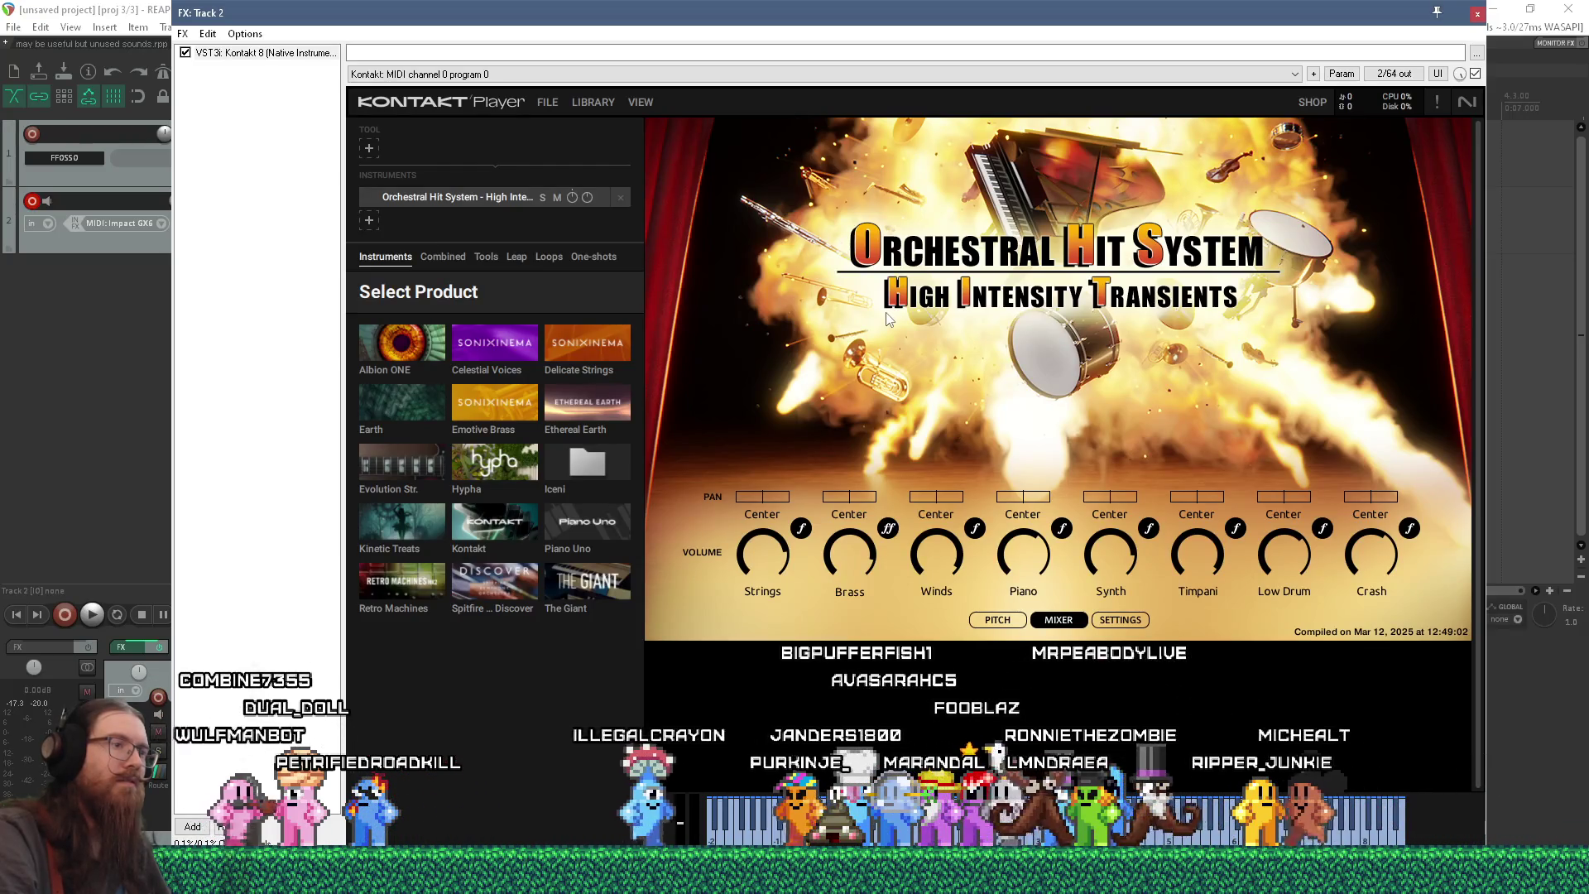
{"action": "left_click_drag", "start_coordinate": [761, 604], "coordinate": [751, 548]}
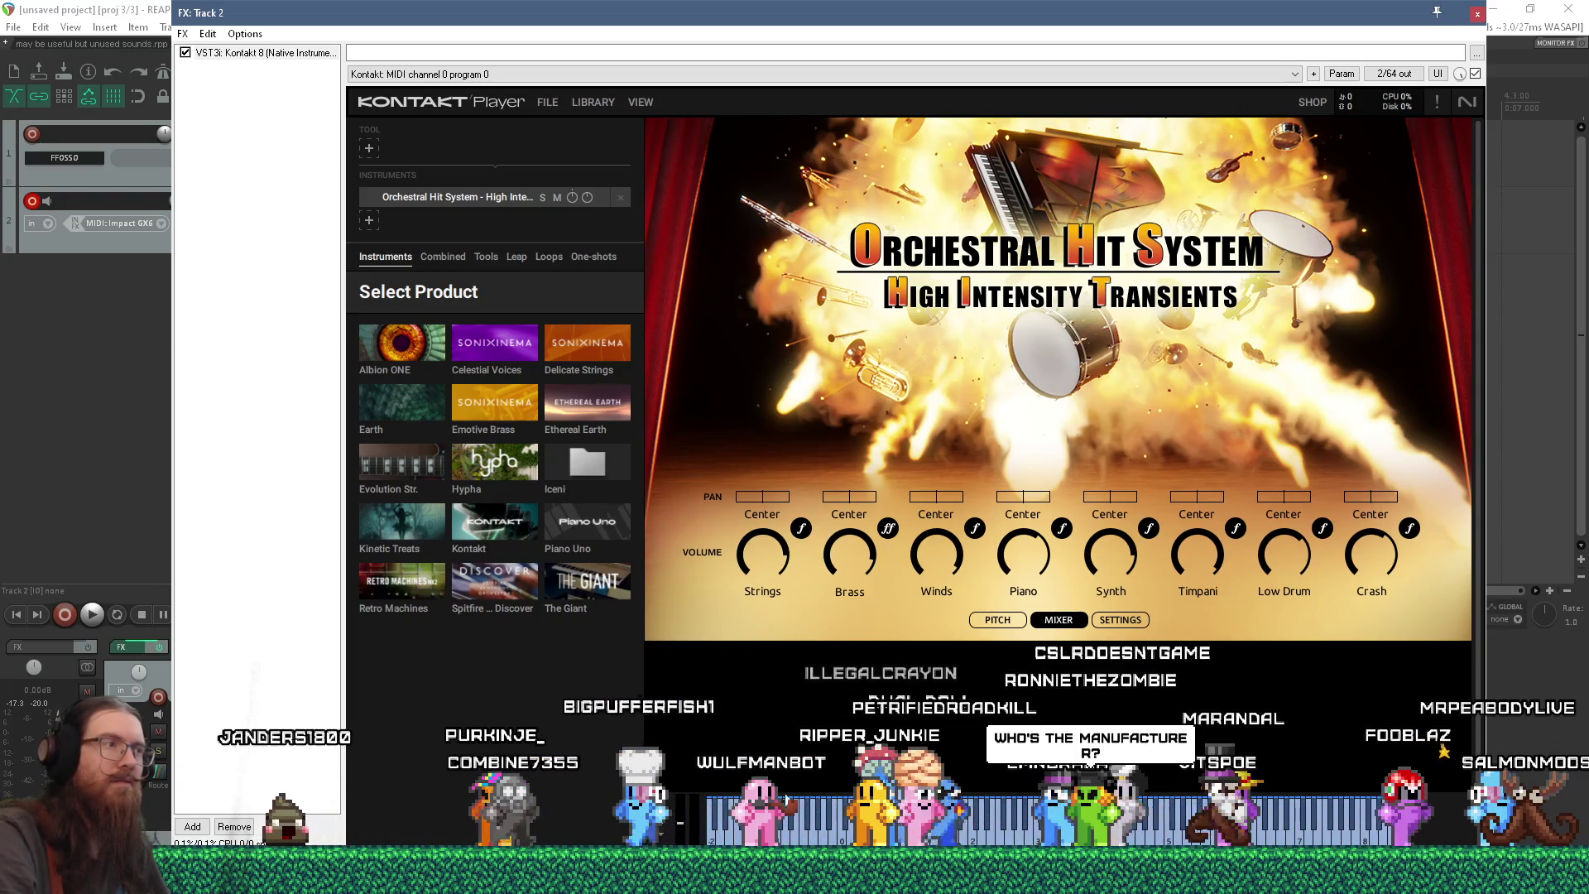
{"action": "left_click", "coordinate": [1035, 879]}
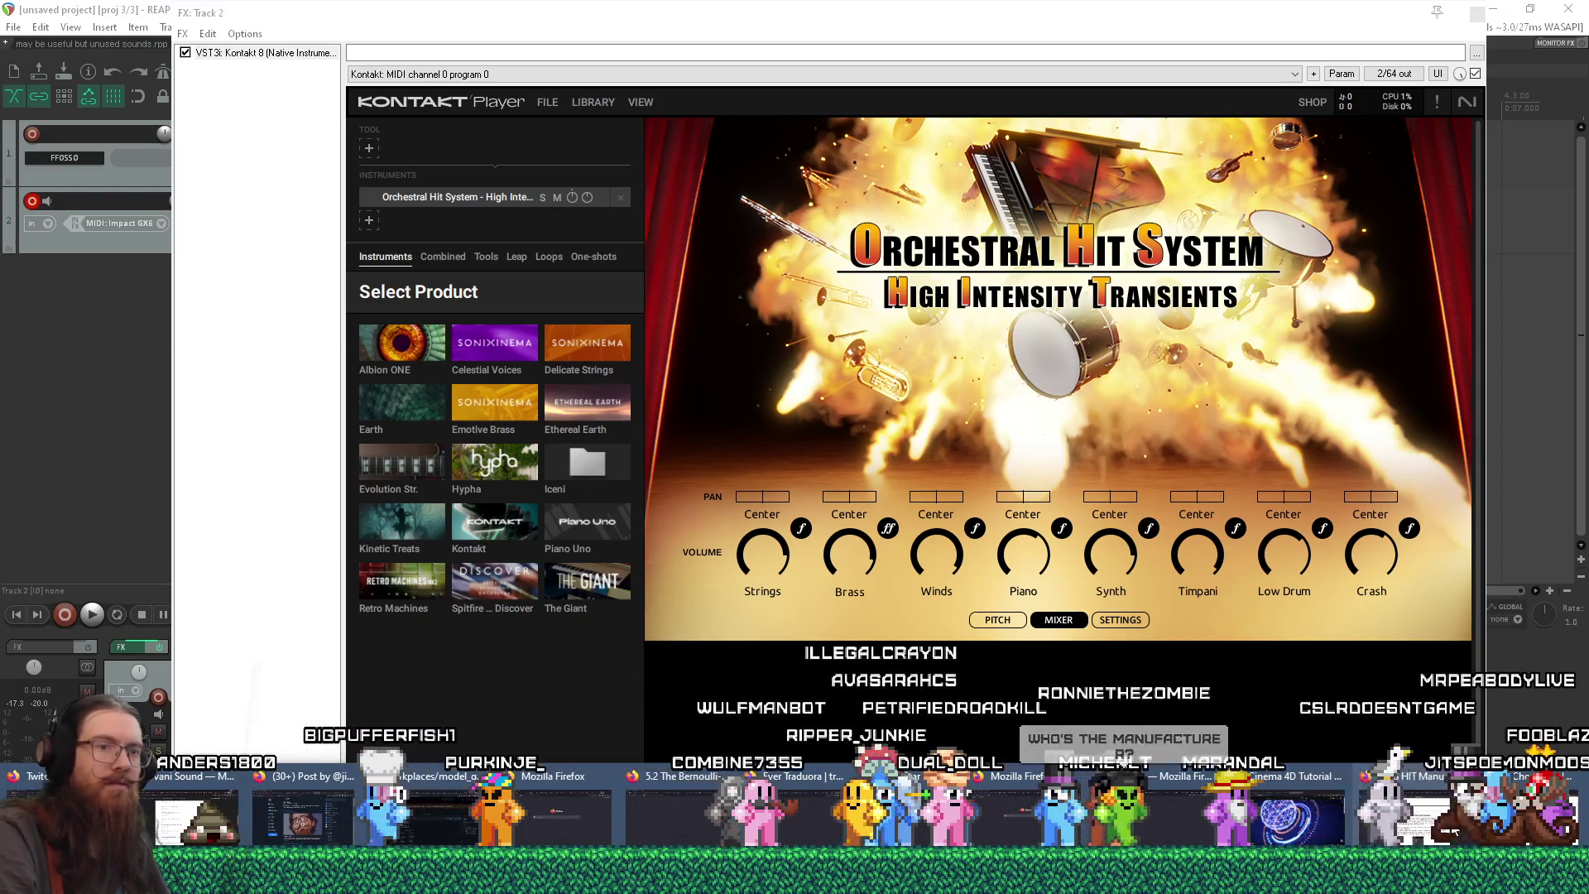
{"action": "left_click", "coordinate": [1448, 831]}
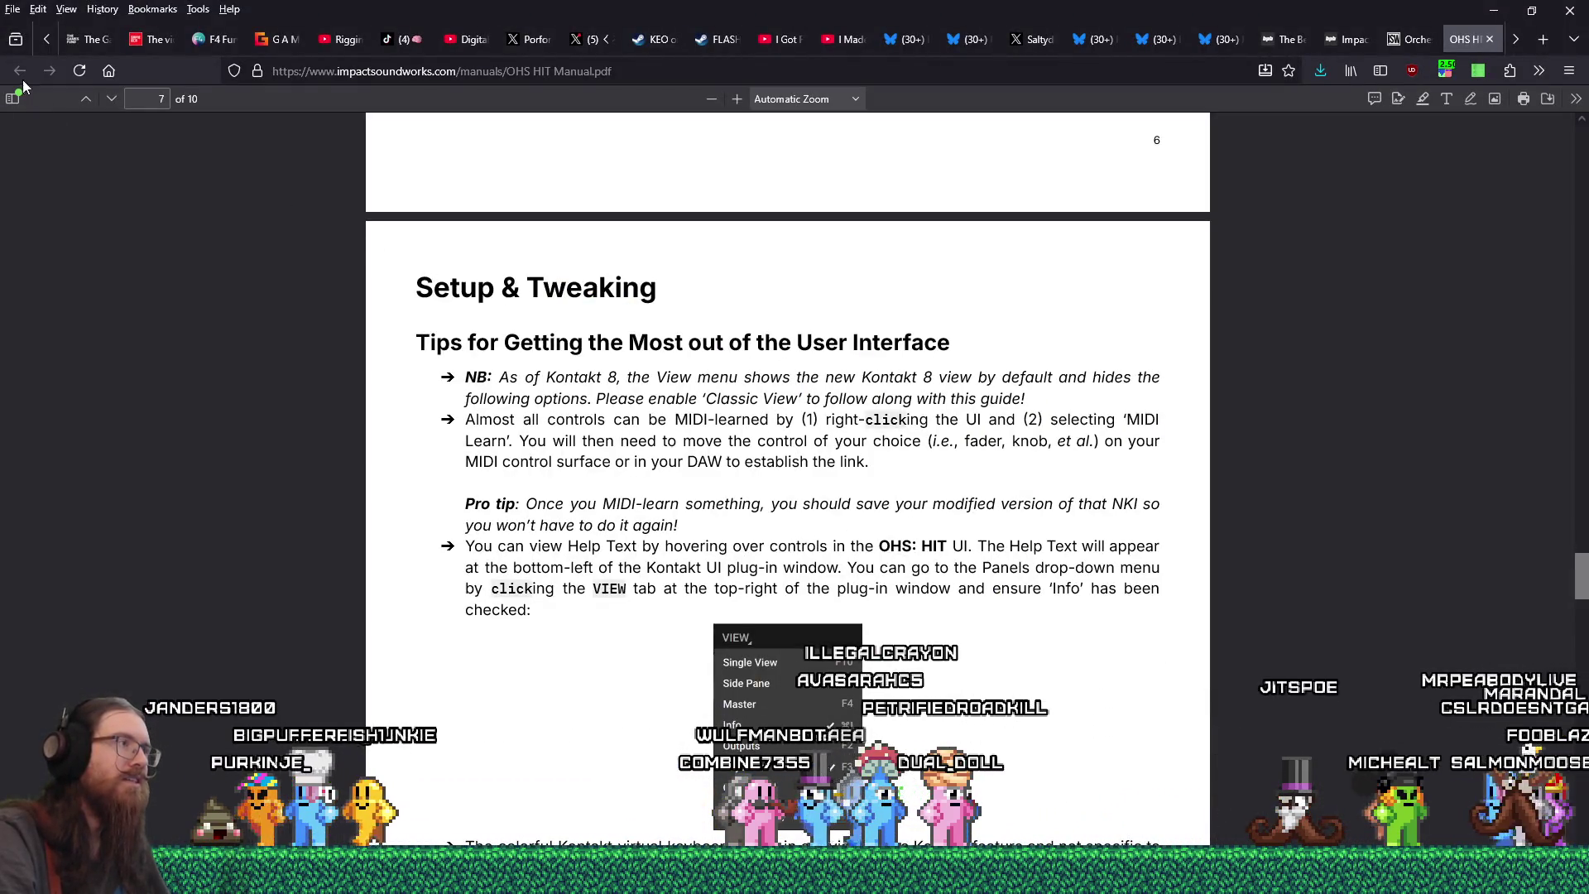
- Scroll the OHS HIT manual PDF to the 'Using Orchestral Hit System' heading
{"action": "scroll", "coordinate": [662, 472], "scroll_direction": "up", "scroll_amount": 15}
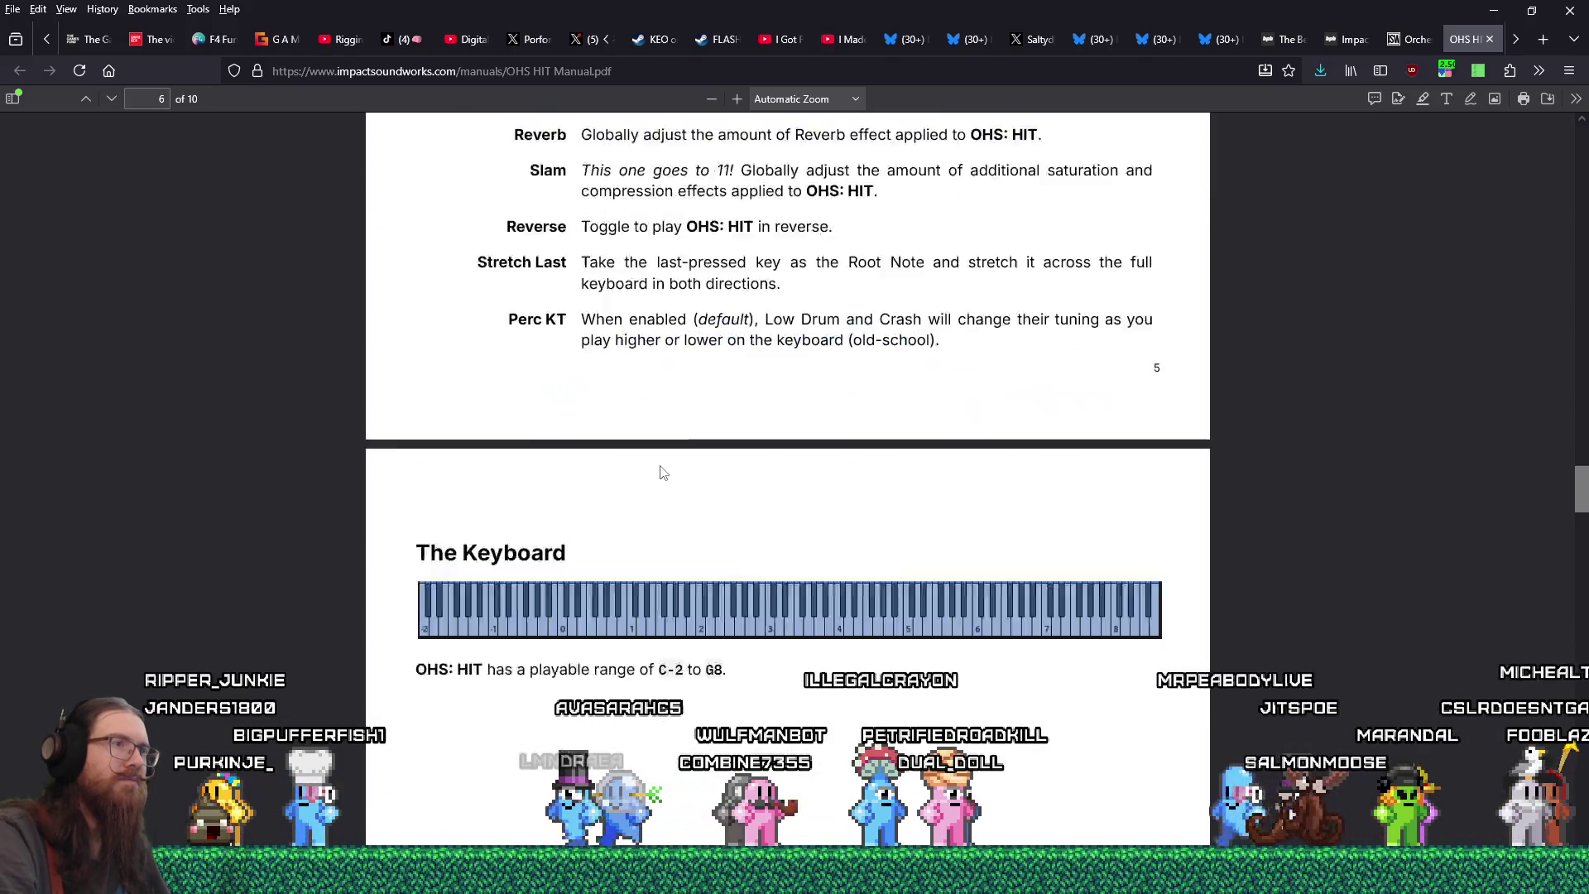
{"action": "scroll", "coordinate": [666, 473], "scroll_direction": "up", "scroll_amount": 10}
{"action": "scroll", "coordinate": [667, 473], "scroll_direction": "down", "scroll_amount": 5}
{"action": "scroll", "coordinate": [666, 474], "scroll_direction": "down", "scroll_amount": 5}
{"action": "scroll", "coordinate": [666, 473], "scroll_direction": "up", "scroll_amount": 2}
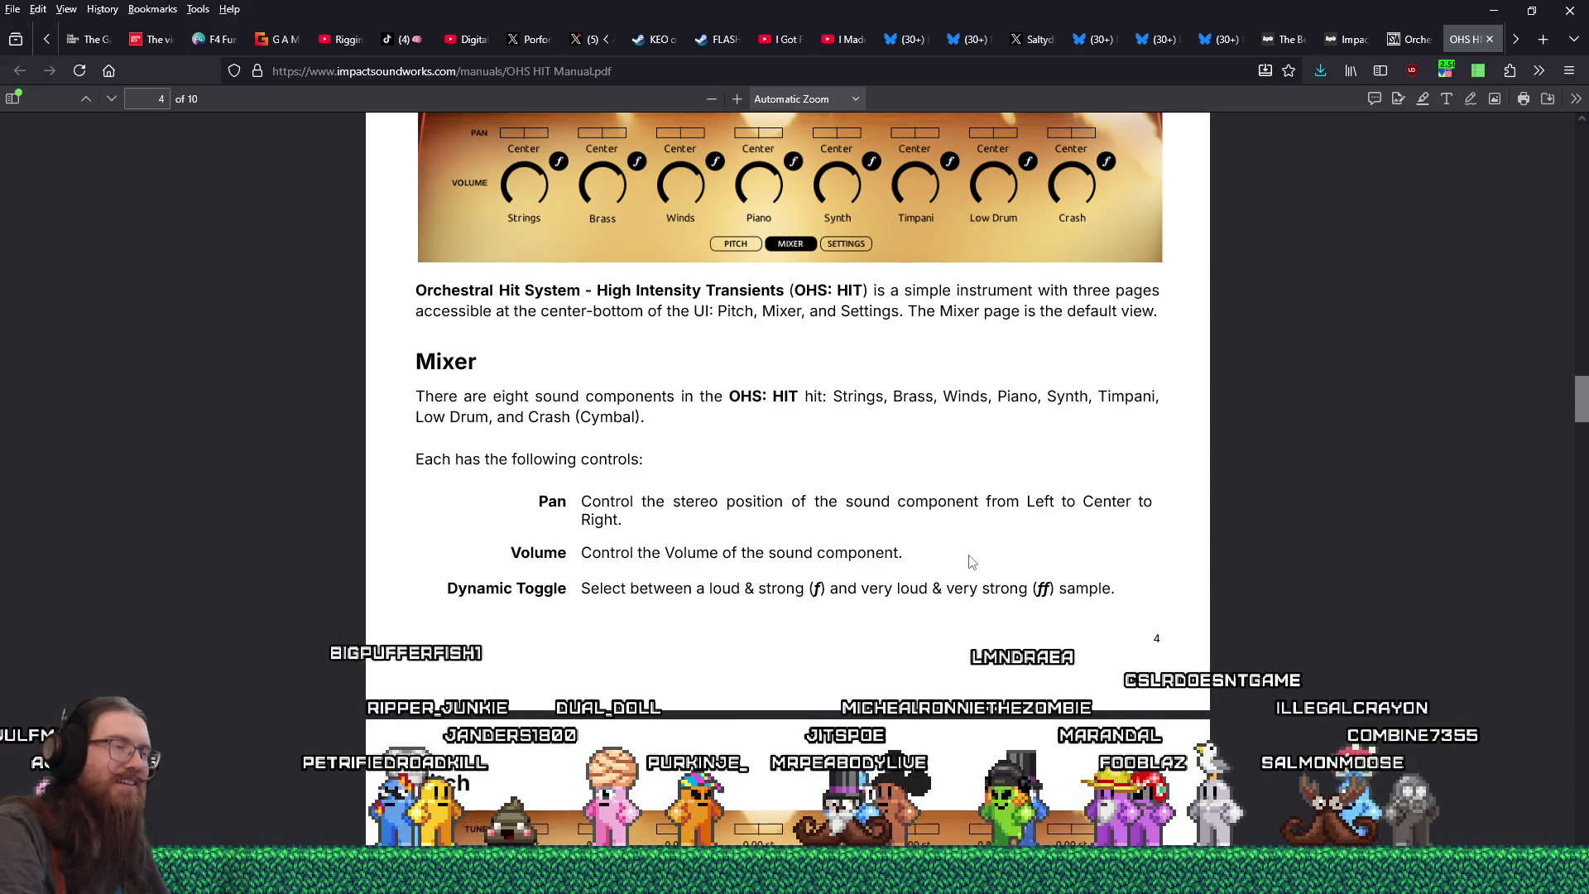
{"action": "scroll", "coordinate": [971, 561], "scroll_direction": "up", "scroll_amount": 10}
{"action": "scroll", "coordinate": [971, 562], "scroll_direction": "down", "scroll_amount": 4}
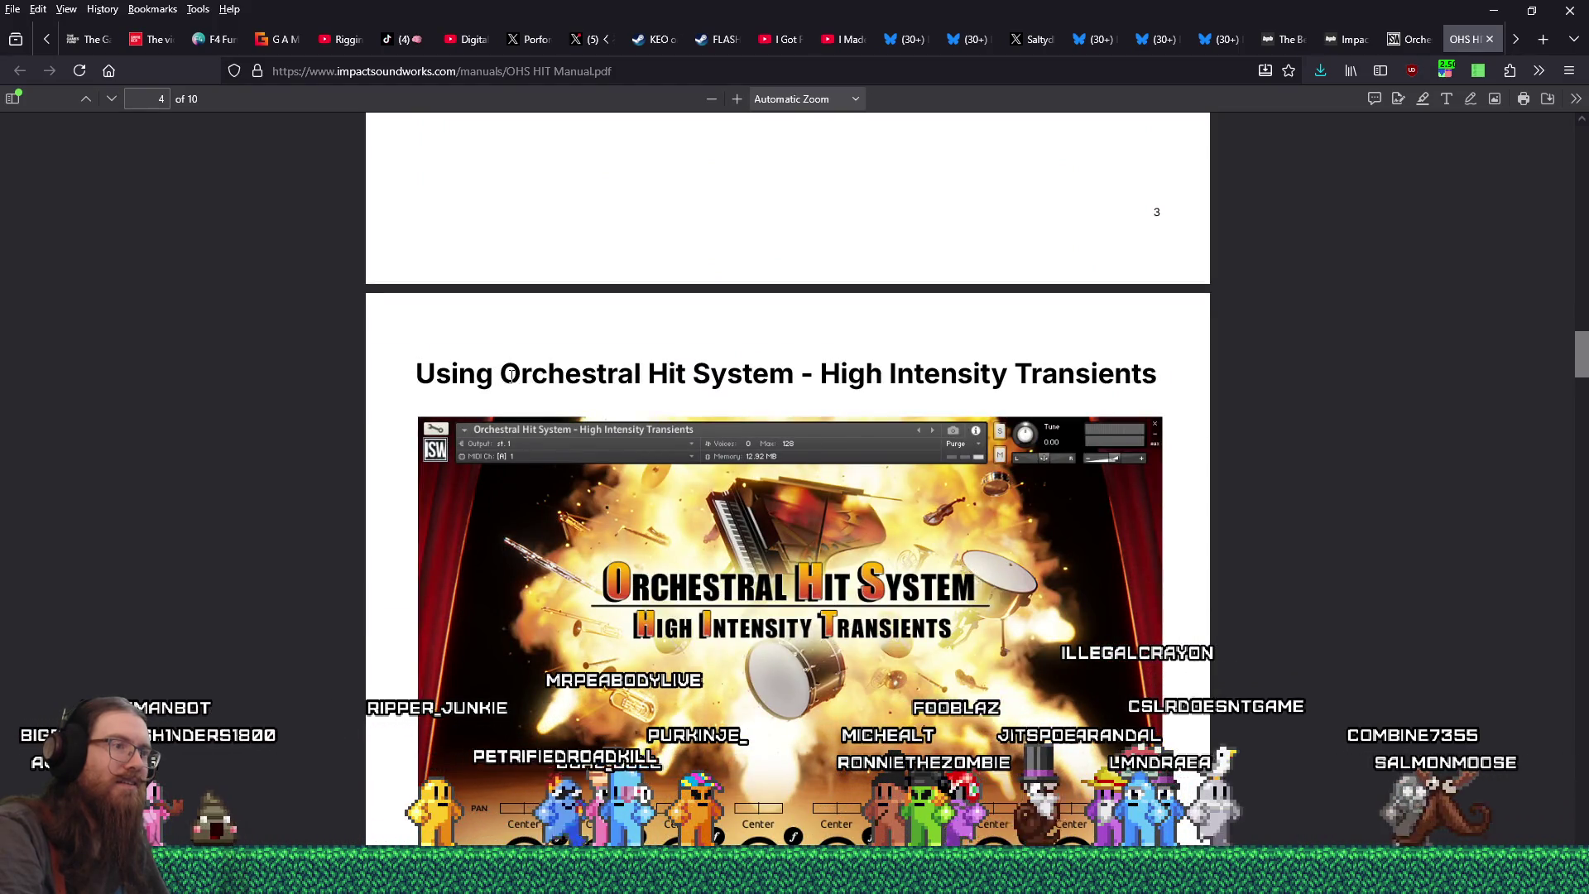
- Copy 'Orchestral Hit System' from the heading and open a new blank tab
{"action": "mouse_move", "coordinate": [505, 379]}
{"action": "left_mouse_down"}
{"action": "mouse_move", "coordinate": [784, 379]}
{"action": "mouse_move", "coordinate": [499, 378]}
{"action": "left_mouse_up"}
{"action": "right_click", "coordinate": [534, 400]}
{"action": "left_click", "coordinate": [537, 403]}
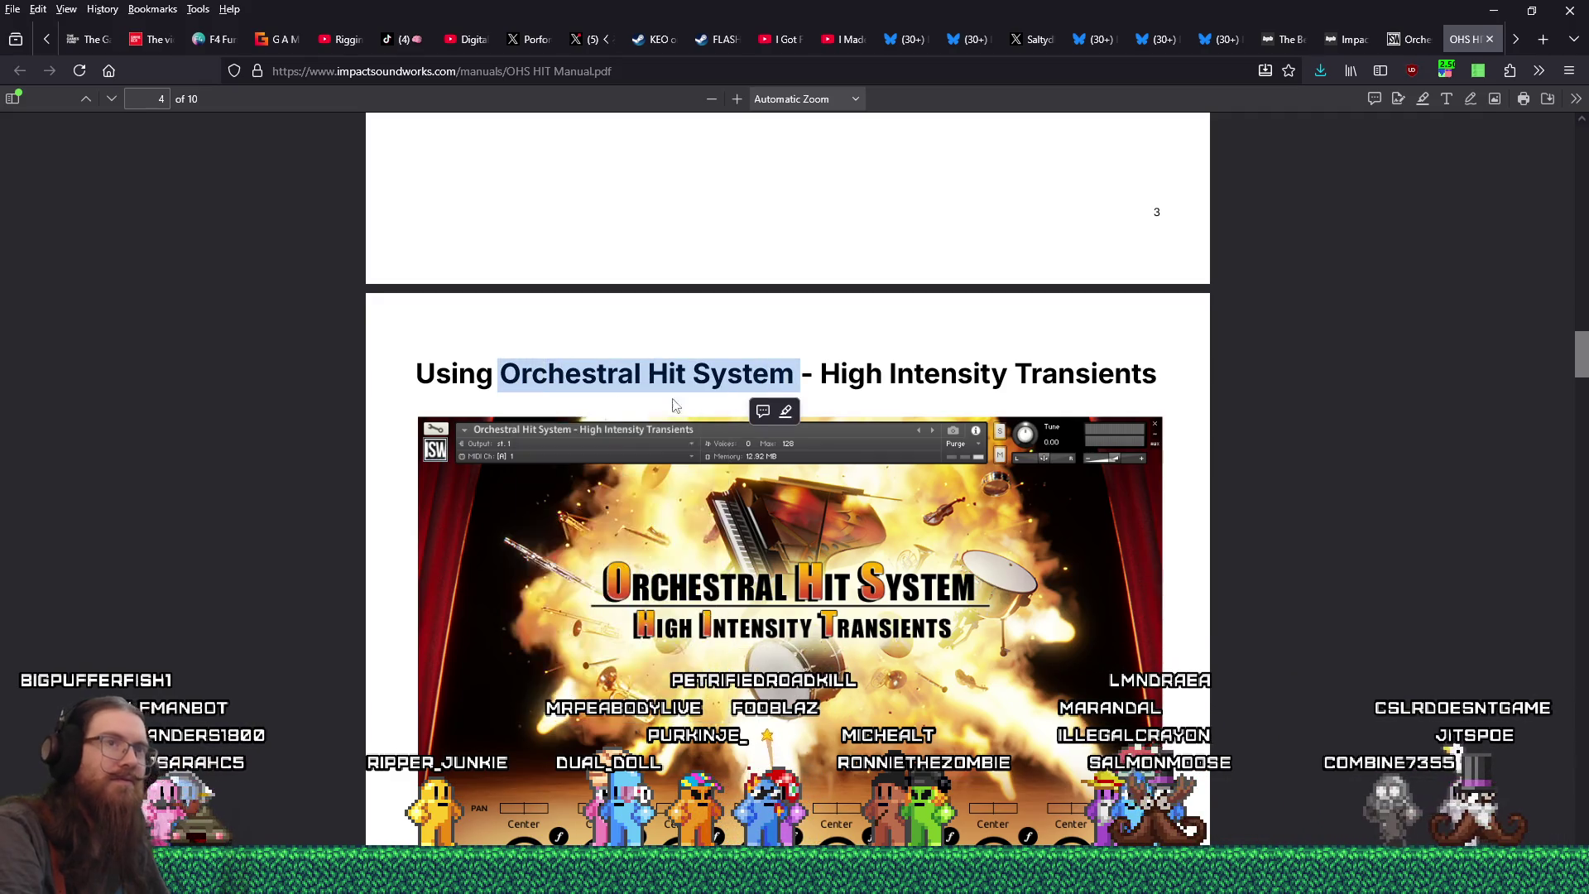
{"action": "left_click", "coordinate": [1537, 47]}
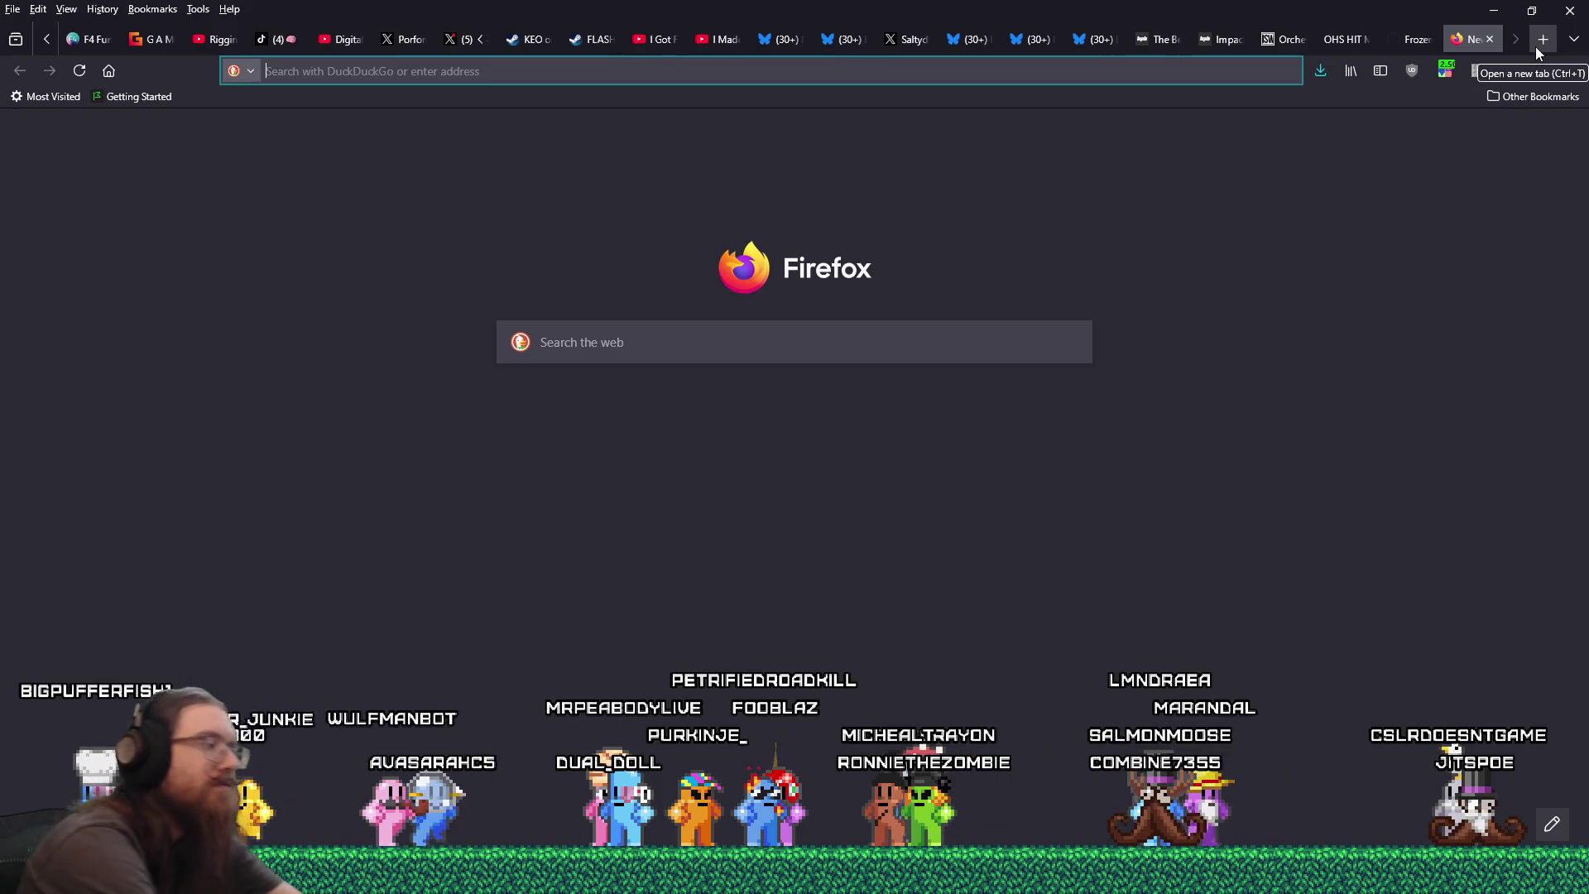
- Search DuckDuckGo for the quoted product name plus "no sound"
{"action": "type", "text": "\""}
{"action": "type", "text": "Orchestral Hit System -"}
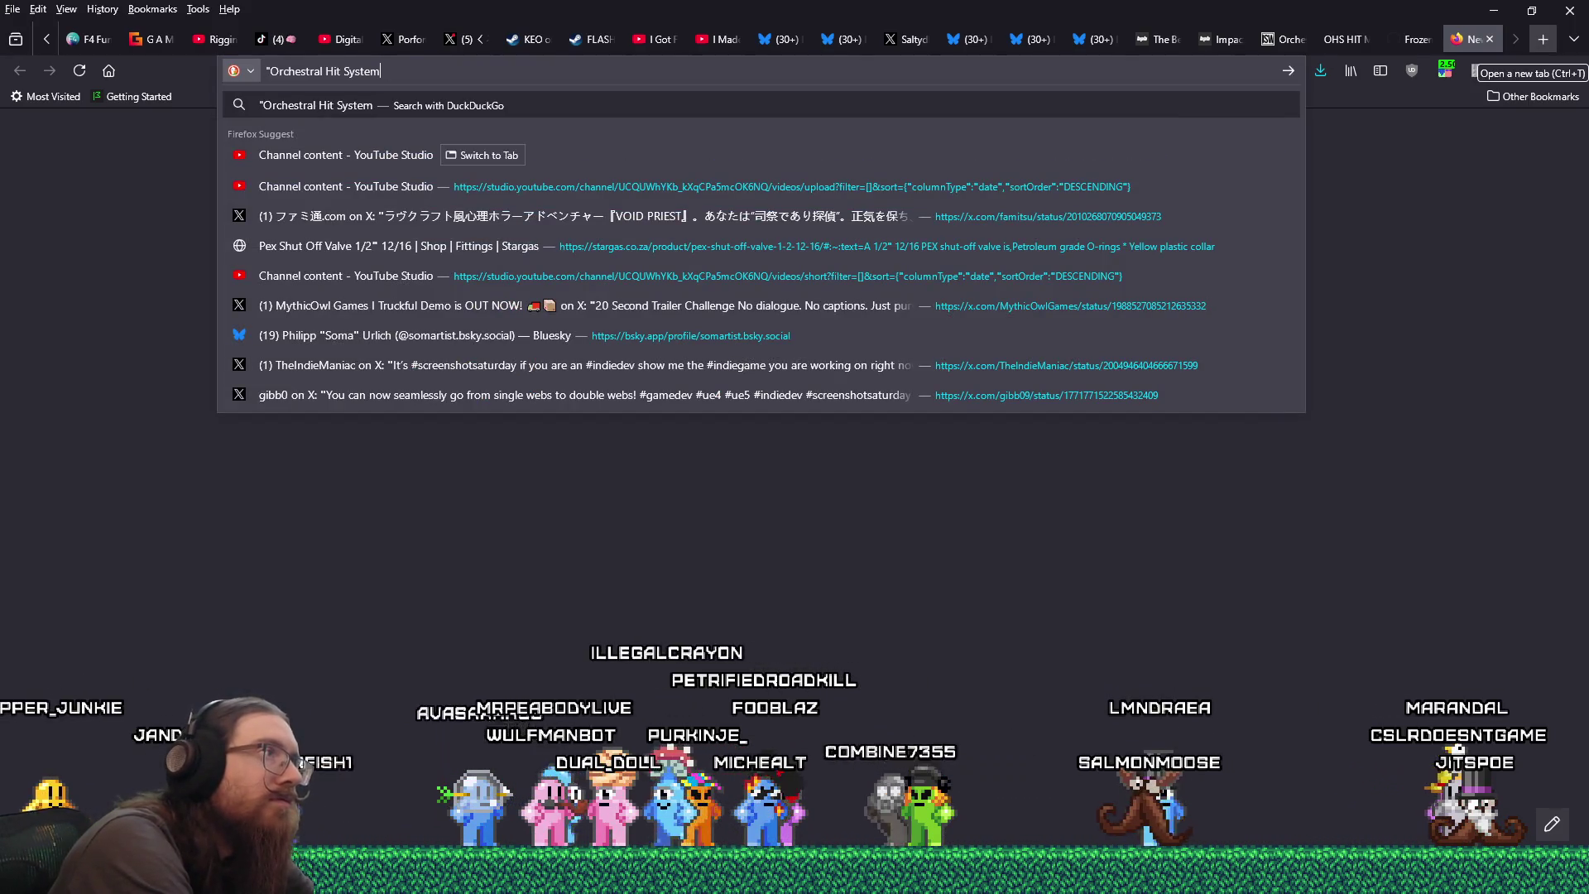
{"action": "type", "text": "\" \"kontak"}
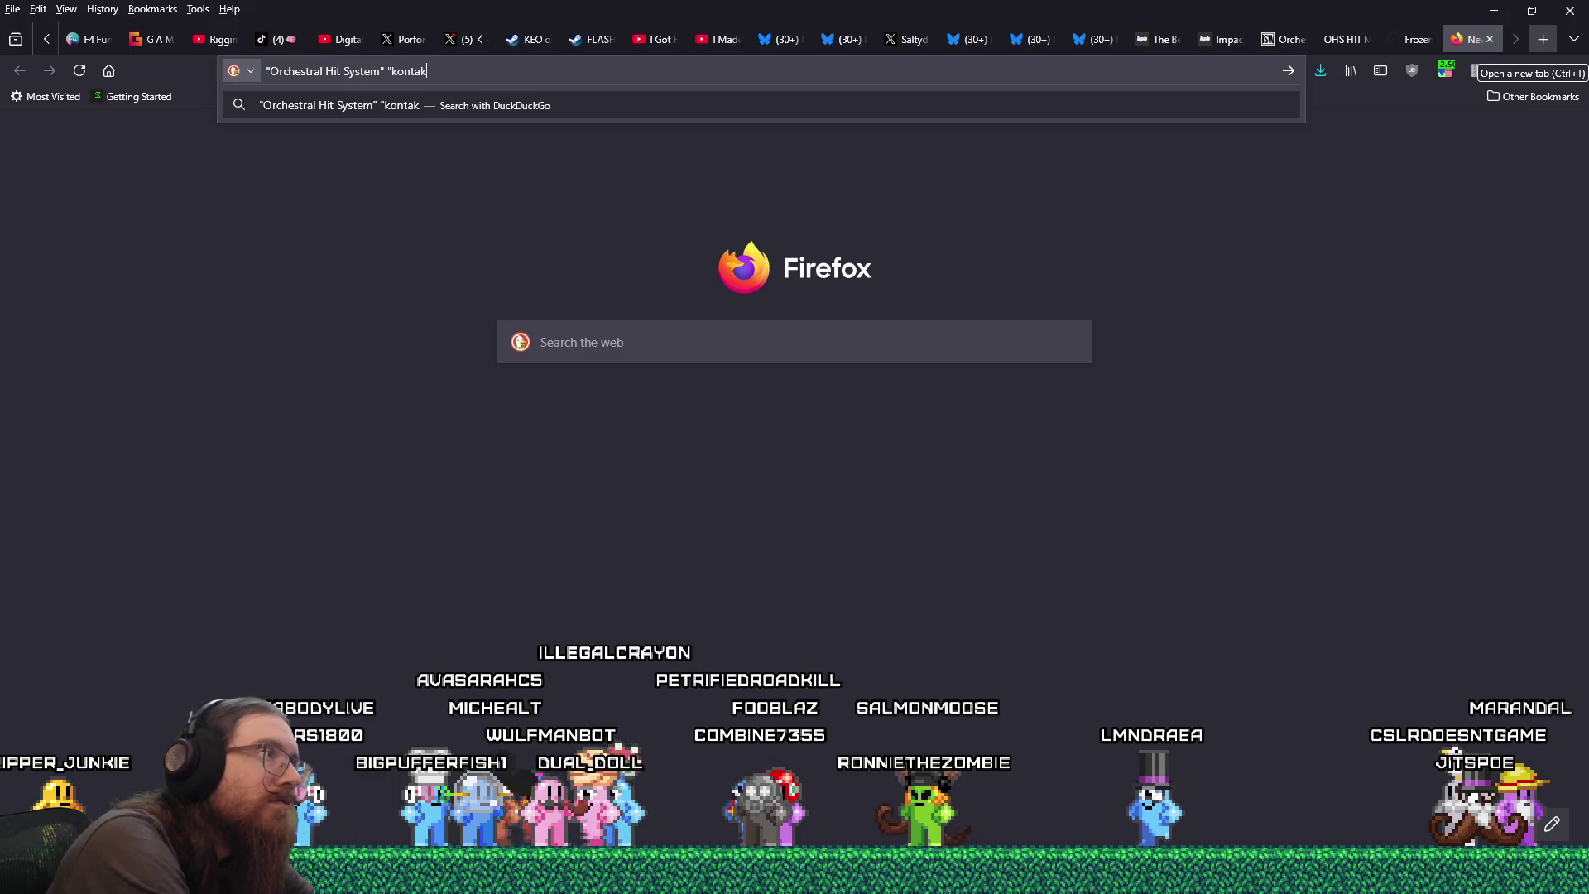
{"action": "type", "text": "no sound\""}
{"action": "key", "text": "Return"}
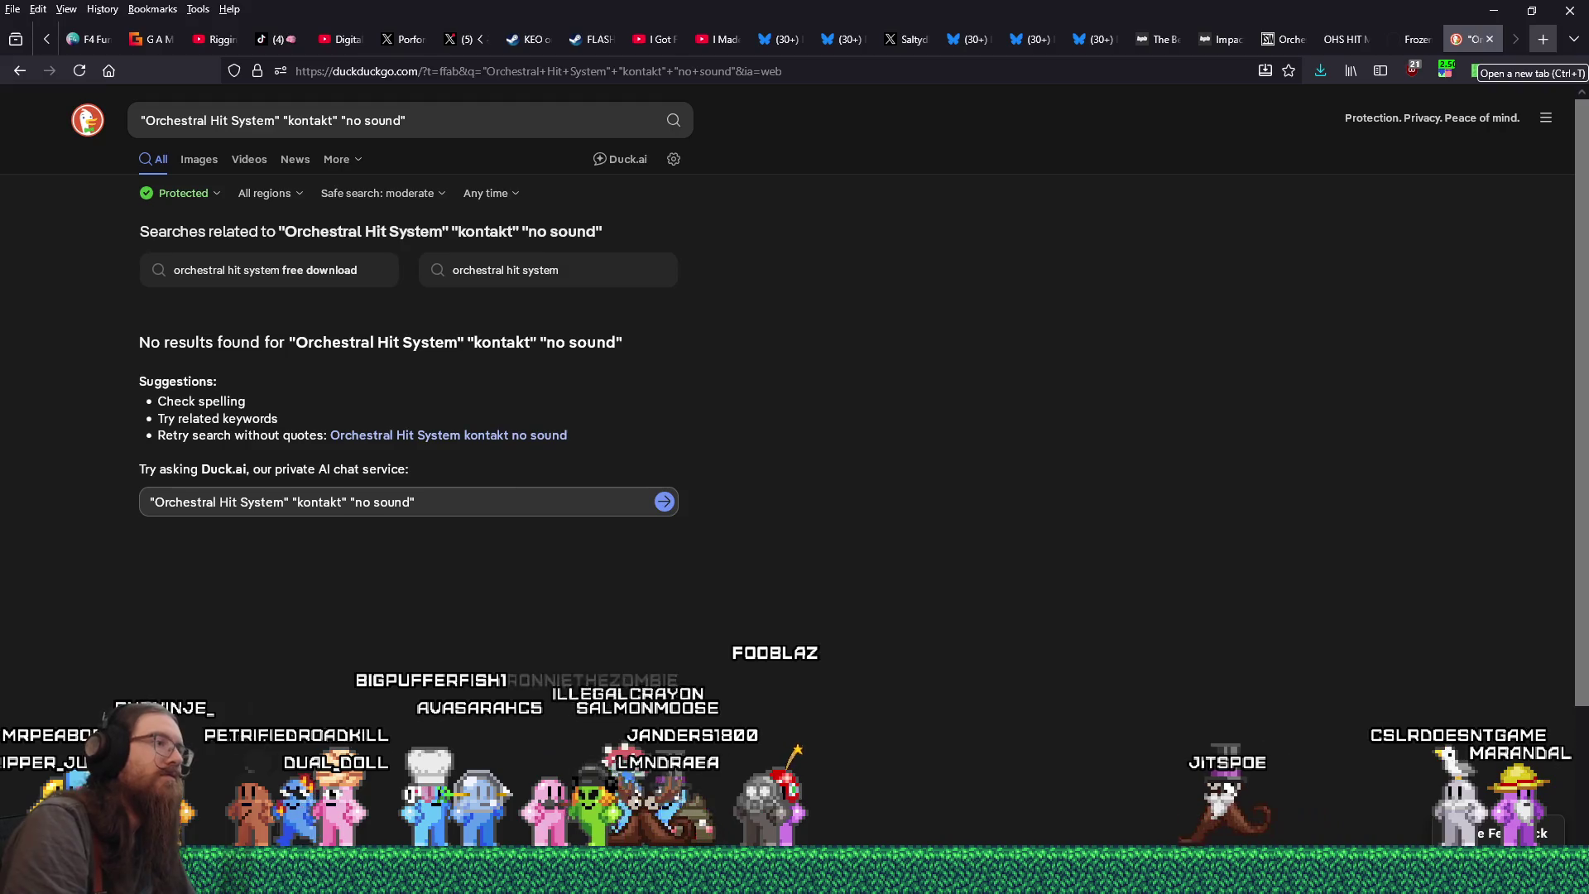
- Rerun the search on Google with the !g prefix and return to its results
{"action": "left_click", "coordinate": [520, 120]}
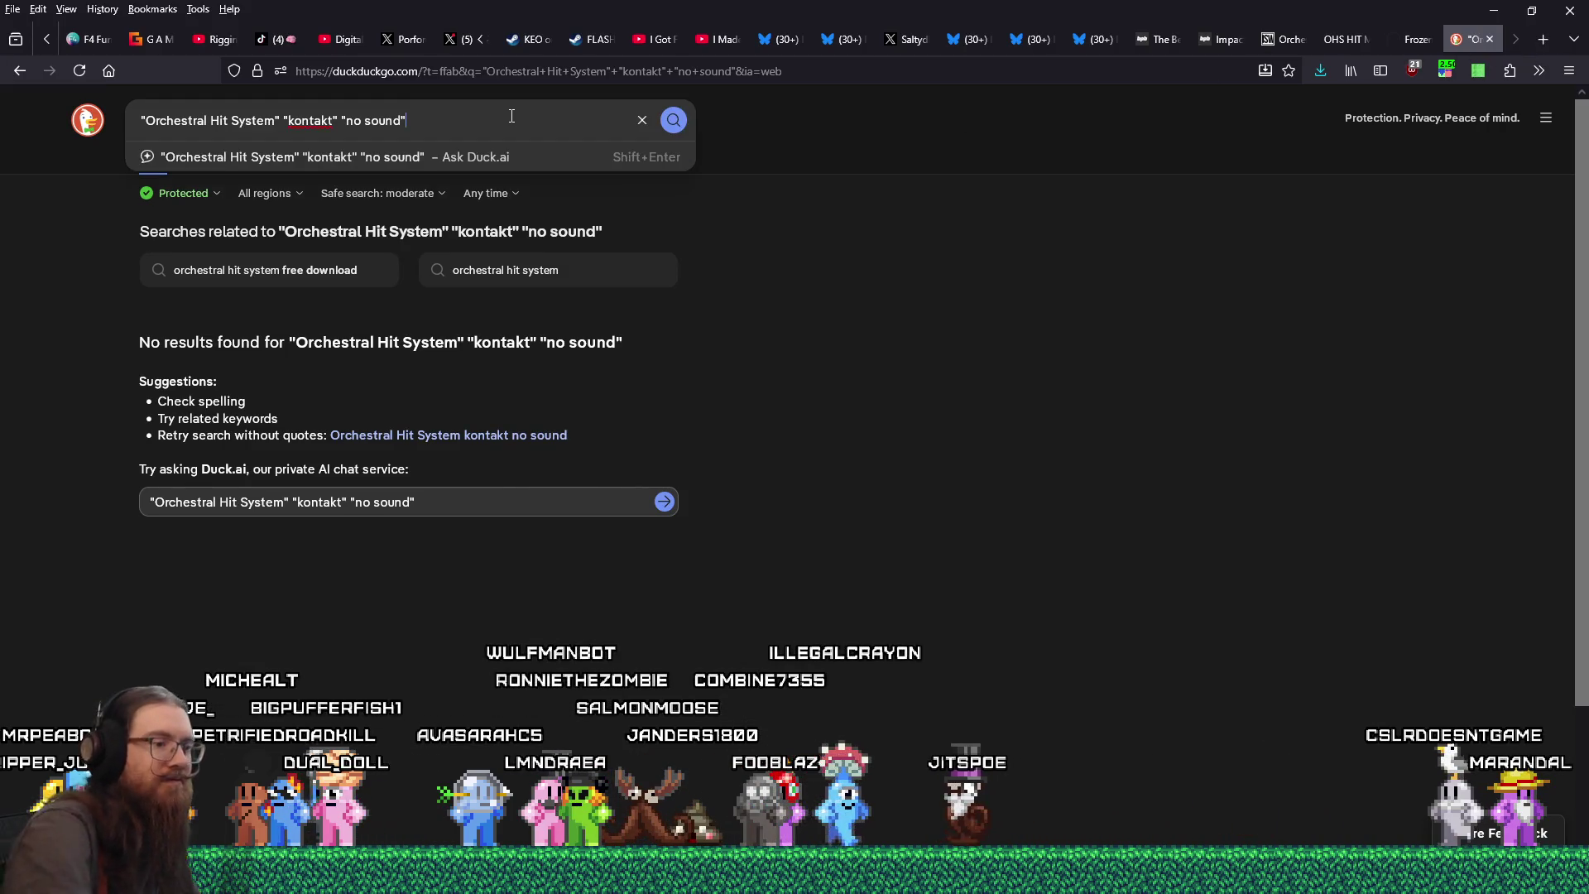
{"action": "key", "text": "Home"}
{"action": "type", "text": "!g"}
{"action": "key", "text": "Return"}
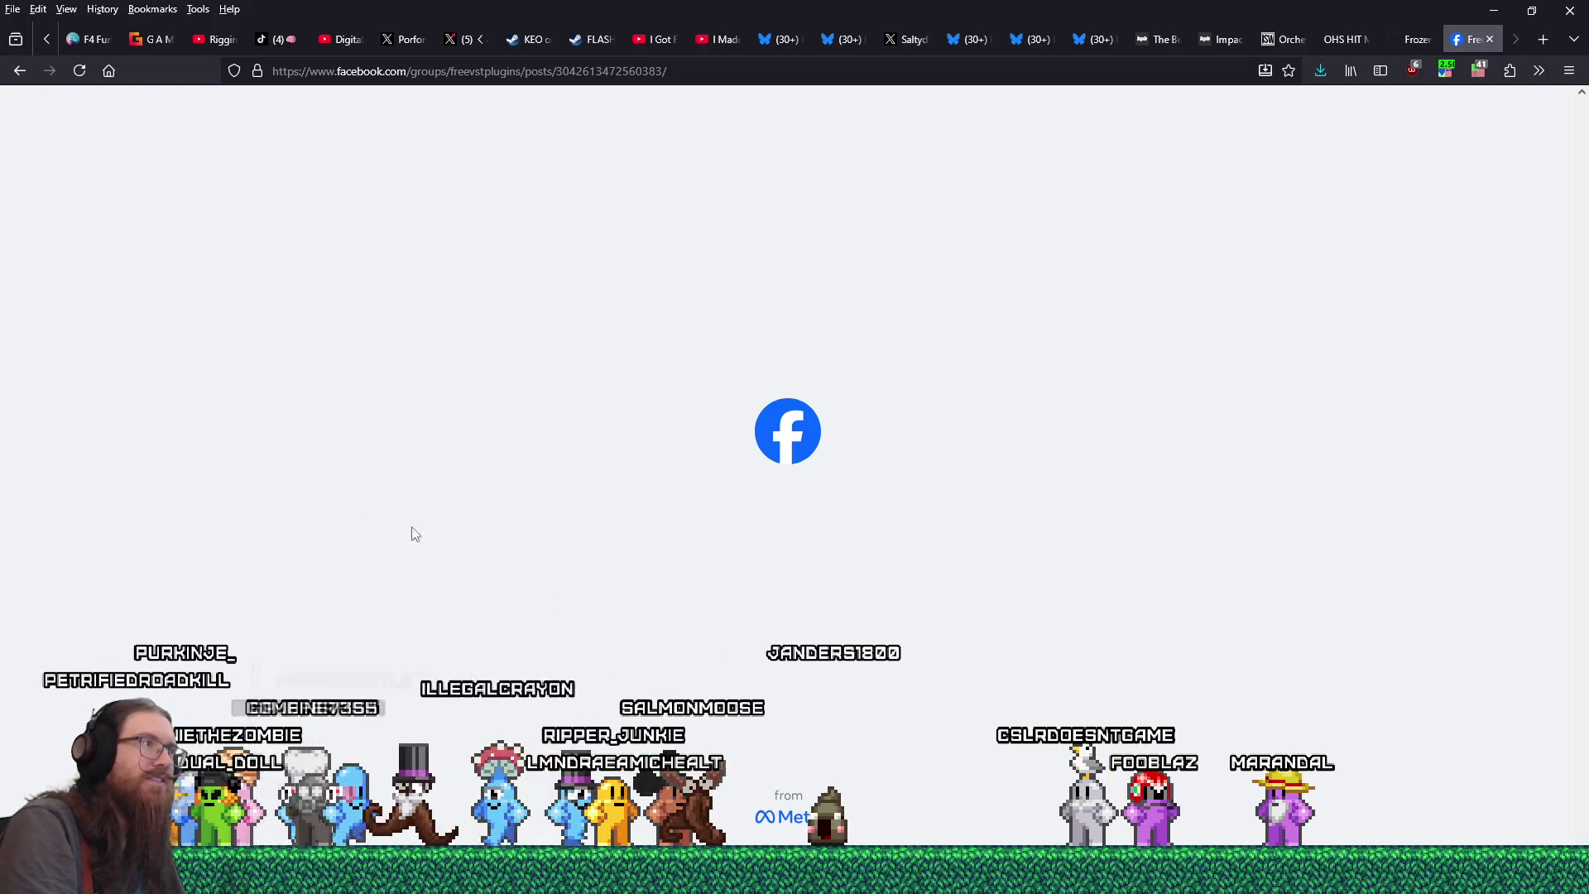
{"action": "left_click", "coordinate": [23, 72]}
- Copy the link of the Free VST Plugins Facebook result from the Google results
{"action": "scroll", "coordinate": [753, 713], "scroll_direction": "down", "scroll_amount": 3}
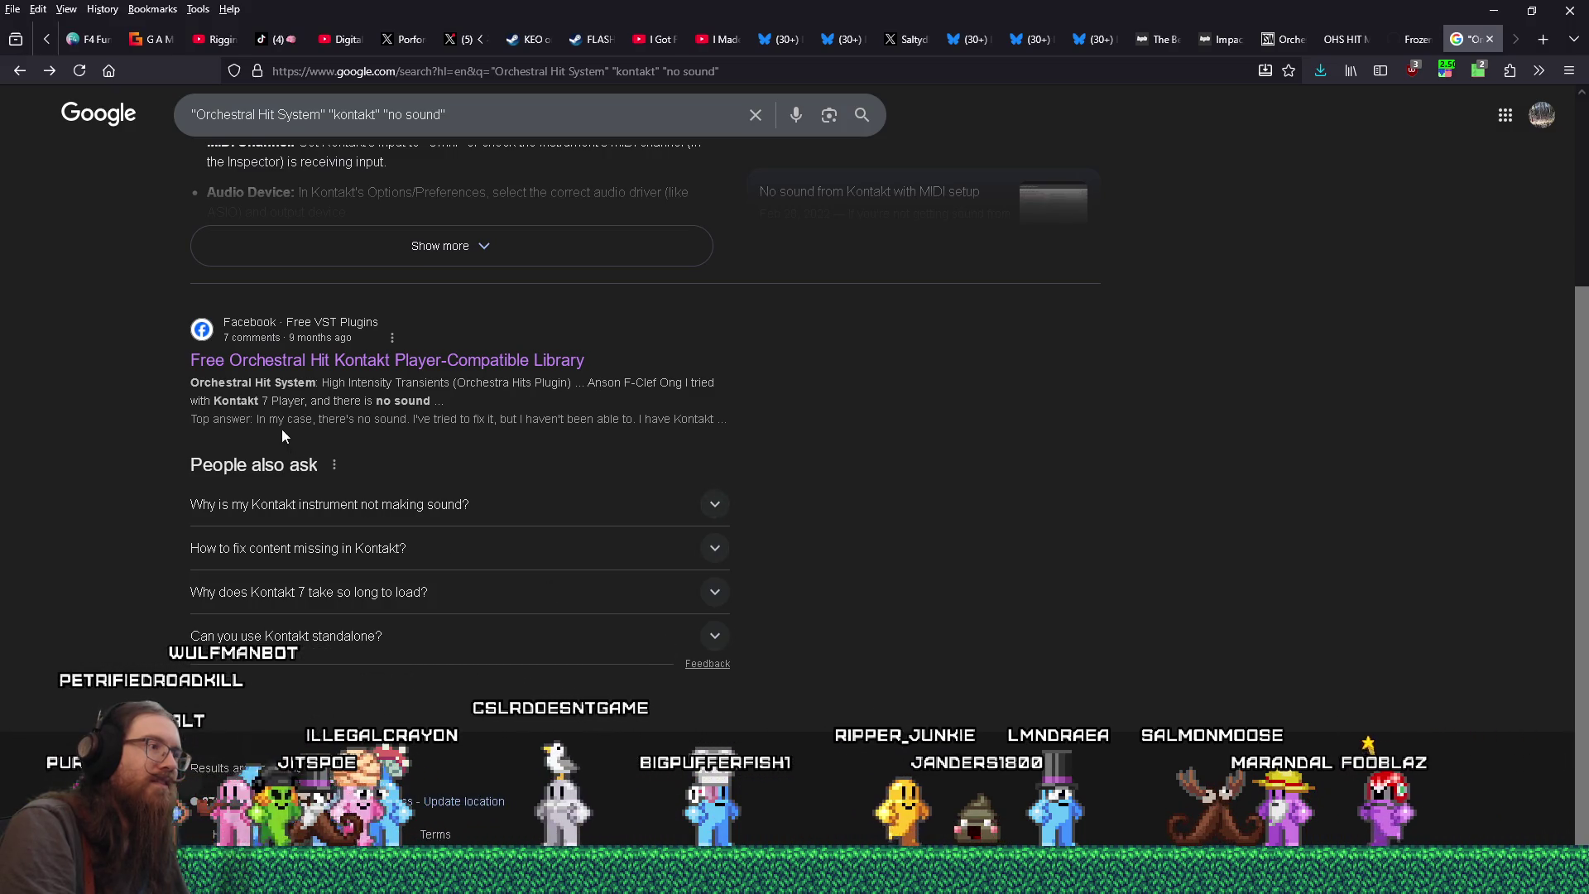
{"action": "left_click_drag", "start_coordinate": [283, 423], "coordinate": [695, 420]}
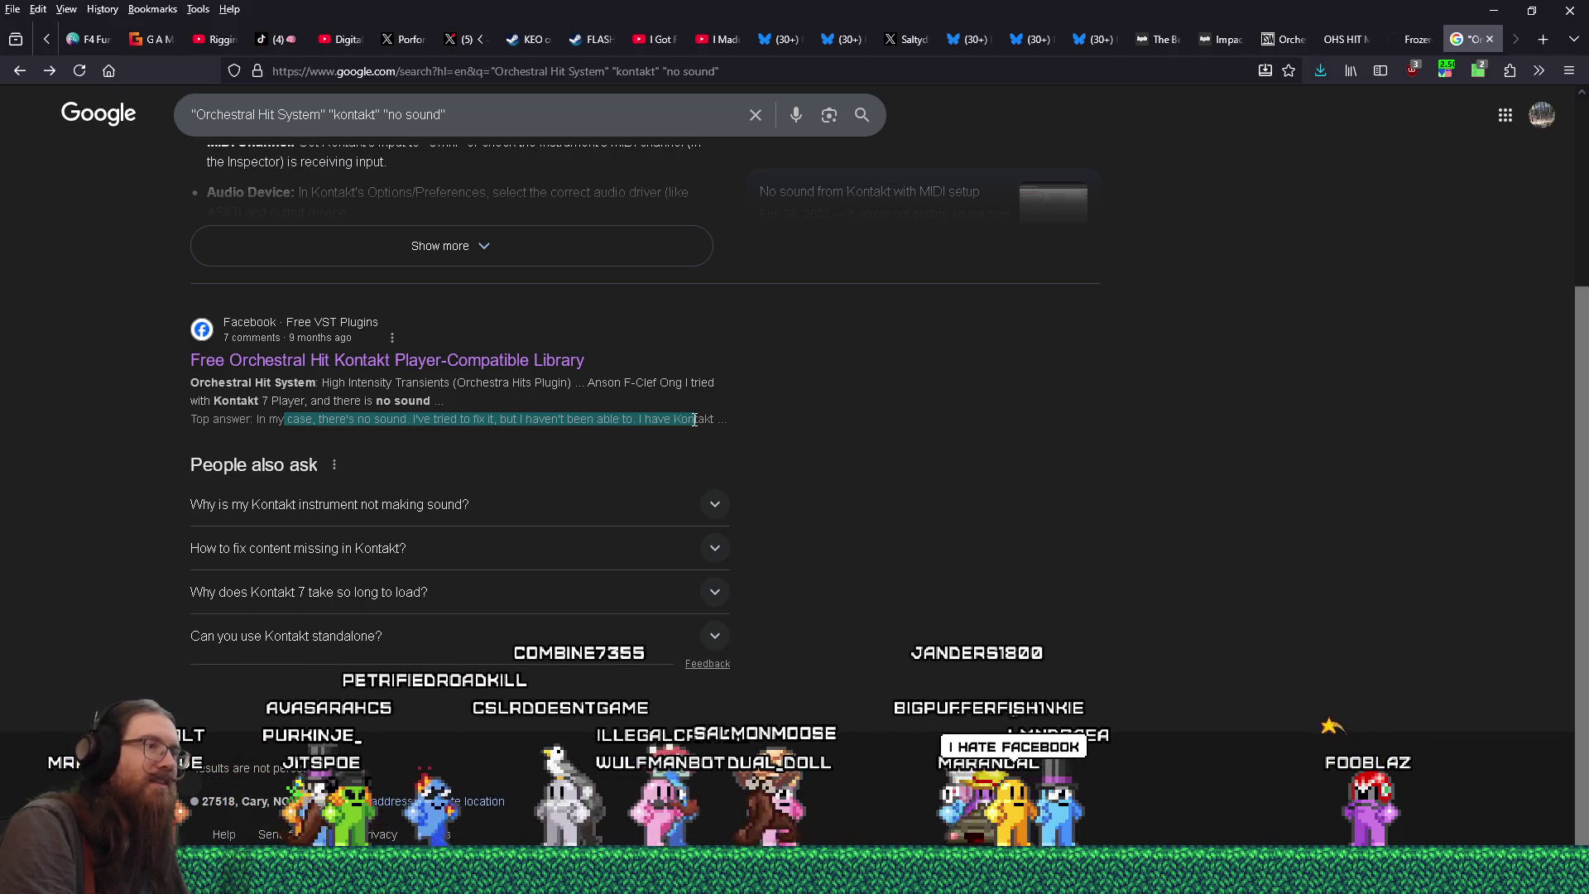
{"action": "right_click", "coordinate": [534, 371]}
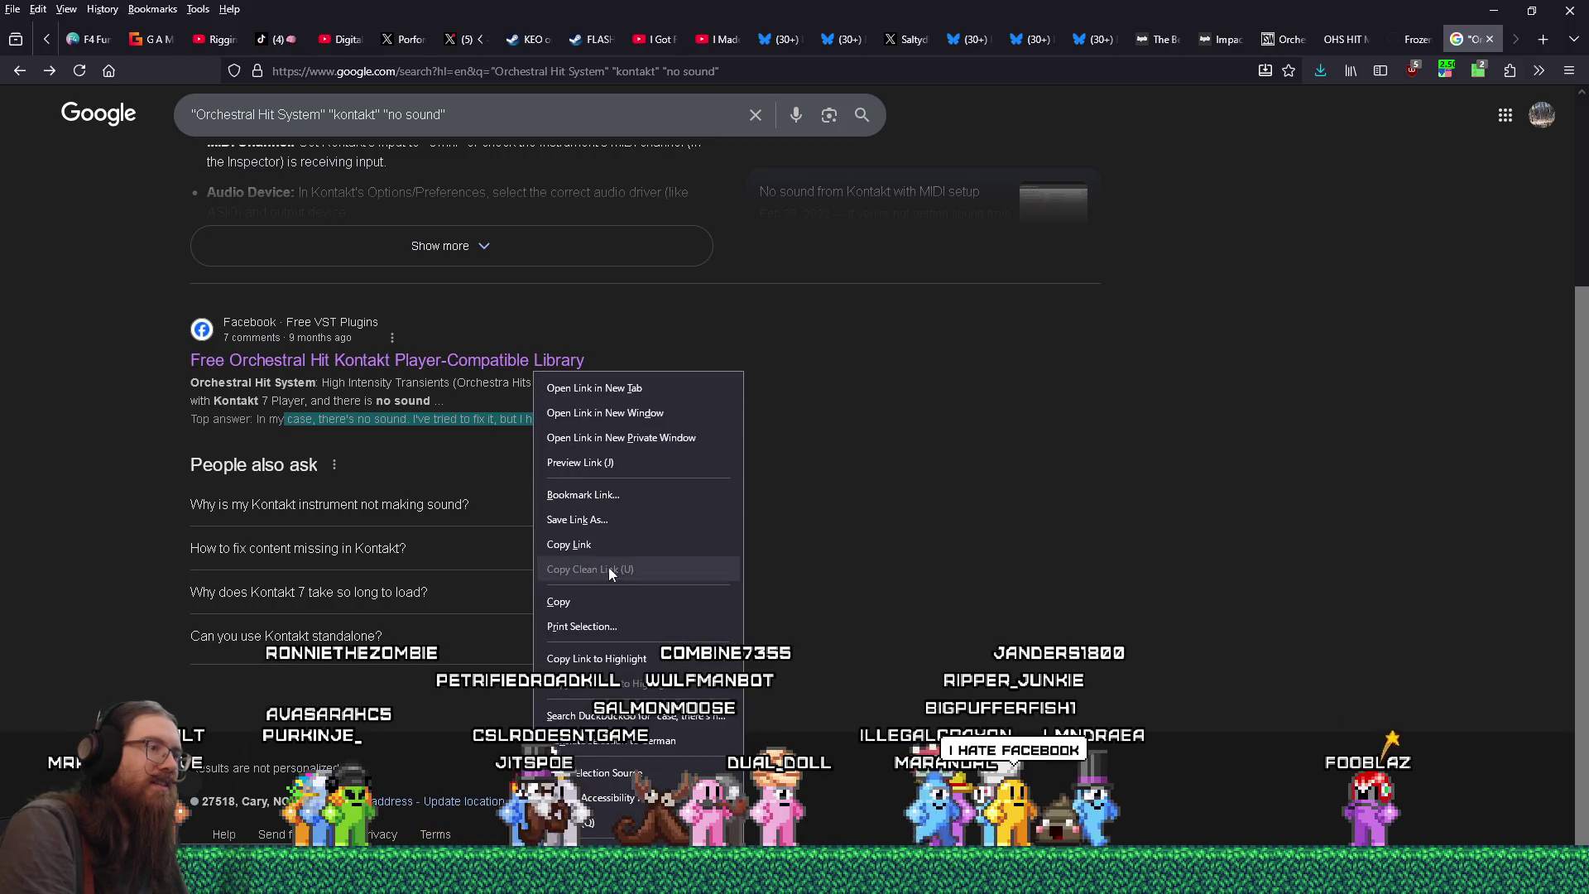
{"action": "left_click", "coordinate": [586, 545]}
{"action": "scroll", "coordinate": [867, 597], "scroll_direction": "up", "scroll_amount": 3}
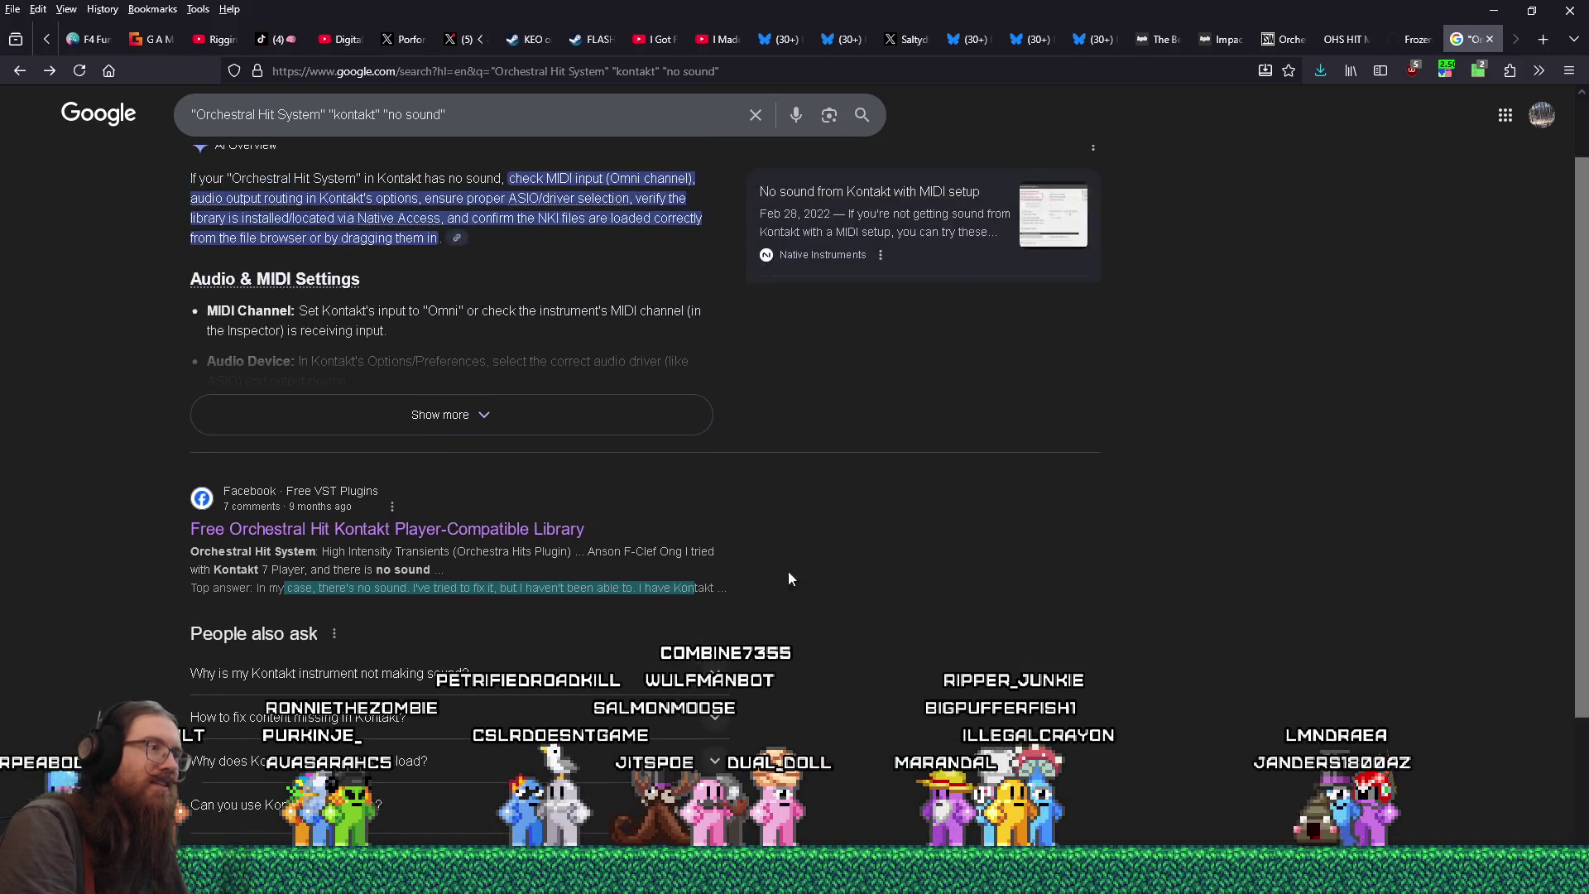
{"action": "scroll", "coordinate": [642, 514], "scroll_direction": "up", "scroll_amount": 1}
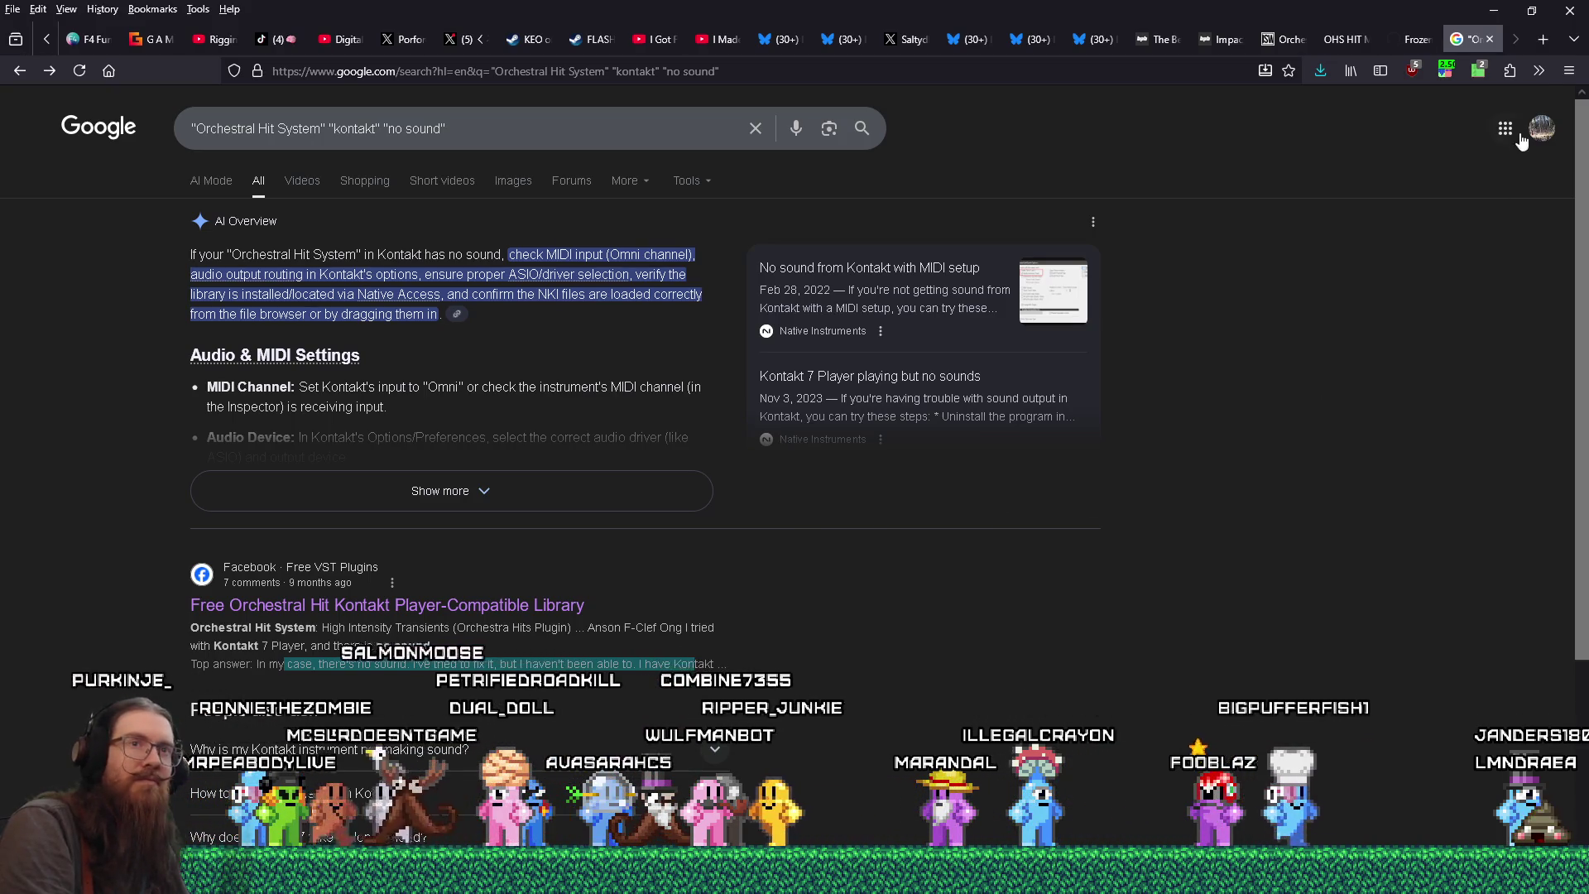
- Load the copied Facebook post link in a new private browsing window
{"action": "left_click", "coordinate": [1560, 71]}
{"action": "left_click", "coordinate": [1423, 182]}
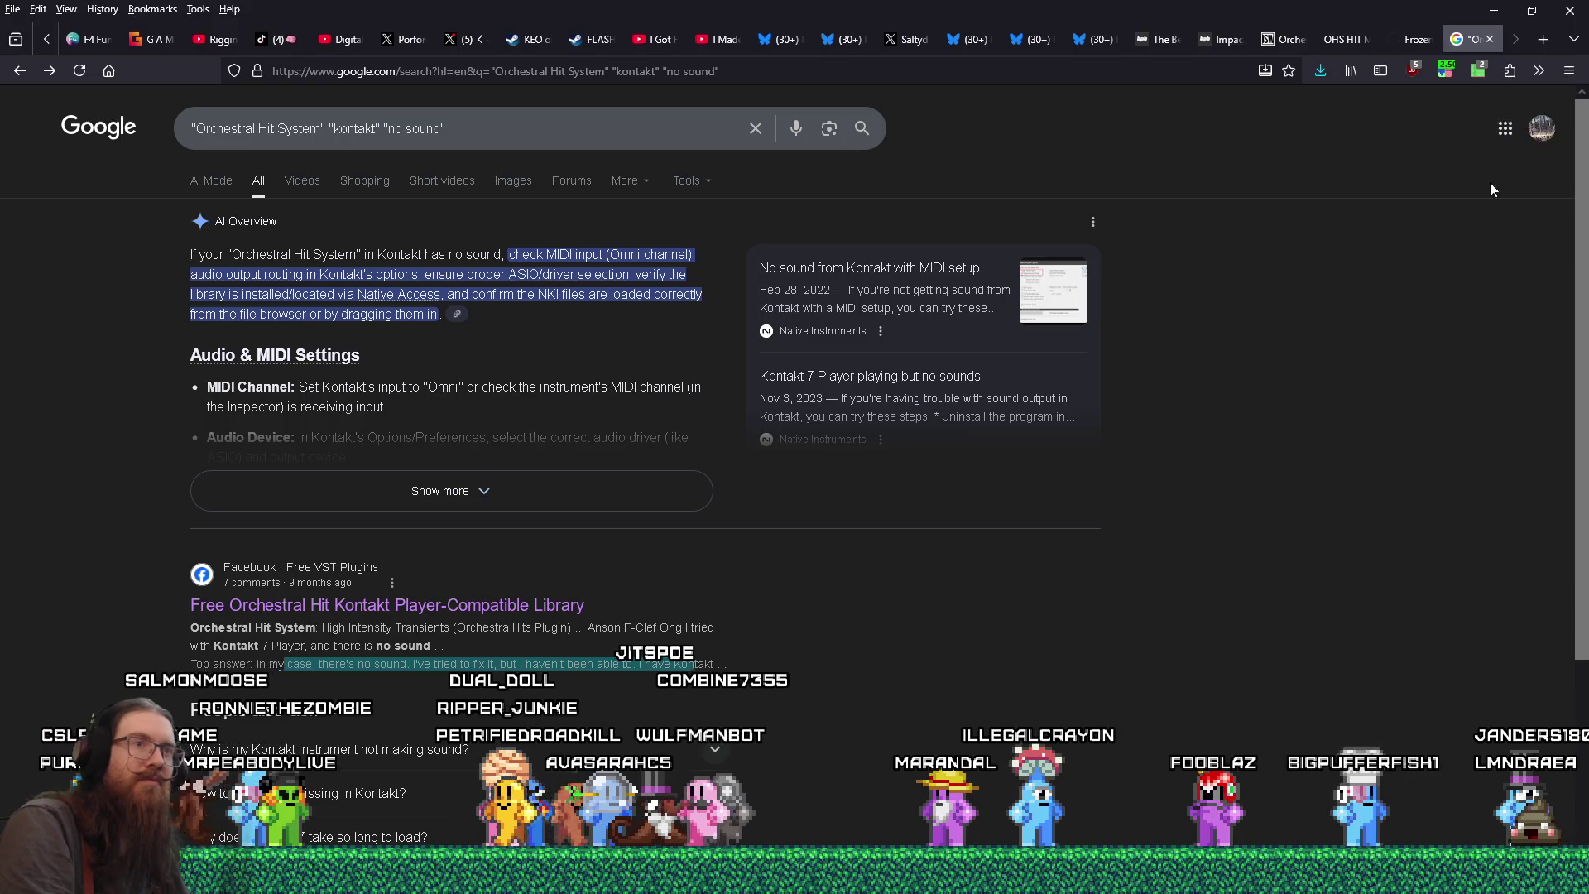
{"action": "right_click", "coordinate": [1011, 78]}
{"action": "left_click", "coordinate": [1035, 223]}
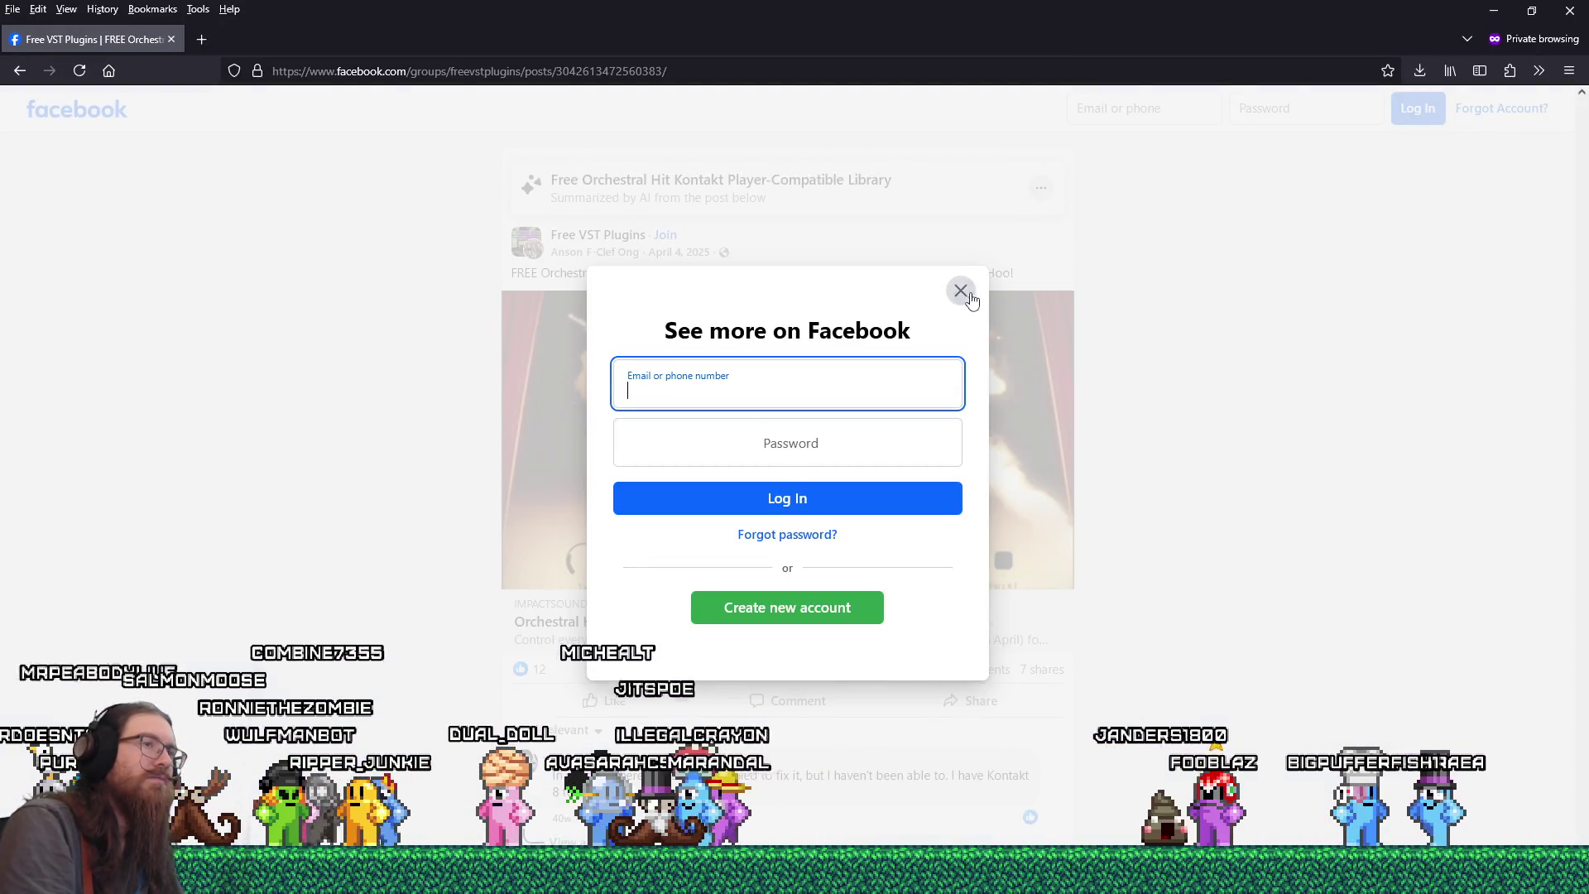
- Dismiss the Facebook login prompt and expand both 'View 1 reply' threads
{"action": "left_click", "coordinate": [961, 291]}
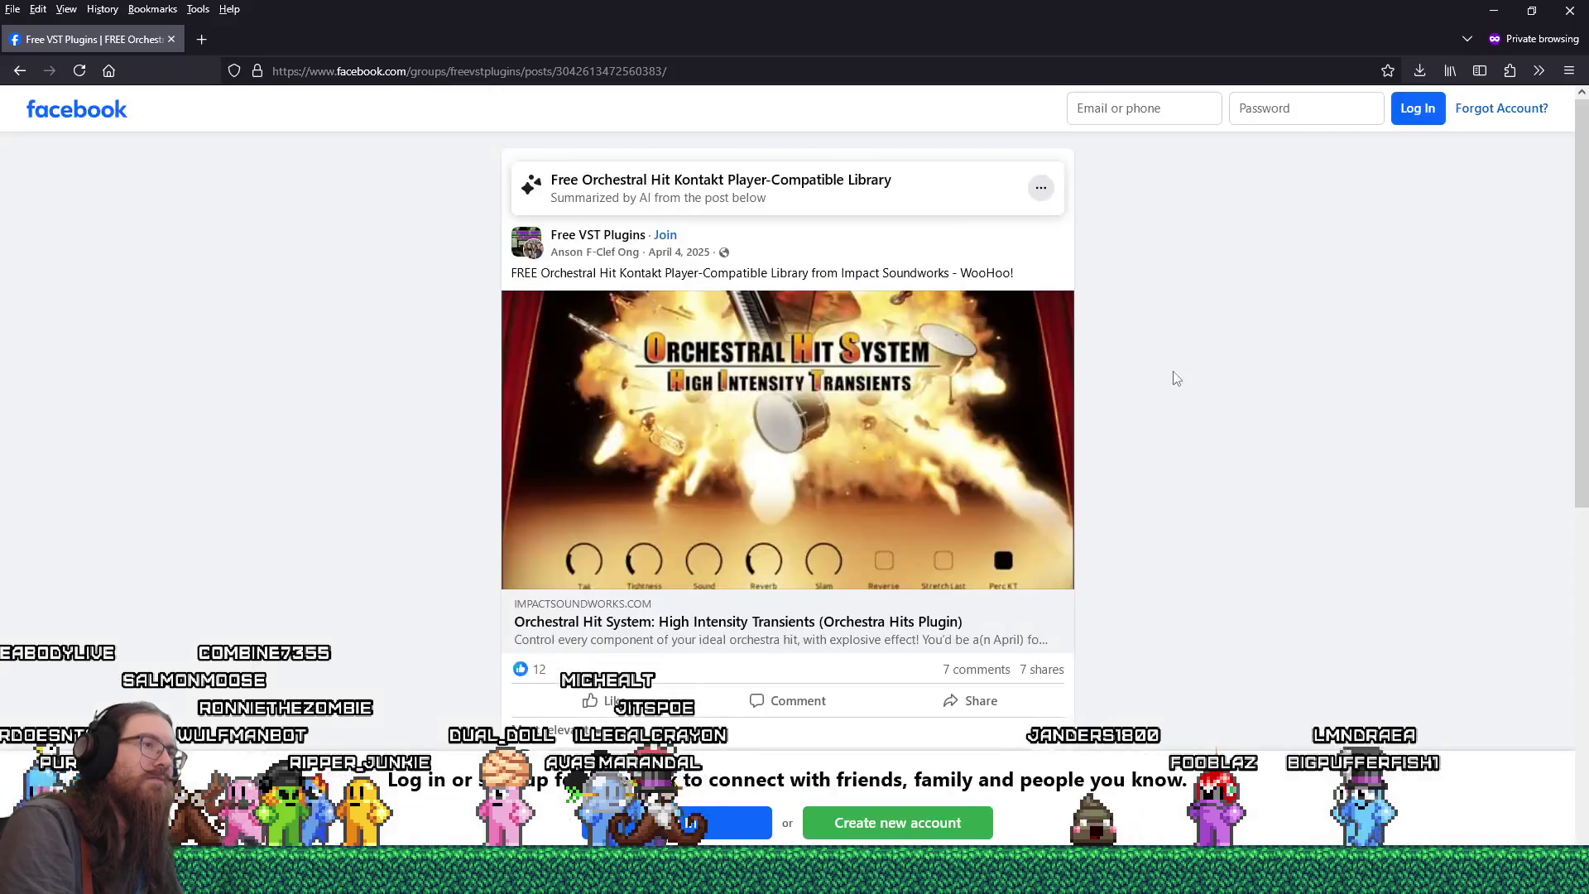
{"action": "scroll", "coordinate": [1178, 378], "scroll_direction": "down", "scroll_amount": 4}
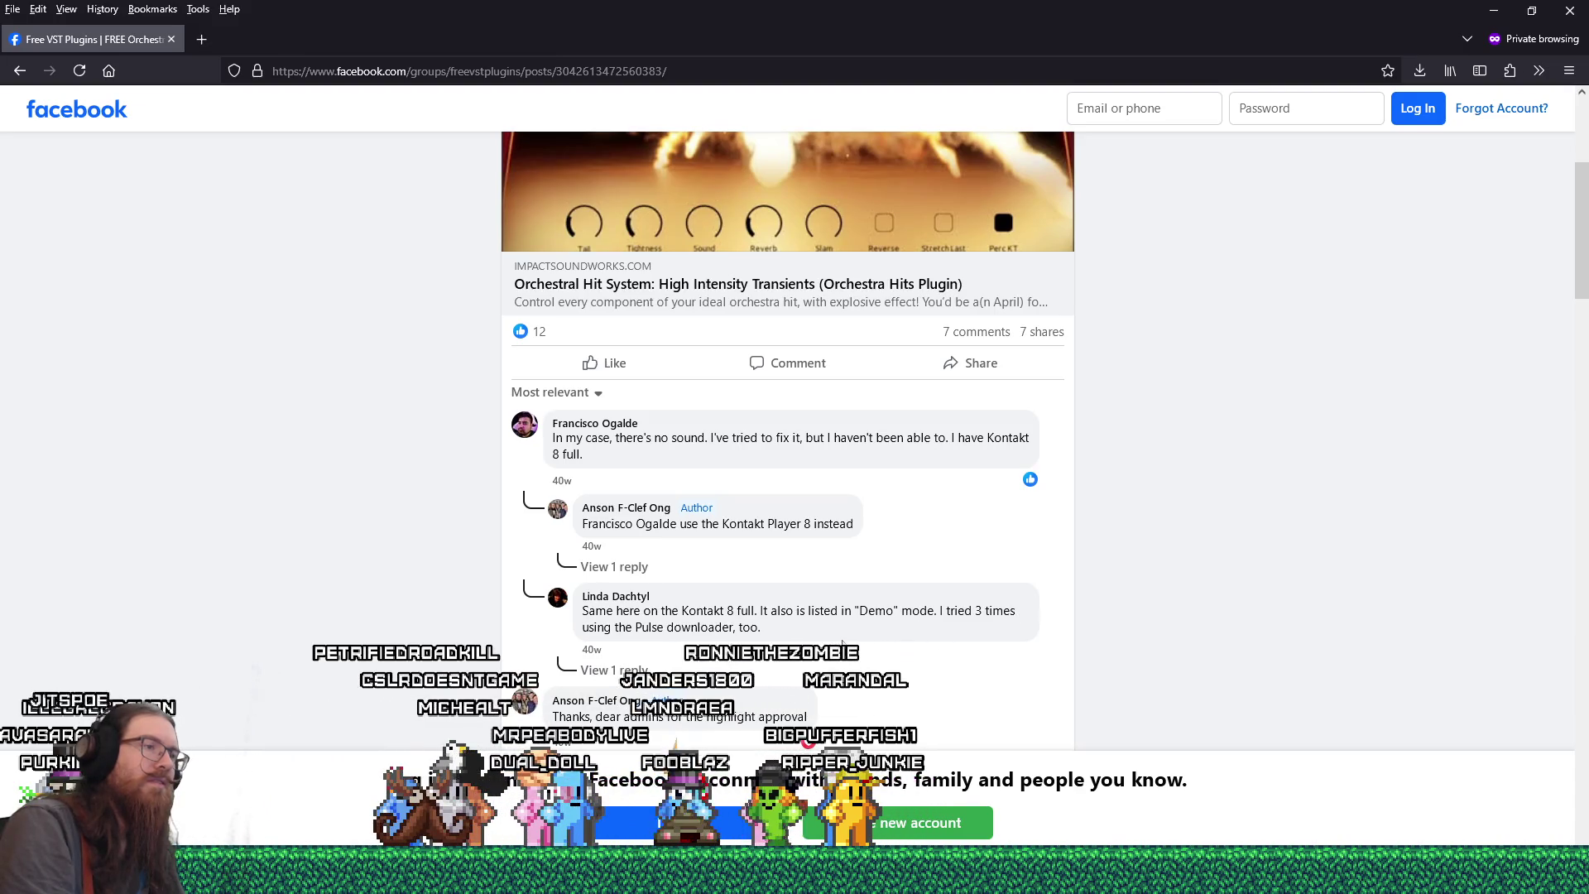
{"action": "left_click", "coordinate": [614, 670]}
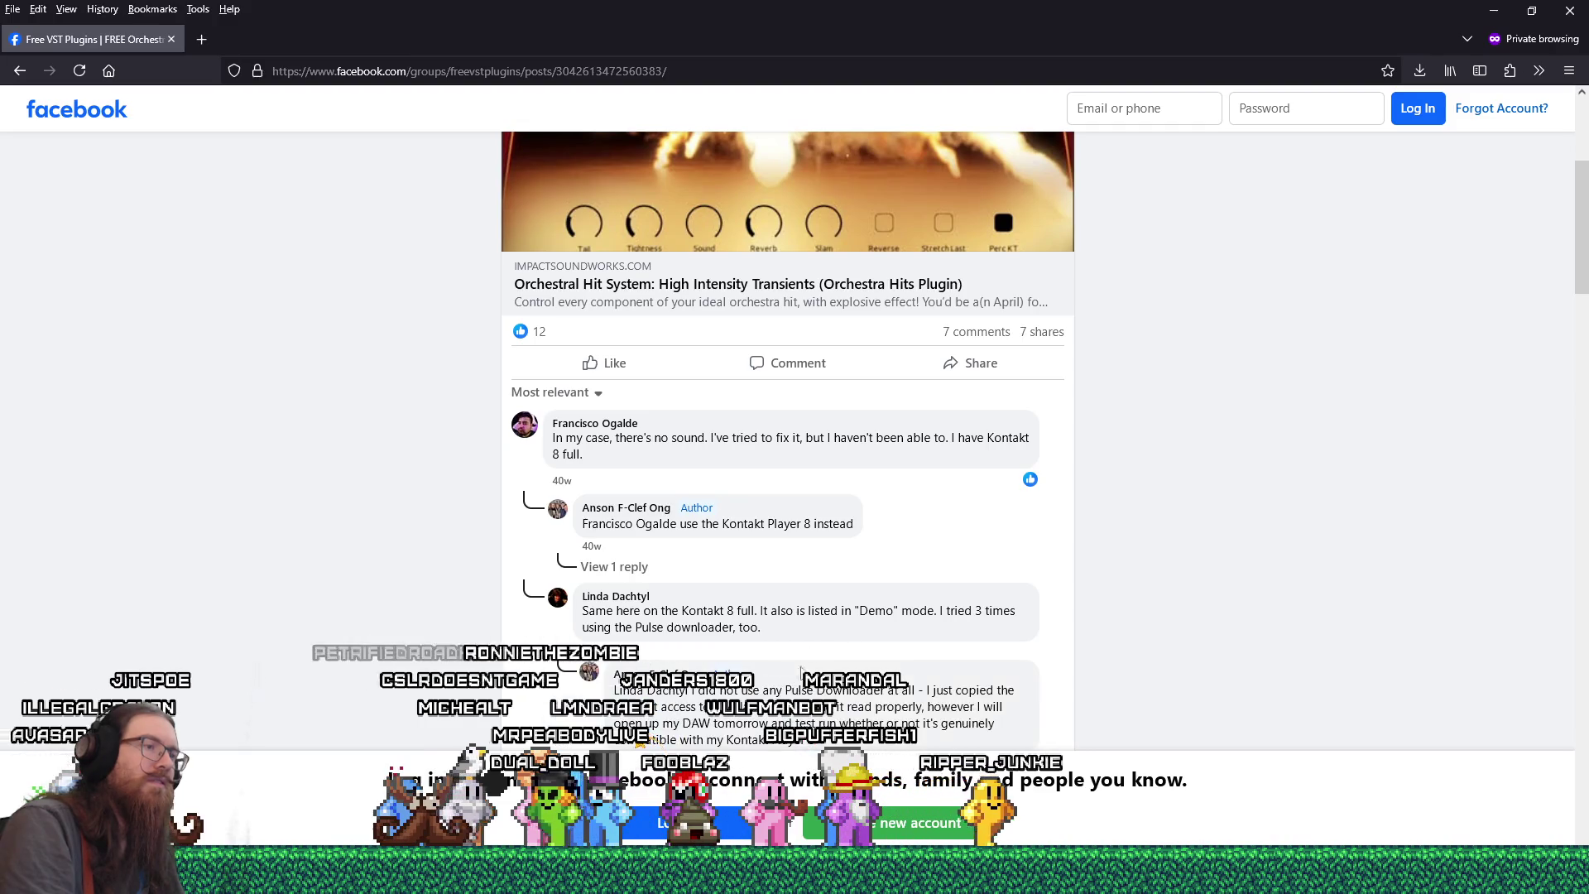
{"action": "scroll", "coordinate": [795, 674], "scroll_direction": "down", "scroll_amount": 2}
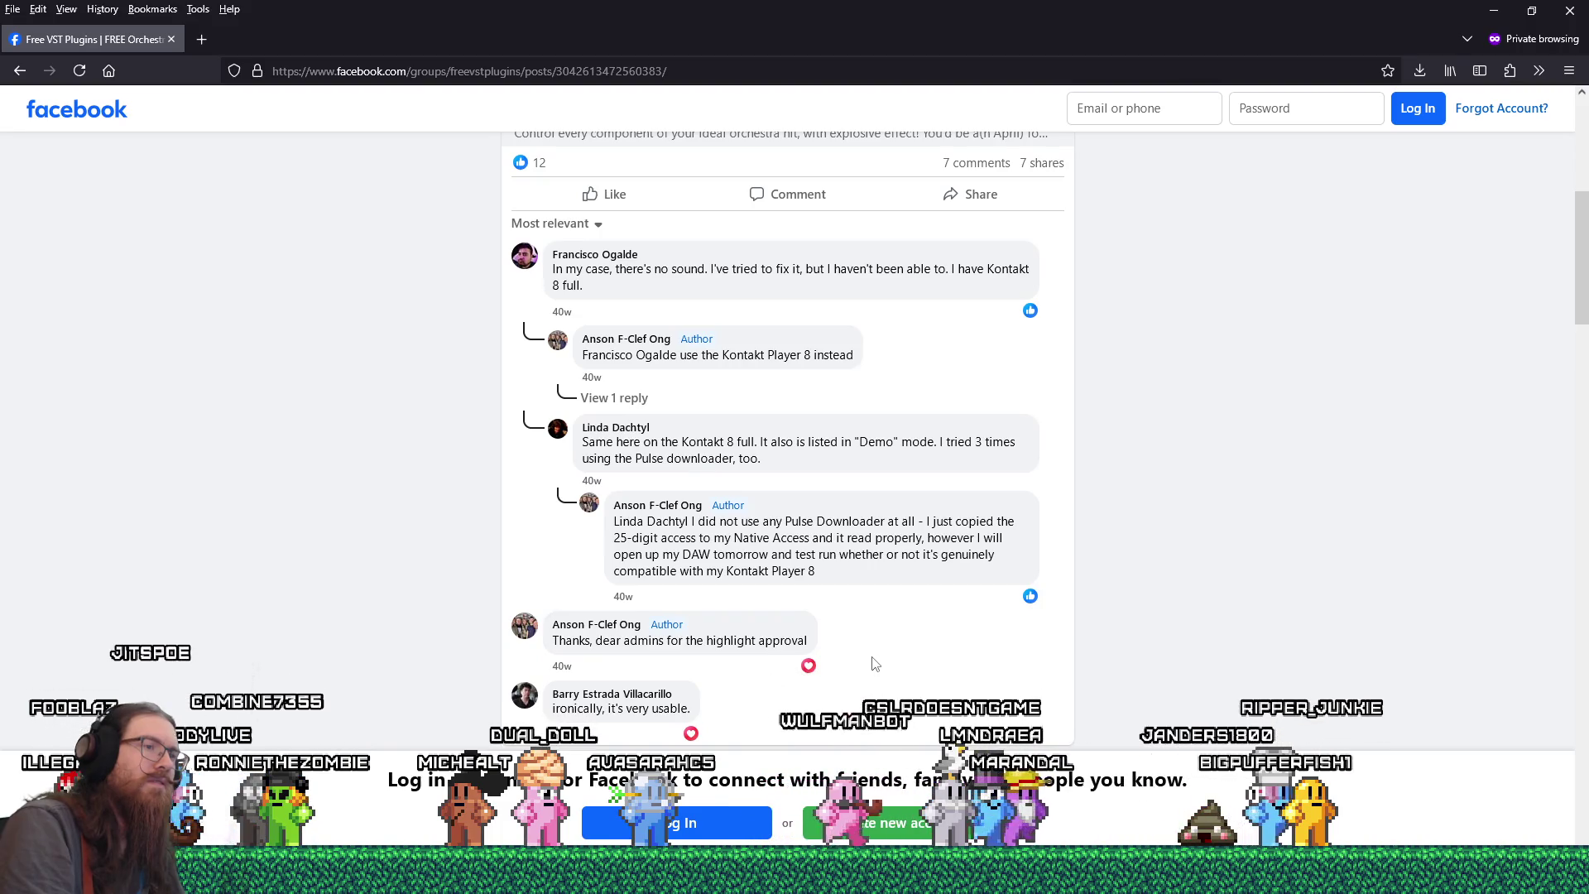
{"action": "left_click", "coordinate": [614, 398]}
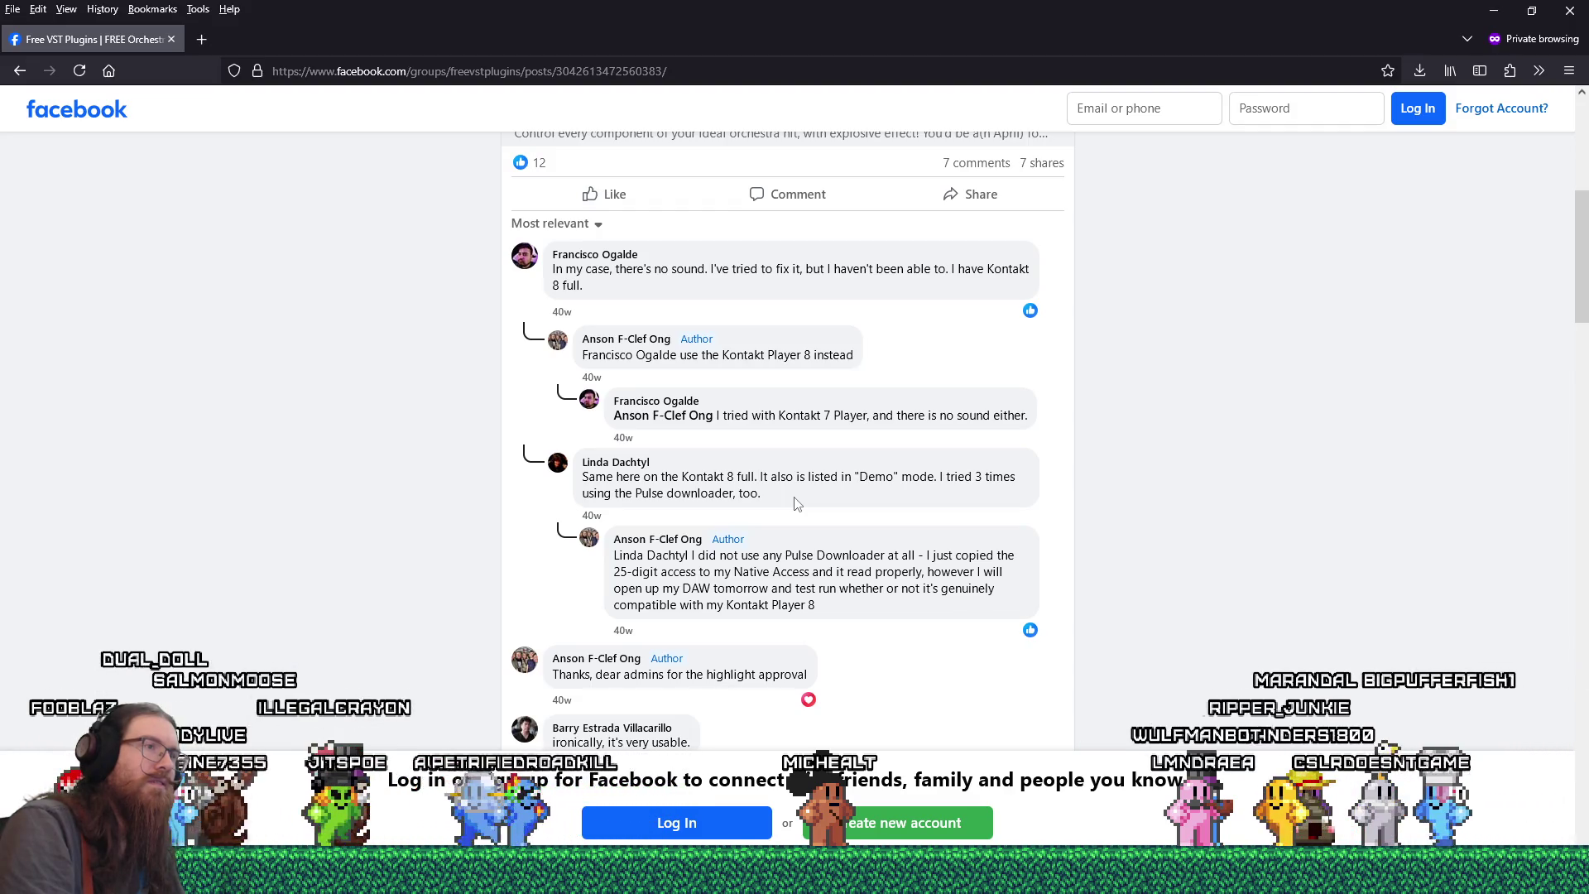
- Read through the Kontakt no-sound comments, then close the private window
{"action": "scroll", "coordinate": [796, 503], "scroll_direction": "down", "scroll_amount": 6}
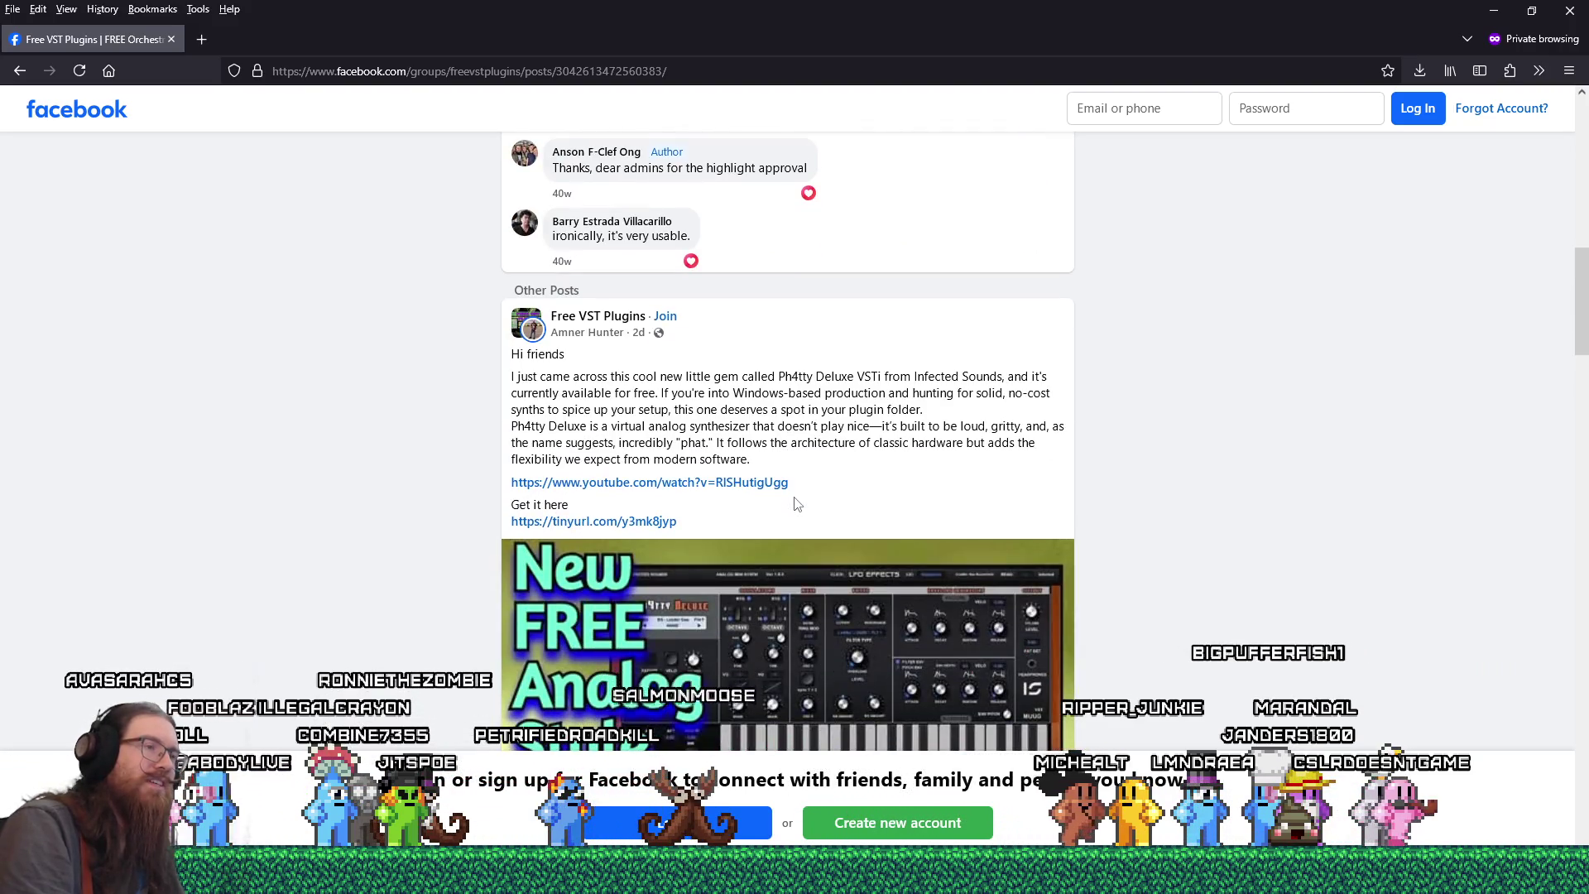
{"action": "scroll", "coordinate": [796, 503], "scroll_direction": "up", "scroll_amount": 6}
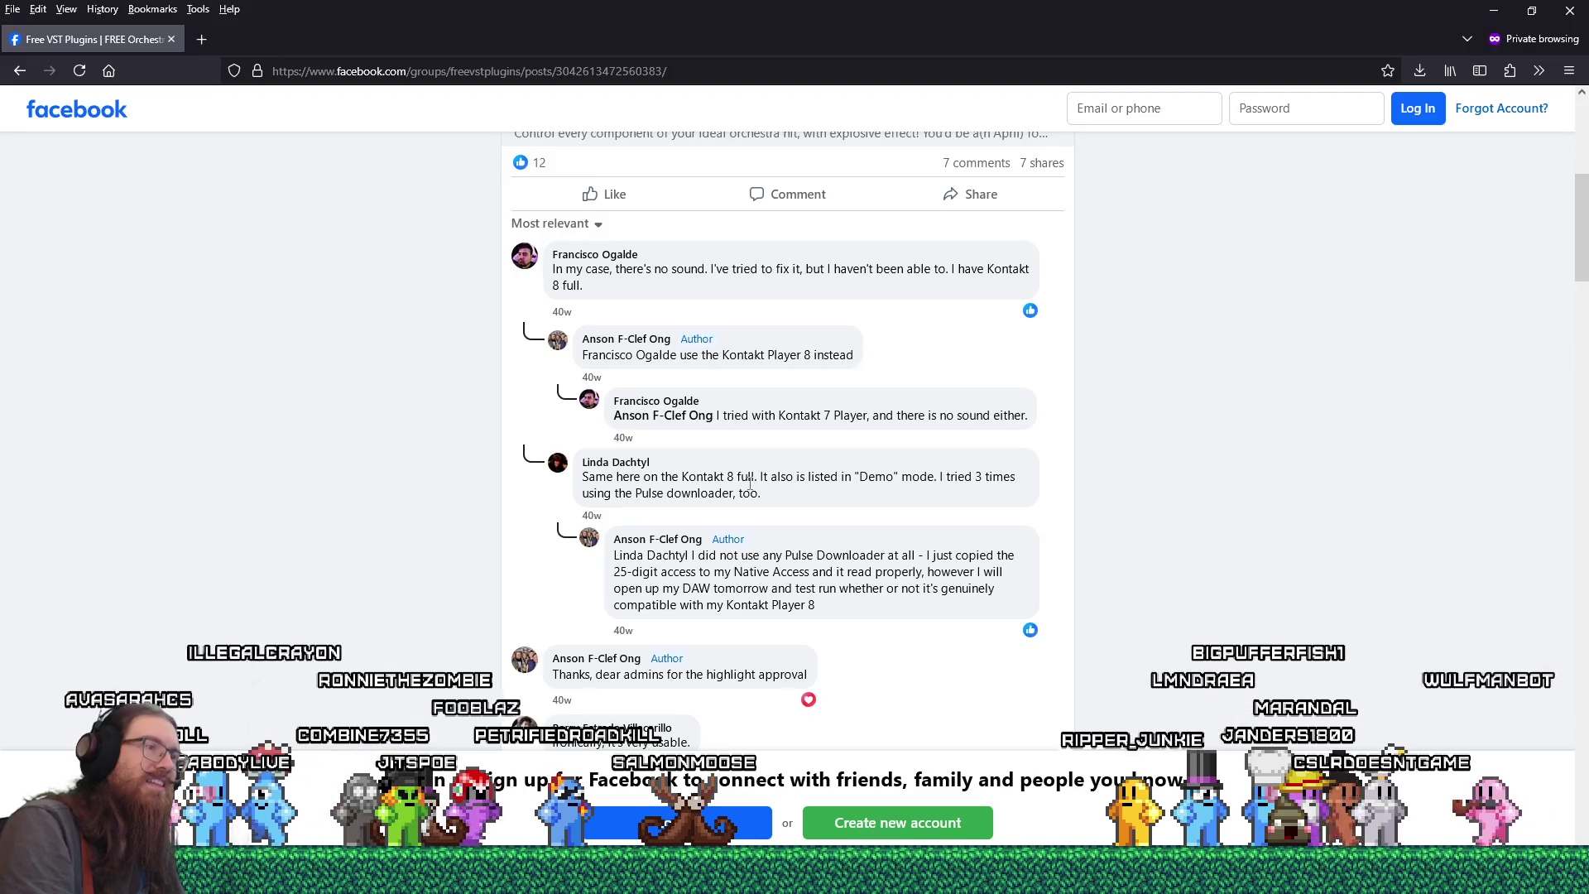
{"action": "scroll", "coordinate": [749, 483], "scroll_direction": "down", "scroll_amount": 3}
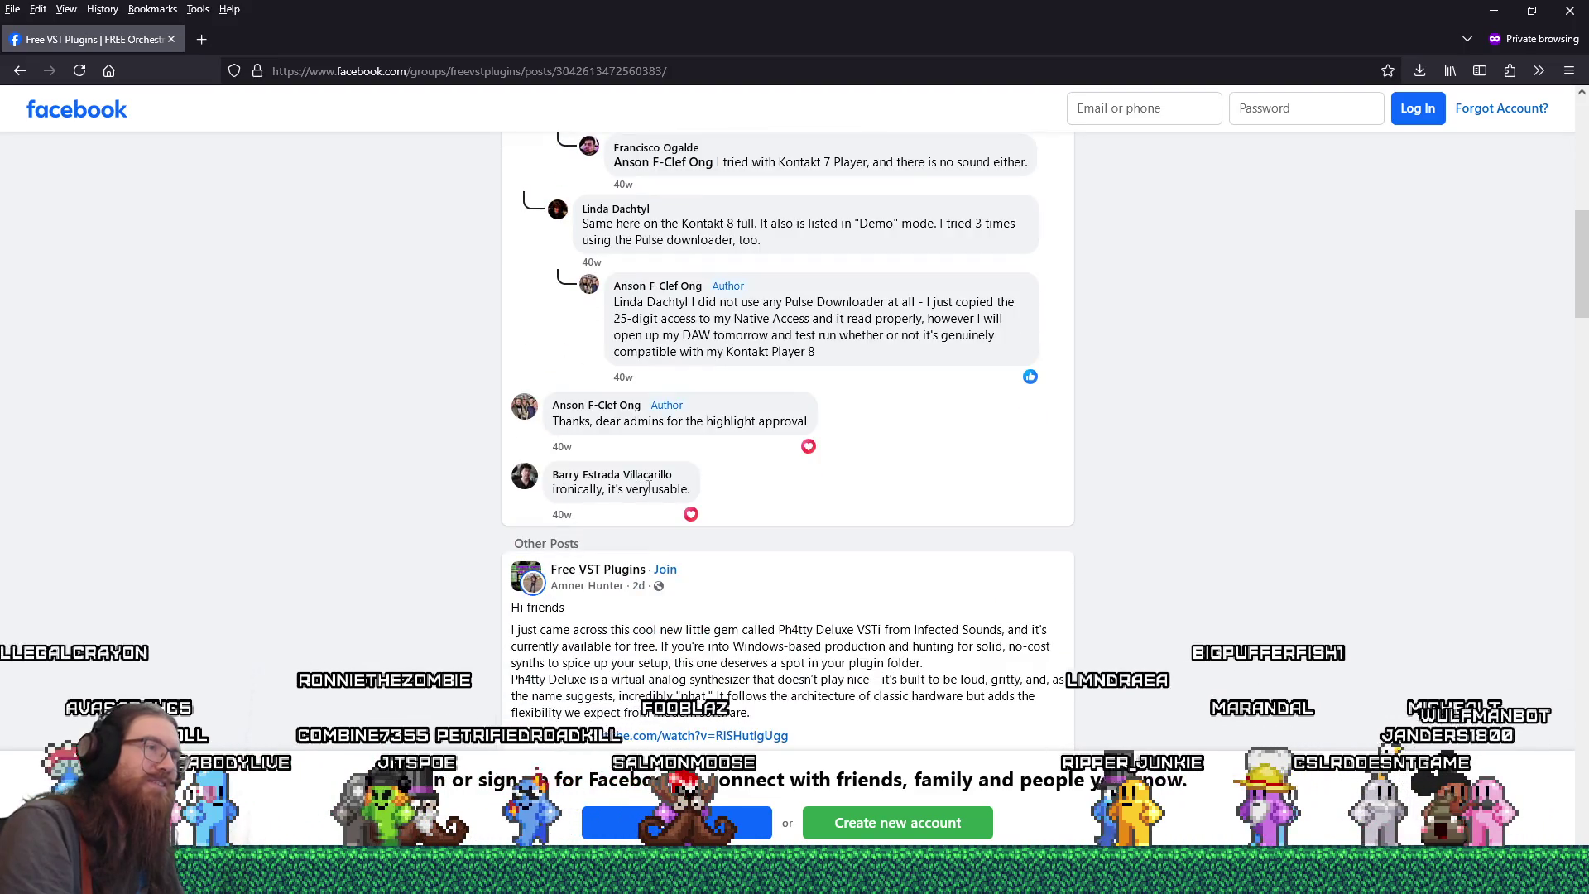
{"action": "scroll", "coordinate": [726, 499], "scroll_direction": "down", "scroll_amount": 5}
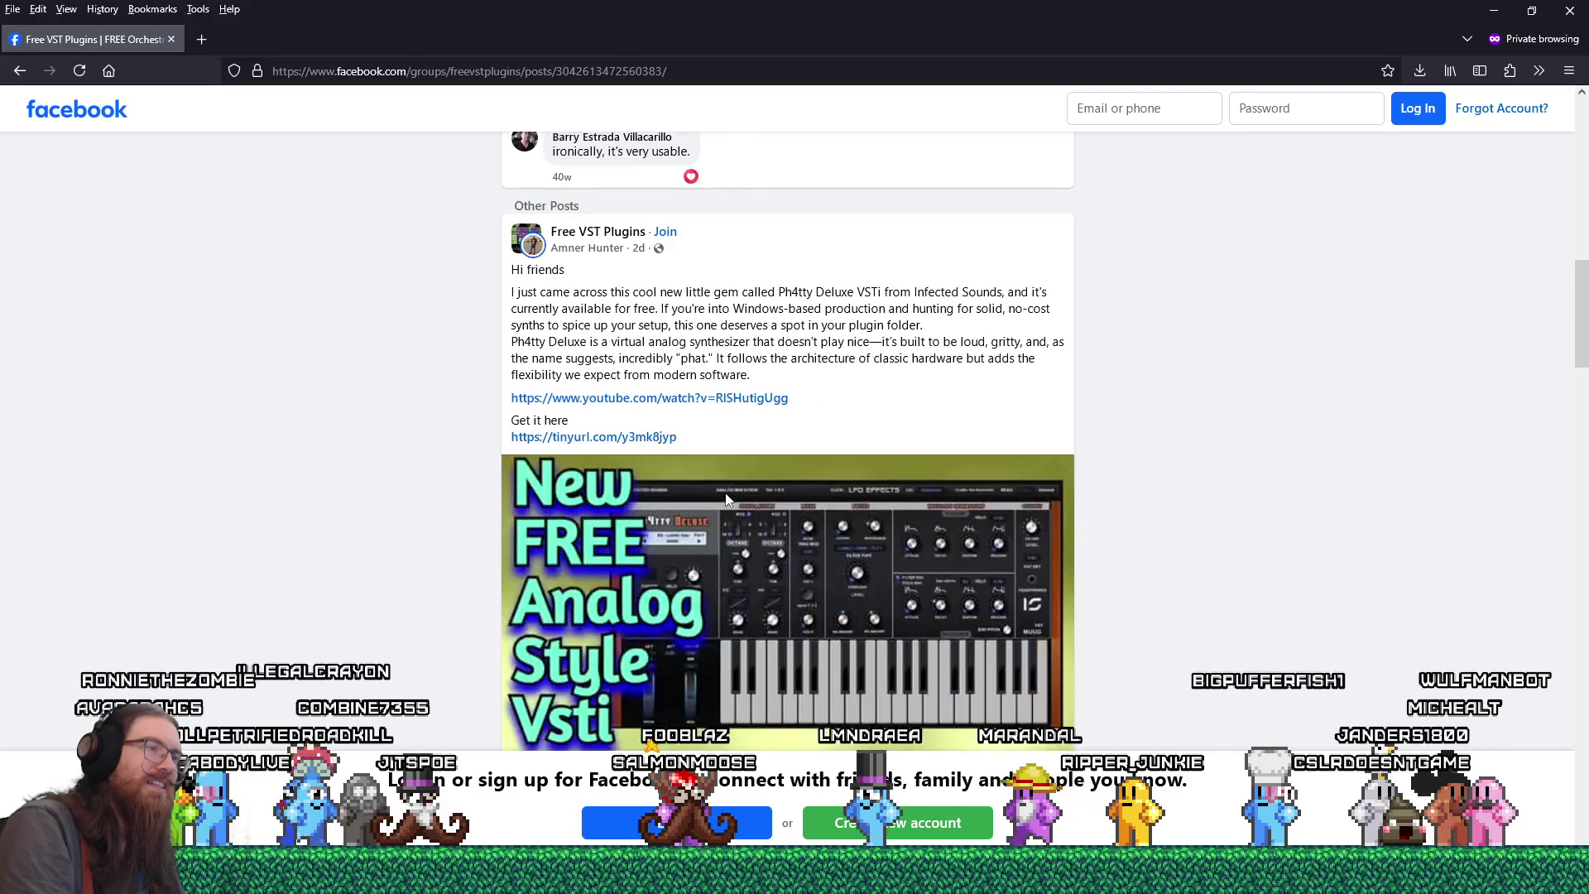
{"action": "scroll", "coordinate": [727, 500], "scroll_direction": "up", "scroll_amount": 4}
{"action": "scroll", "coordinate": [727, 500], "scroll_direction": "up", "scroll_amount": 6}
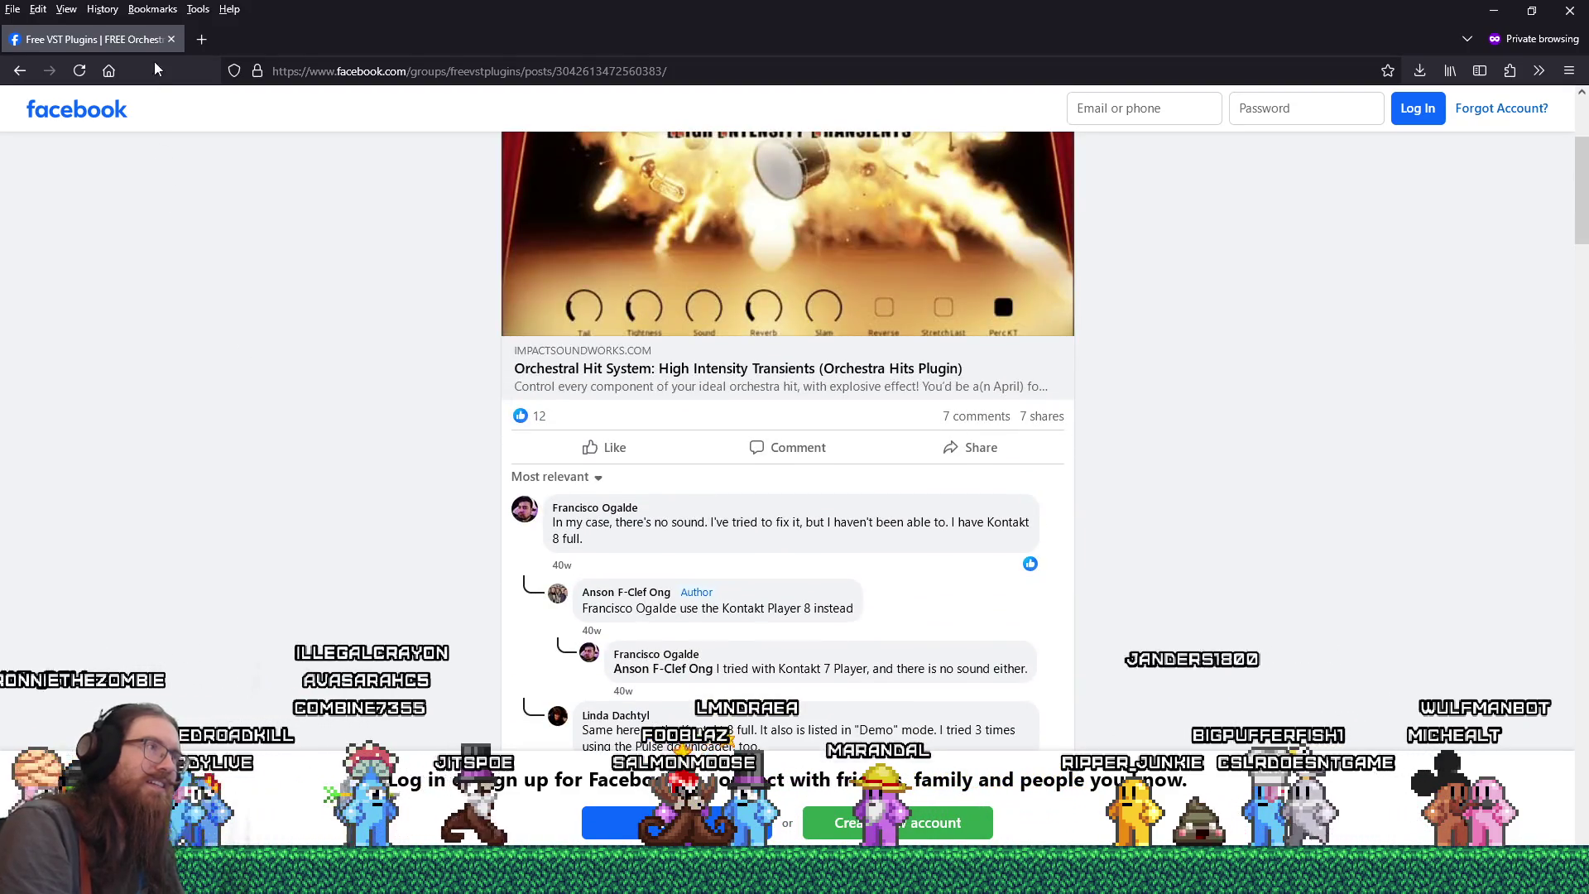
{"action": "left_click", "coordinate": [169, 39]}
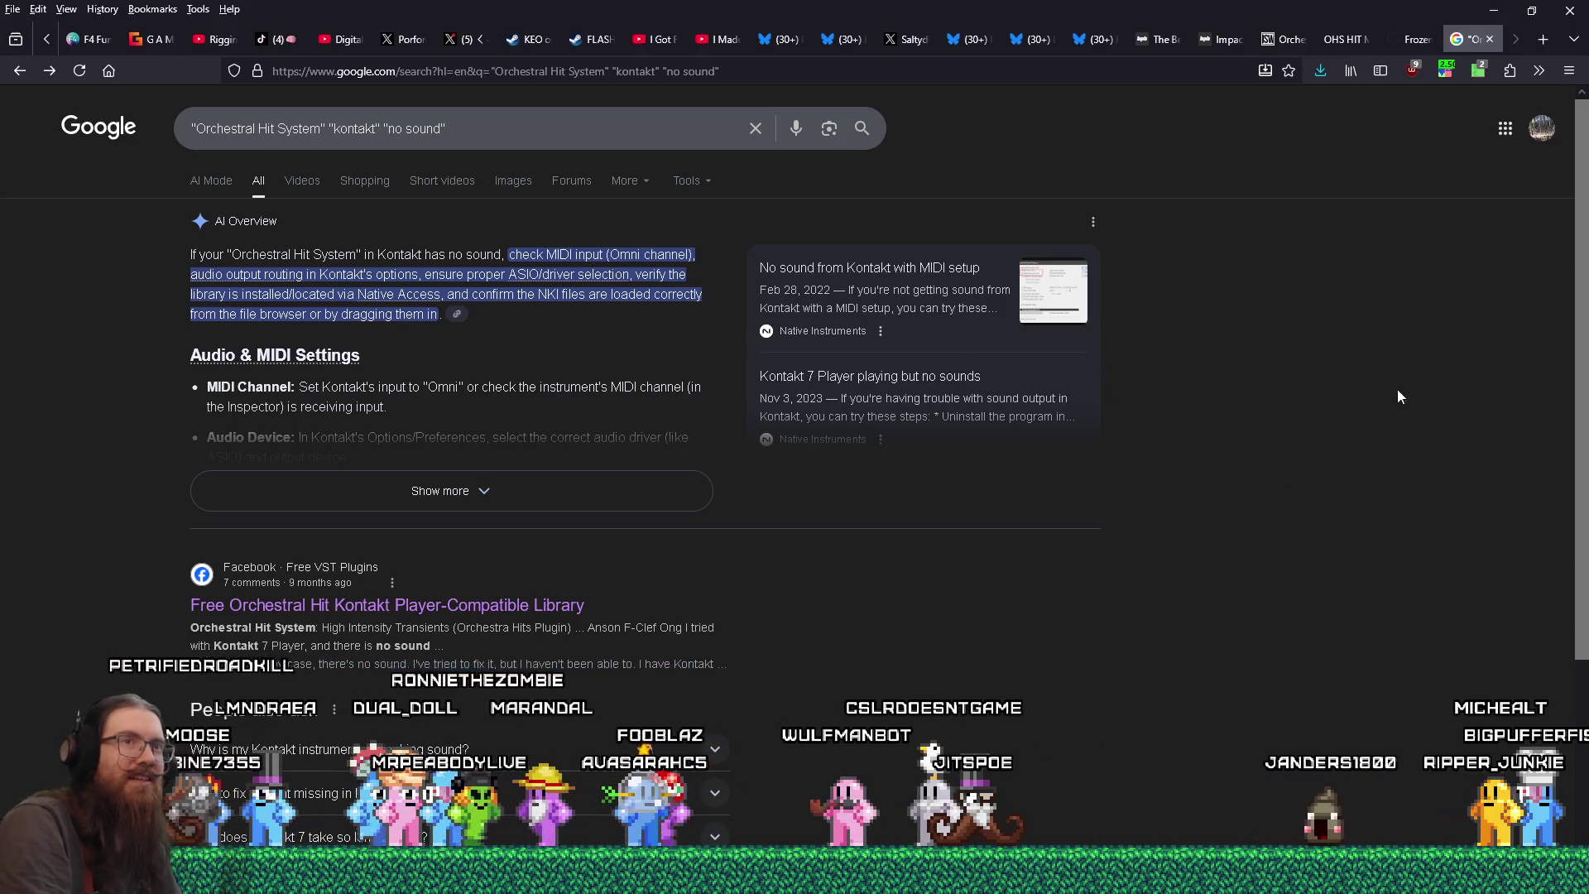
- Close the Google tab, highlight the manual's C-2 to G8 playable range, then return to REAPER
{"action": "left_click", "coordinate": [1496, 47]}
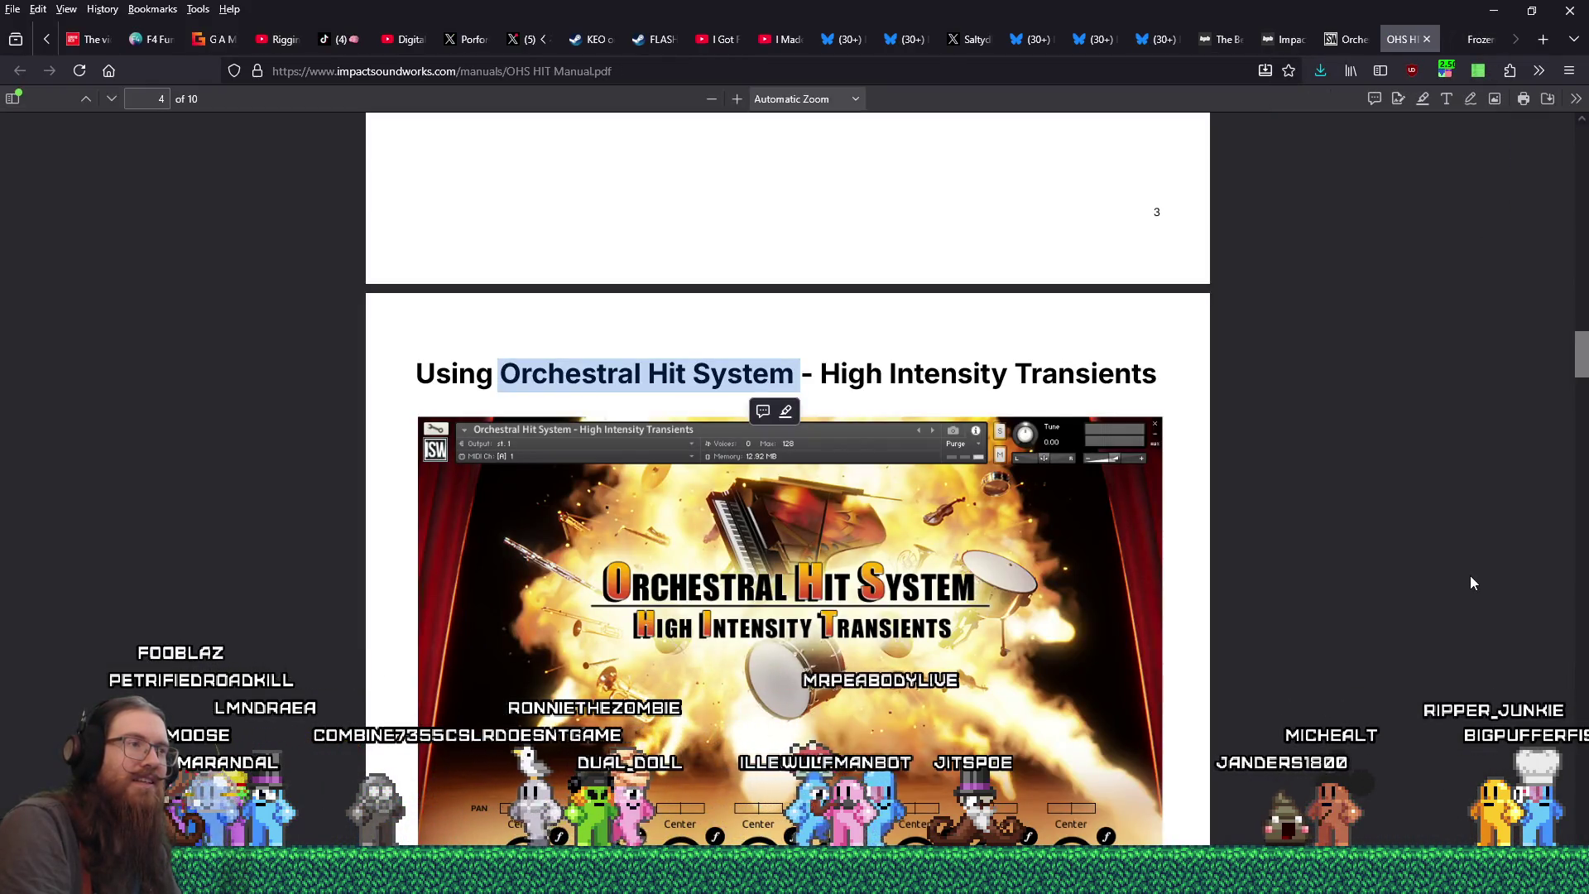
{"action": "scroll", "coordinate": [1471, 582], "scroll_direction": "down", "scroll_amount": 8}
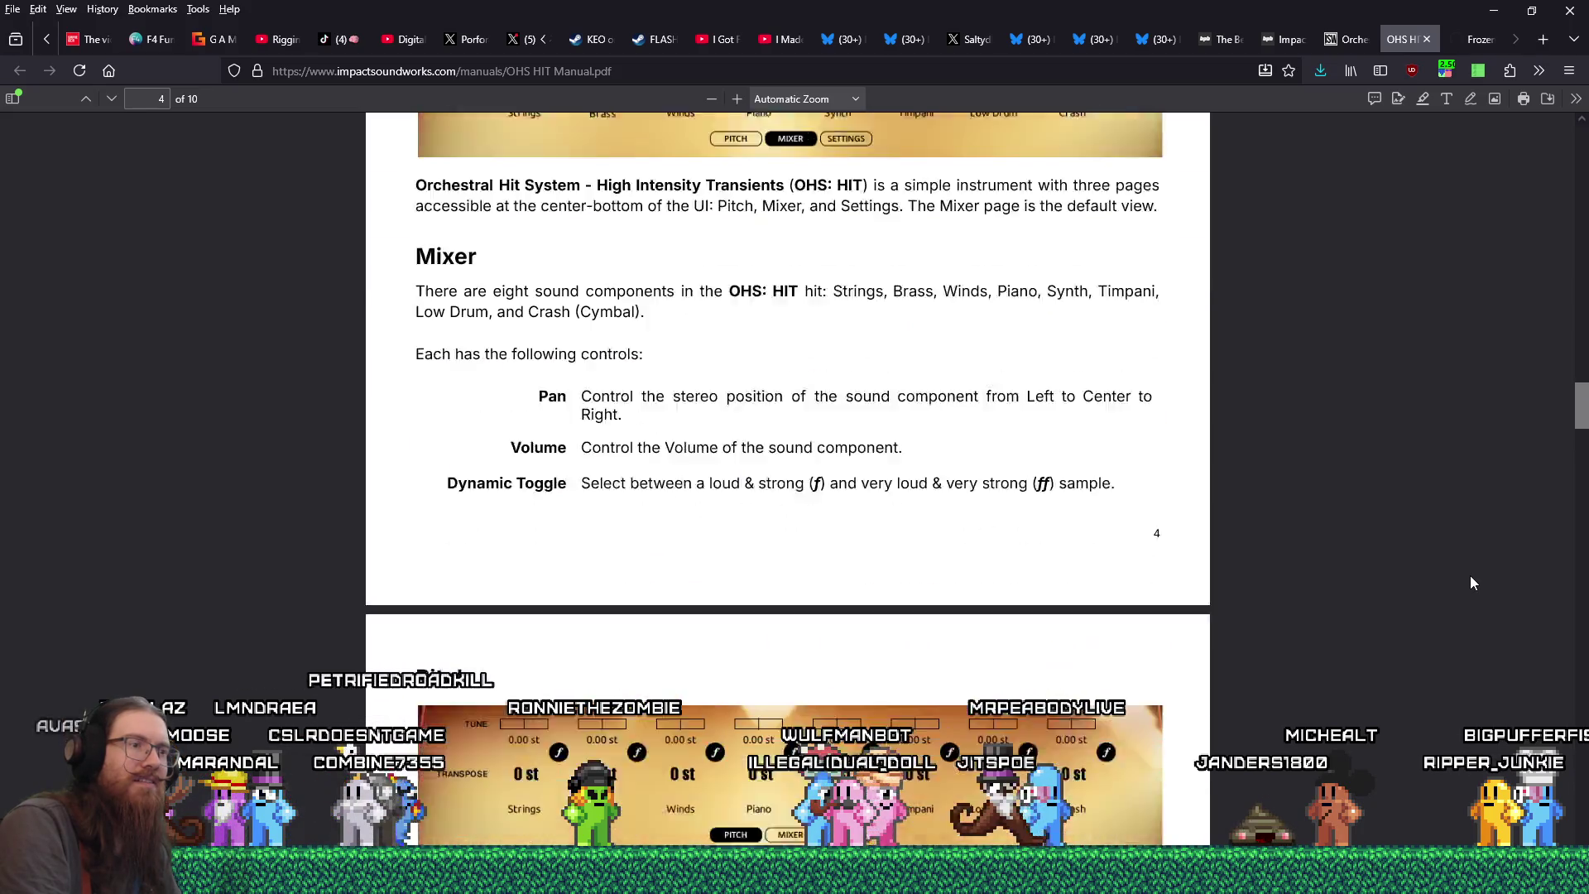
{"action": "scroll", "coordinate": [1470, 582], "scroll_direction": "down", "scroll_amount": 1}
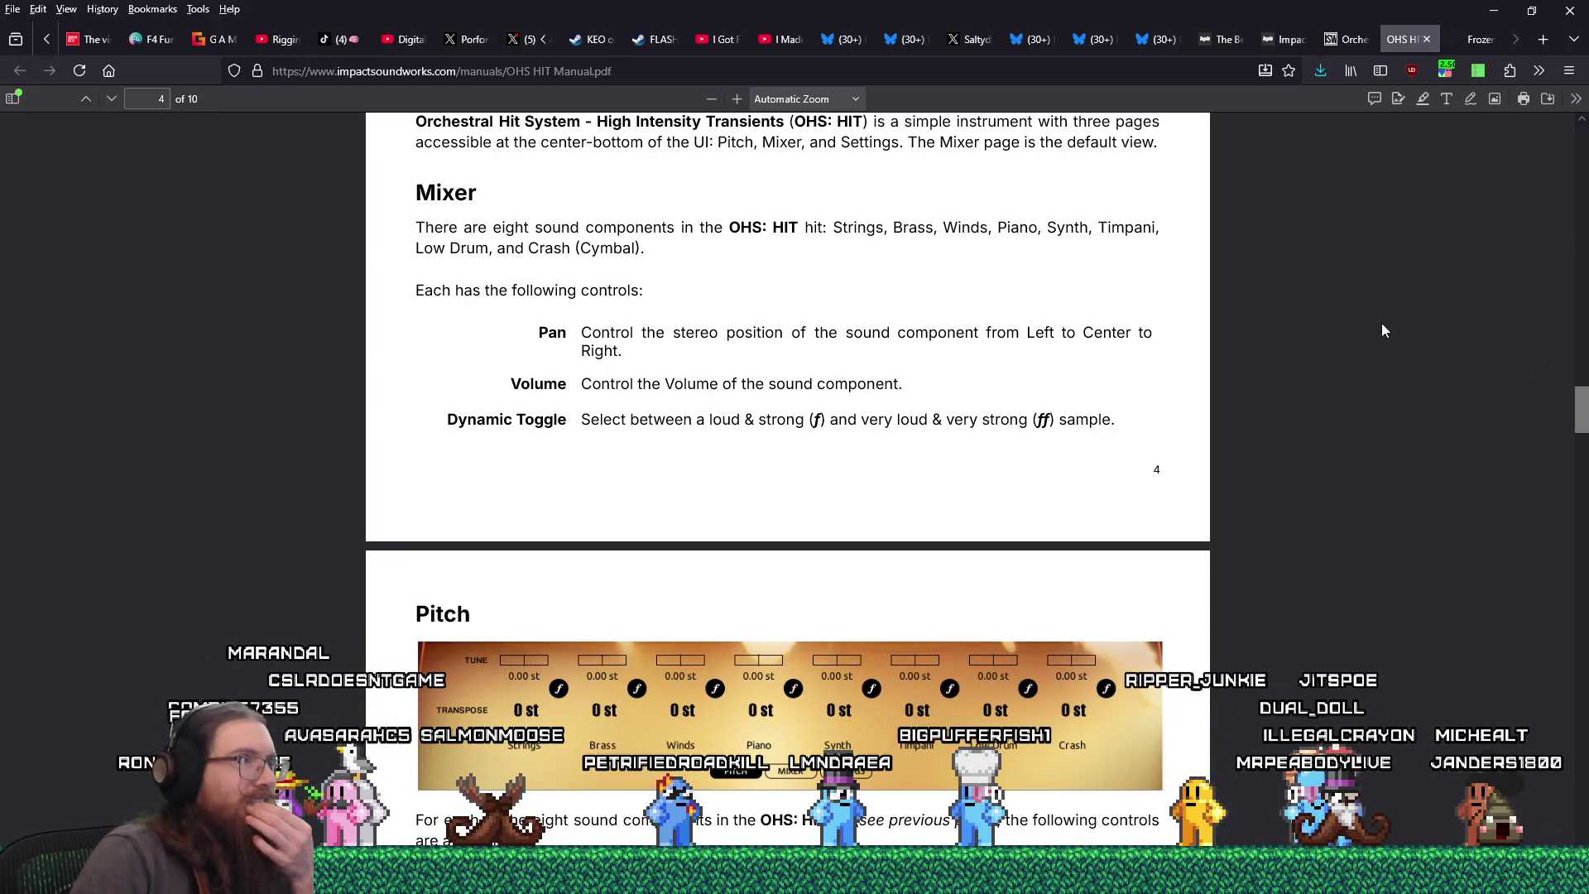
{"action": "scroll", "coordinate": [1389, 311], "scroll_direction": "down", "scroll_amount": 15}
{"action": "scroll", "coordinate": [1388, 311], "scroll_direction": "down", "scroll_amount": 5}
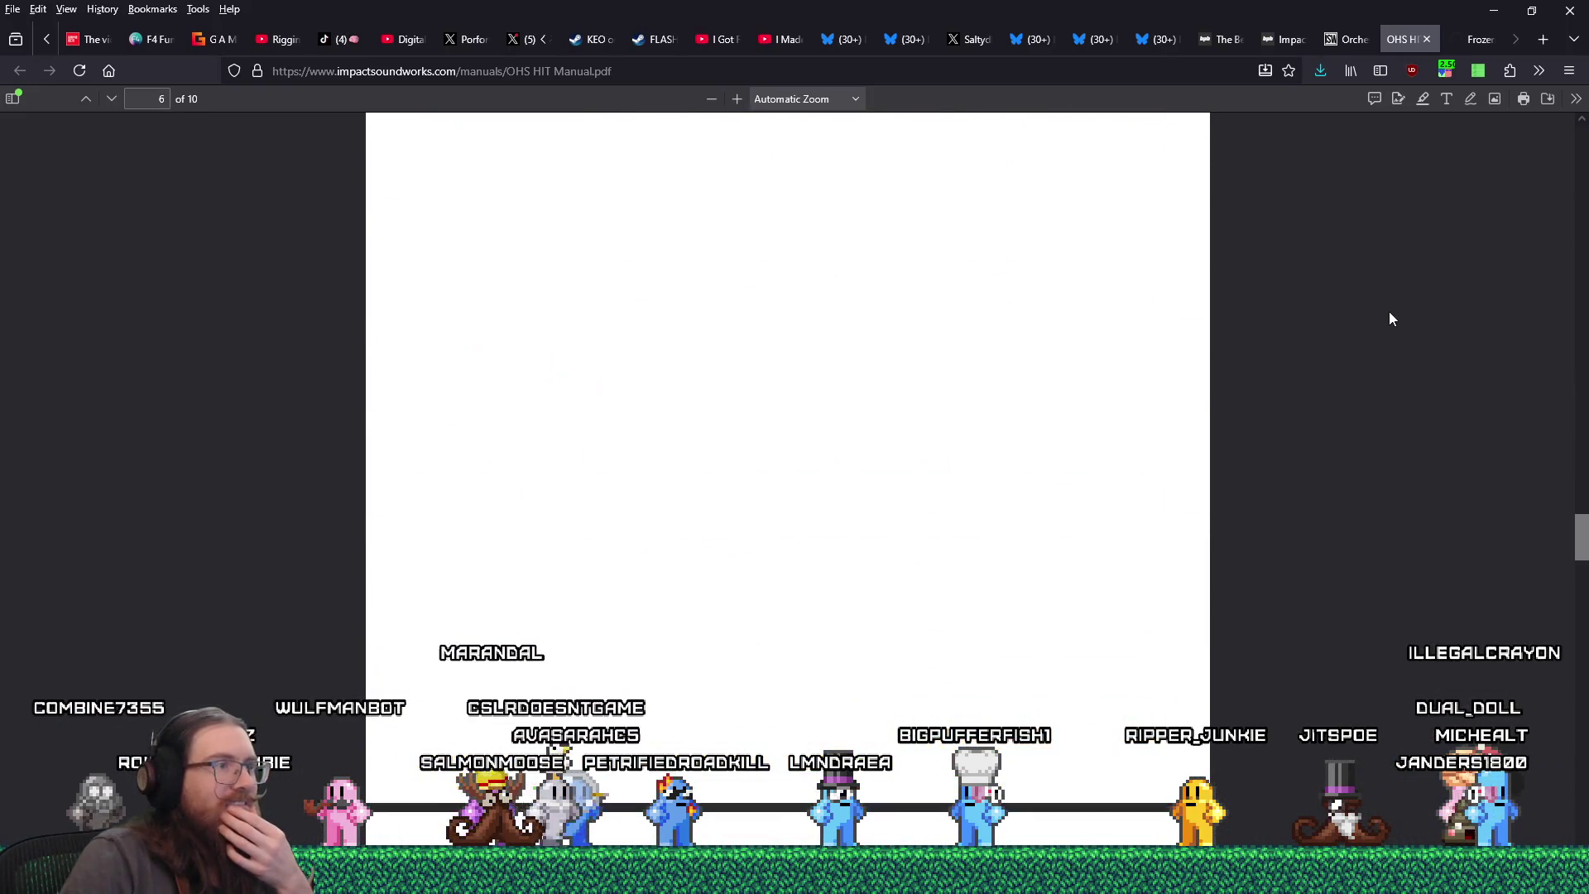
{"action": "scroll", "coordinate": [1390, 317], "scroll_direction": "up", "scroll_amount": 5}
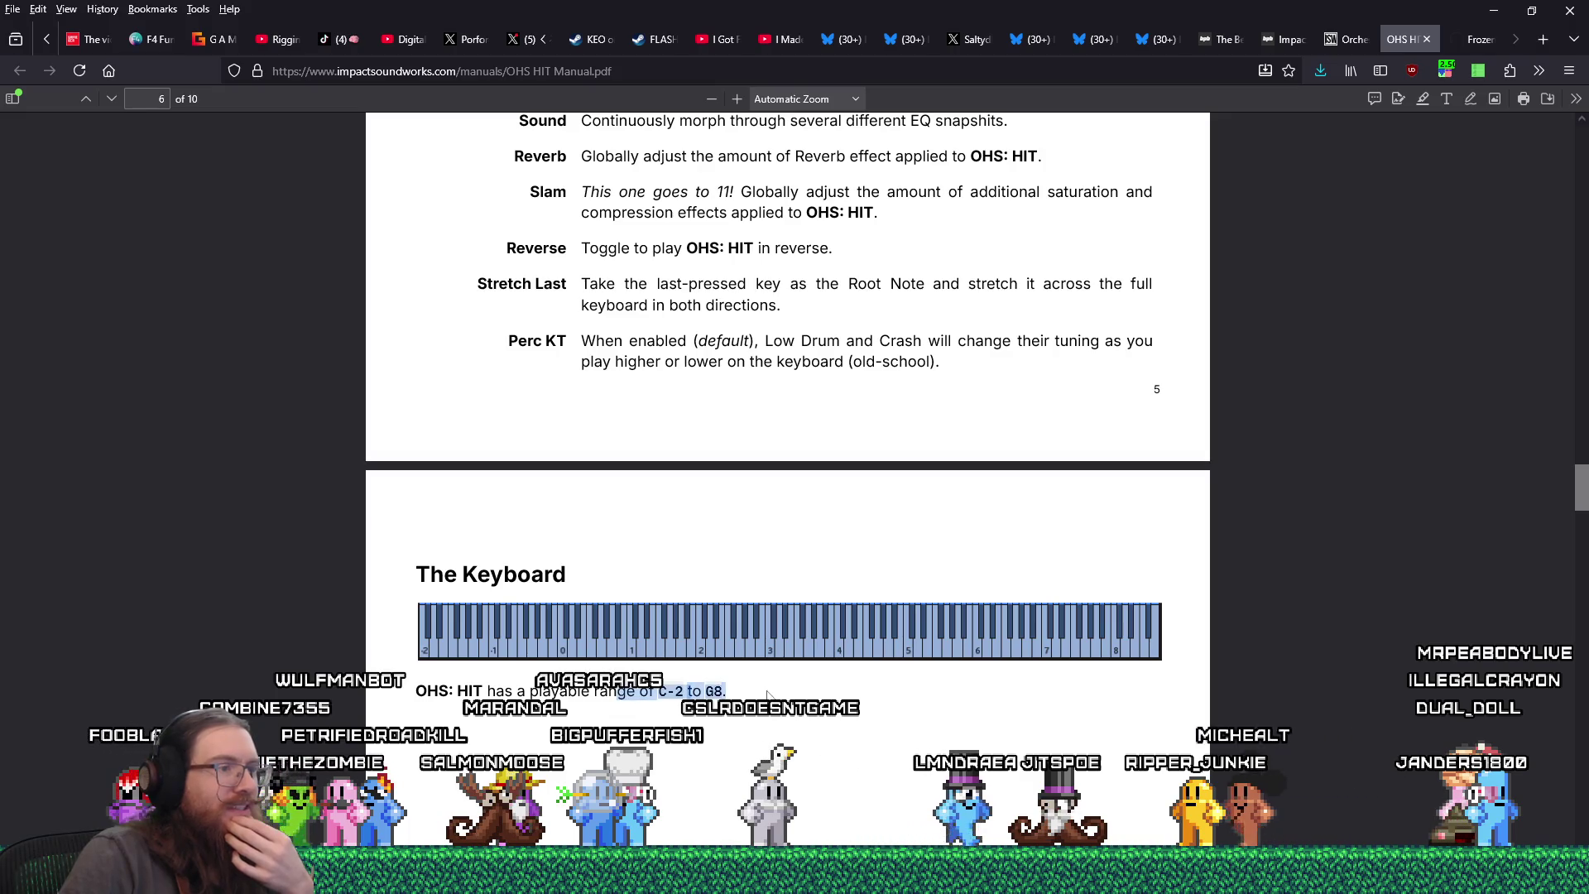
{"action": "left_click_drag", "start_coordinate": [768, 696], "coordinate": [850, 685]}
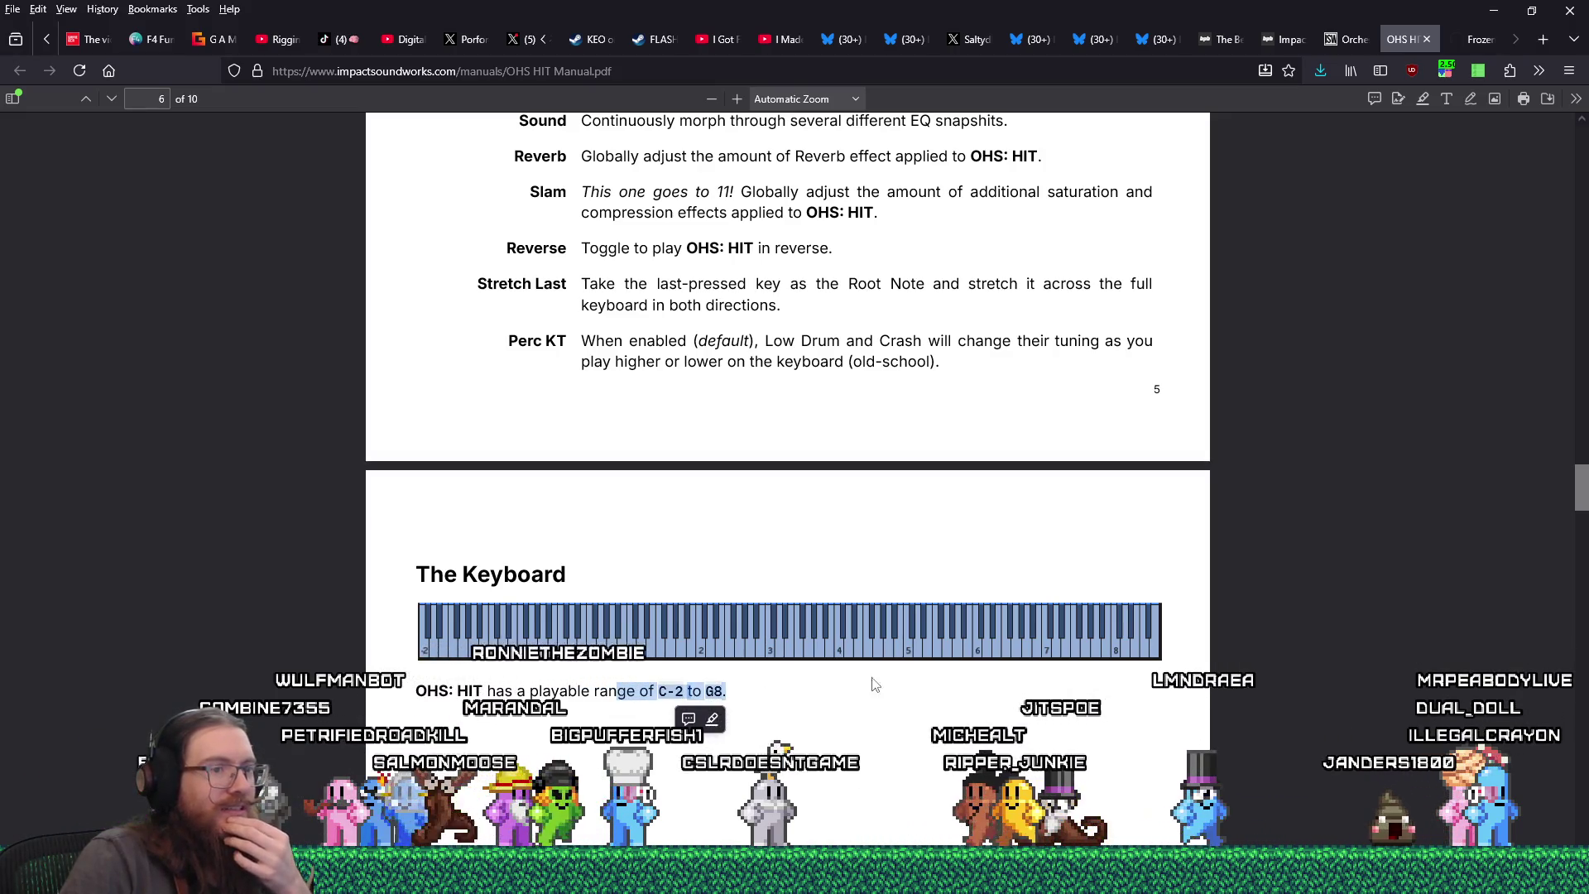
{"action": "key", "text": "alt+Tab"}
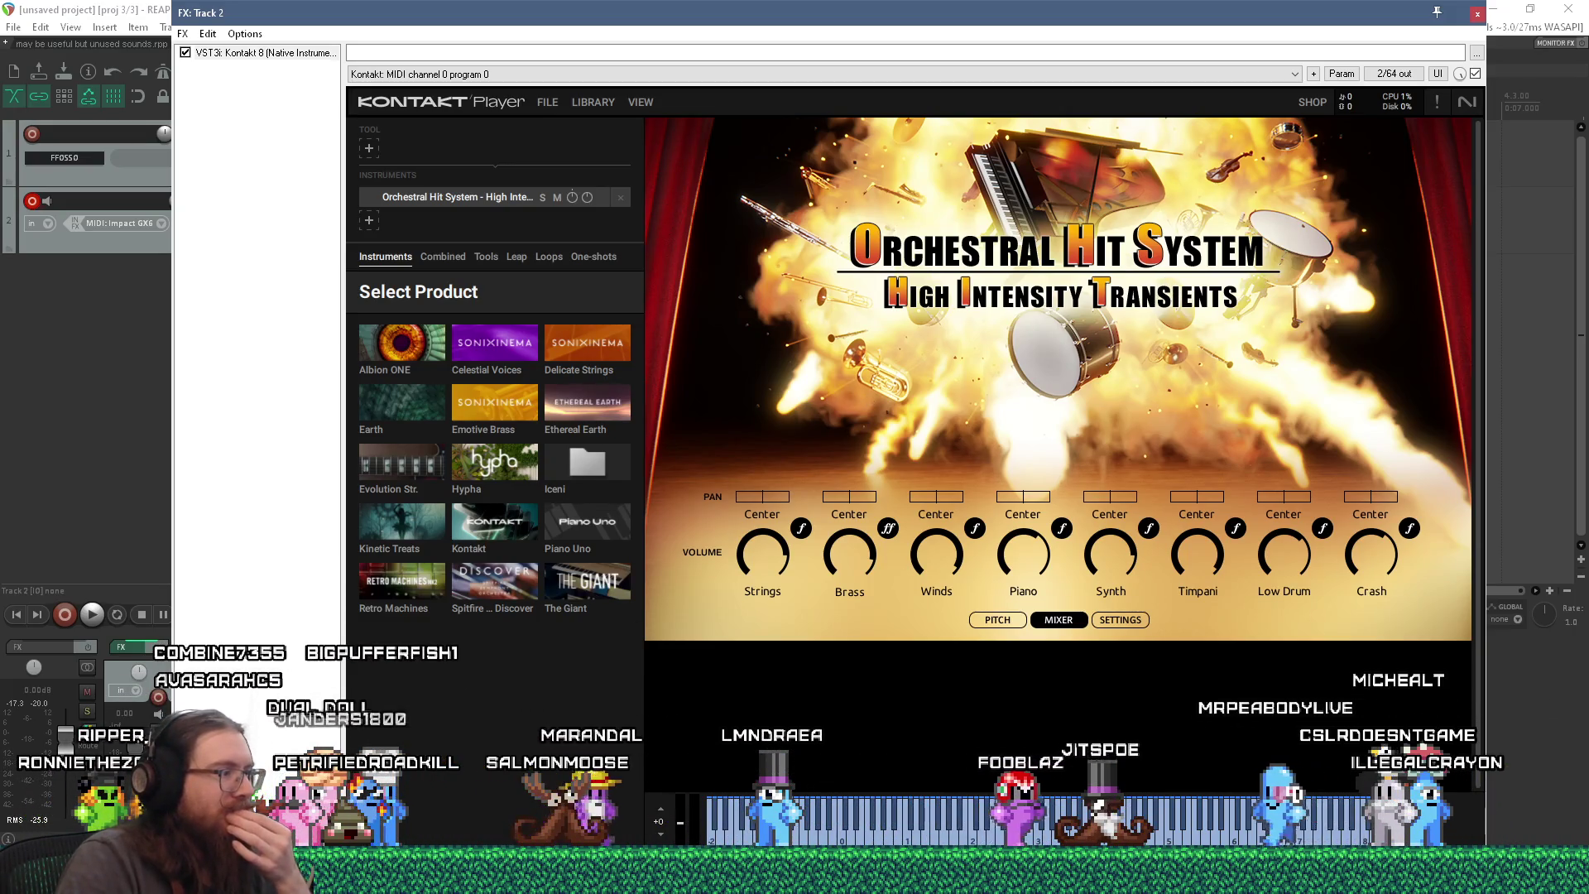
- Return to the OHS HIT manual PDF and close the Native Access downloads window
{"action": "left_click", "coordinate": [795, 877]}
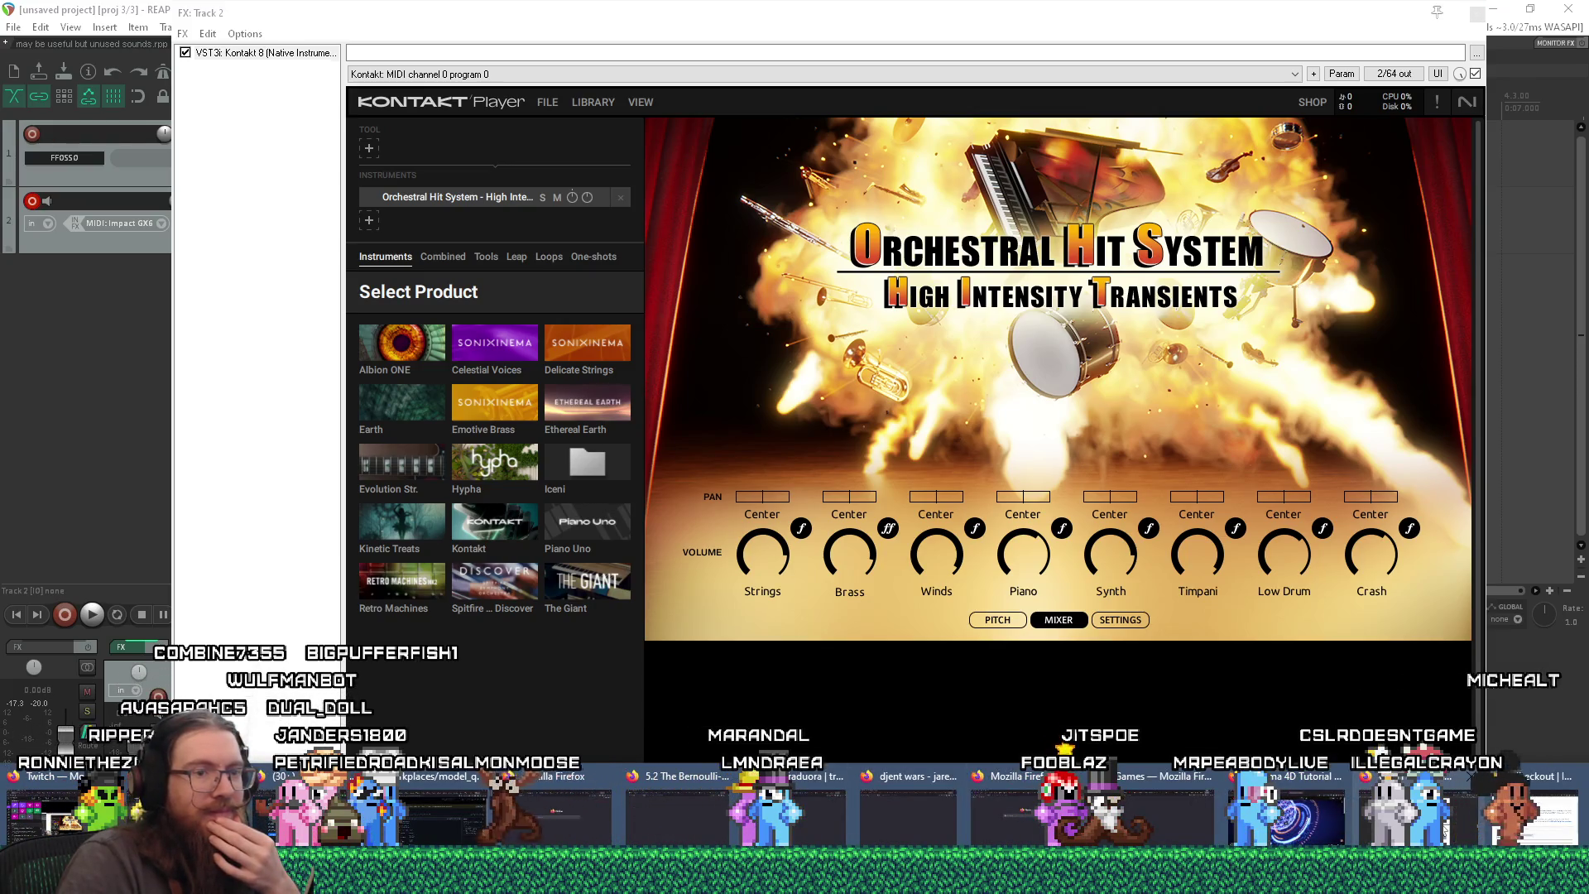
{"action": "left_click", "coordinate": [1391, 806]}
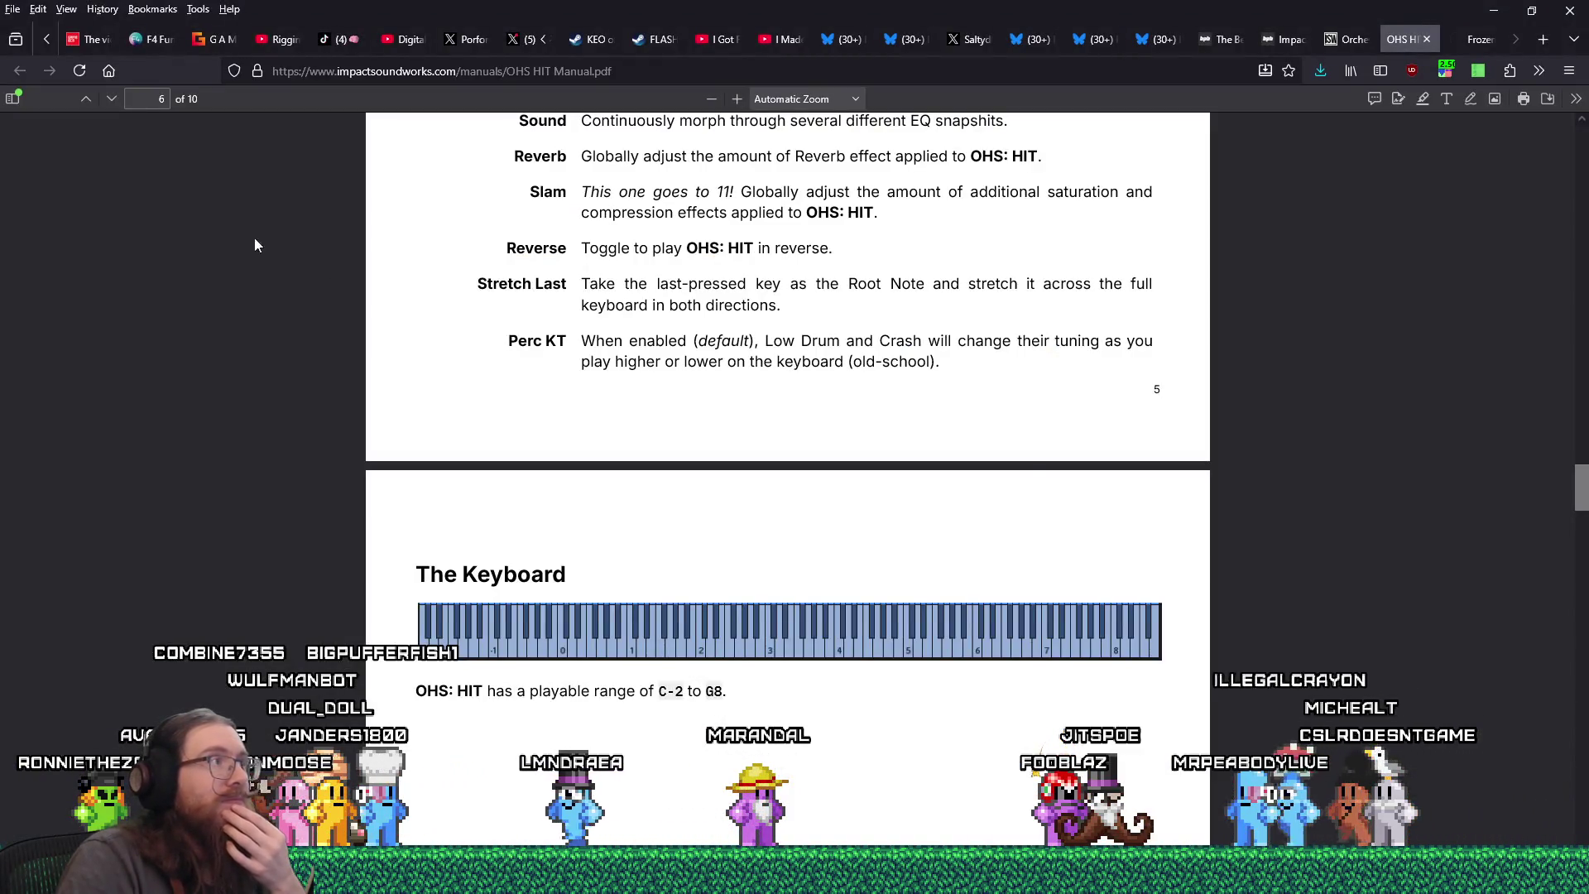
{"action": "left_click", "coordinate": [1342, 43]}
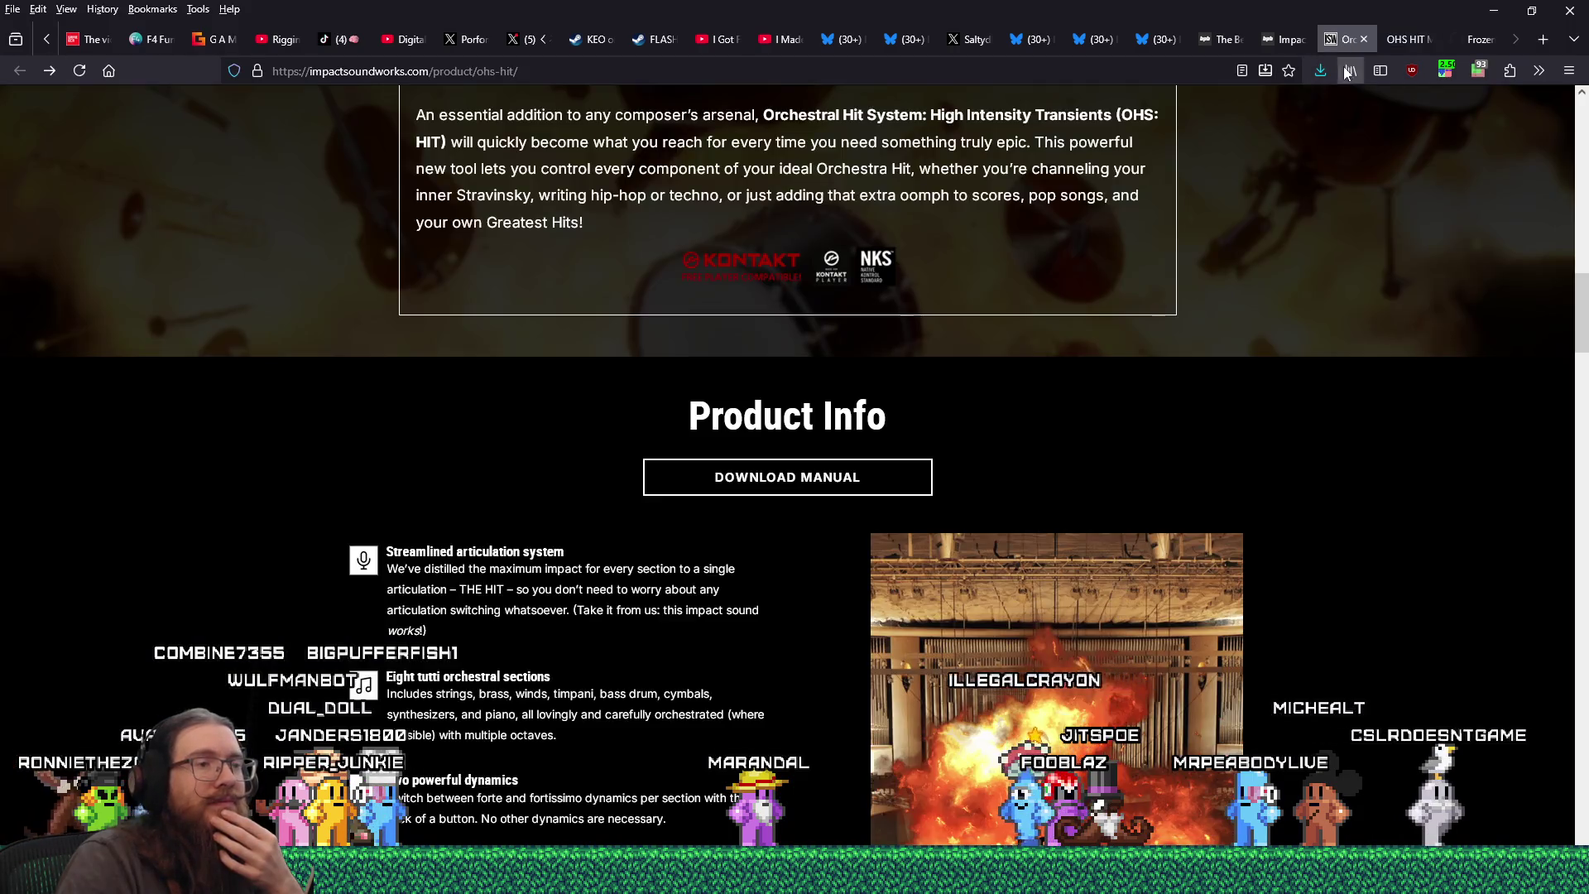
{"action": "left_click", "coordinate": [1405, 37]}
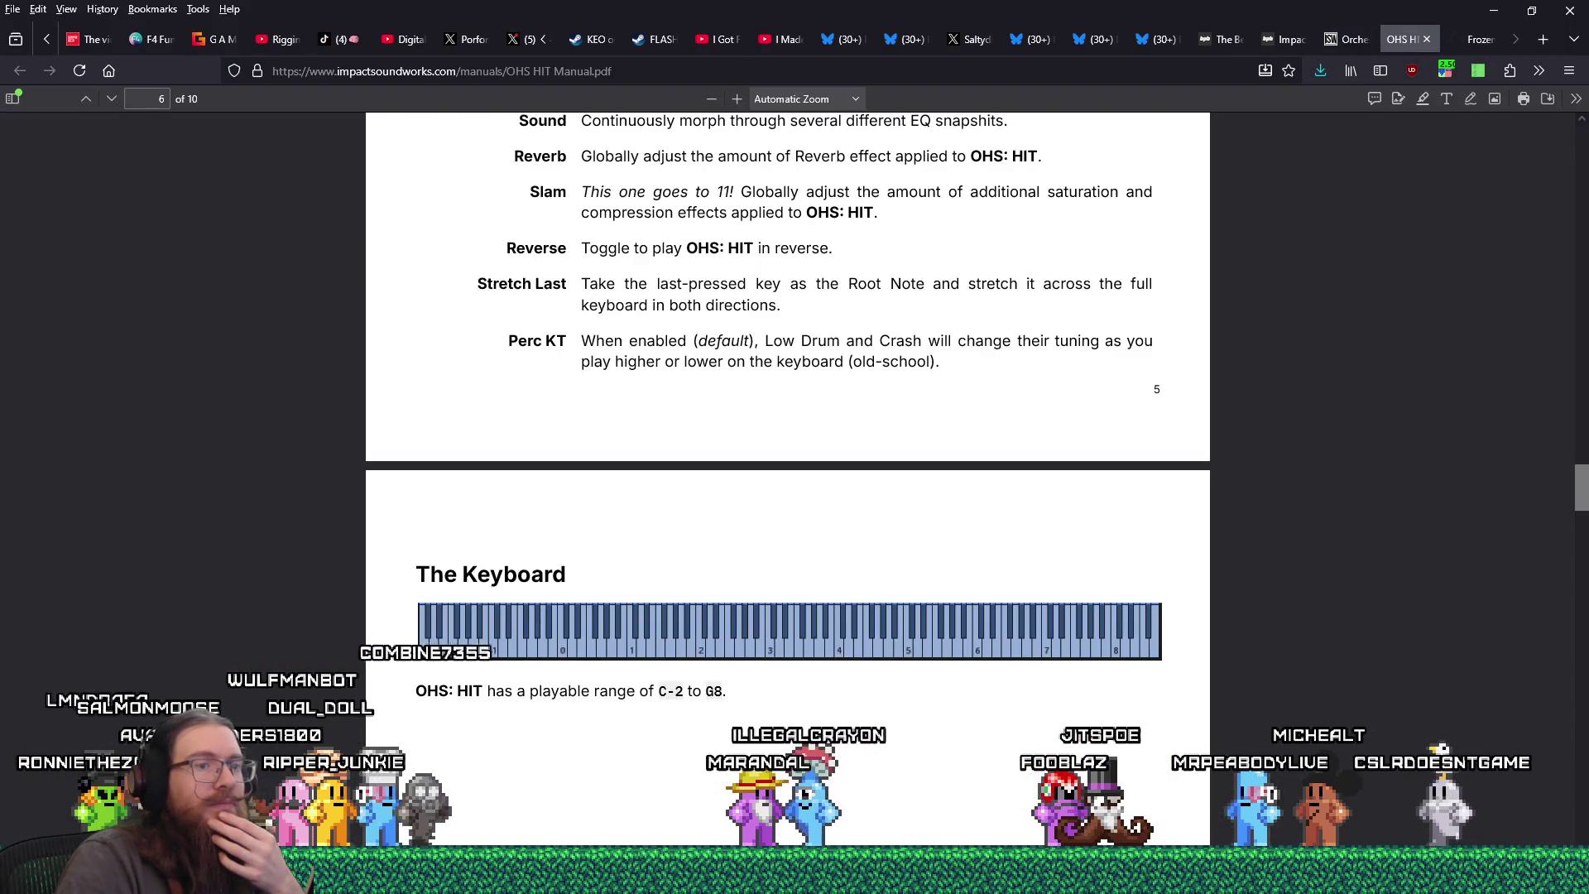
{"action": "key", "text": "alt+Tab"}
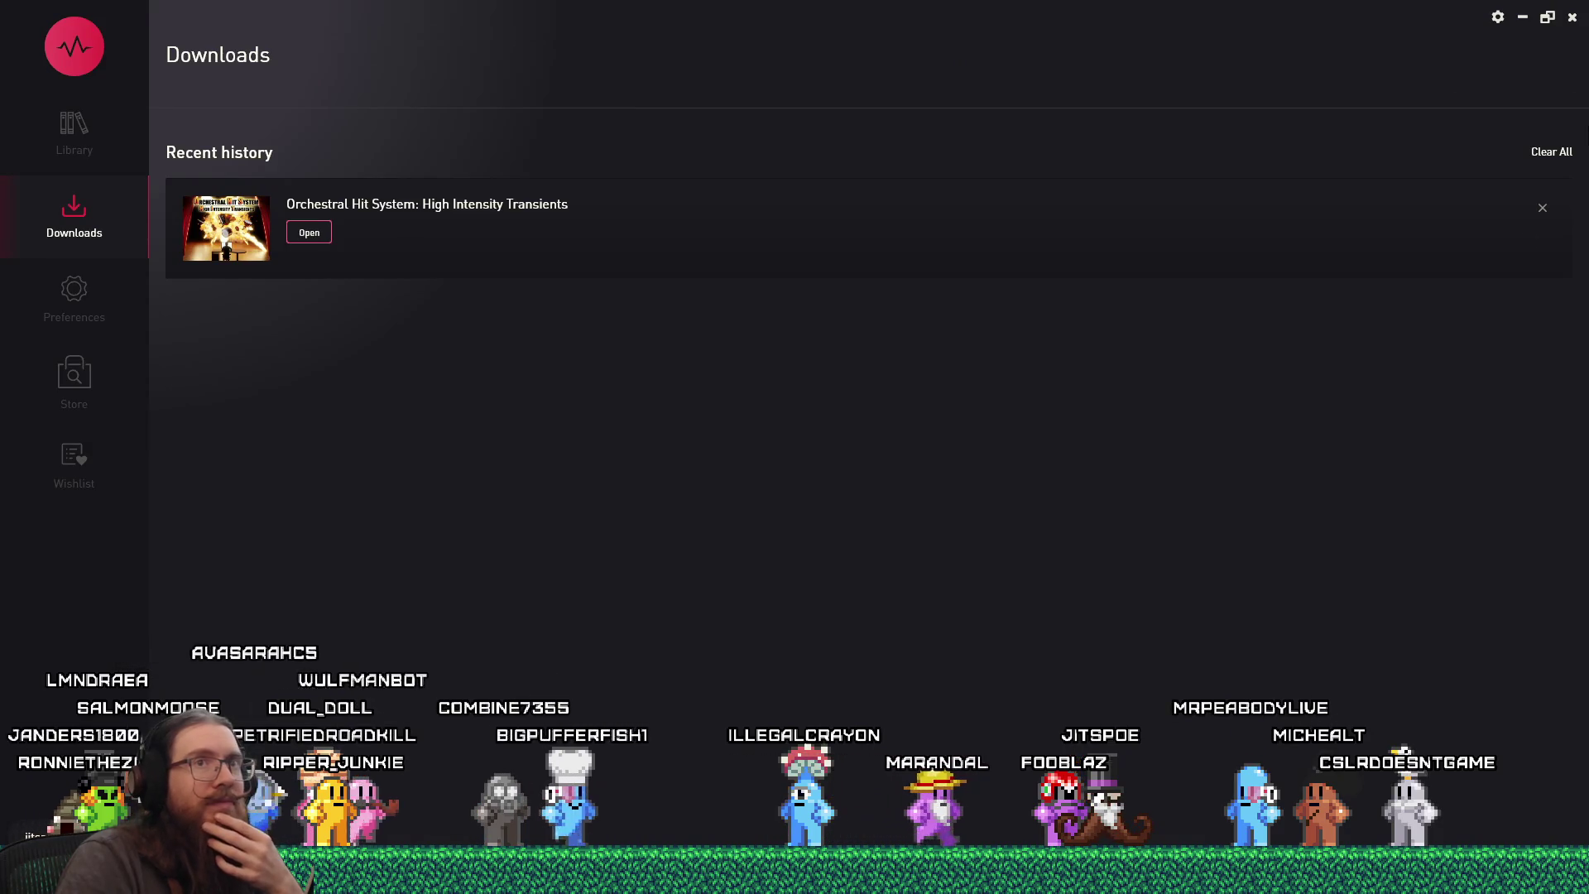
{"action": "left_click", "coordinate": [1570, 27]}
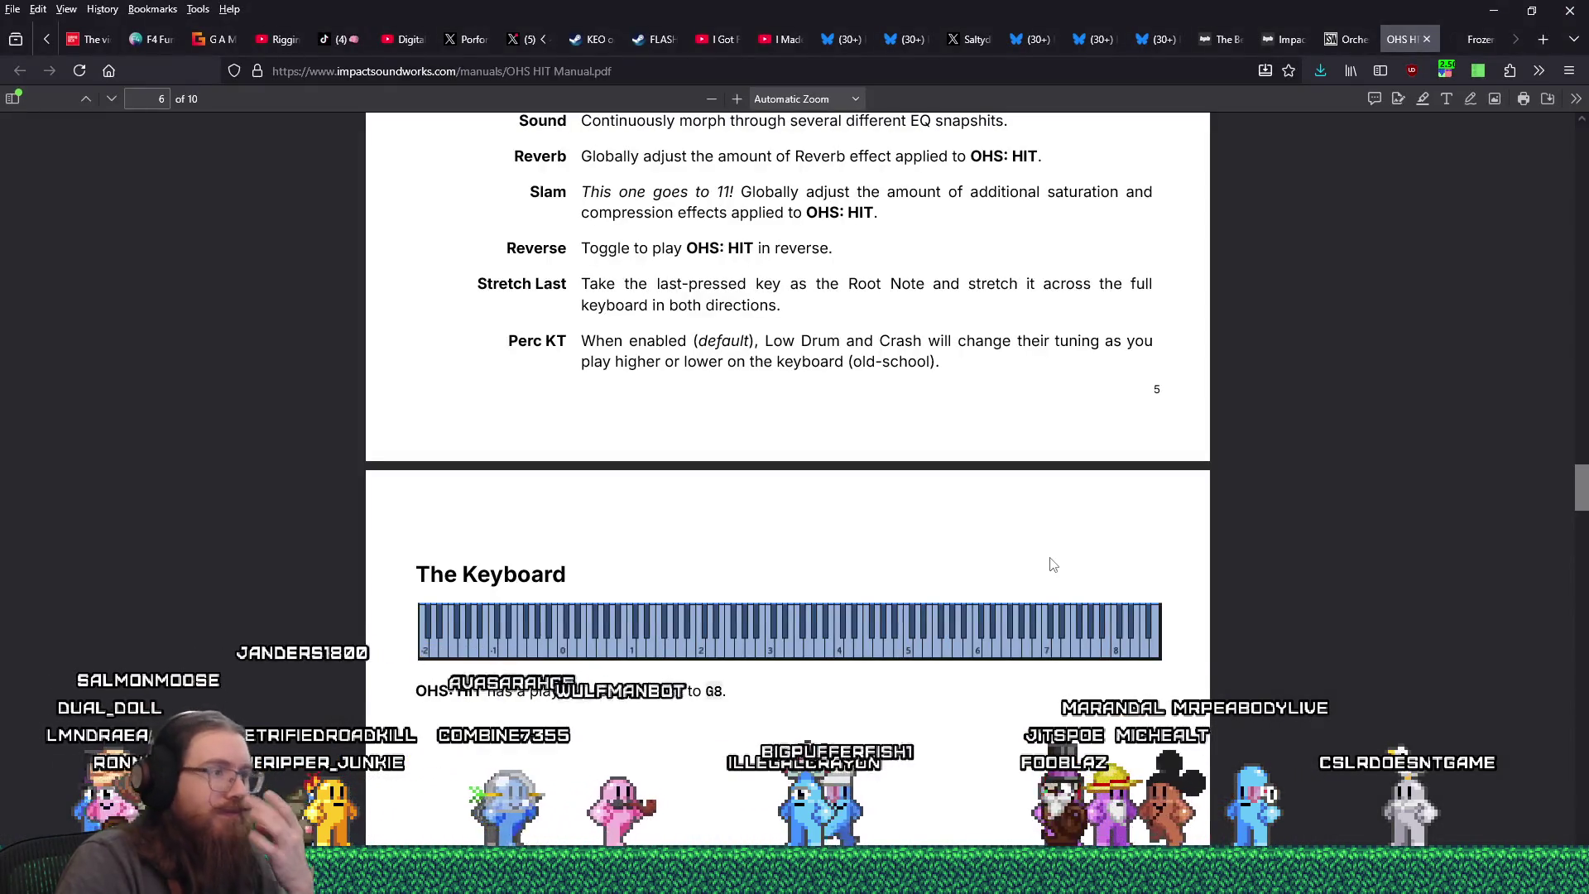
- Select the manual's Setup & Tweaking virtual keyboard instructions, then switch back to REAPER
{"action": "scroll", "coordinate": [1053, 564], "scroll_direction": "down", "scroll_amount": 12}
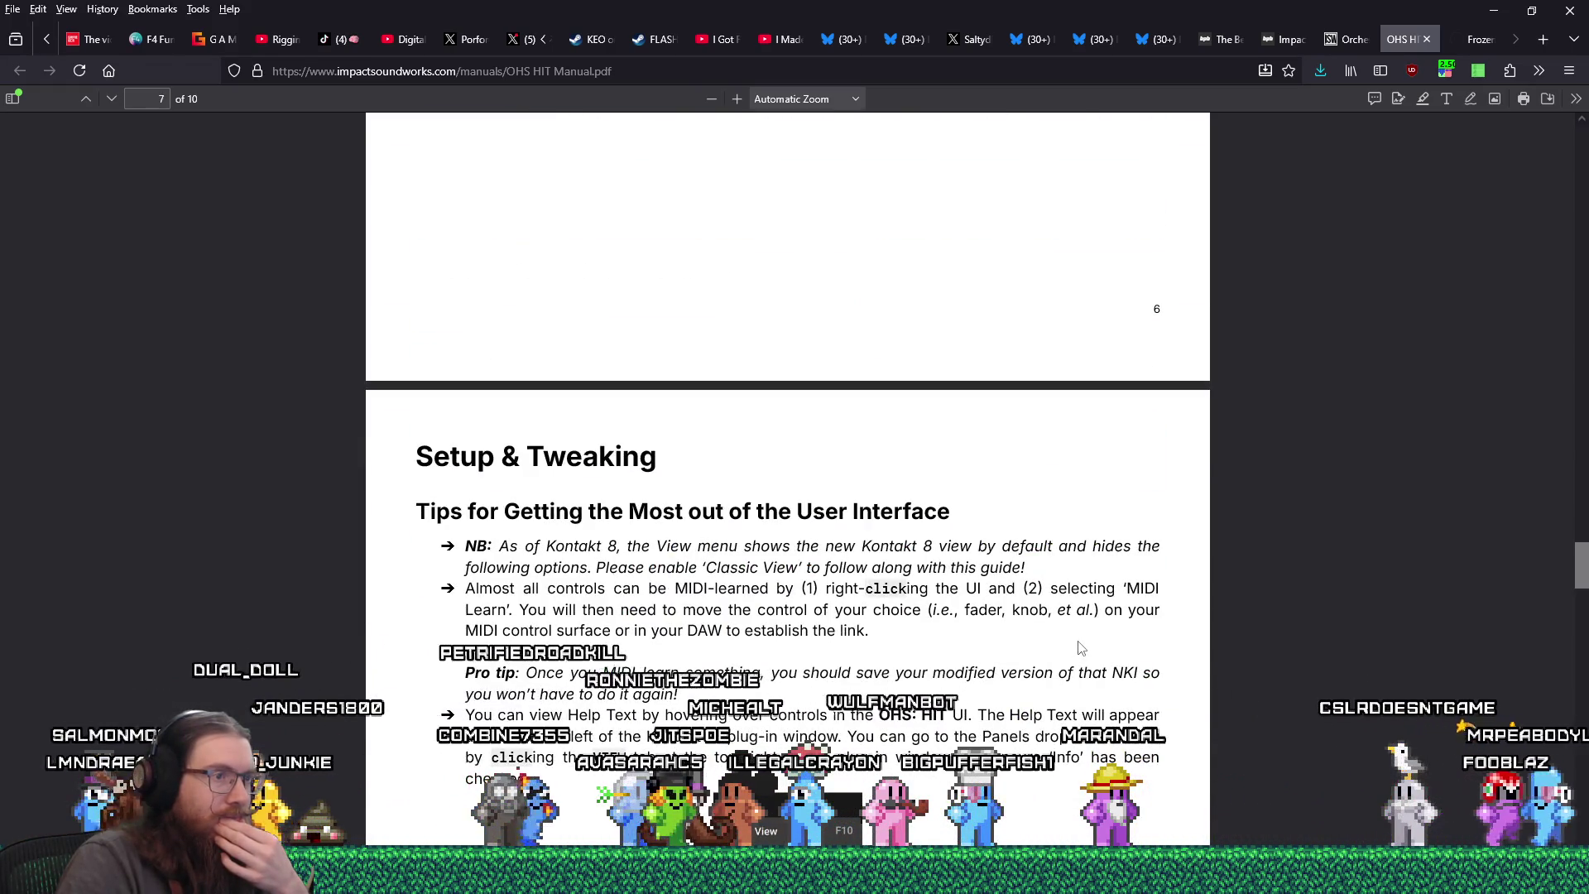
{"action": "scroll", "coordinate": [1080, 648], "scroll_direction": "down", "scroll_amount": 3}
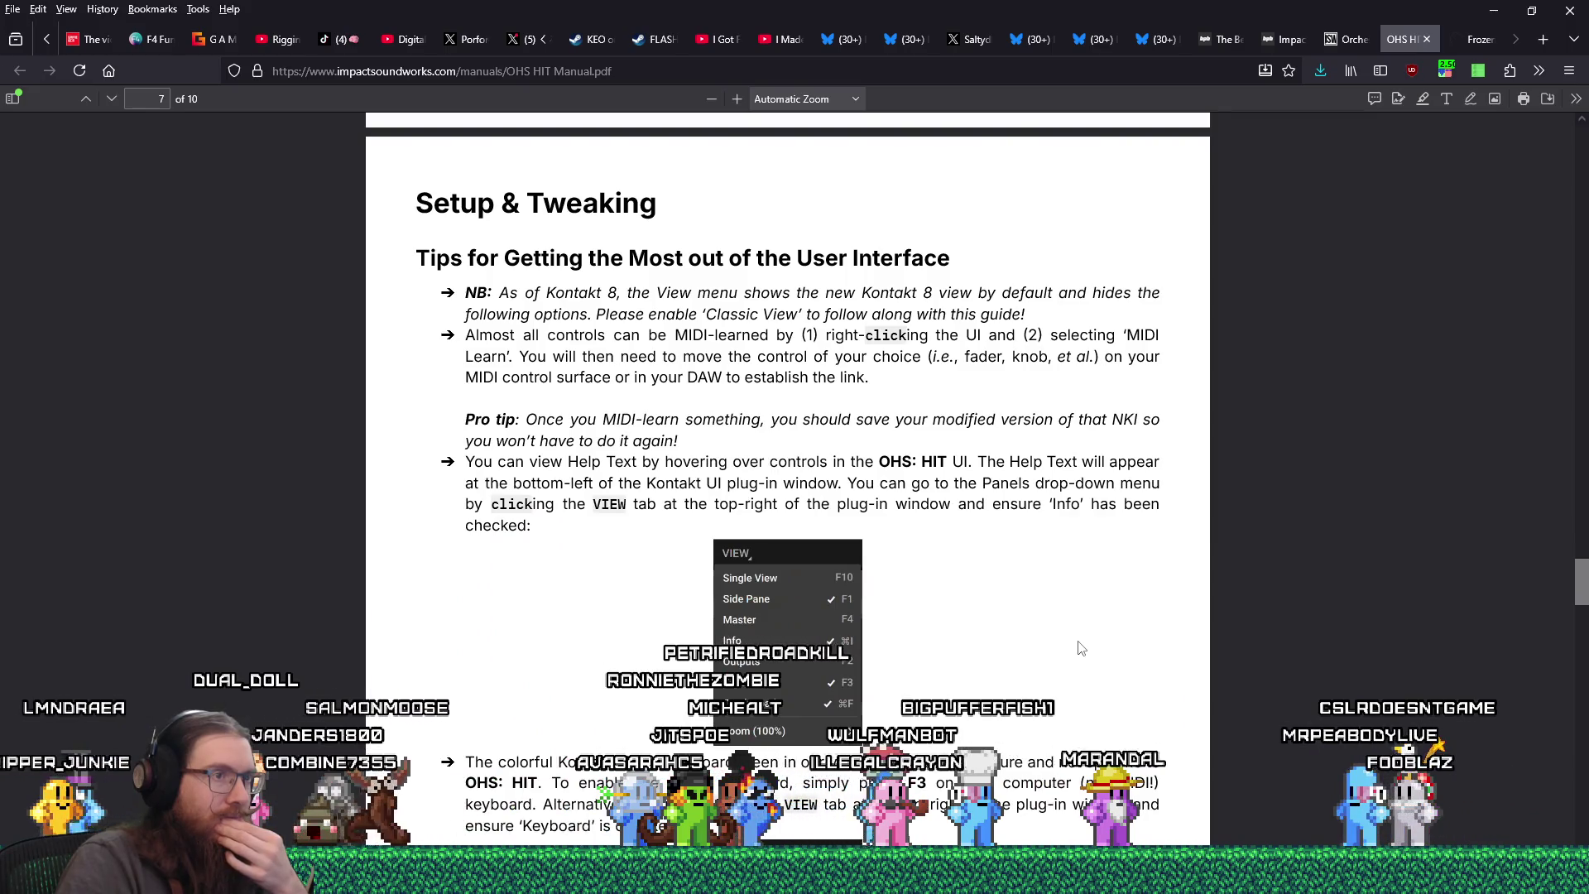
{"action": "scroll", "coordinate": [1080, 648], "scroll_direction": "down", "scroll_amount": 1}
{"action": "scroll", "coordinate": [1080, 648], "scroll_direction": "down", "scroll_amount": 2}
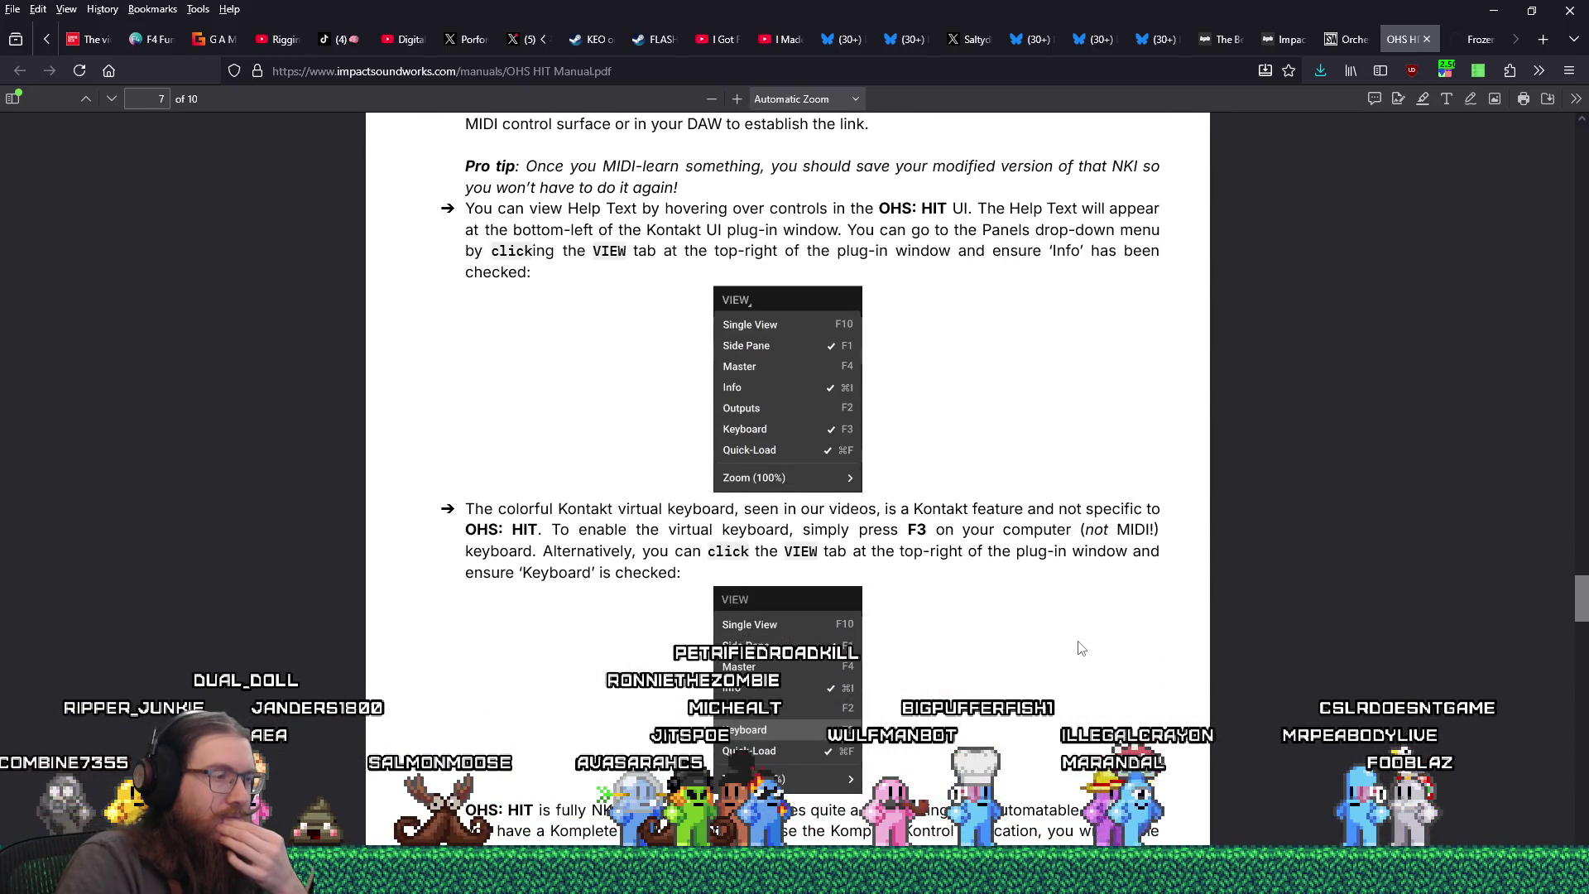
{"action": "scroll", "coordinate": [1080, 648], "scroll_direction": "down", "scroll_amount": 1}
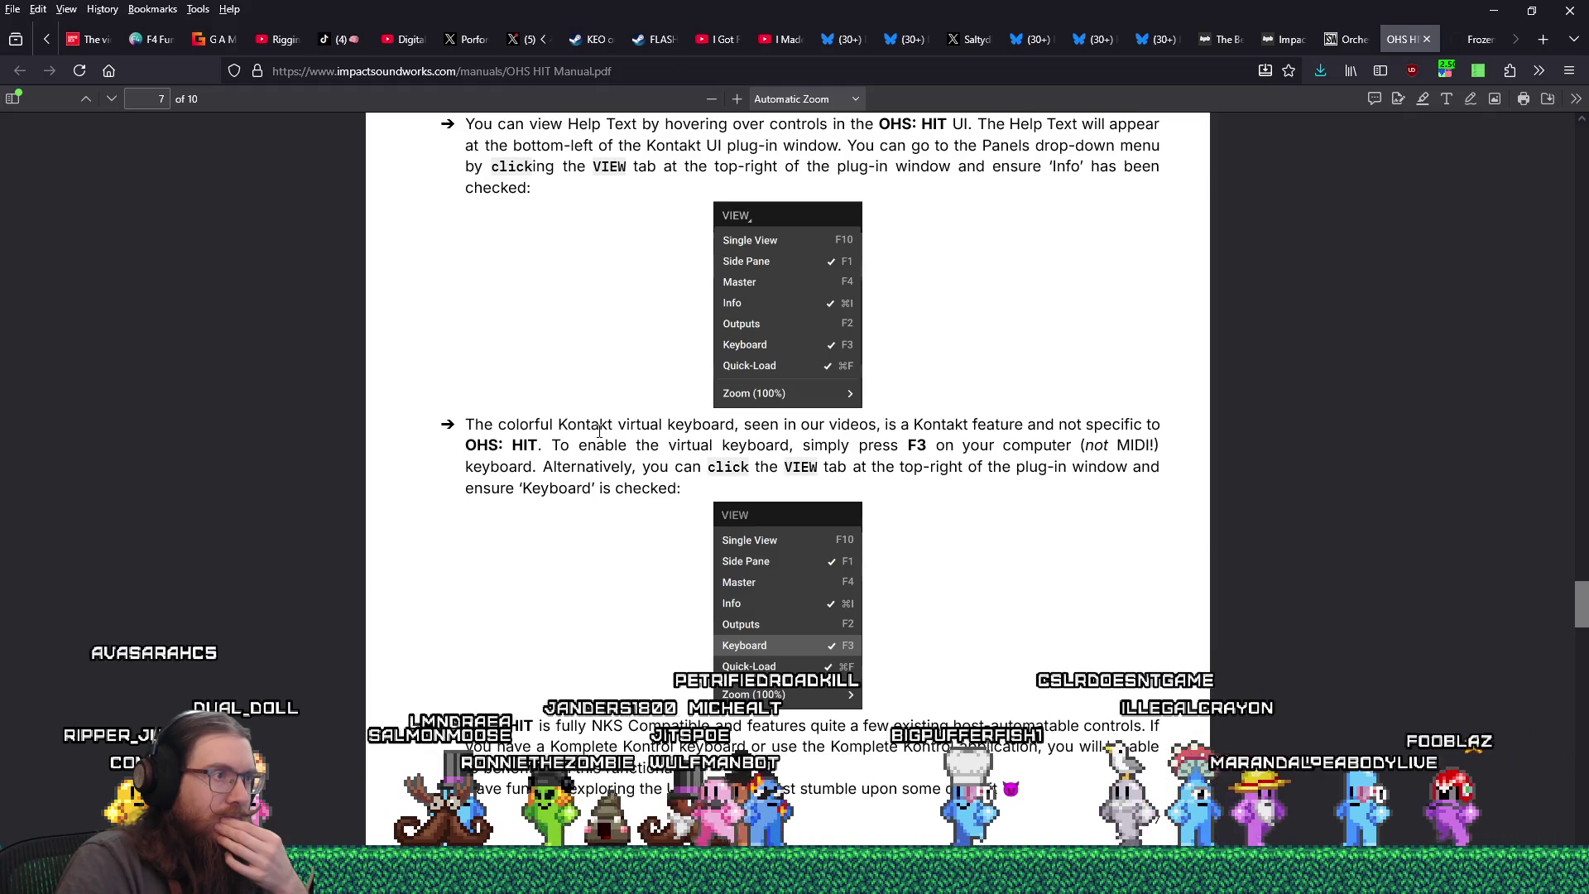
{"action": "left_click_drag", "start_coordinate": [602, 425], "coordinate": [601, 443]}
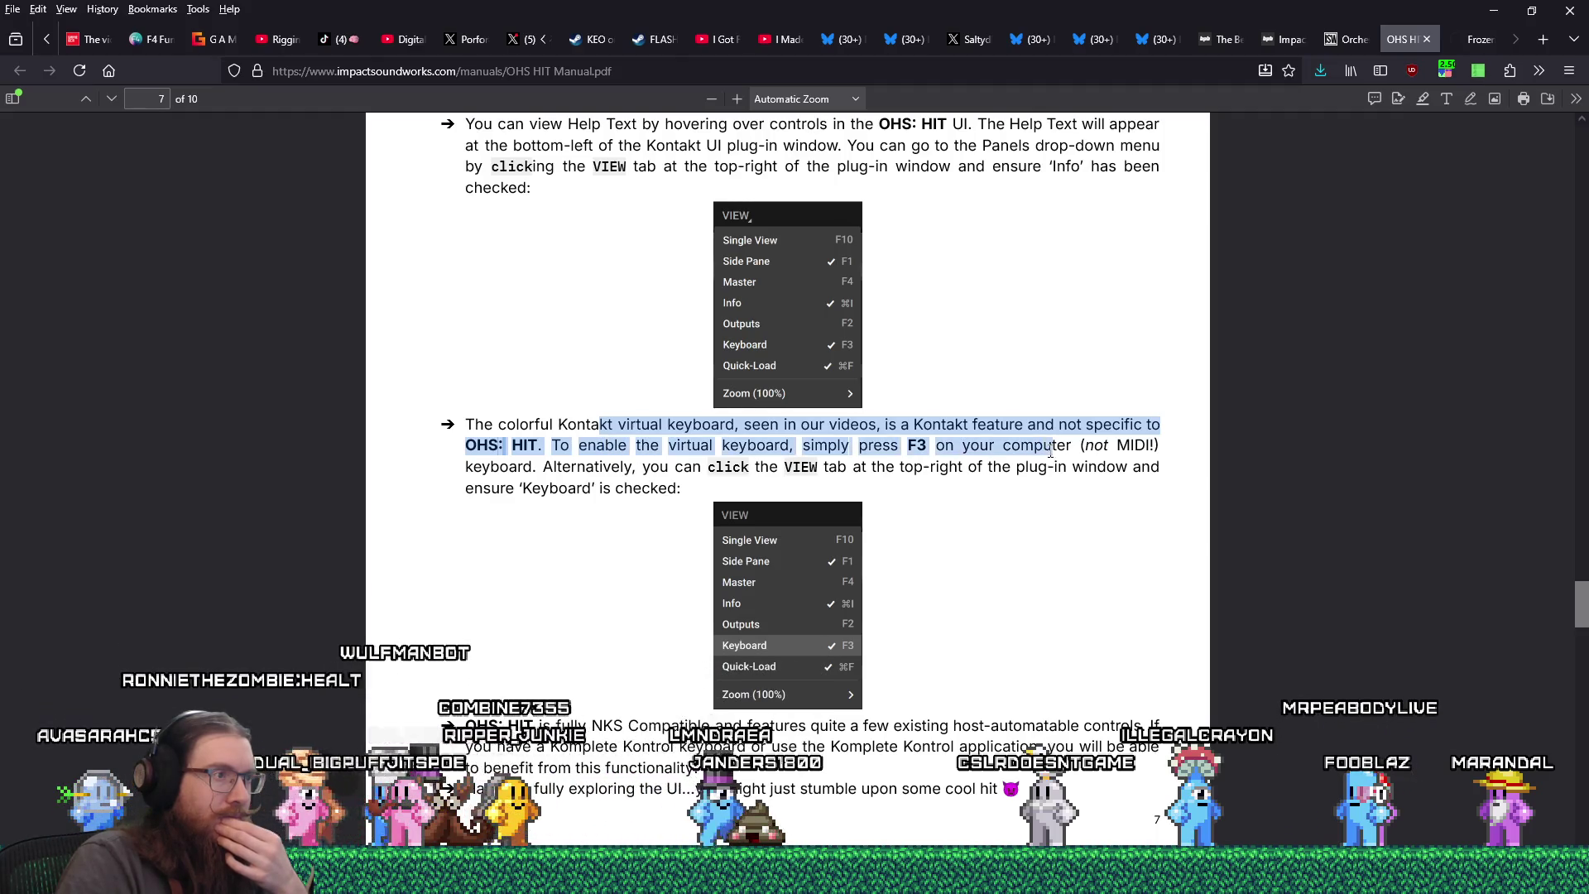
{"action": "left_click_drag", "start_coordinate": [1051, 451], "coordinate": [1054, 468]}
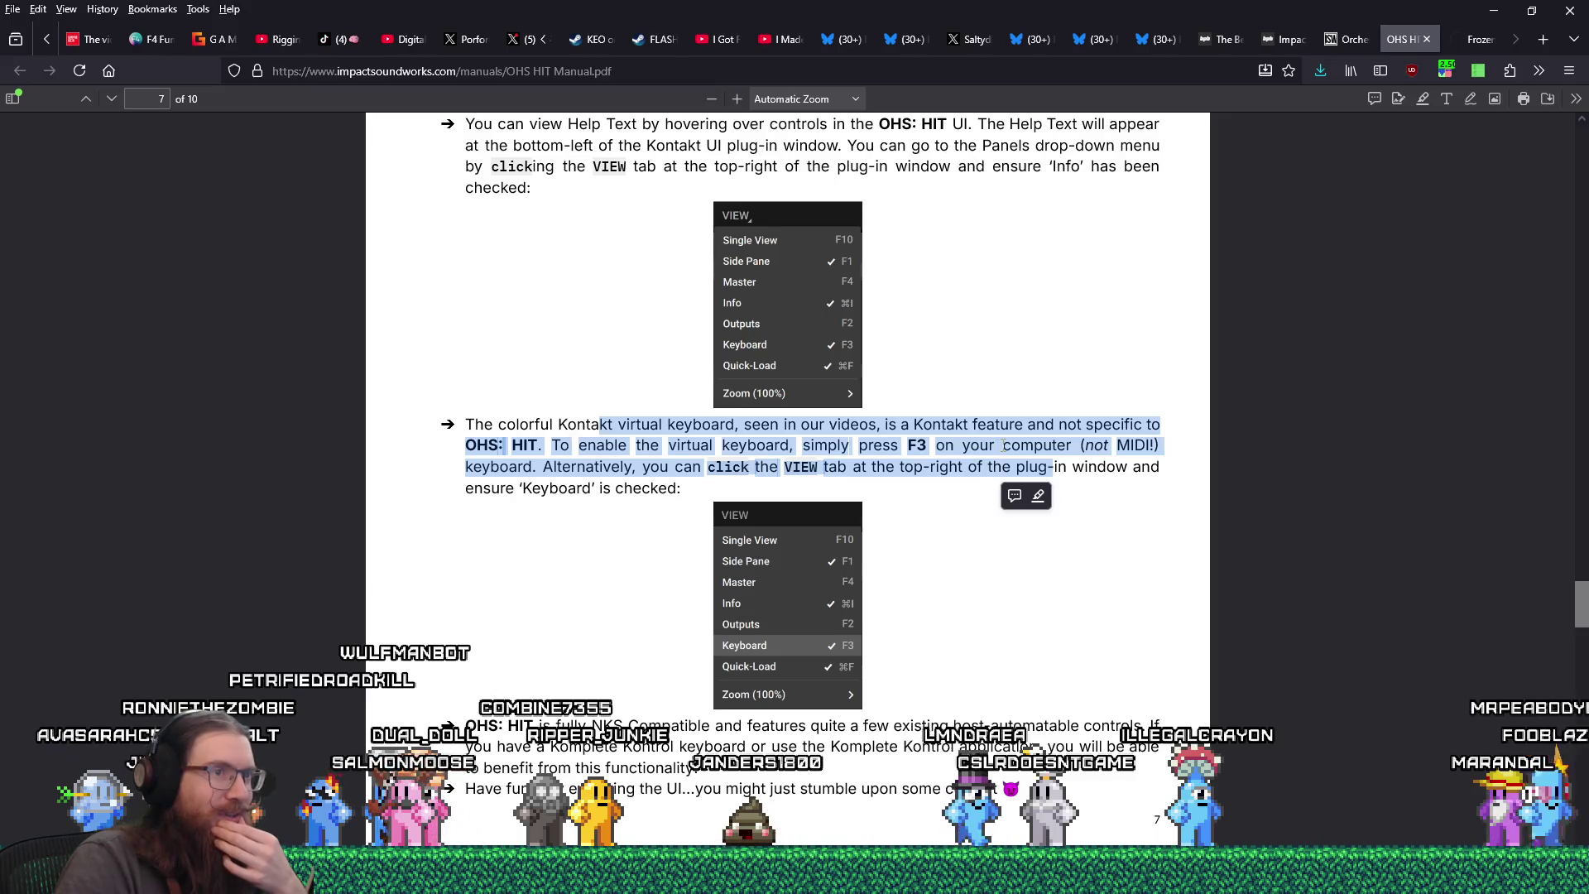
{"action": "left_click", "coordinate": [927, 501]}
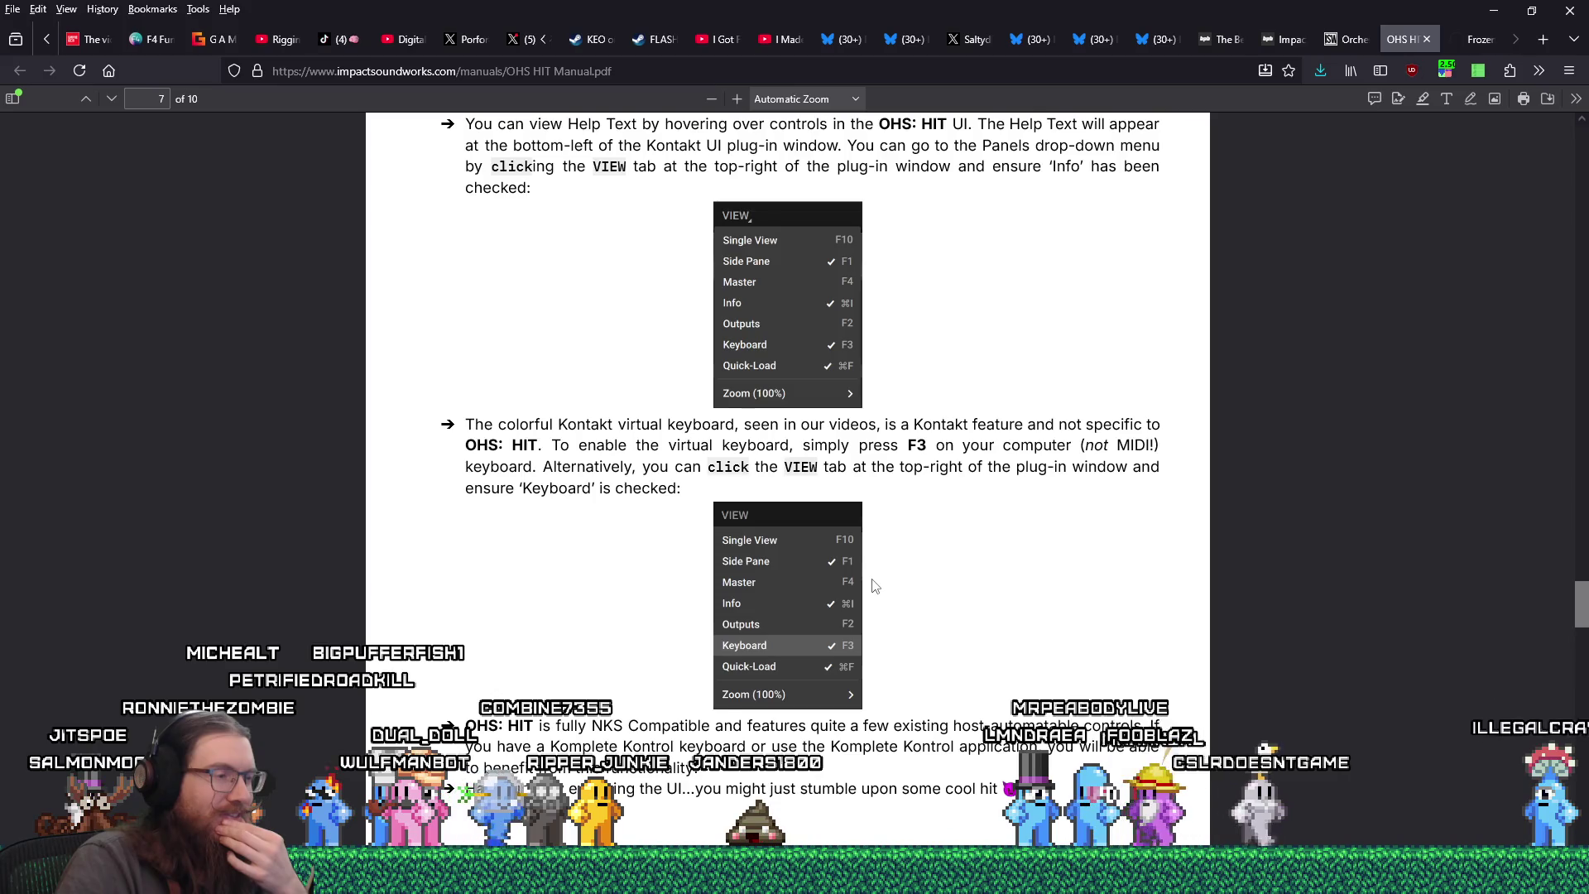
{"action": "scroll", "coordinate": [877, 587], "scroll_direction": "down", "scroll_amount": 2}
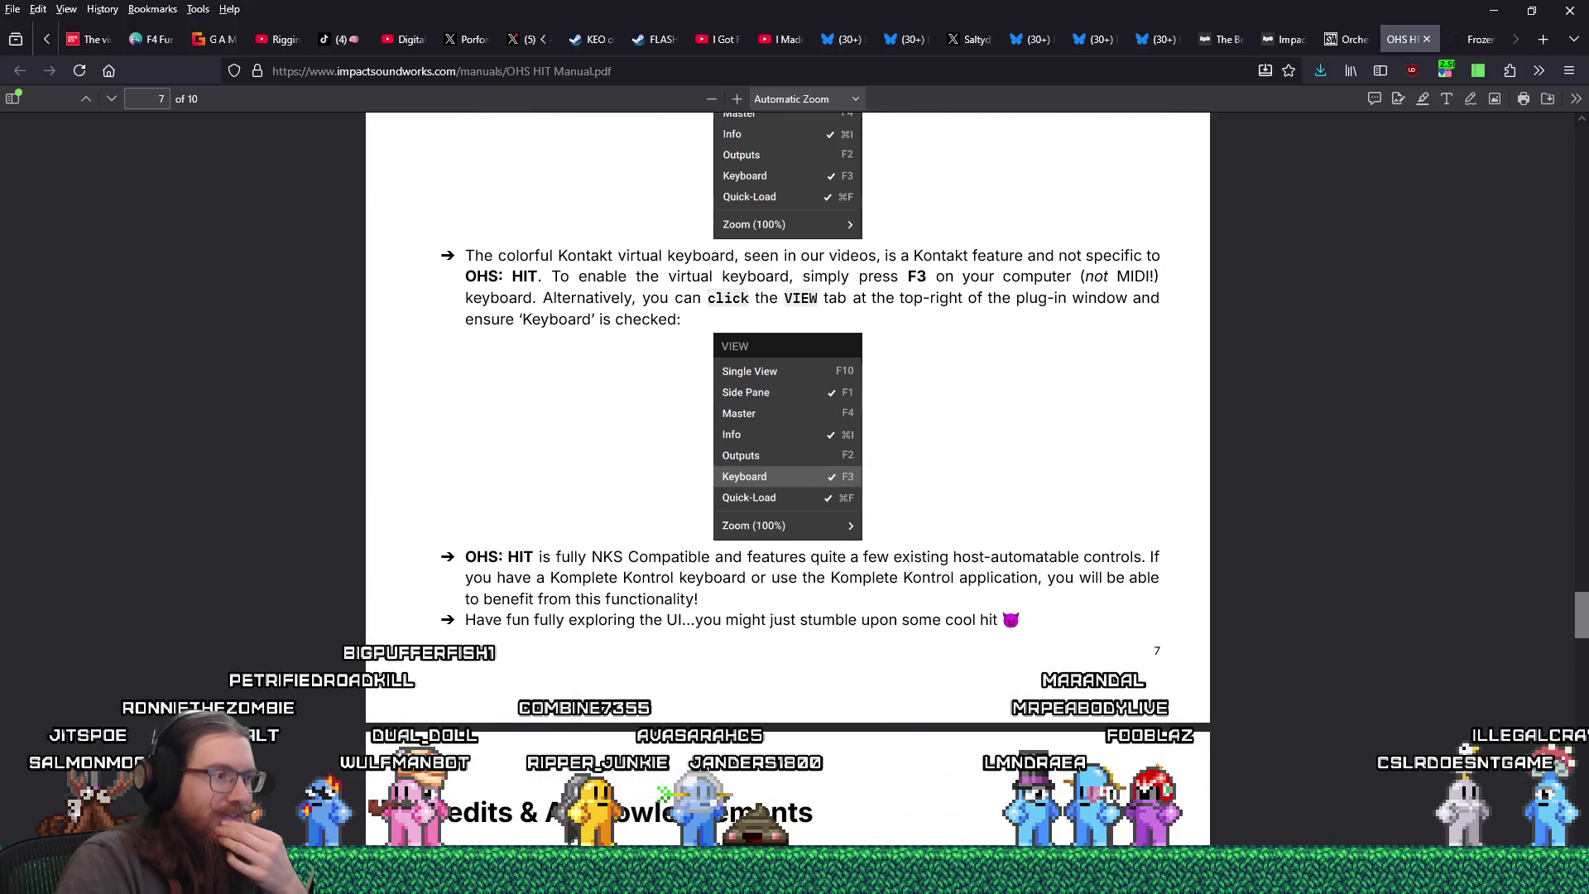
{"action": "key", "text": "alt+Tab"}
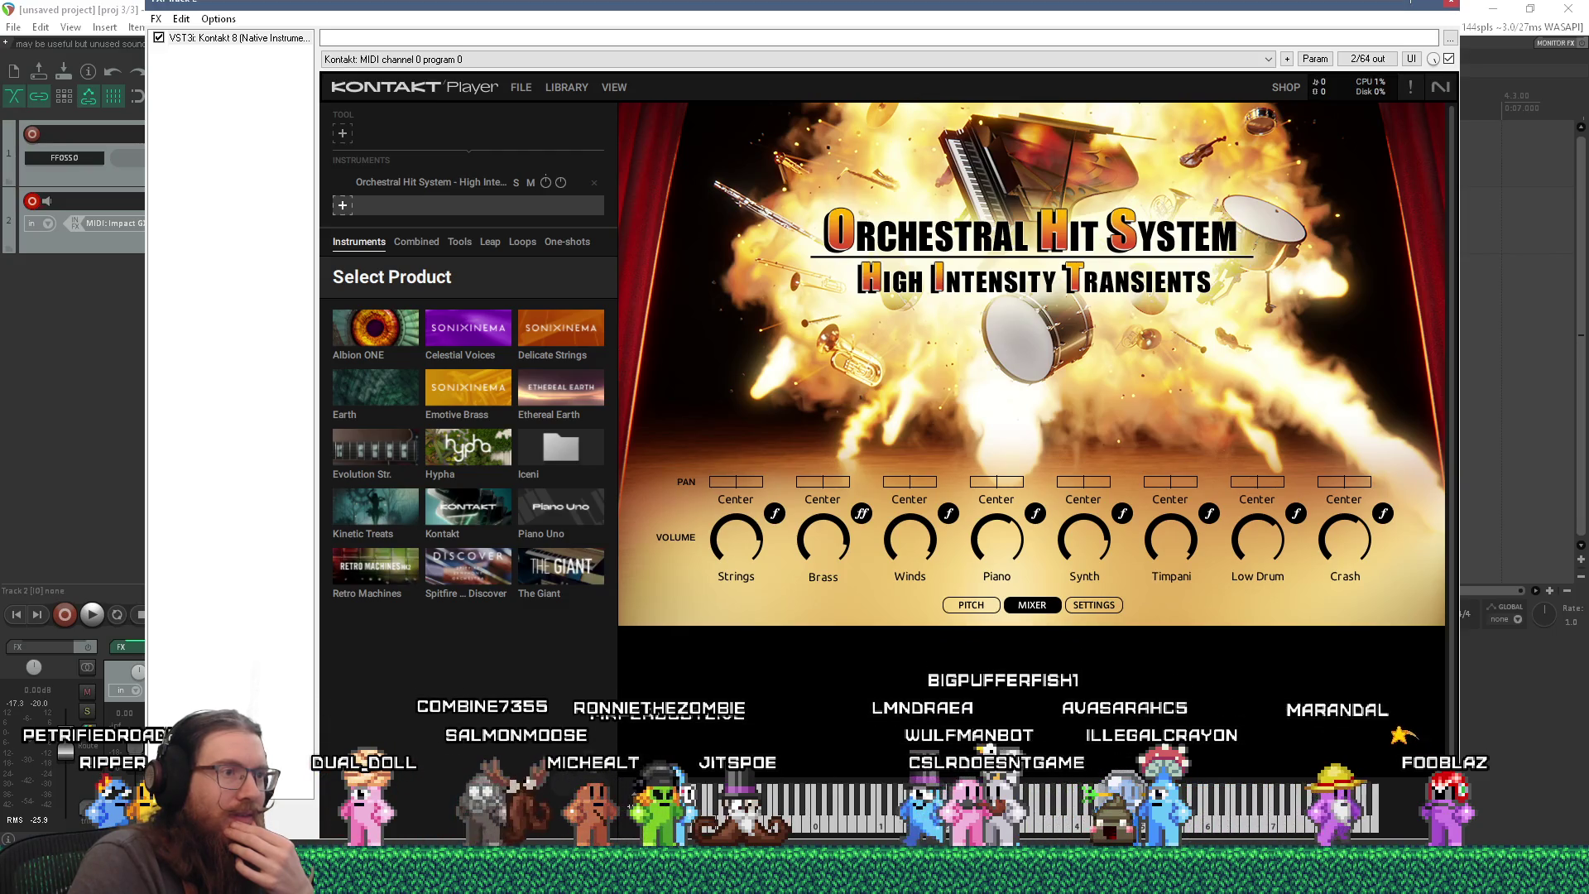
- Set the Piano section volume to -15.1 dB and its pan to 31 L
{"action": "mouse_move", "coordinate": [996, 549]}
{"action": "left_click_drag", "start_coordinate": [995, 550], "coordinate": [995, 522]}
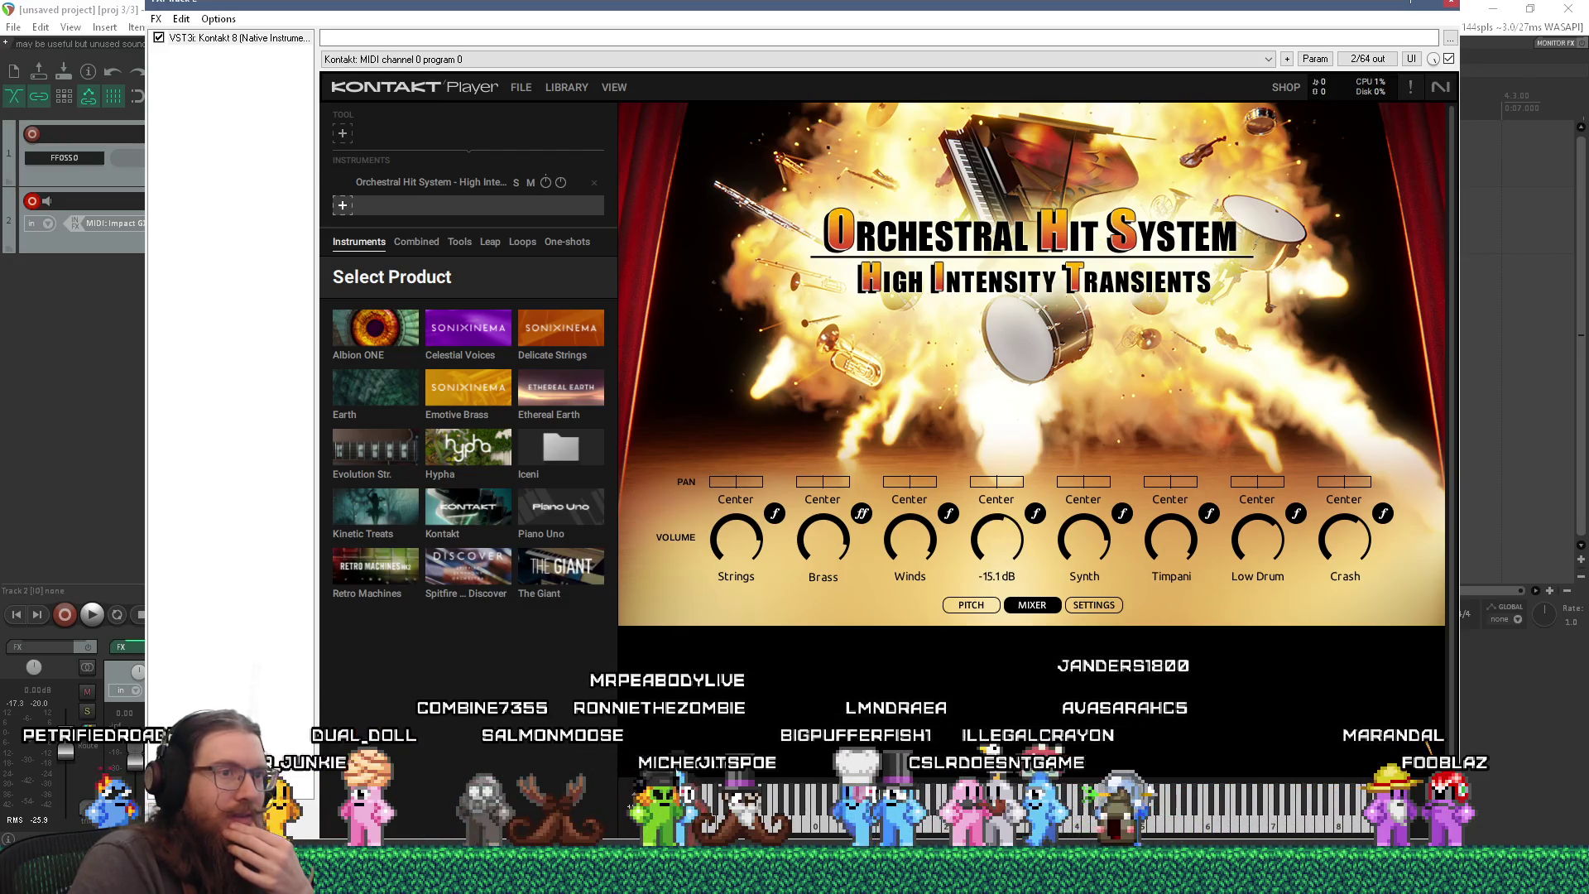
{"action": "left_click", "coordinate": [992, 481]}
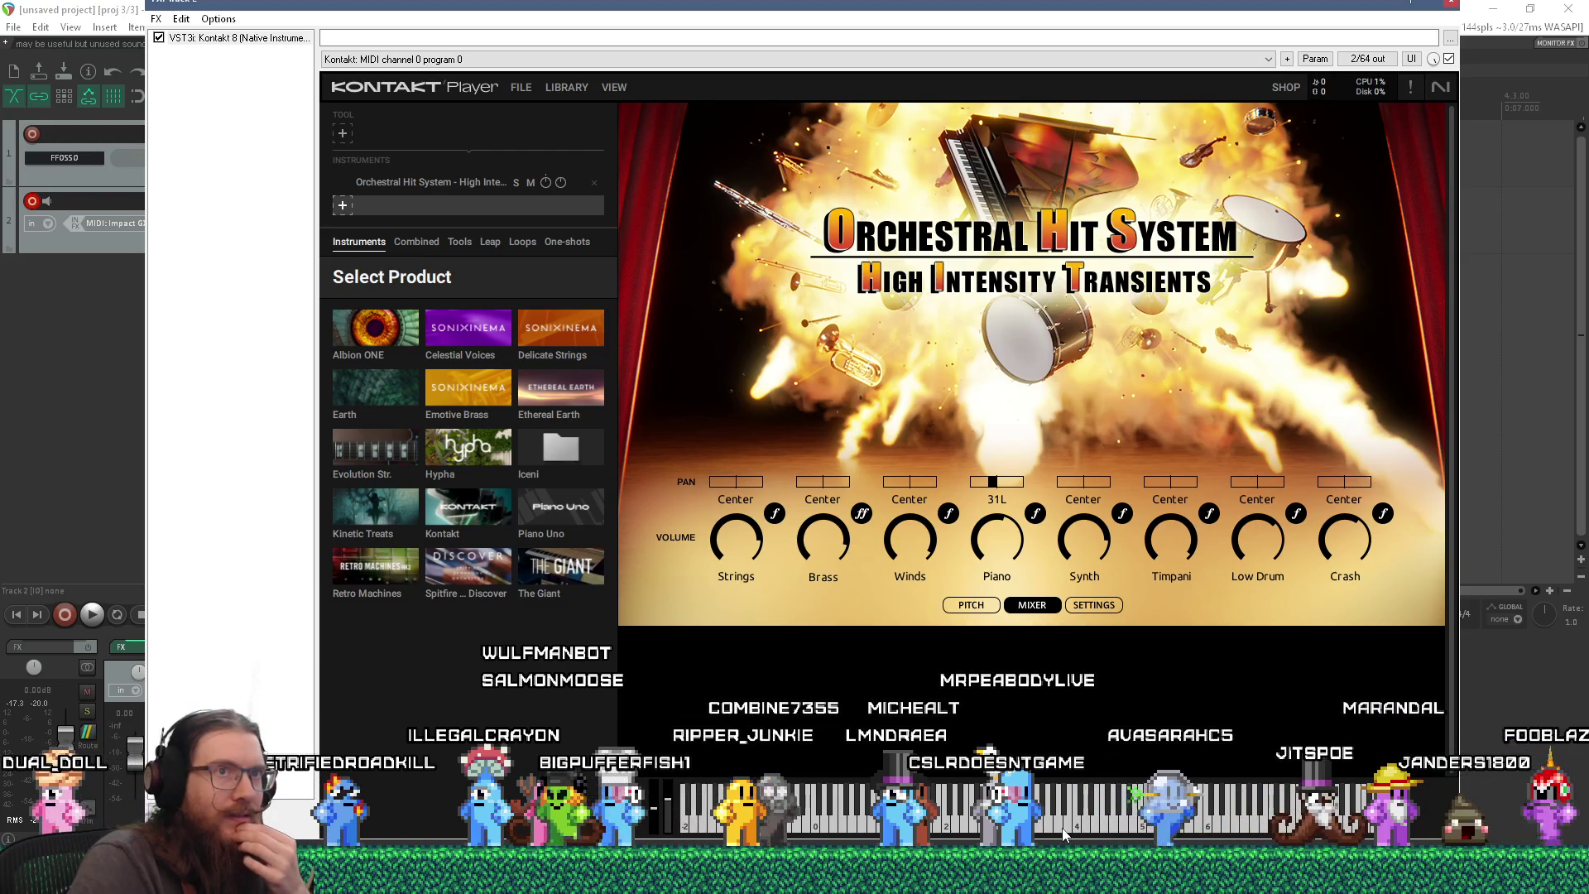
- Show the instrument's settings page and select Kontakt 8 in Track 2's FX chain
{"action": "left_click", "coordinate": [1083, 605]}
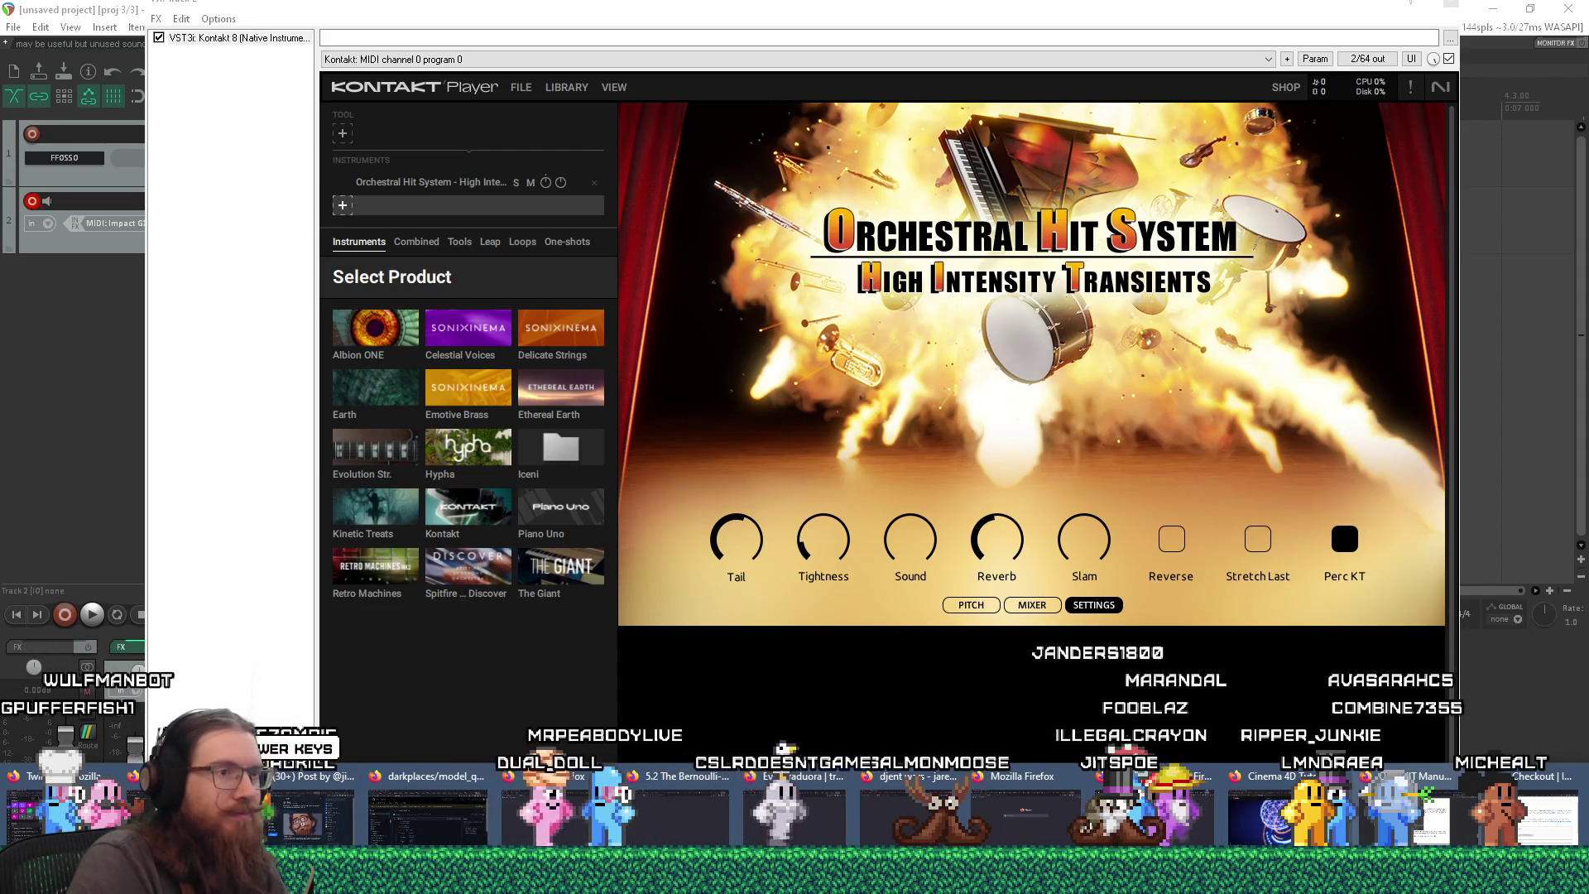
{"action": "left_click", "coordinate": [1134, 695]}
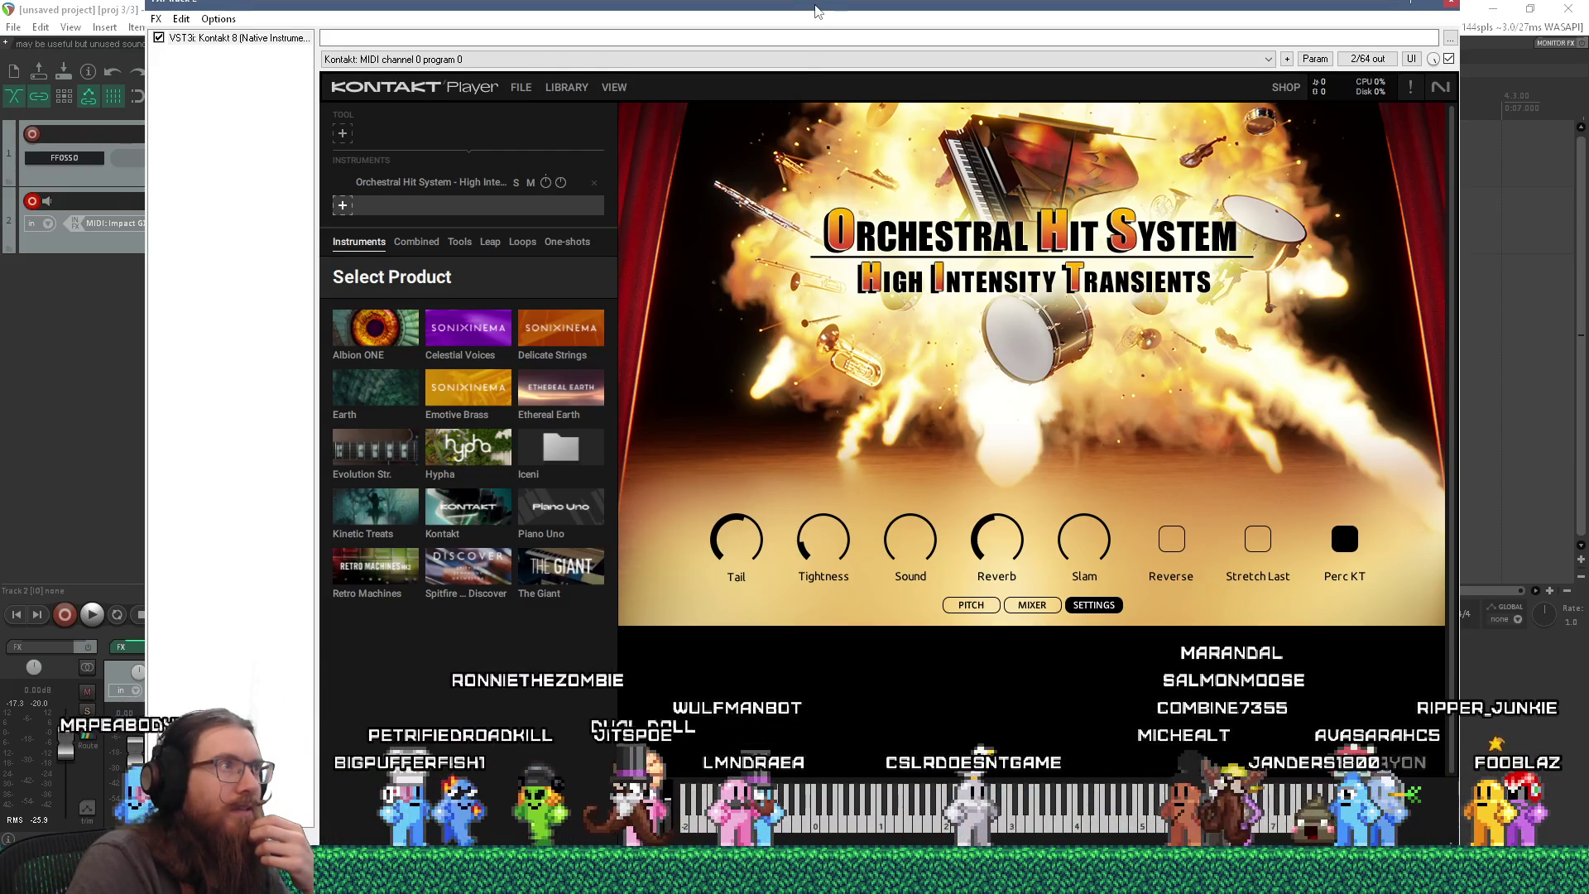
{"action": "left_click_drag", "start_coordinate": [815, 10], "coordinate": [802, 12]}
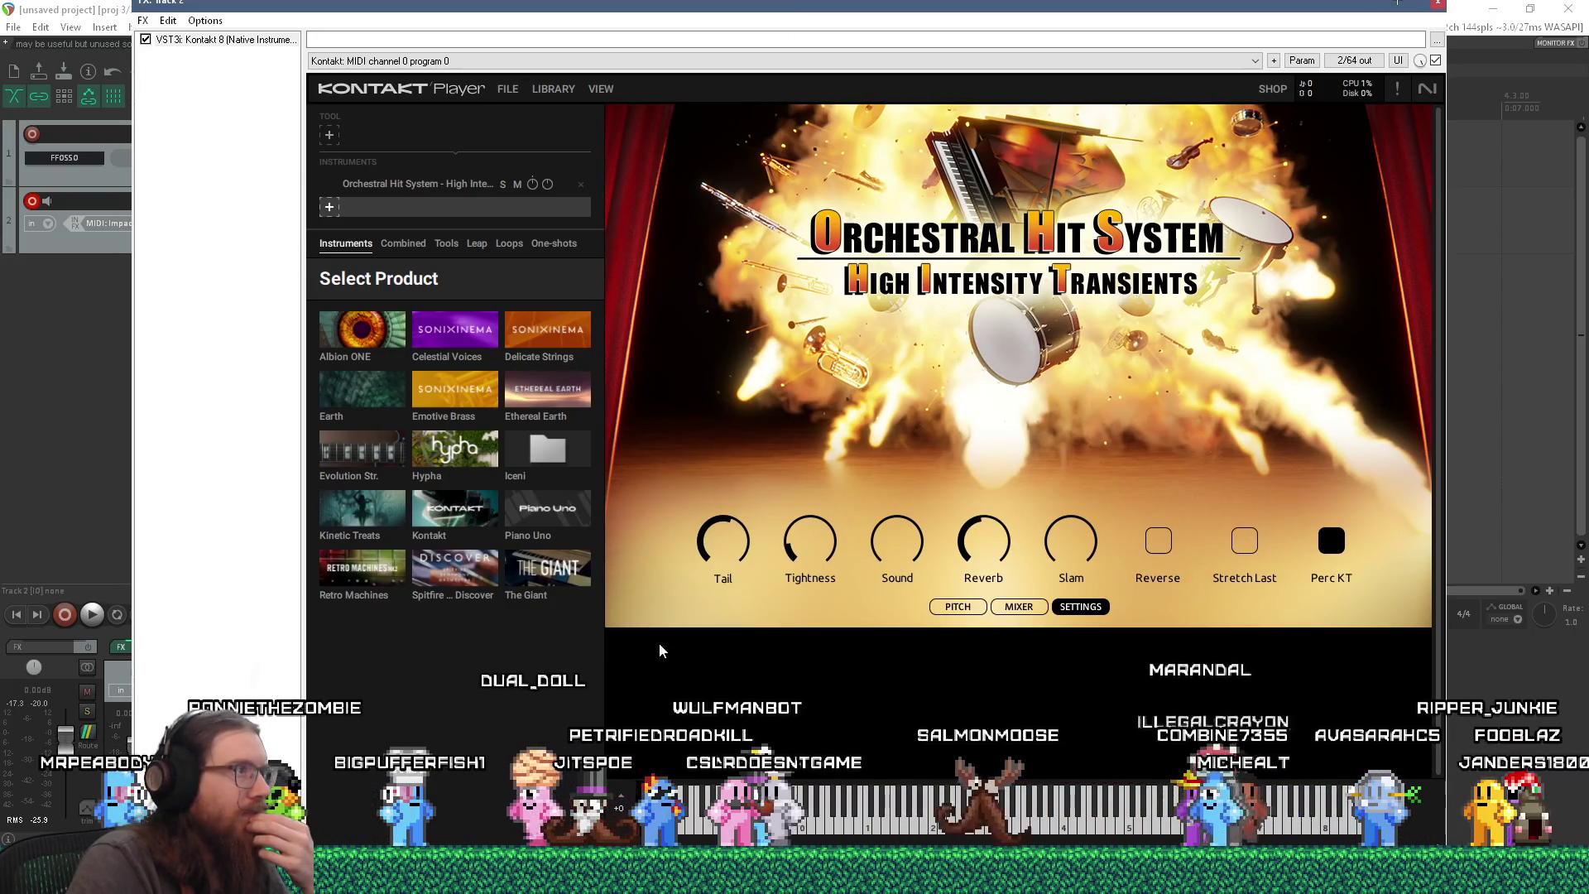
{"action": "left_click", "coordinate": [232, 228]}
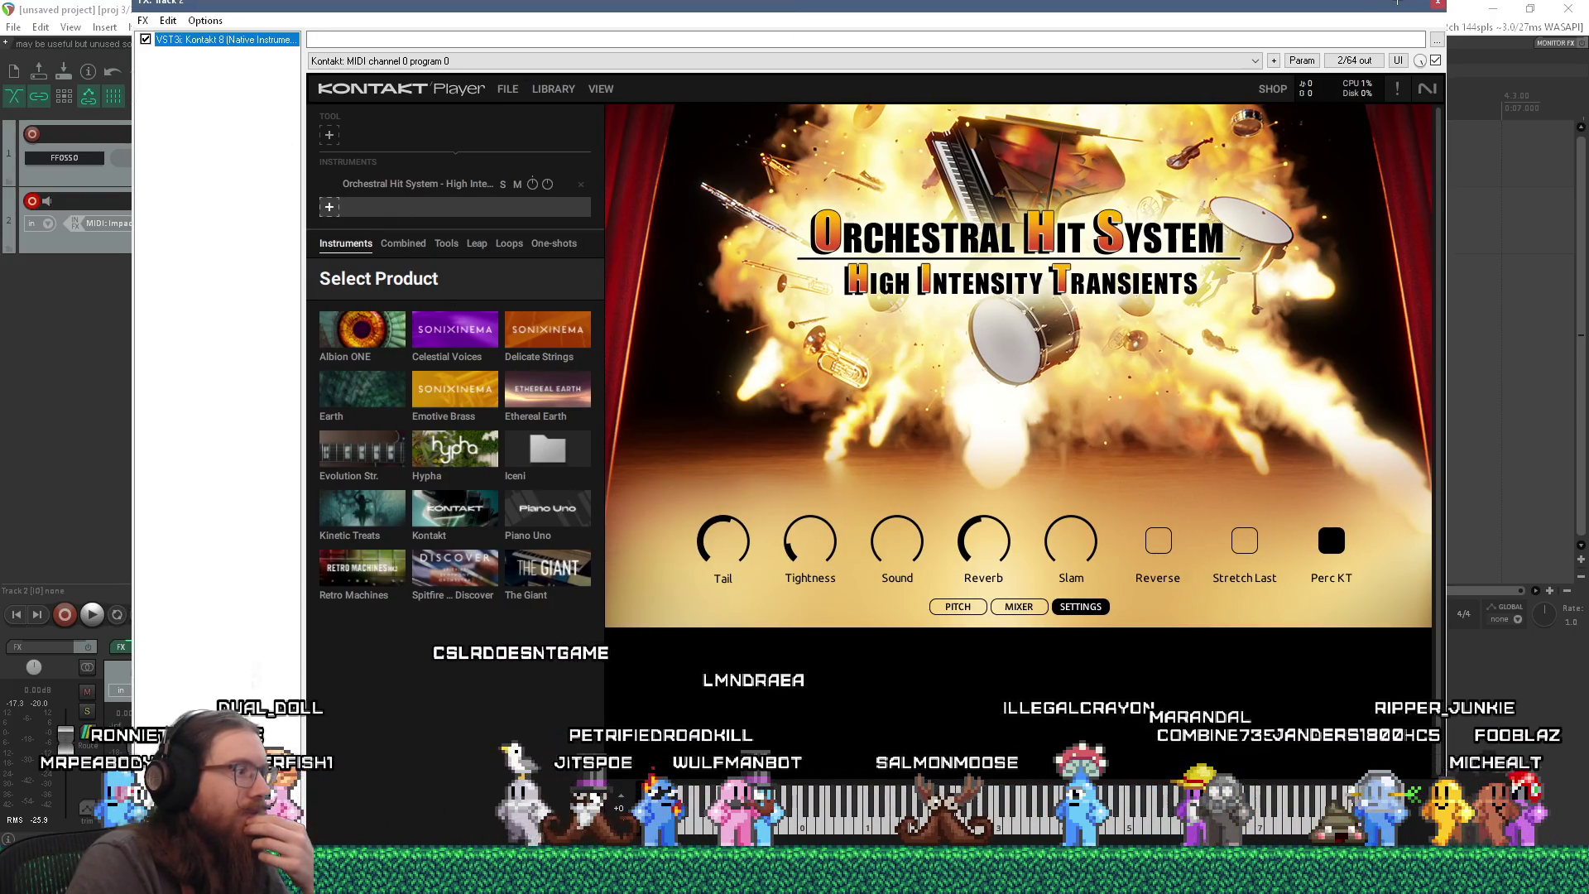
- Delete Kontakt 8 from Track 2's chain and add a fresh VST3i Kontakt 8 instance
{"action": "key", "text": "Delete"}
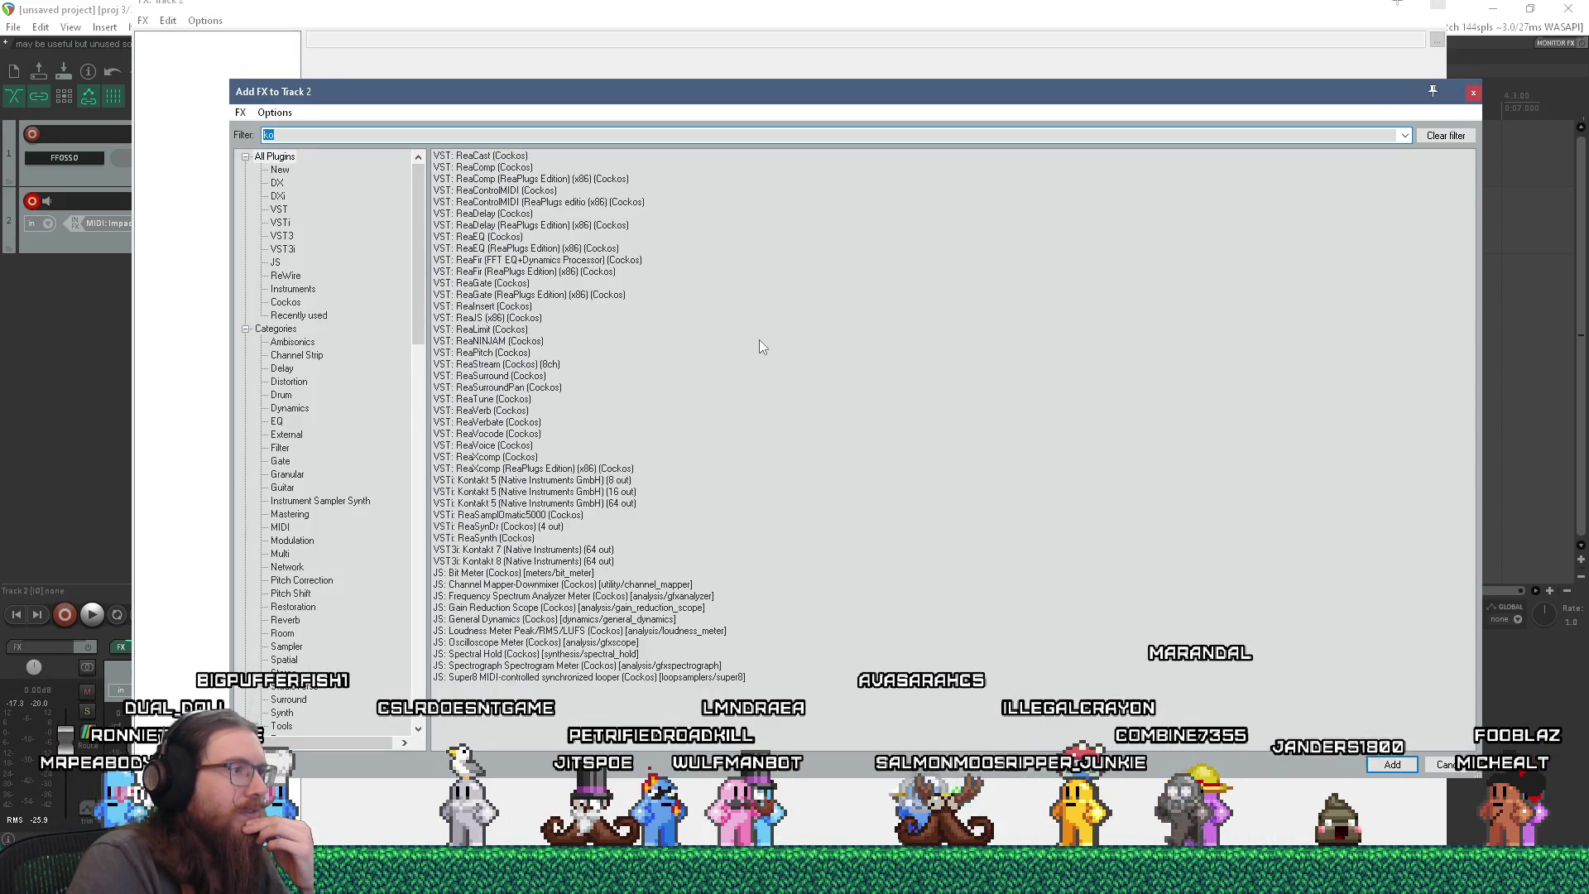
{"action": "double_click", "coordinate": [592, 563]}
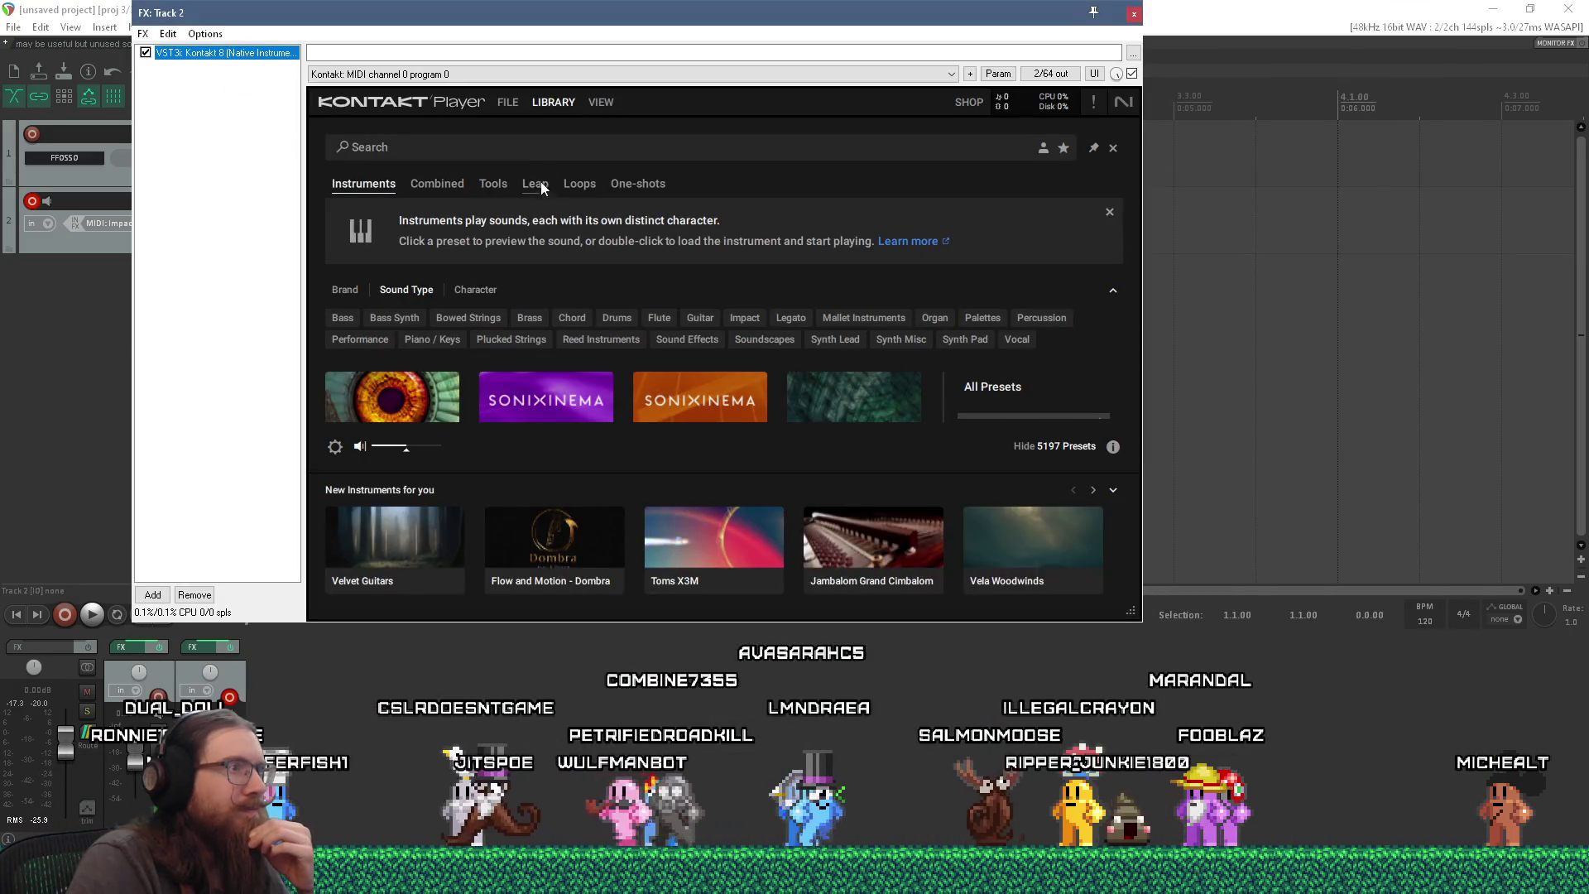
{"action": "left_click", "coordinate": [508, 103]}
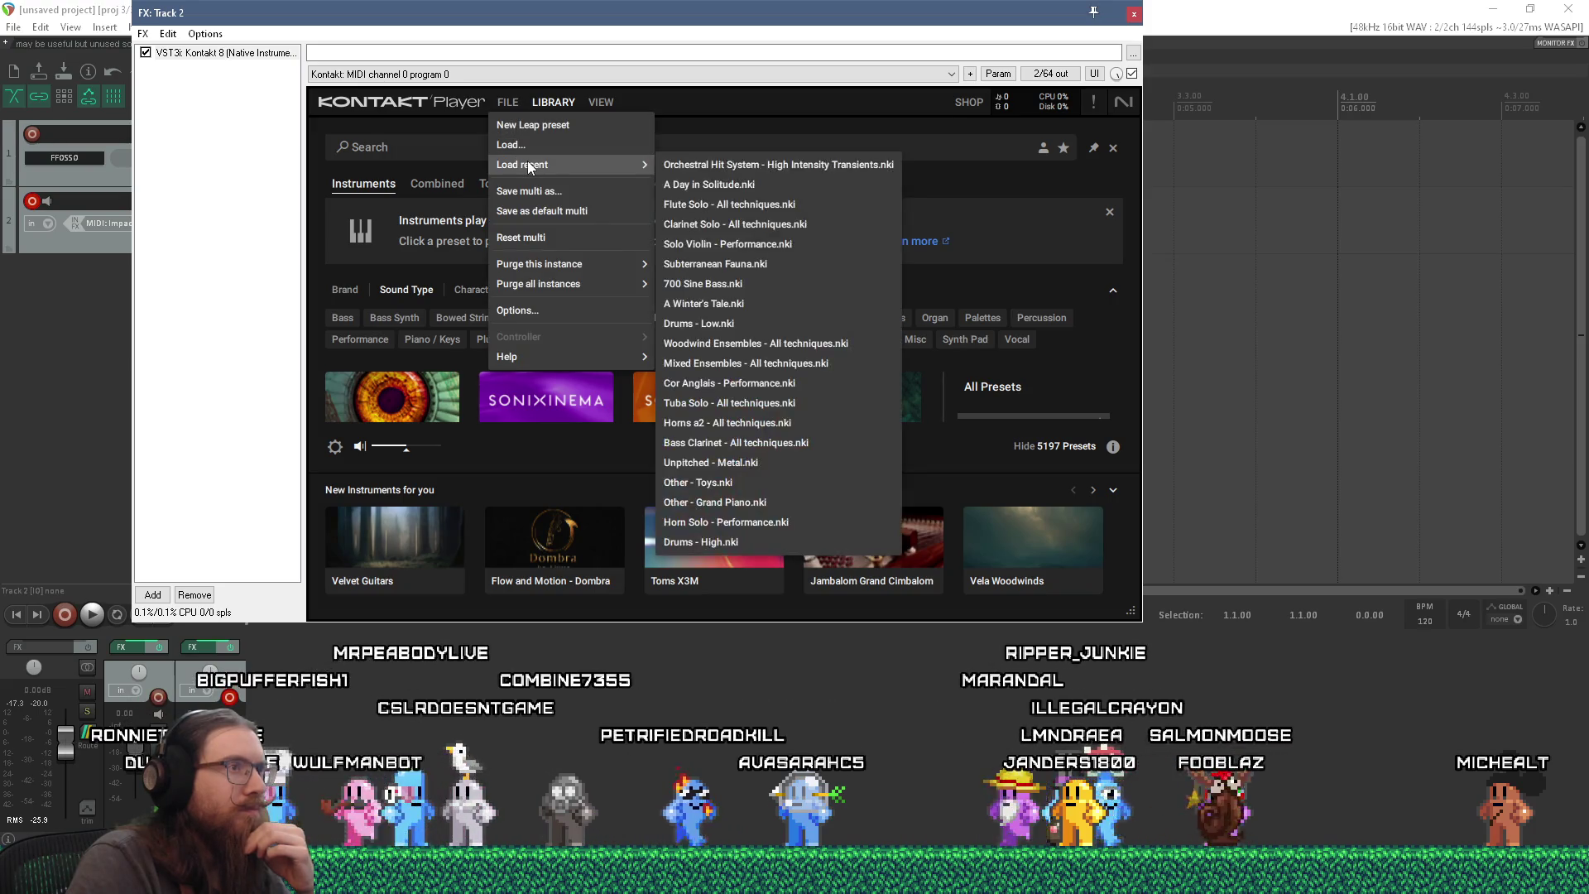
{"action": "left_click", "coordinate": [533, 145]}
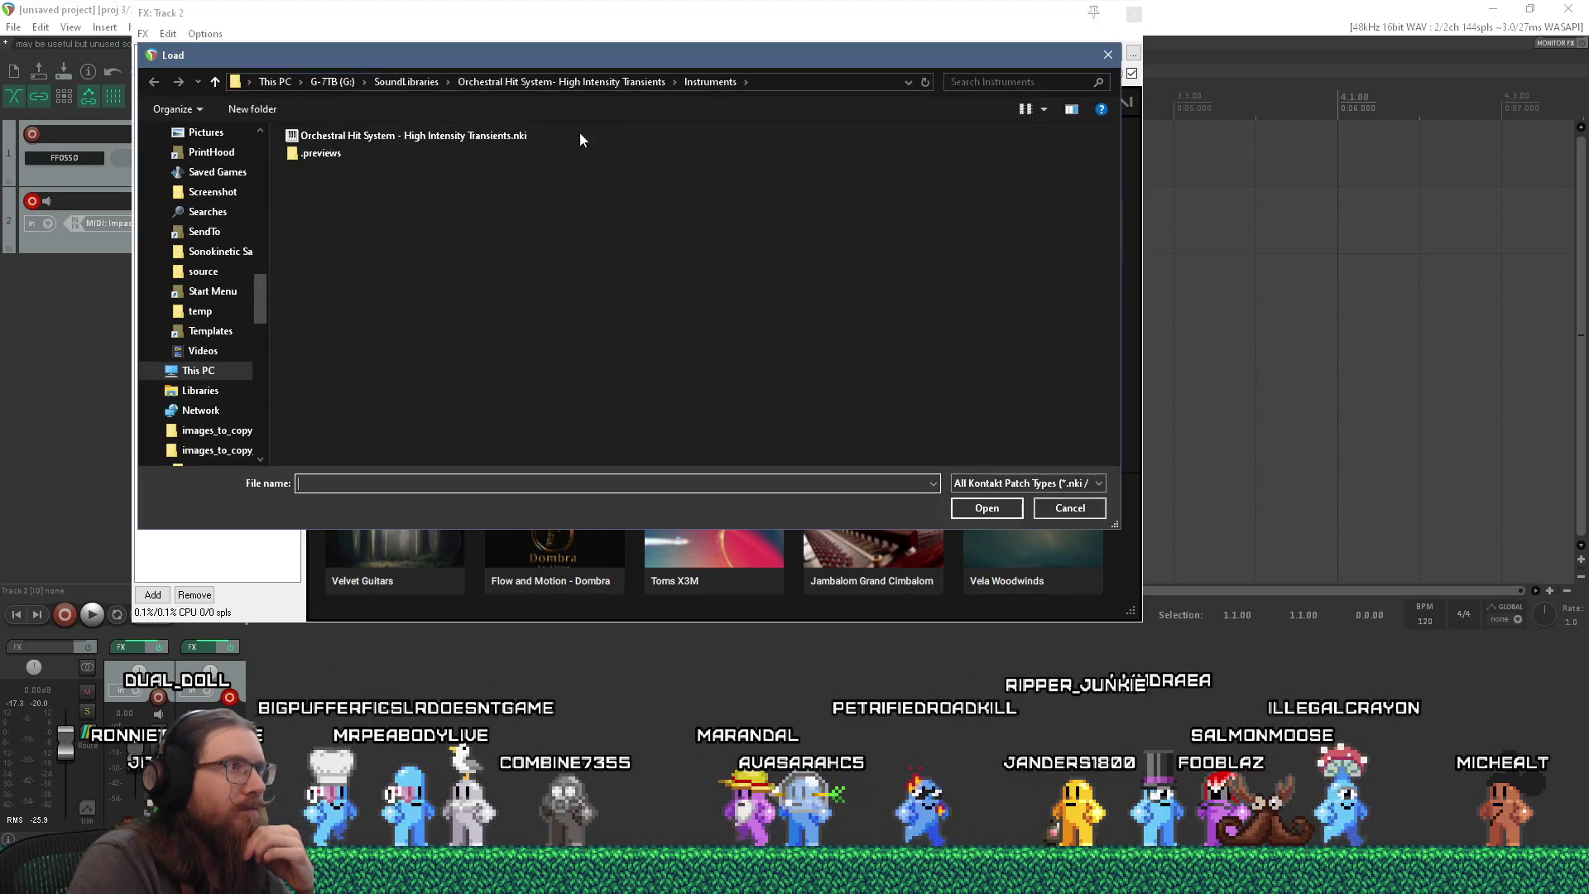
- Load the Orchestral Hit System .nki from the library's Instruments folder
{"action": "left_click", "coordinate": [614, 79]}
{"action": "double_click", "coordinate": [340, 187]}
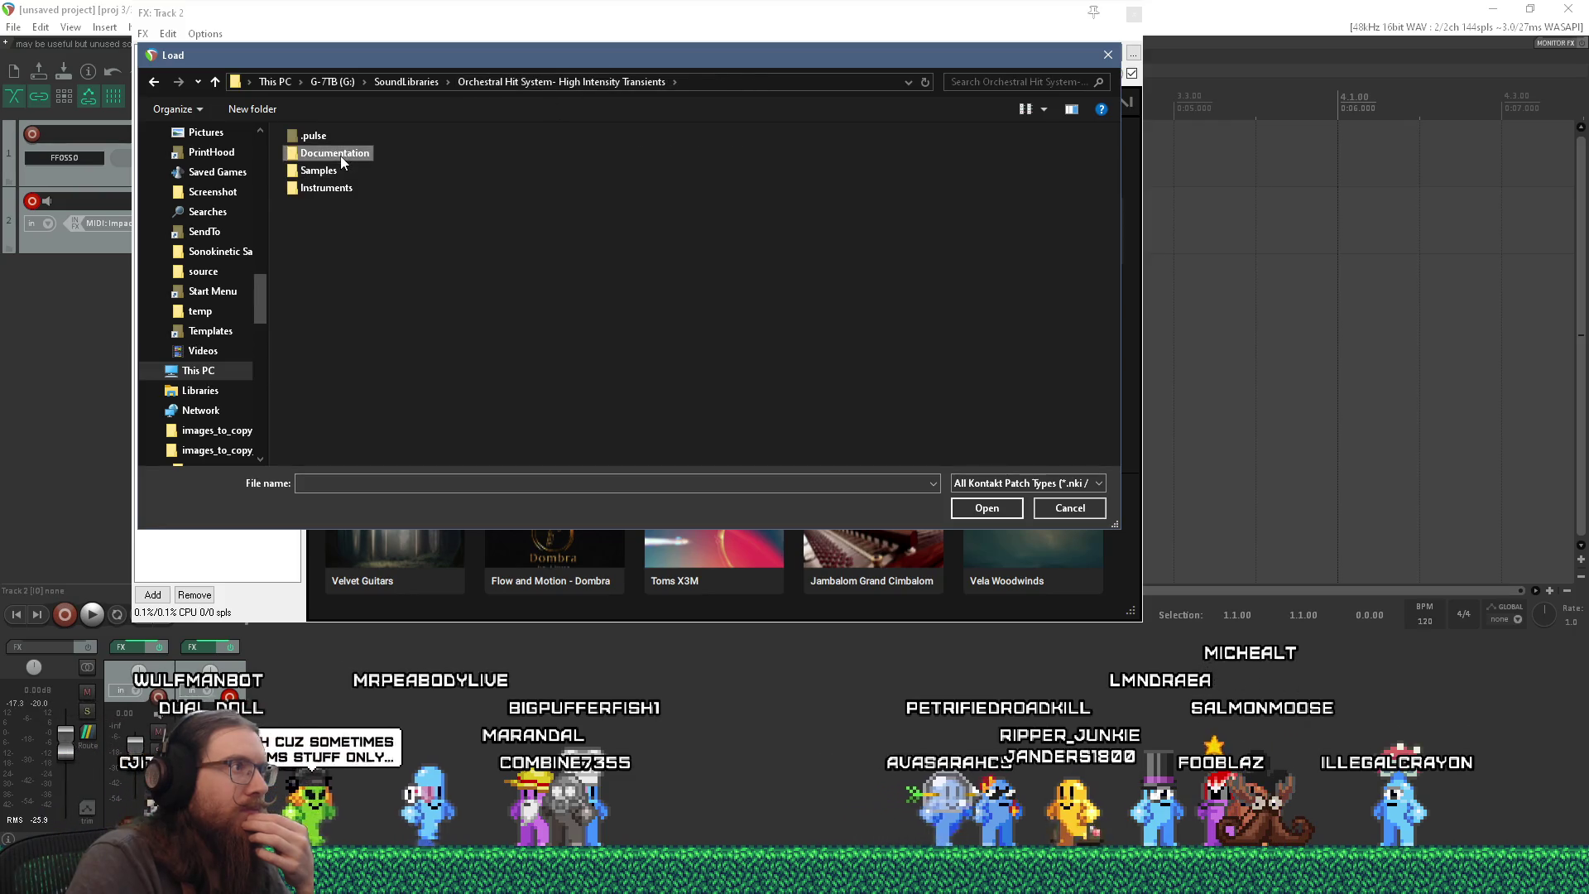
{"action": "double_click", "coordinate": [338, 154]}
{"action": "left_click", "coordinate": [558, 82]}
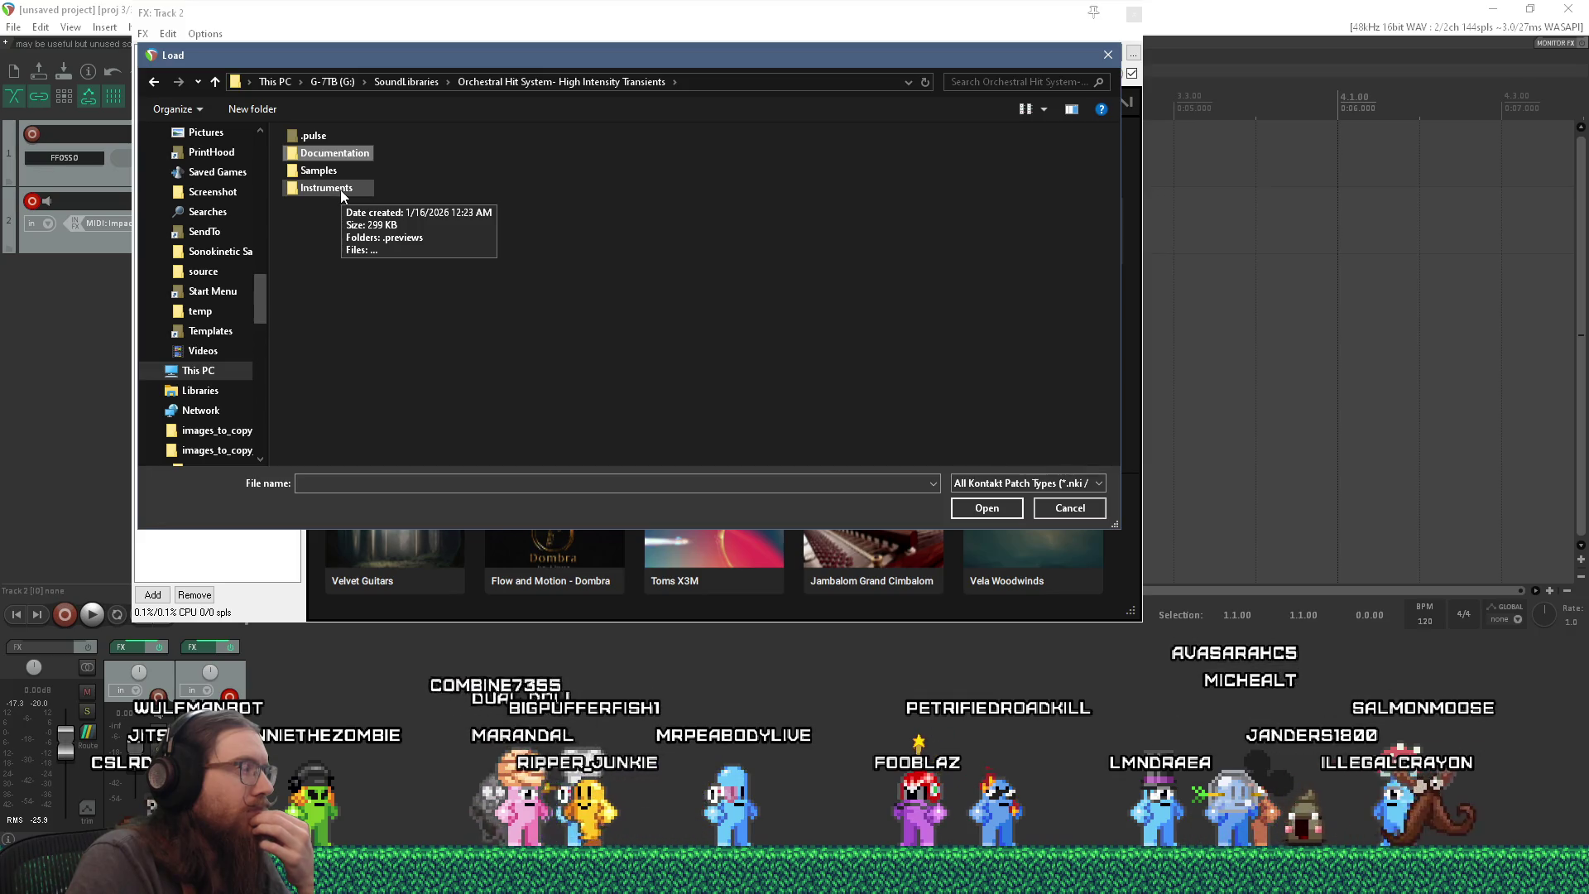
{"action": "double_click", "coordinate": [340, 189]}
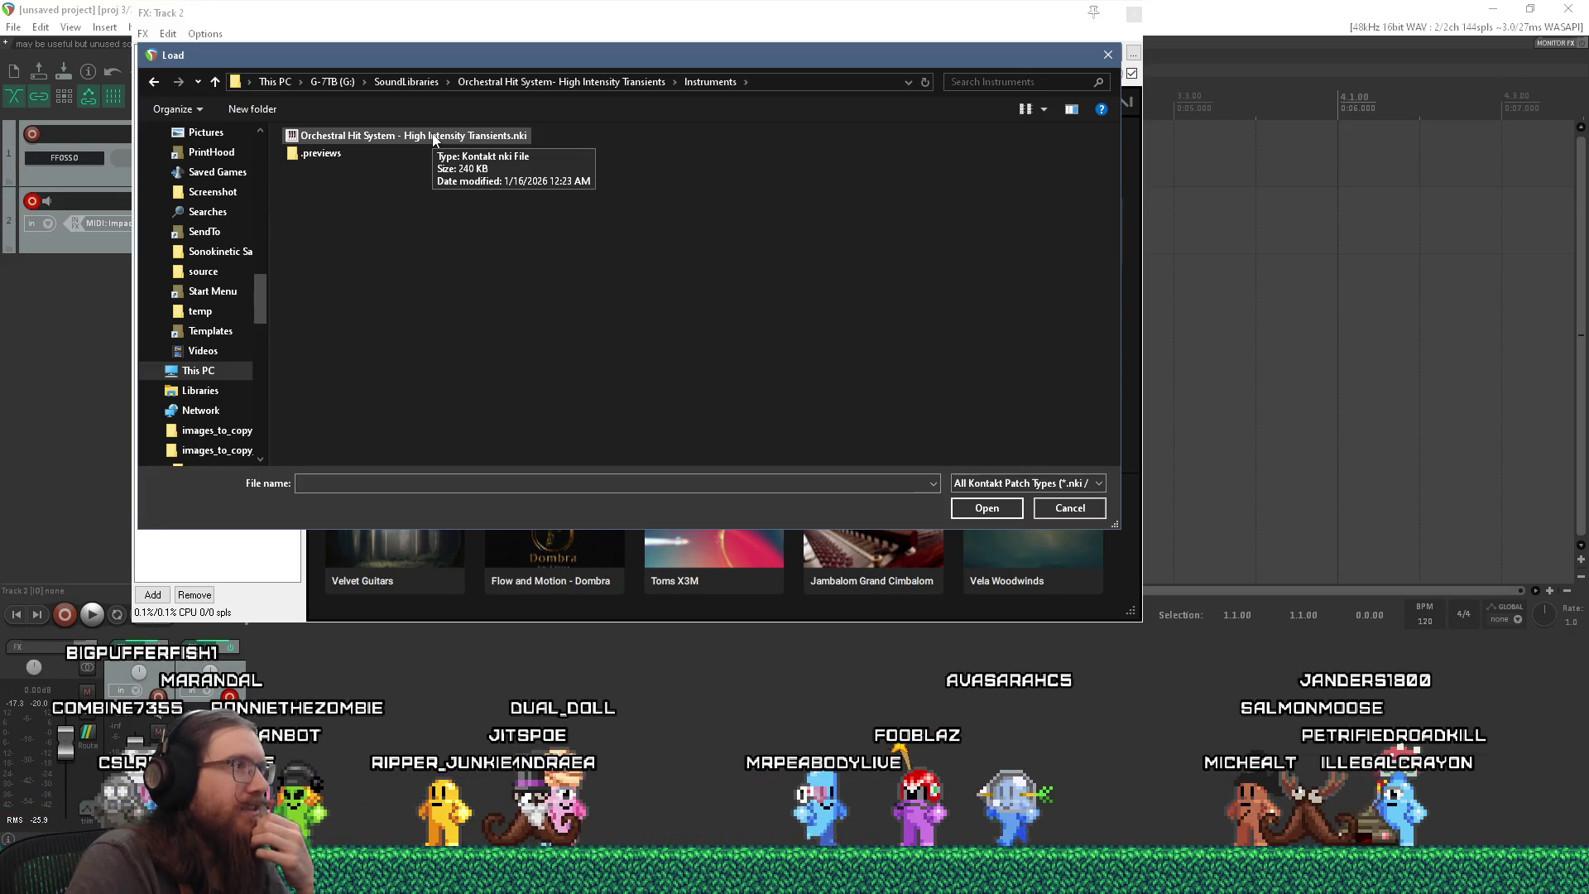
{"action": "double_click", "coordinate": [434, 139]}
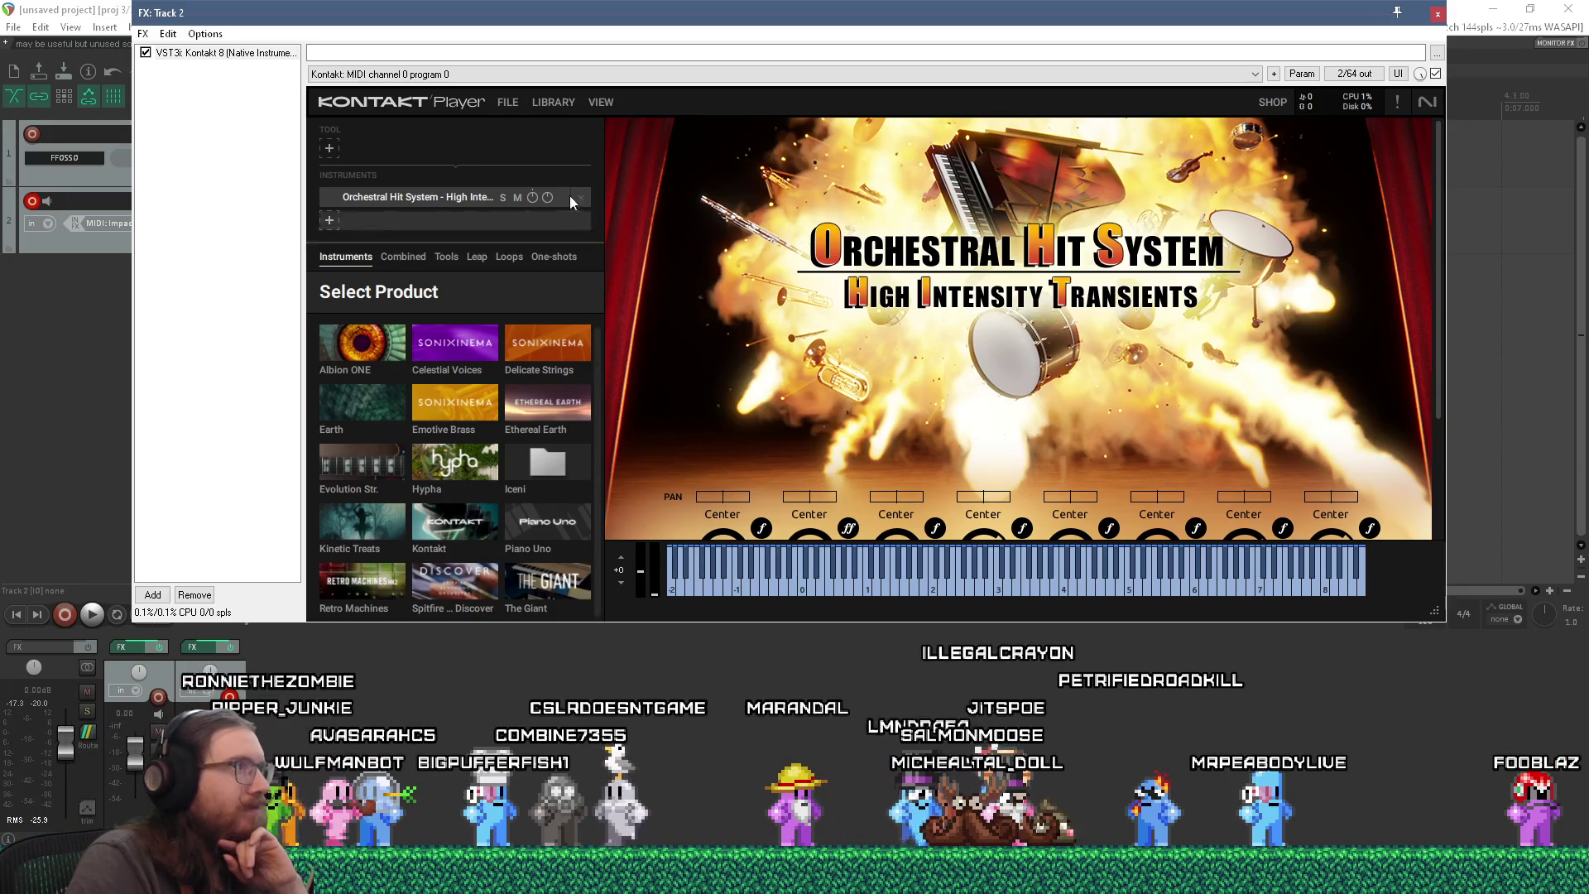
- Shift the FX window down and right and open Kontakt's instrument library browser
{"action": "left_click_drag", "start_coordinate": [580, 25], "coordinate": [588, 134]}
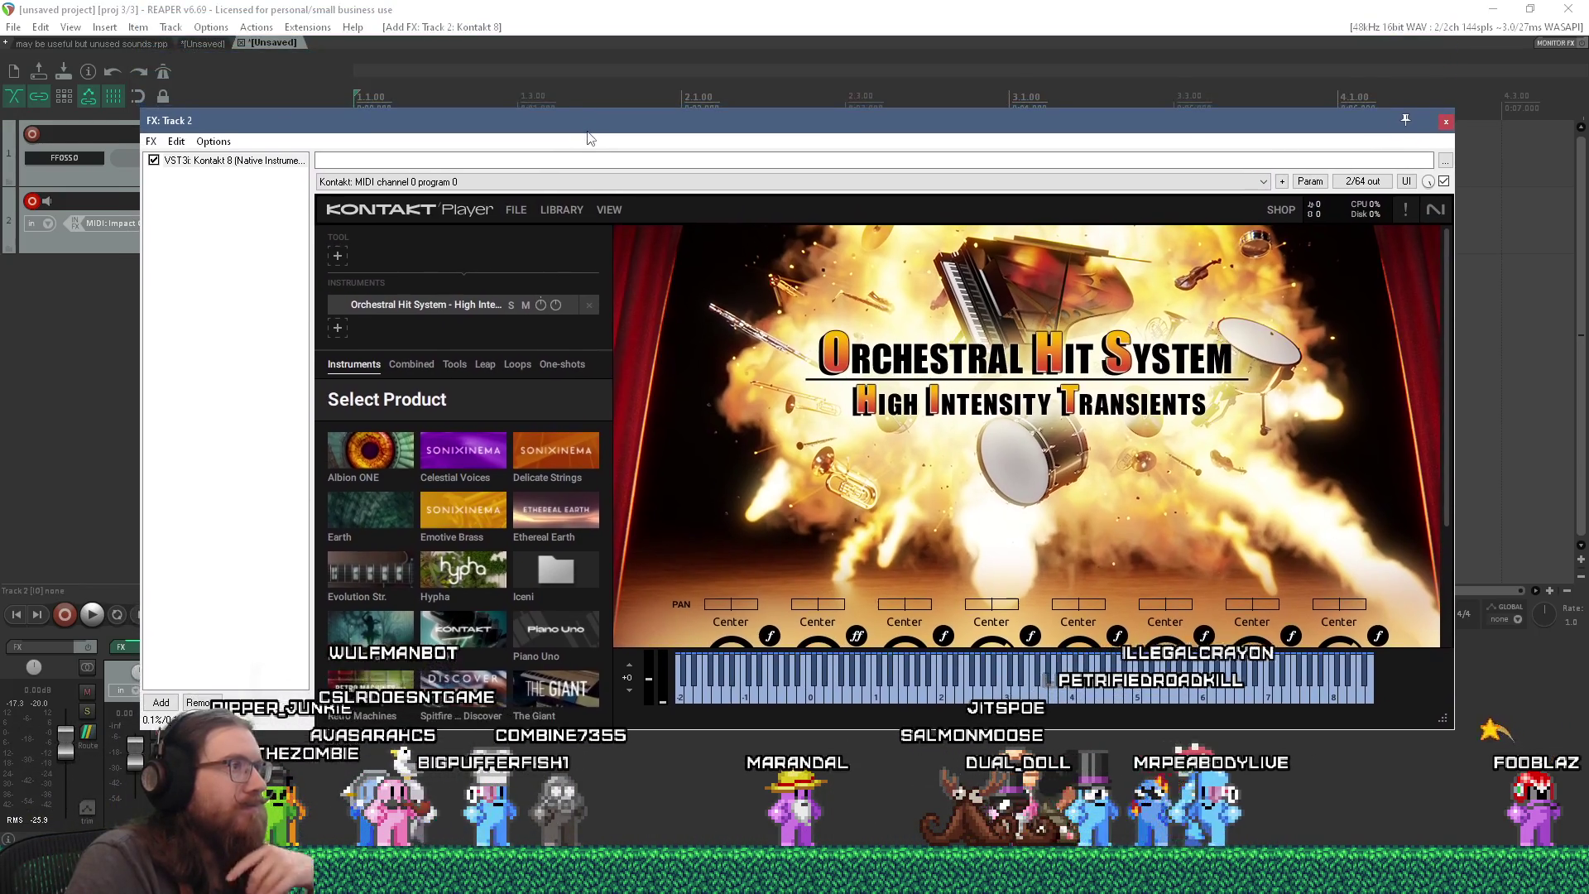
{"action": "left_click", "coordinate": [565, 210]}
{"action": "left_click", "coordinate": [519, 210]}
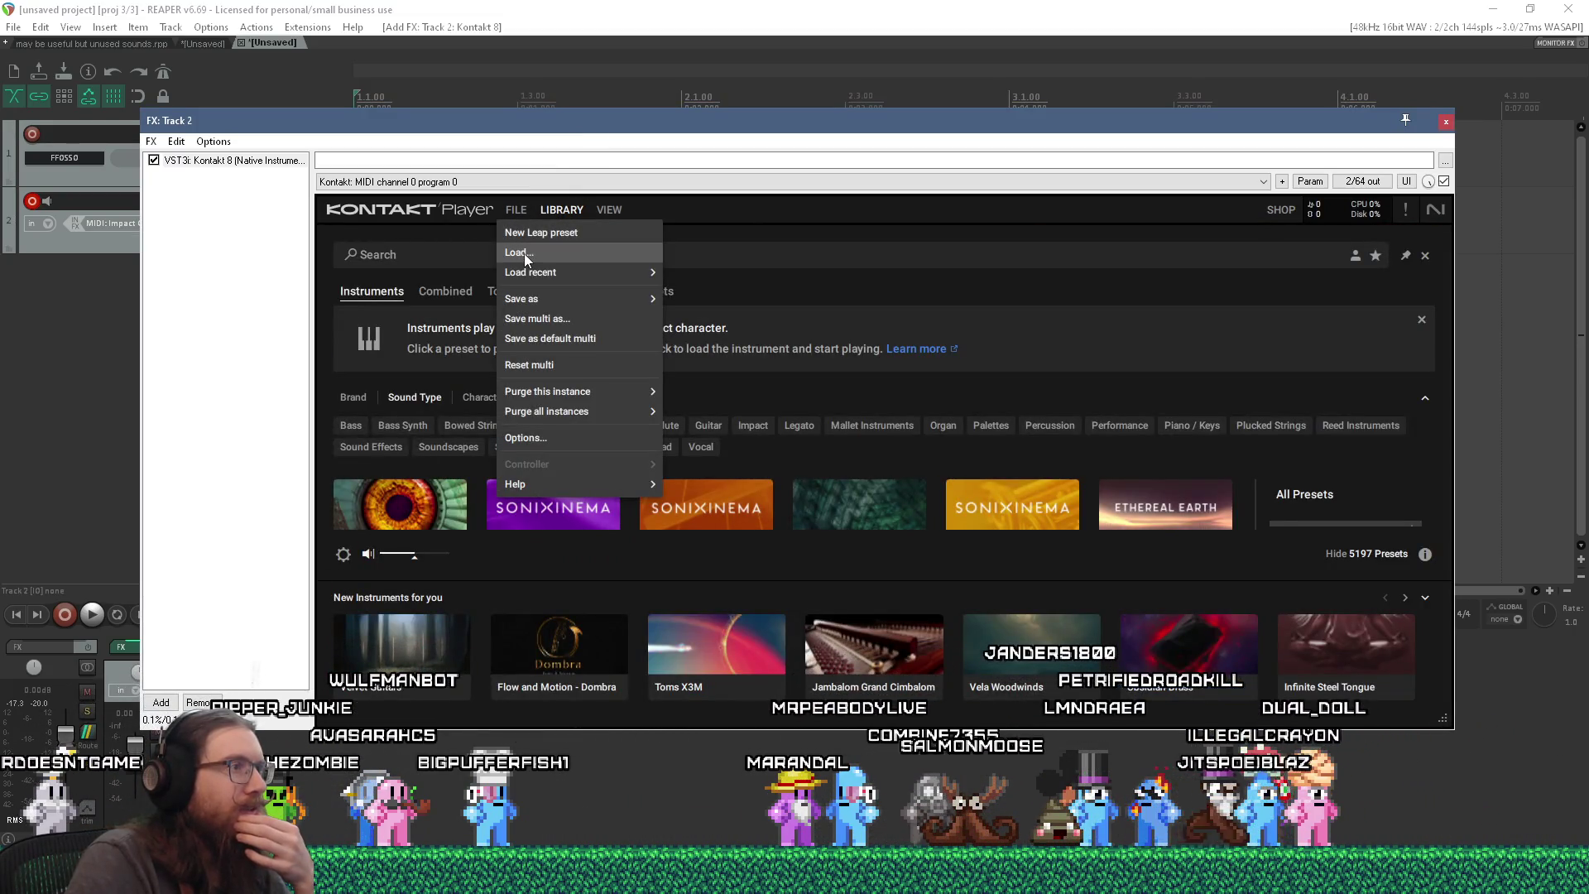
- Enlarge the Kontakt window and move it higher on screen
{"action": "left_click", "coordinate": [572, 204]}
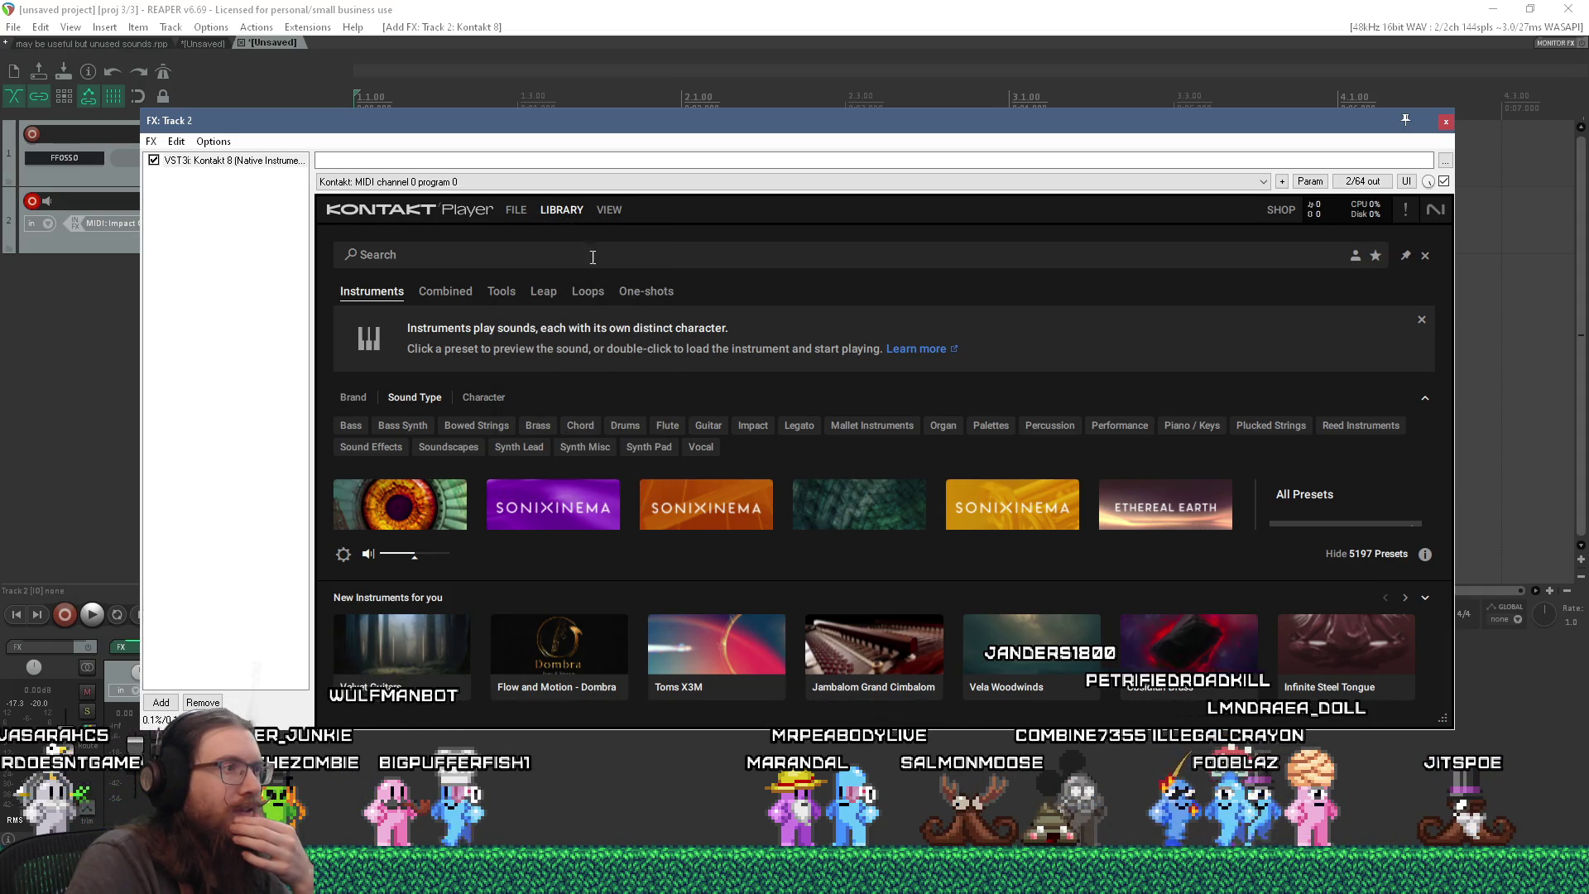
{"action": "left_click_drag", "start_coordinate": [1443, 723], "coordinate": [1496, 828]}
{"action": "left_click_drag", "start_coordinate": [964, 120], "coordinate": [960, 19]}
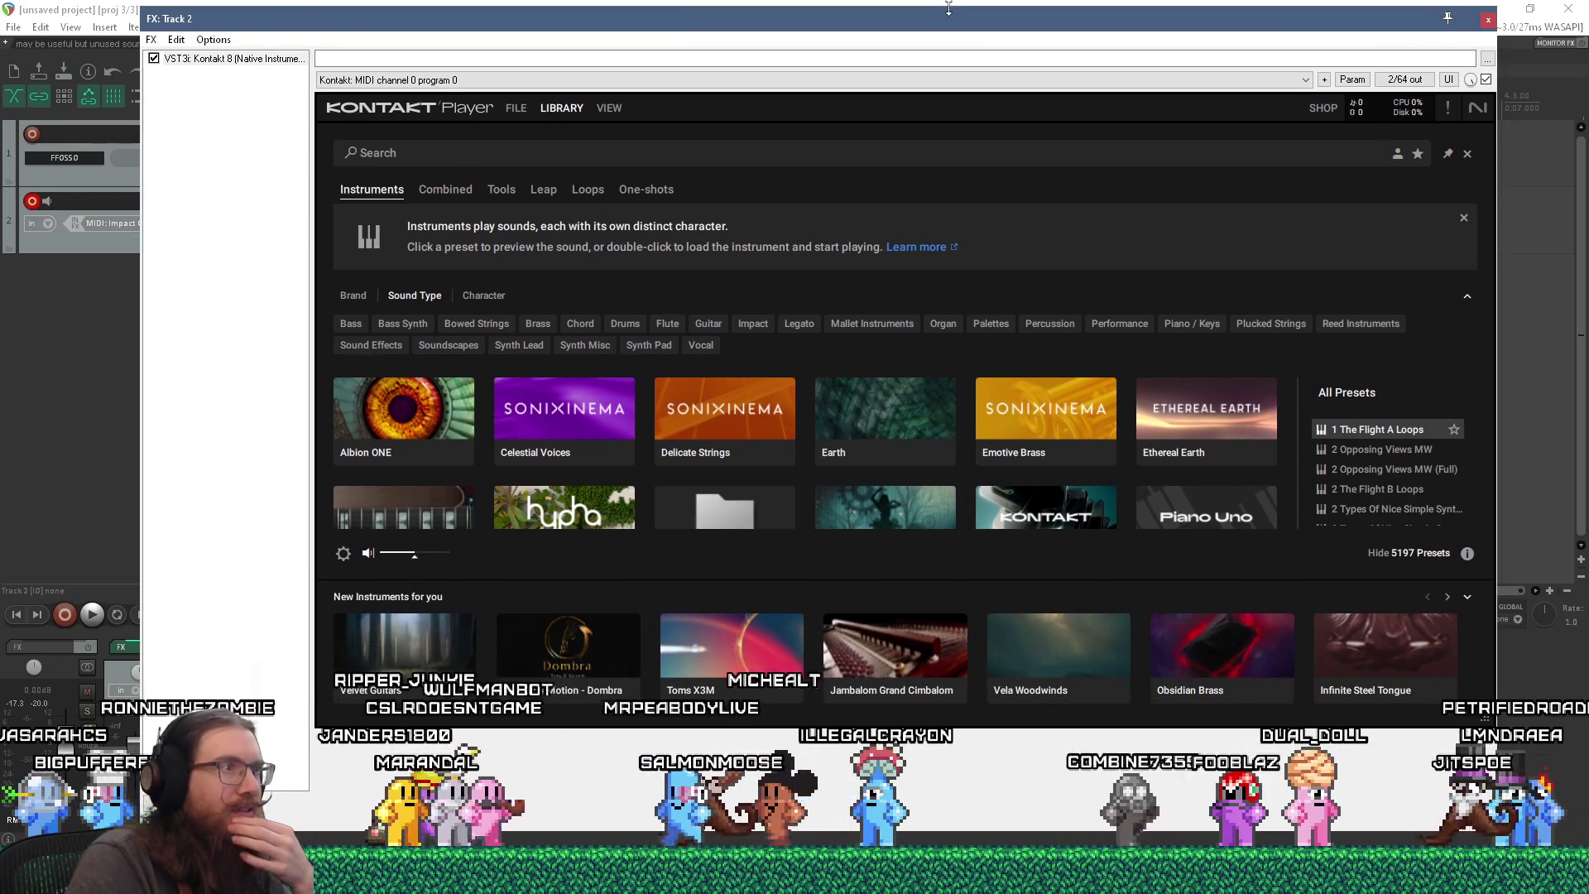
- Look through the Combined, Tools, Leap, Loops and One-shots tabs, ending on Instruments
{"action": "left_click", "coordinate": [476, 191]}
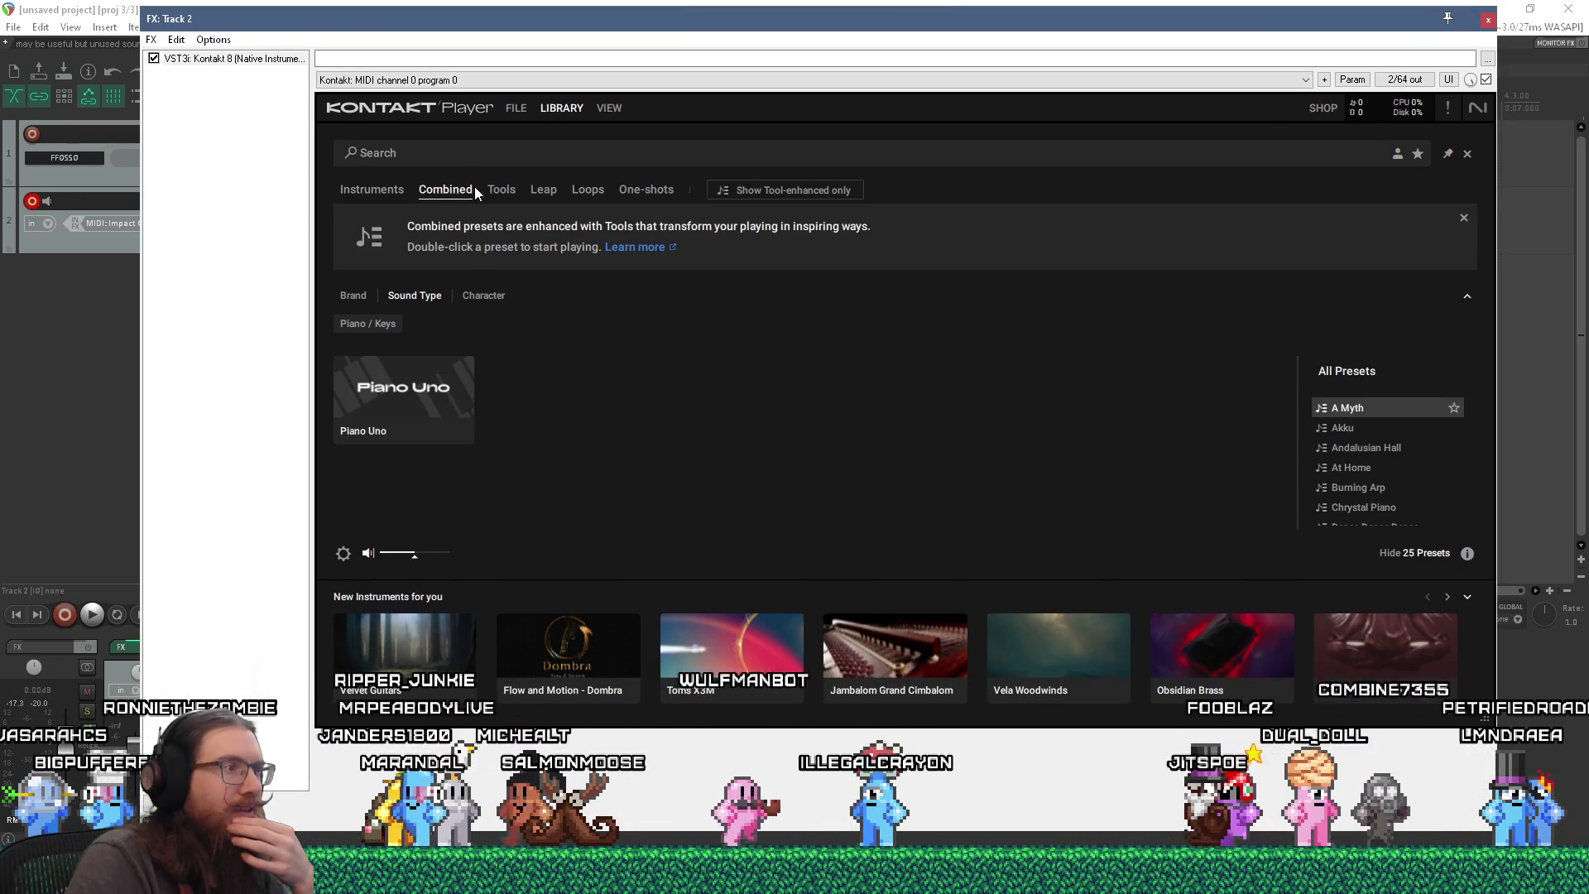
{"action": "left_click", "coordinate": [499, 189]}
{"action": "left_click", "coordinate": [539, 190]}
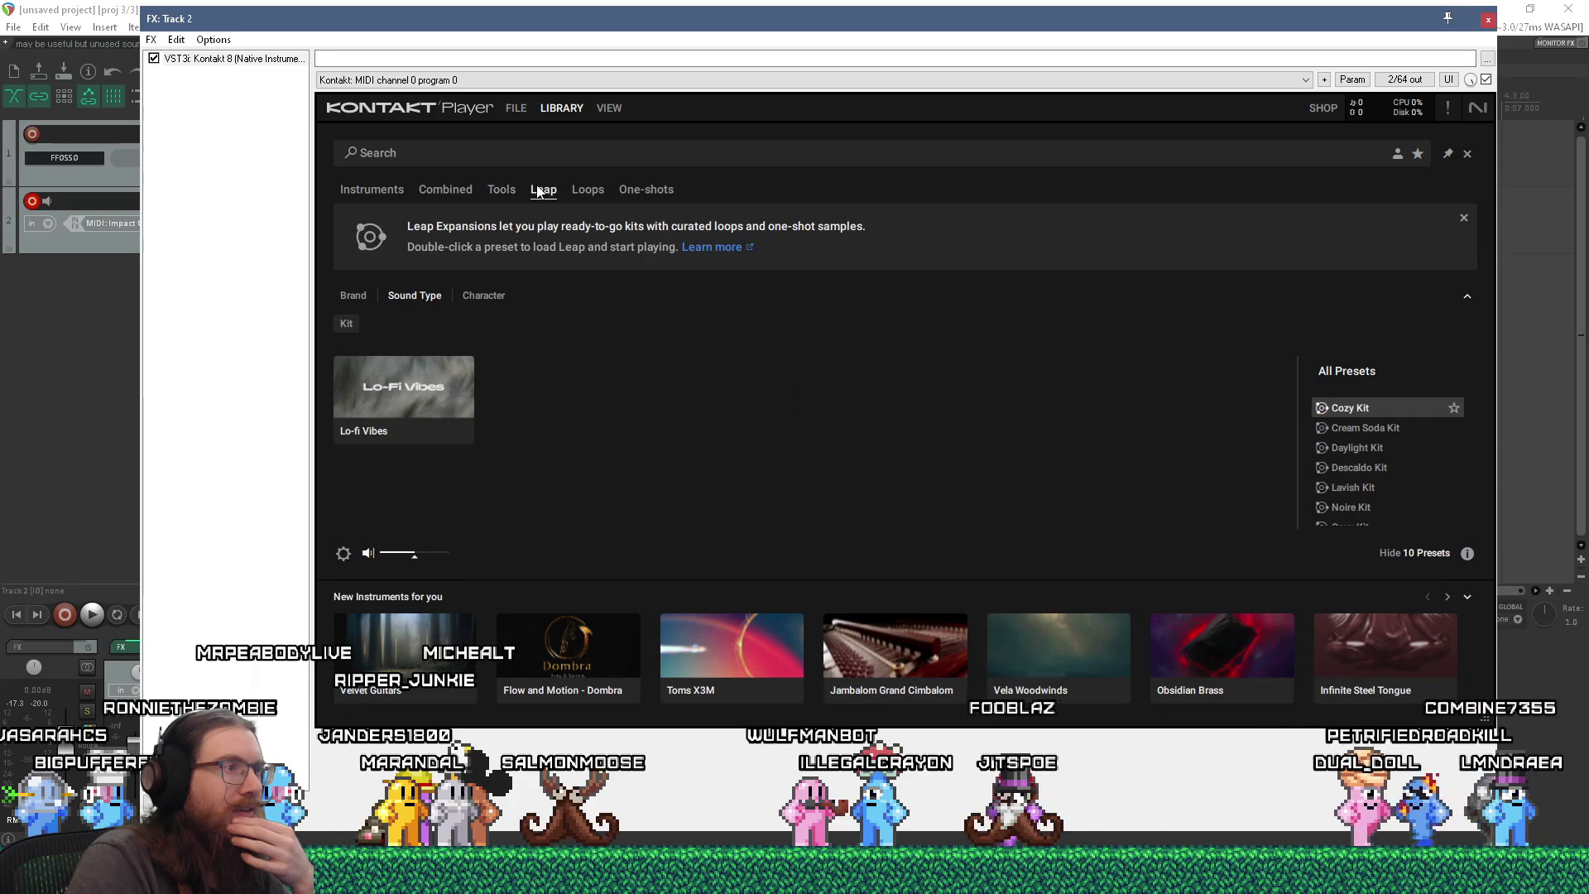
{"action": "left_click", "coordinate": [587, 190]}
{"action": "left_click", "coordinate": [643, 189]}
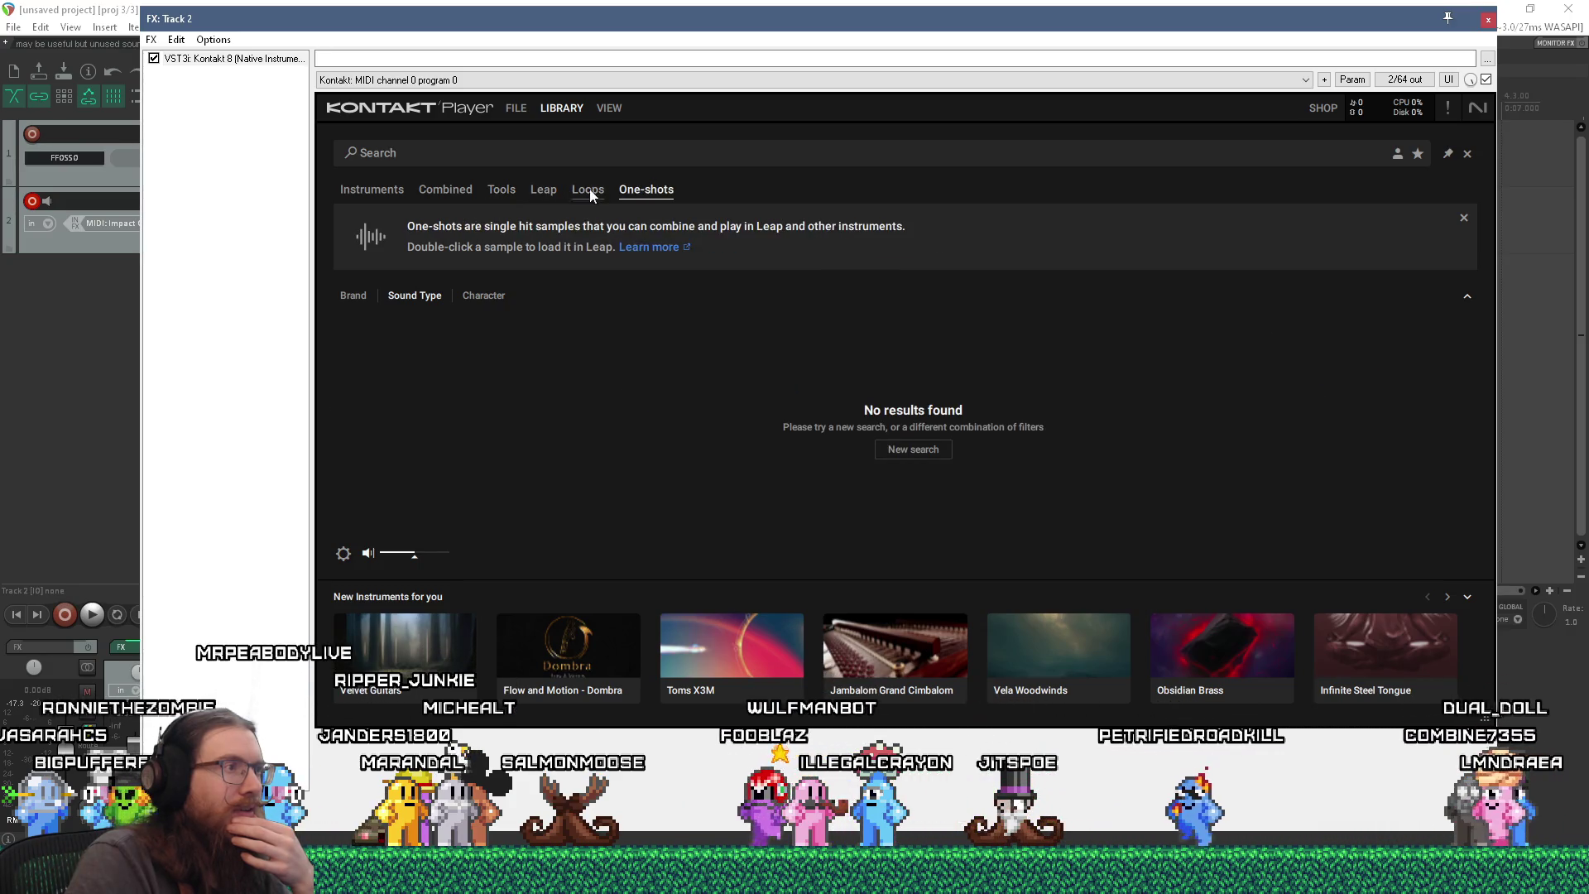
{"action": "left_click", "coordinate": [386, 189]}
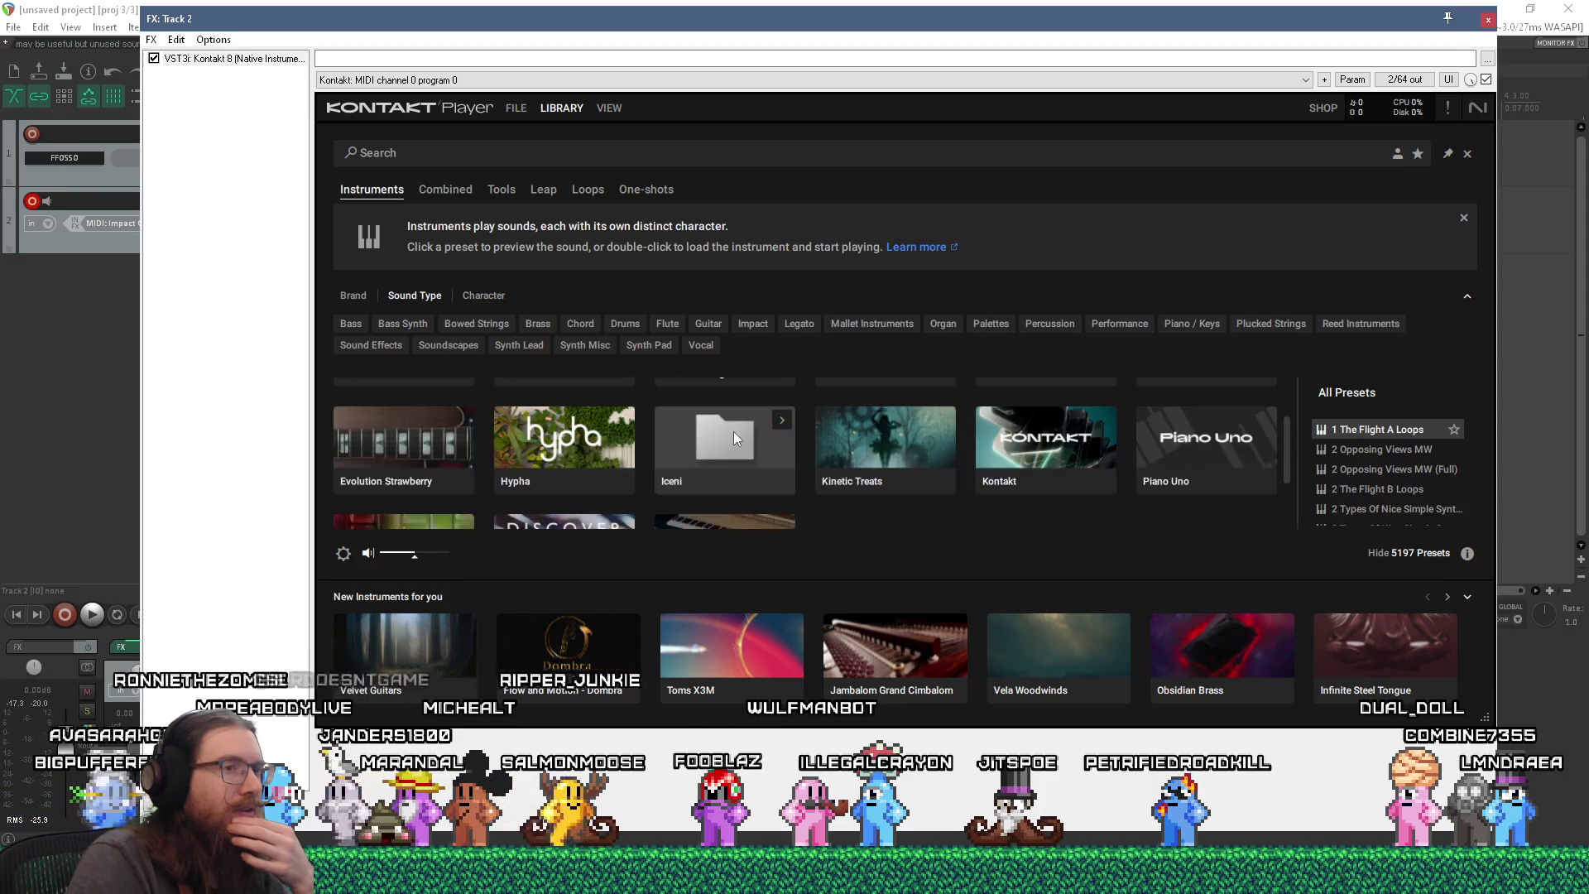
- Scroll the Instruments grid and collapse the New Instruments for you panel
{"action": "scroll", "coordinate": [734, 430], "scroll_direction": "down", "scroll_amount": 1}
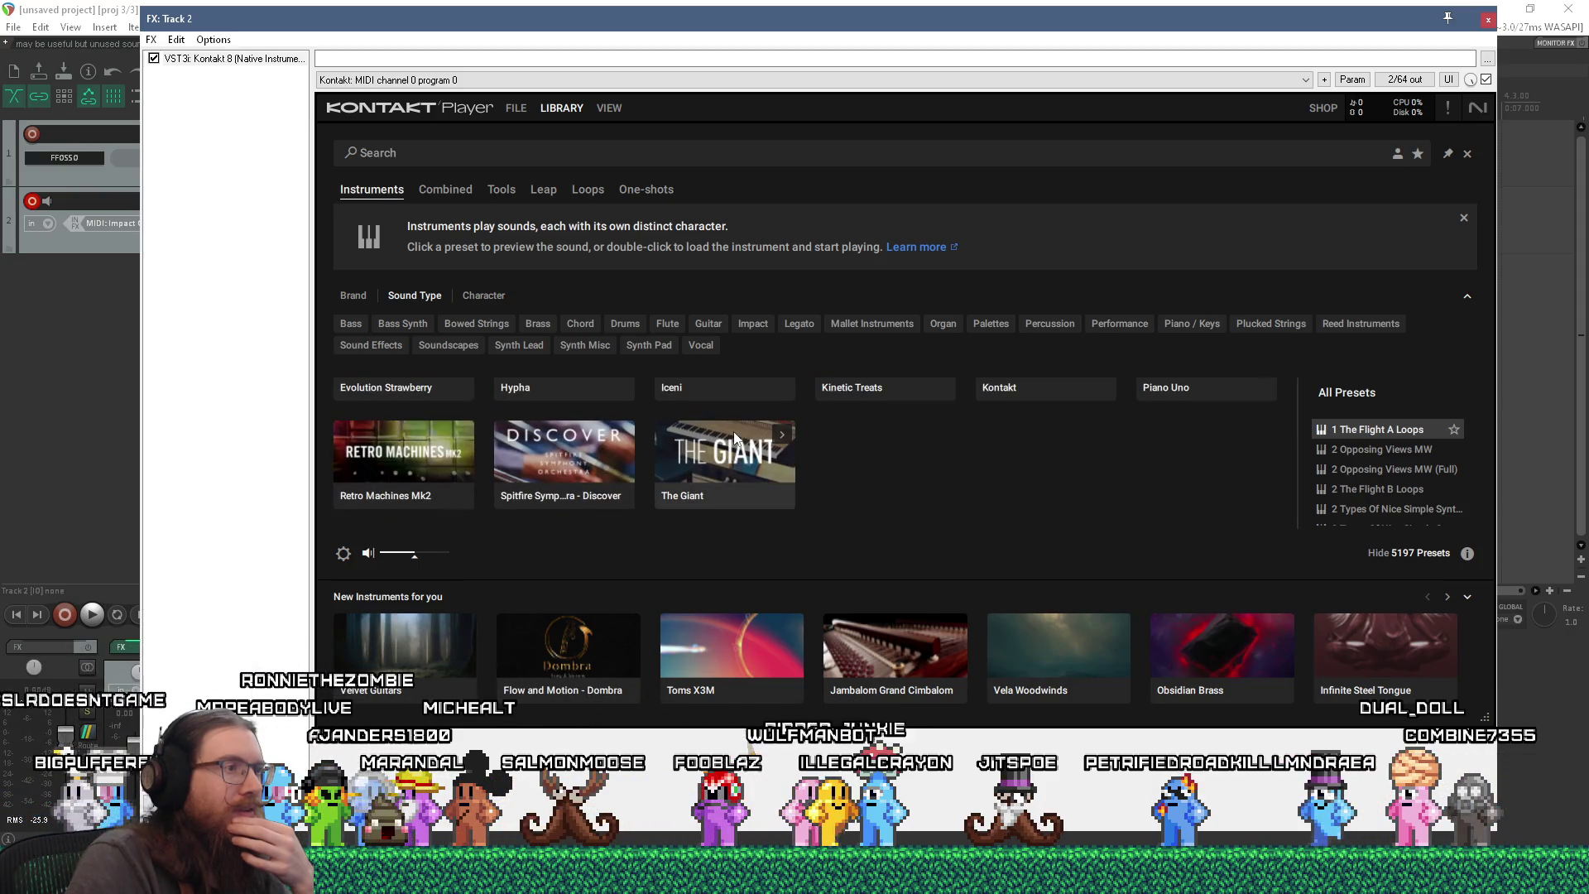
{"action": "scroll", "coordinate": [733, 430], "scroll_direction": "up", "scroll_amount": 2}
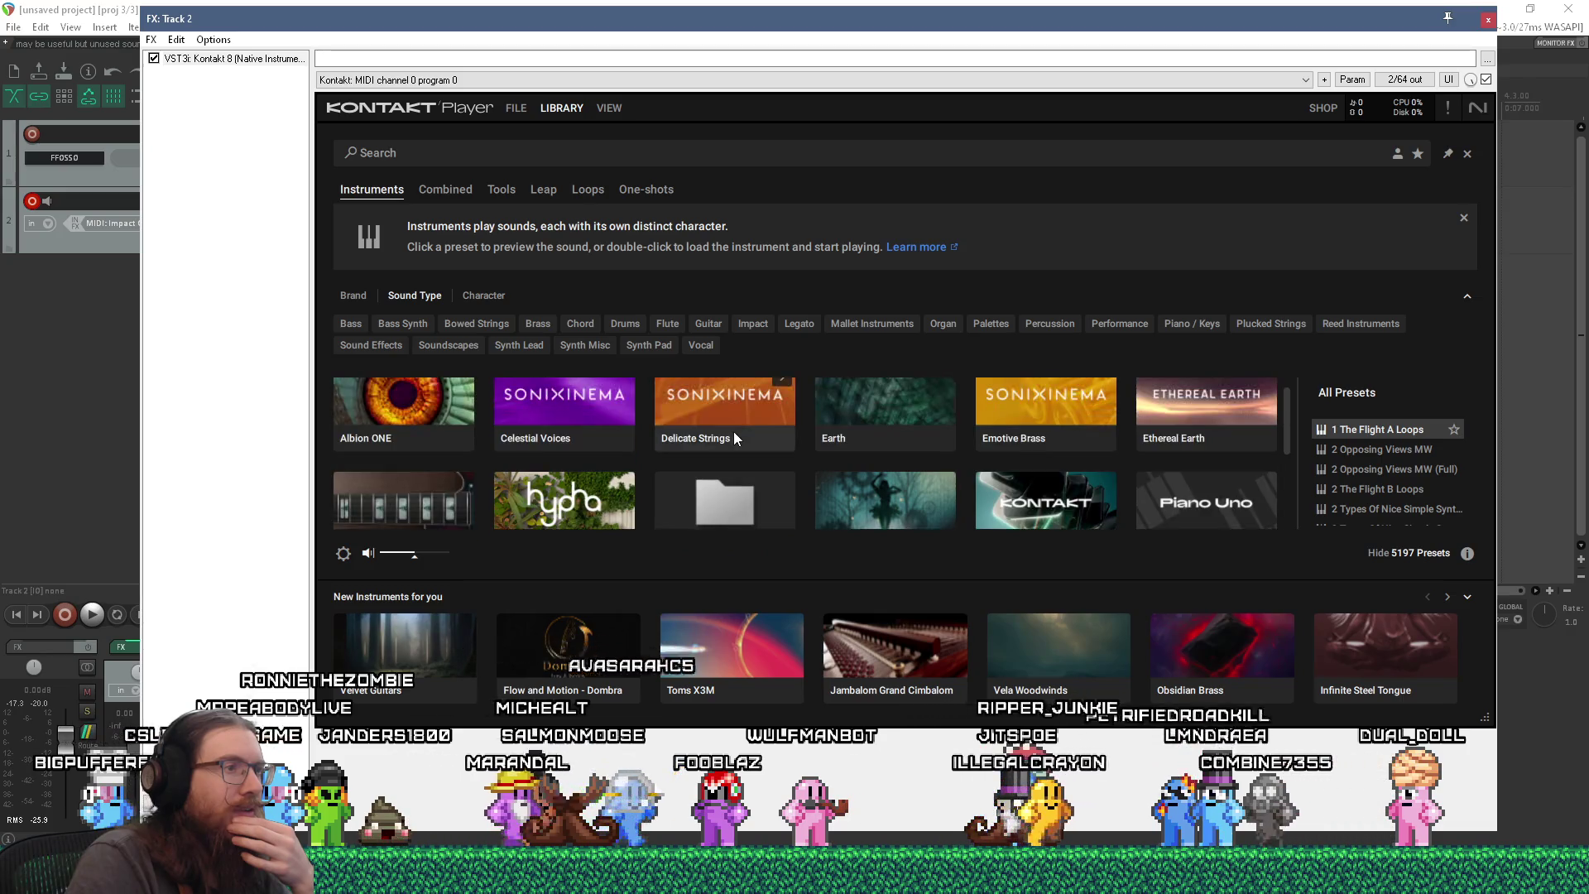
{"action": "scroll", "coordinate": [733, 430], "scroll_direction": "down", "scroll_amount": 1}
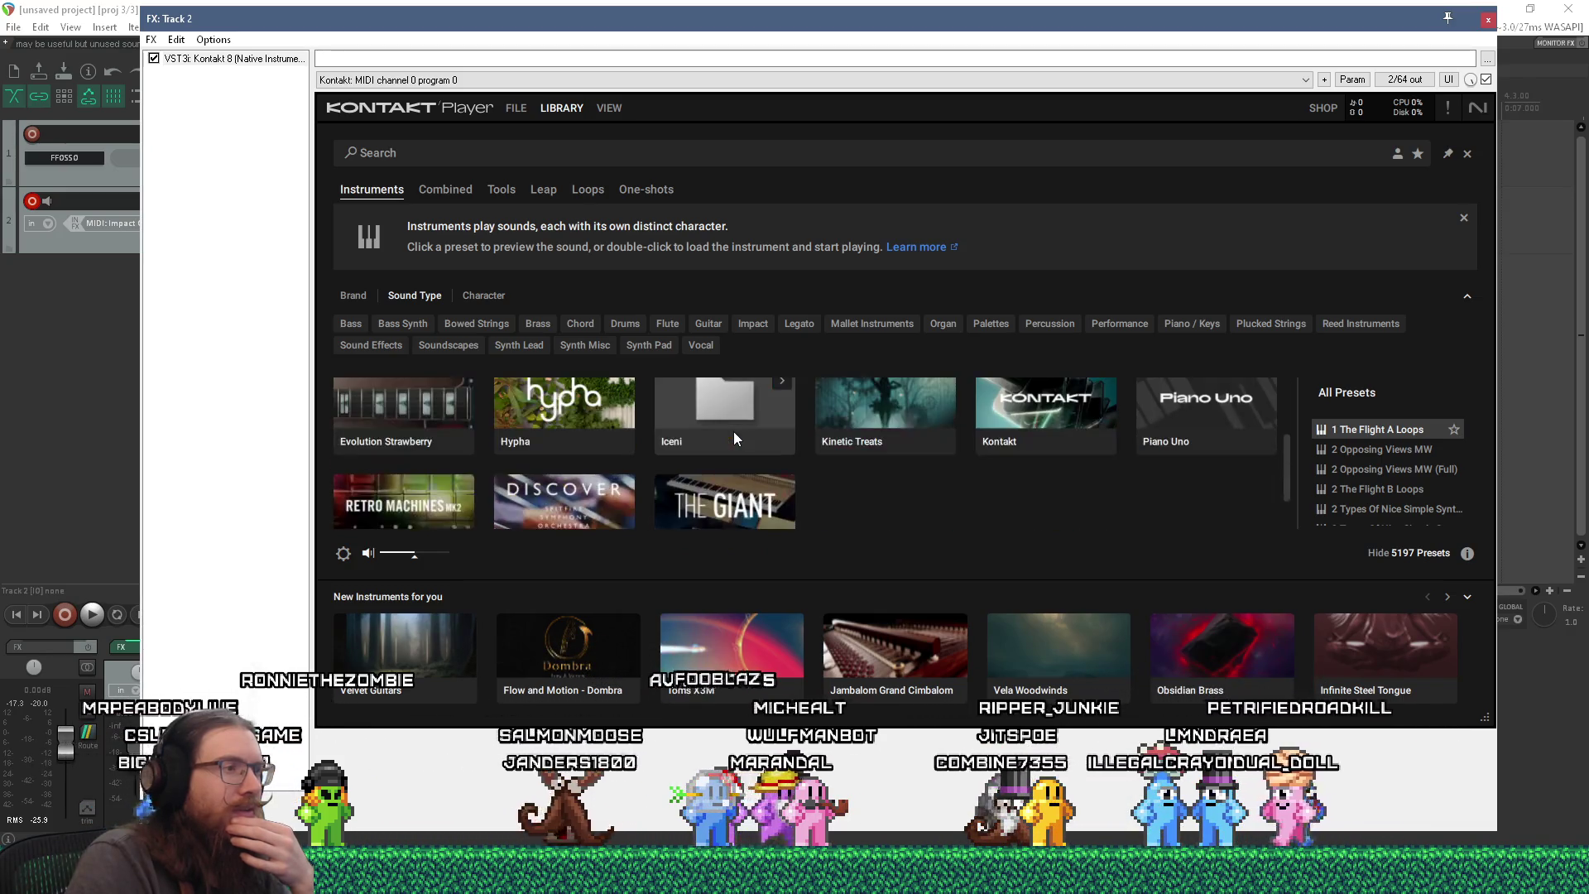
{"action": "scroll", "coordinate": [734, 430], "scroll_direction": "down", "scroll_amount": 1}
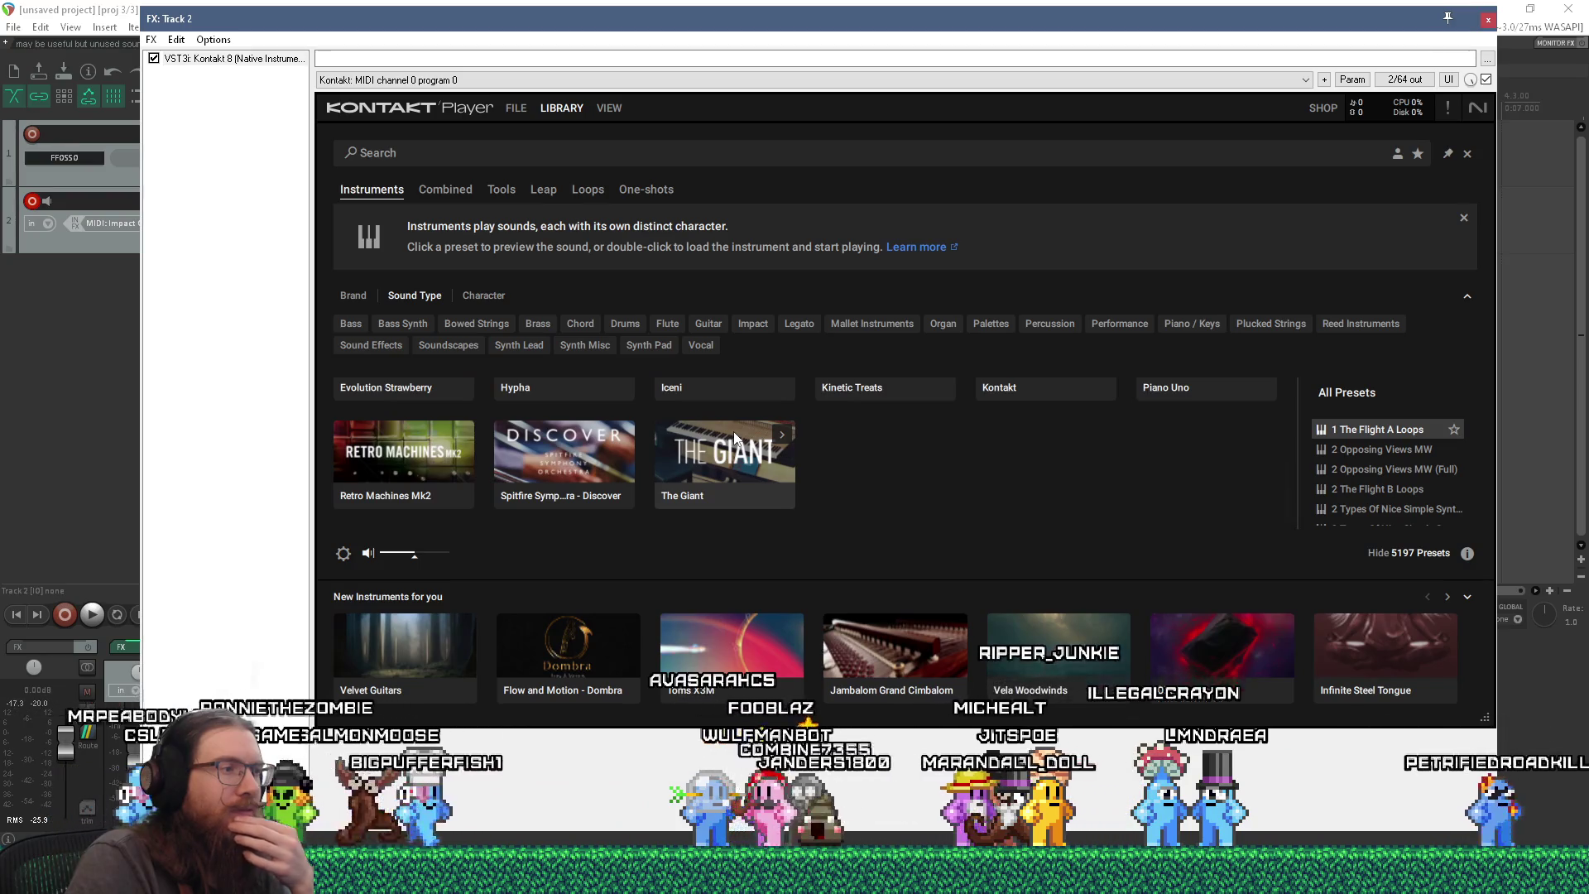
{"action": "left_click", "coordinate": [1468, 596]}
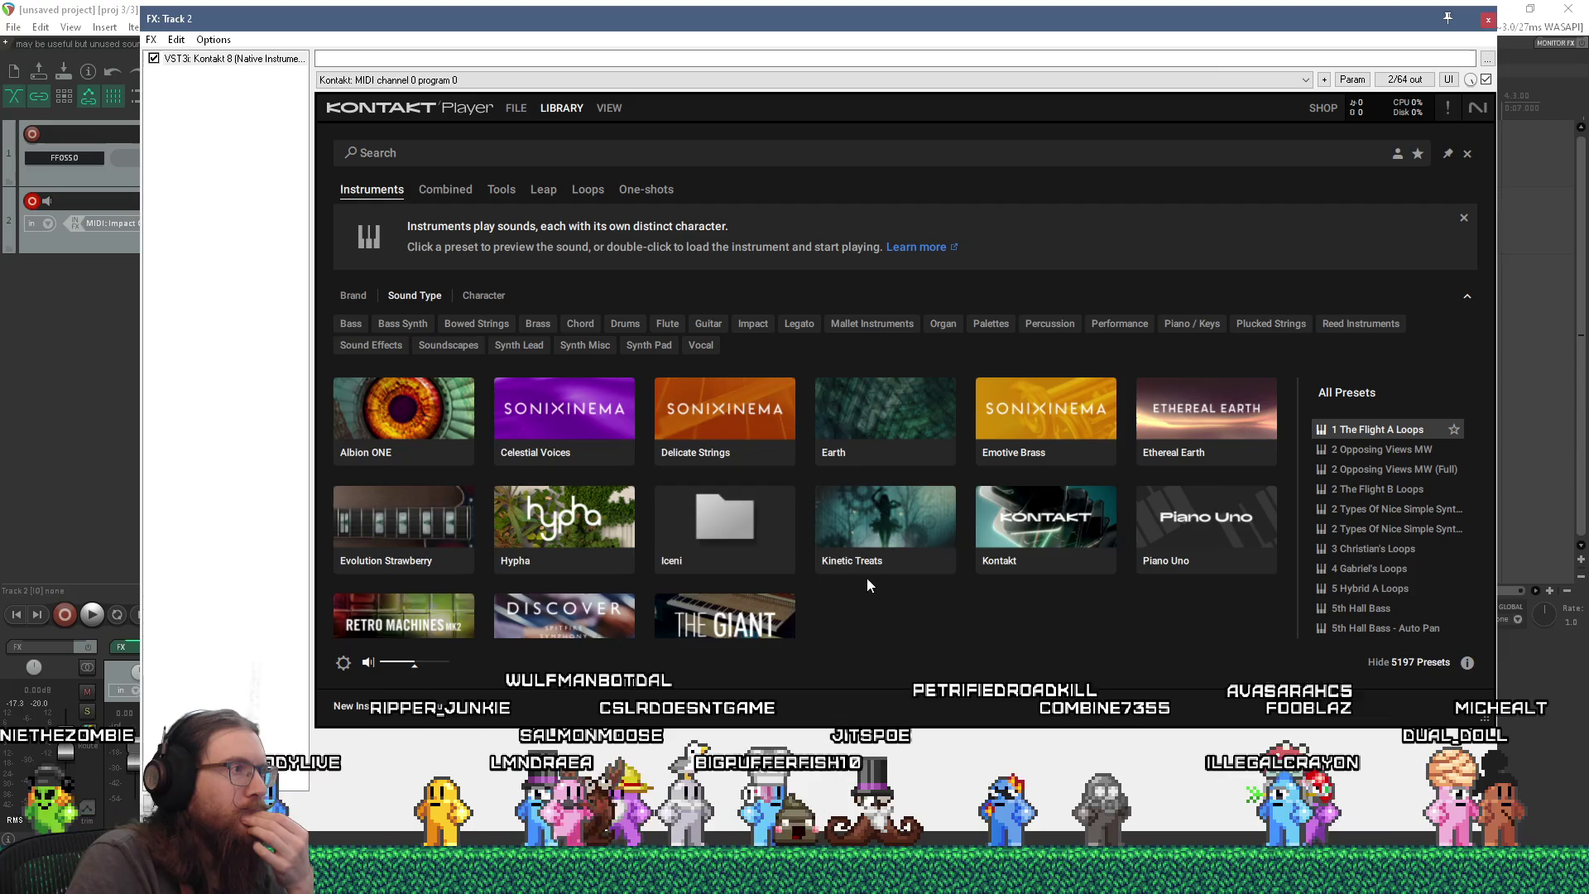
{"action": "left_click", "coordinate": [514, 108]}
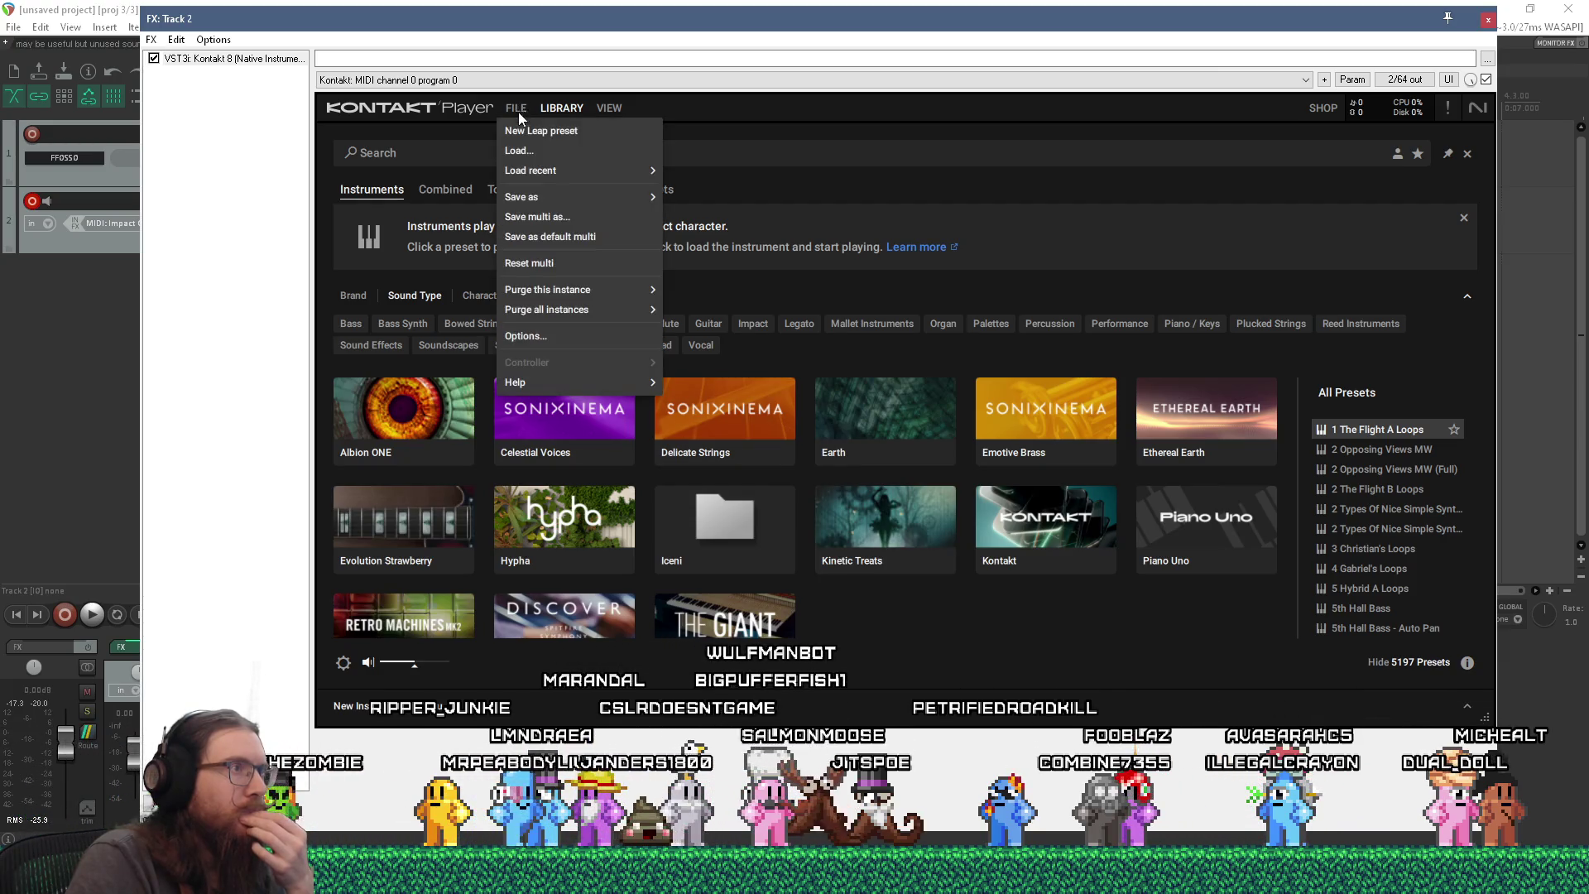
- Load the Orchestral Hit System .nki via FILE > Load, then remove both resulting instrument instances
{"action": "left_click", "coordinate": [526, 152]}
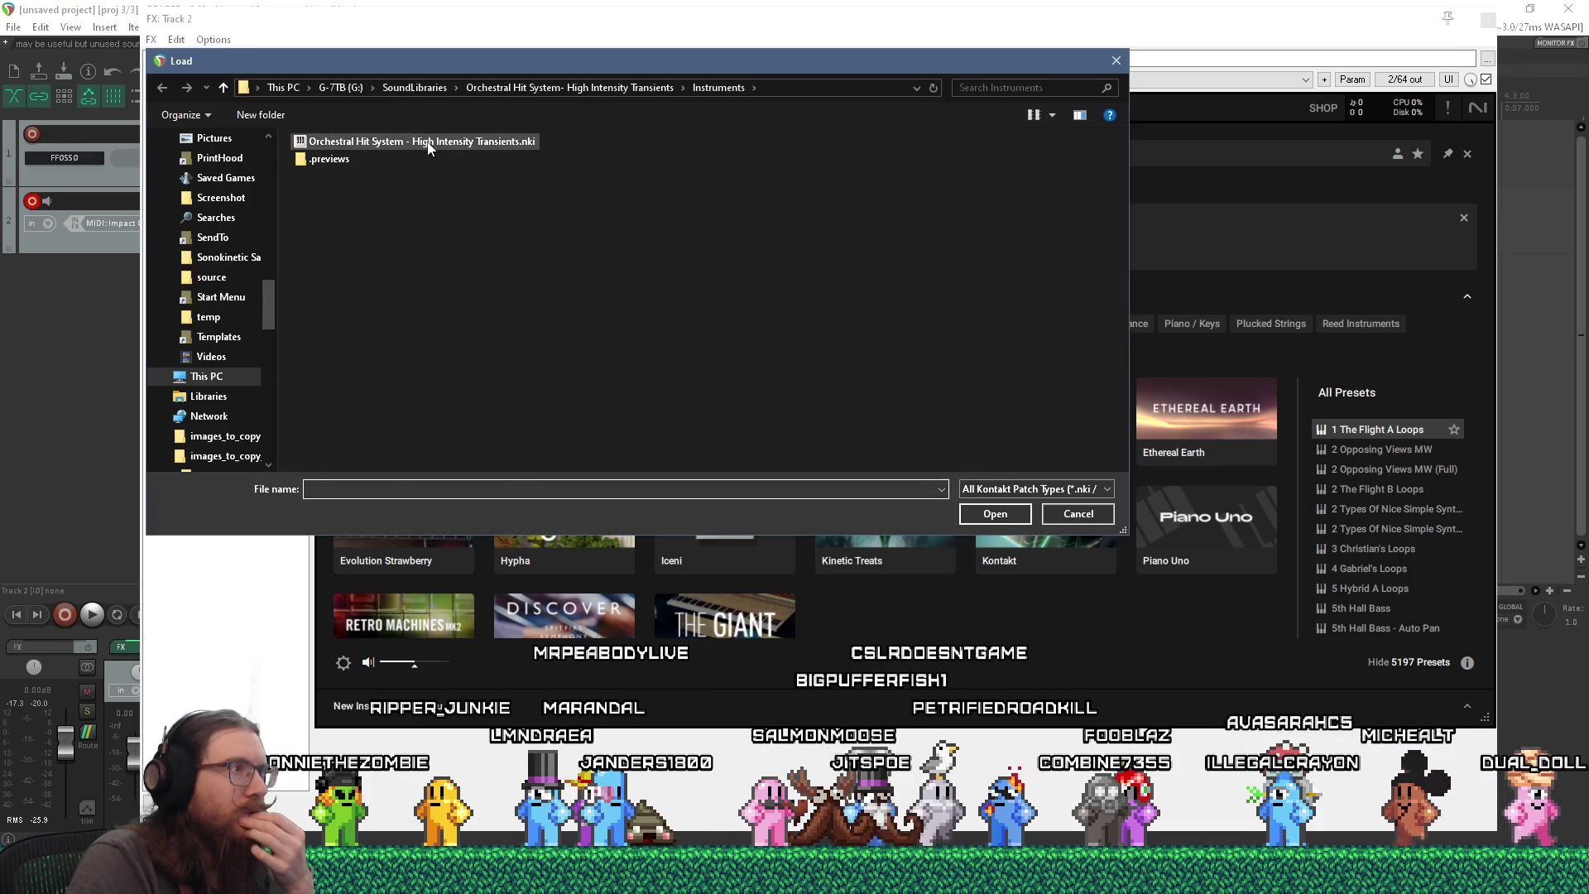
{"action": "double_click", "coordinate": [426, 141]}
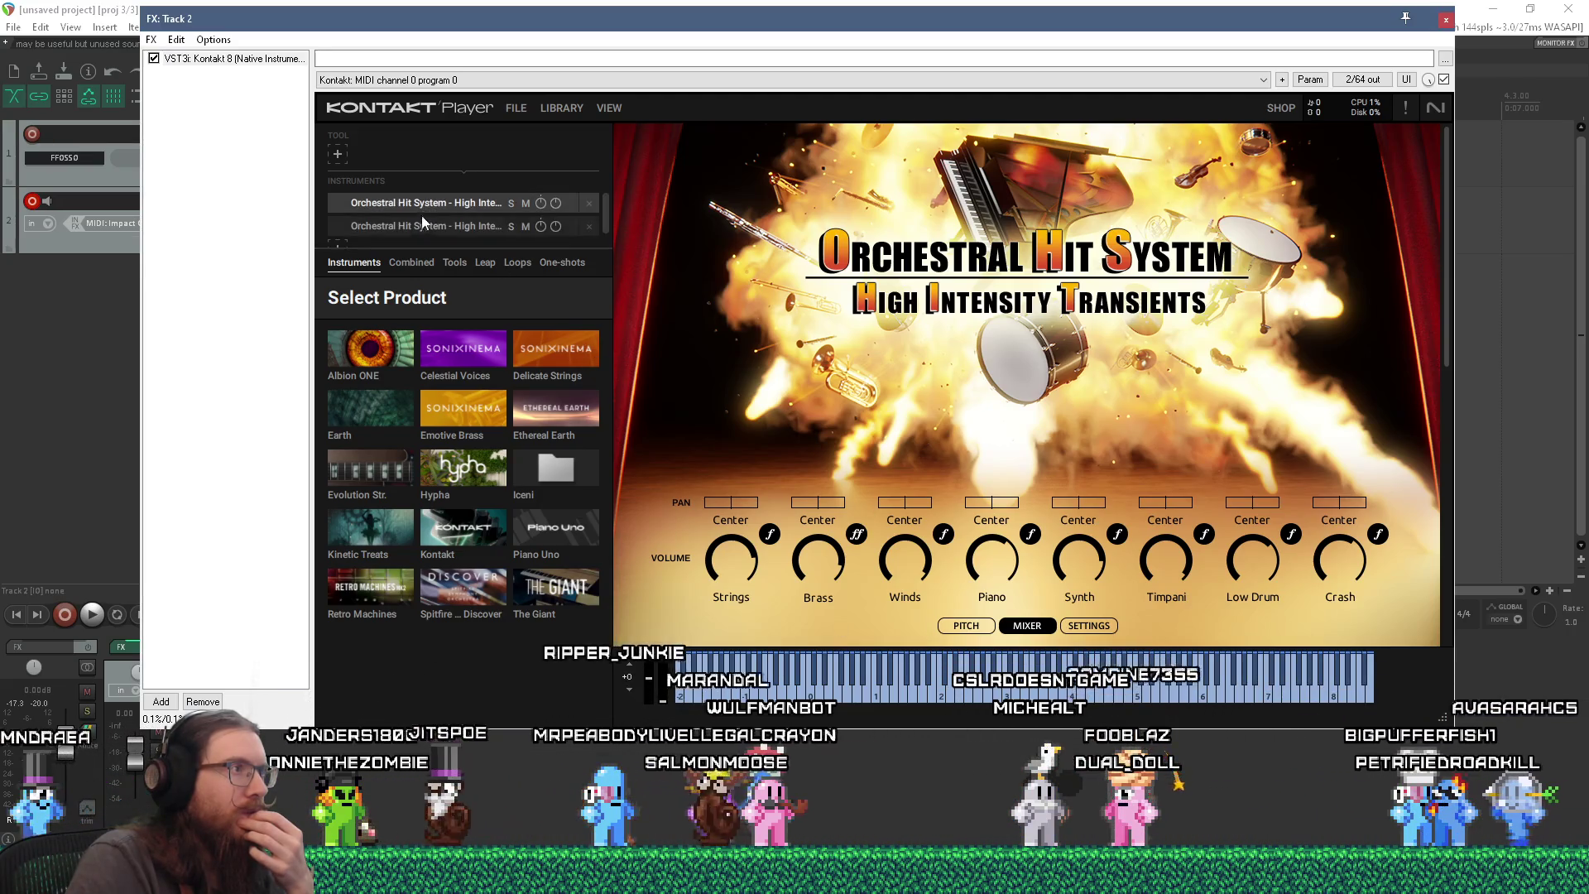
{"action": "left_click", "coordinate": [591, 202]}
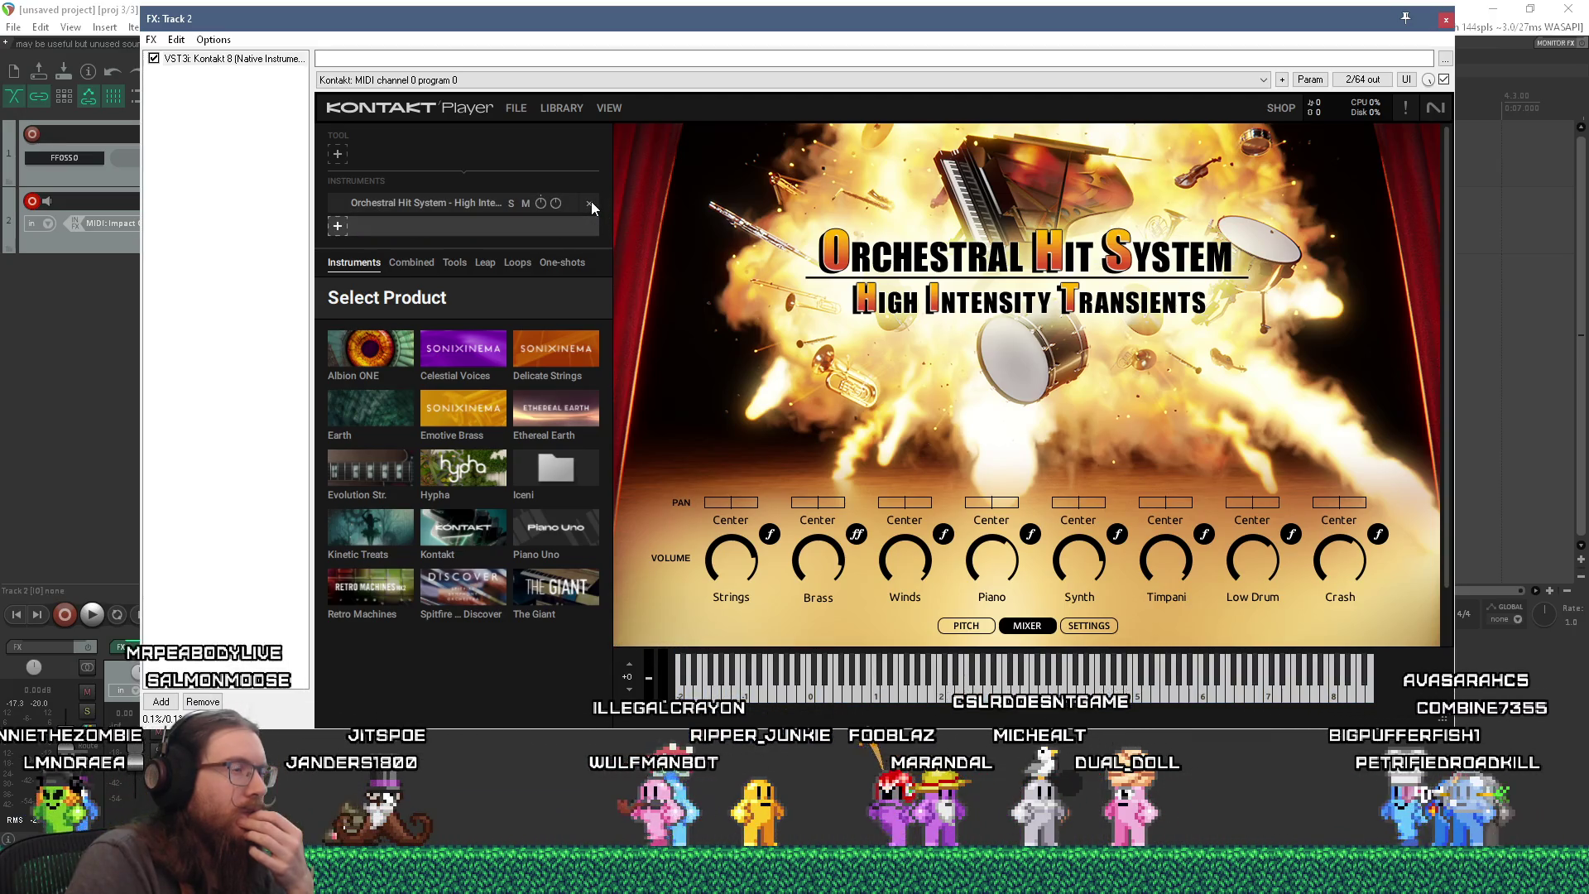
{"action": "left_click", "coordinate": [590, 202]}
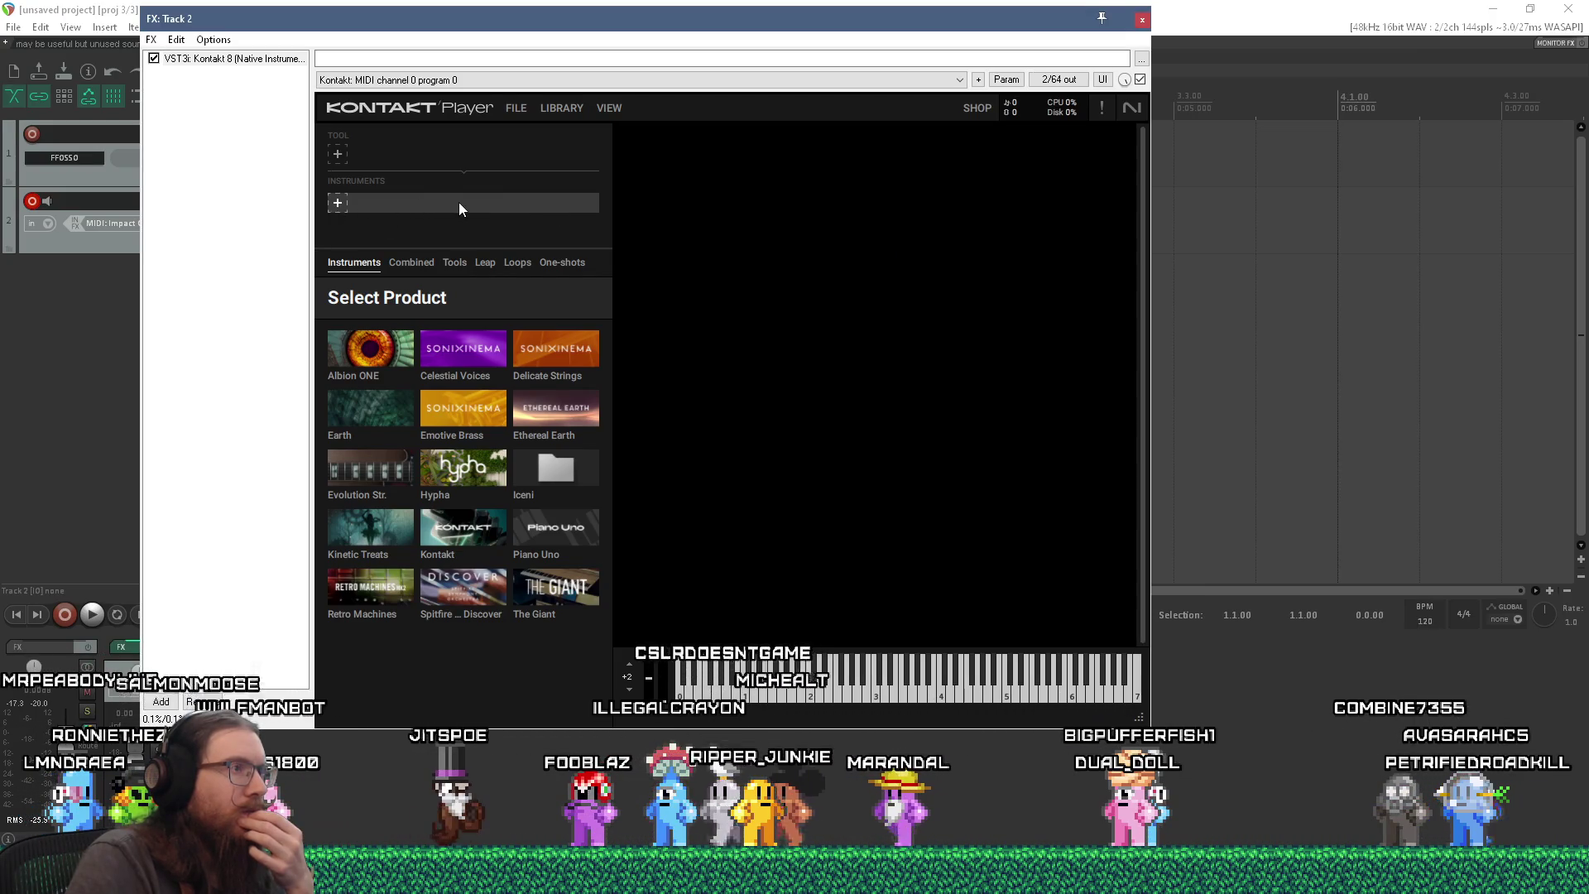
- Check the Combined, Instruments and tool-slot listings in Kontakt's browser
{"action": "left_click", "coordinate": [412, 262]}
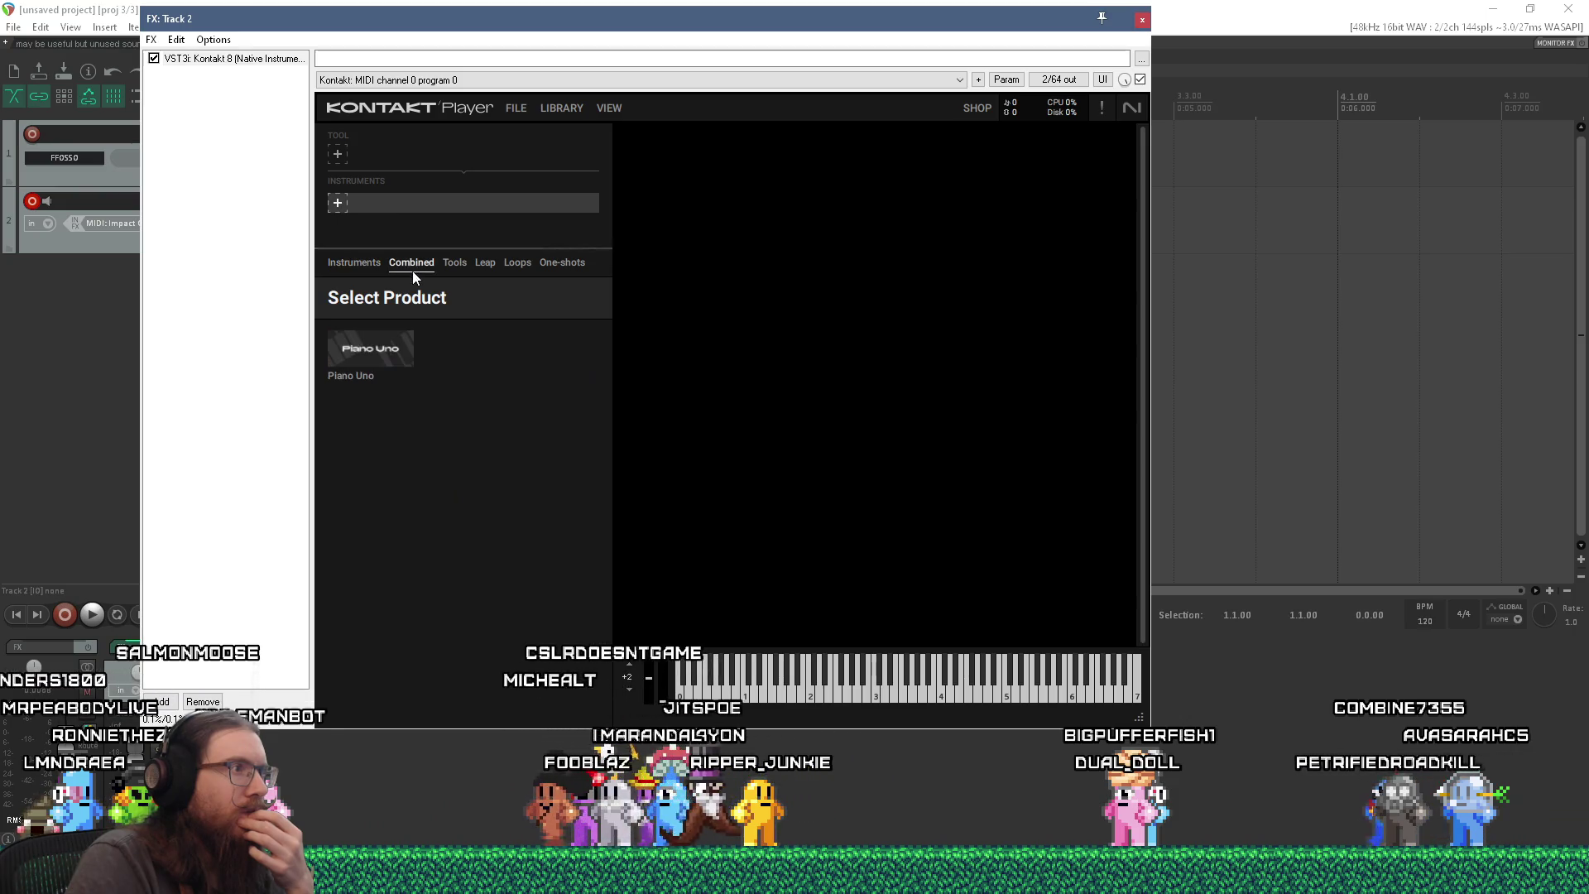
{"action": "left_click", "coordinate": [369, 262]}
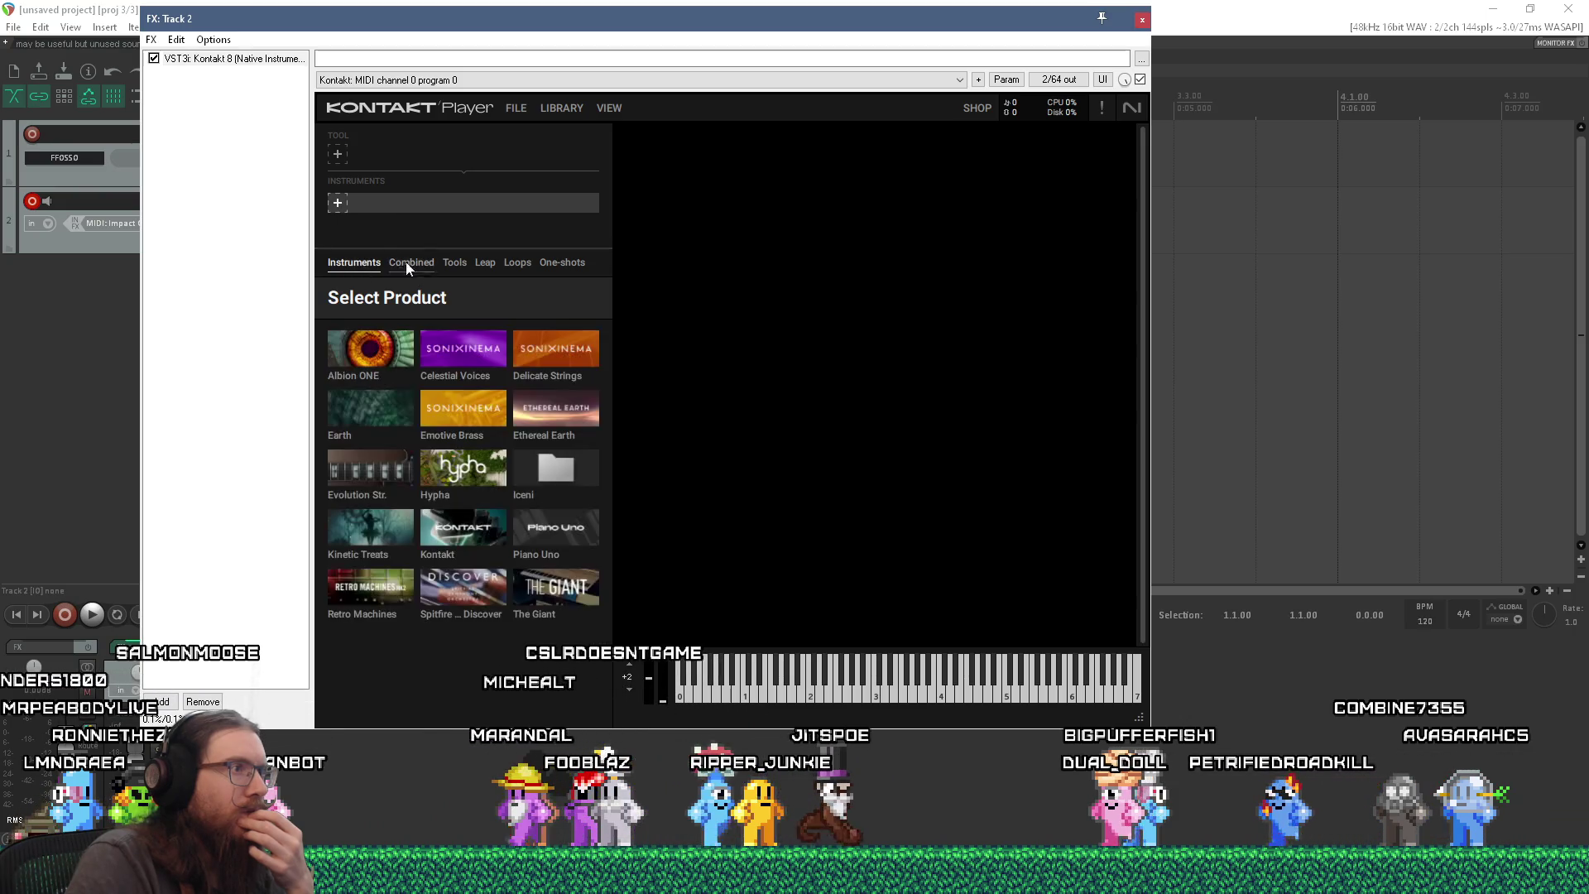
{"action": "left_click", "coordinate": [341, 154]}
{"action": "left_click", "coordinate": [339, 202]}
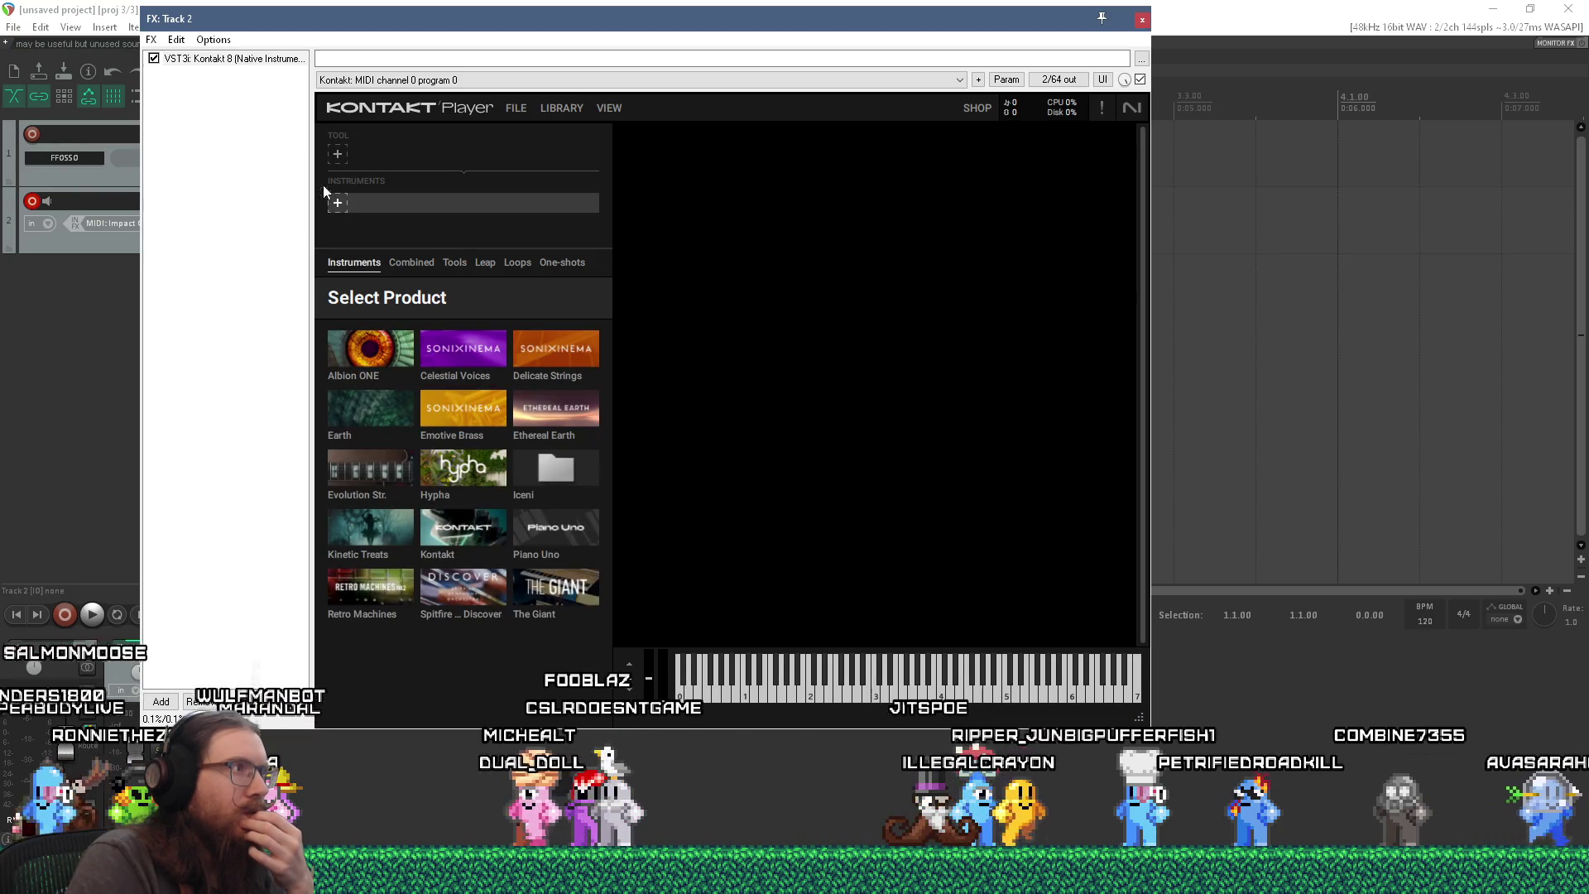
- Close Track 2's FX window and stay in REAPER's main track view
{"action": "key", "text": "Escape"}
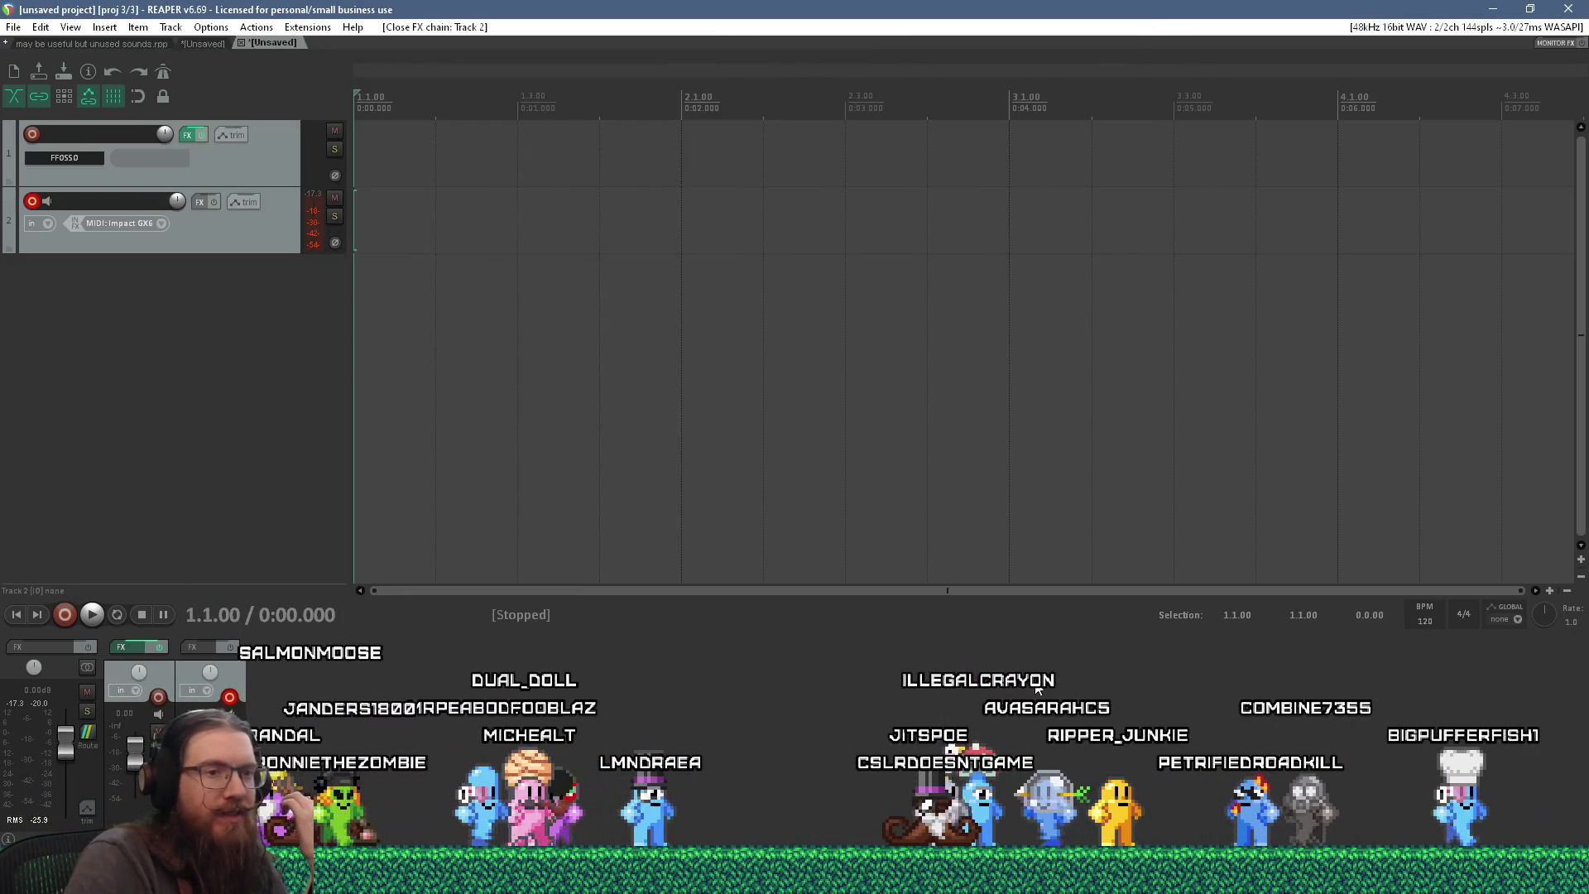
{"action": "key", "text": "alt+Tab"}
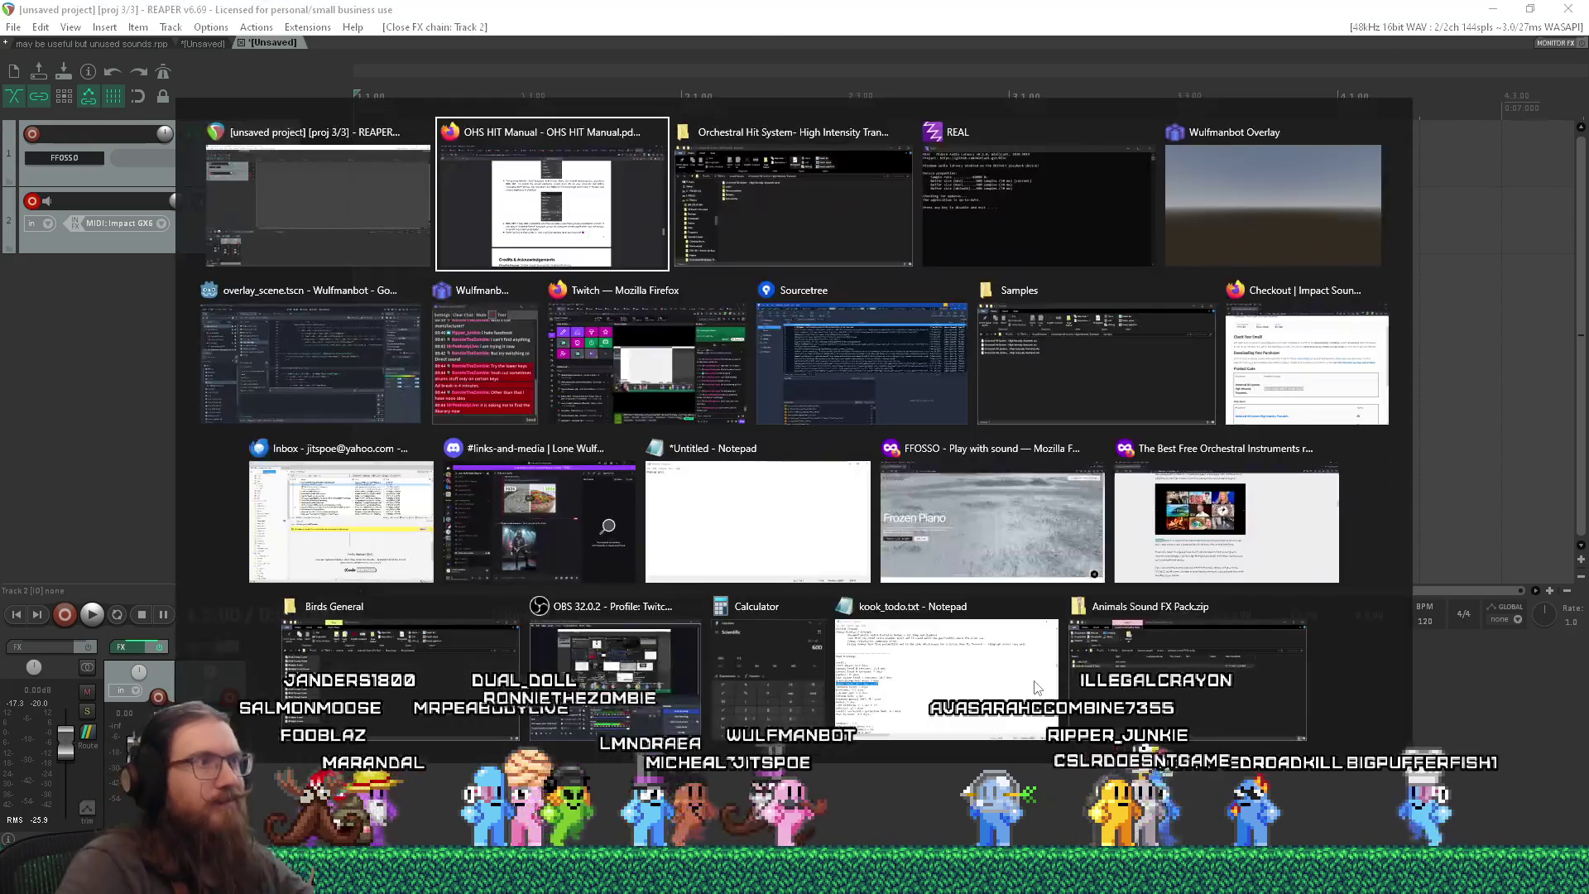
{"action": "key", "text": "Tab"}
{"action": "key", "text": "Tab"}
{"action": "key", "text": "Tab"}
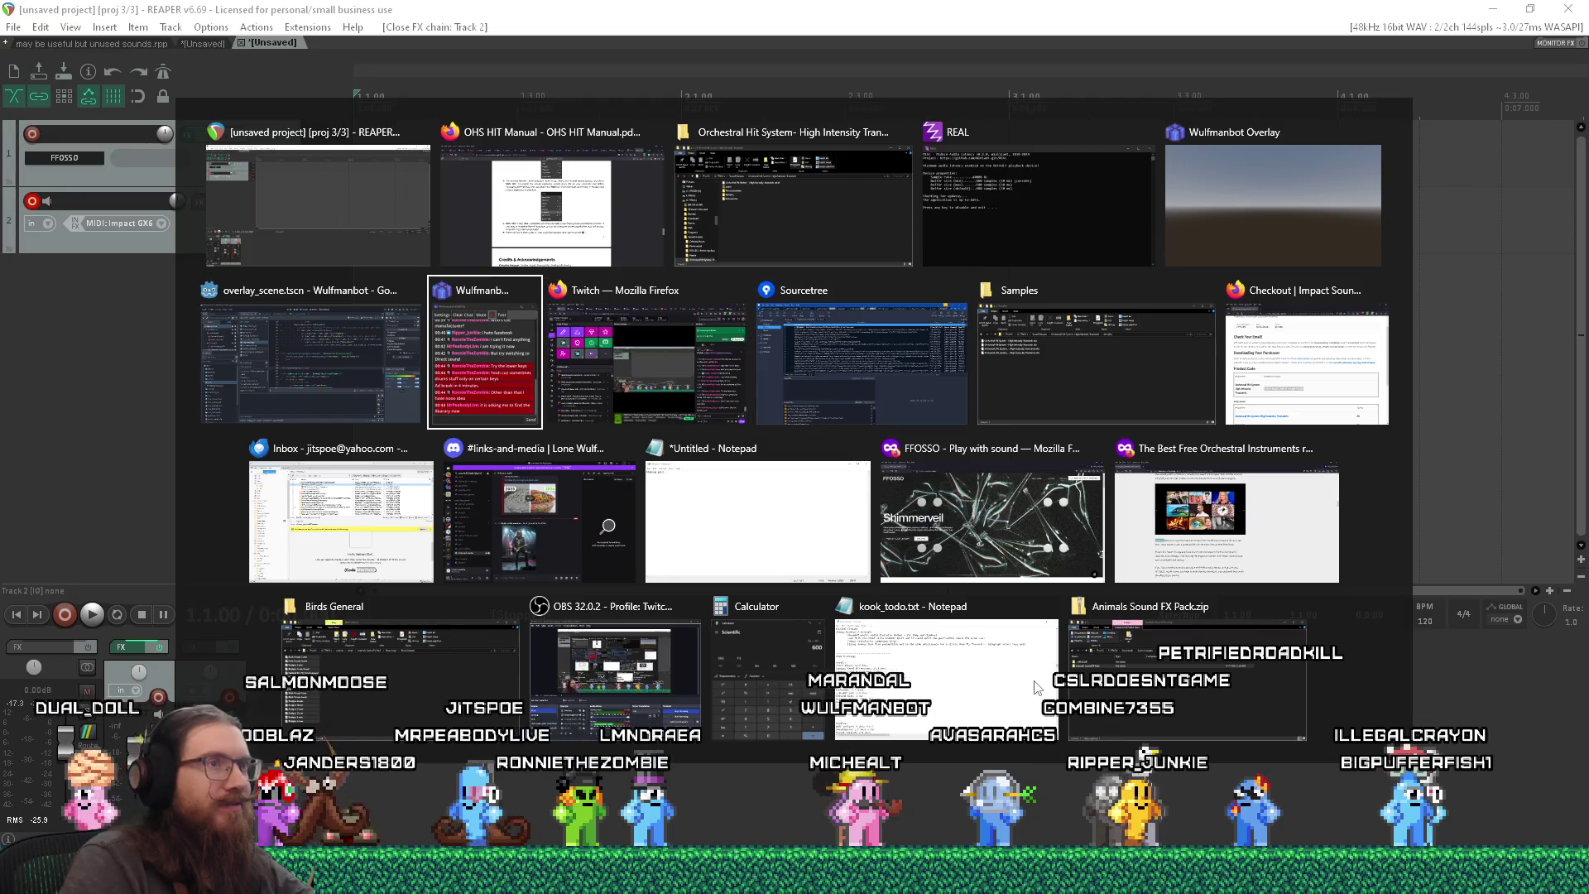
{"action": "key", "text": "shift+Tab"}
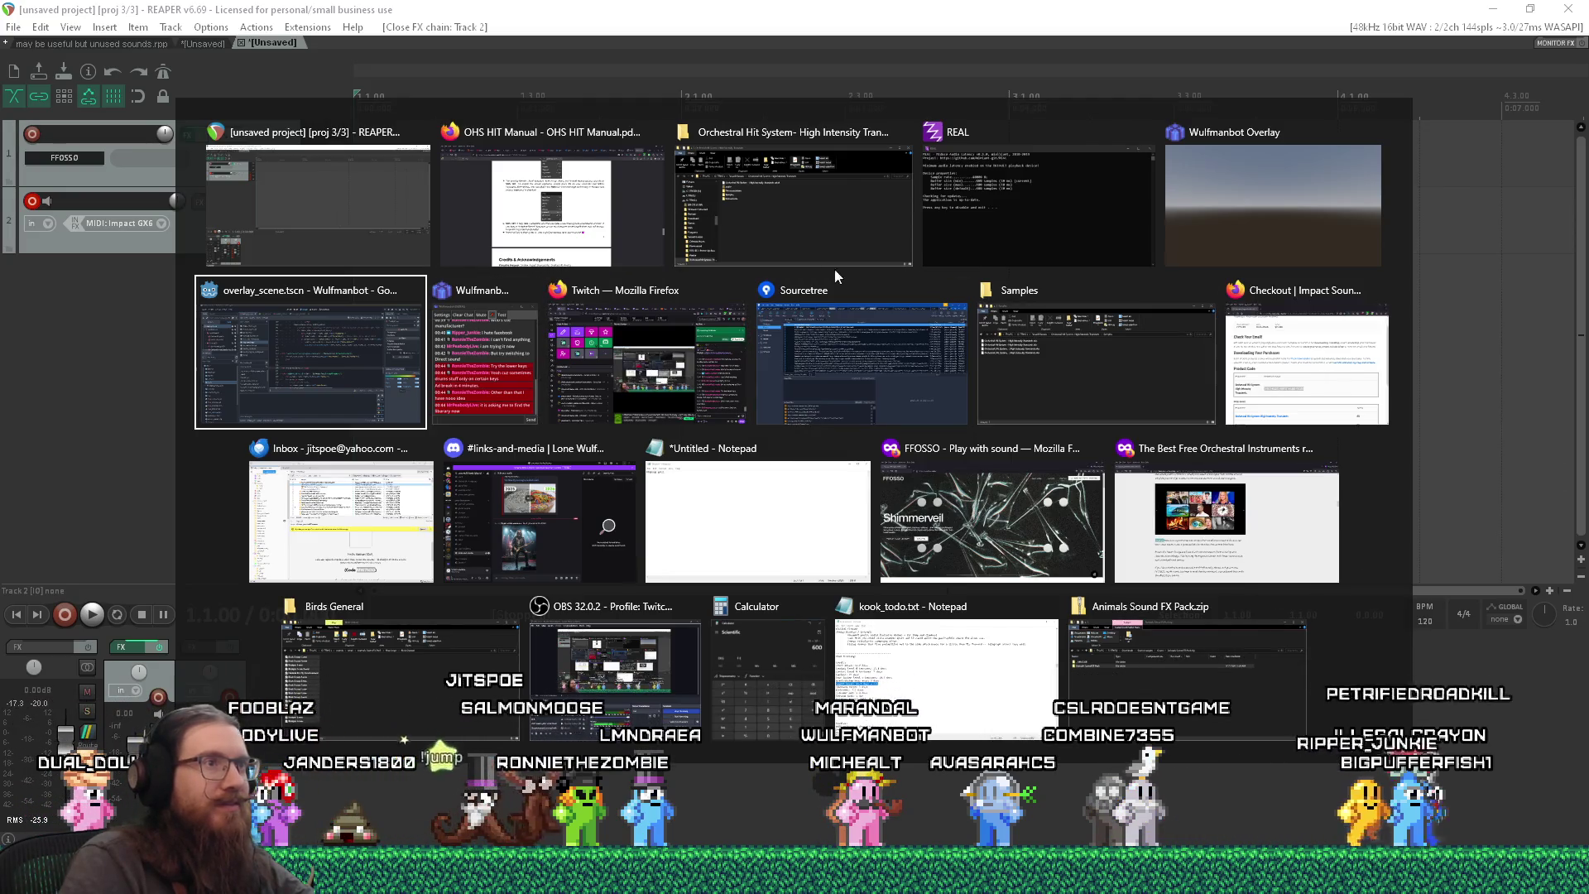
{"action": "key", "text": "Escape"}
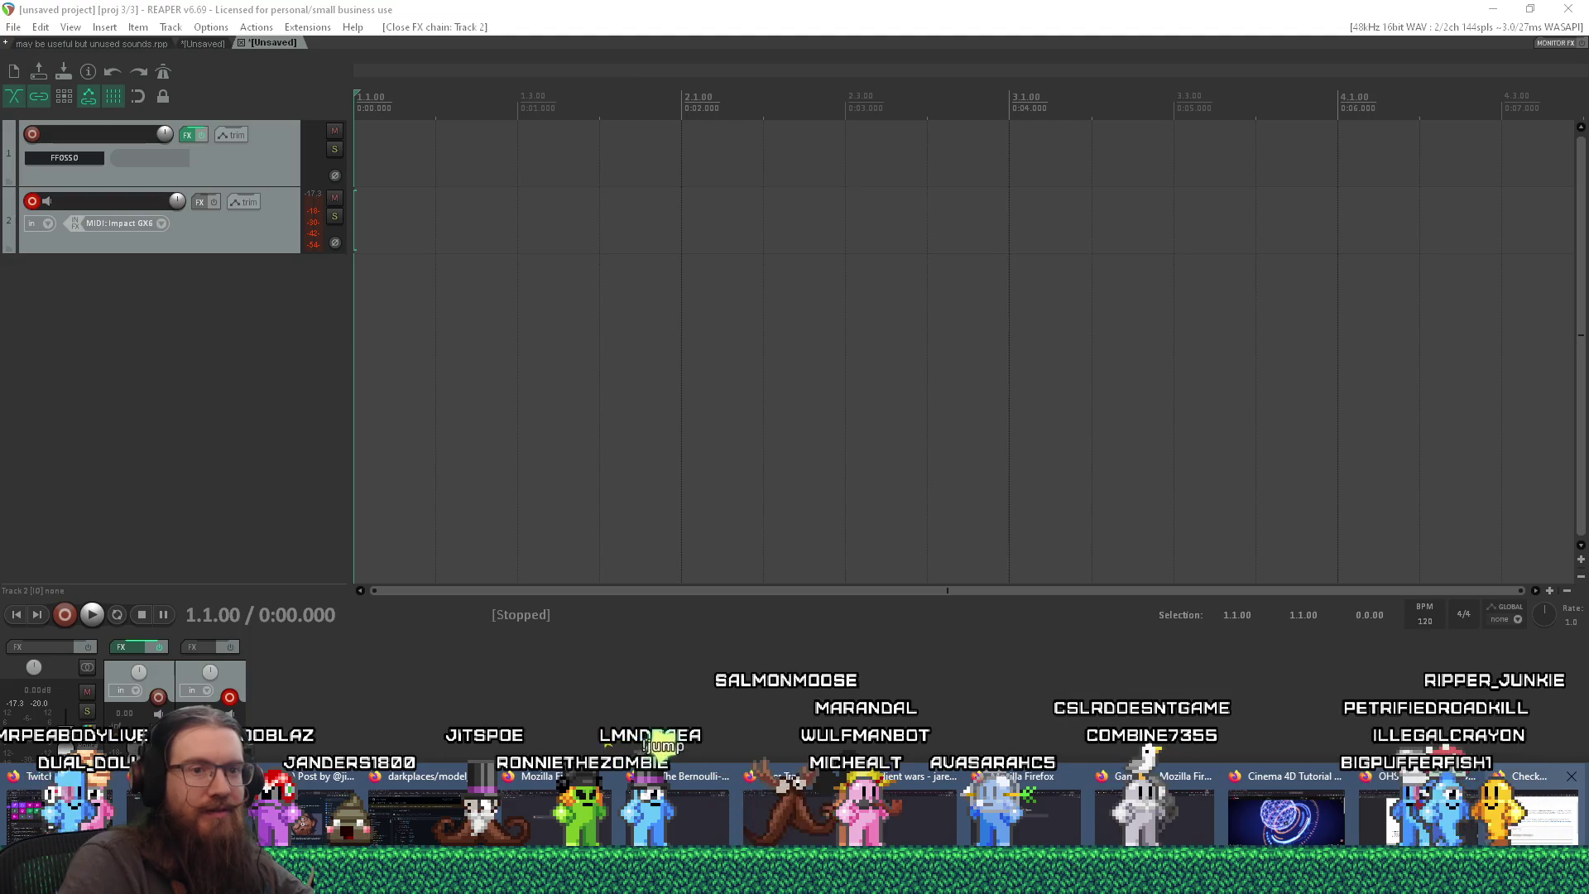
- Follow the OHS HIT manual's Troubleshooting link to the Impact Soundworks Contact Us form
{"action": "left_click", "coordinate": [1481, 819]}
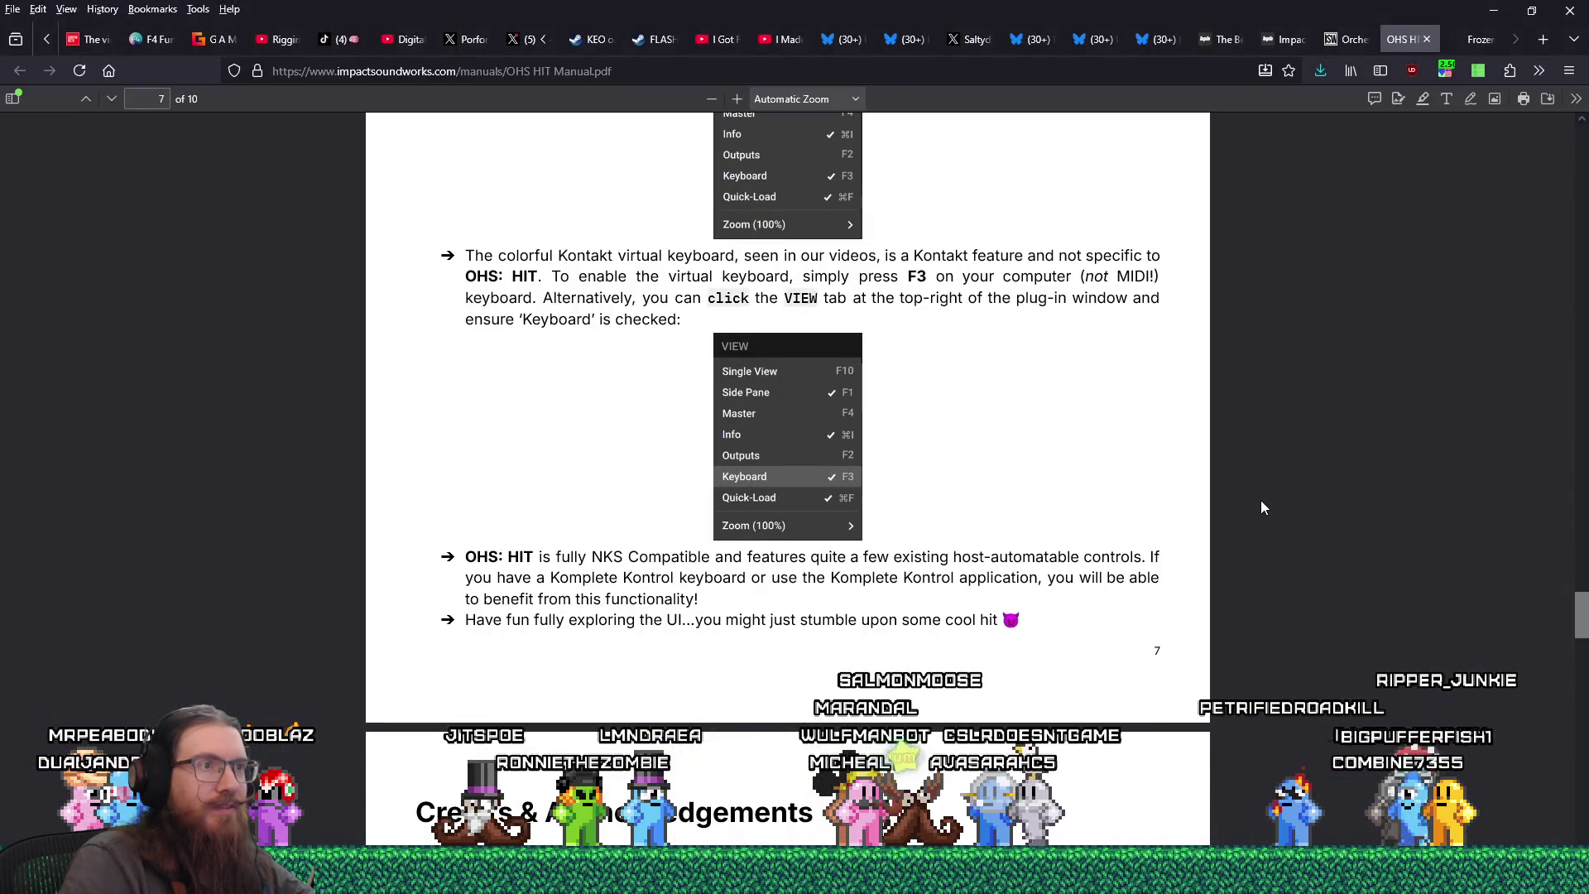
{"action": "scroll", "coordinate": [1238, 668], "scroll_direction": "down", "scroll_amount": 3}
{"action": "scroll", "coordinate": [1238, 668], "scroll_direction": "down", "scroll_amount": 5}
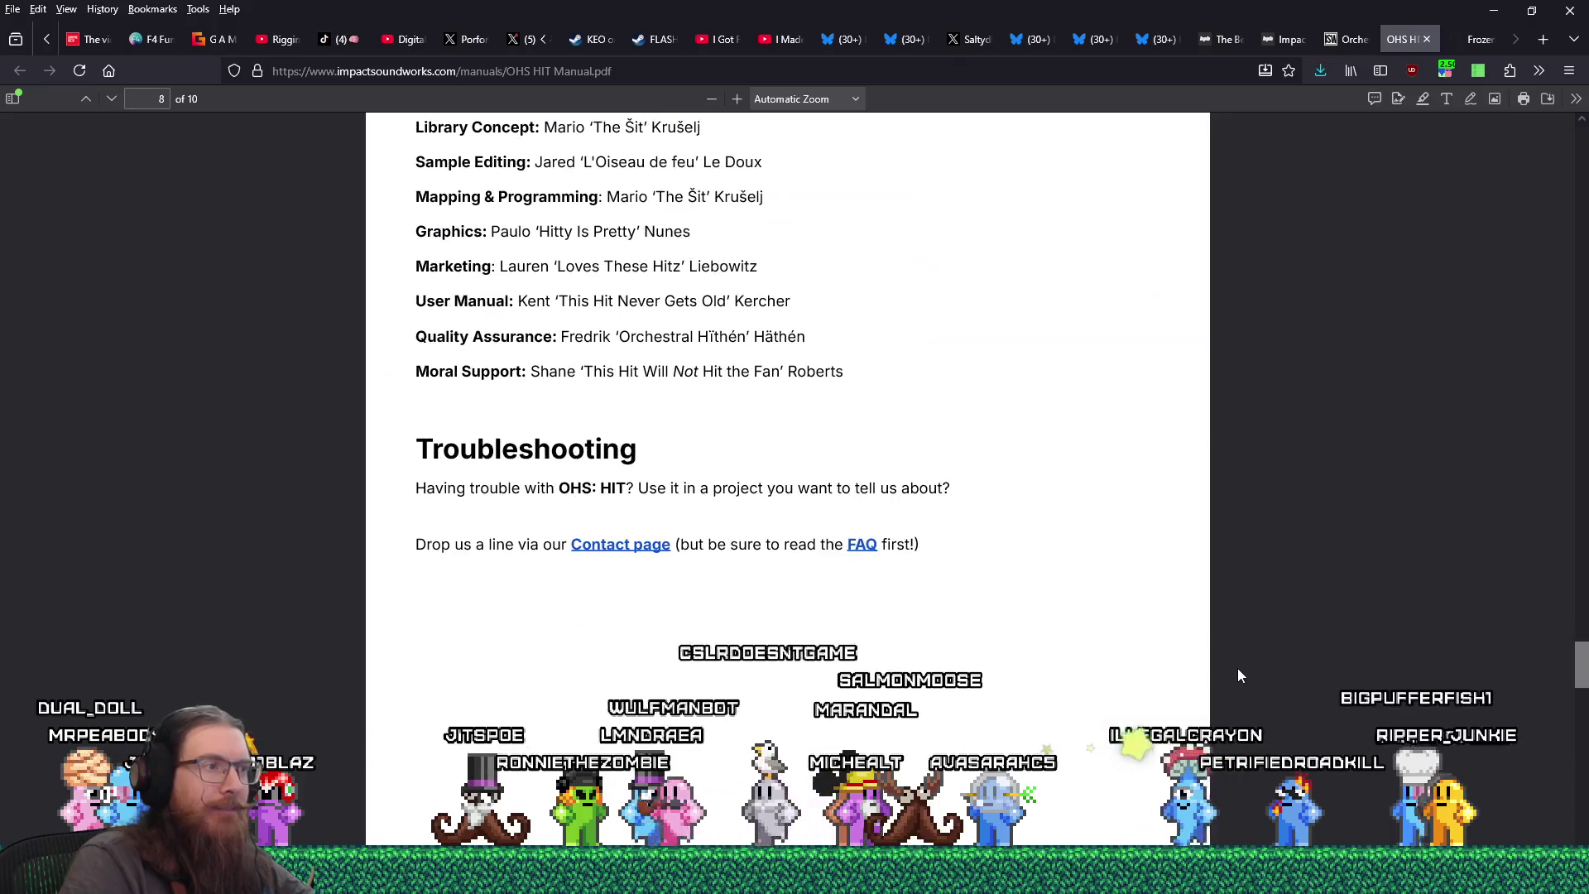
{"action": "left_click", "coordinate": [862, 543]}
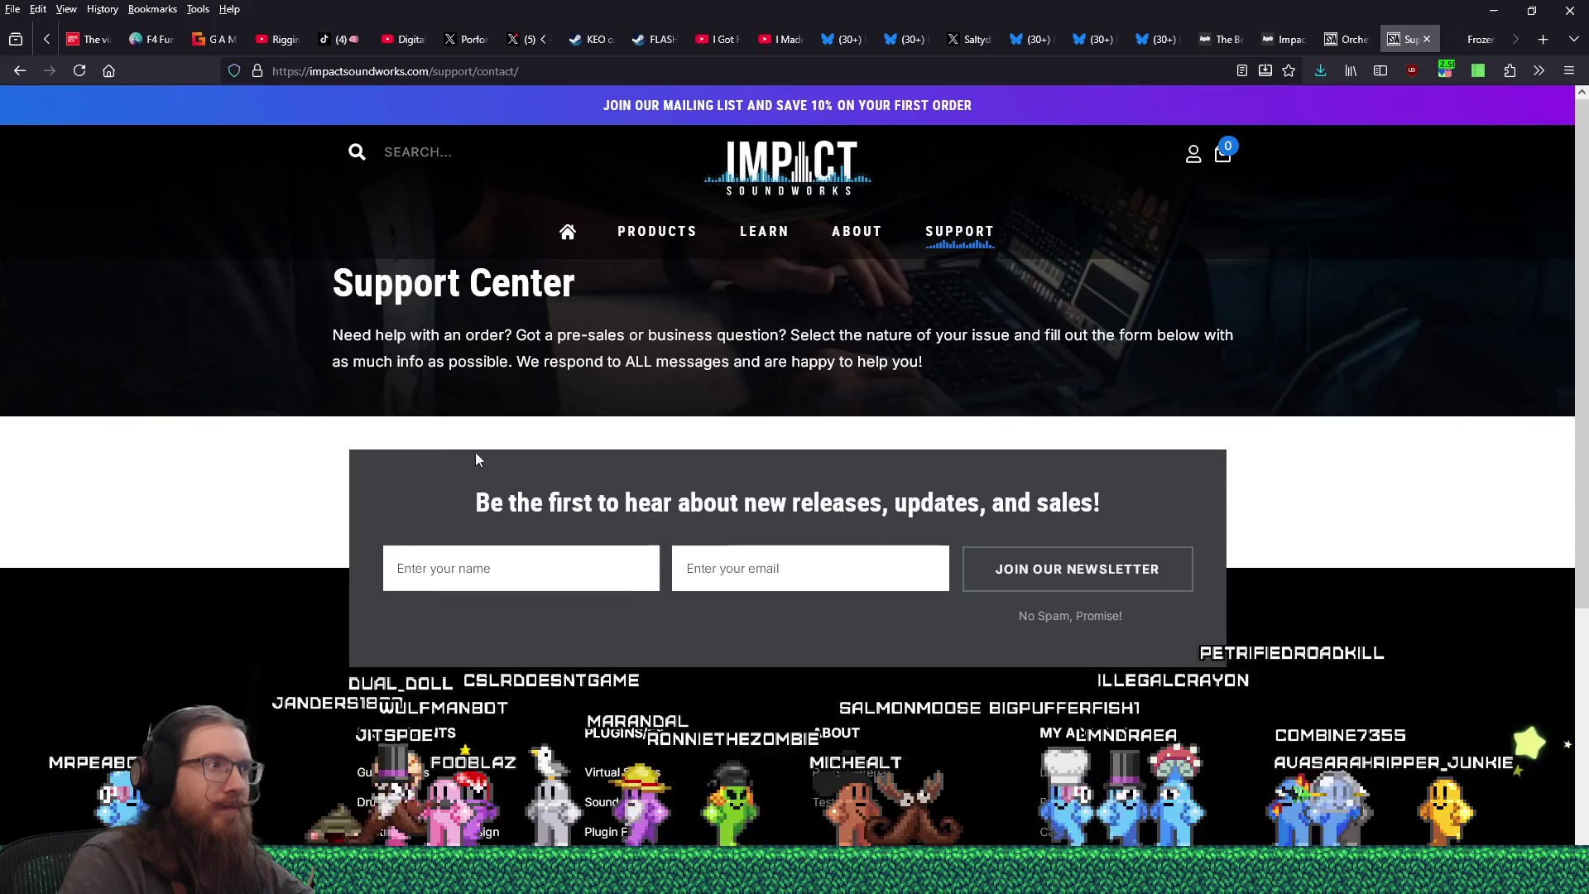
{"action": "key", "text": "alt+Left"}
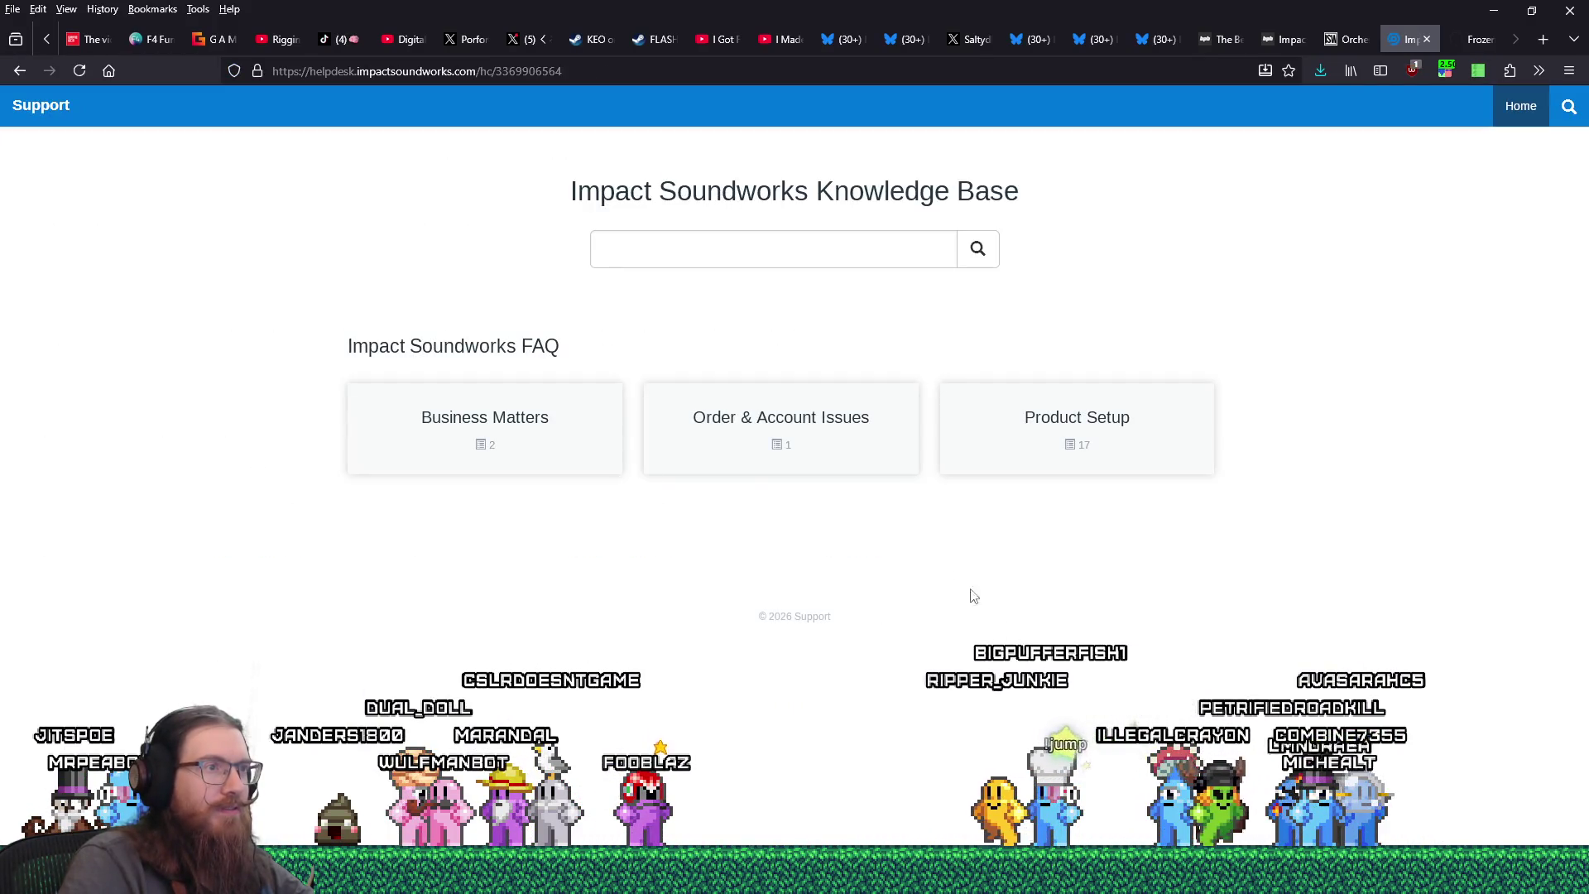
{"action": "left_click", "coordinate": [1110, 443]}
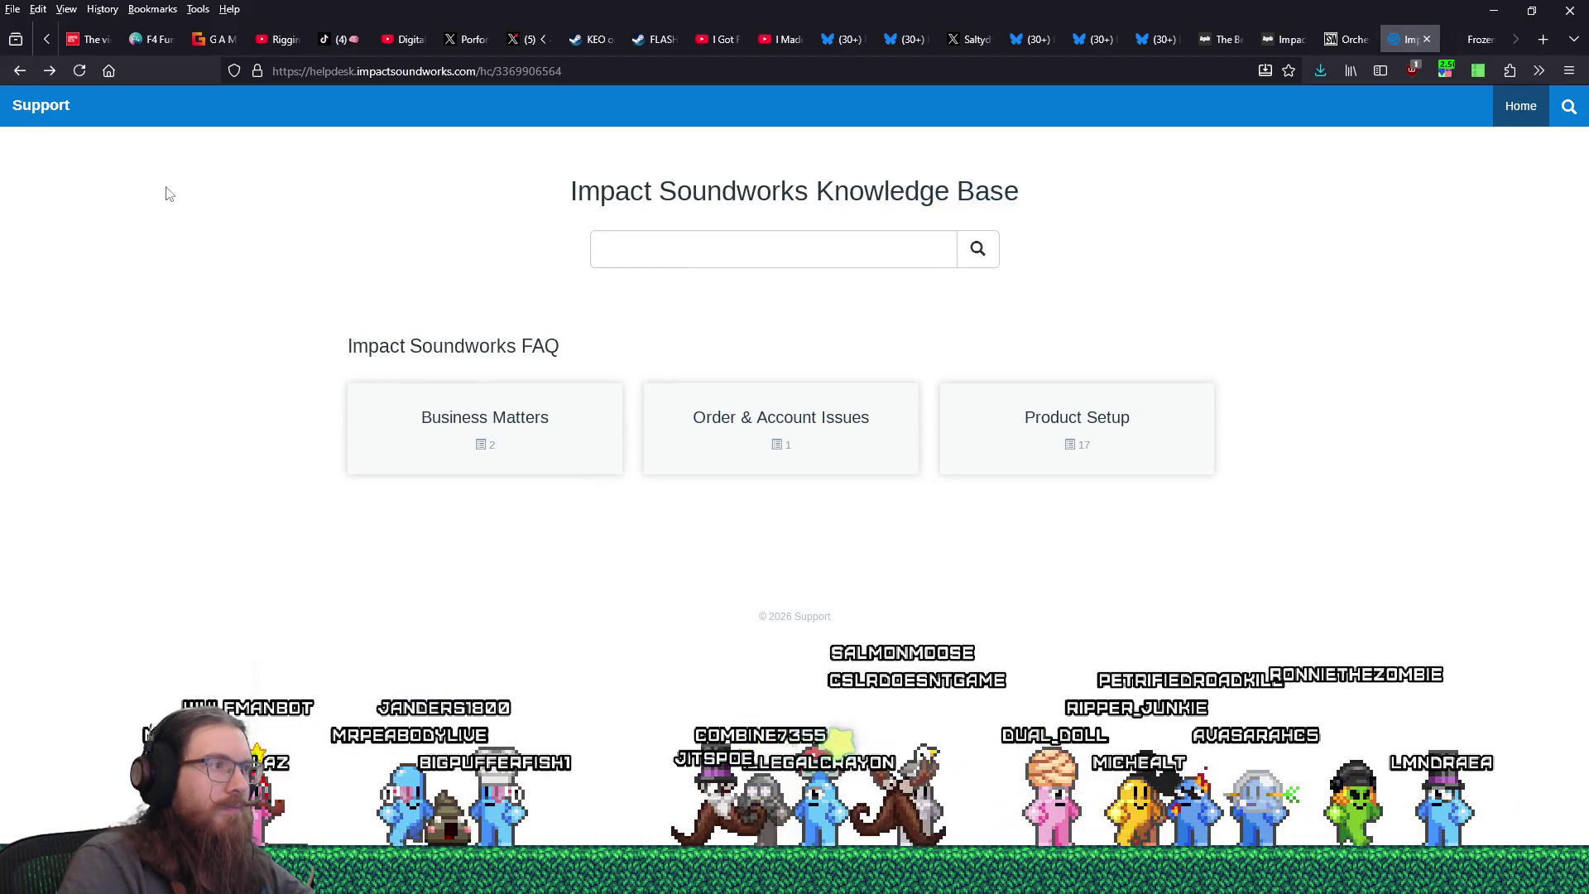
{"action": "left_click", "coordinate": [12, 69]}
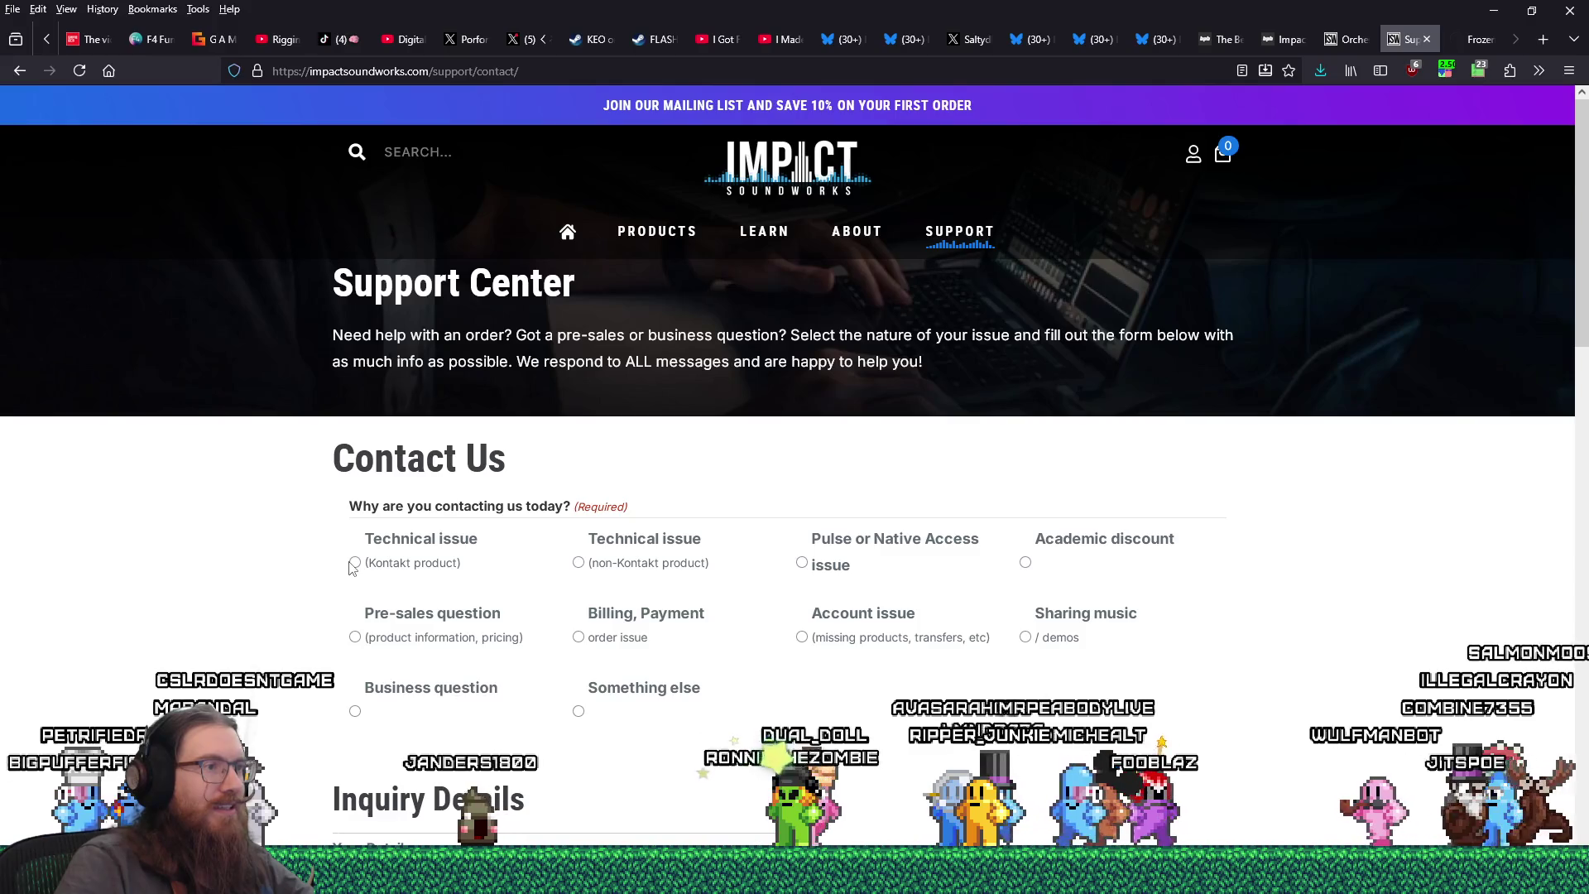
- Close the Impact Soundworks contact tab in Firefox and return to REAPER
{"action": "scroll", "coordinate": [513, 581], "scroll_direction": "down", "scroll_amount": 5}
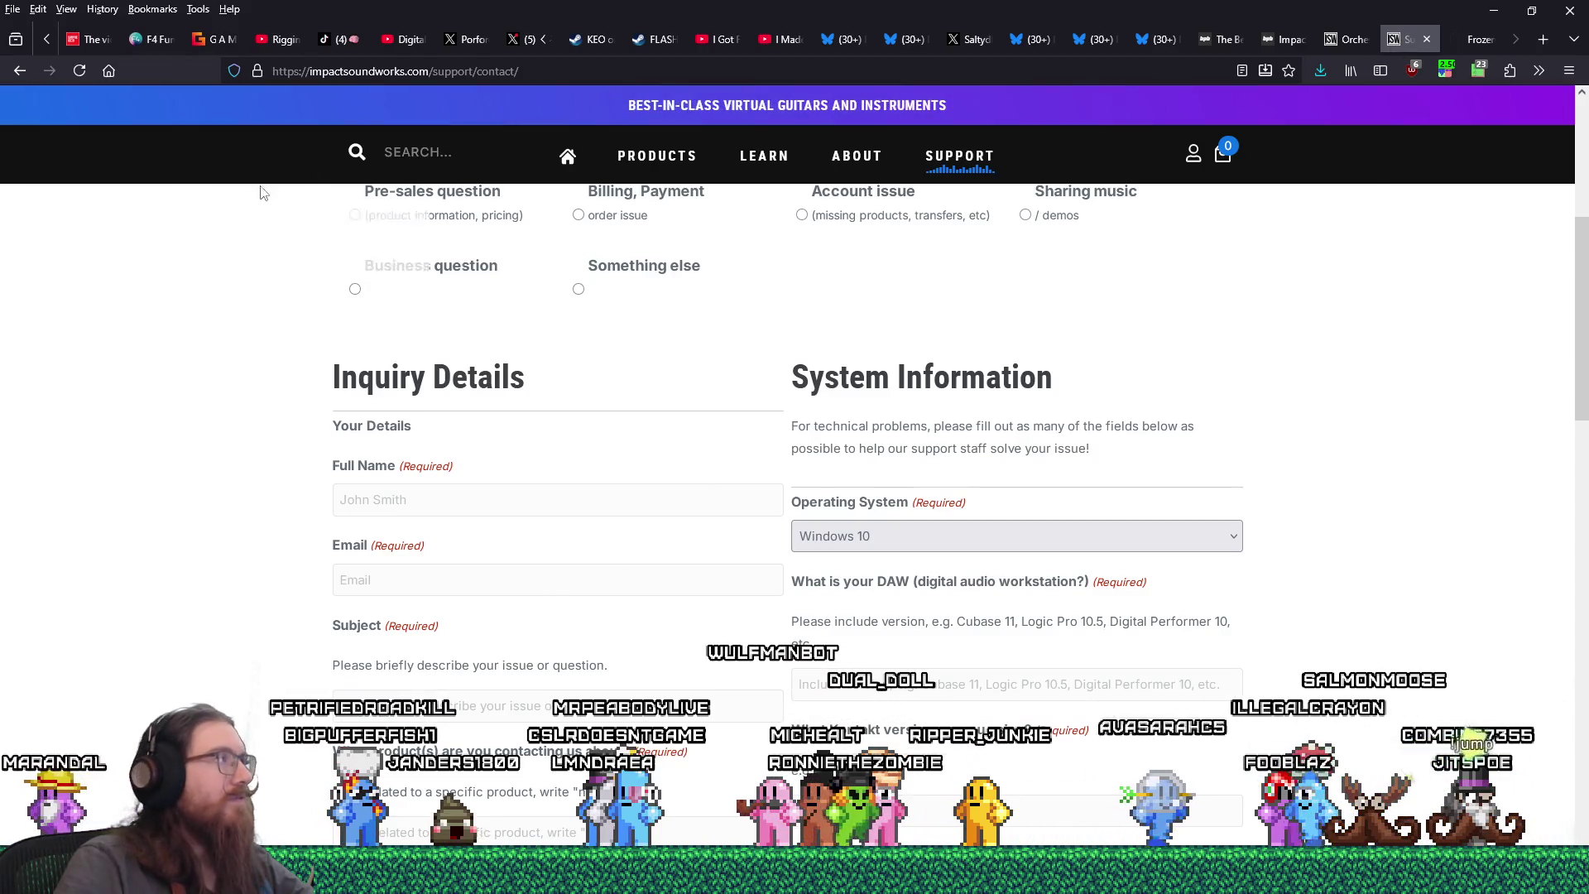
{"action": "key", "text": "ctrl+w"}
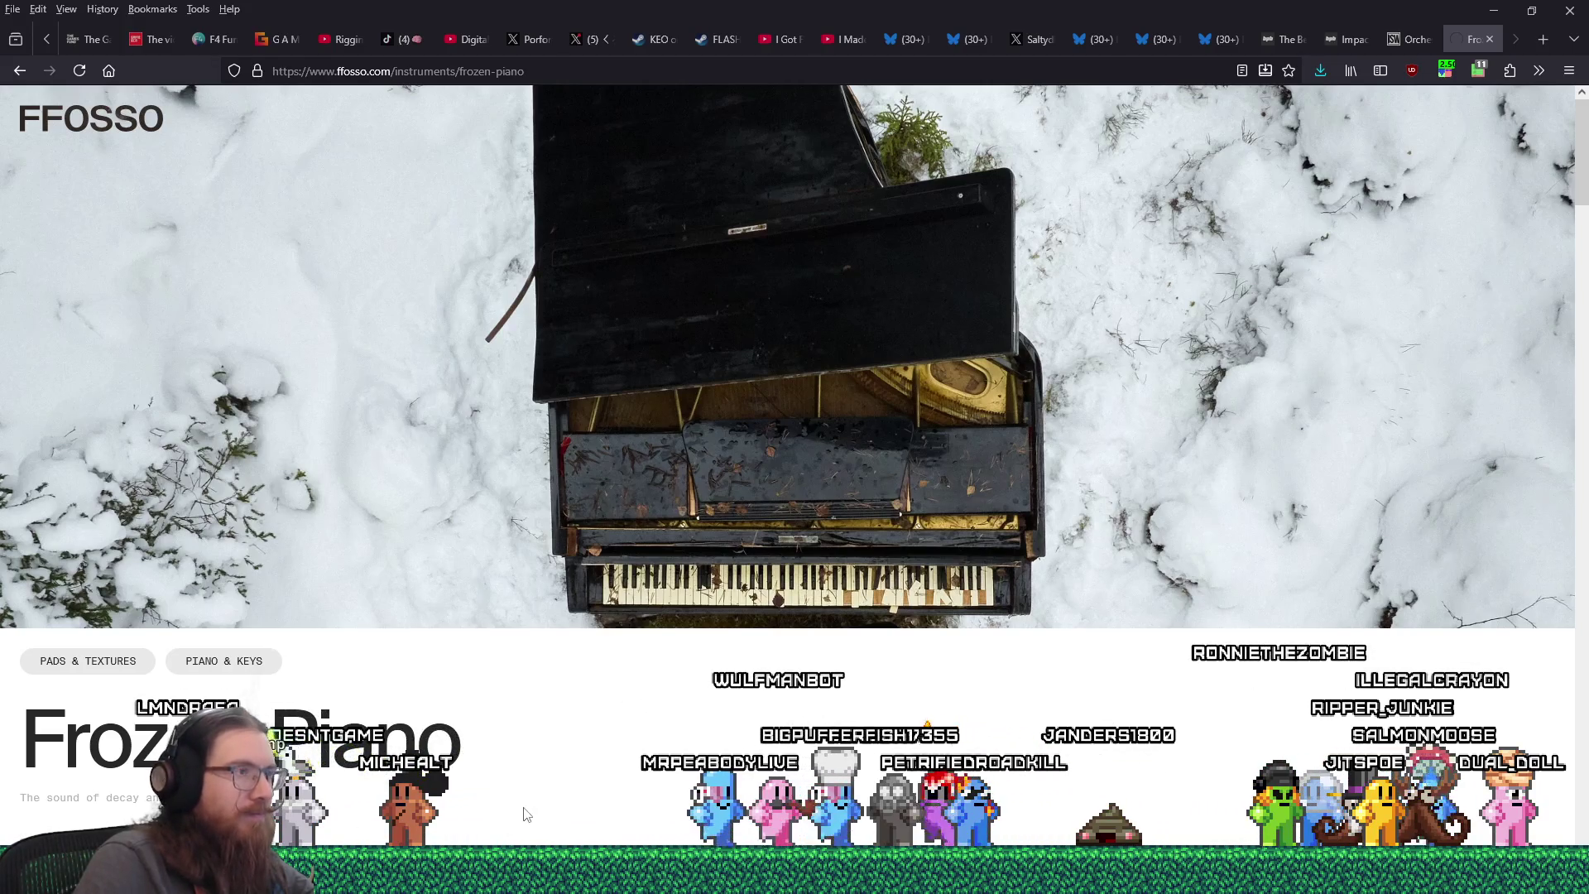
{"action": "key", "text": "alt+Tab"}
{"action": "key", "text": "alt+Tab"}
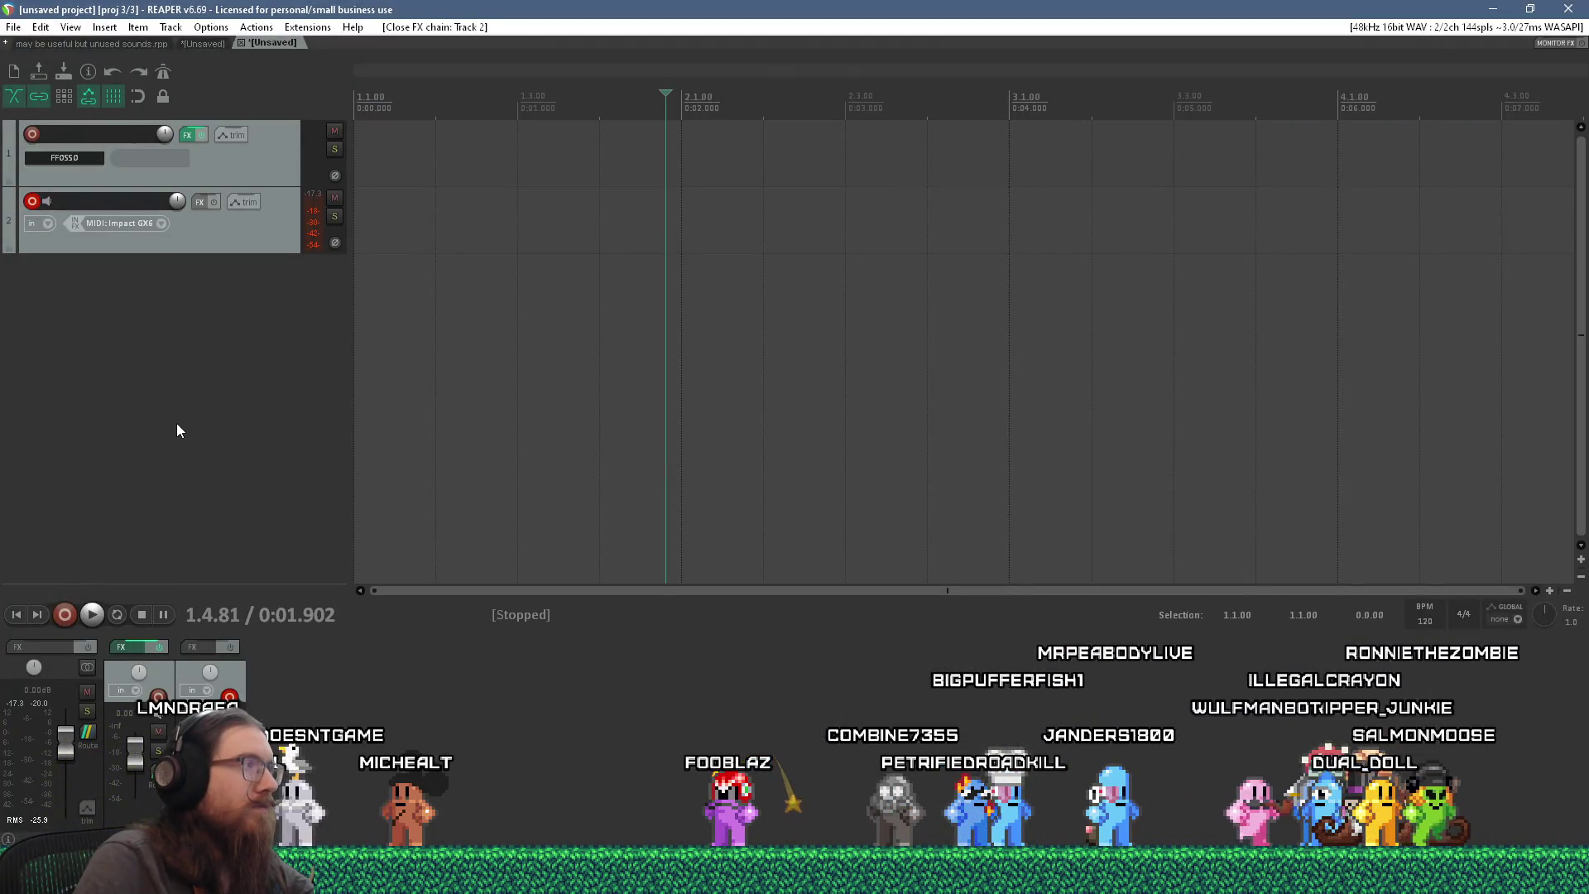
- Add an empty Track 3 and load VST3i: Kontakt 8 onto Track 2 using the 'konta' filter
{"action": "double_click", "coordinate": [162, 355]}
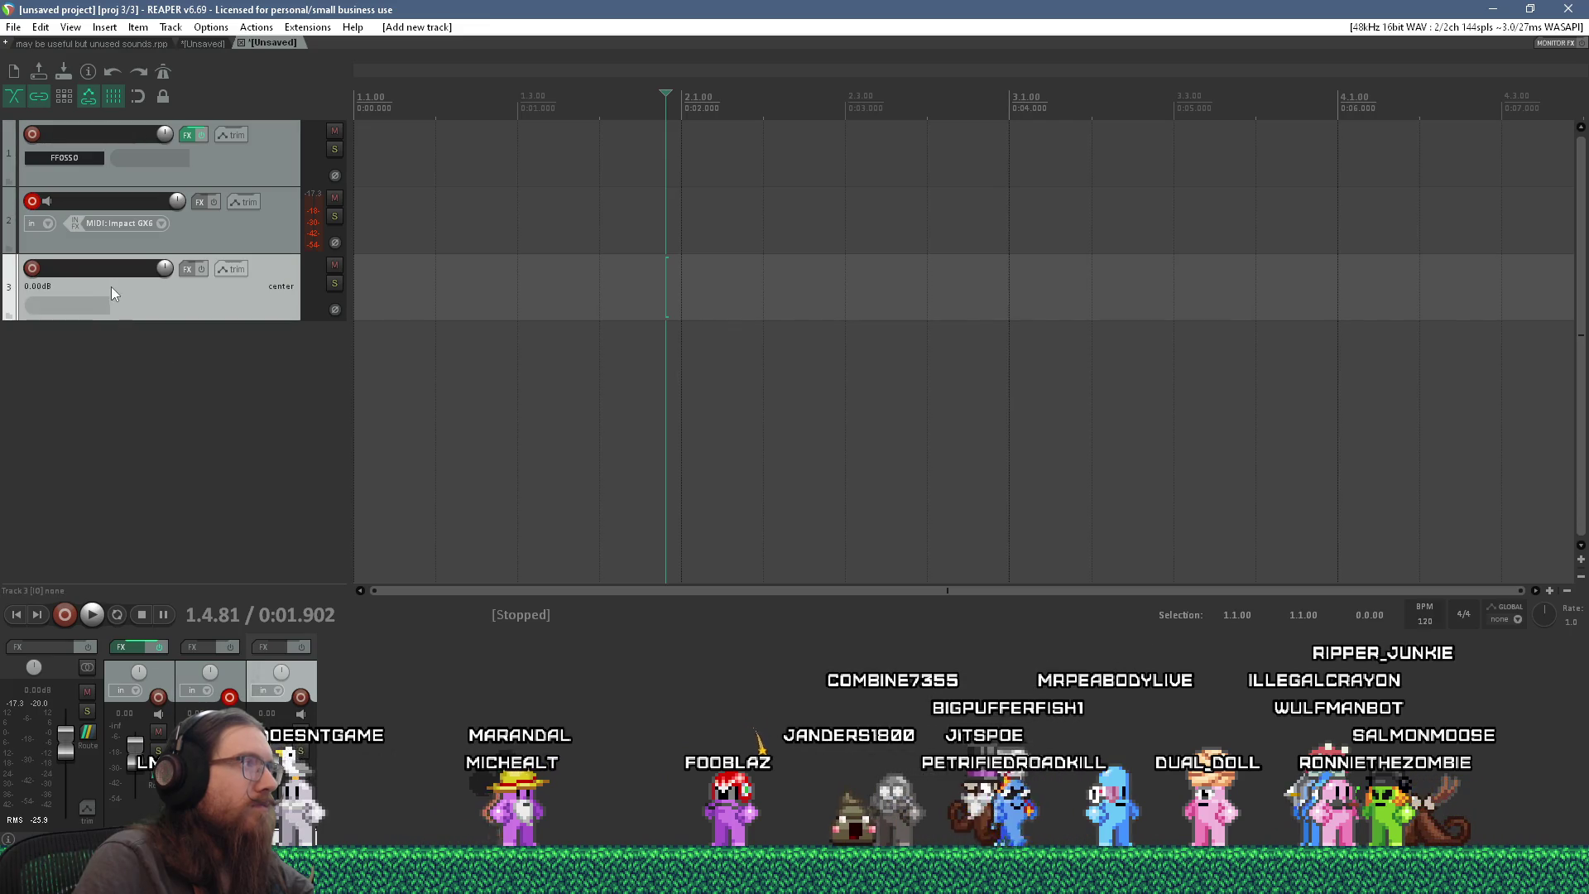
{"action": "left_click", "coordinate": [197, 204]}
{"action": "type", "text": "ko"}
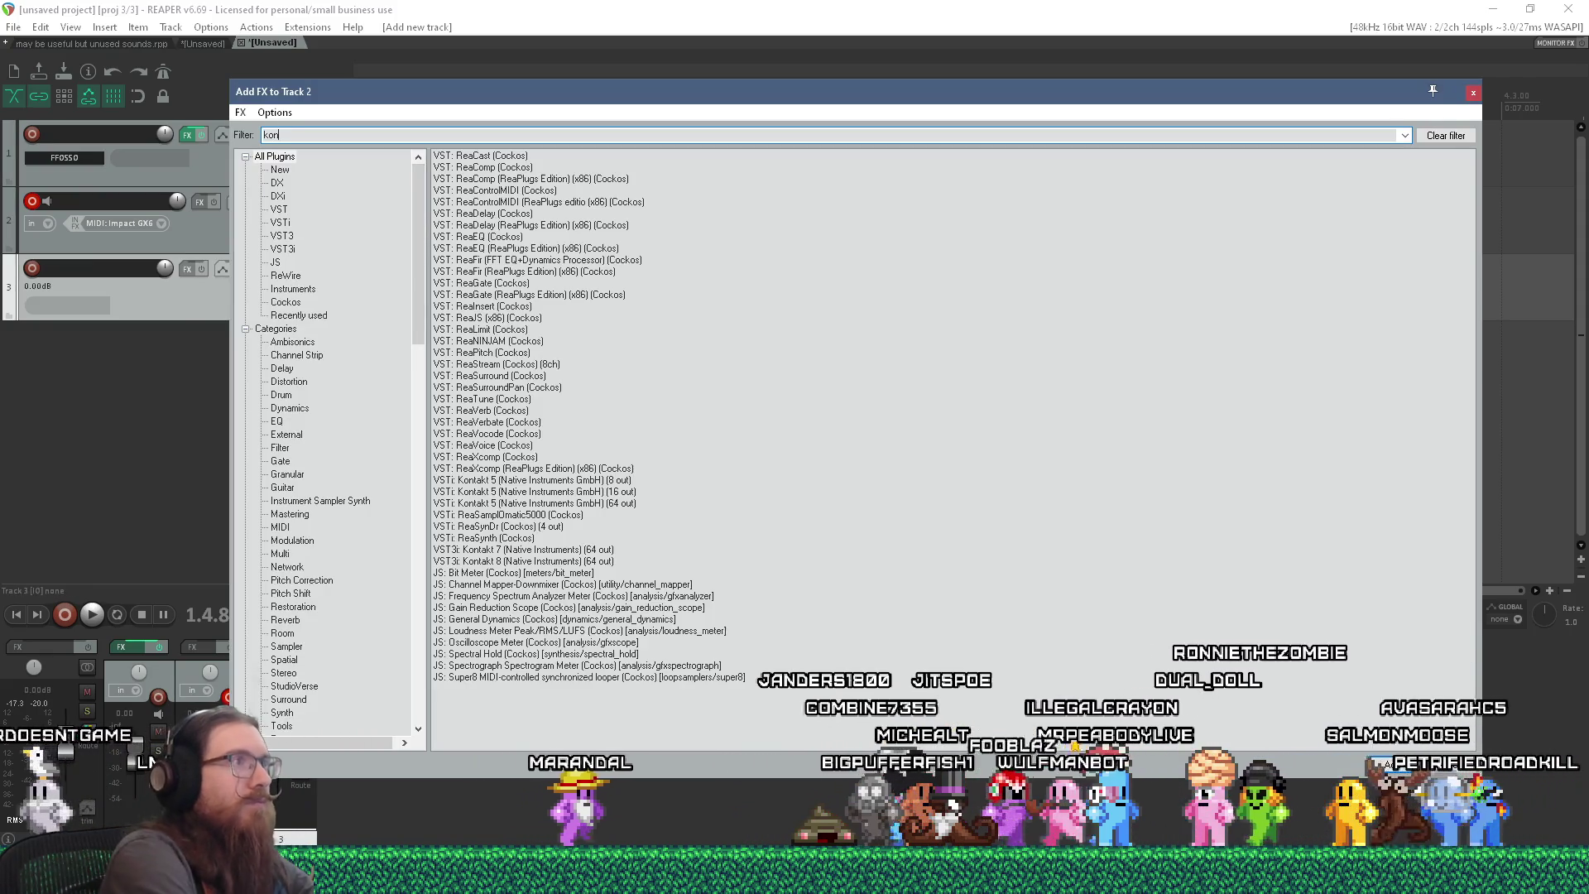
{"action": "type", "text": "nta"}
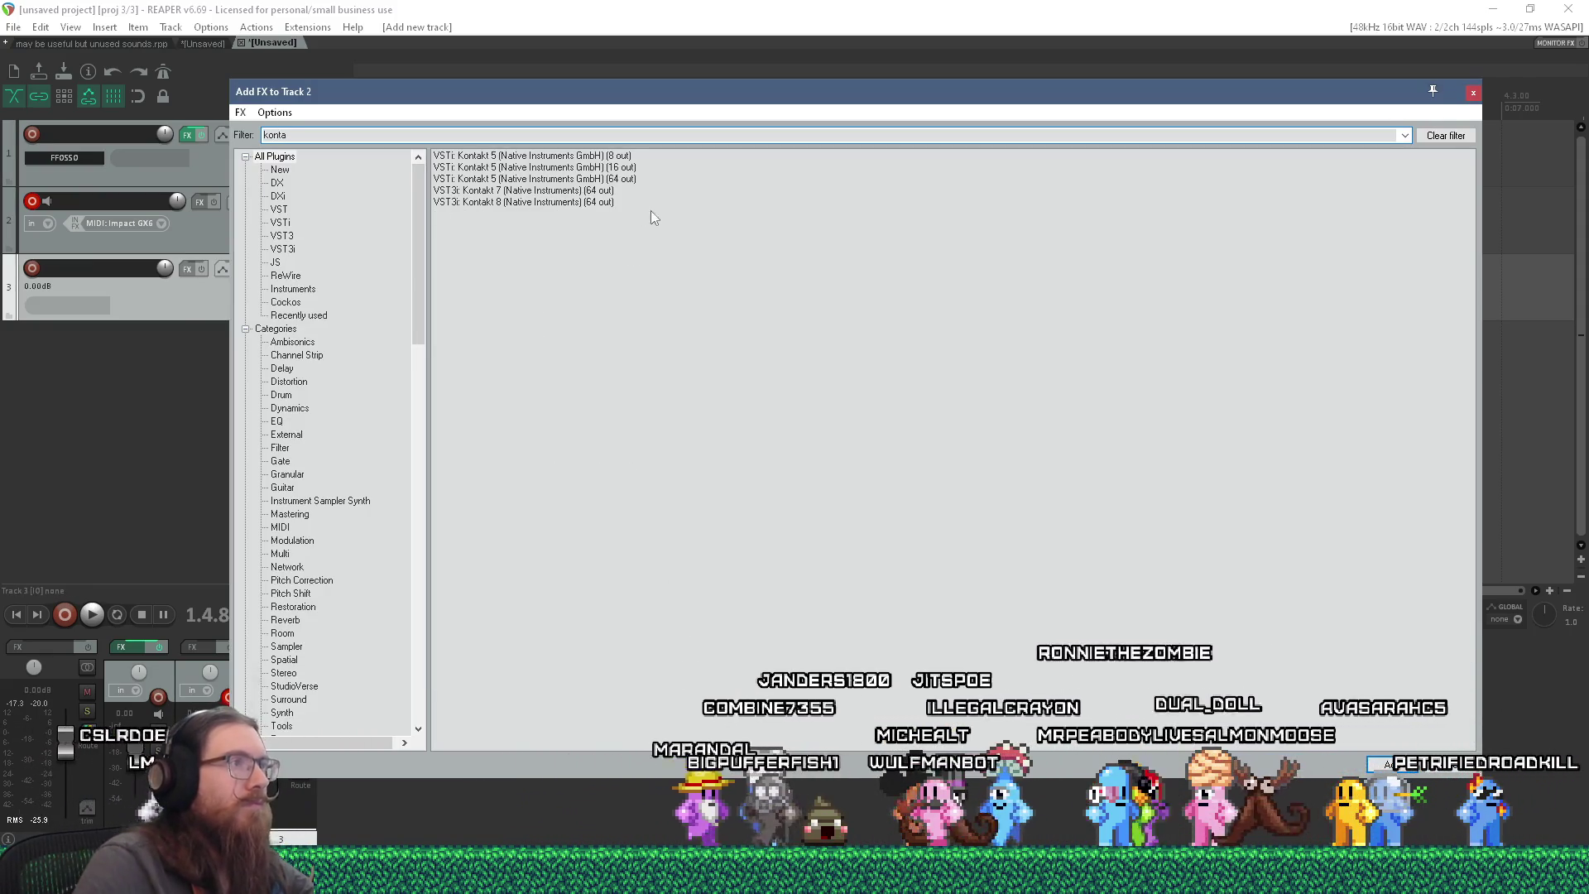
{"action": "double_click", "coordinate": [579, 201]}
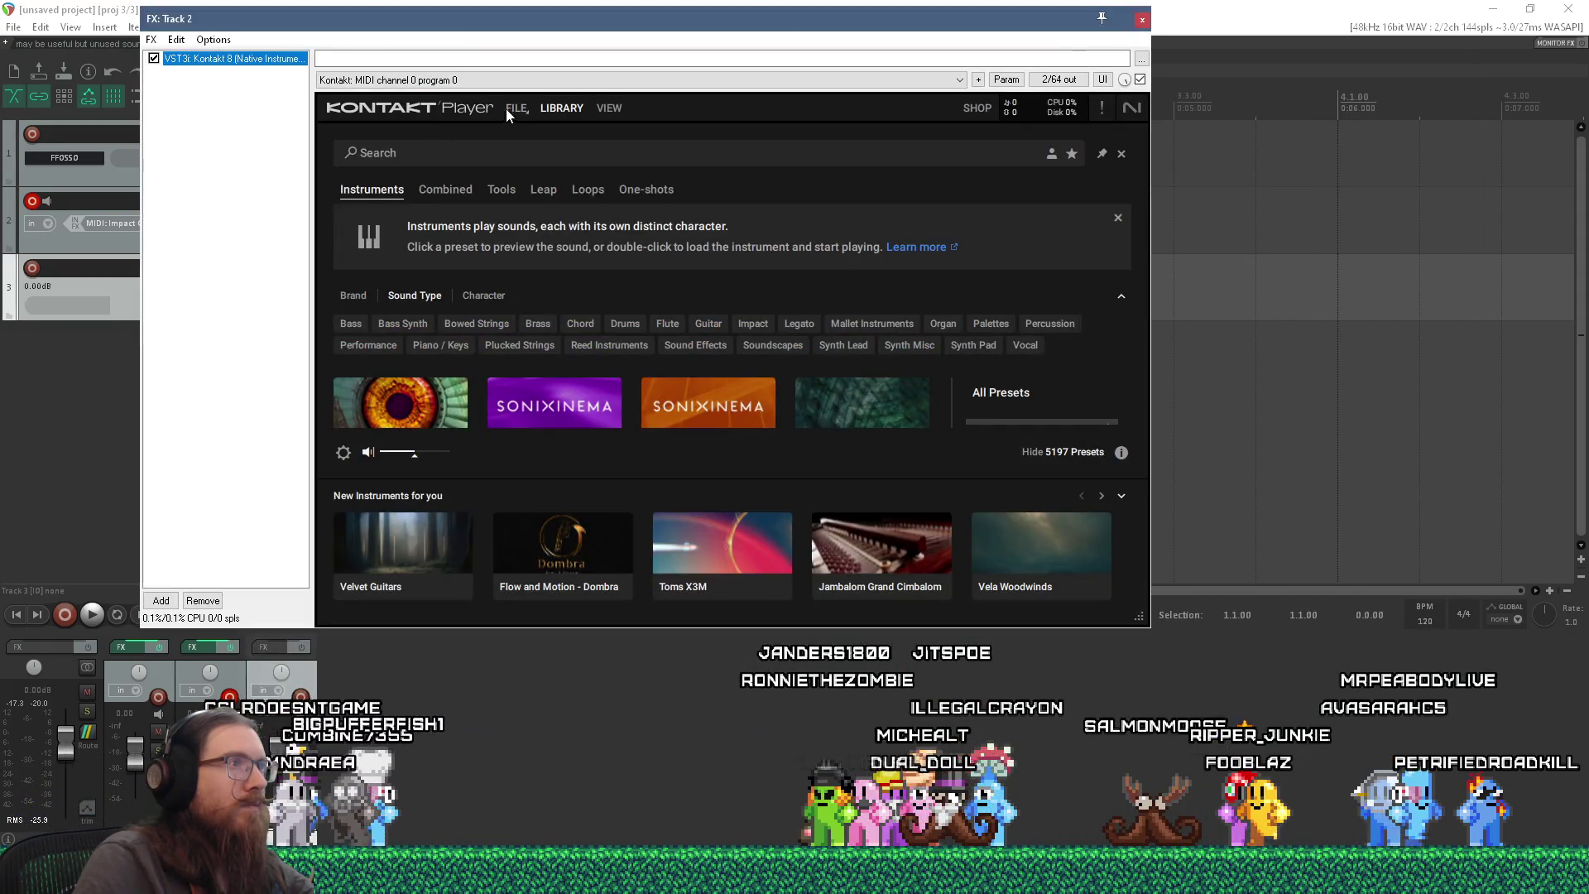
{"action": "left_click", "coordinate": [513, 109]}
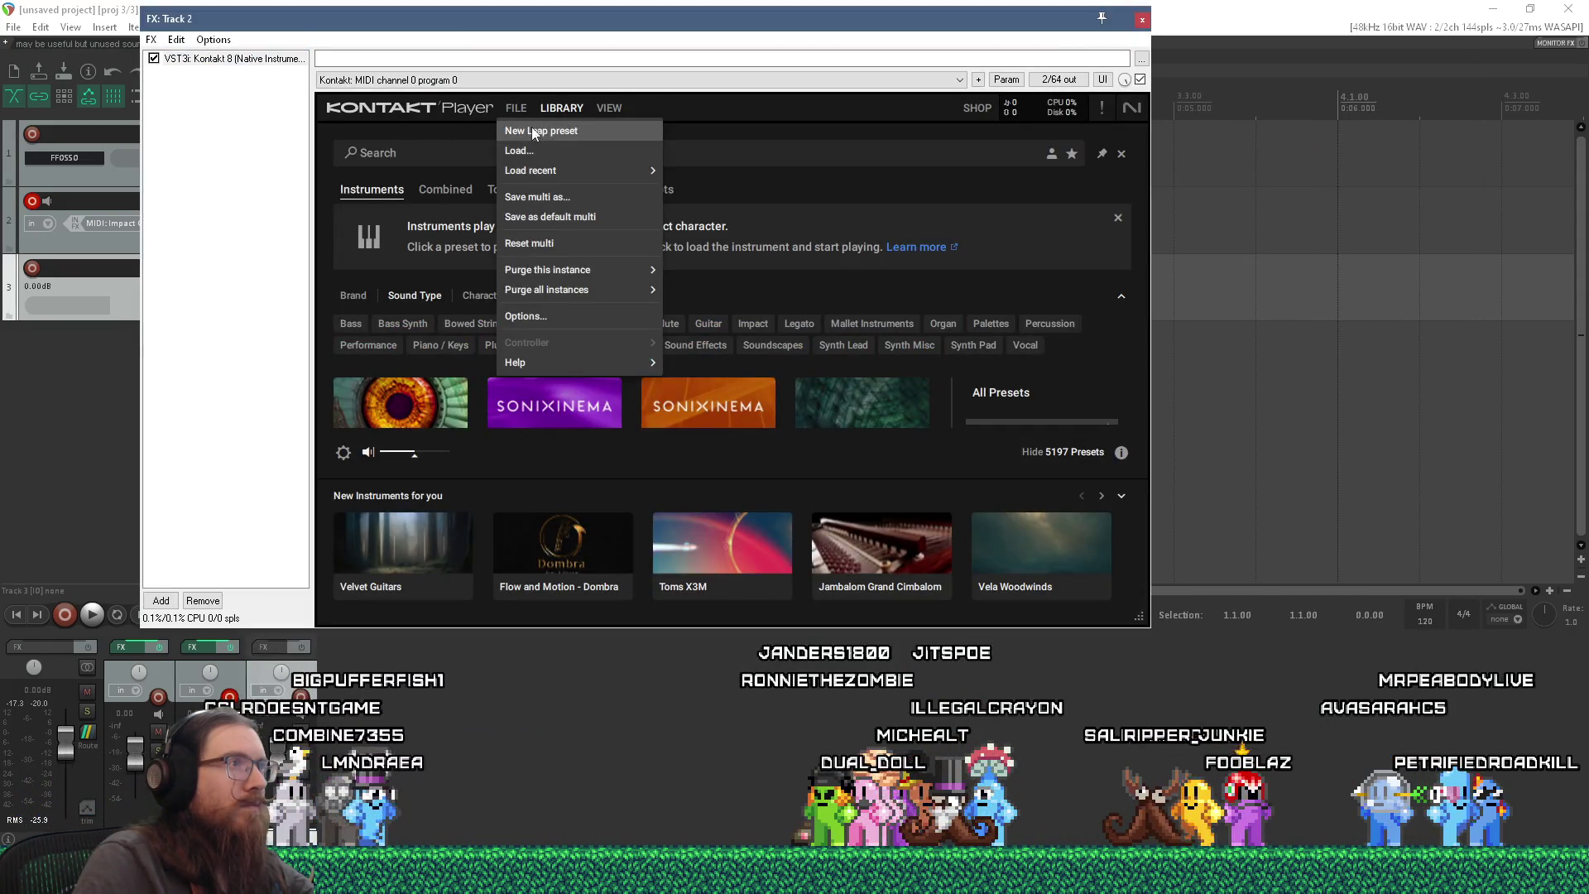
- Load the recent Orchestral Hit System - High Intensity Transients.nki, then look through the FILE and VIEW menus
{"action": "mouse_move", "coordinate": [580, 169]}
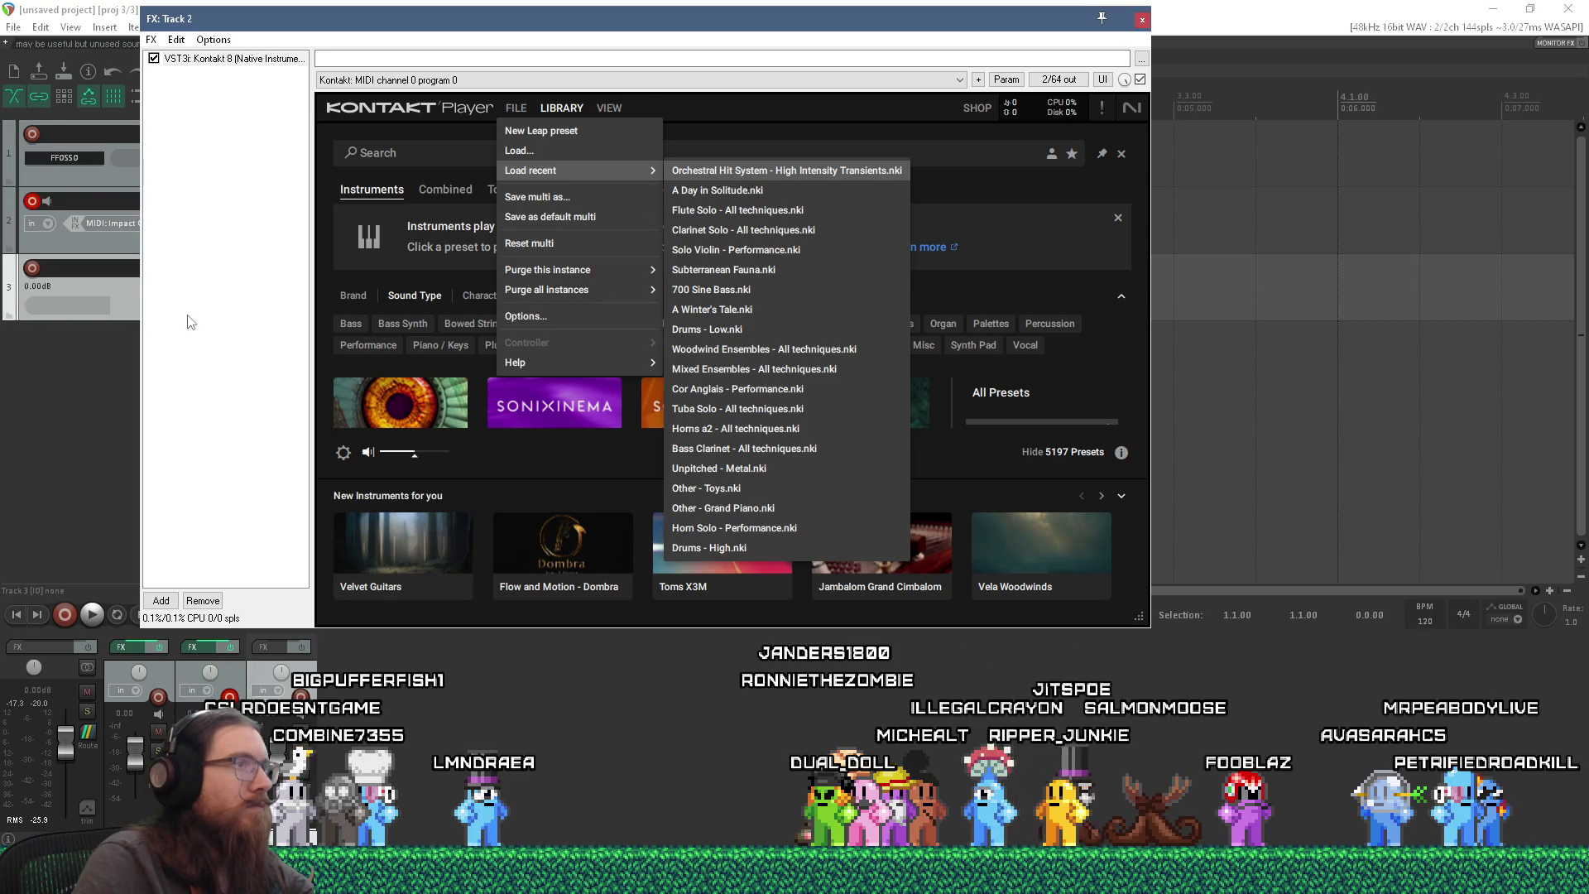
{"action": "left_click", "coordinate": [787, 171]}
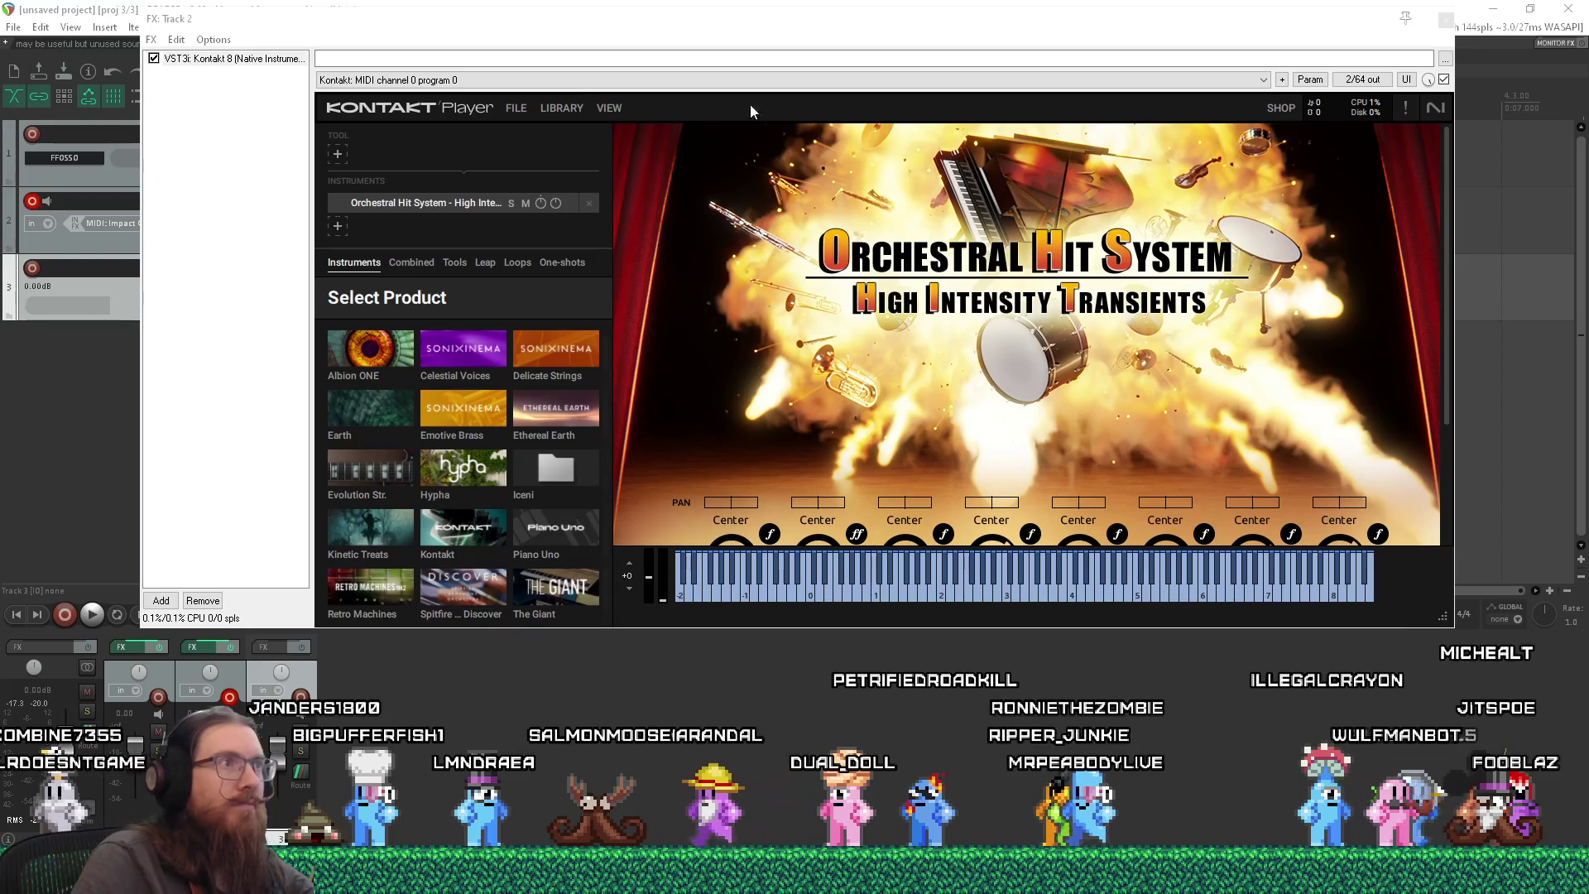
{"action": "left_click", "coordinate": [503, 107]}
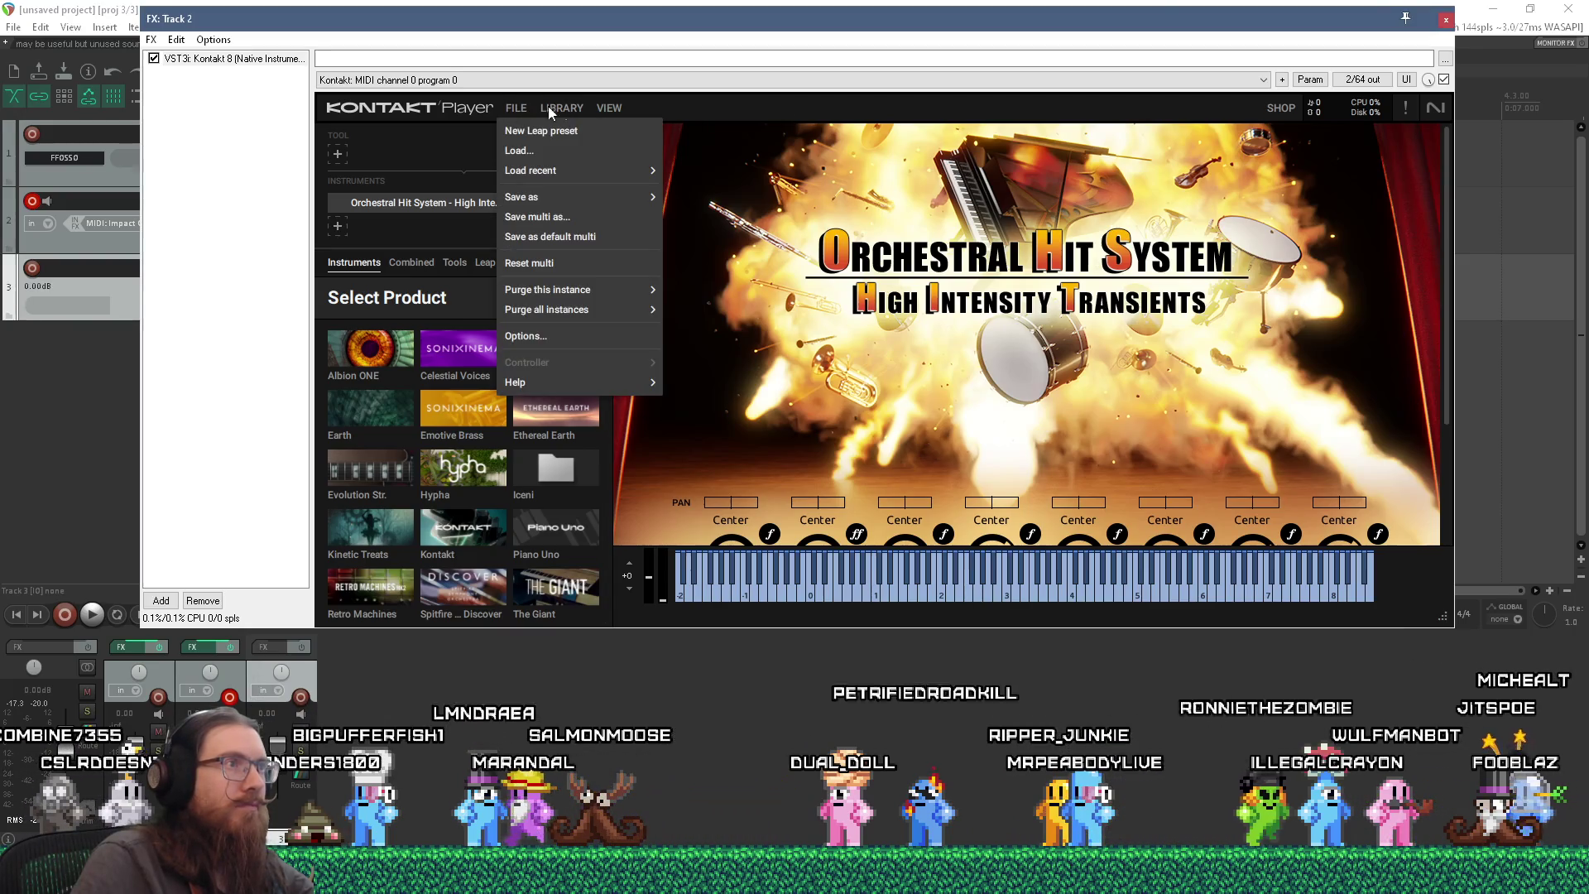
{"action": "left_click", "coordinate": [613, 110]}
{"action": "left_click", "coordinate": [612, 109]}
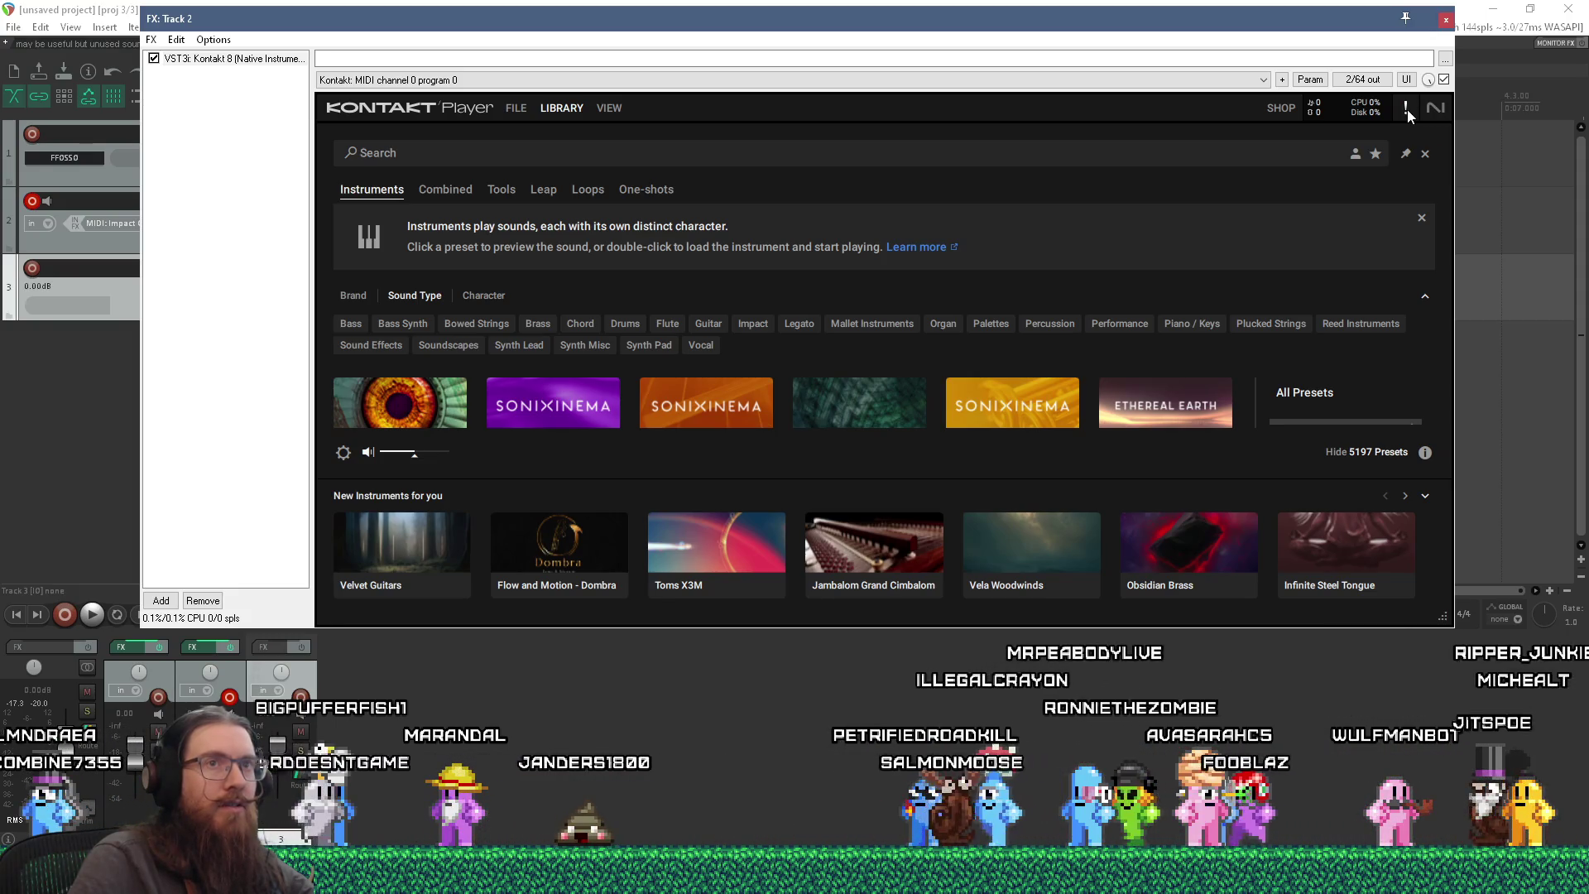
- Show Kontakt's About screen with its Player version and credits via the Native Instruments logo
{"action": "left_click", "coordinate": [1437, 111]}
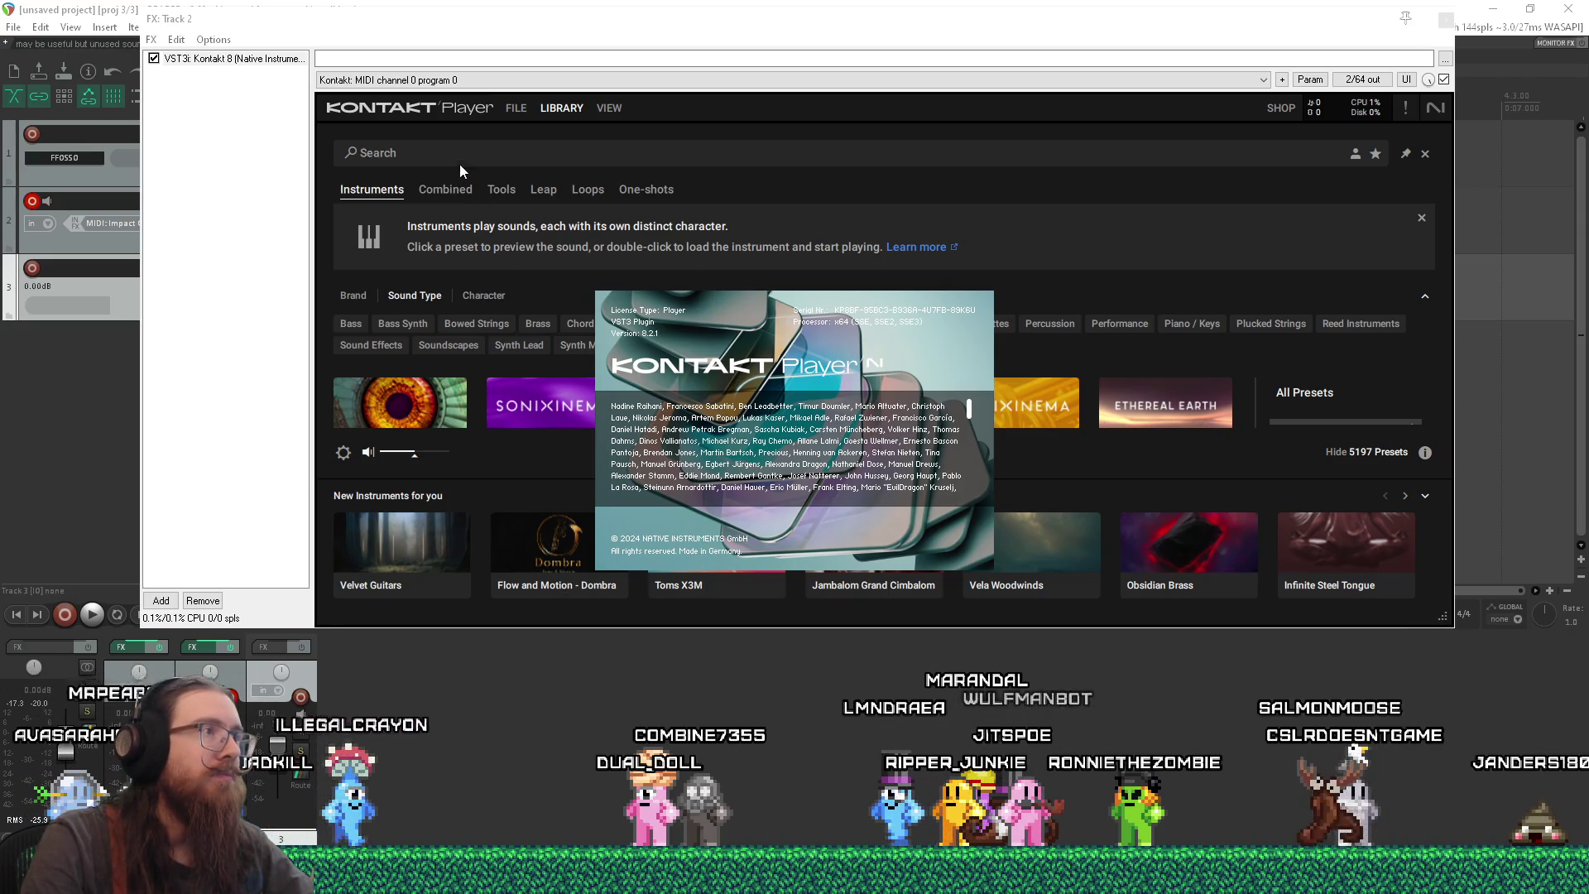
- Dismiss the About splash and load Orchestral Hit System - High Intensity Transients from Load recent
{"action": "left_click", "coordinate": [999, 237]}
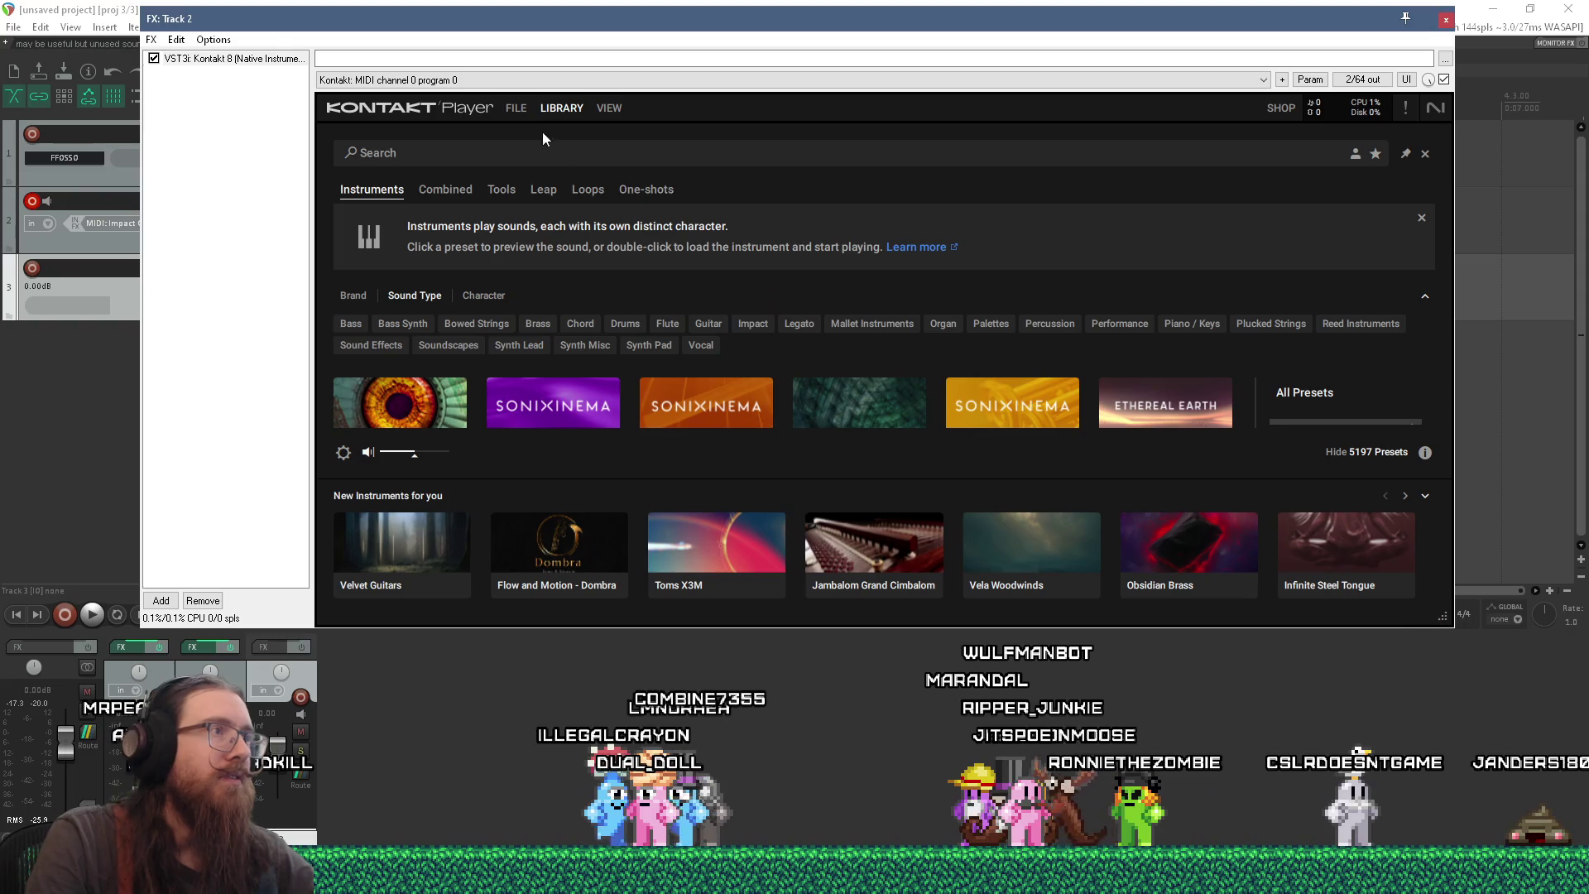
{"action": "left_click", "coordinate": [513, 108]}
{"action": "mouse_move", "coordinate": [551, 169]}
{"action": "left_click", "coordinate": [762, 170]}
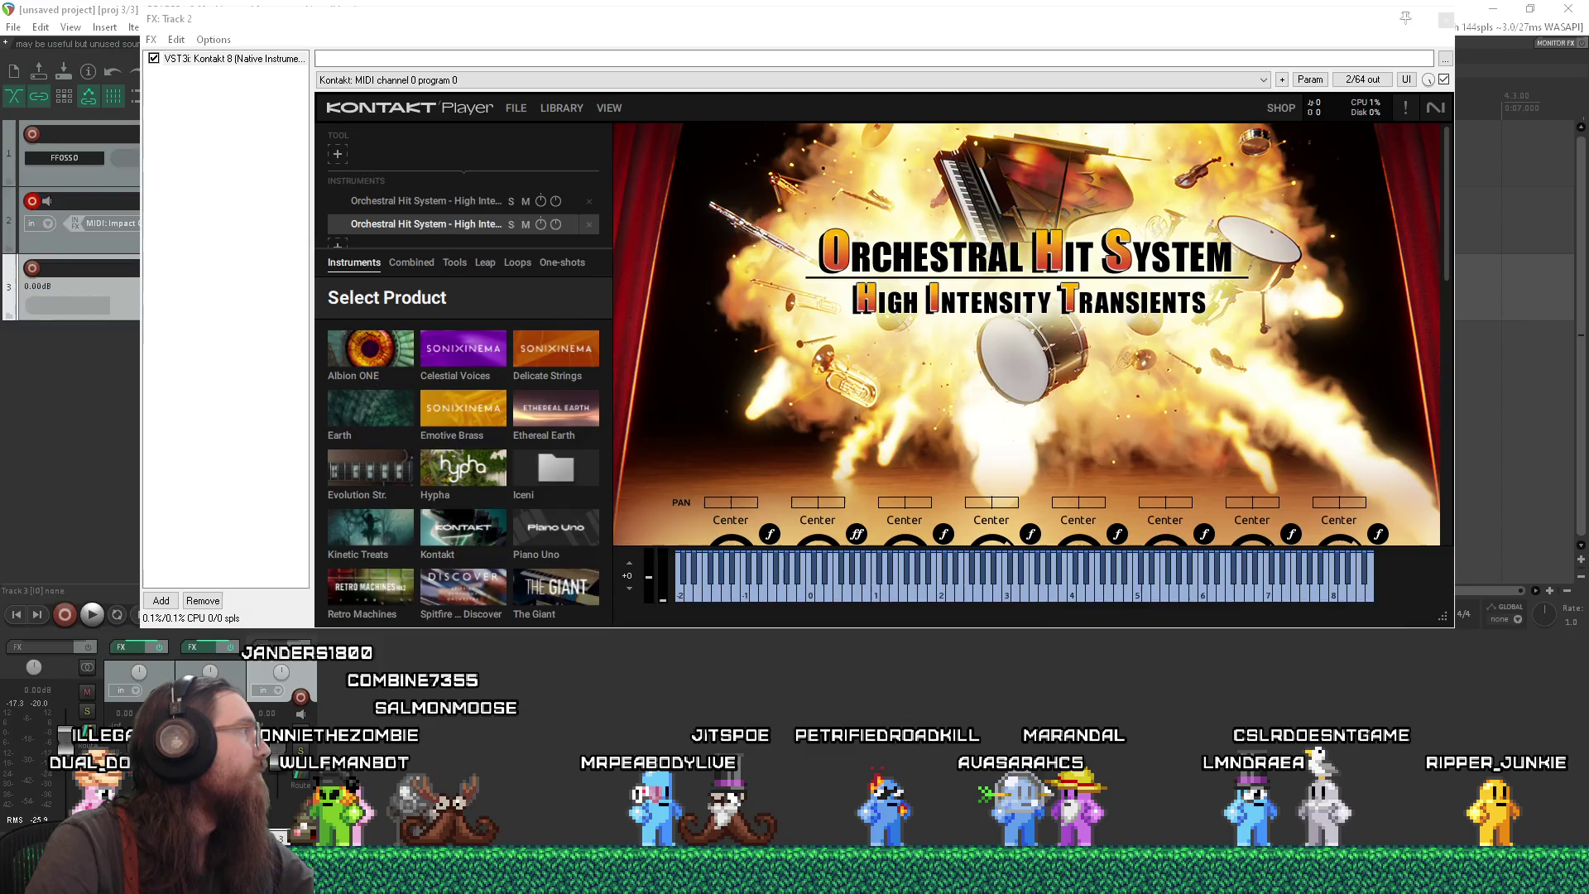
{"action": "key", "text": "alt+Tab"}
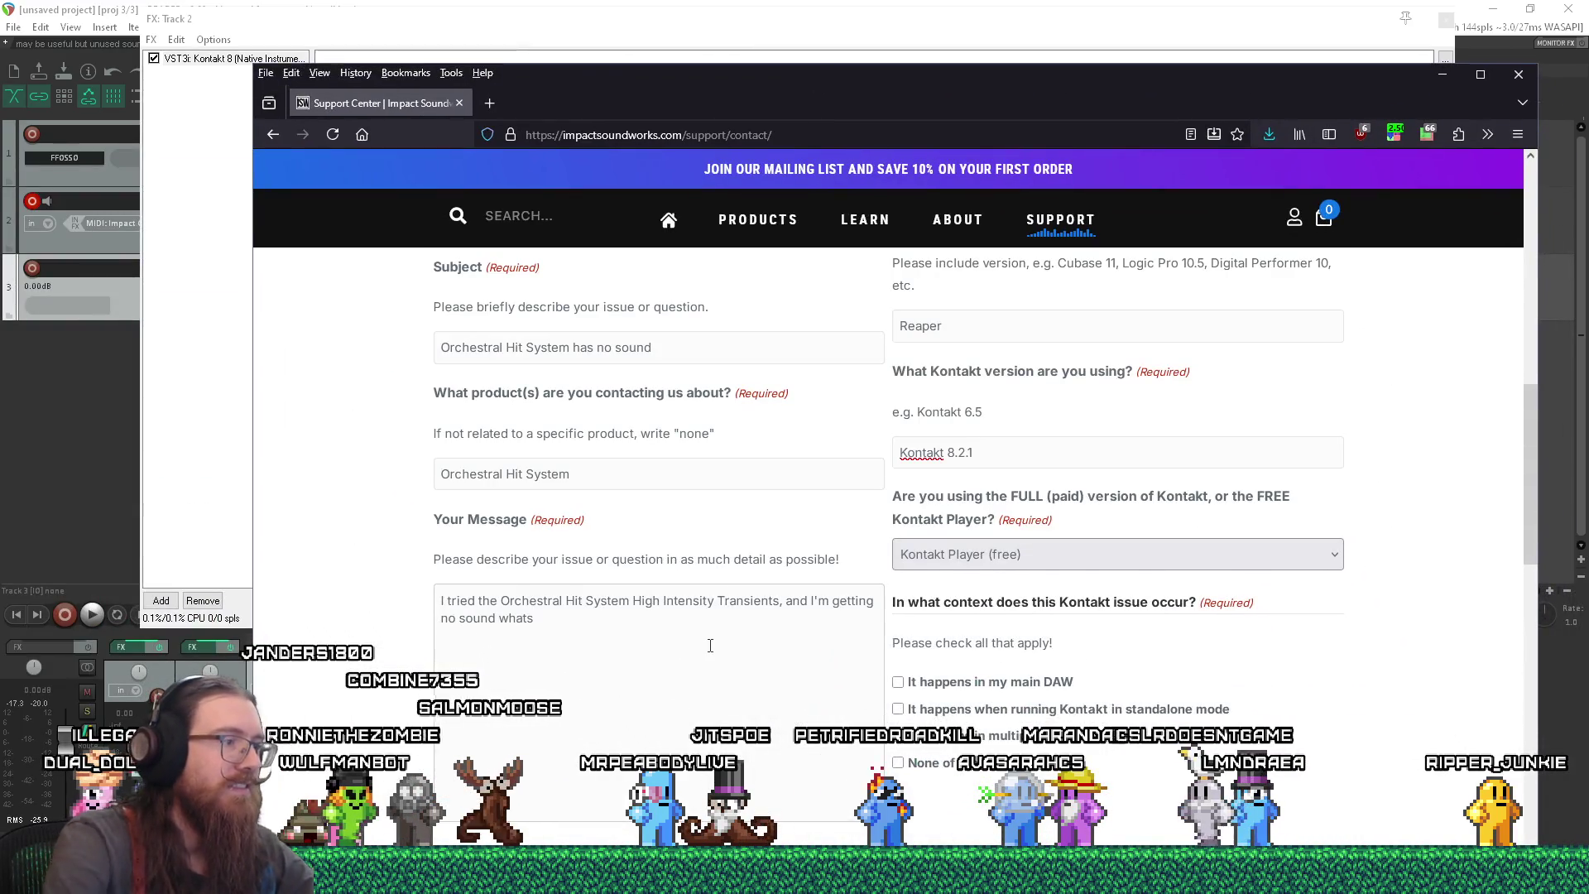
- End the message with 'no sound whatsoever' and tick 'It happens in my main DAW'
{"action": "type", "text": "oever.  I"}
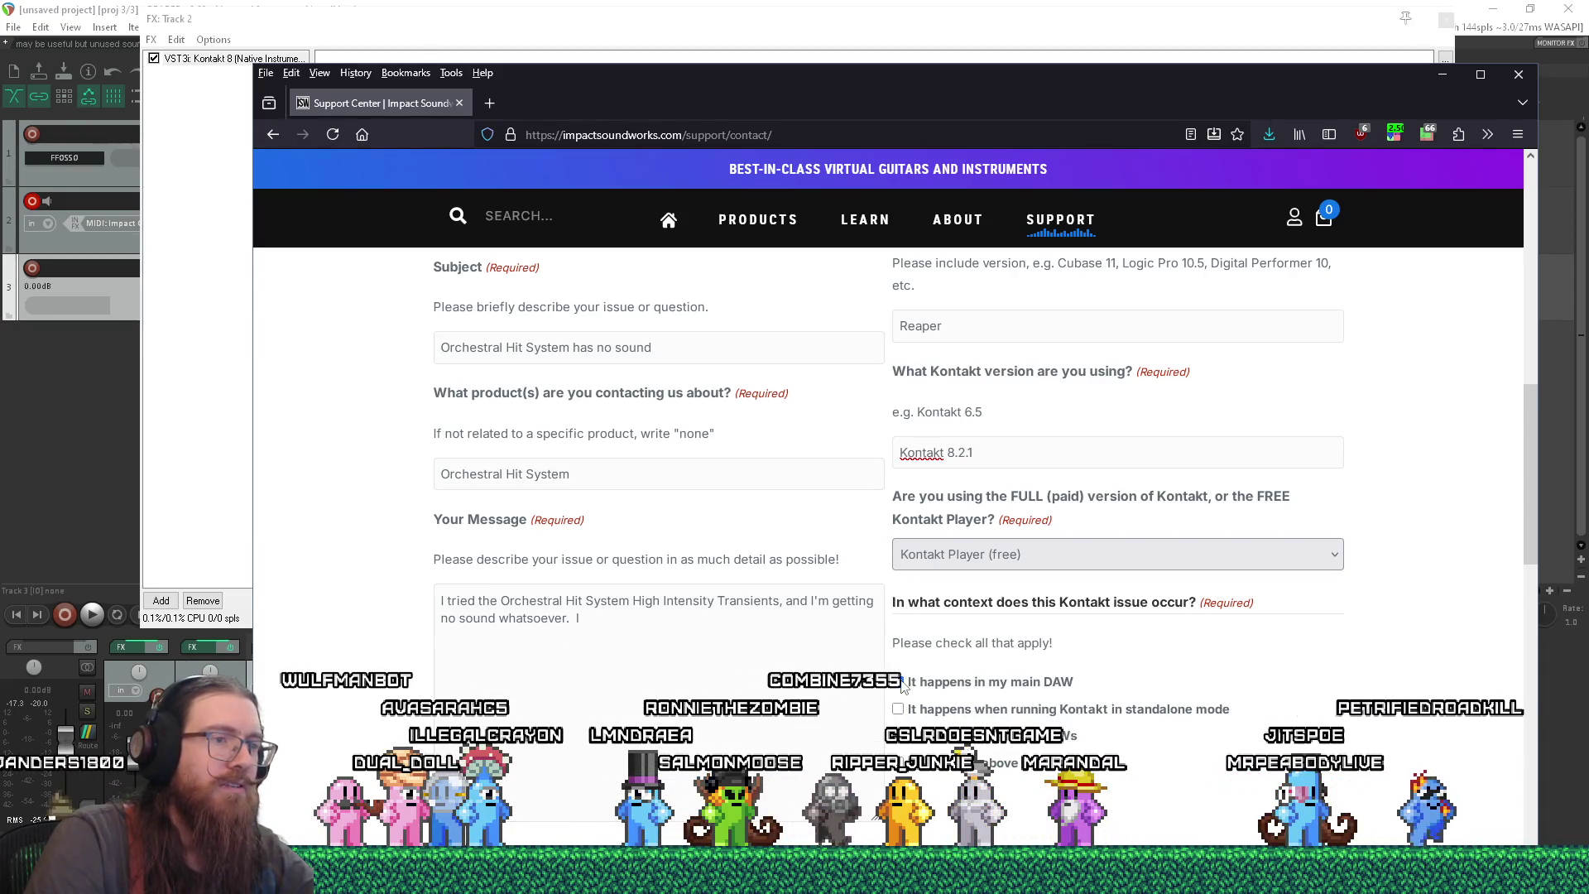
{"action": "left_click", "coordinate": [898, 682]}
{"action": "key", "text": "super"}
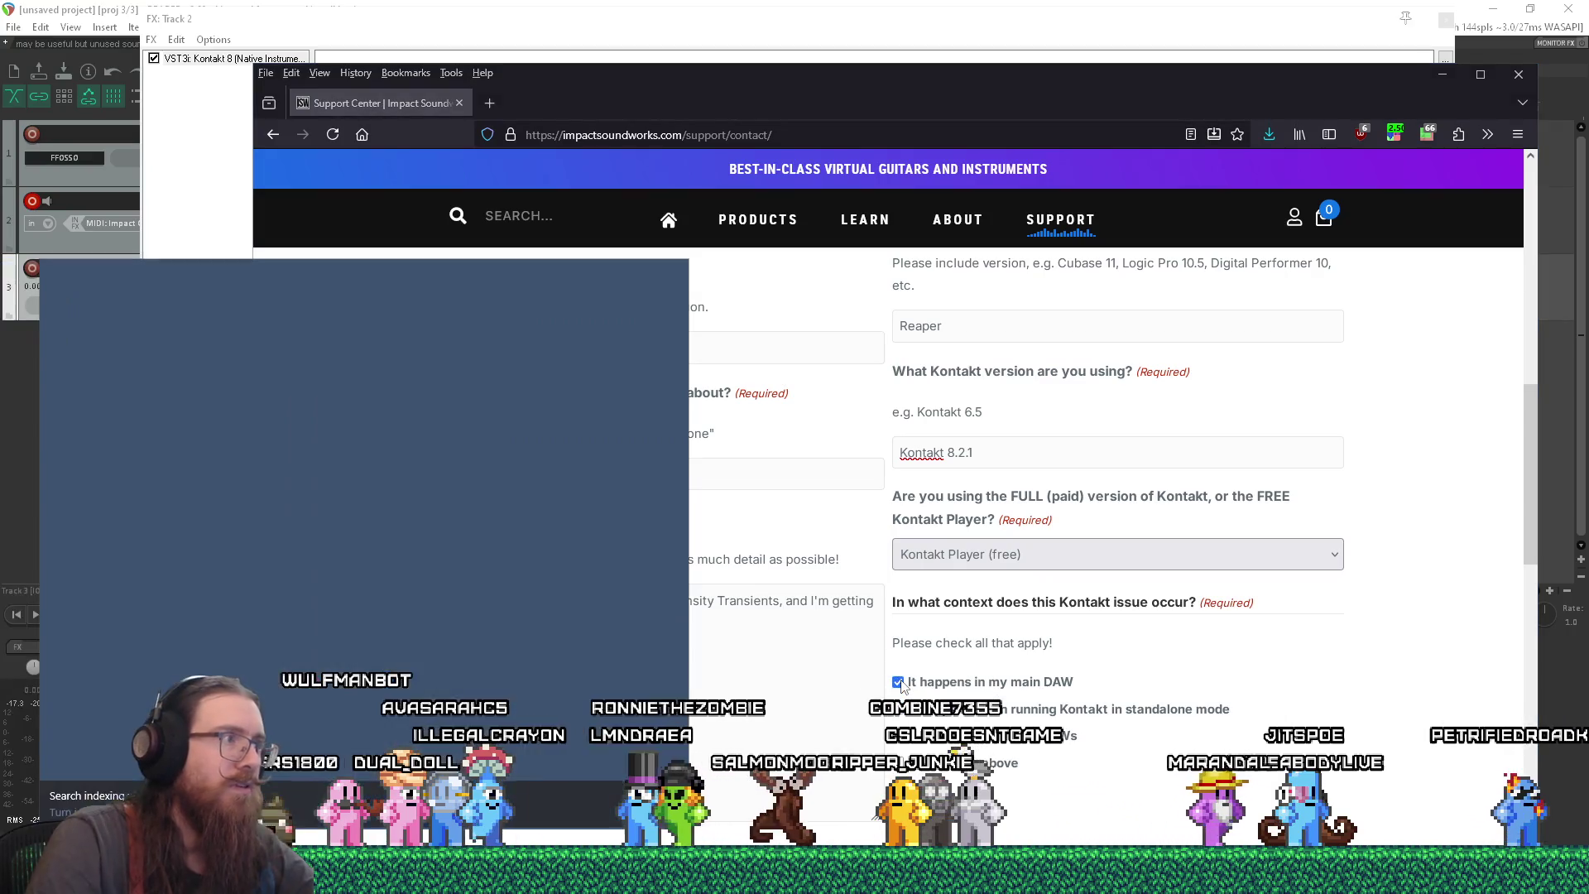
- Launch standalone Kontakt from the Start search and check its Audio and MIDI settings pages before closing them
{"action": "type", "text": "kontakt"}
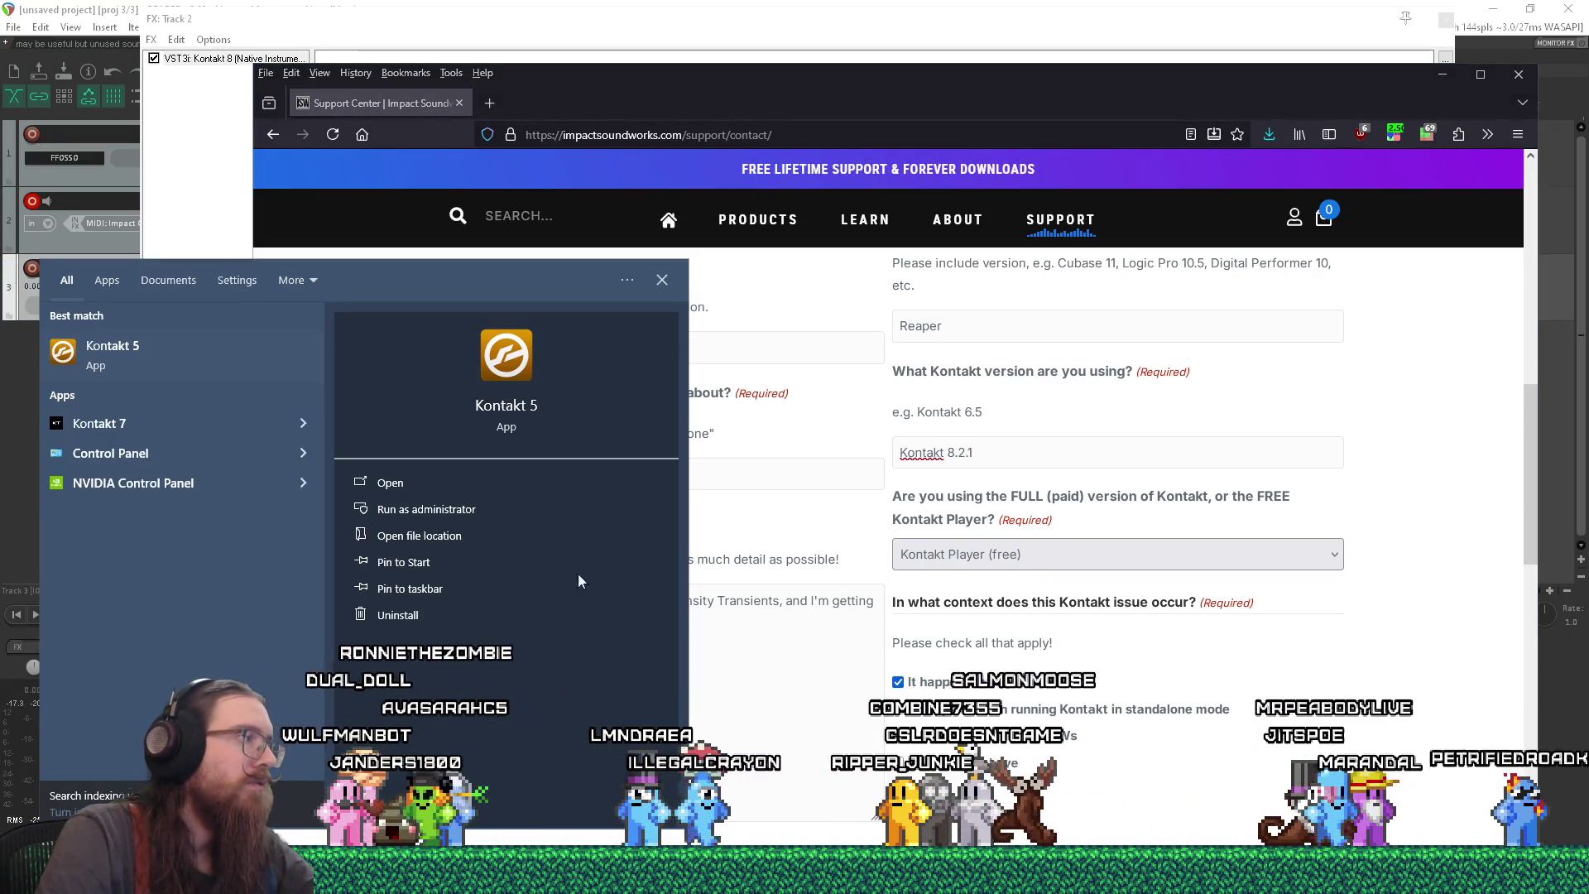
{"action": "left_click", "coordinate": [168, 438]}
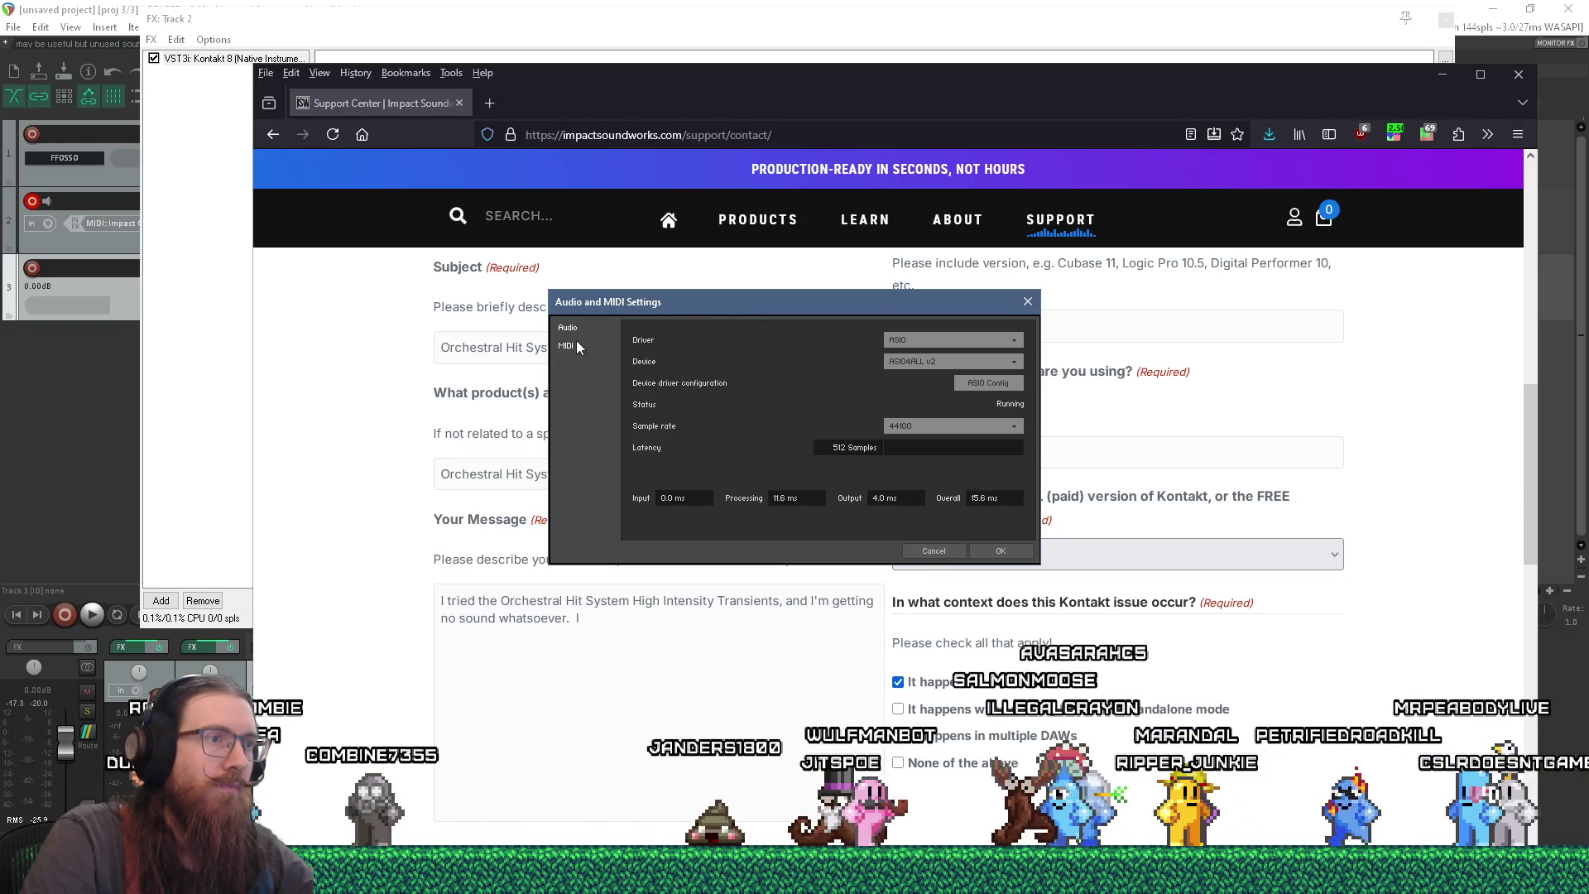
{"action": "left_click_drag", "start_coordinate": [661, 300], "coordinate": [766, 305]}
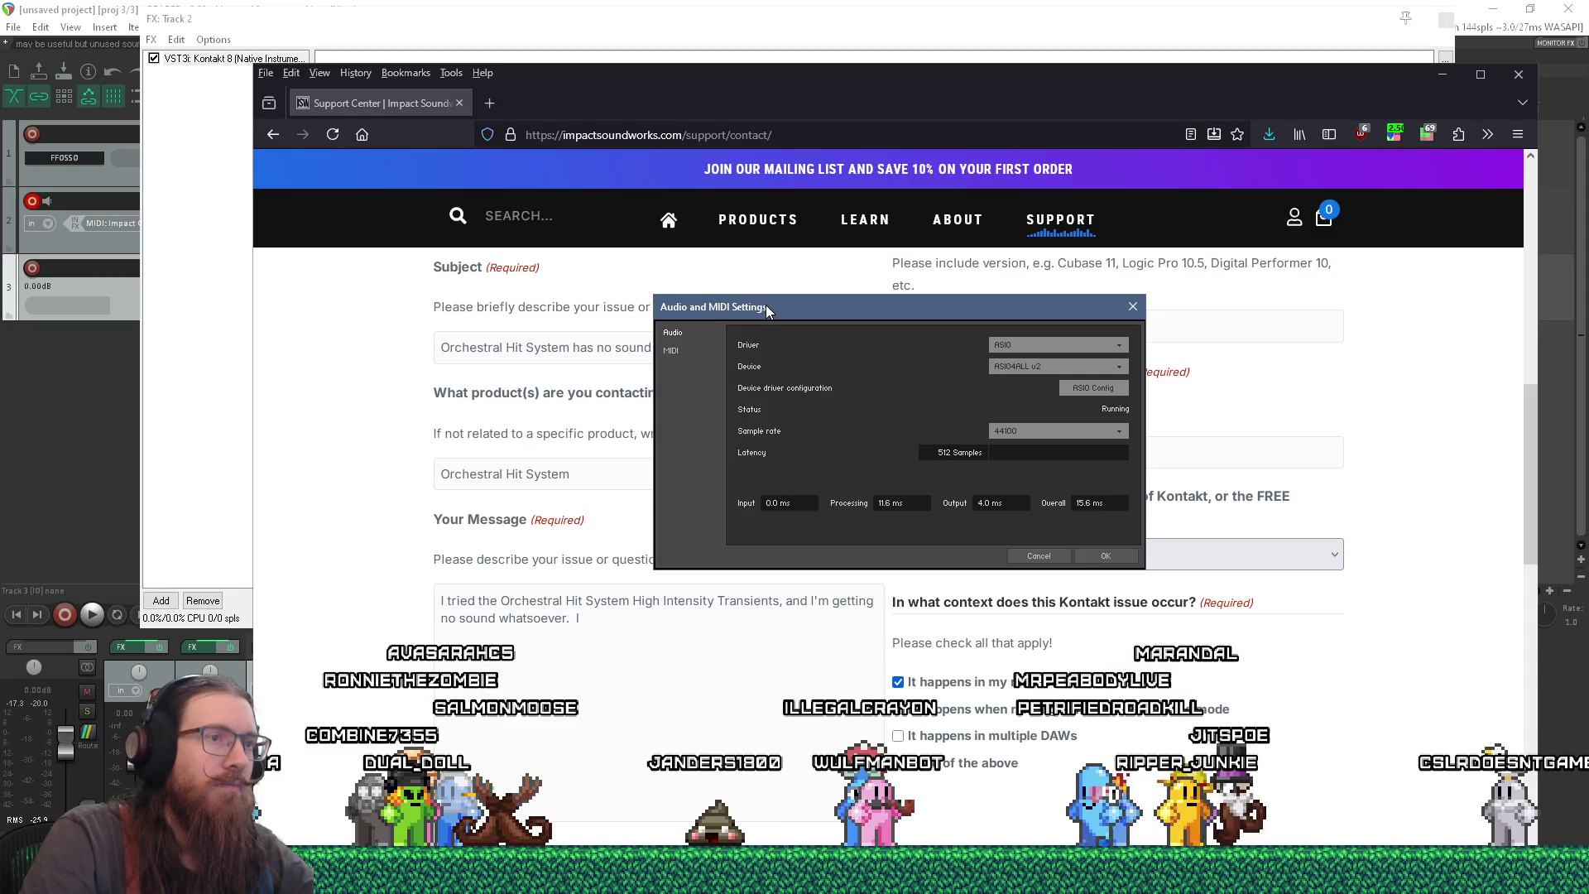
{"action": "left_click", "coordinate": [680, 349]}
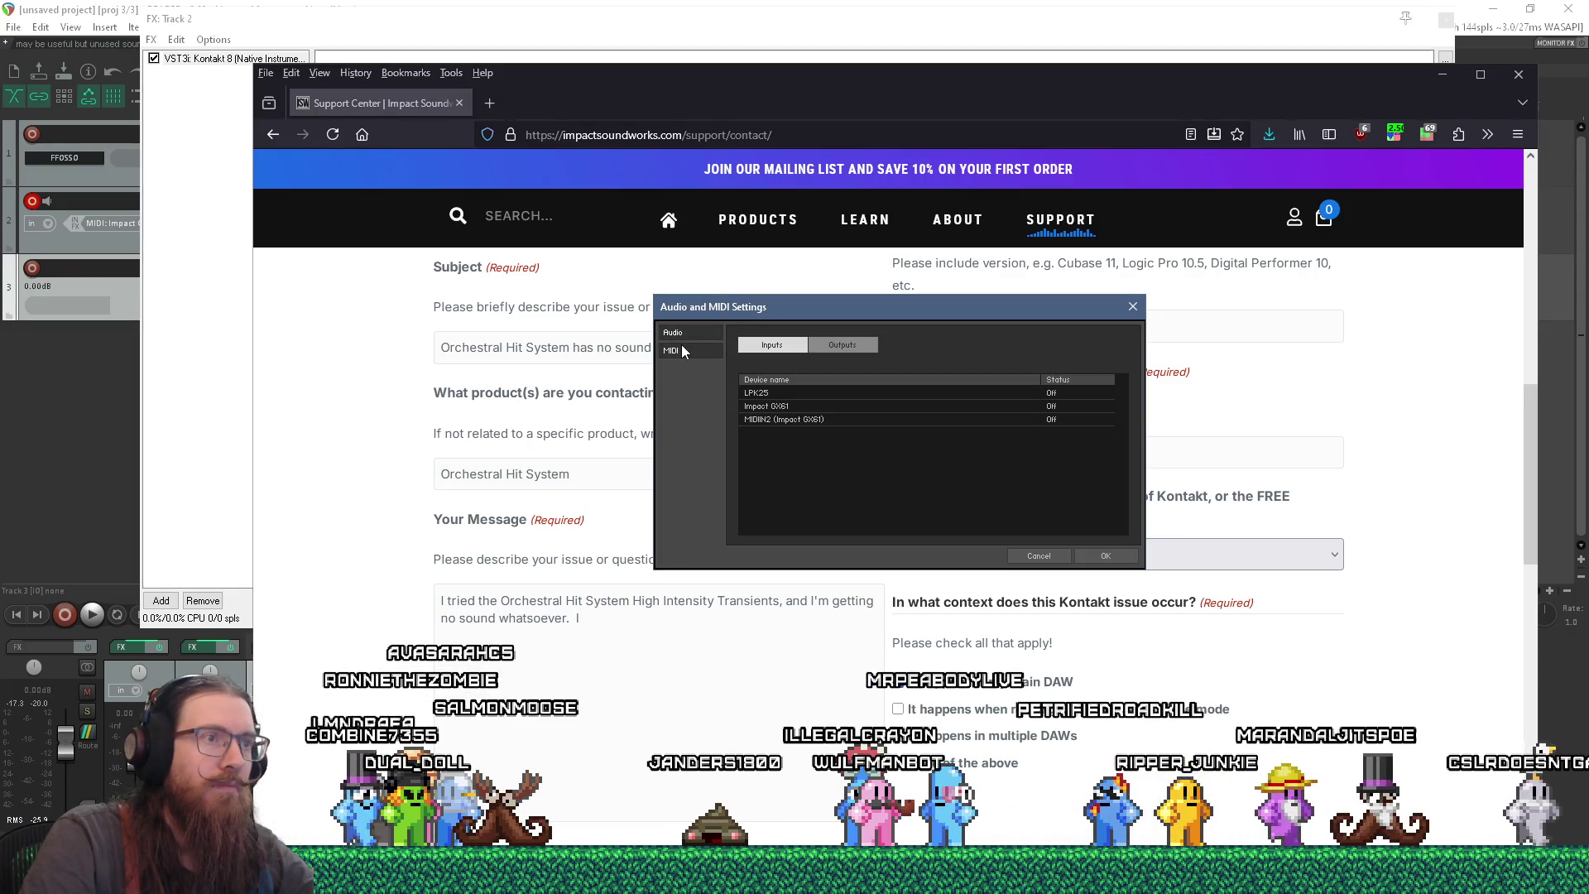
{"action": "left_click", "coordinate": [1130, 307]}
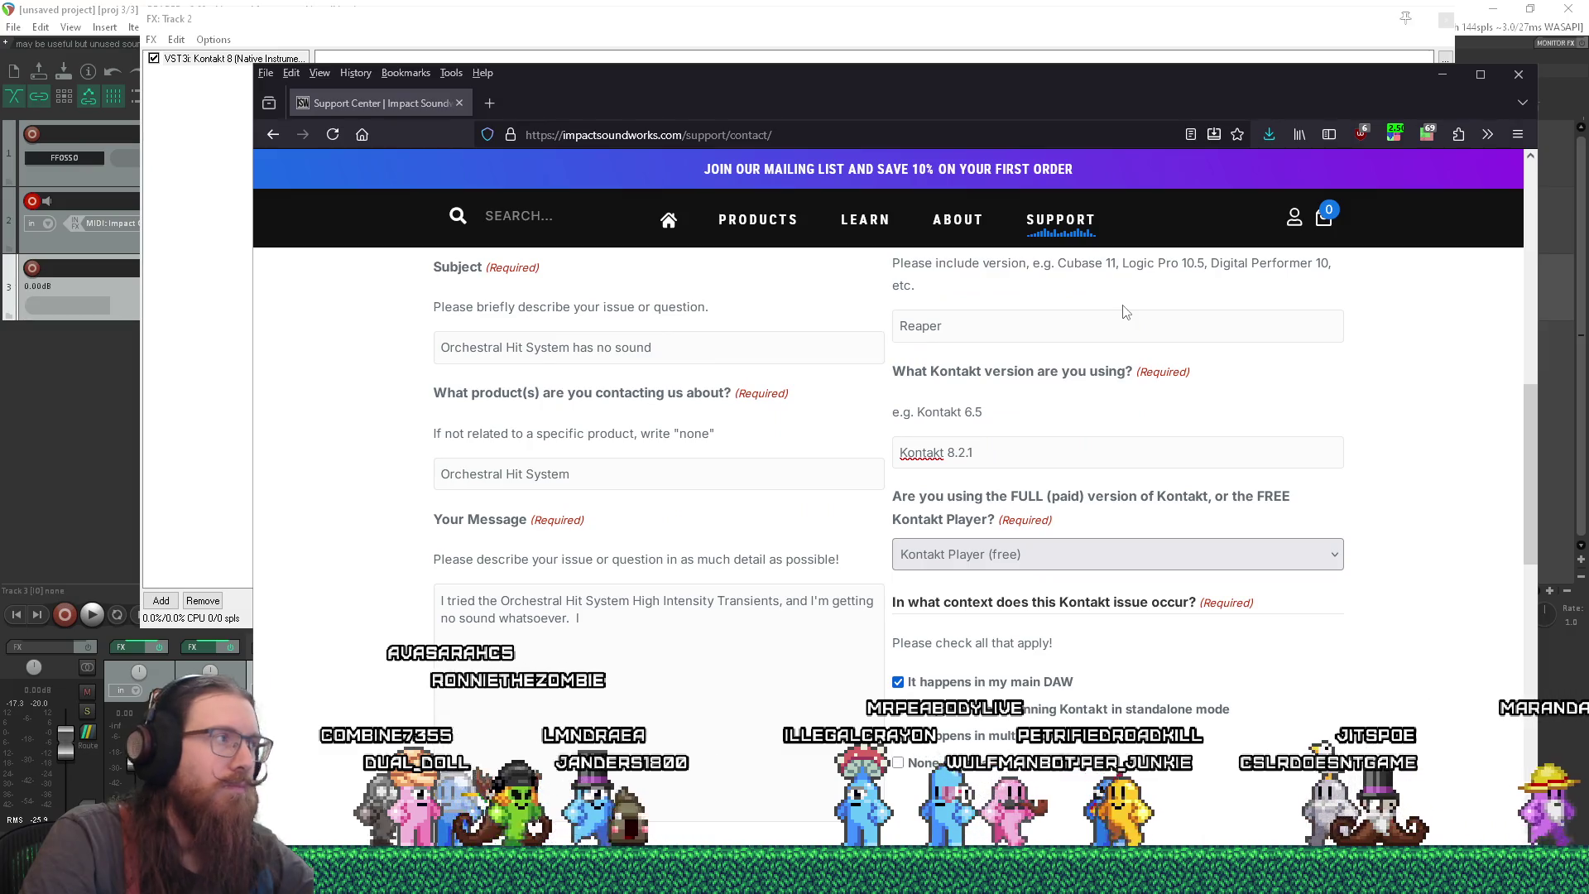
{"action": "key", "text": "super"}
{"action": "type", "text": "kontakt"}
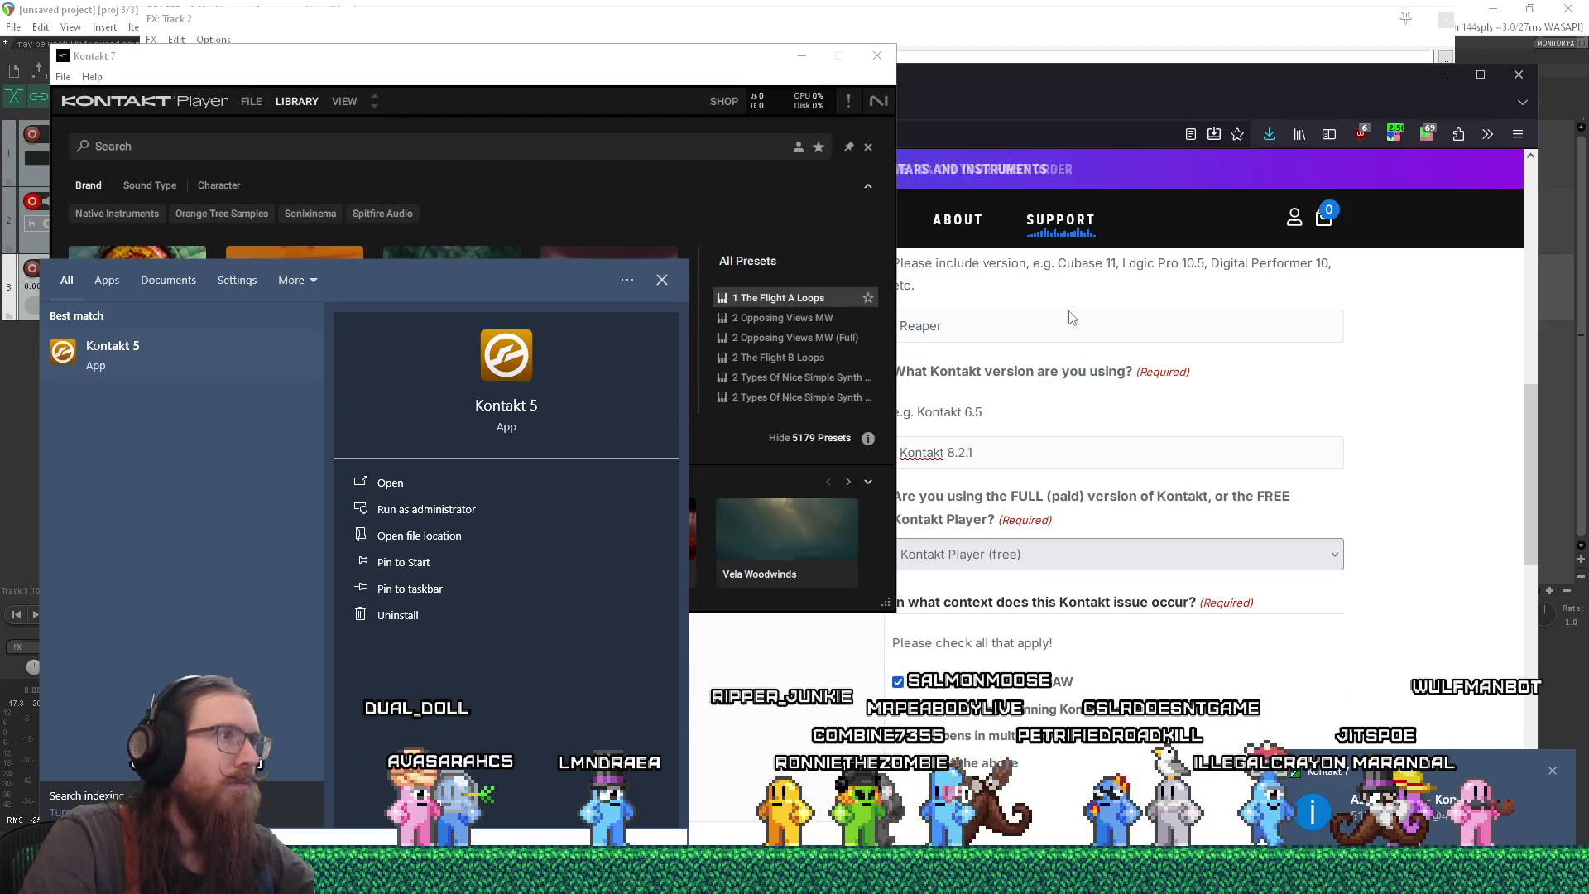
- Bring the Kontakt 7 window forward, move it over the form, and enlarge it
{"action": "left_click", "coordinate": [660, 282]}
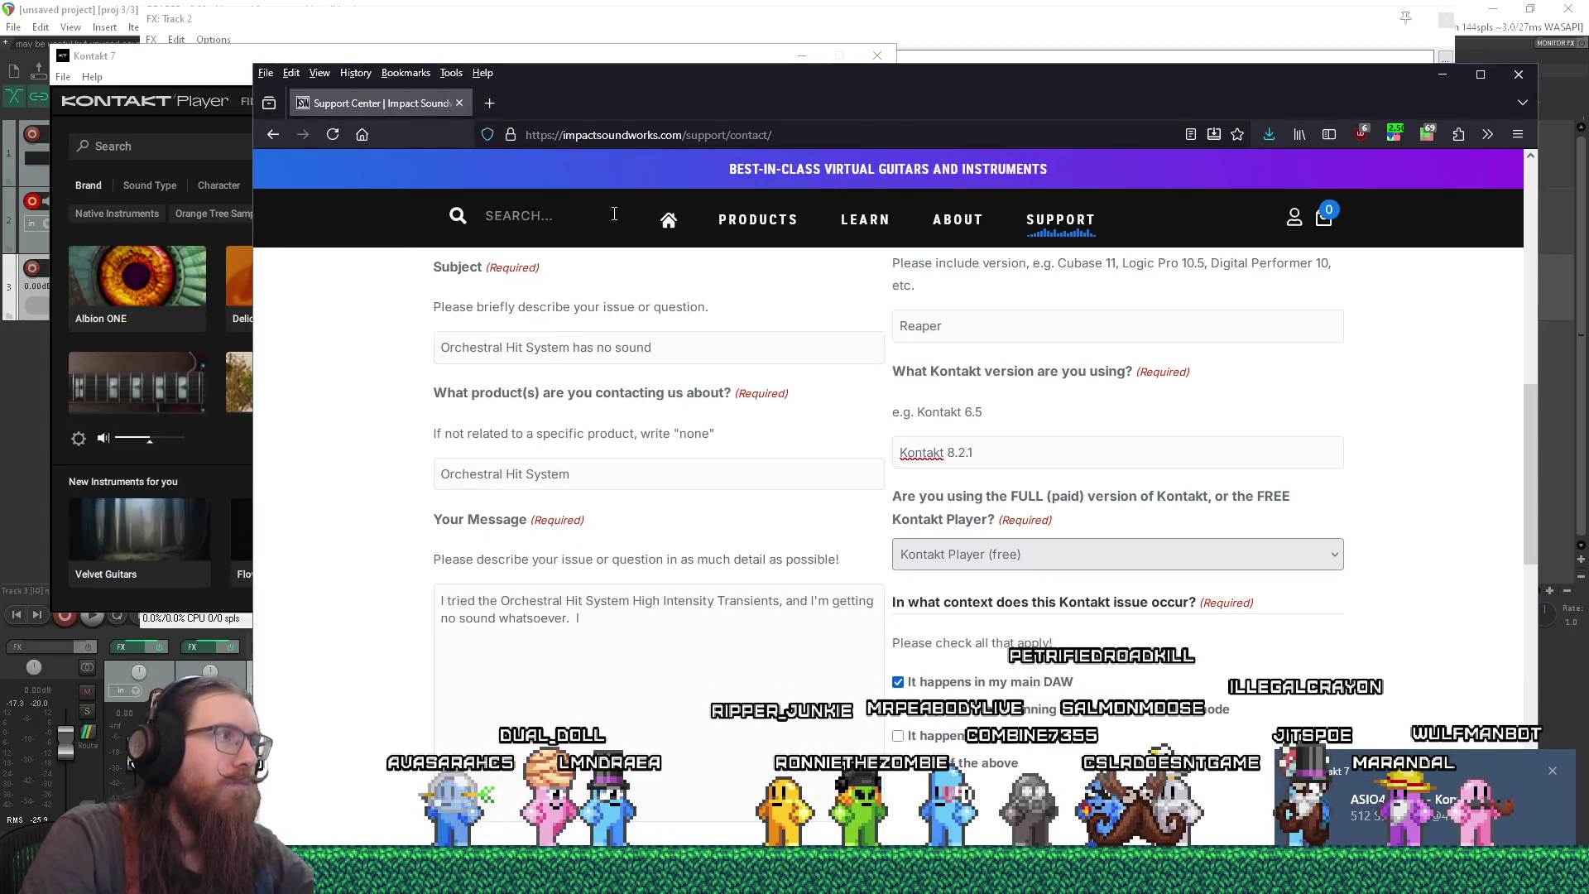
{"action": "left_click", "coordinate": [221, 69]}
{"action": "left_click_drag", "start_coordinate": [219, 64], "coordinate": [528, 112]}
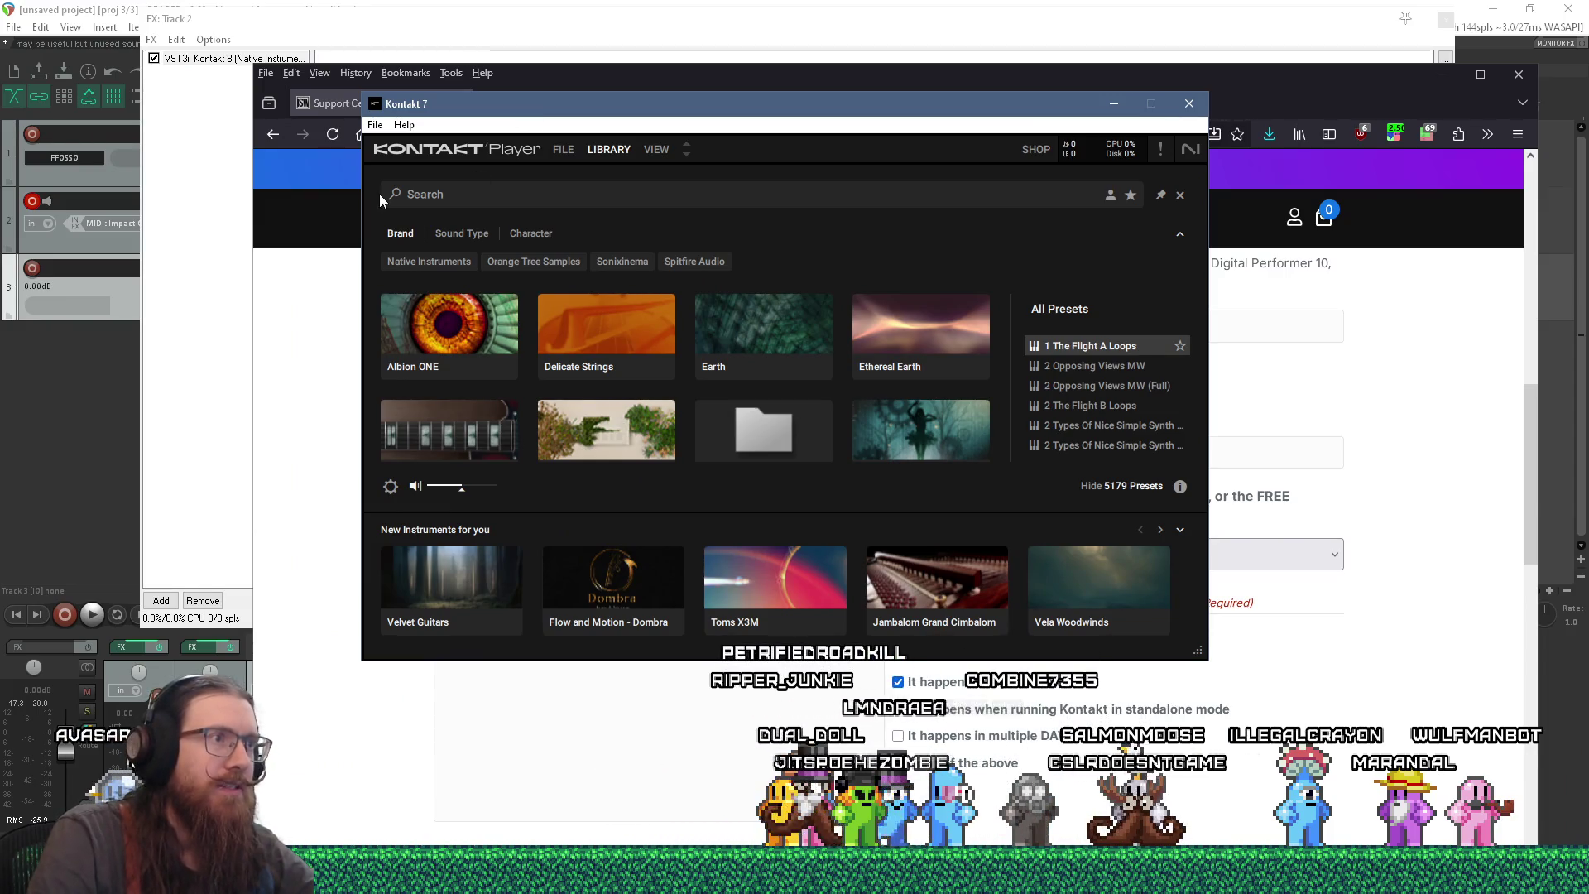
{"action": "mouse_move", "coordinate": [1207, 659]}
{"action": "left_mouse_down"}
{"action": "mouse_move", "coordinate": [1238, 708]}
{"action": "mouse_move", "coordinate": [1385, 785]}
{"action": "left_mouse_up"}
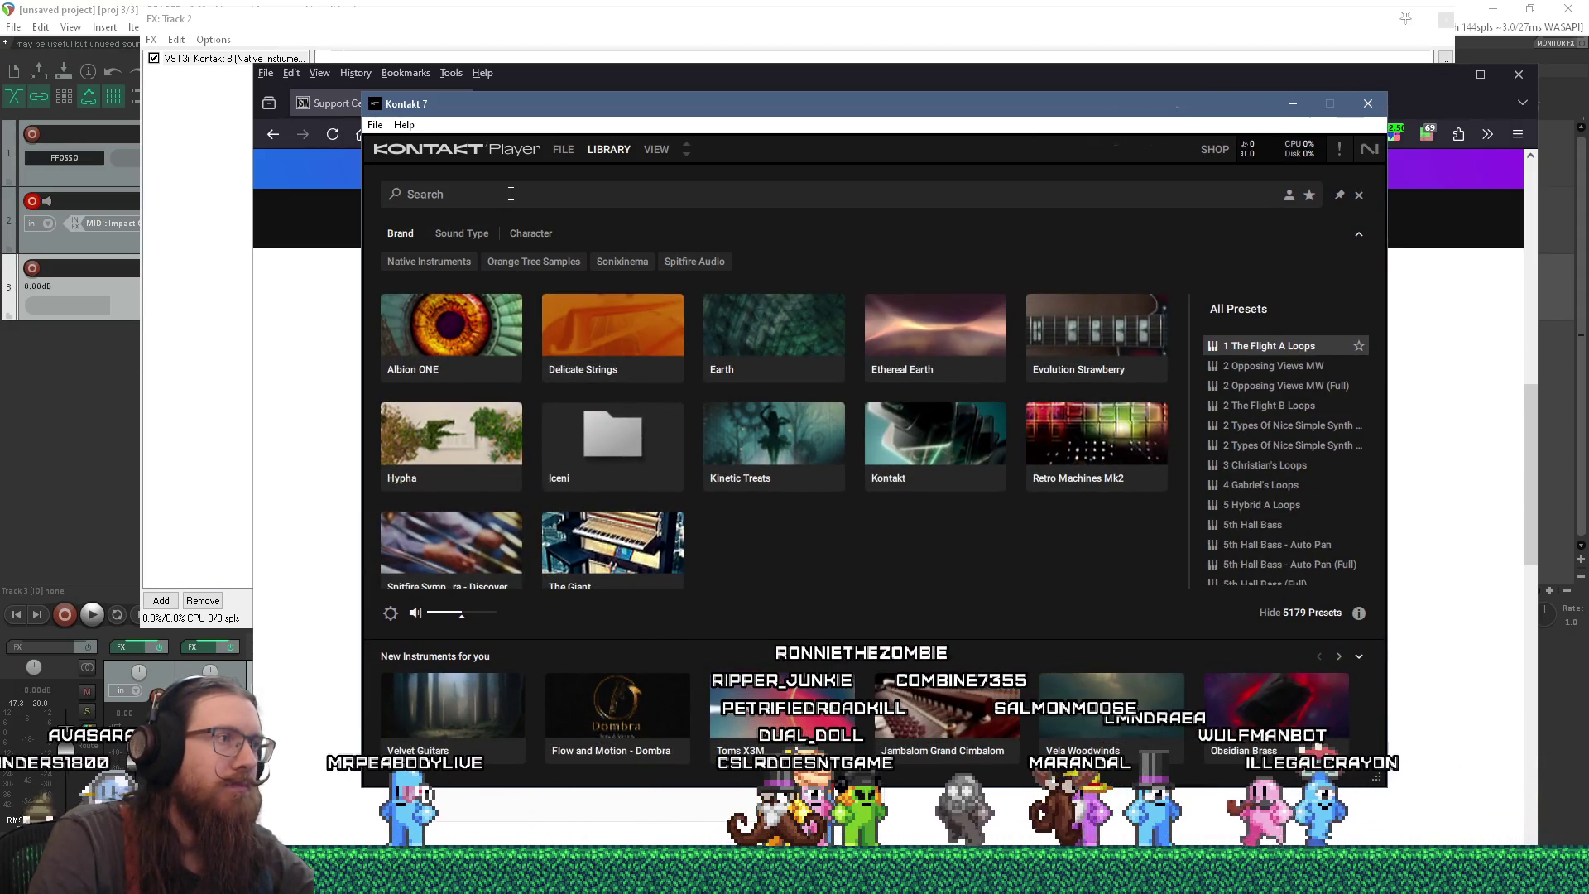
- Open FILE > Load... on the User Content Kontakt folder and make its path editable
{"action": "left_click", "coordinate": [562, 150]}
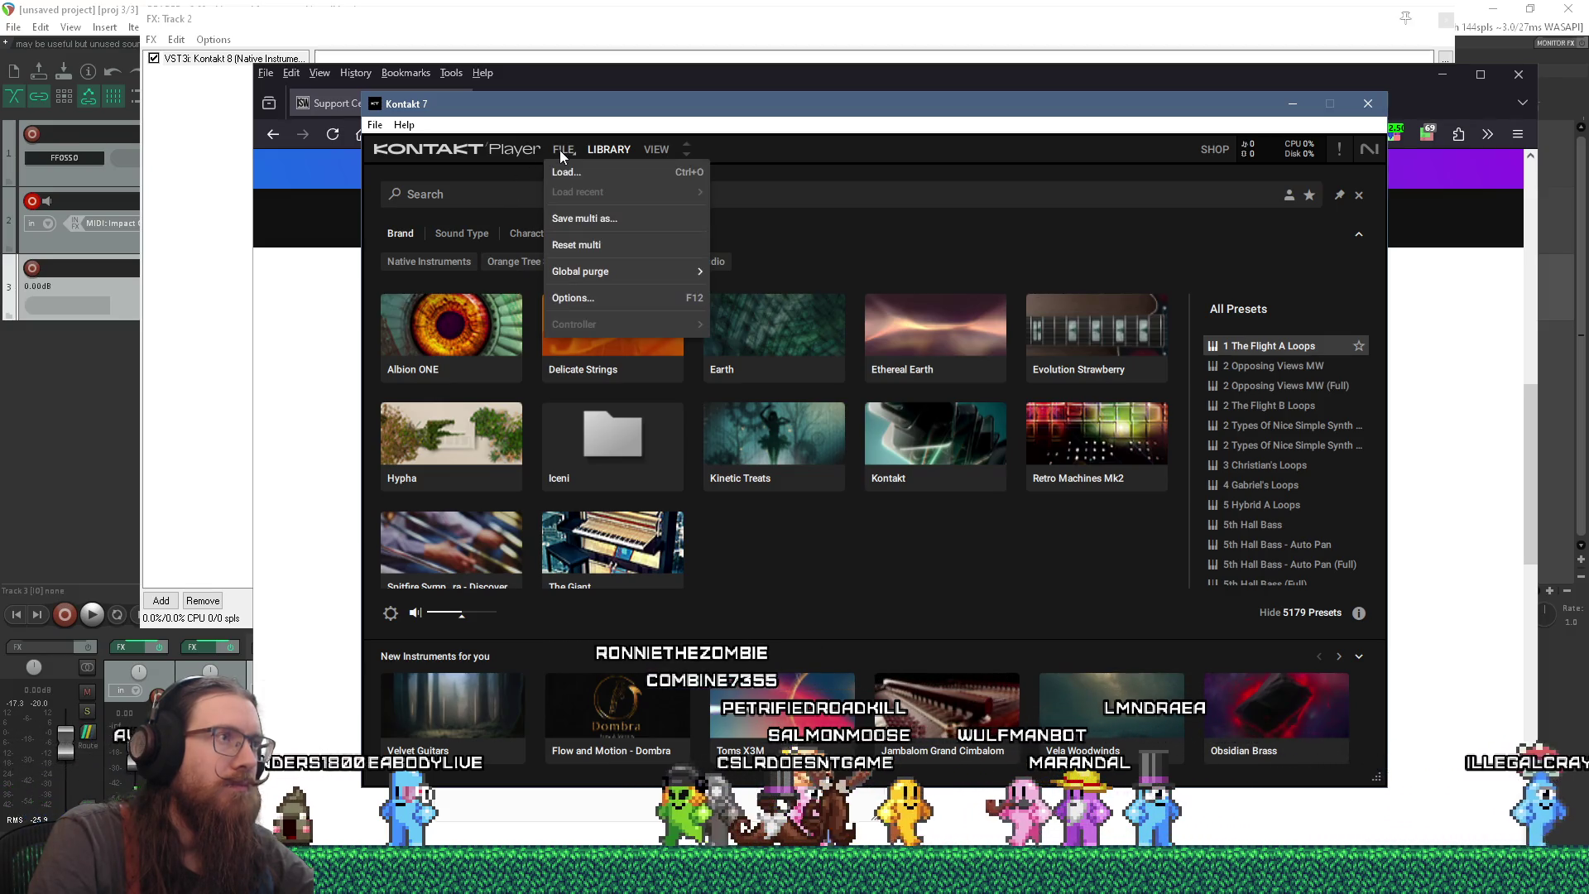
{"action": "left_click", "coordinate": [599, 172]}
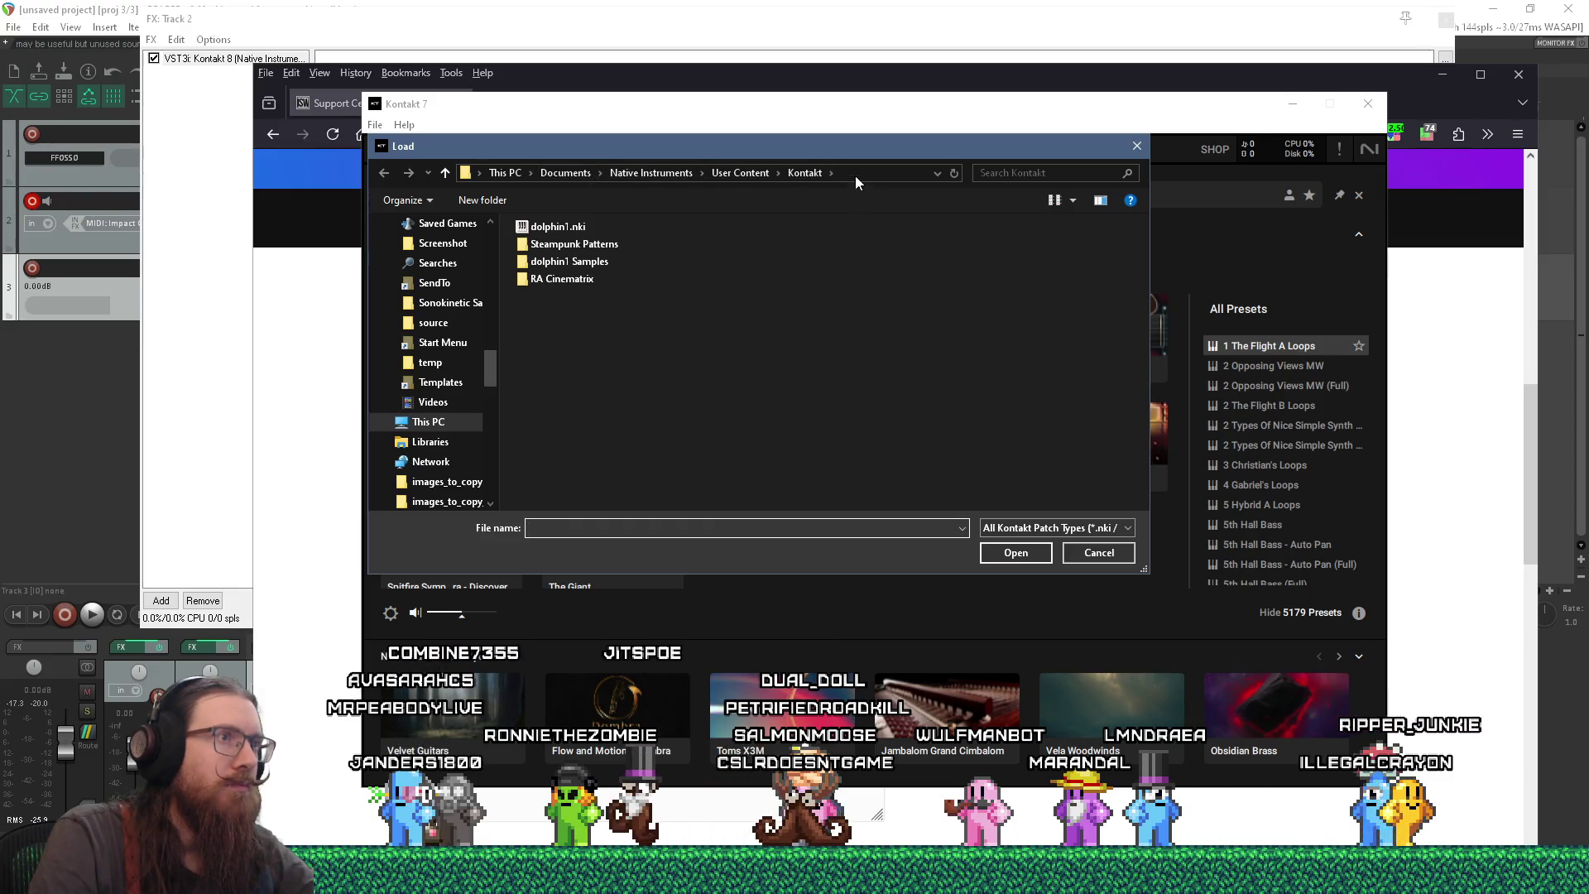
{"action": "left_click", "coordinate": [859, 172]}
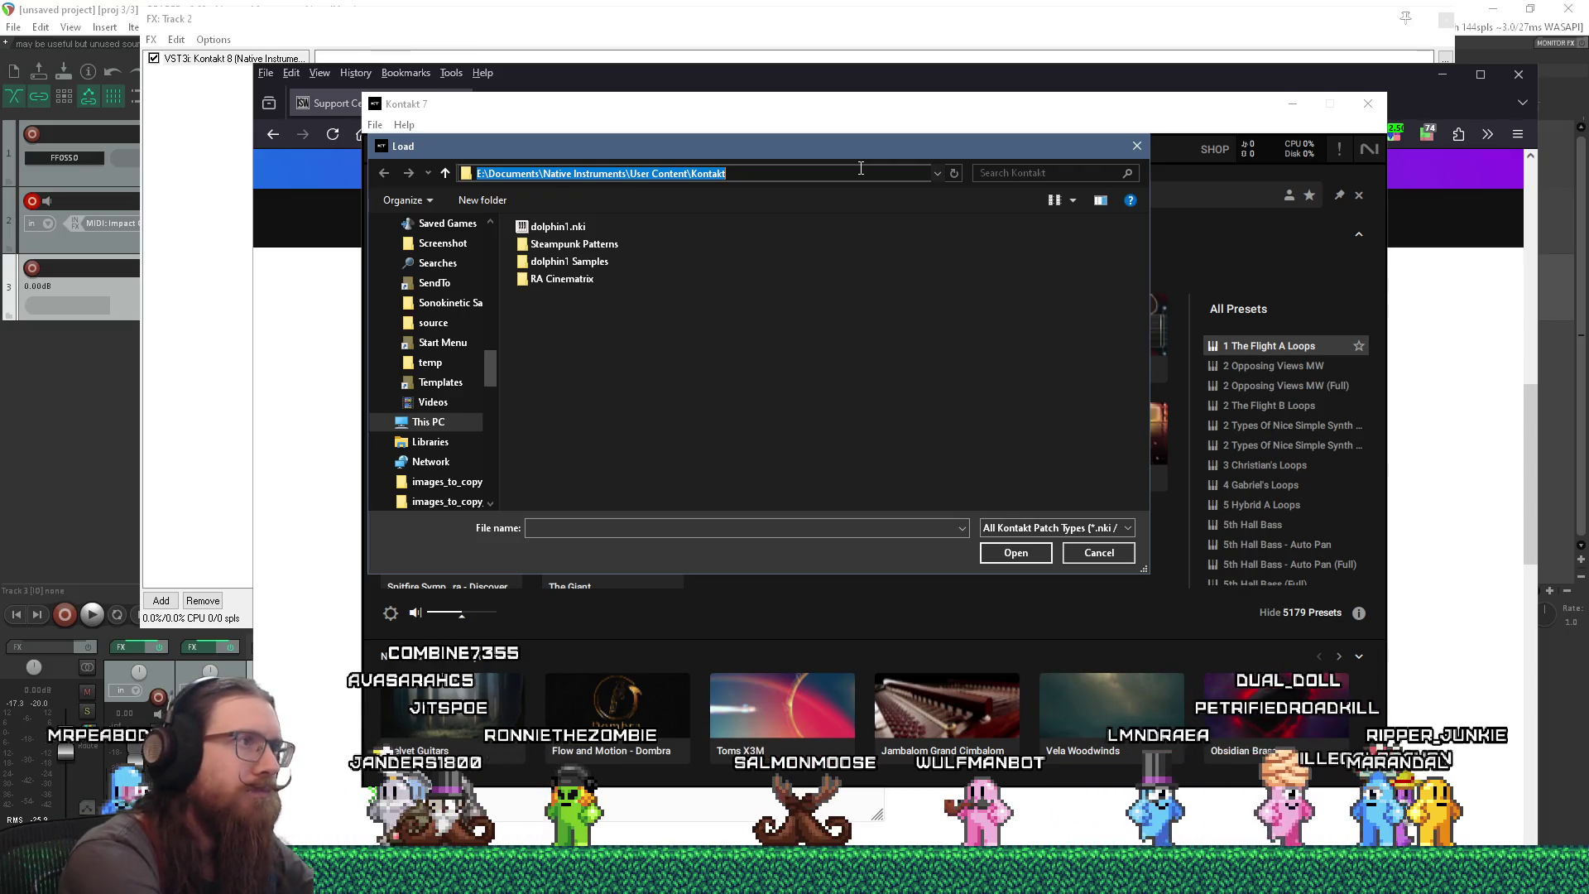
{"action": "key", "text": "alt+Tab"}
{"action": "key", "text": "alt+Tab"}
{"action": "key", "text": "alt+Tab"}
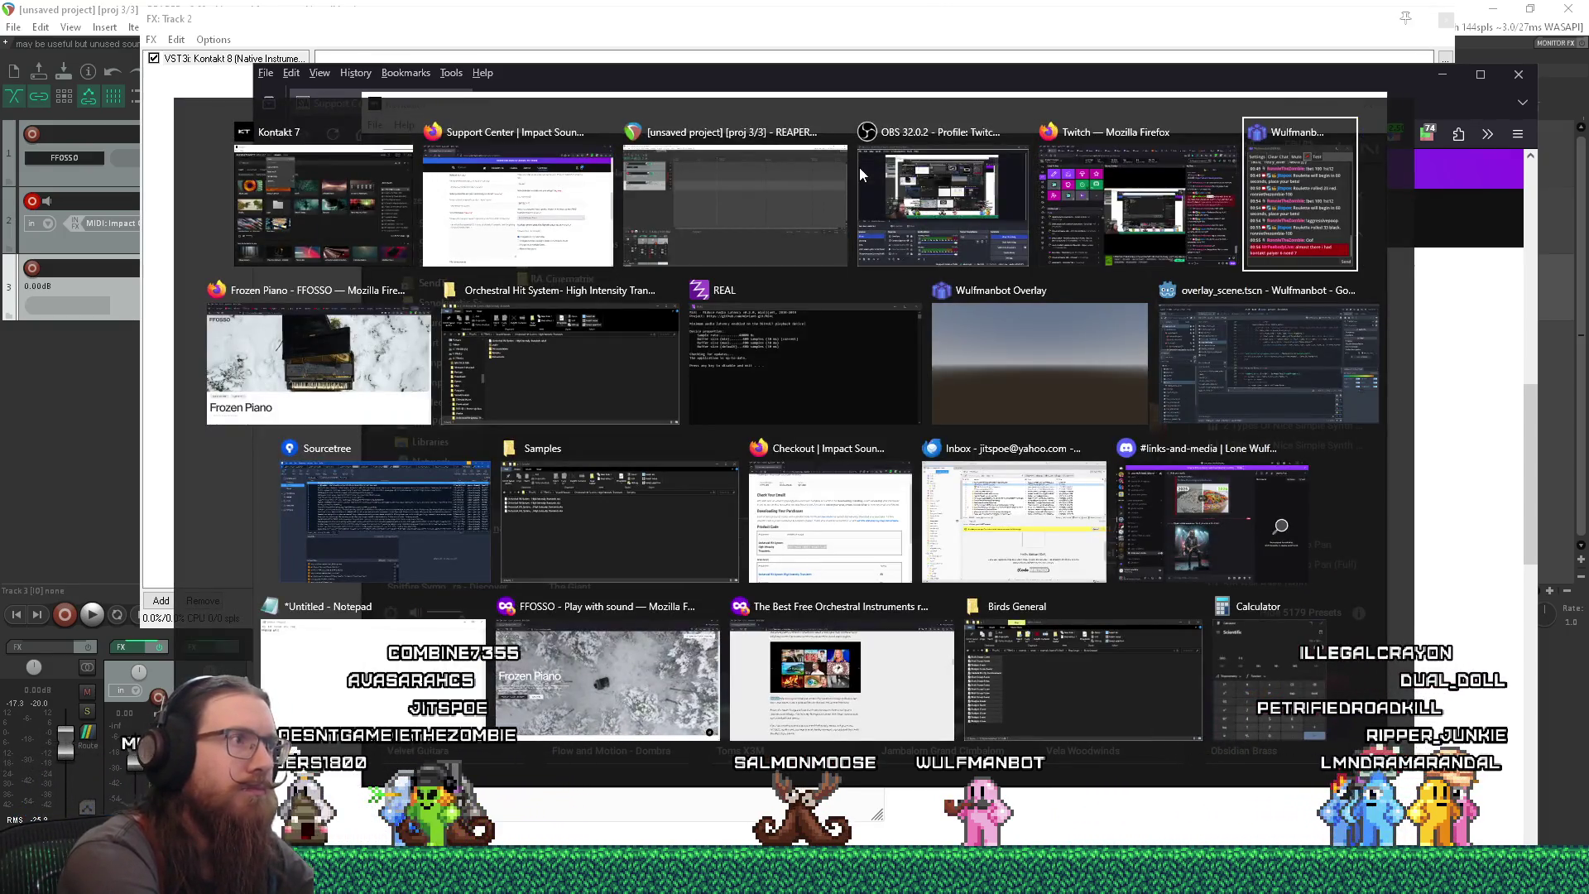
- Paste the Facebook post link on a new line in the support message
{"action": "key", "text": "shift+alt+Tab"}
{"action": "key", "text": "shift+alt+Tab"}
{"action": "key", "text": "shift+alt+Tab"}
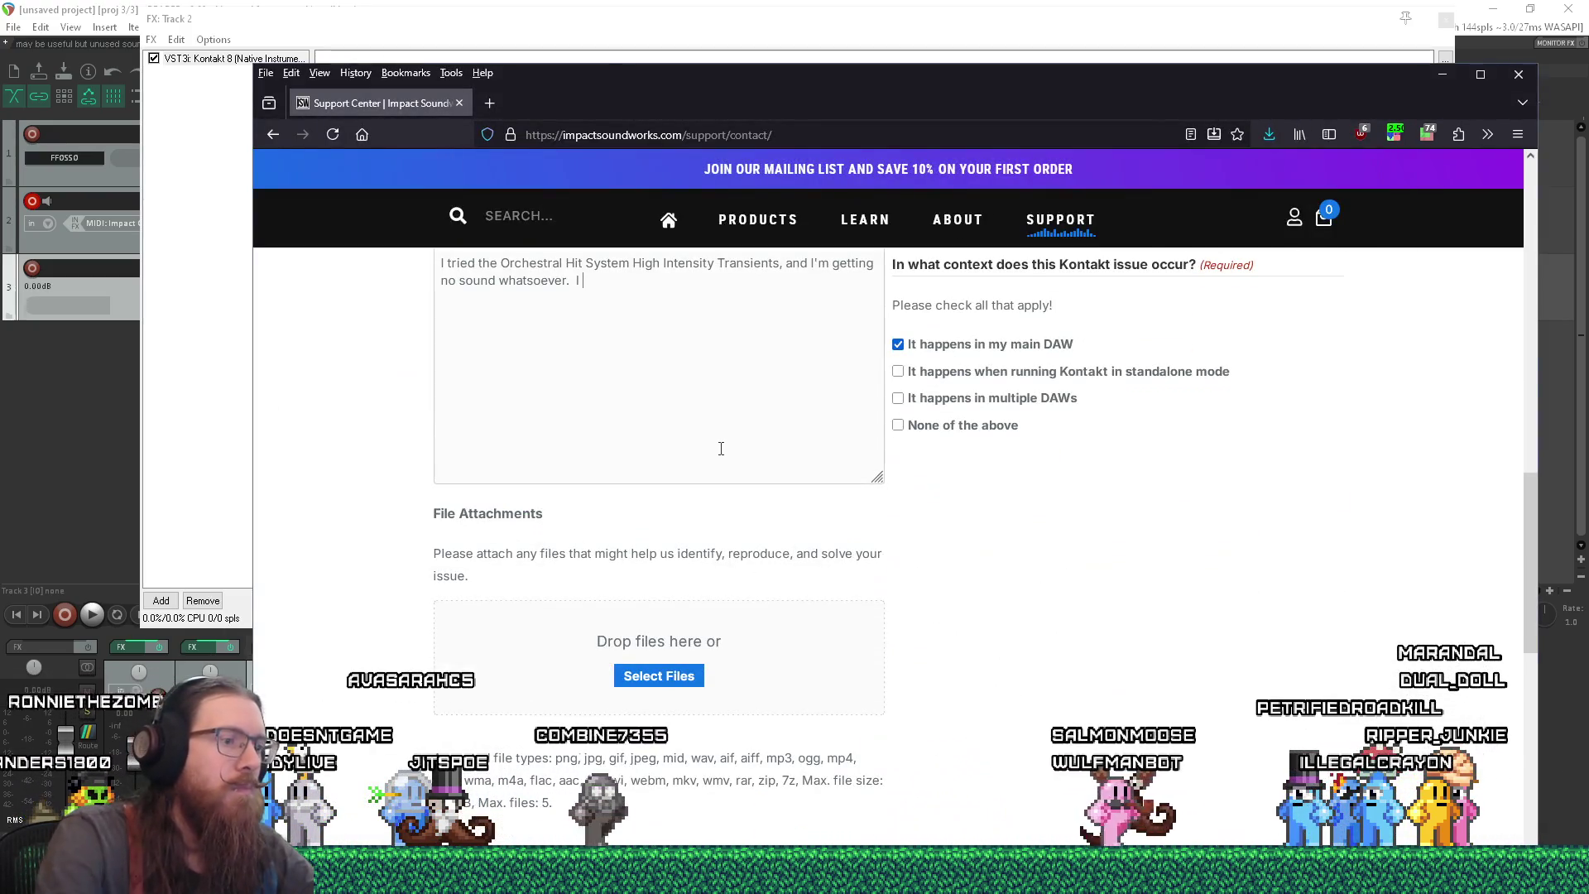
{"action": "key", "text": "Return"}
{"action": "key", "text": "Return"}
{"action": "key", "text": "ctrl+v"}
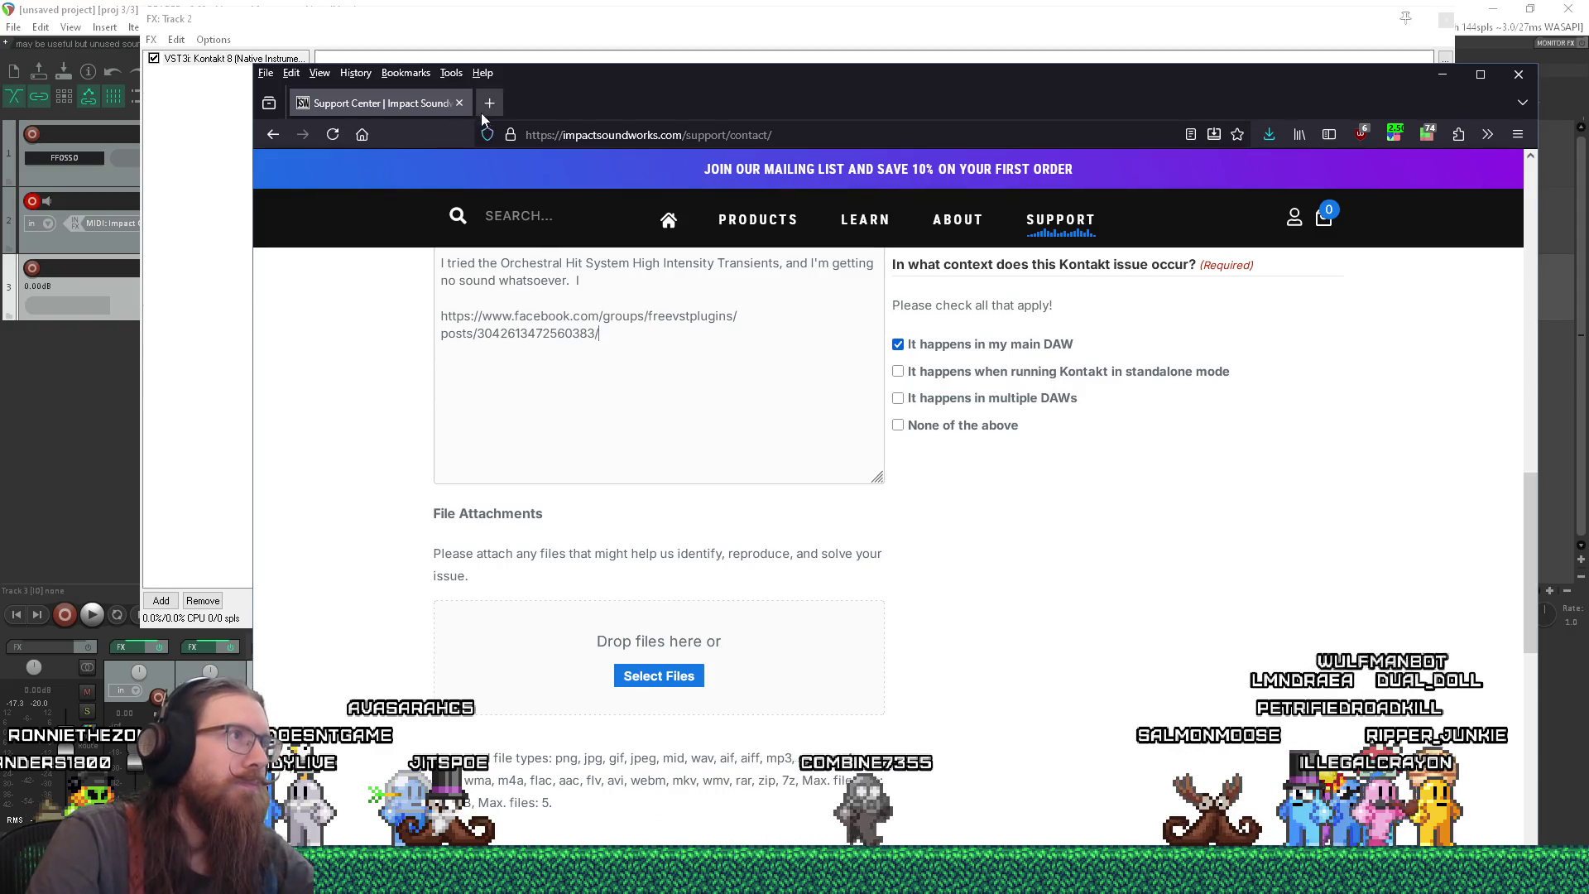
- Open the Orchestral Hit System Facebook post in a private window, dismiss the login prompt, then close it
{"action": "key", "text": "ctrl+t"}
{"action": "right_click", "coordinate": [675, 135]}
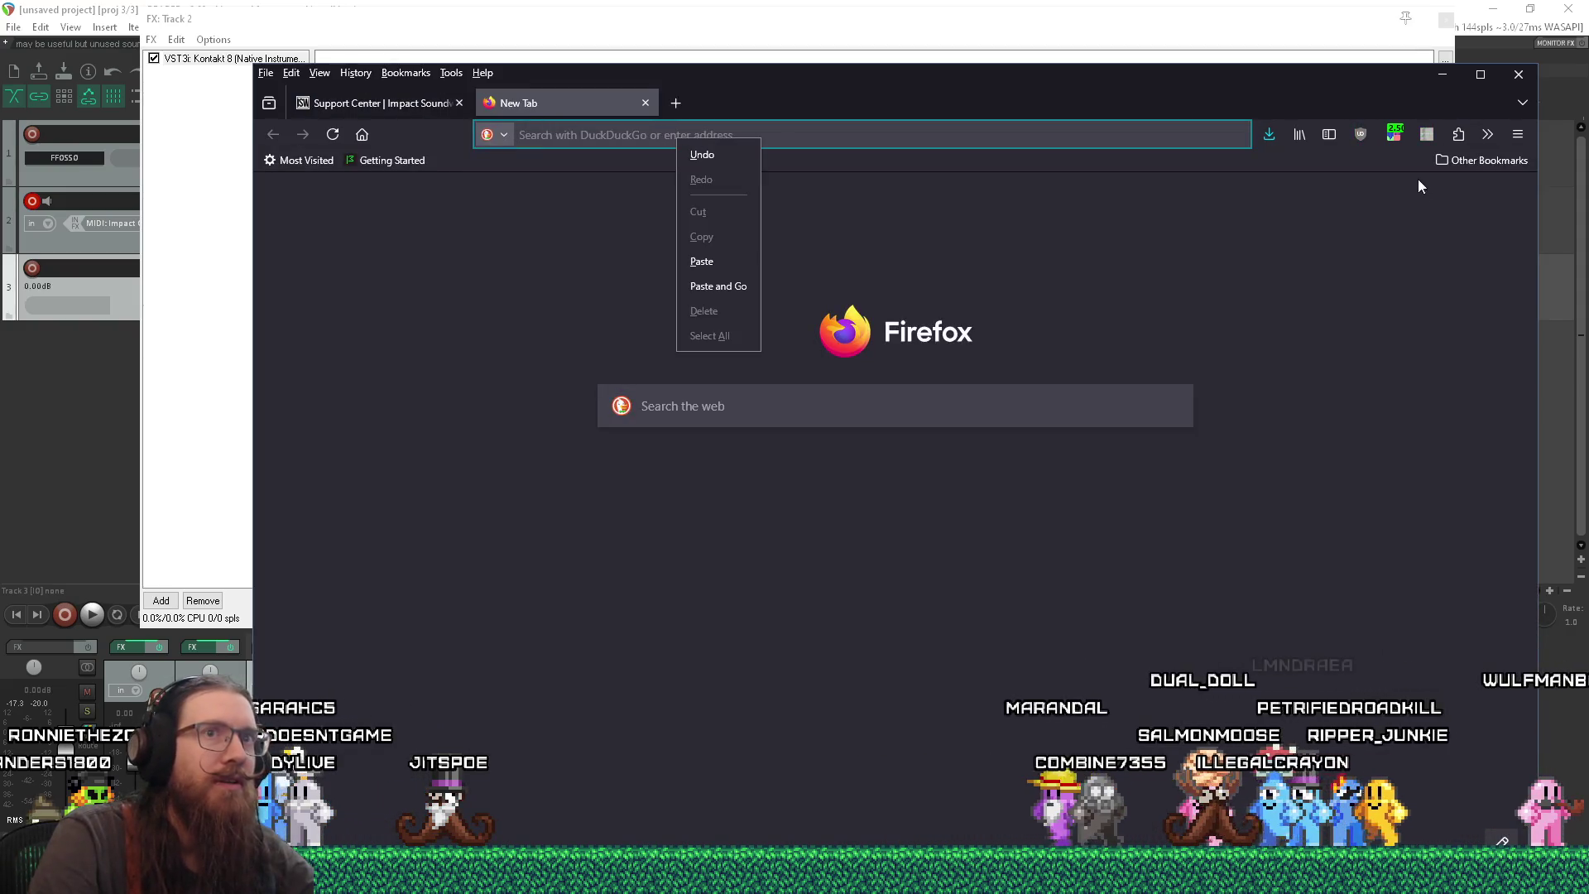
{"action": "left_click", "coordinate": [1514, 143]}
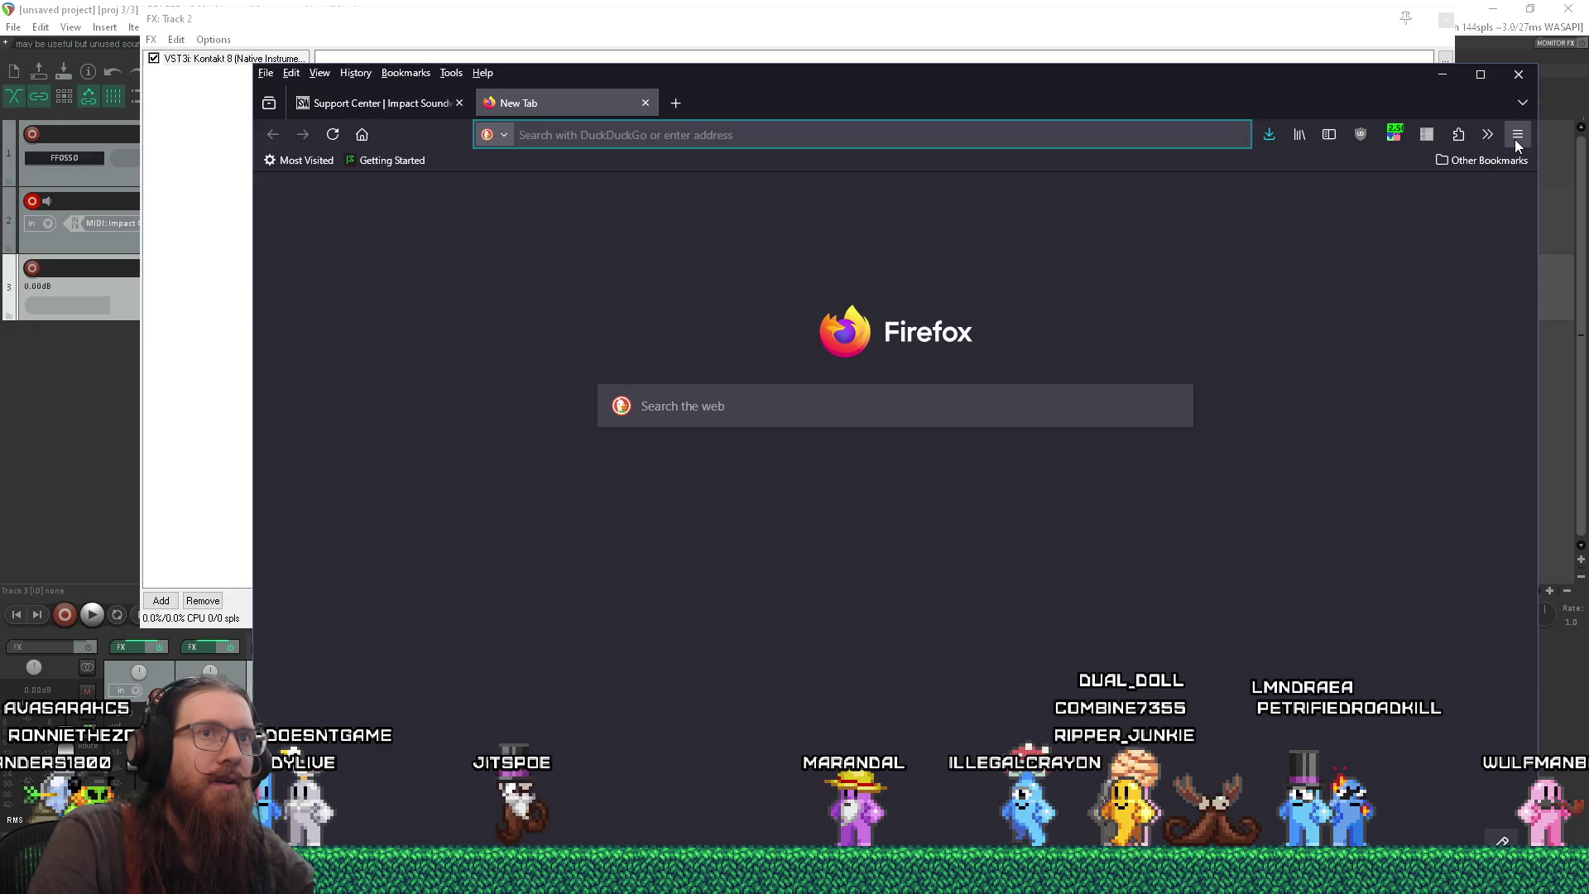
{"action": "left_click", "coordinate": [1514, 139]}
{"action": "left_click", "coordinate": [1404, 238]}
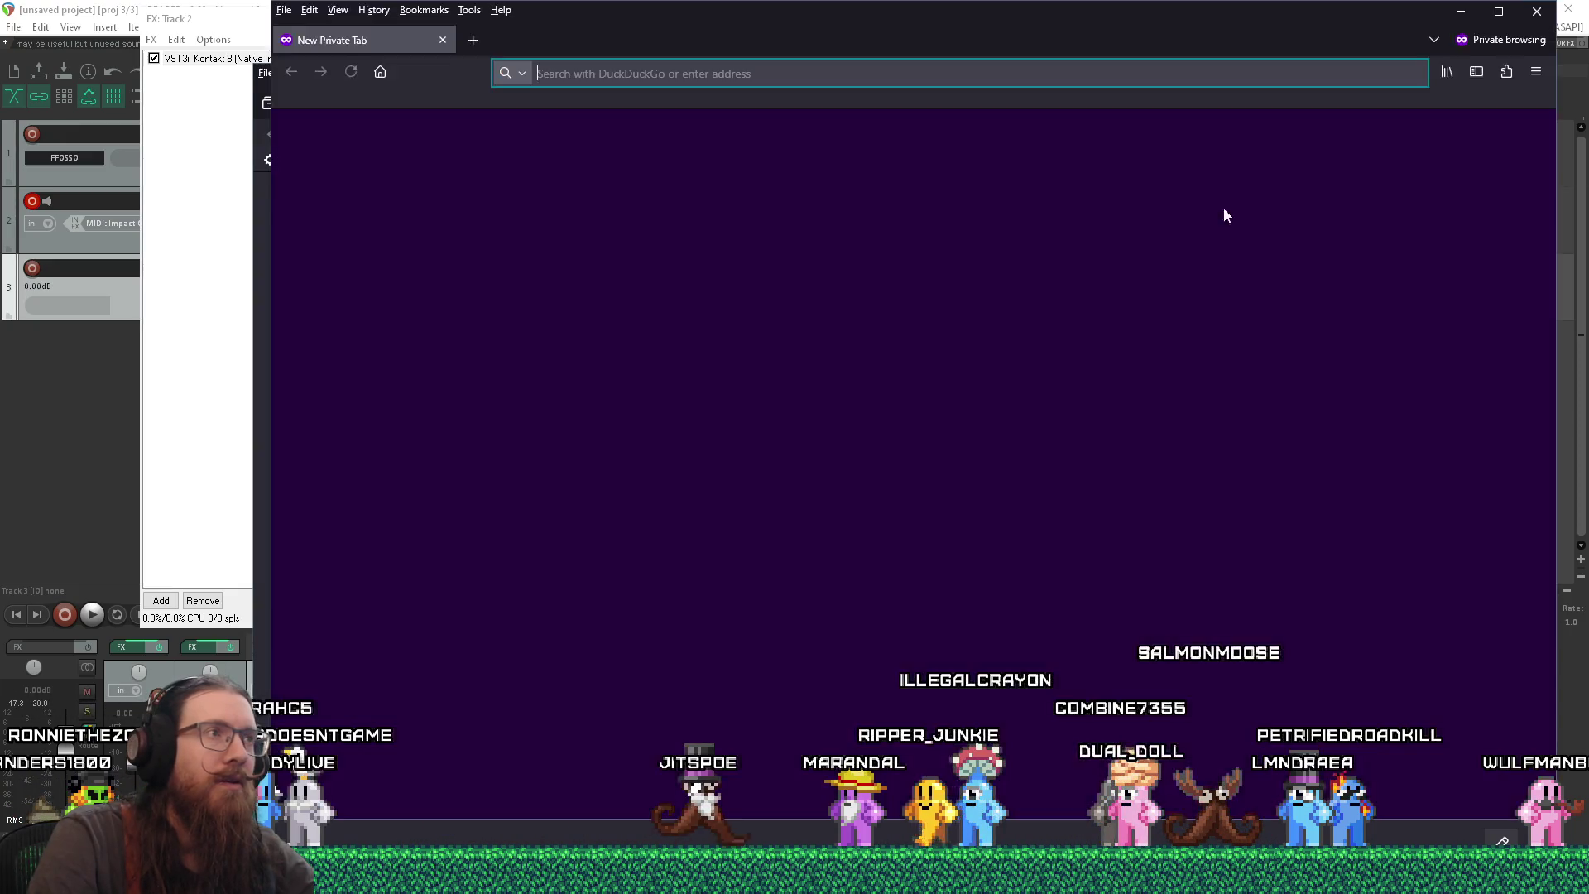
{"action": "right_click", "coordinate": [826, 72]}
{"action": "left_click", "coordinate": [879, 211]}
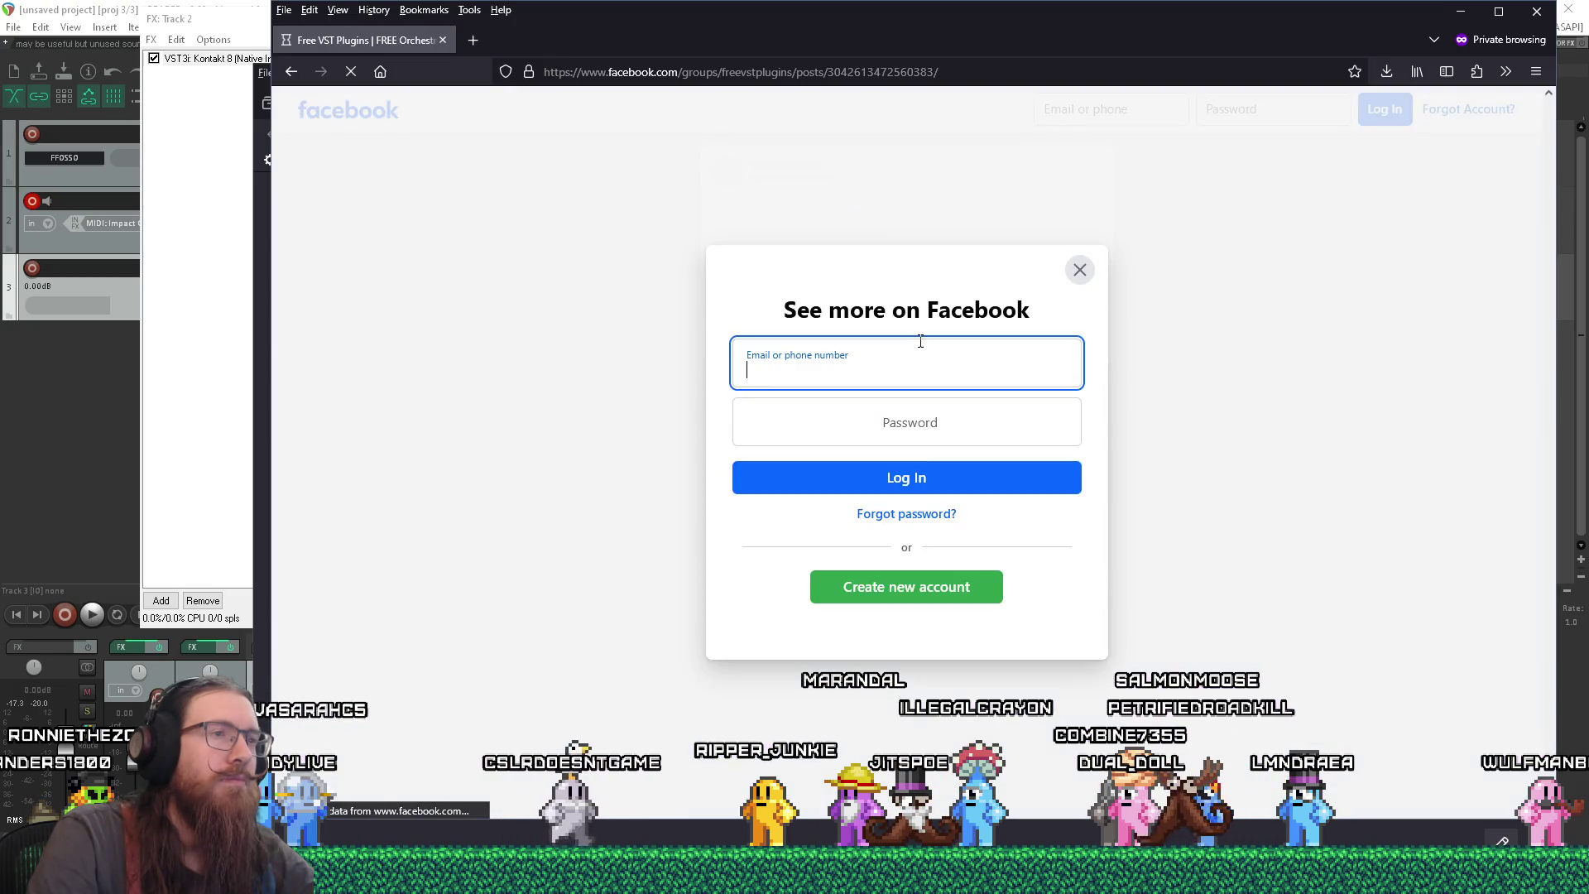
{"action": "left_click", "coordinate": [1080, 270]}
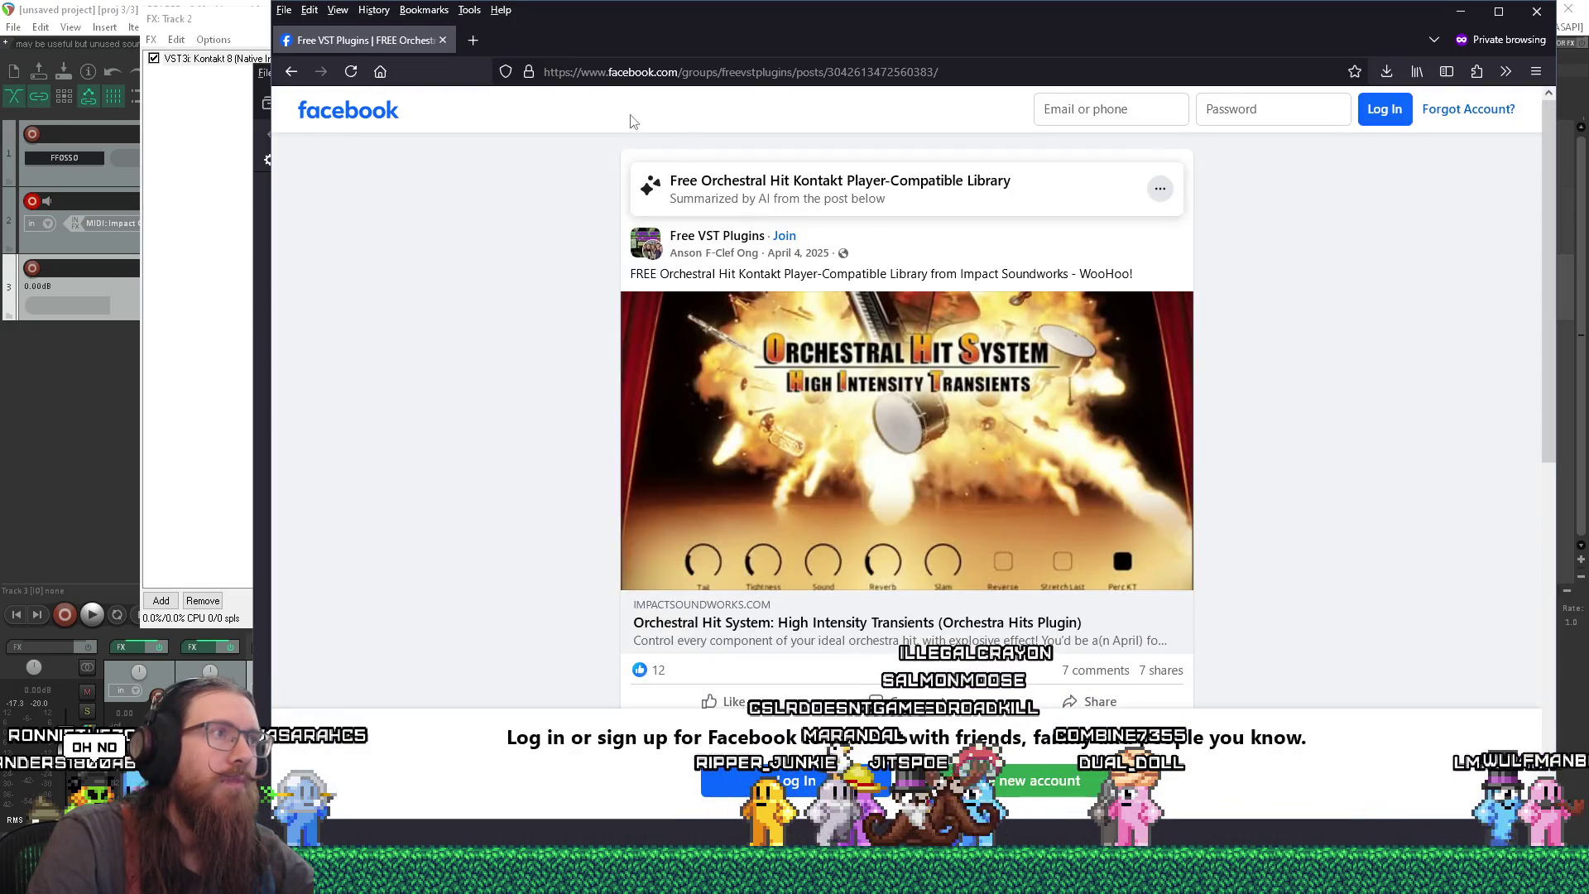
{"action": "left_click", "coordinate": [442, 40]}
- Above the link, write that the only report found online was this Facebook post with the same problem
{"action": "left_click", "coordinate": [415, 100]}
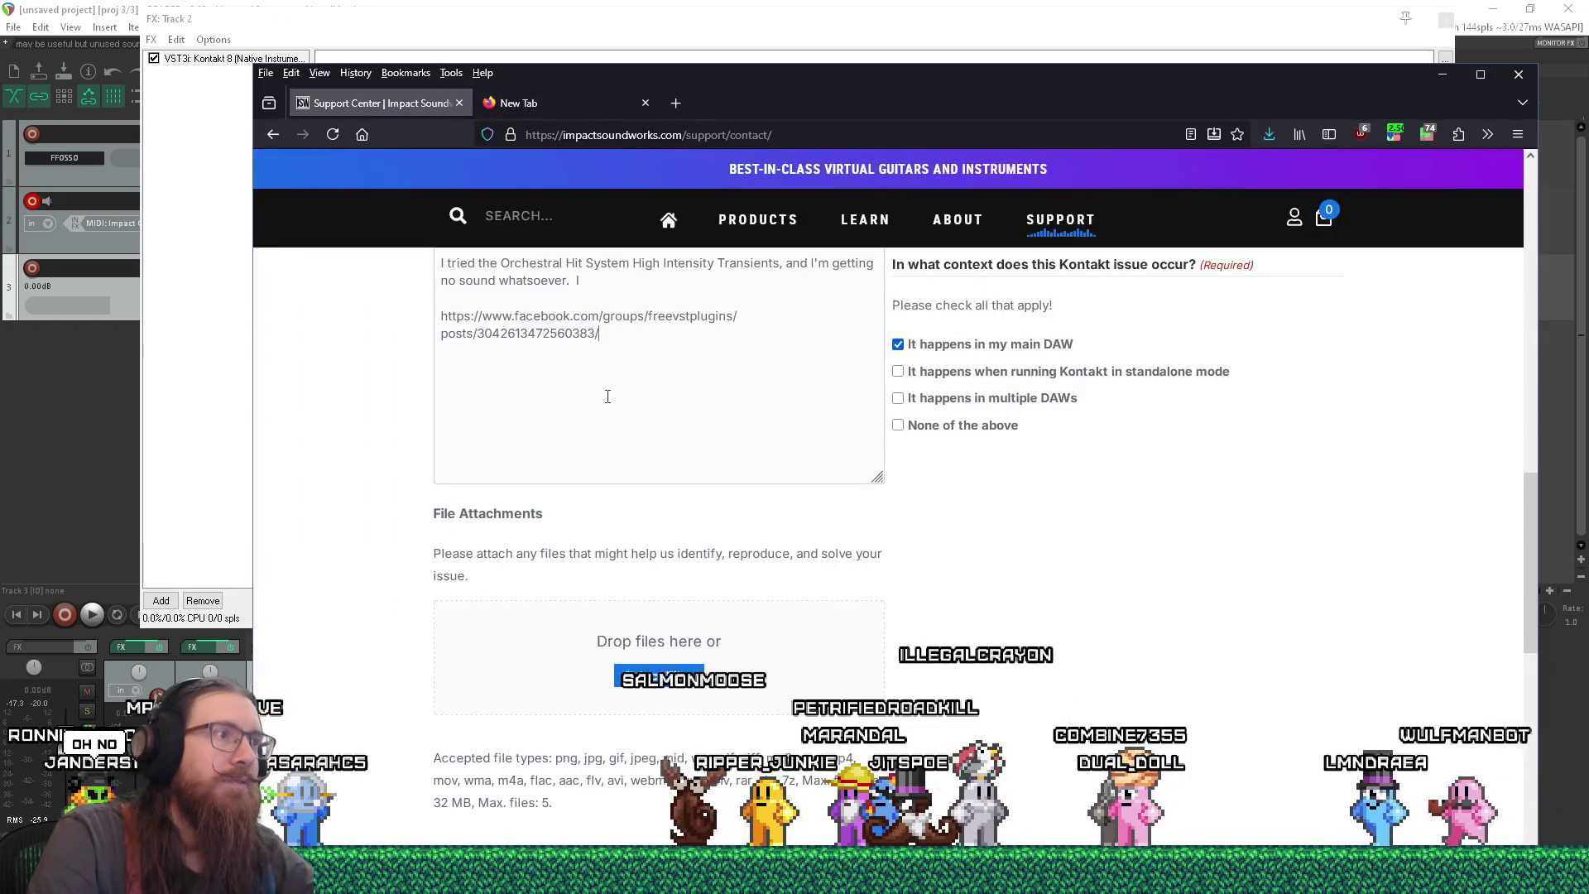
{"action": "scroll", "coordinate": [689, 406], "scroll_direction": "up", "scroll_amount": 1}
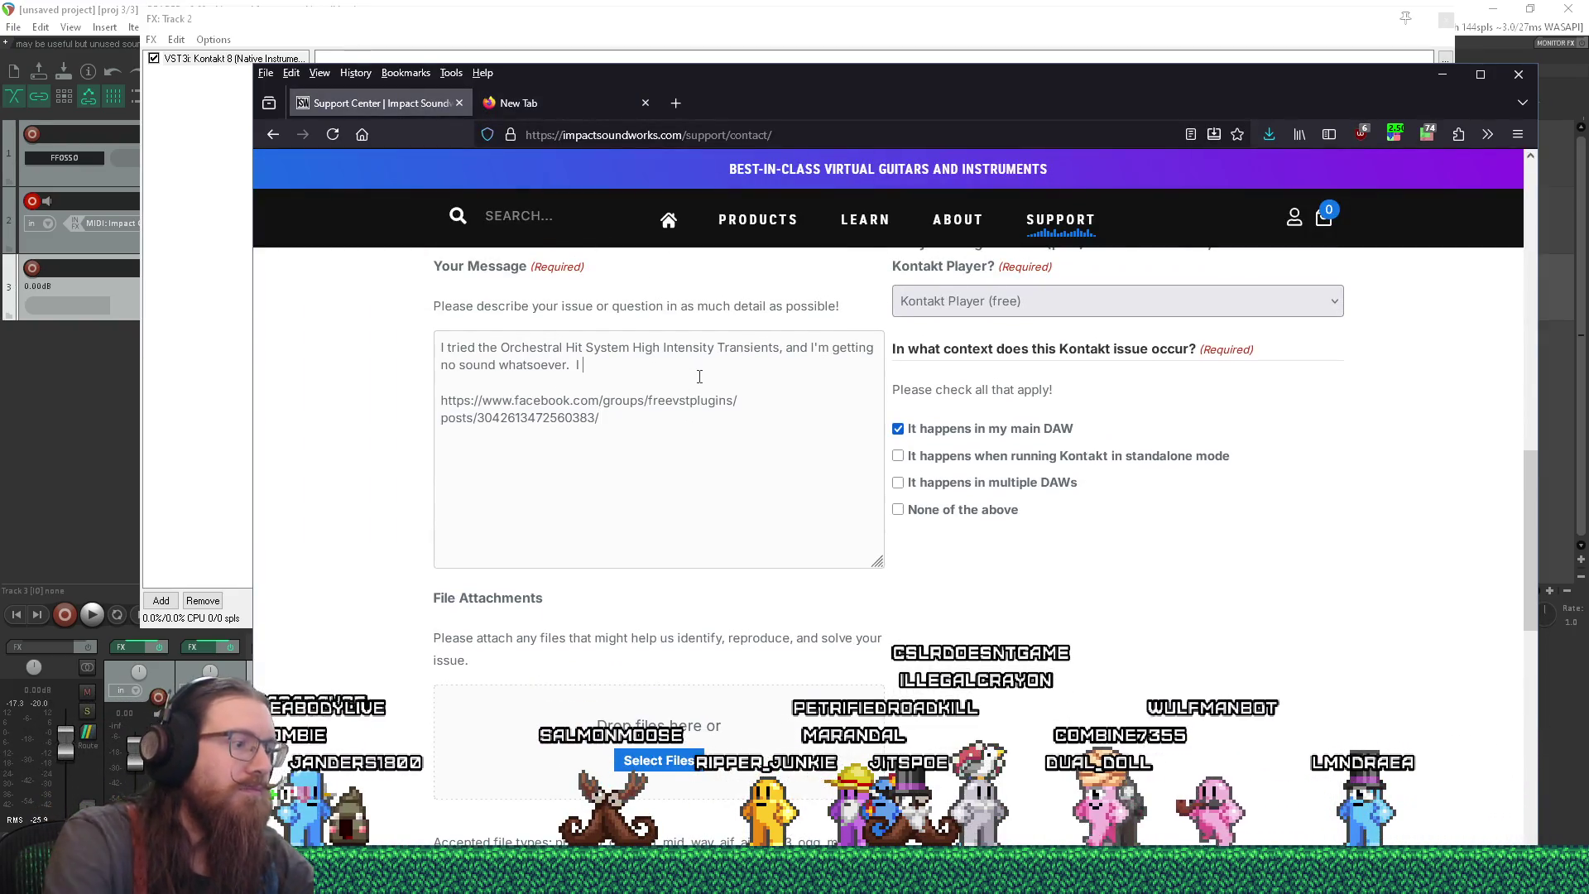
{"action": "key", "text": "Return"}
{"action": "key", "text": "Return"}
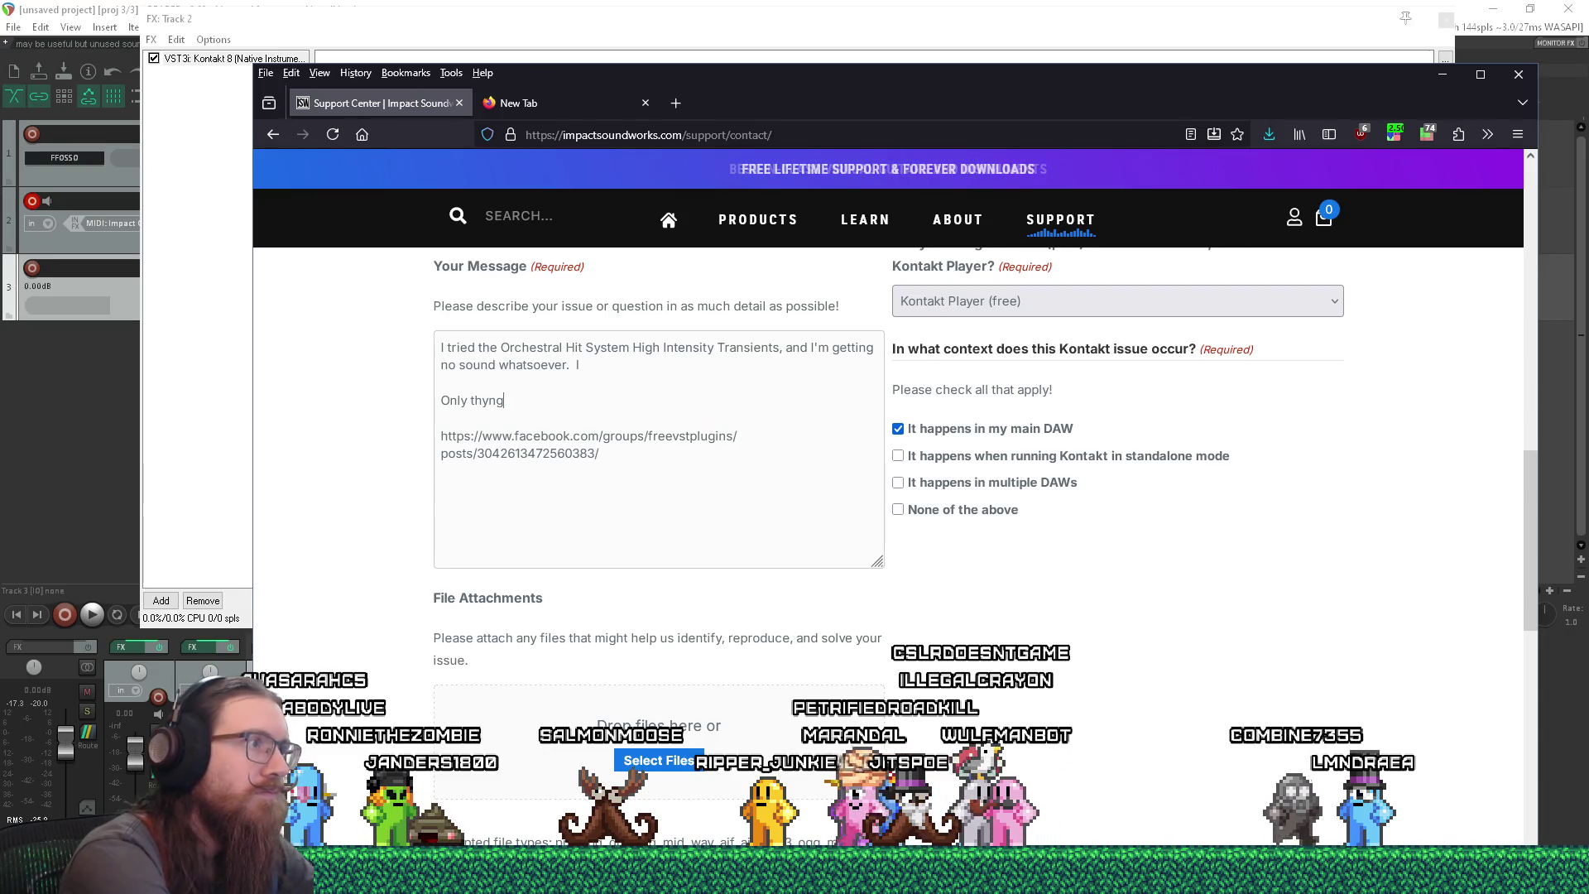
{"action": "type", "text": "colud fi"}
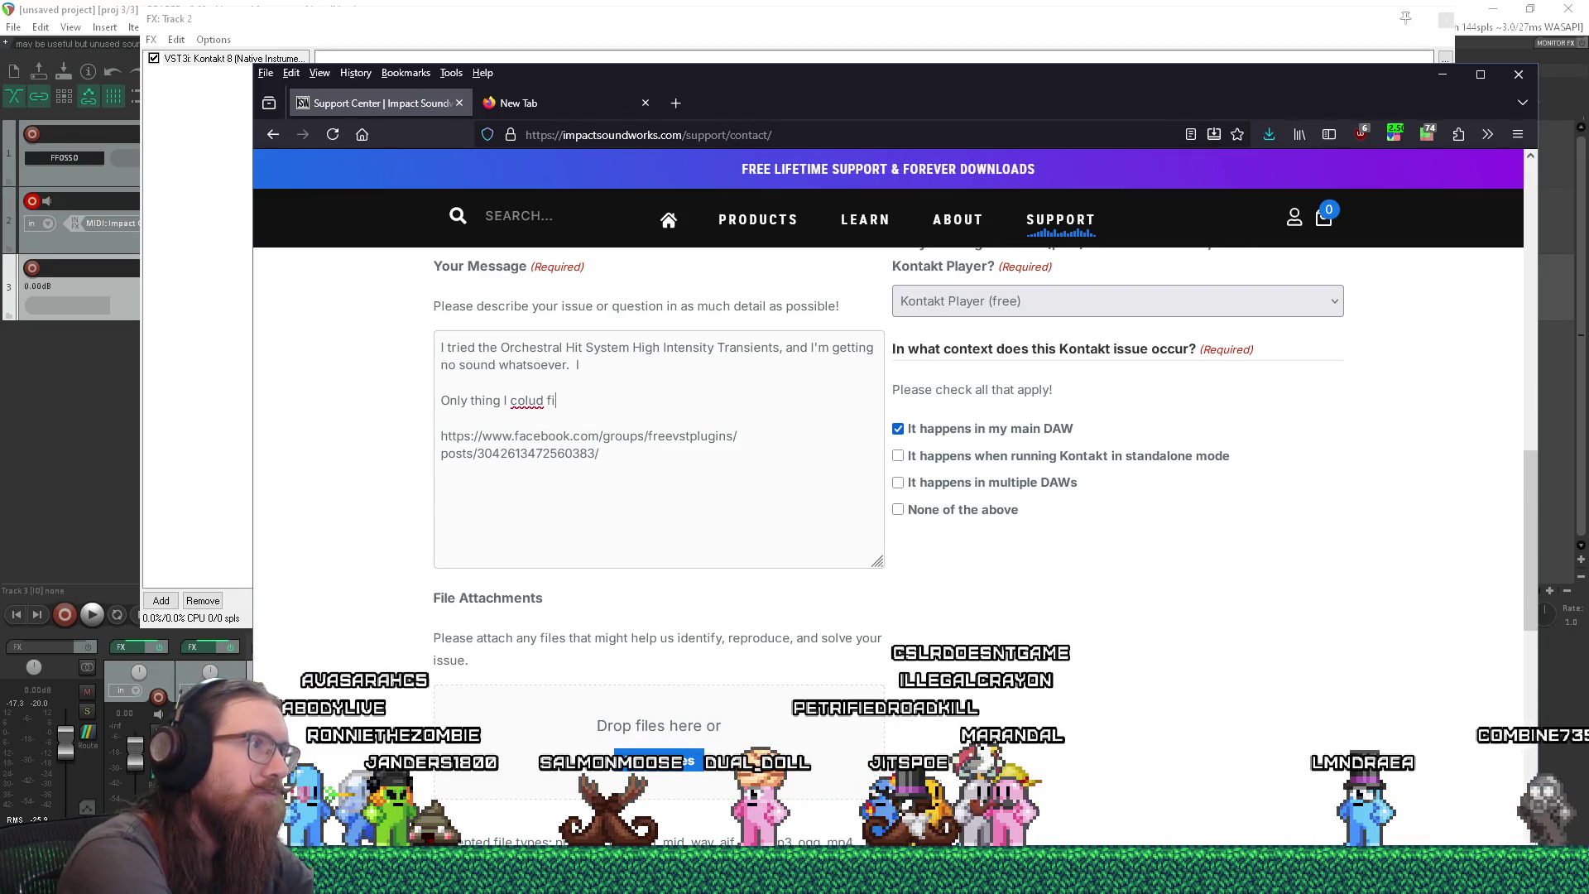
{"action": "key", "text": "BackSpace"}
{"action": "key", "text": "BackSpace"}
{"action": "key", "text": "BackSpace"}
{"action": "type", "text": "uld f"}
{"action": "type", "text": "ind online w"}
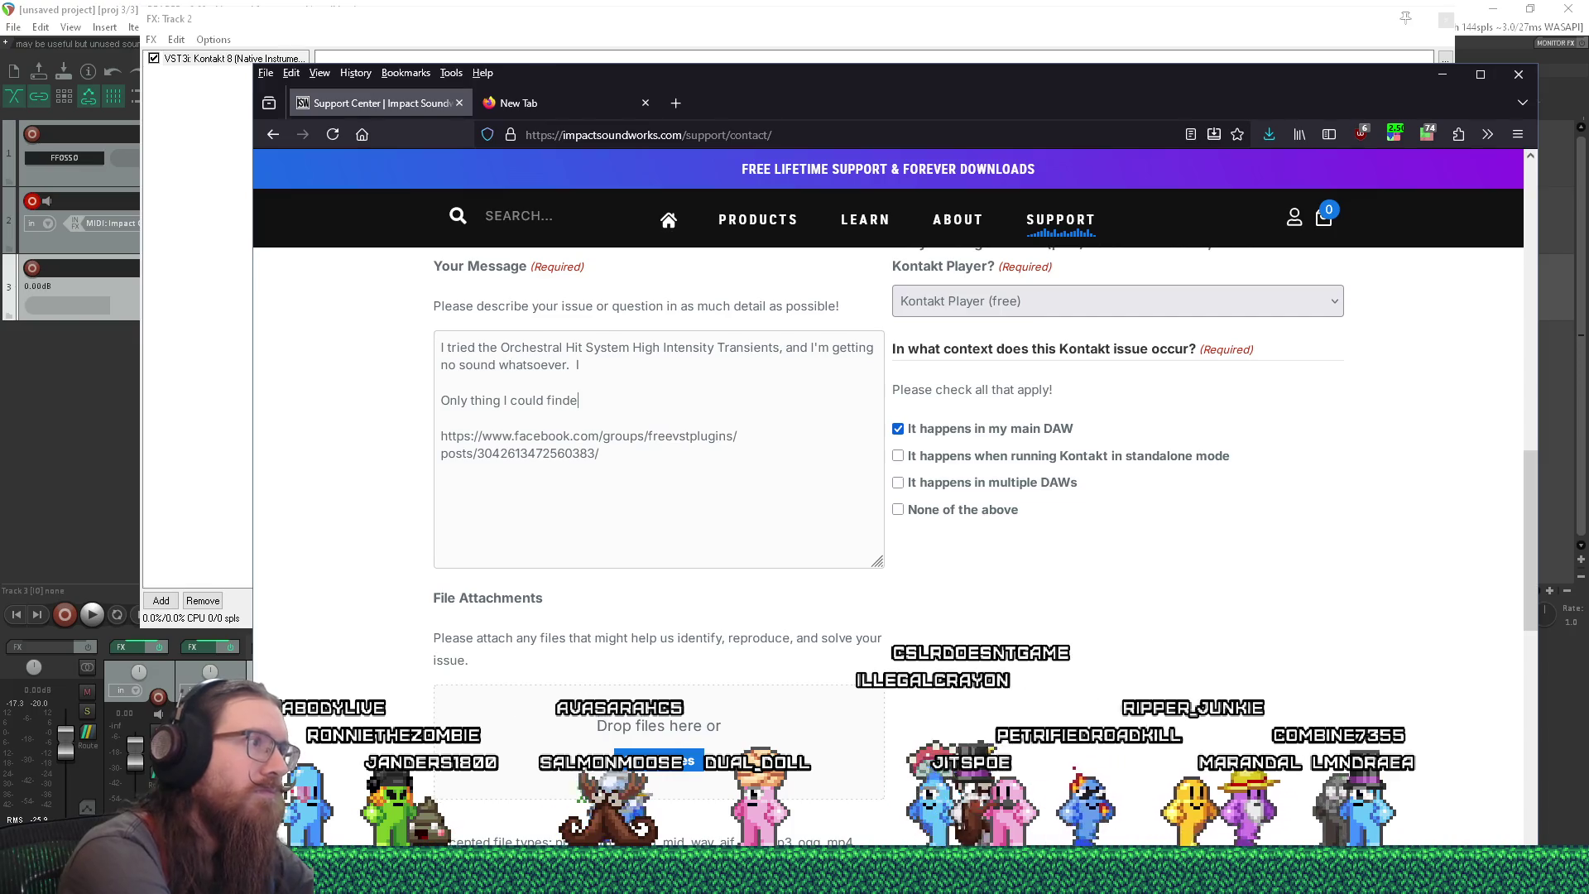
{"action": "type", "text": "as this facebook post with a couple people who ha"}
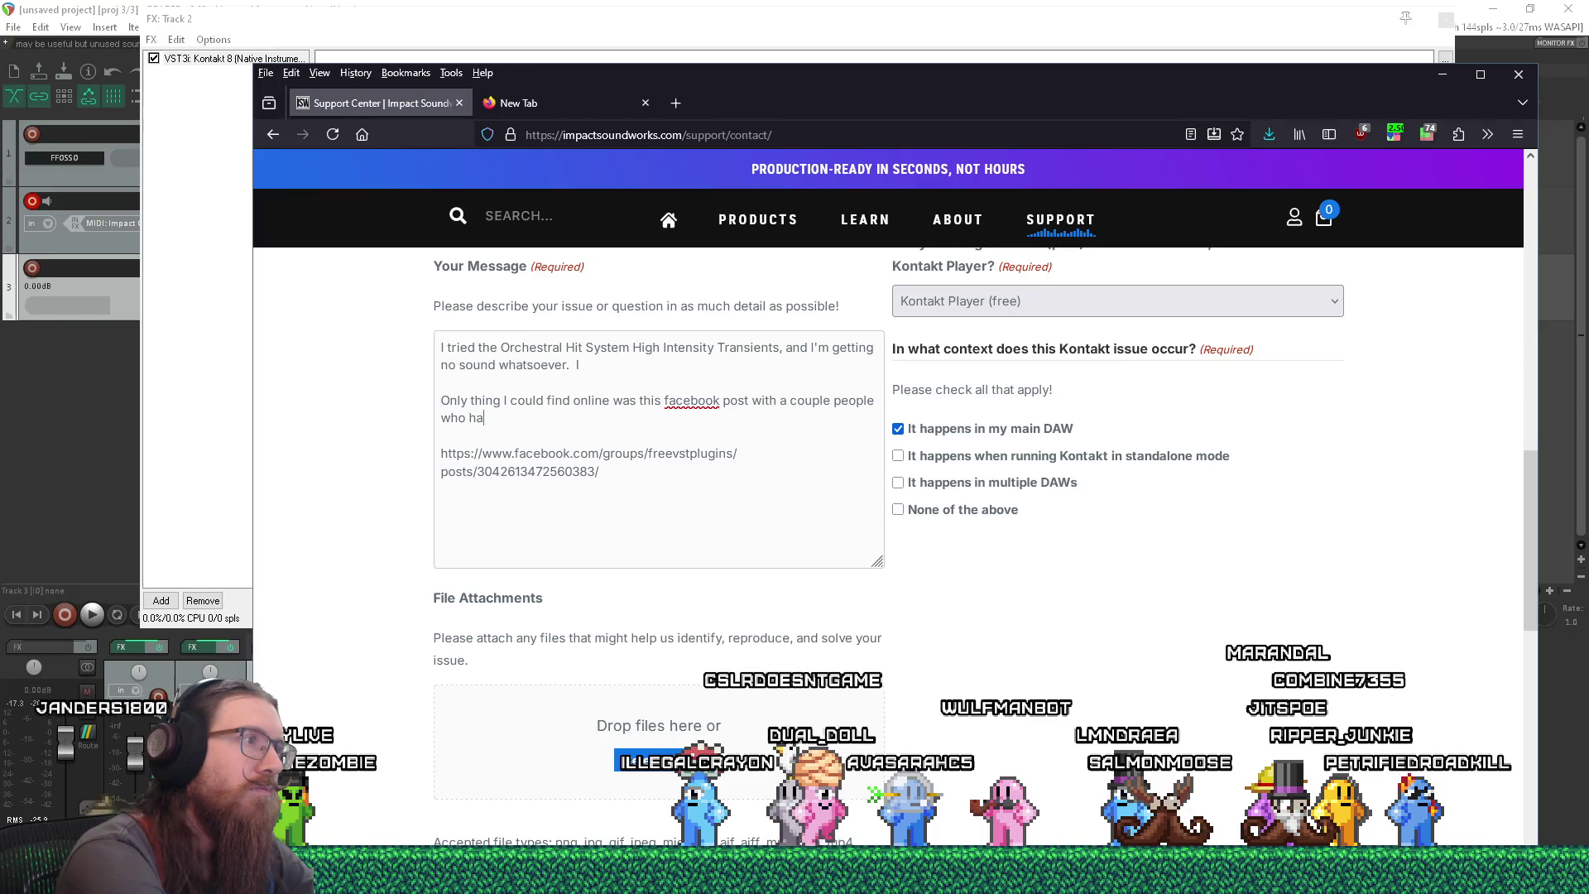
{"action": "type", "text": "d the same problem but no resolution."}
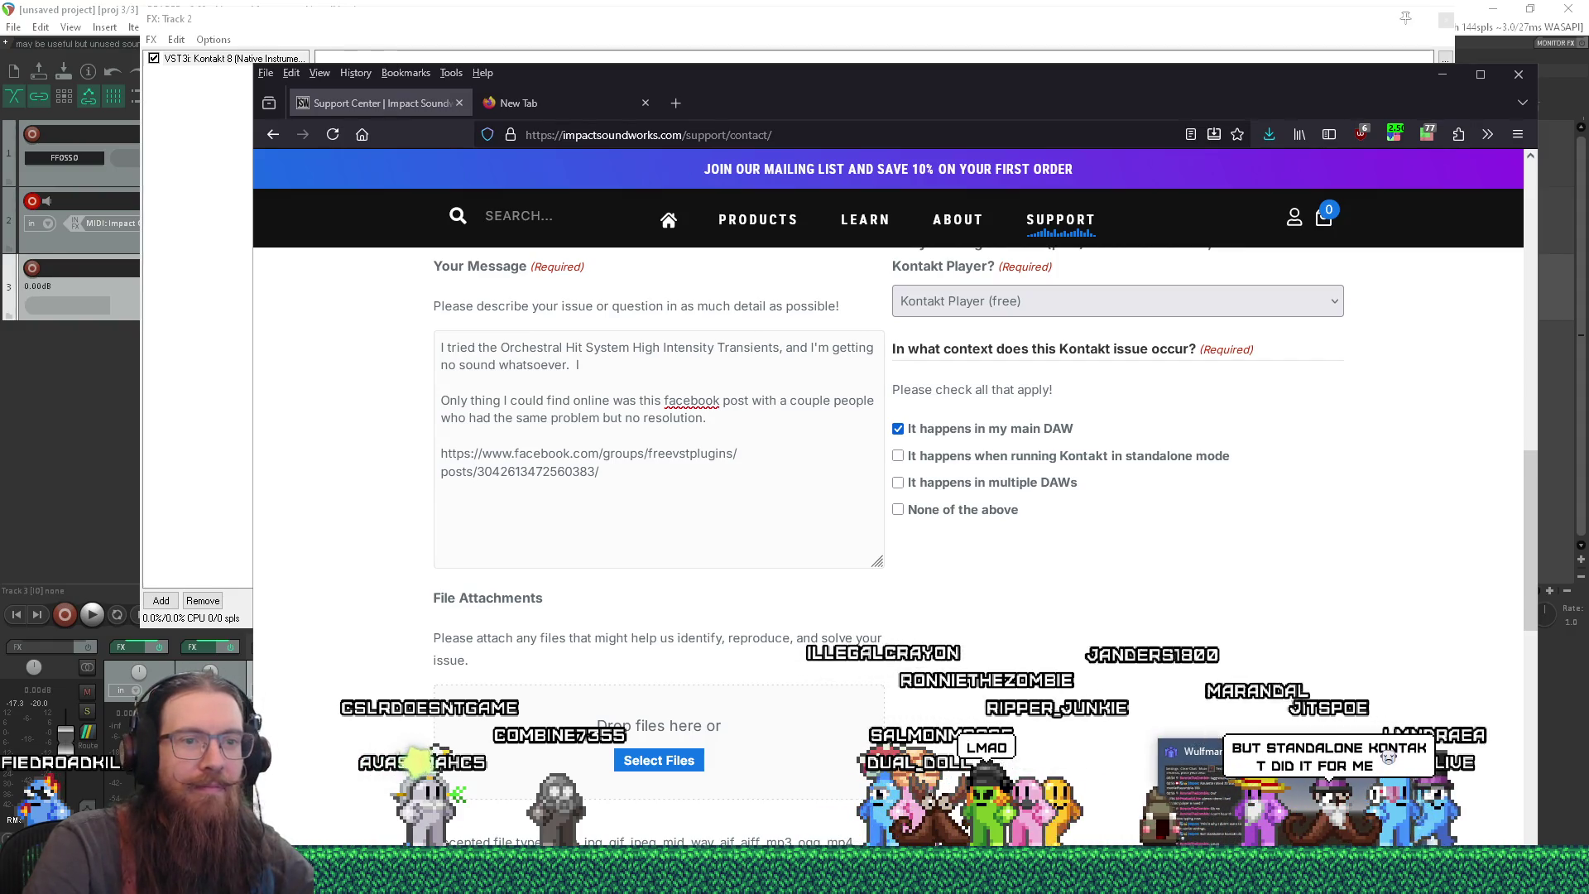
{"action": "key", "text": "alt+Tab"}
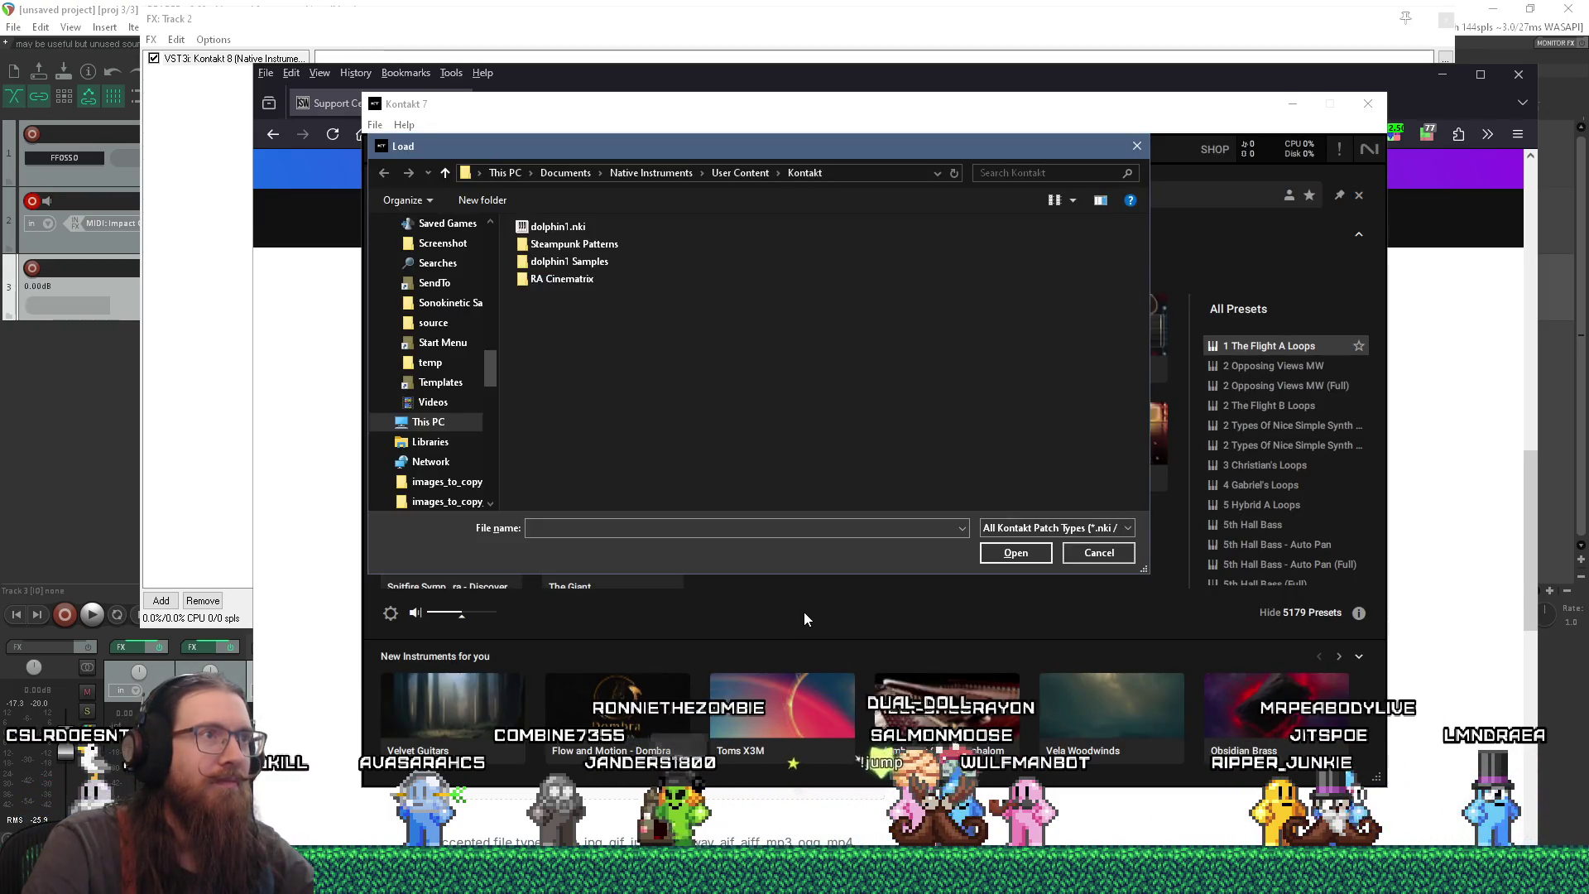
- Copy the Orchestral Hit System library folder's path from File Explorer
{"action": "left_click", "coordinate": [496, 879]}
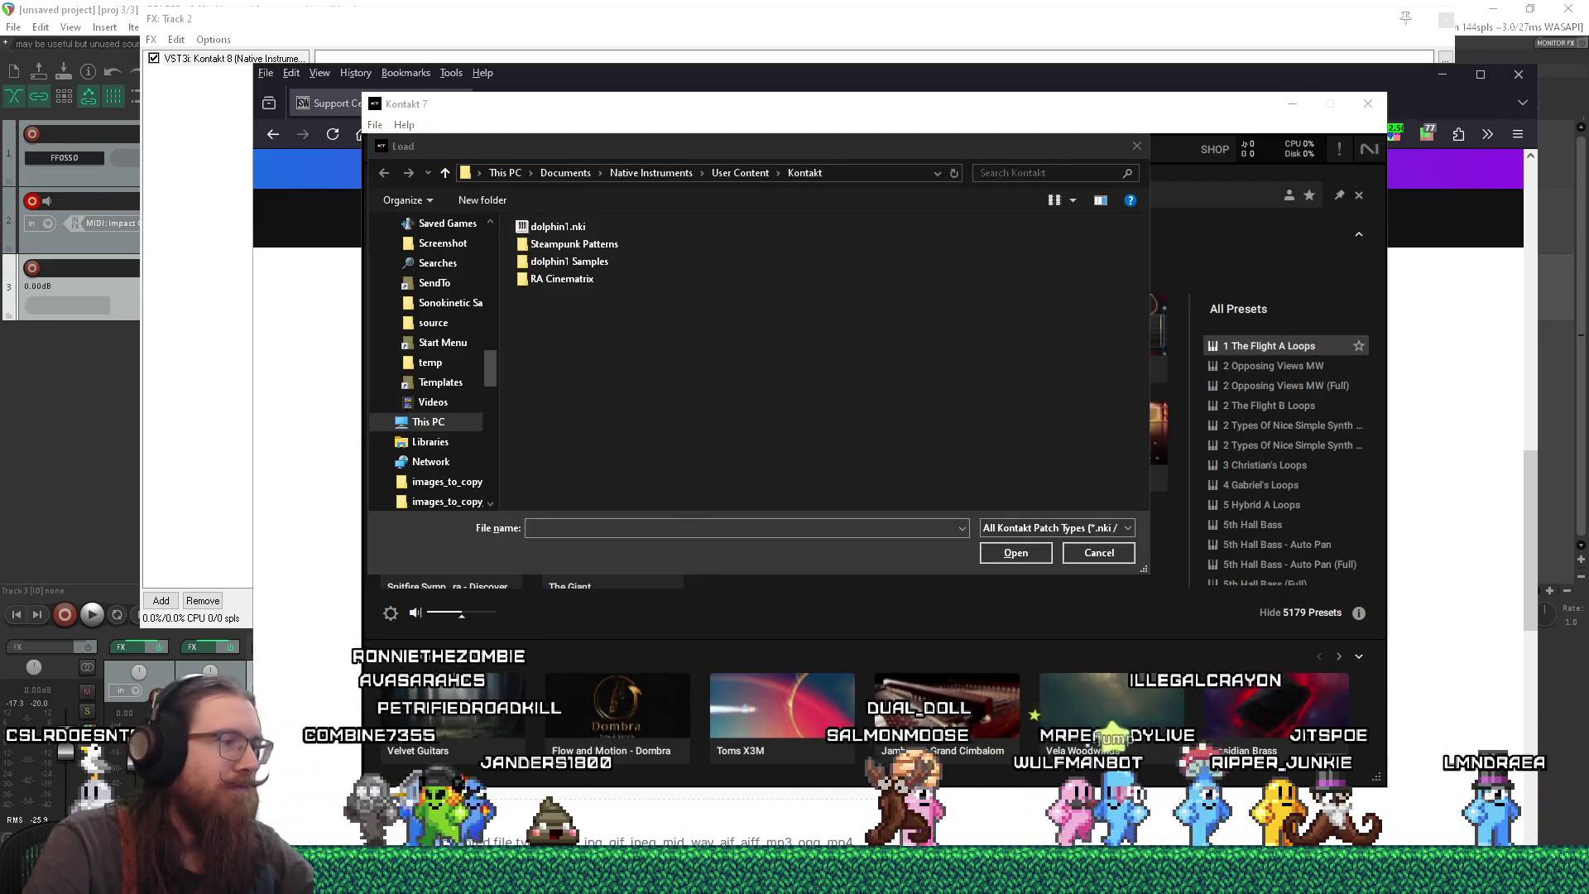
{"action": "left_click", "coordinate": [1202, 821]}
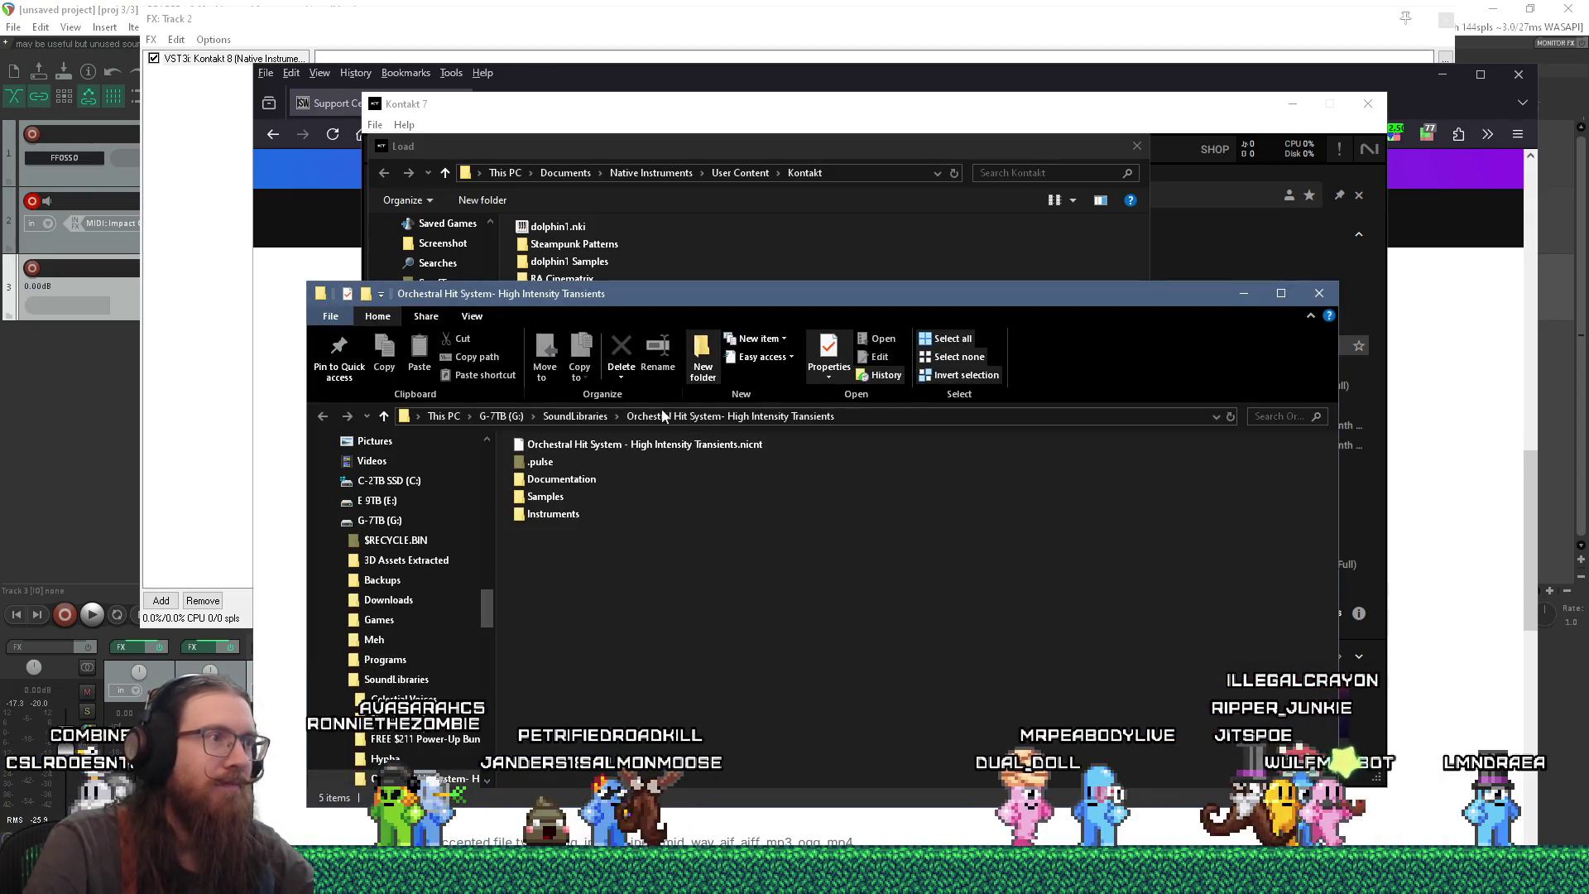
{"action": "left_click", "coordinate": [875, 420]}
{"action": "right_click", "coordinate": [867, 419]}
{"action": "left_click", "coordinate": [931, 469]}
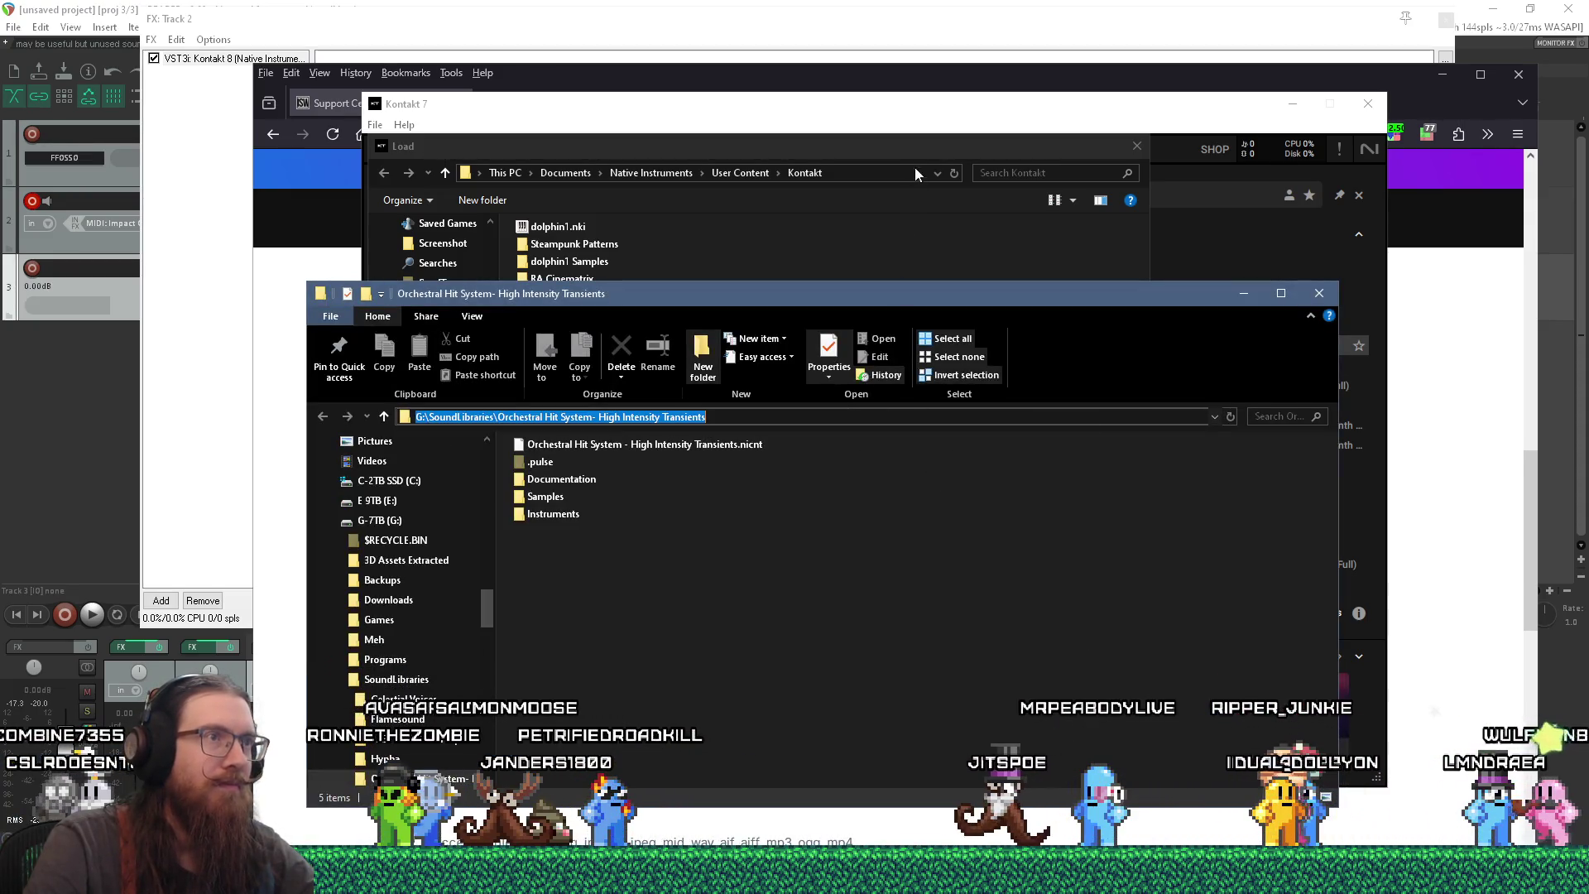
- Paste the path into Kontakt's Load dialog, load the Instruments .nki, then quit Kontakt
{"action": "left_click", "coordinate": [909, 190]}
{"action": "left_click", "coordinate": [902, 167]}
{"action": "type", "text": "G:\\SoundLibraries\\Orchestral Hit System- High Intensity Transients"}
{"action": "key", "text": "Return"}
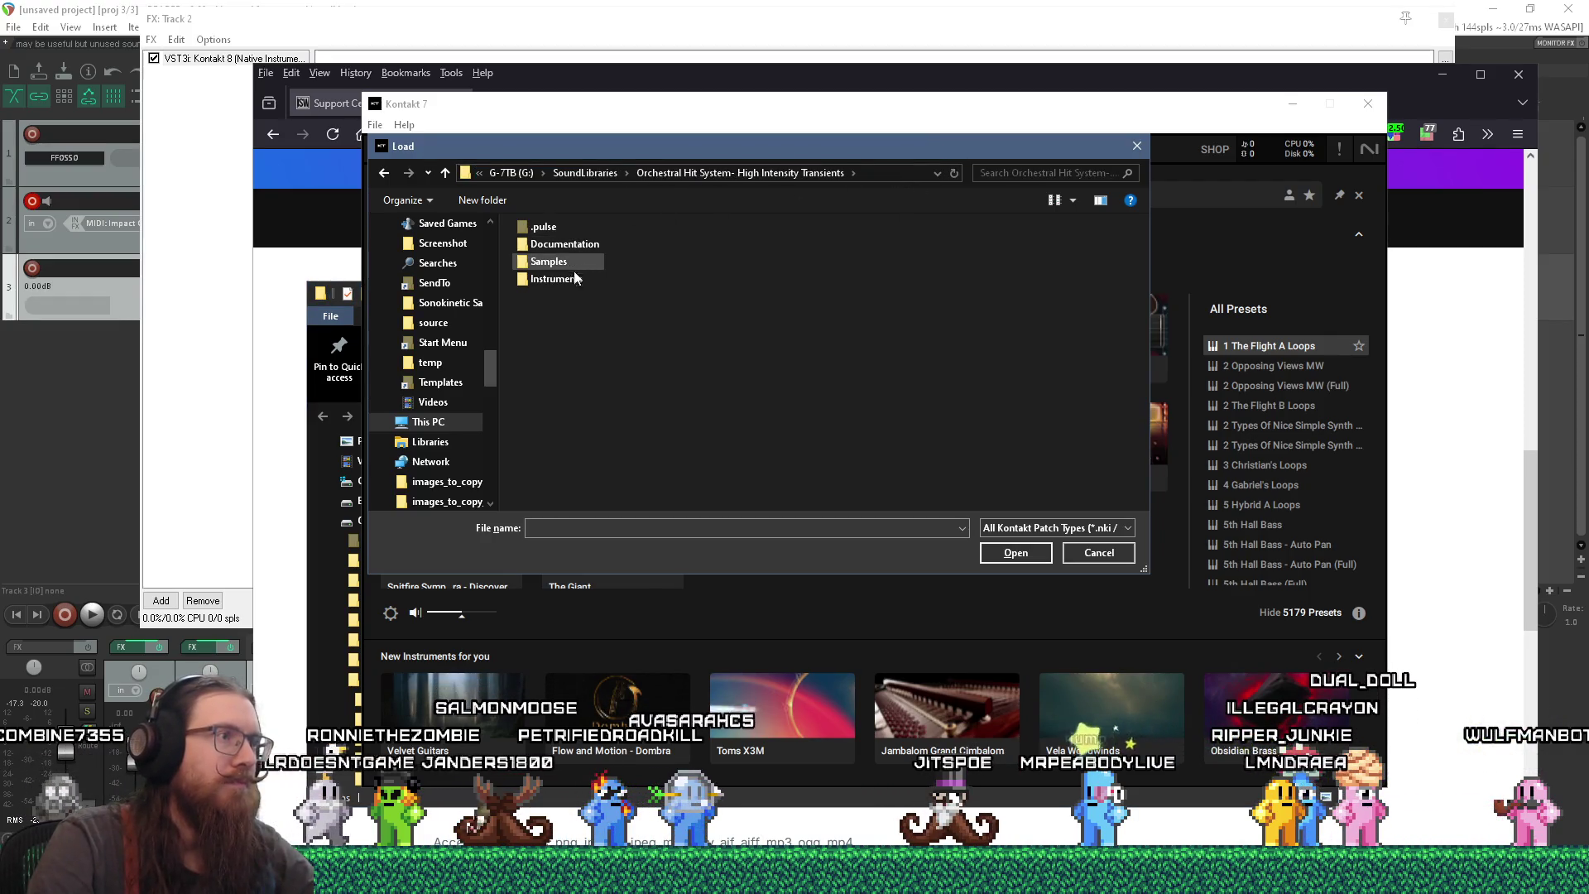
{"action": "double_click", "coordinate": [563, 278]}
{"action": "double_click", "coordinate": [611, 226]}
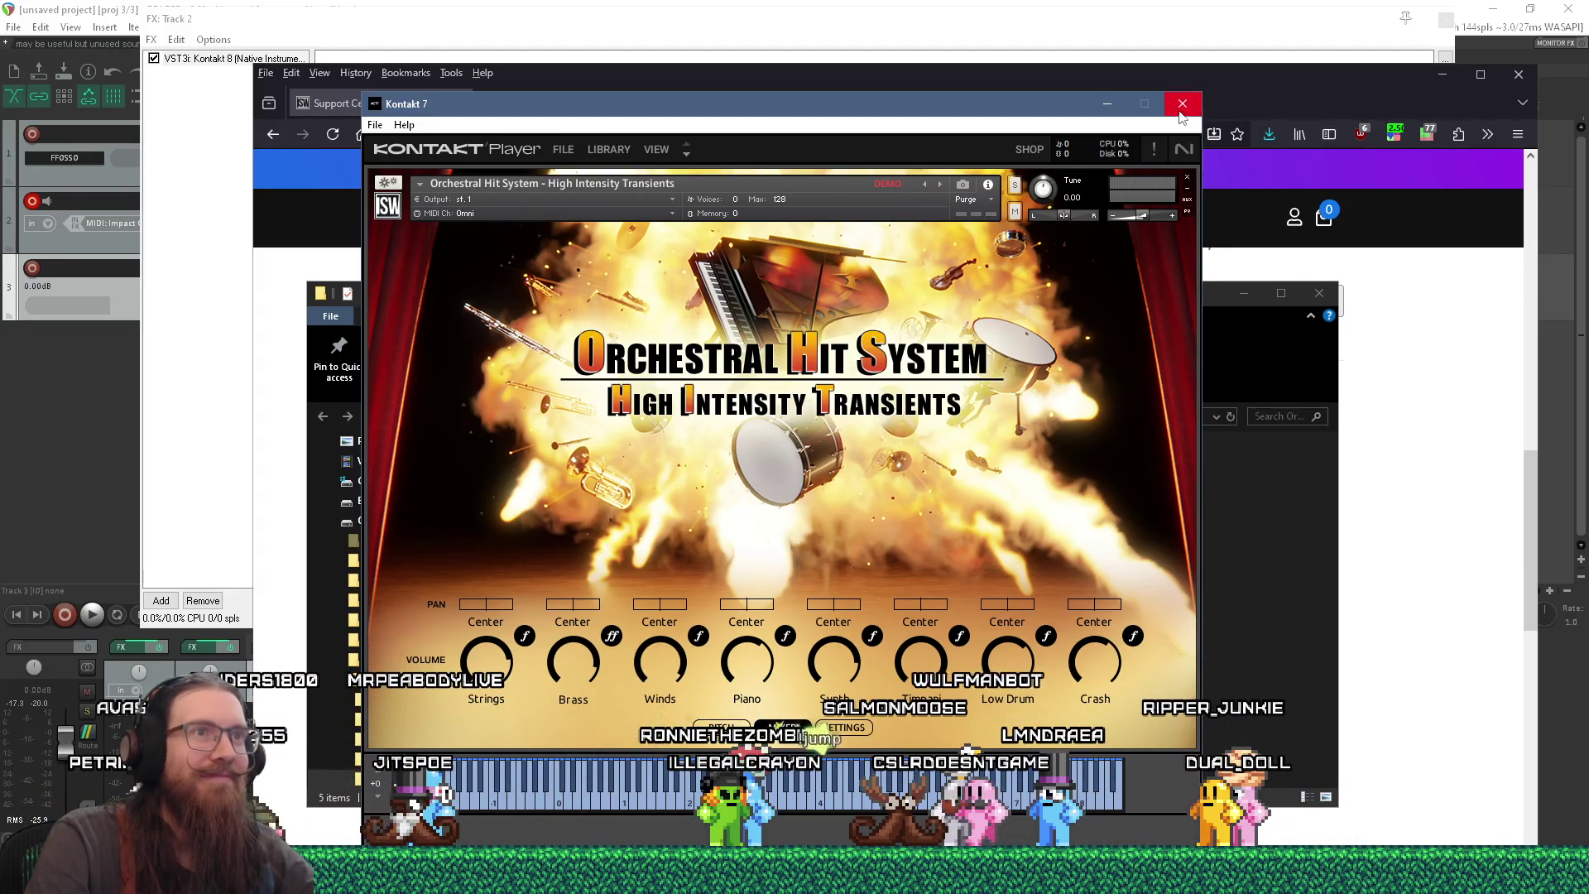
{"action": "left_click", "coordinate": [1182, 104]}
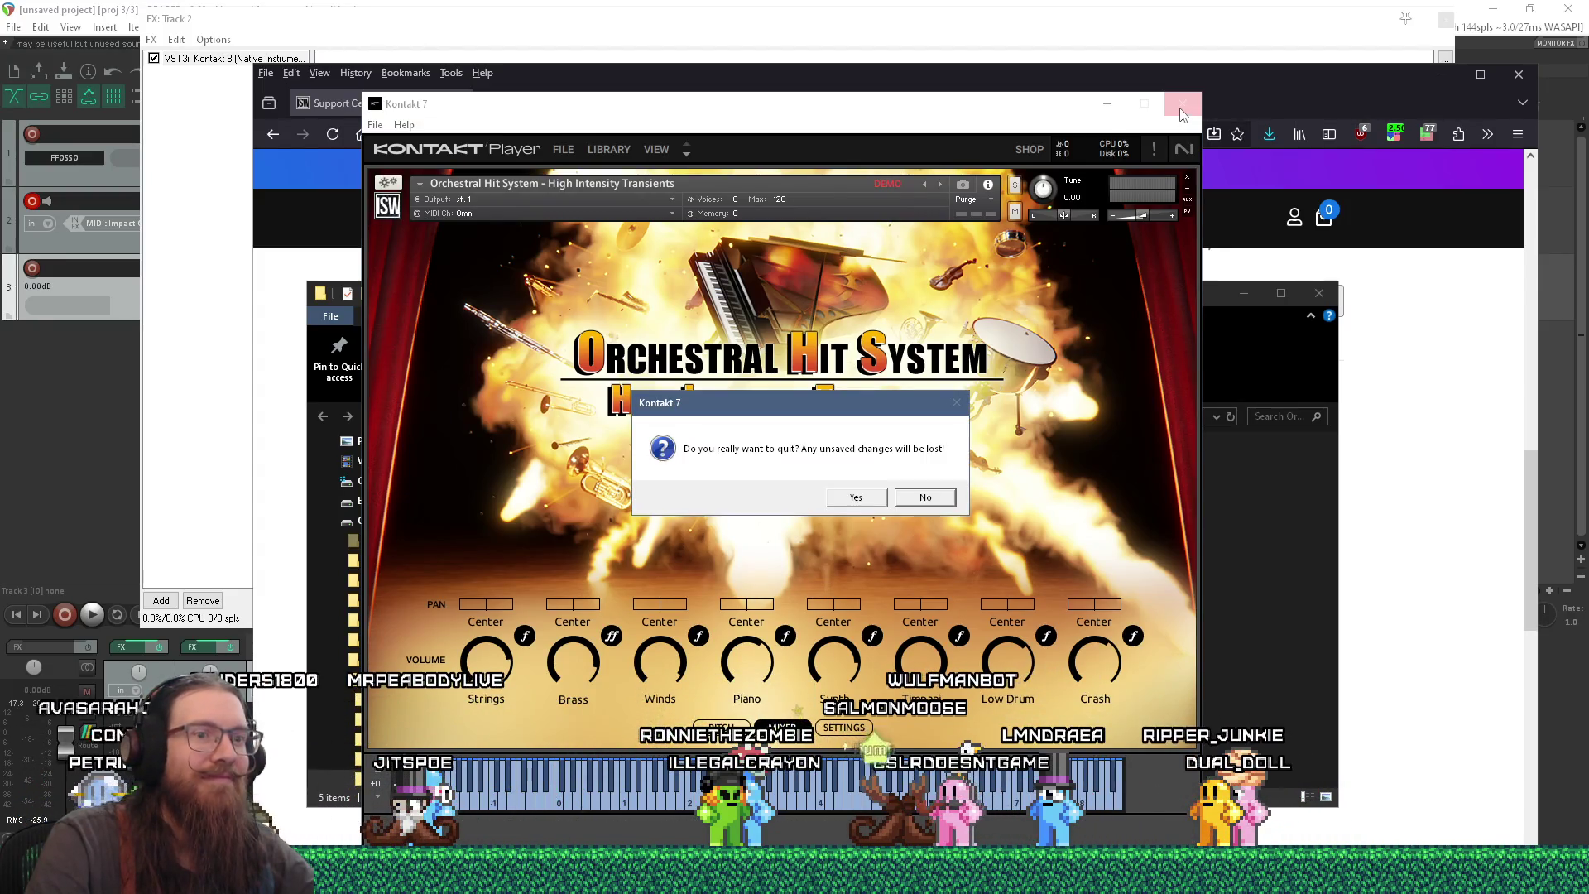
{"action": "left_click", "coordinate": [857, 498]}
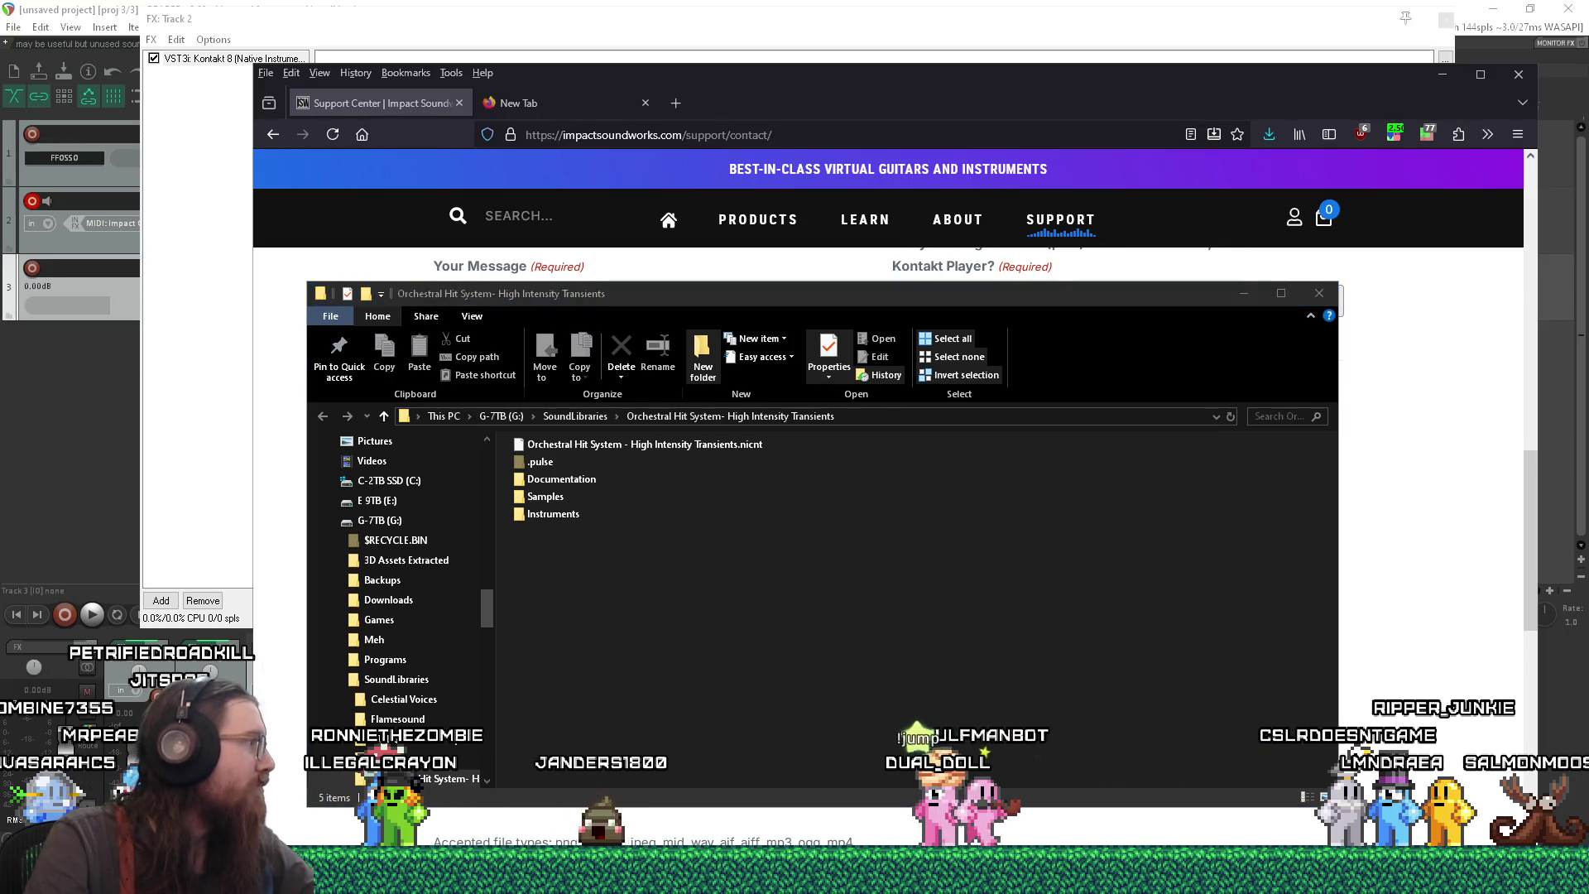
- Add that Kontakt 8 and 7, on-screen and MIDI keyboards were tried and other libraries work
{"action": "left_click", "coordinate": [1443, 639]}
{"action": "type", "text": "no sound whatsoever.  I tried in both"}
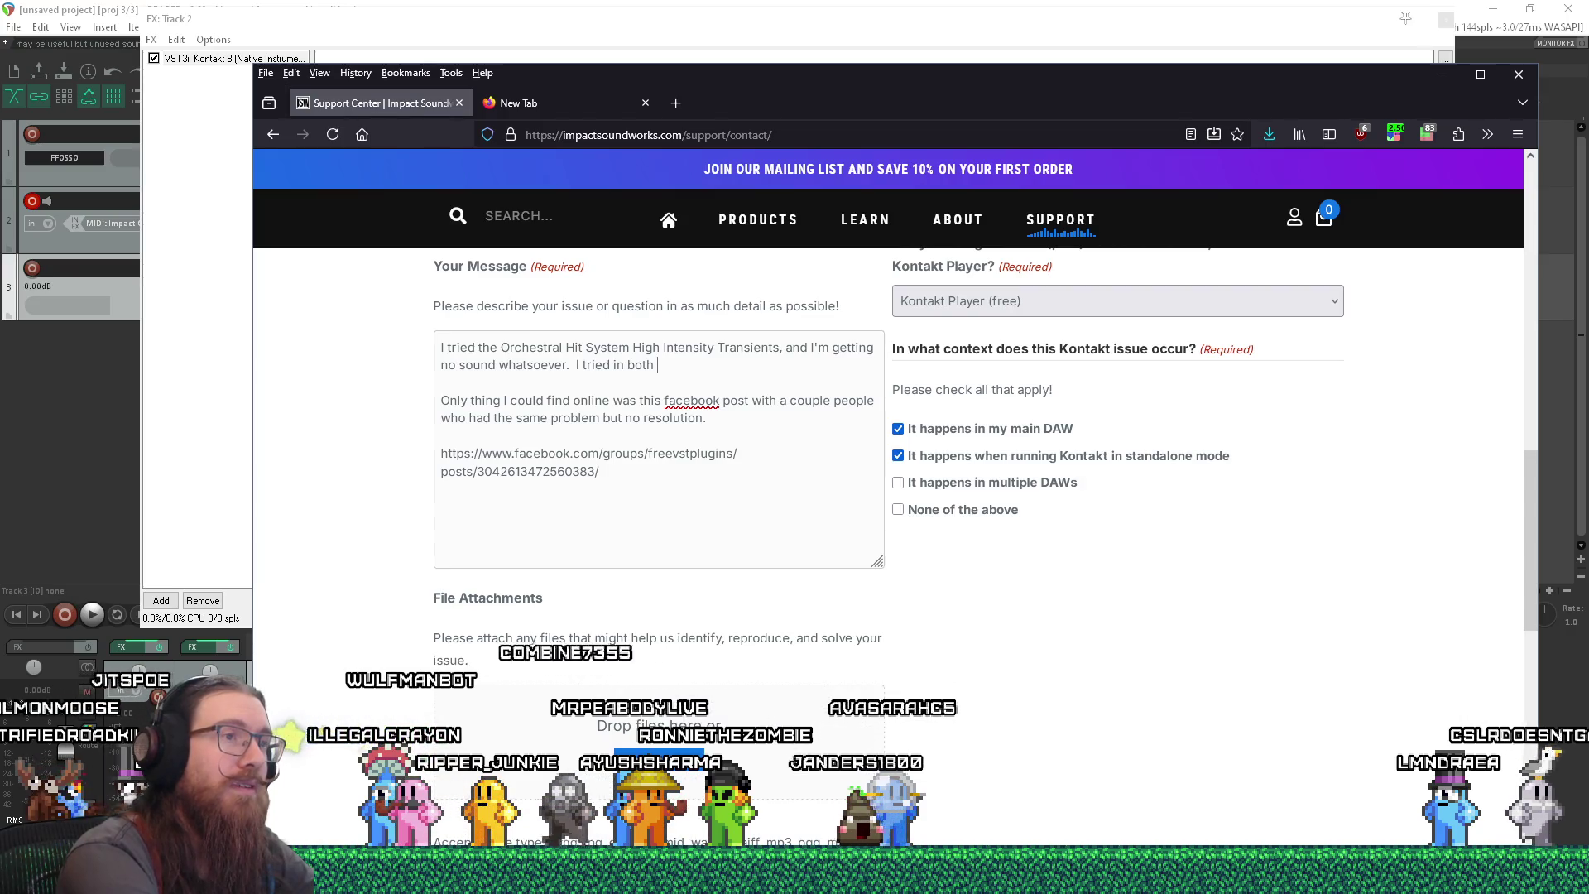
{"action": "type", "text": "kon"}
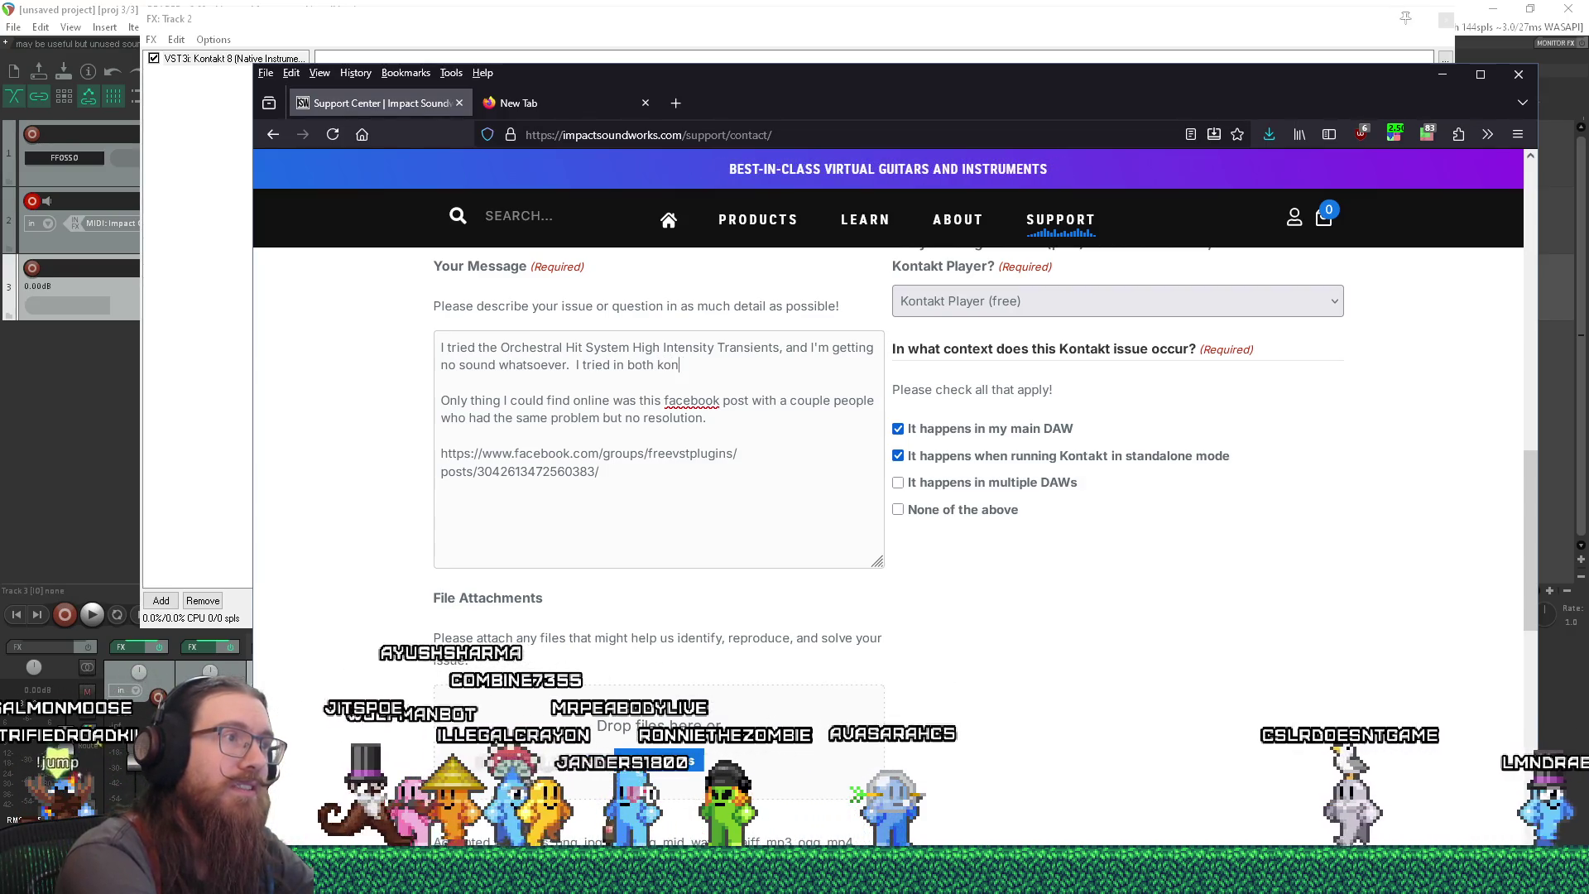
{"action": "type", "text": "takt 8 and 78"}
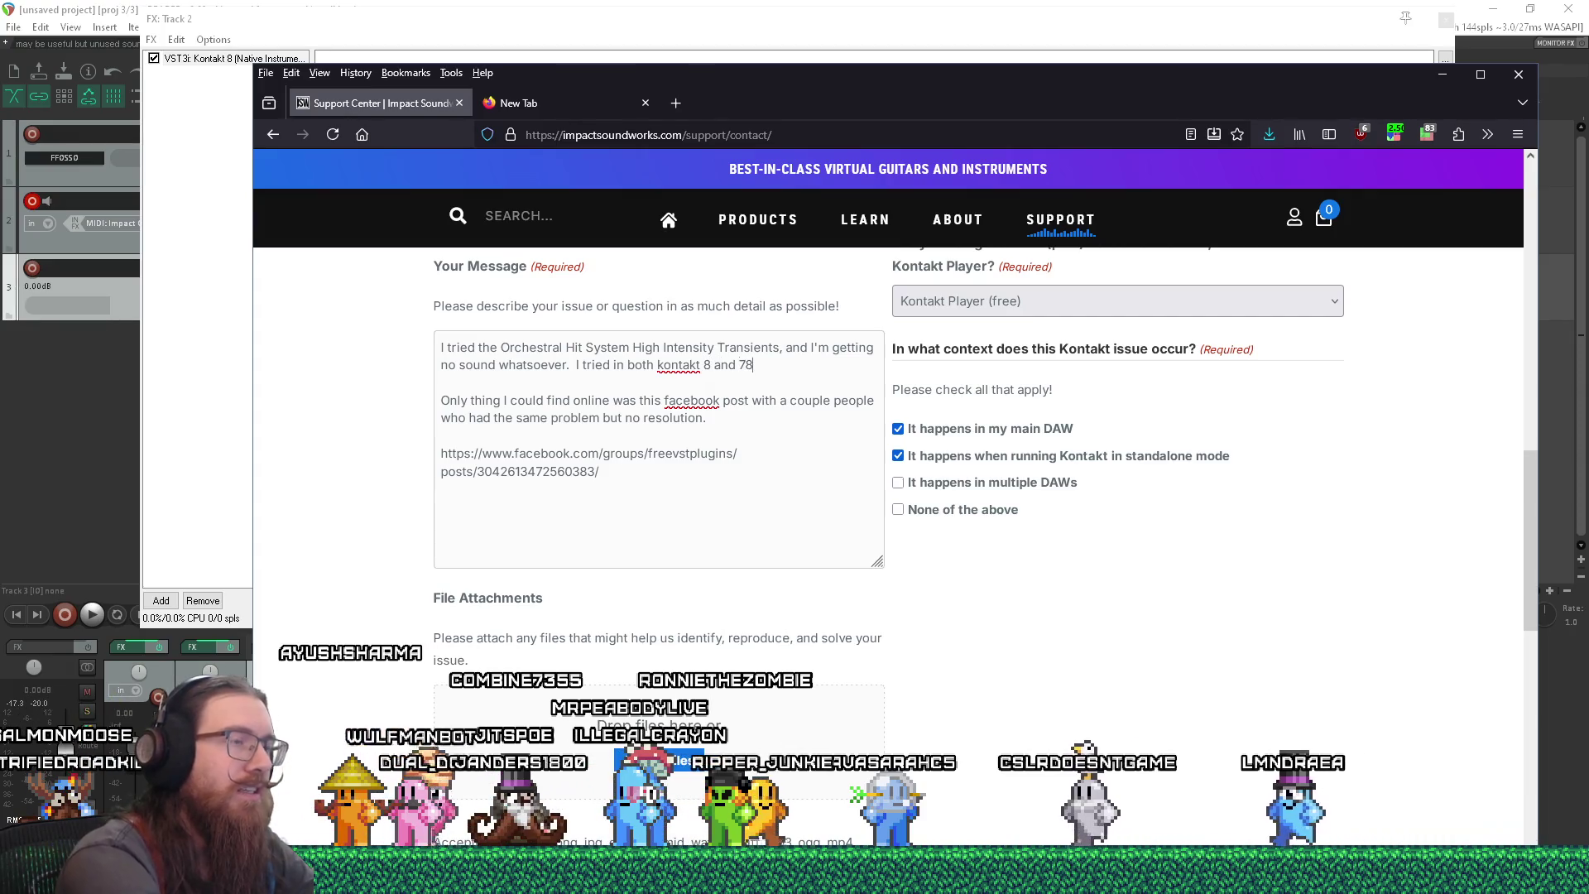
{"action": "type", "text": "7 "}
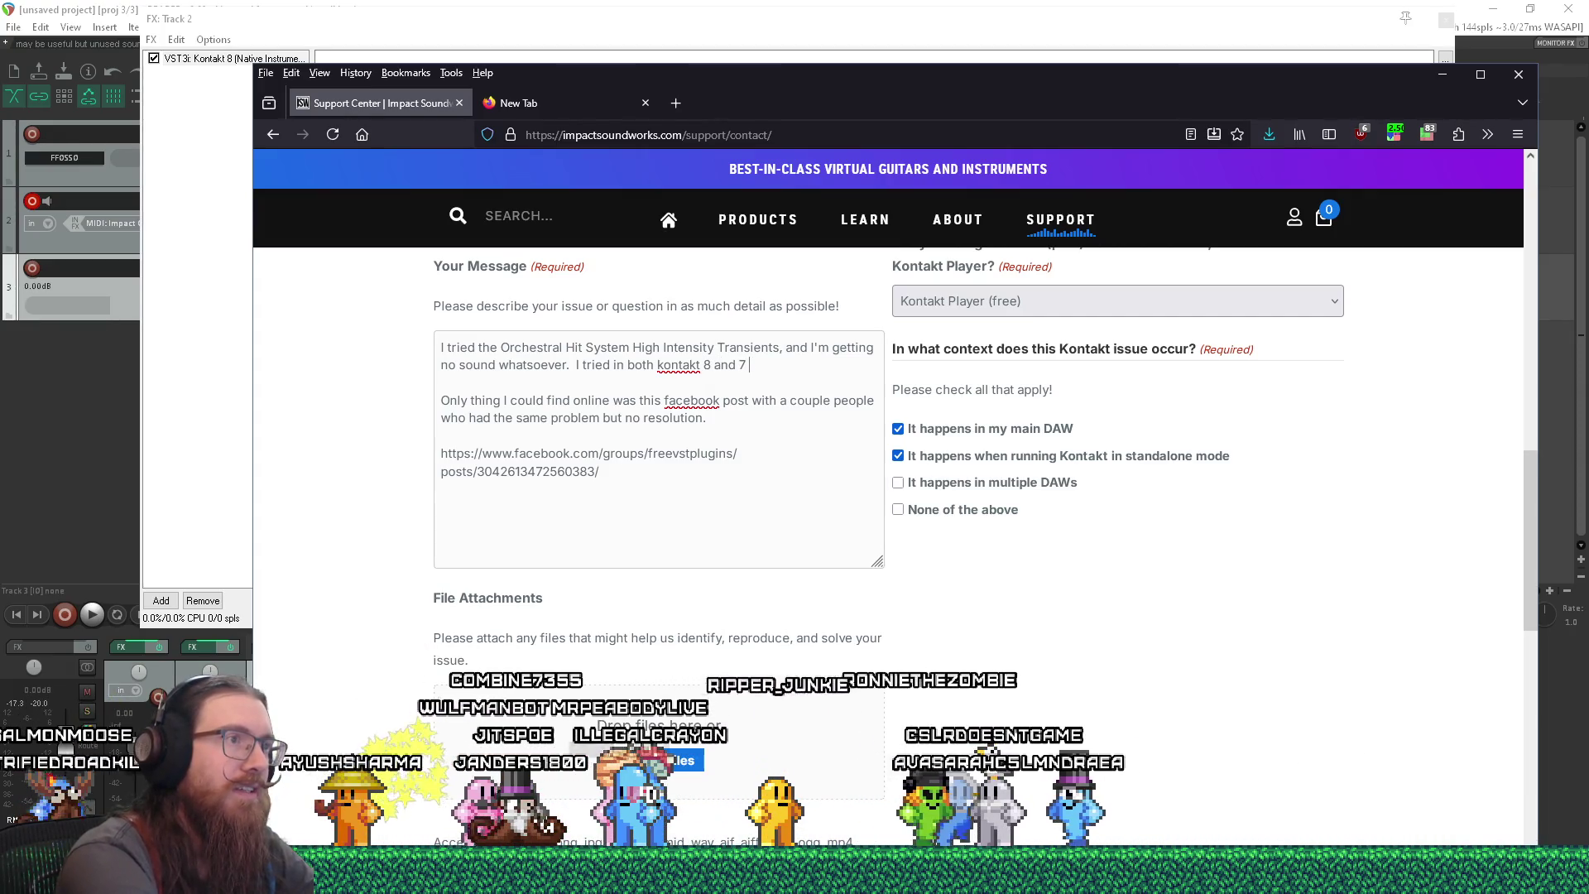
{"action": "type", "text": "and using the "}
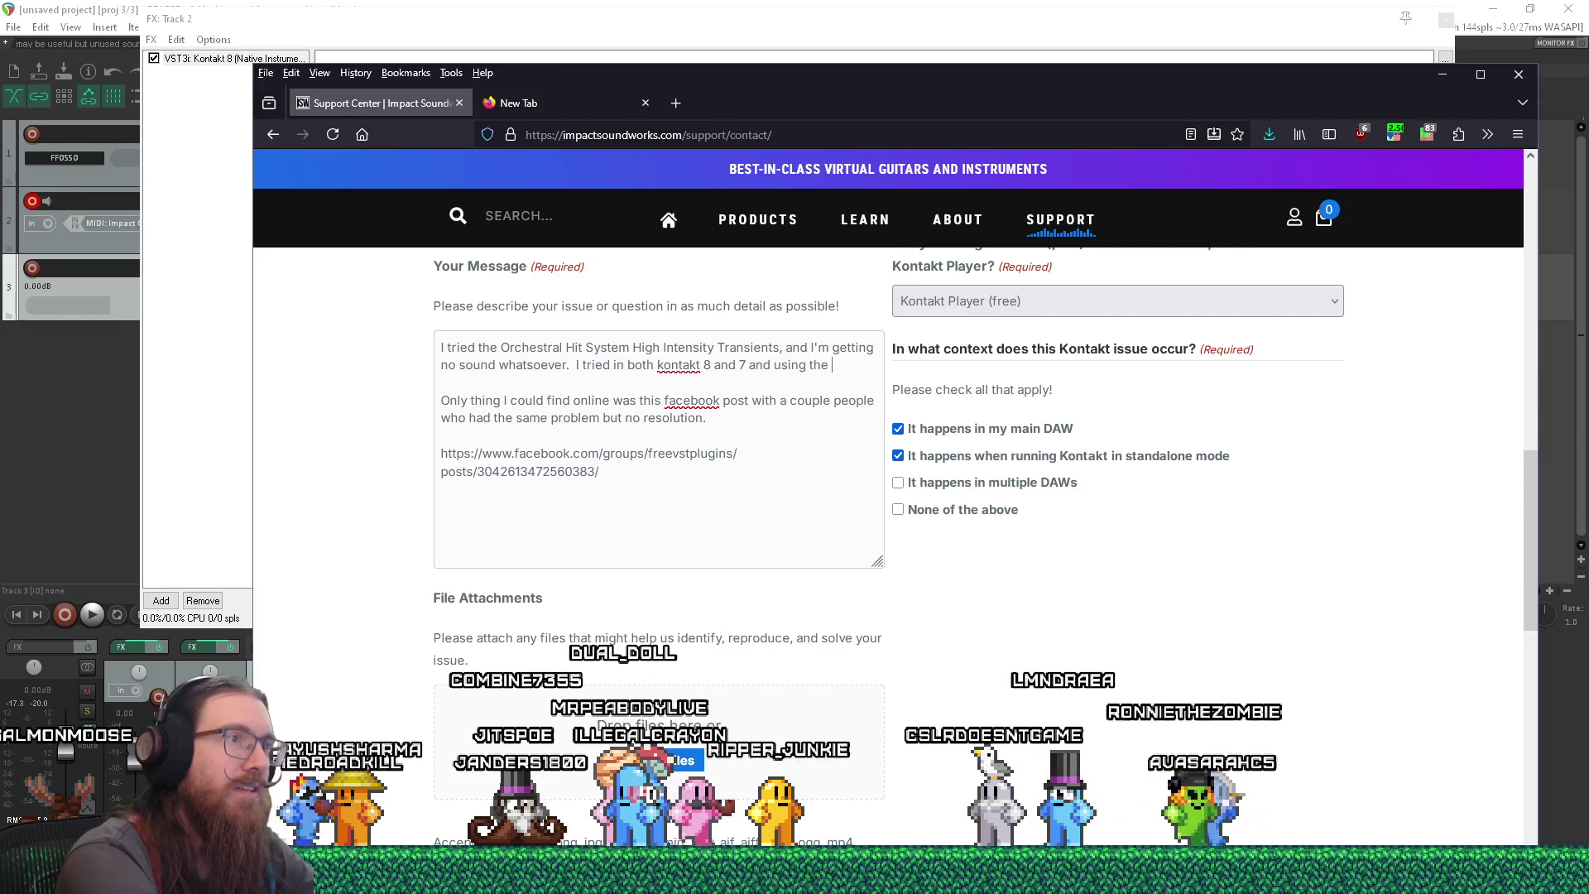
{"action": "type", "text": "on-screen kontakt keyoba"}
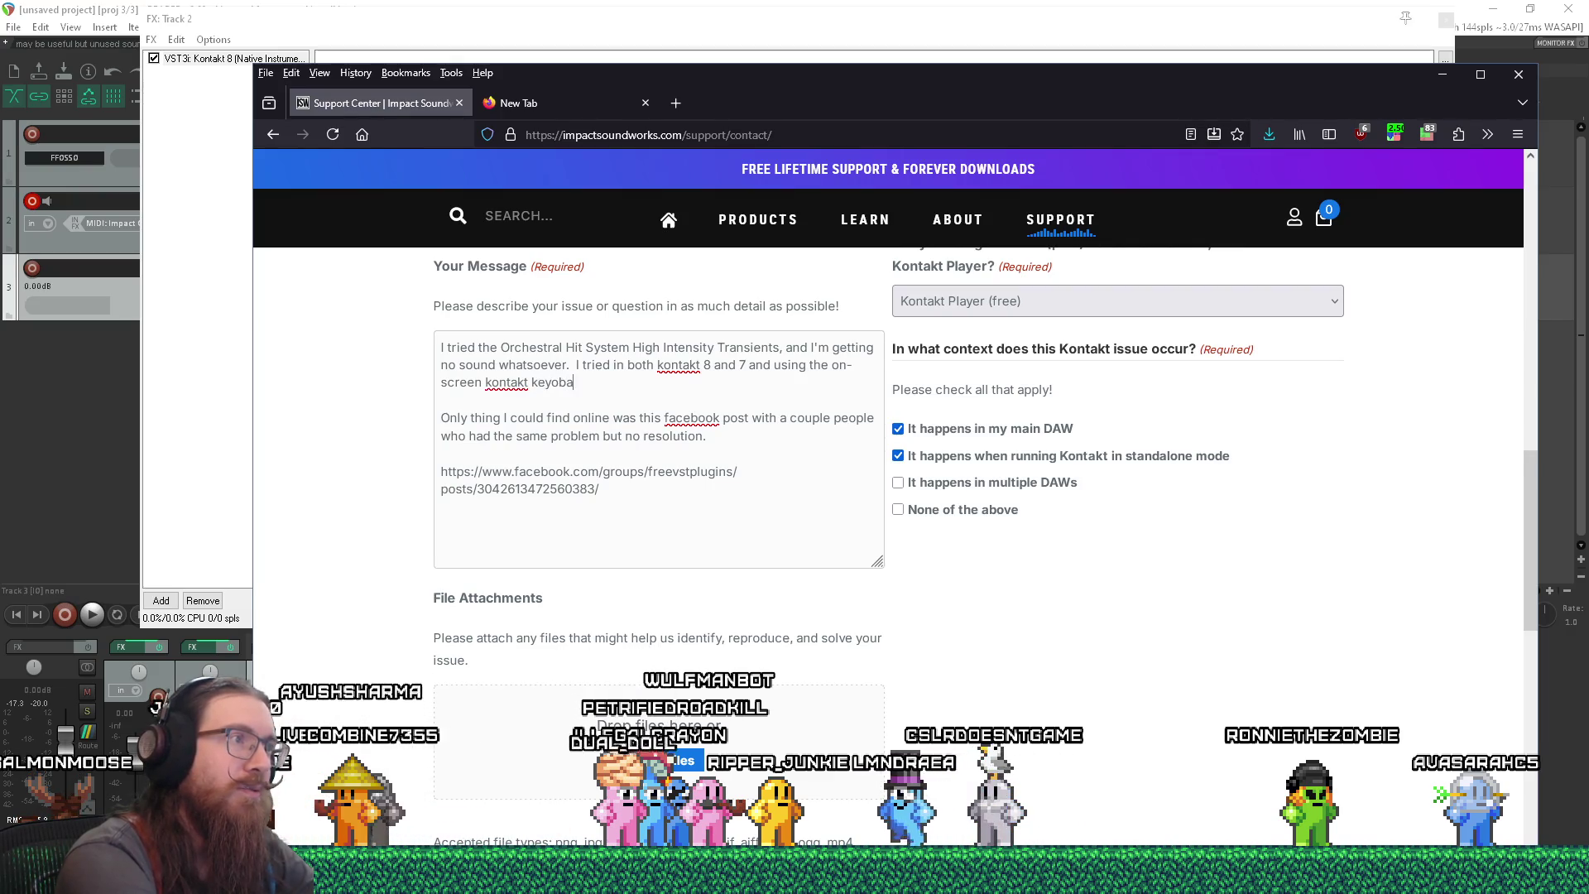
{"action": "key", "text": "BackSpace"}
{"action": "key", "text": "BackSpace"}
{"action": "type", "text": "board"}
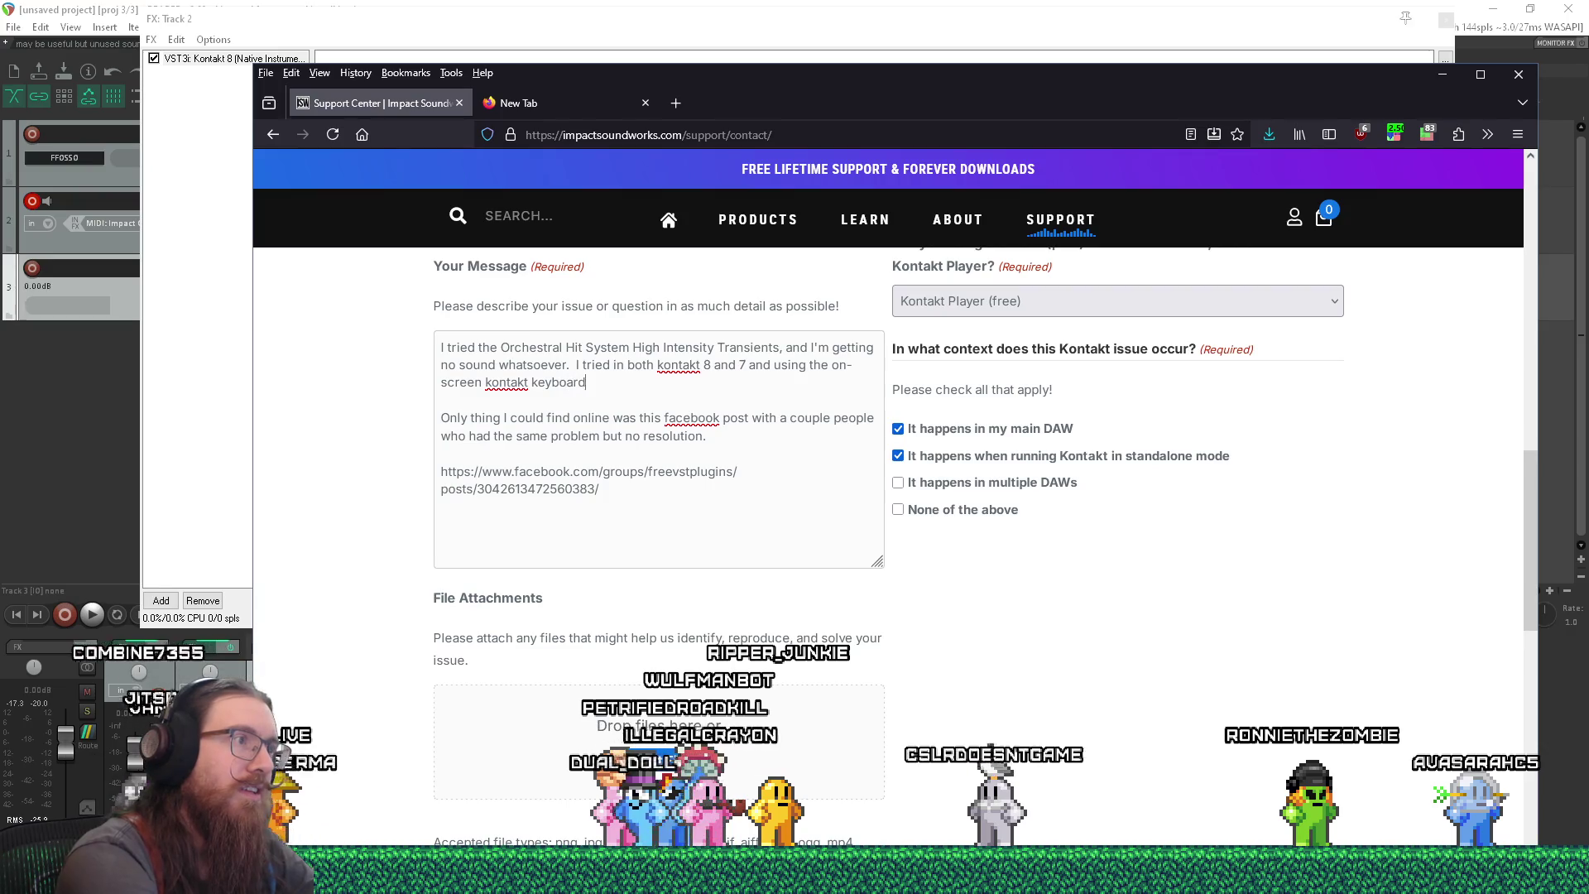
{"action": "type", "text": " and a midi keyboard."}
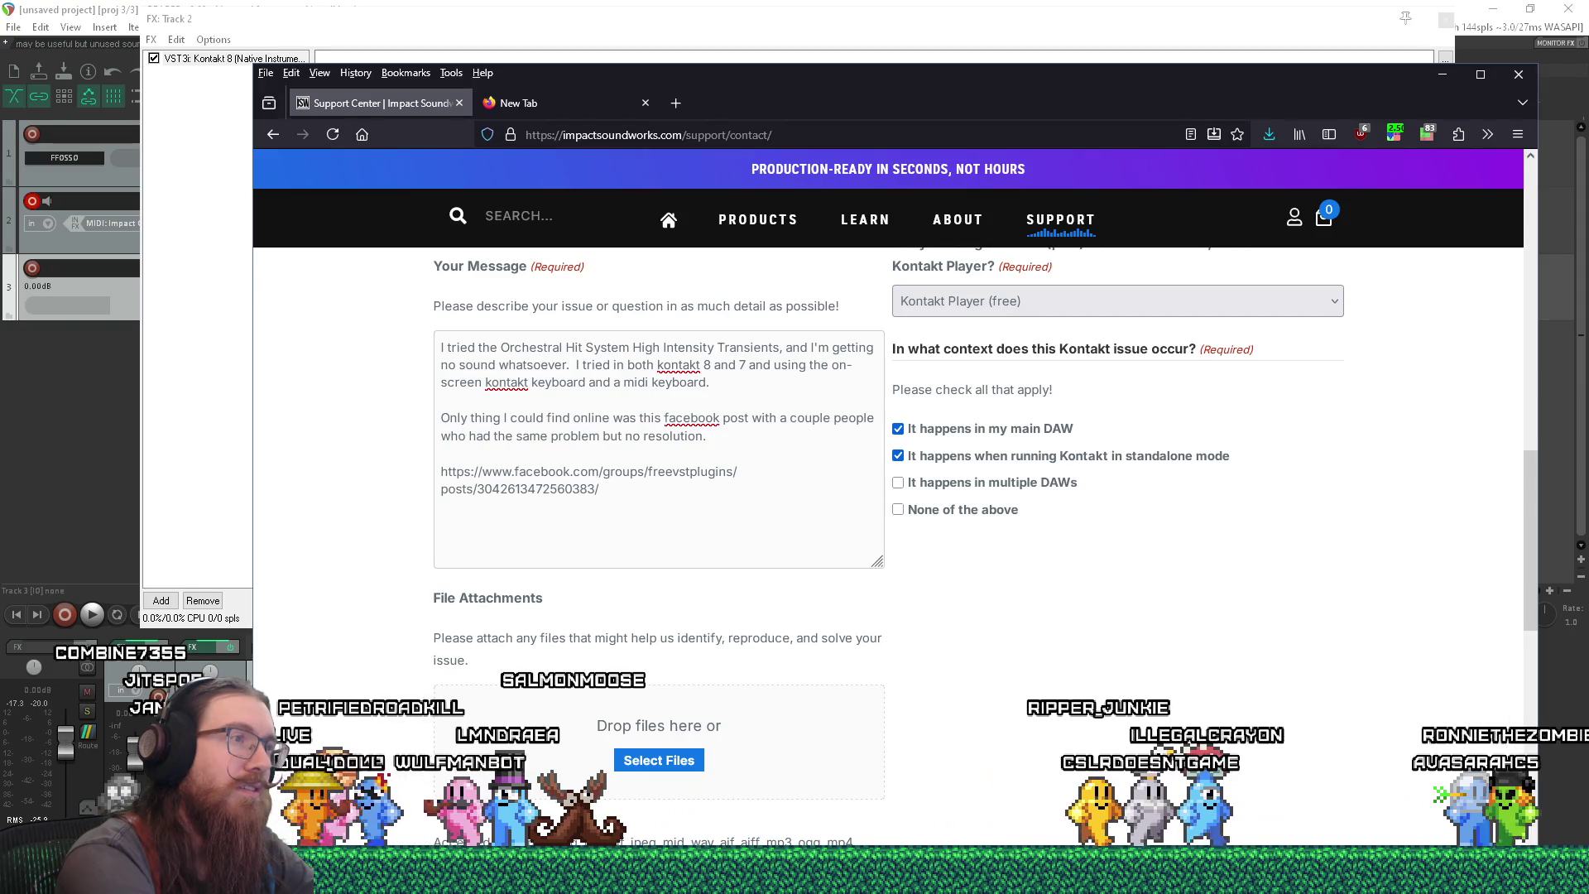
{"action": "type", "text": "  My other kontakt libraries"}
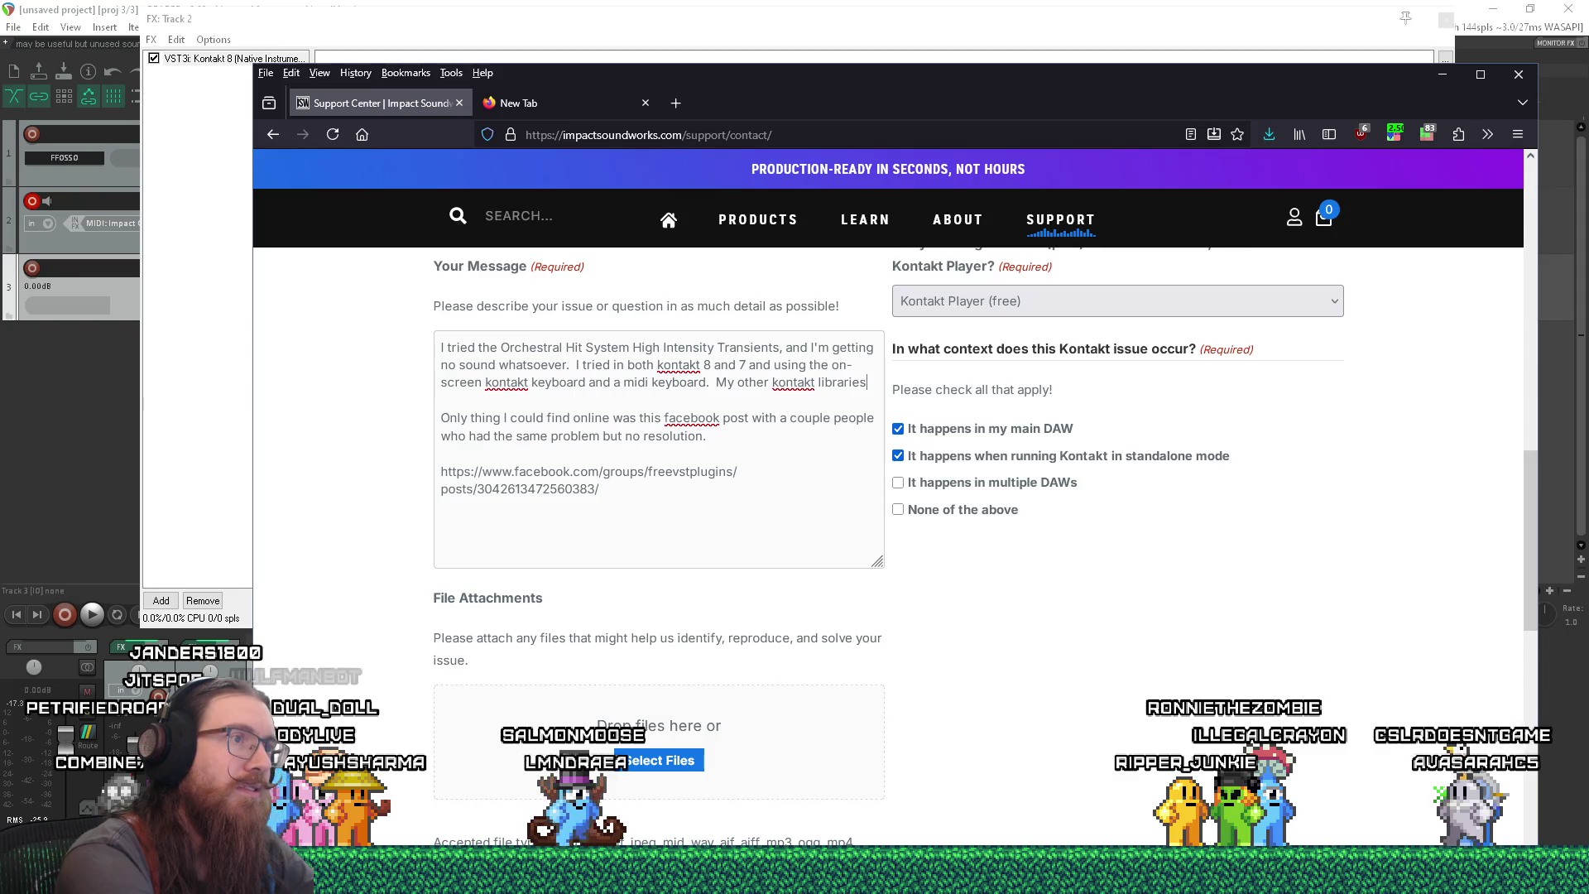
{"action": "type", "text": " work fine"}
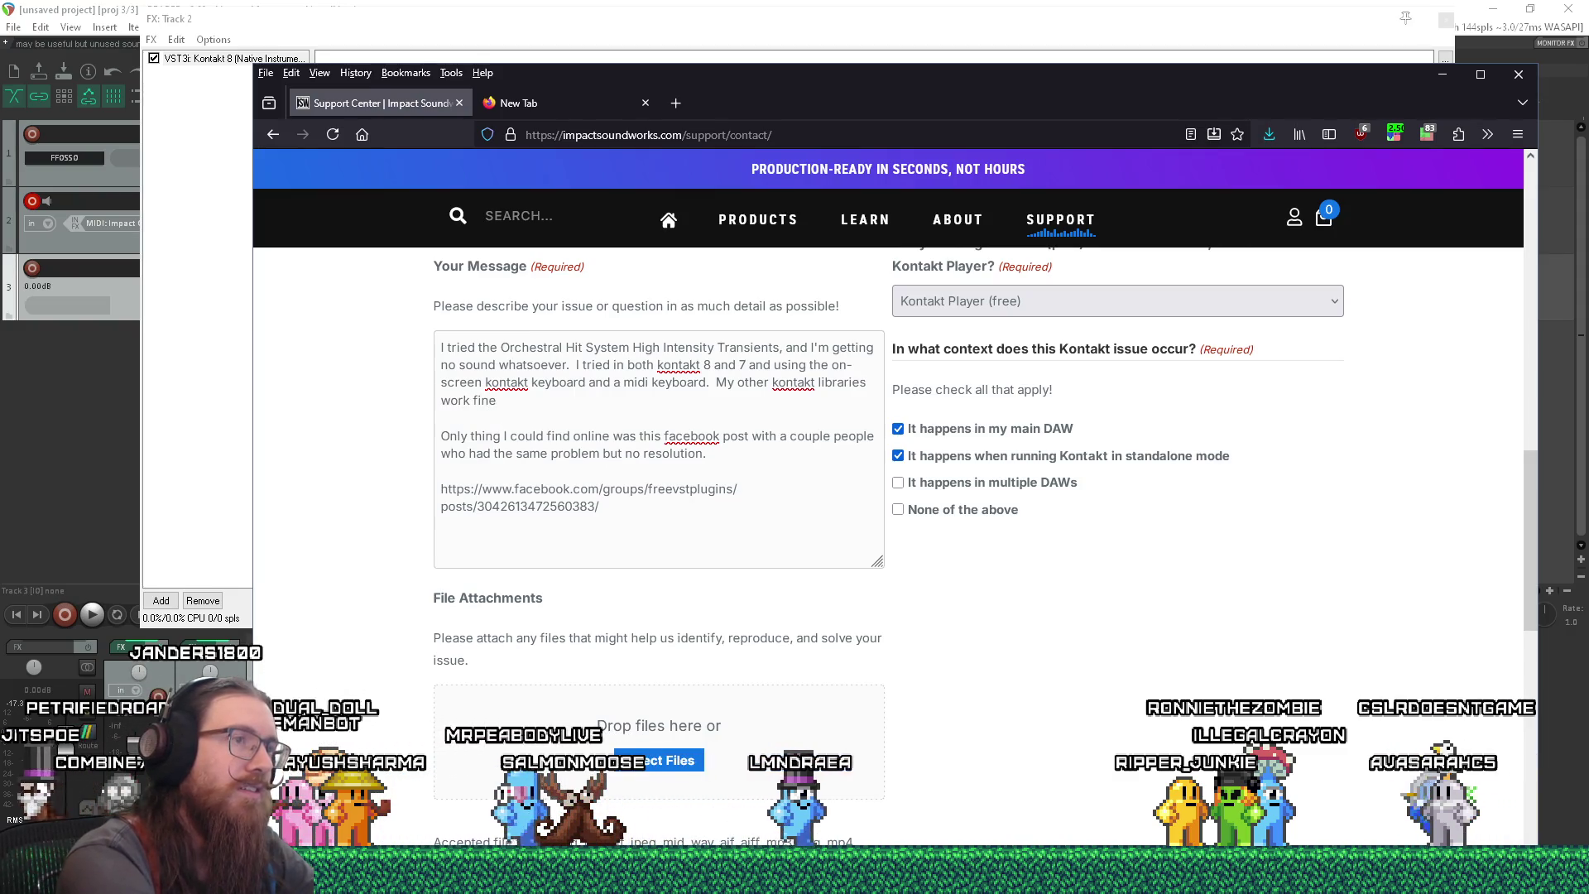
{"action": "type", "text": "."}
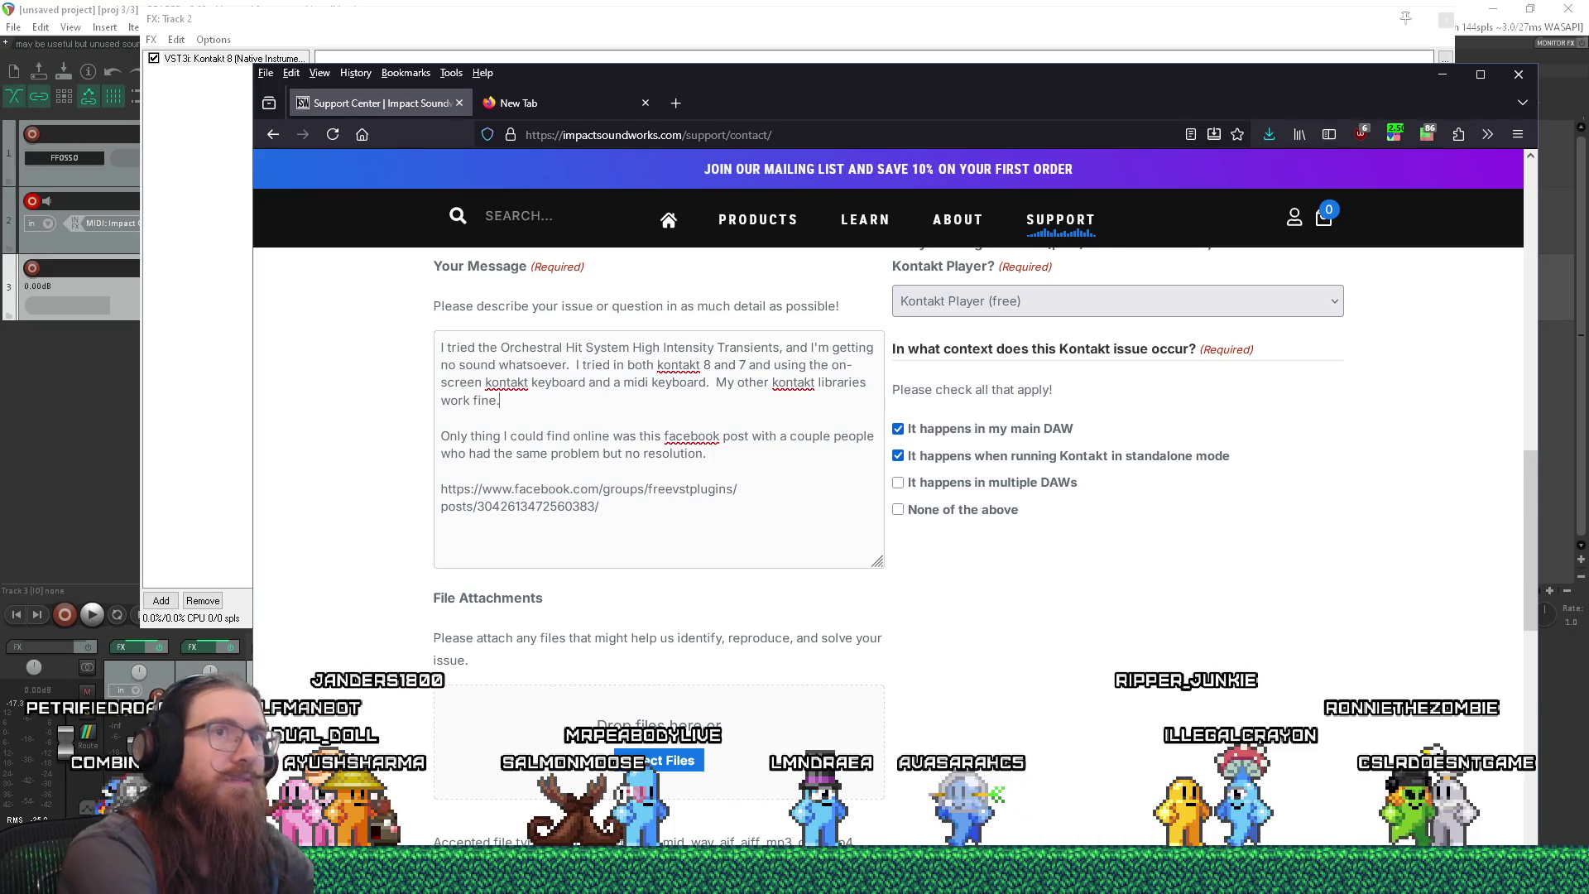
- Check and dismiss the uMatrix popup, select the message text, and submit the support form
{"action": "left_click", "coordinate": [1426, 134]}
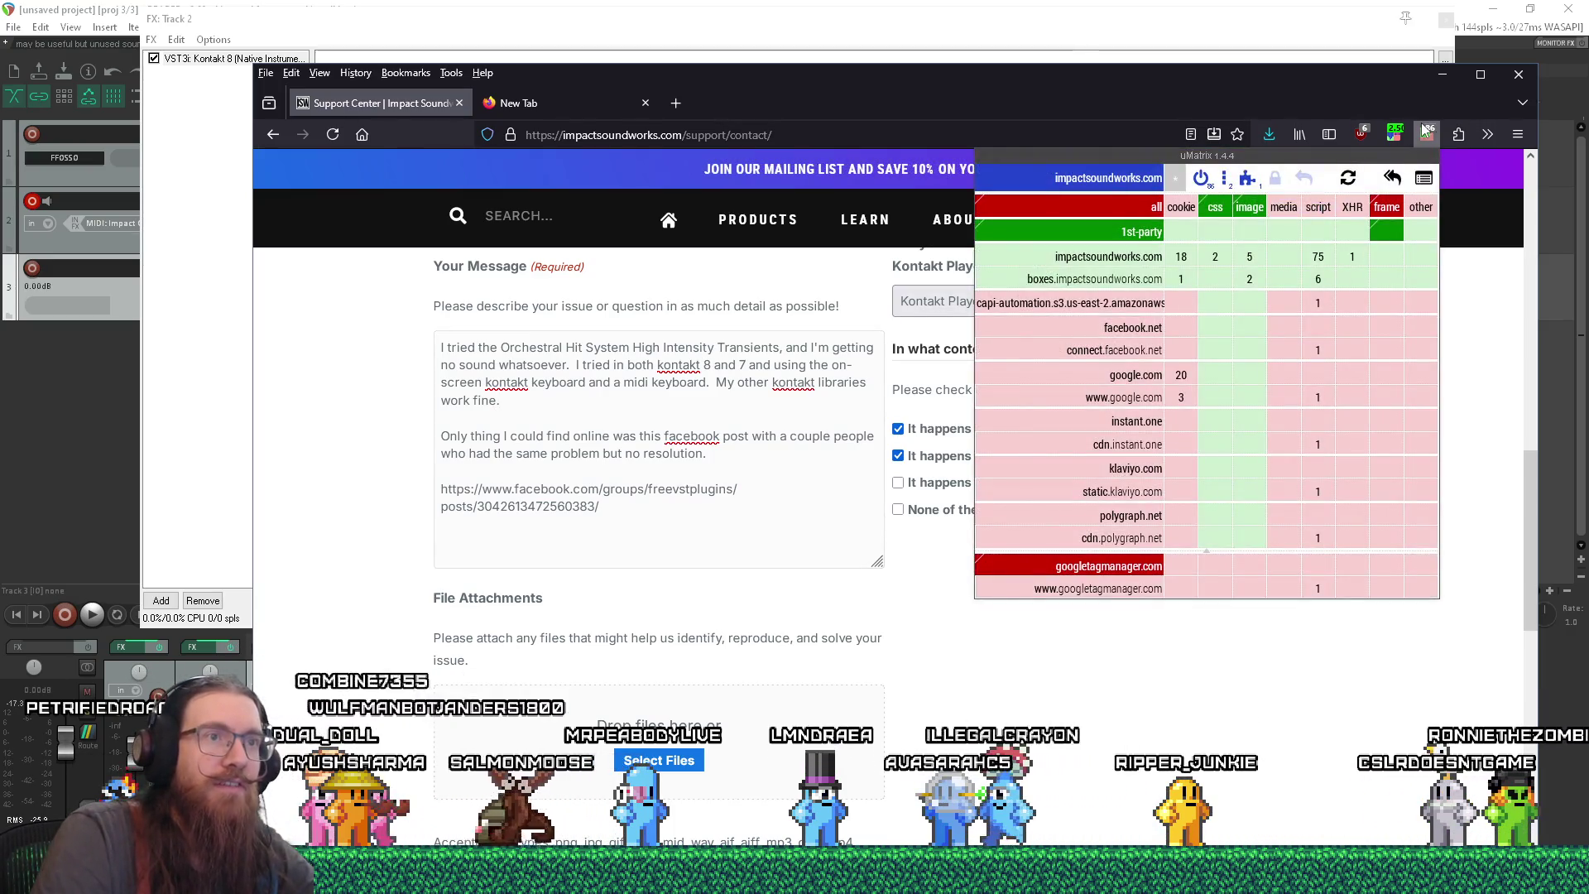
{"action": "left_click", "coordinate": [1157, 694]}
{"action": "scroll", "coordinate": [1107, 755], "scroll_direction": "down", "scroll_amount": 1}
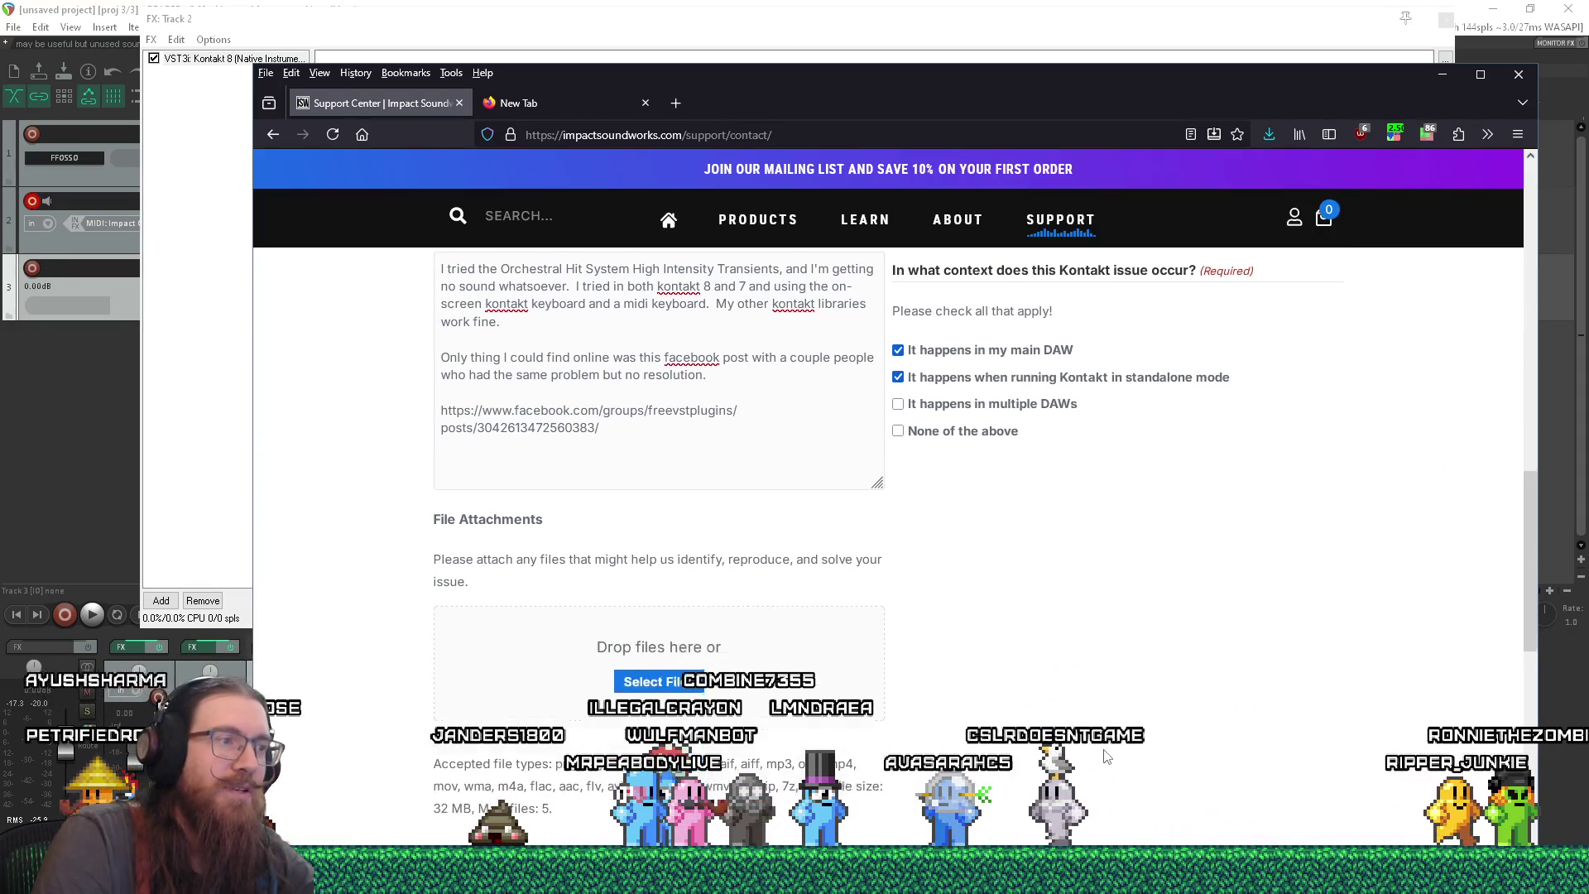
{"action": "scroll", "coordinate": [1107, 756], "scroll_direction": "down", "scroll_amount": 2}
{"action": "scroll", "coordinate": [673, 551], "scroll_direction": "up", "scroll_amount": 3}
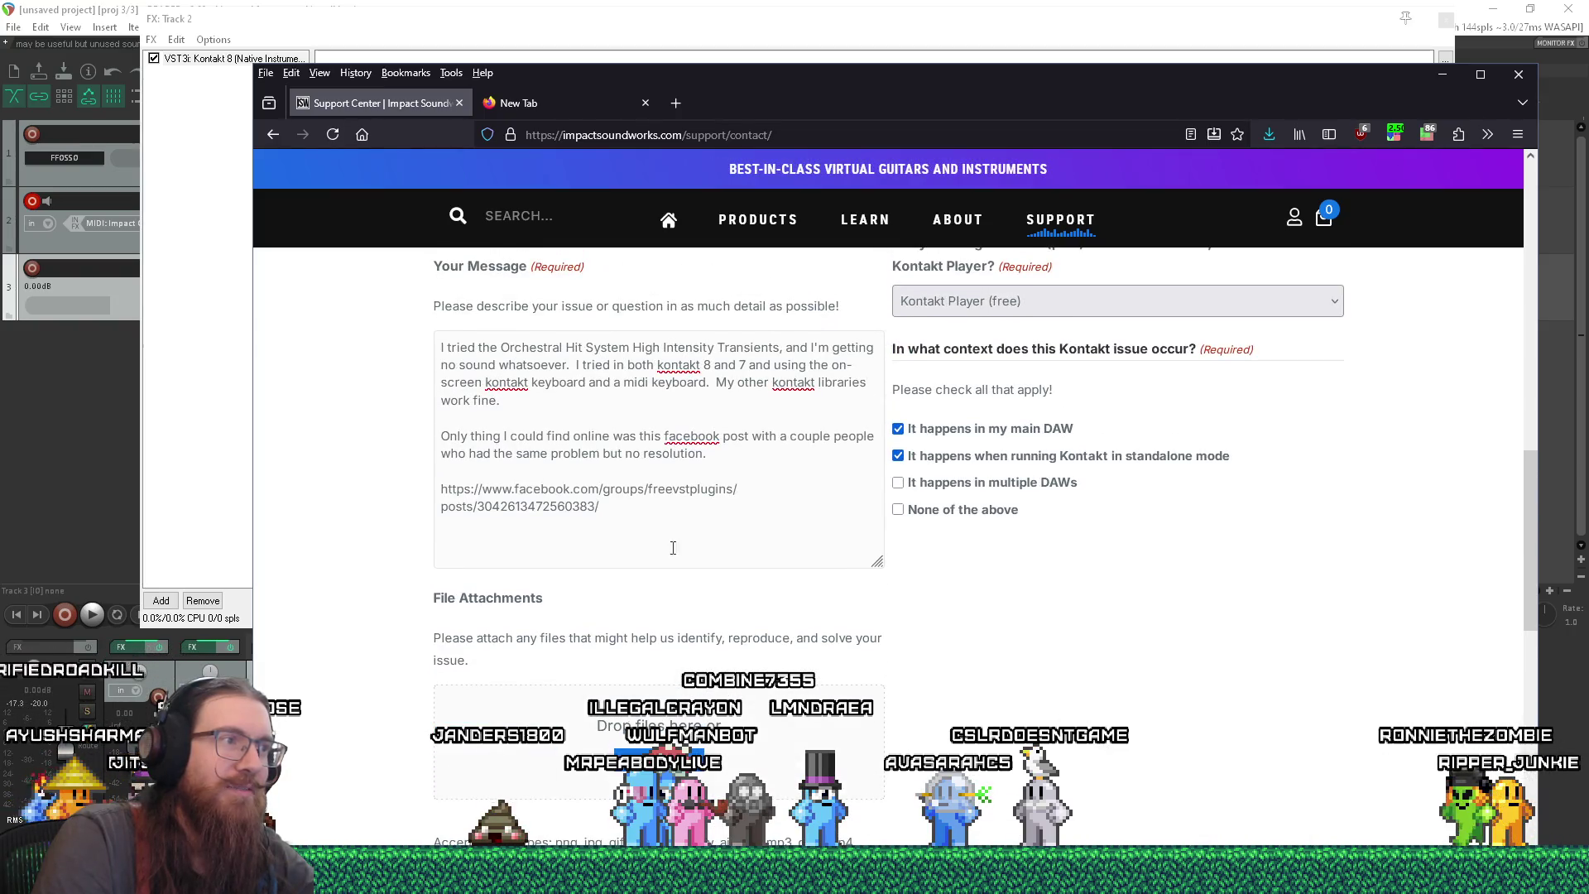
{"action": "left_click_drag", "start_coordinate": [658, 538], "coordinate": [264, 346]}
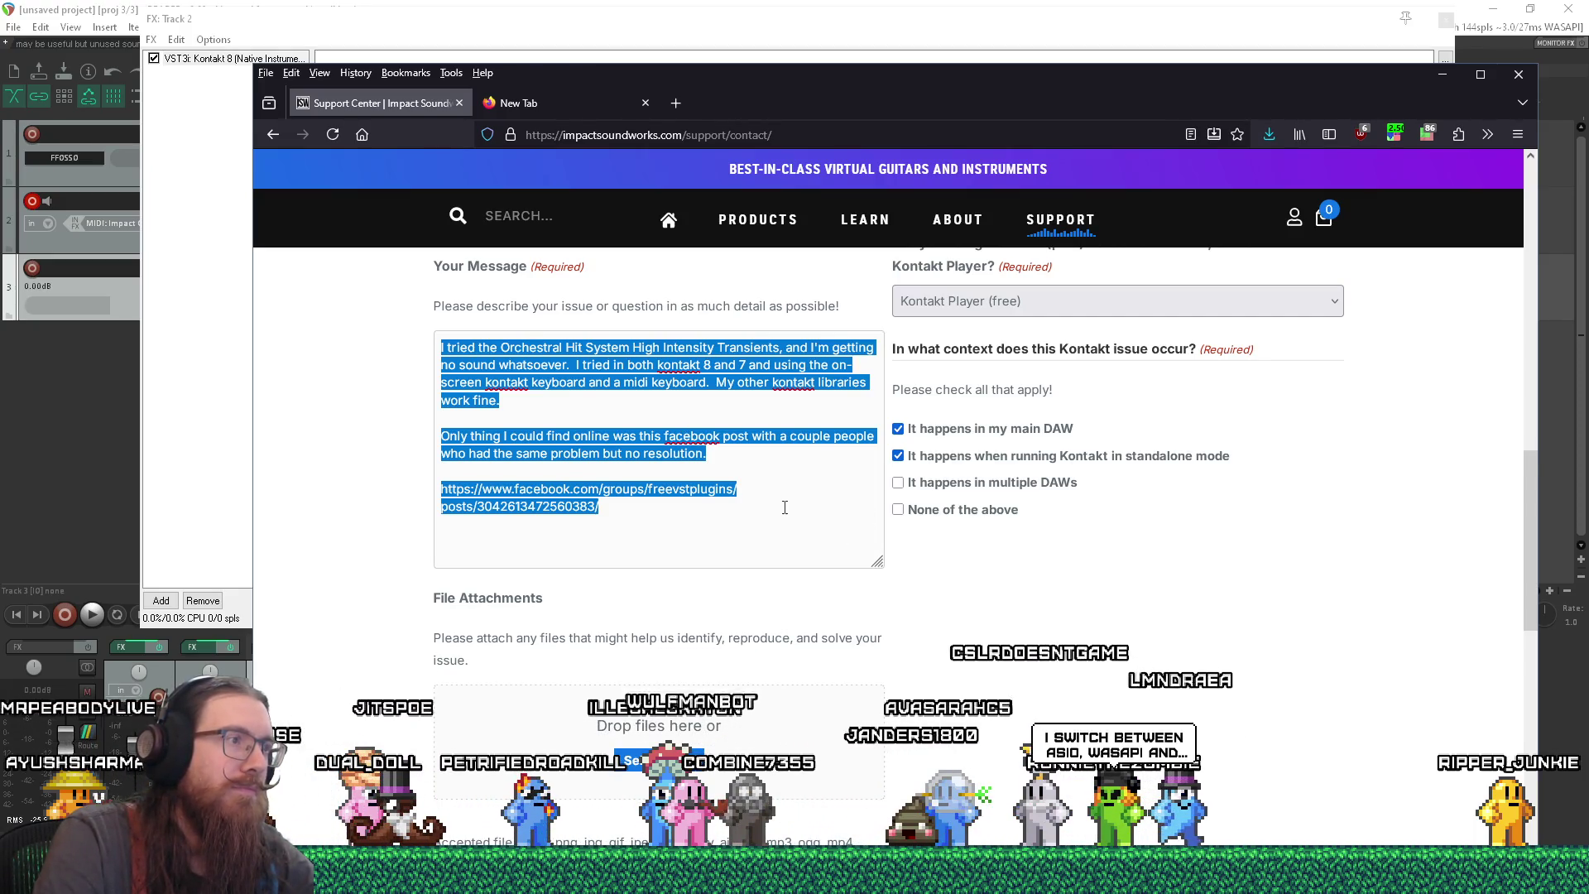
{"action": "scroll", "coordinate": [744, 538], "scroll_direction": "down", "scroll_amount": 4}
{"action": "left_click", "coordinate": [550, 626]}
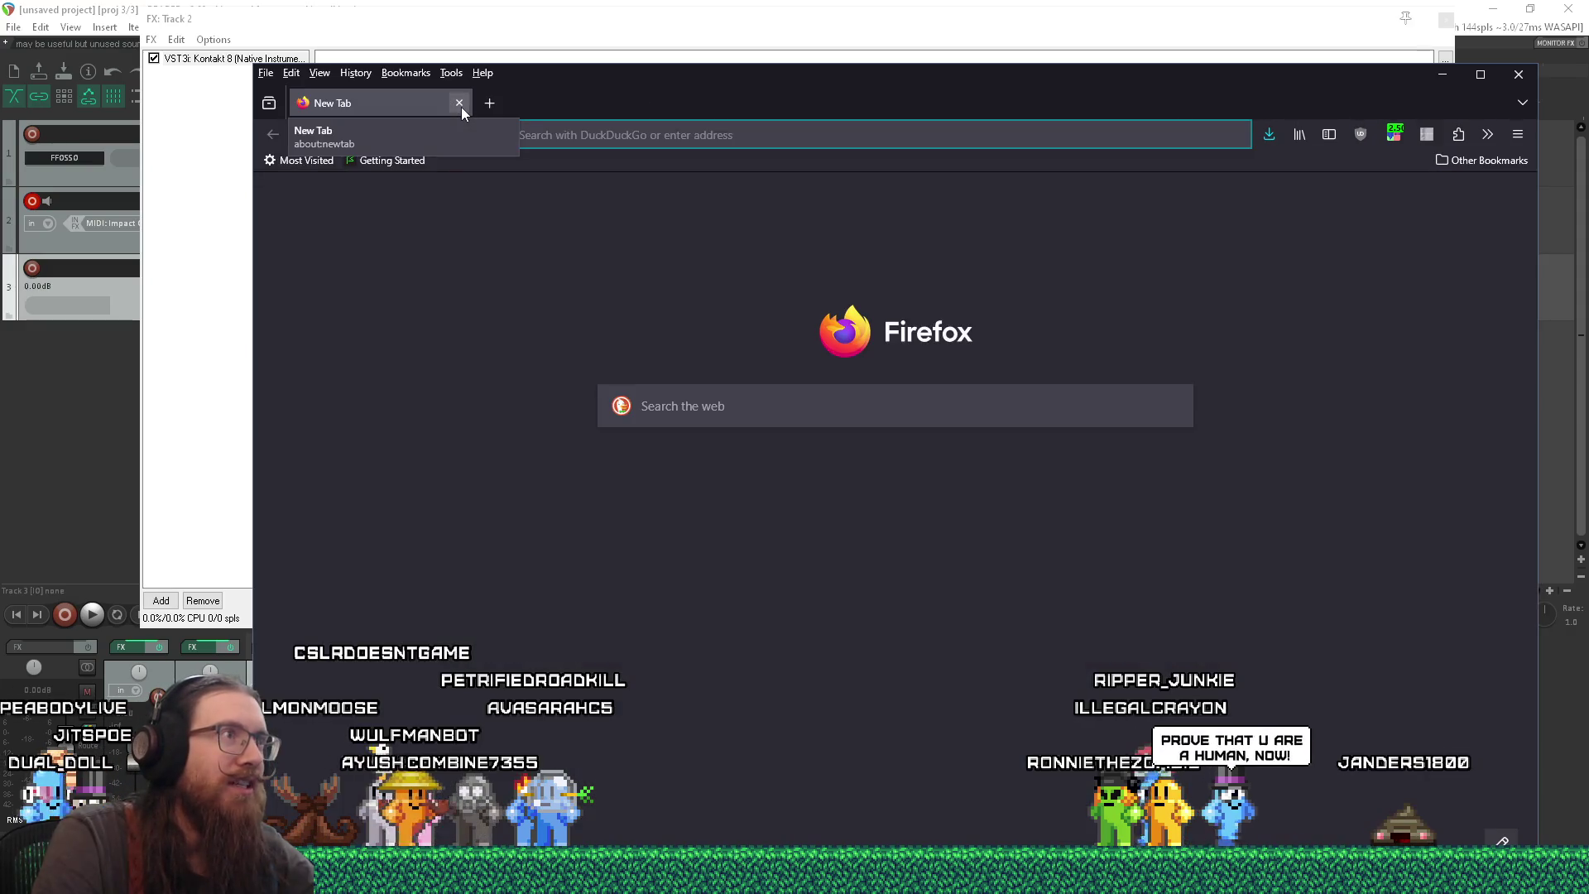
- Close the Support Center tab and then the remaining New Tab to exit Firefox
{"action": "left_click", "coordinate": [459, 104]}
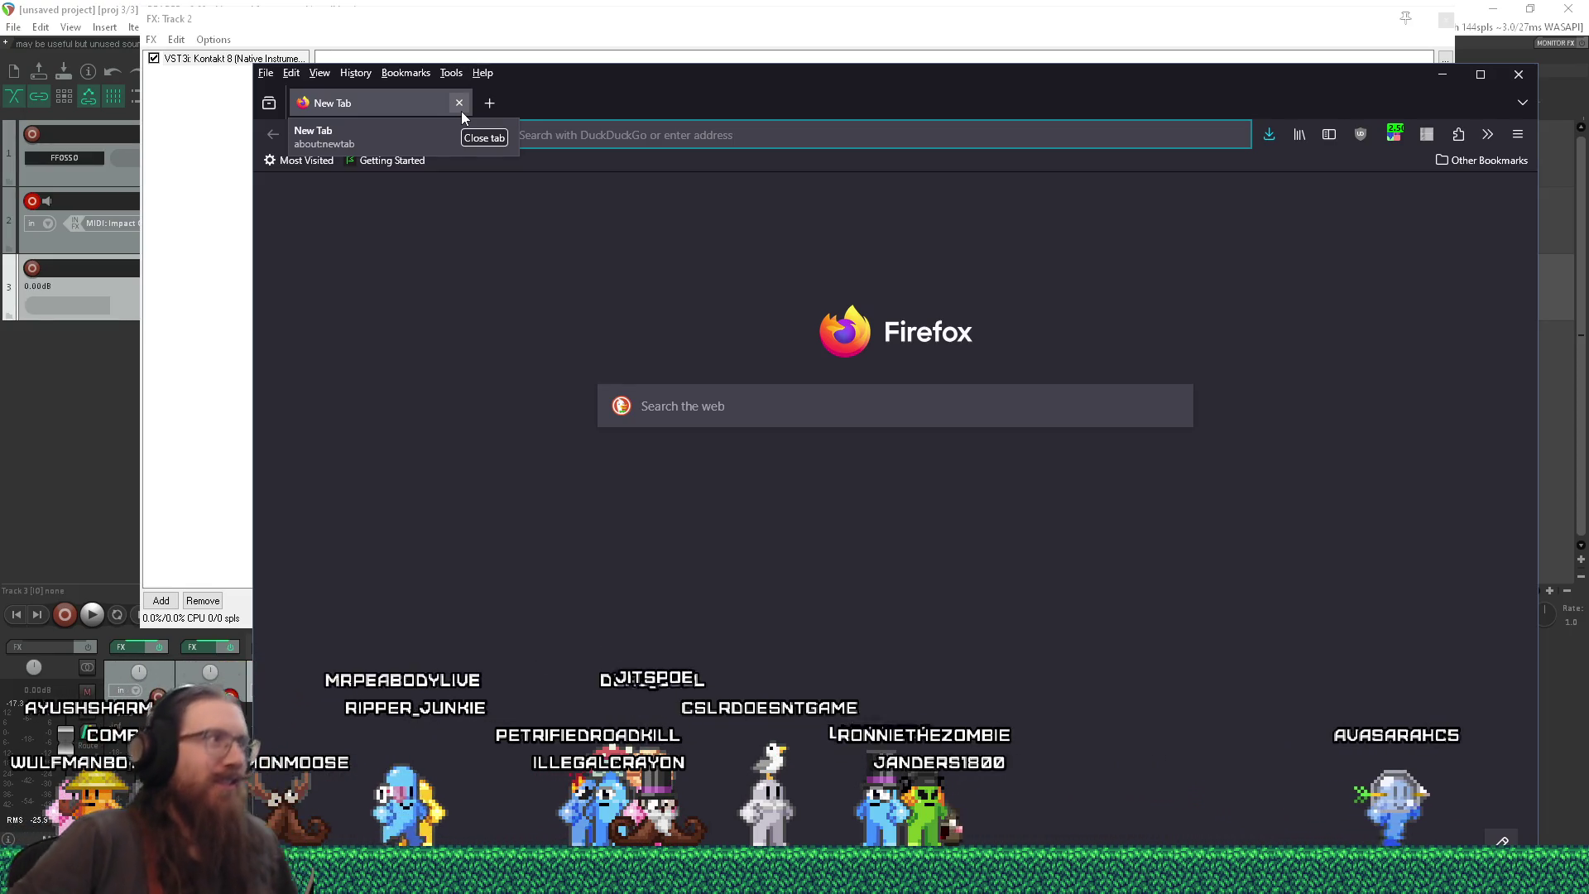
{"action": "left_click", "coordinate": [460, 109]}
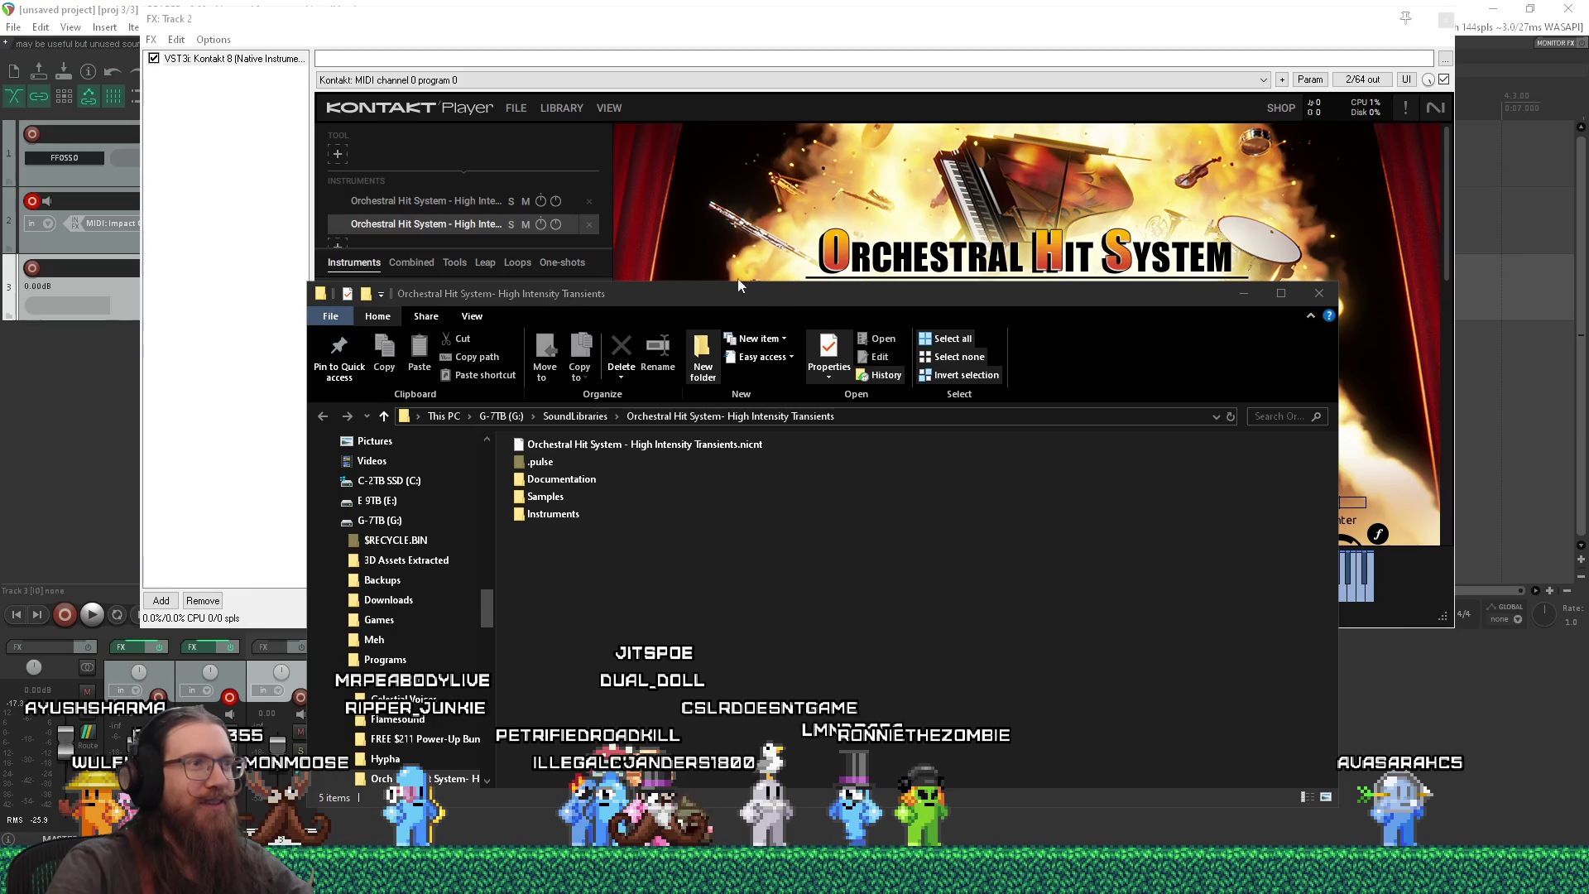
- Close the Orchestral Hit System Explorer window and Track 2's Kontakt FX chain window
{"action": "left_click", "coordinate": [954, 253]}
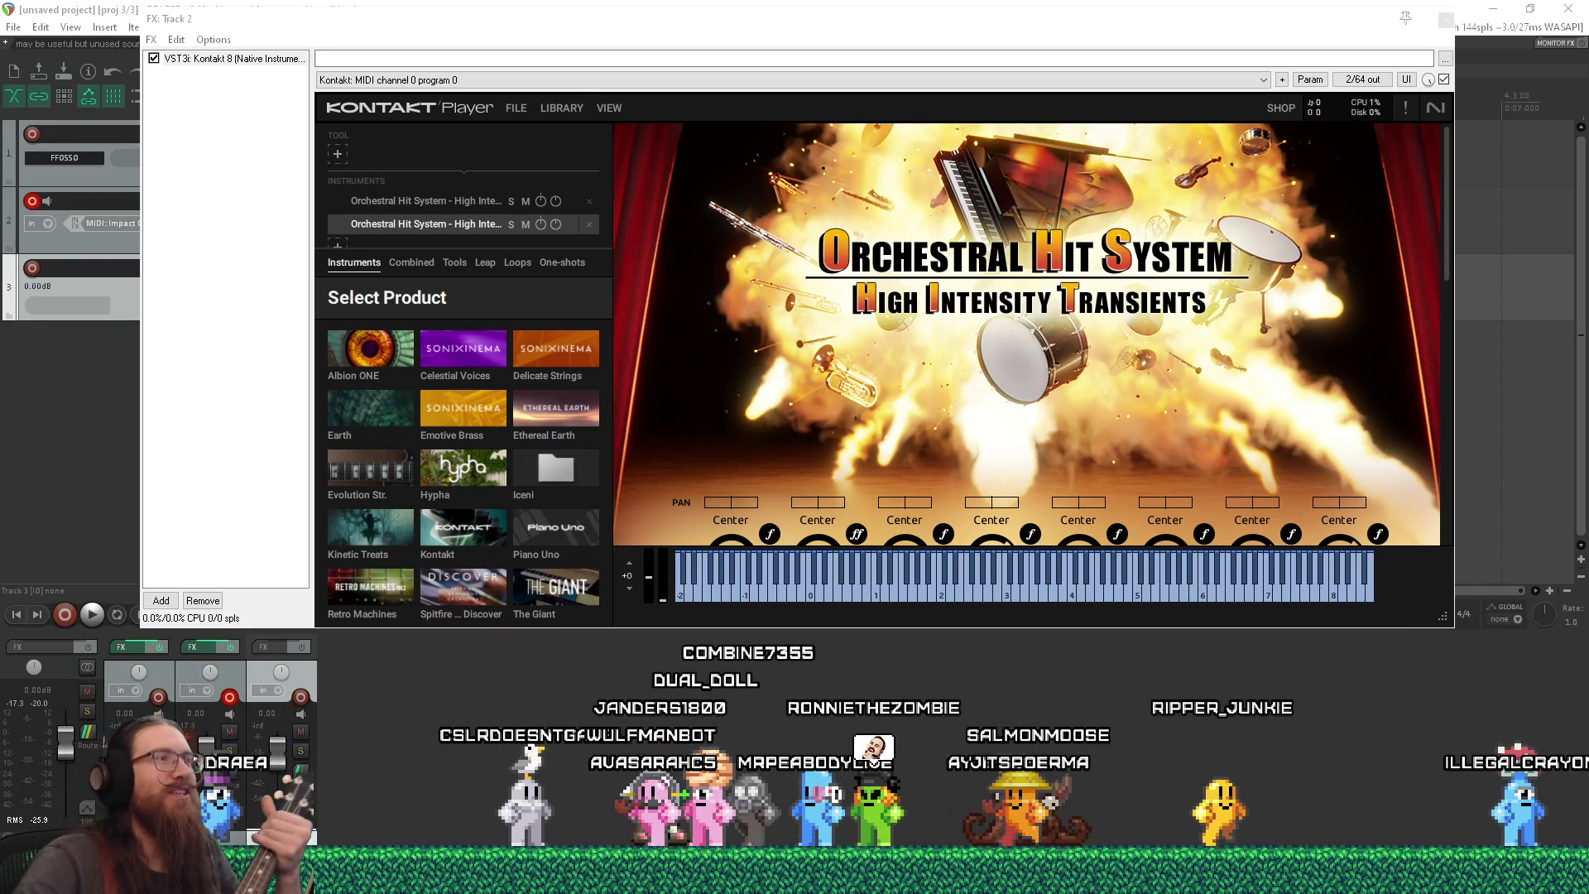
{"action": "left_click", "coordinate": [39, 87]}
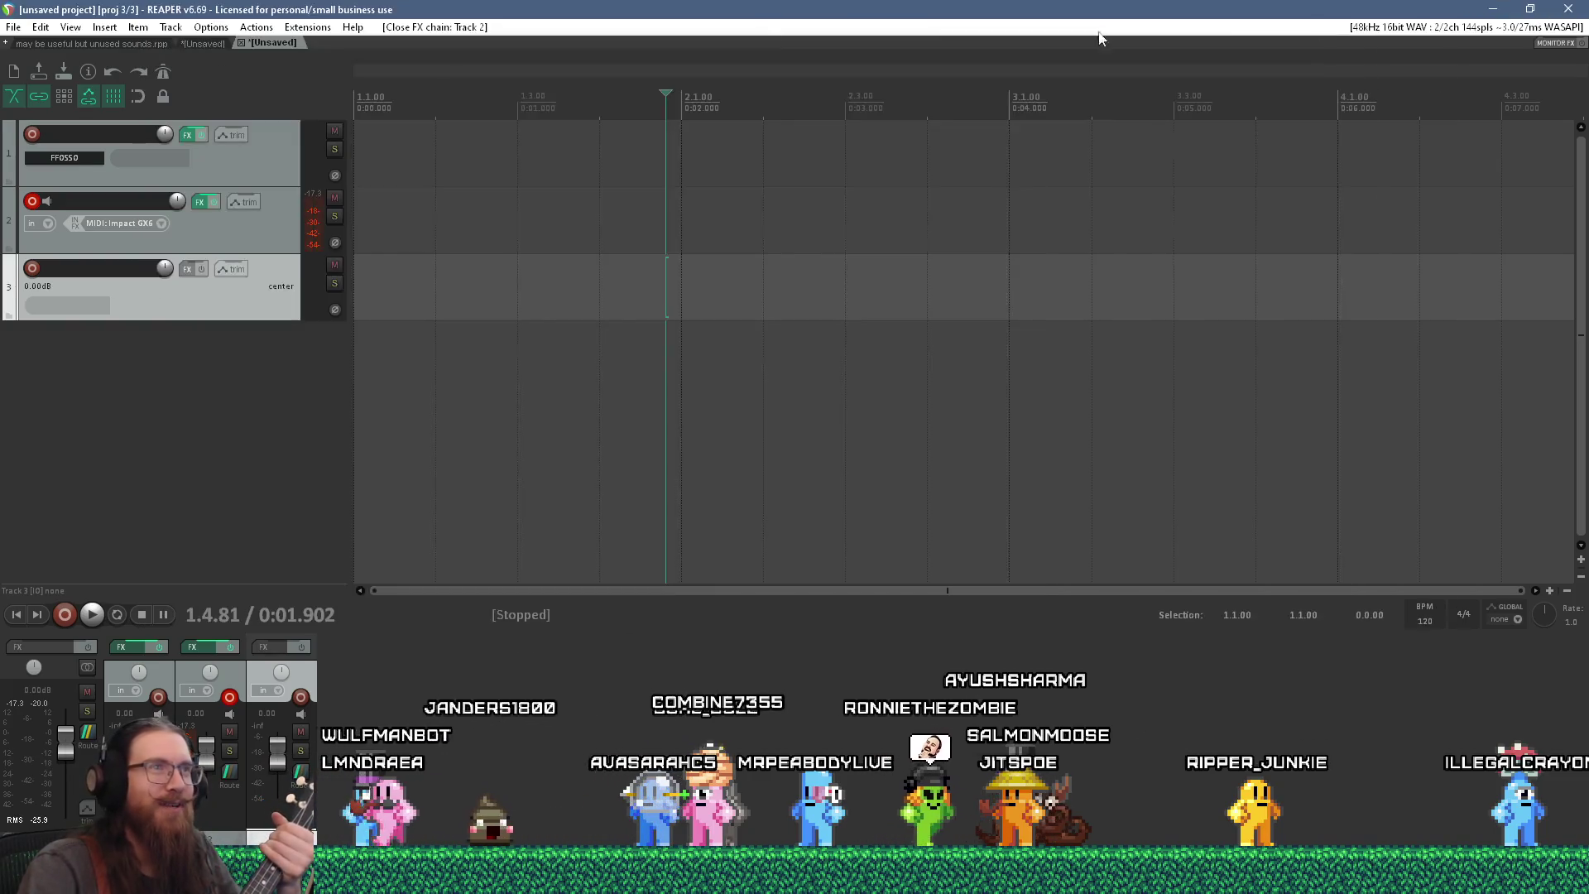
- Create a new project tab from the File menu, then choose File > Open project
{"action": "left_click", "coordinate": [13, 27]}
{"action": "left_click", "coordinate": [64, 64]}
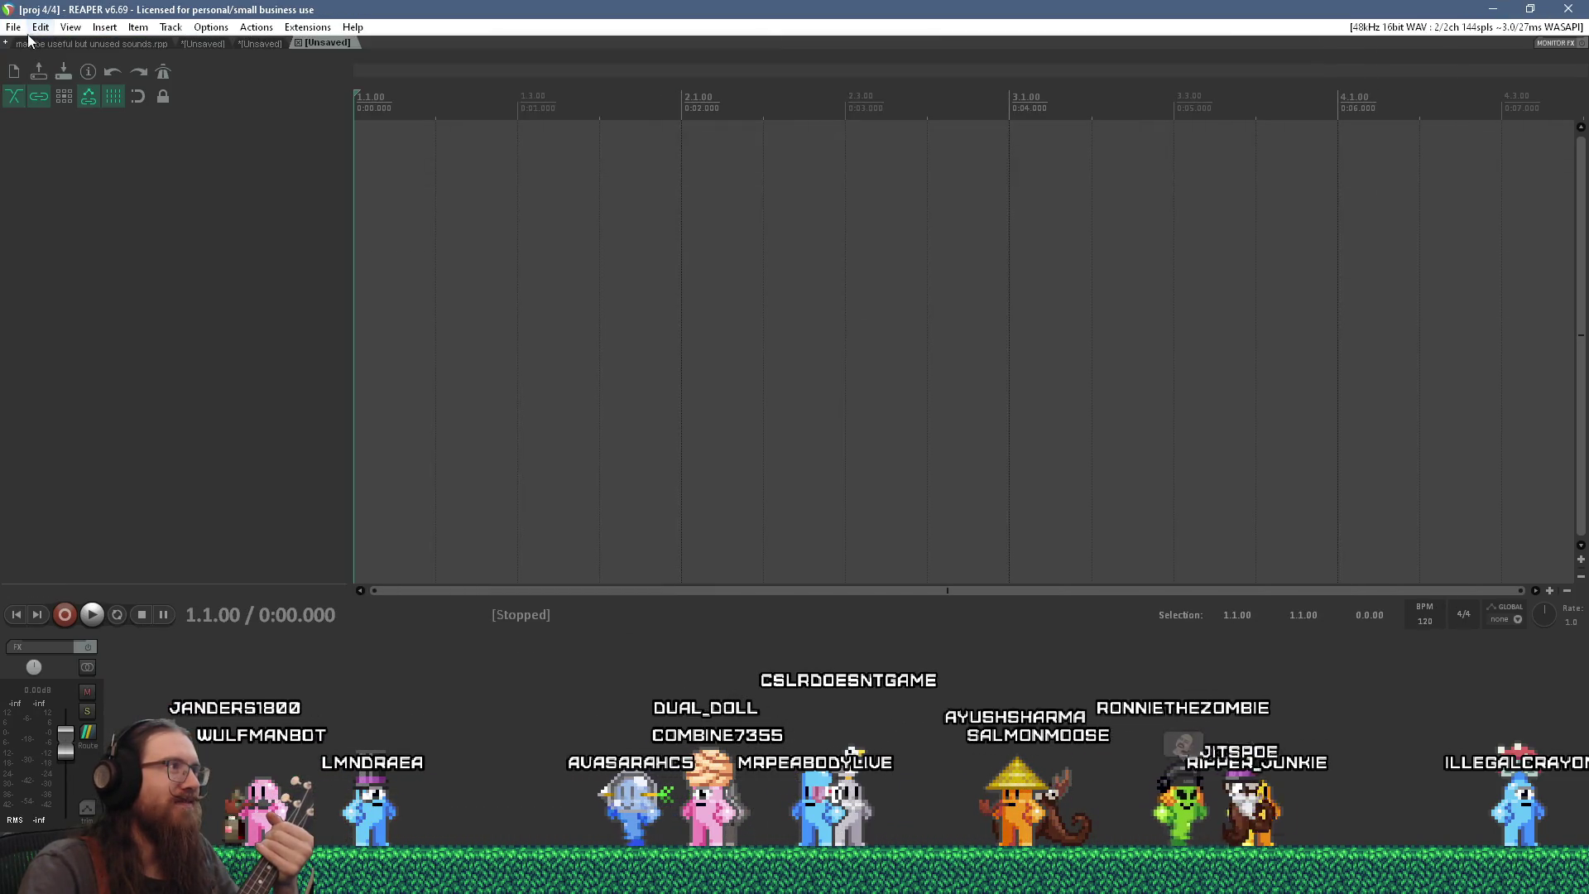
{"action": "left_click", "coordinate": [13, 27]}
{"action": "left_click", "coordinate": [31, 81]}
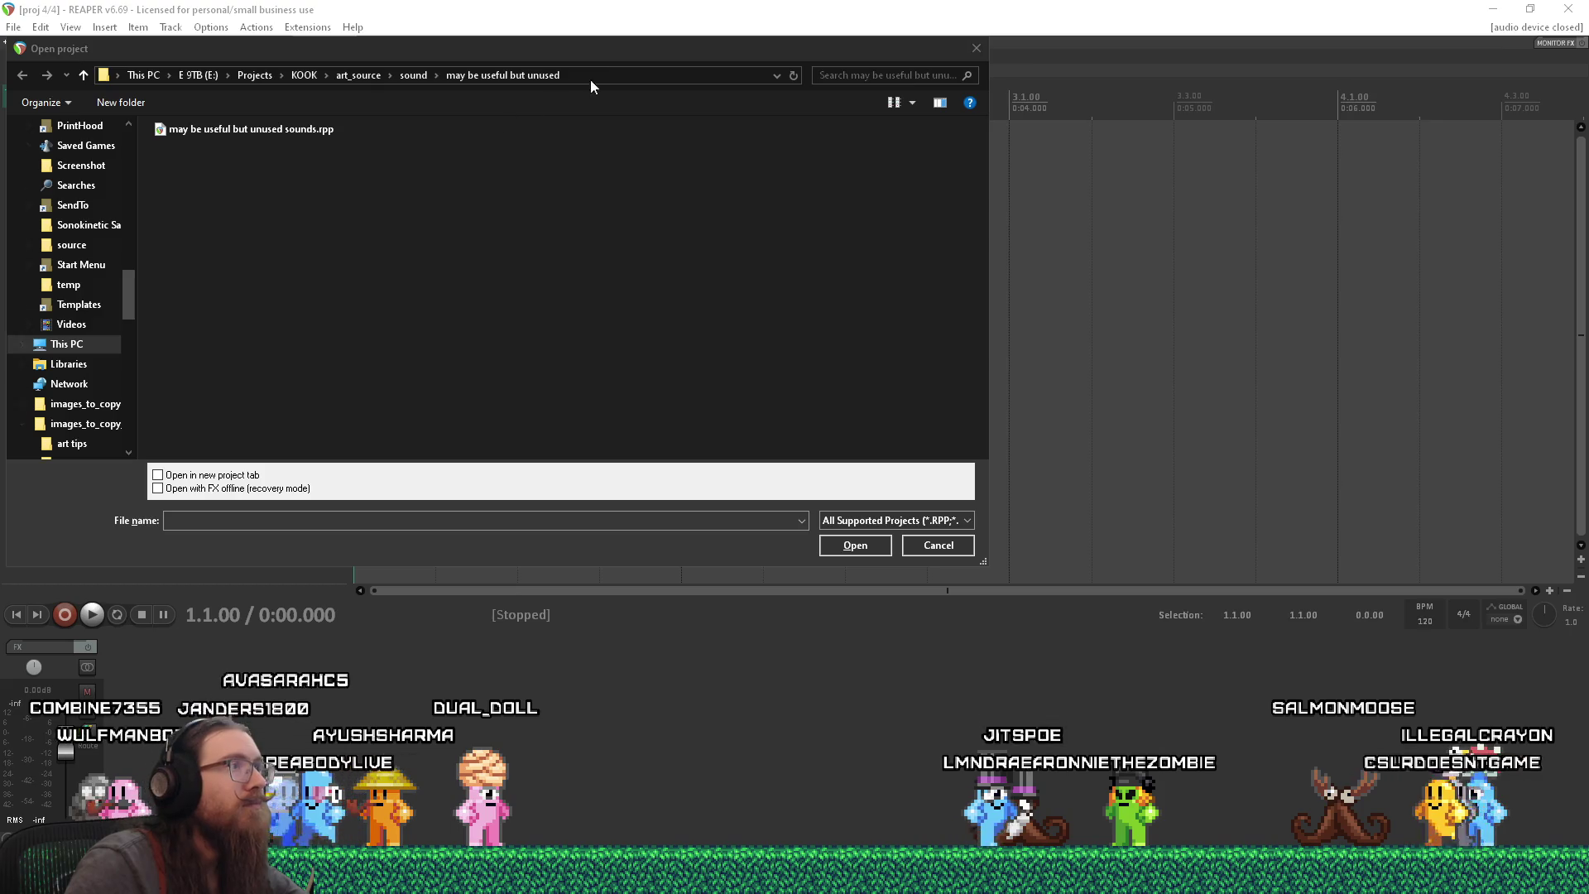
- Browse the Open project dialog to e:\projects\sound\ and open tuning.rpp
{"action": "left_click", "coordinate": [610, 75]}
{"action": "type", "text": "e:\\projects\\sound\\tun"}
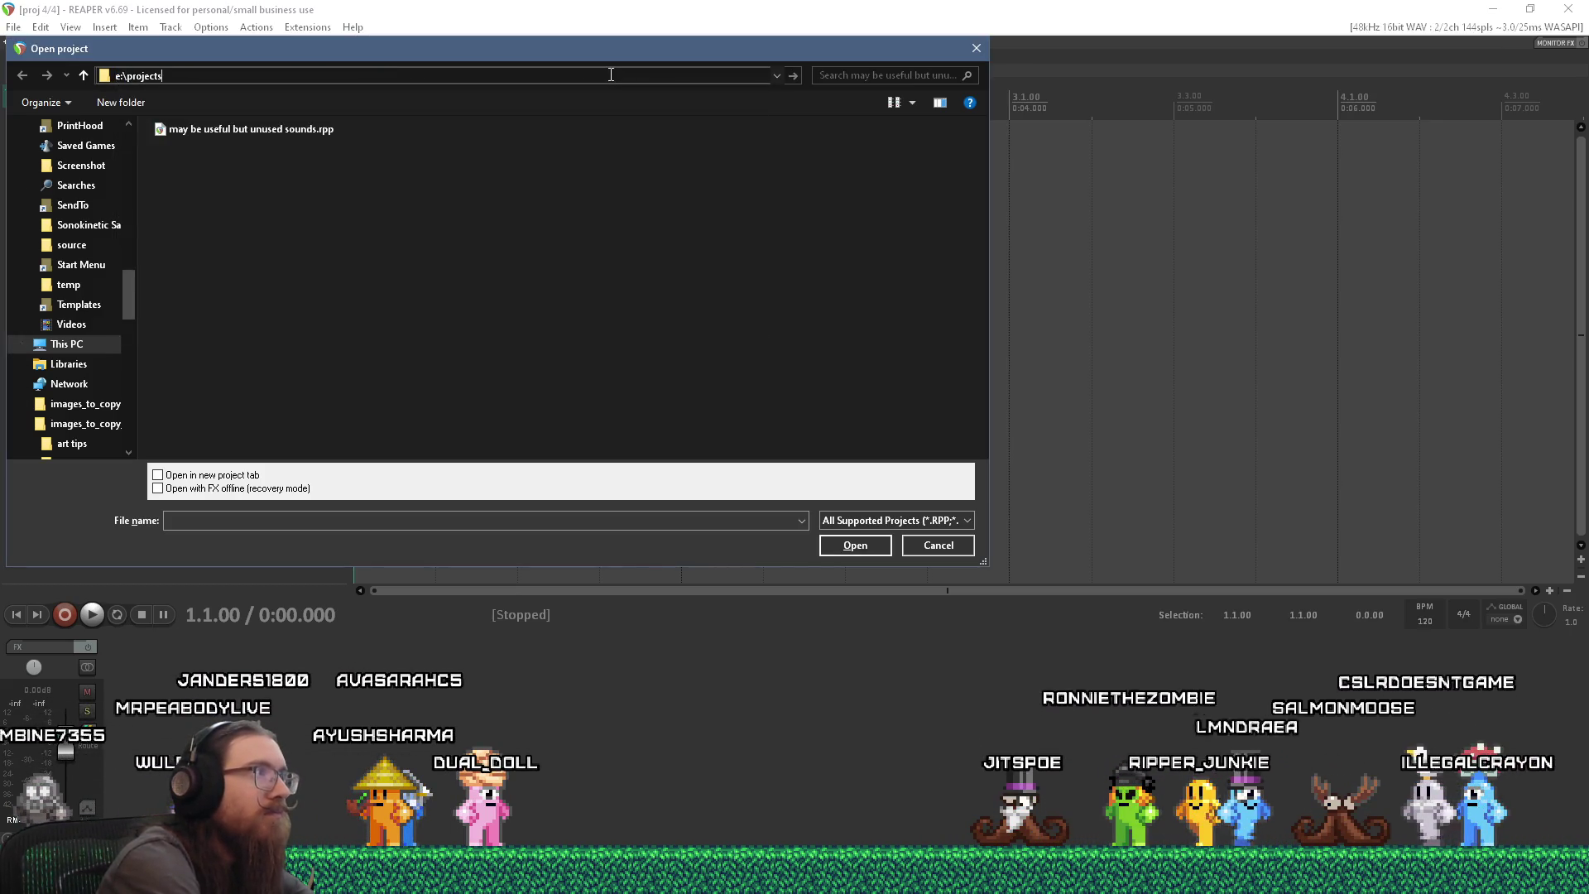
{"action": "key", "text": "BackSpace"}
{"action": "key", "text": "BackSpace"}
{"action": "key", "text": "BackSpace"}
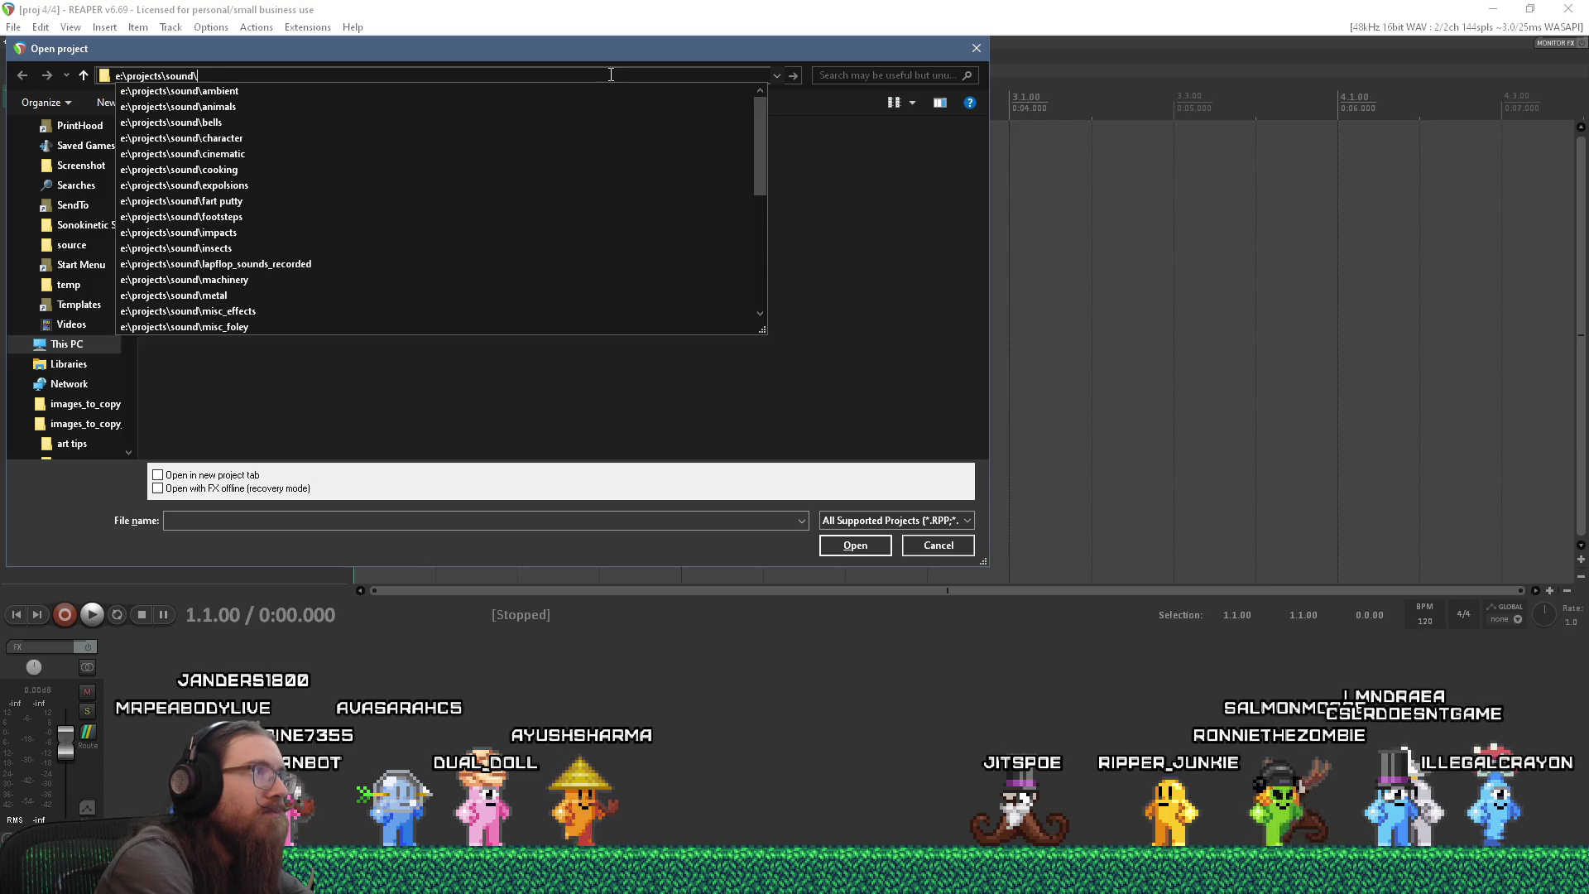
{"action": "key", "text": "Return"}
{"action": "double_click", "coordinate": [332, 394]}
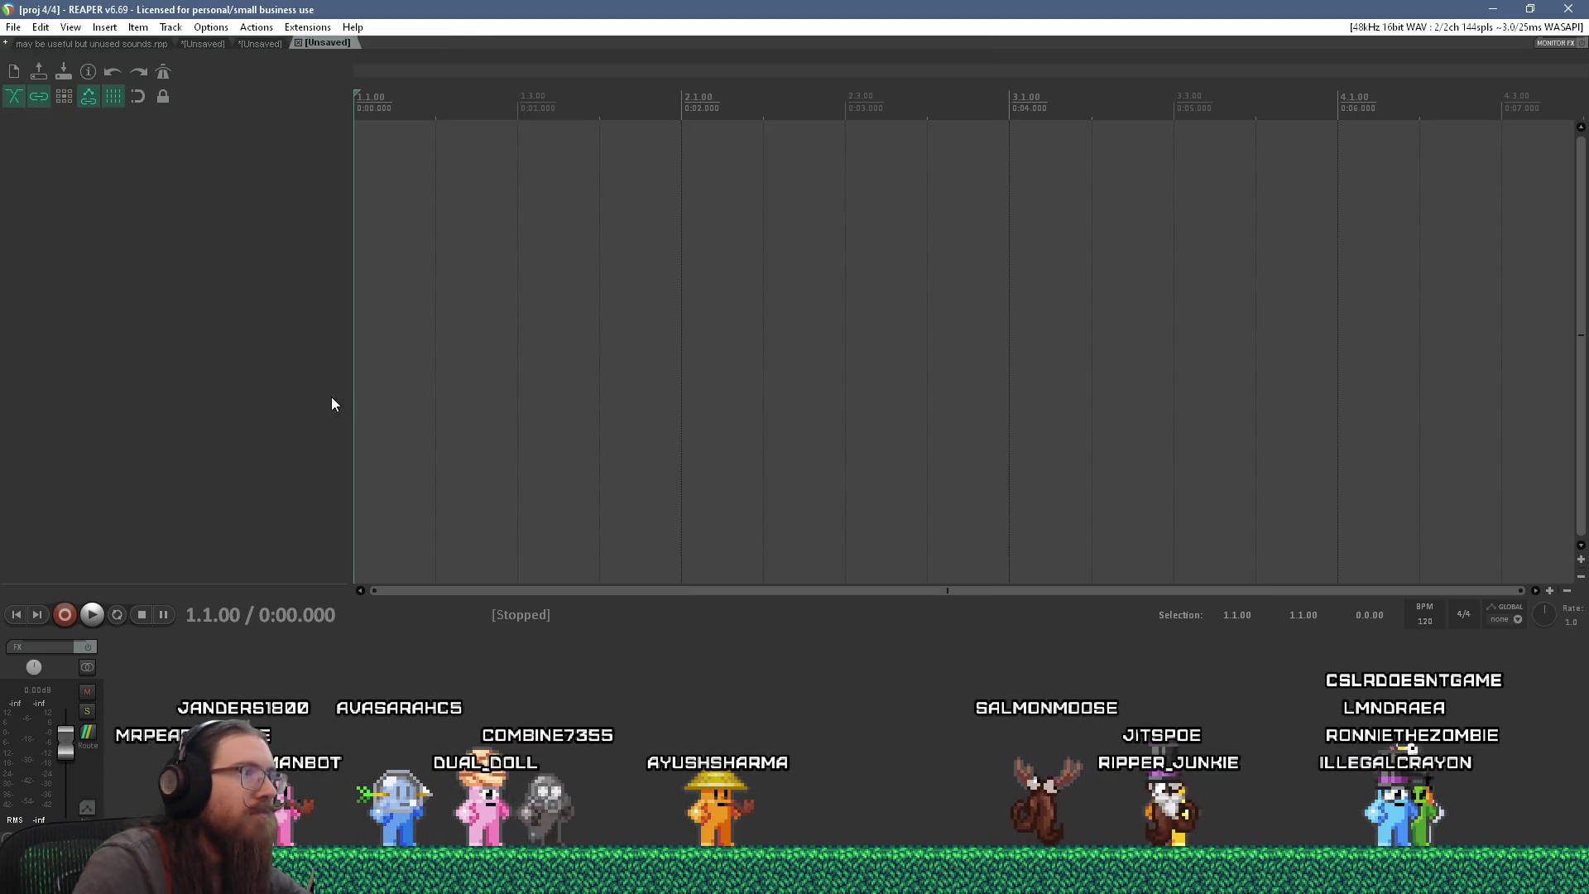
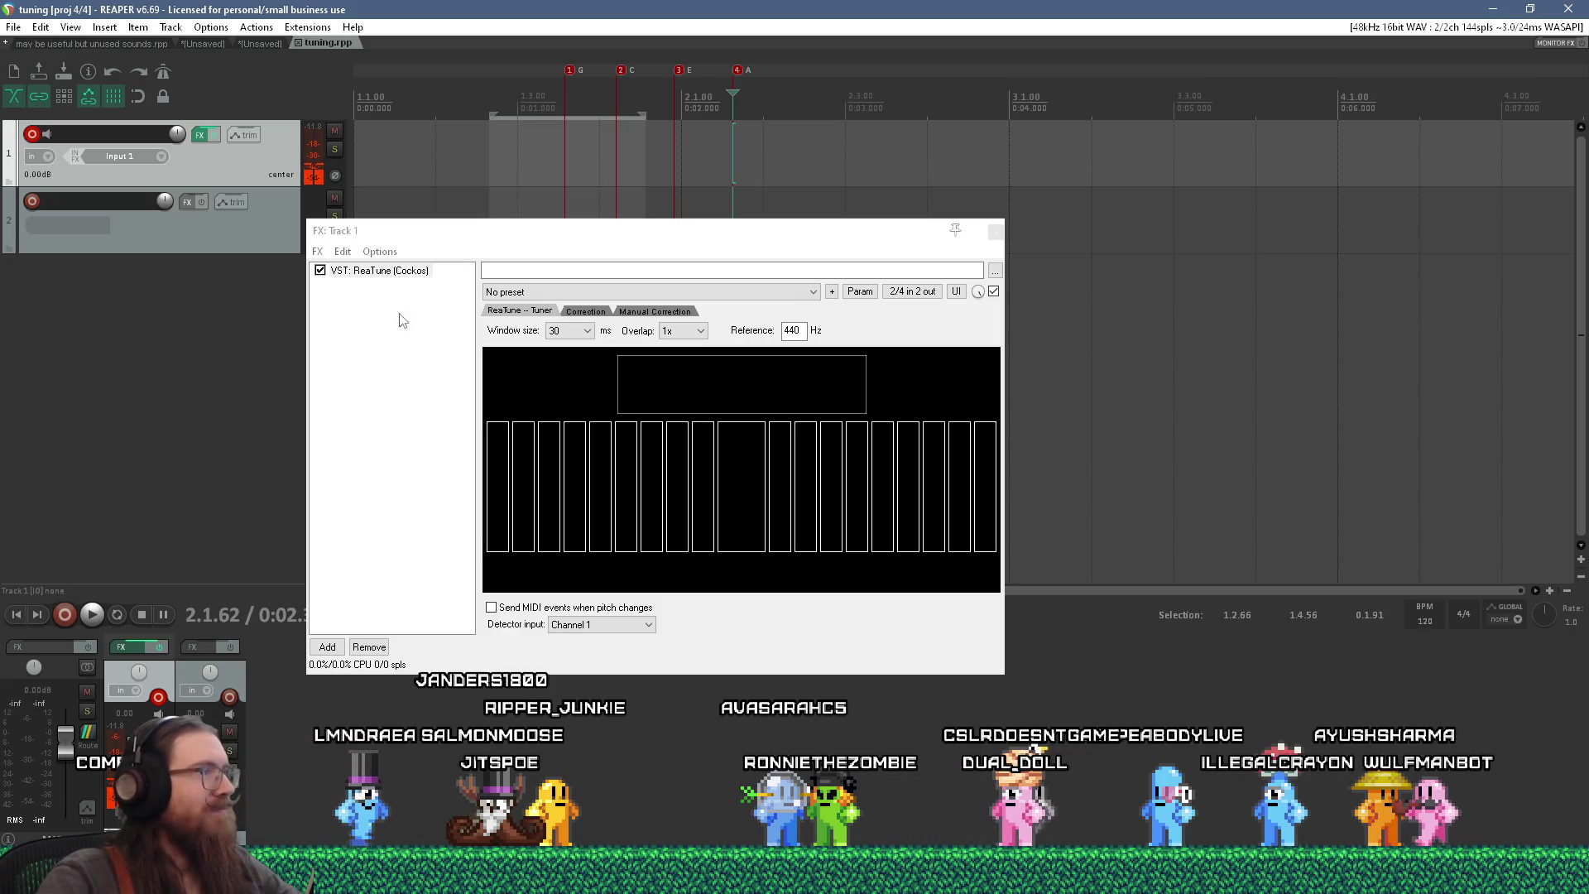
- Close the tuning.rpp project and switch to the Firefox window showing FFOSSO Frozen Piano
{"action": "left_click", "coordinate": [299, 44]}
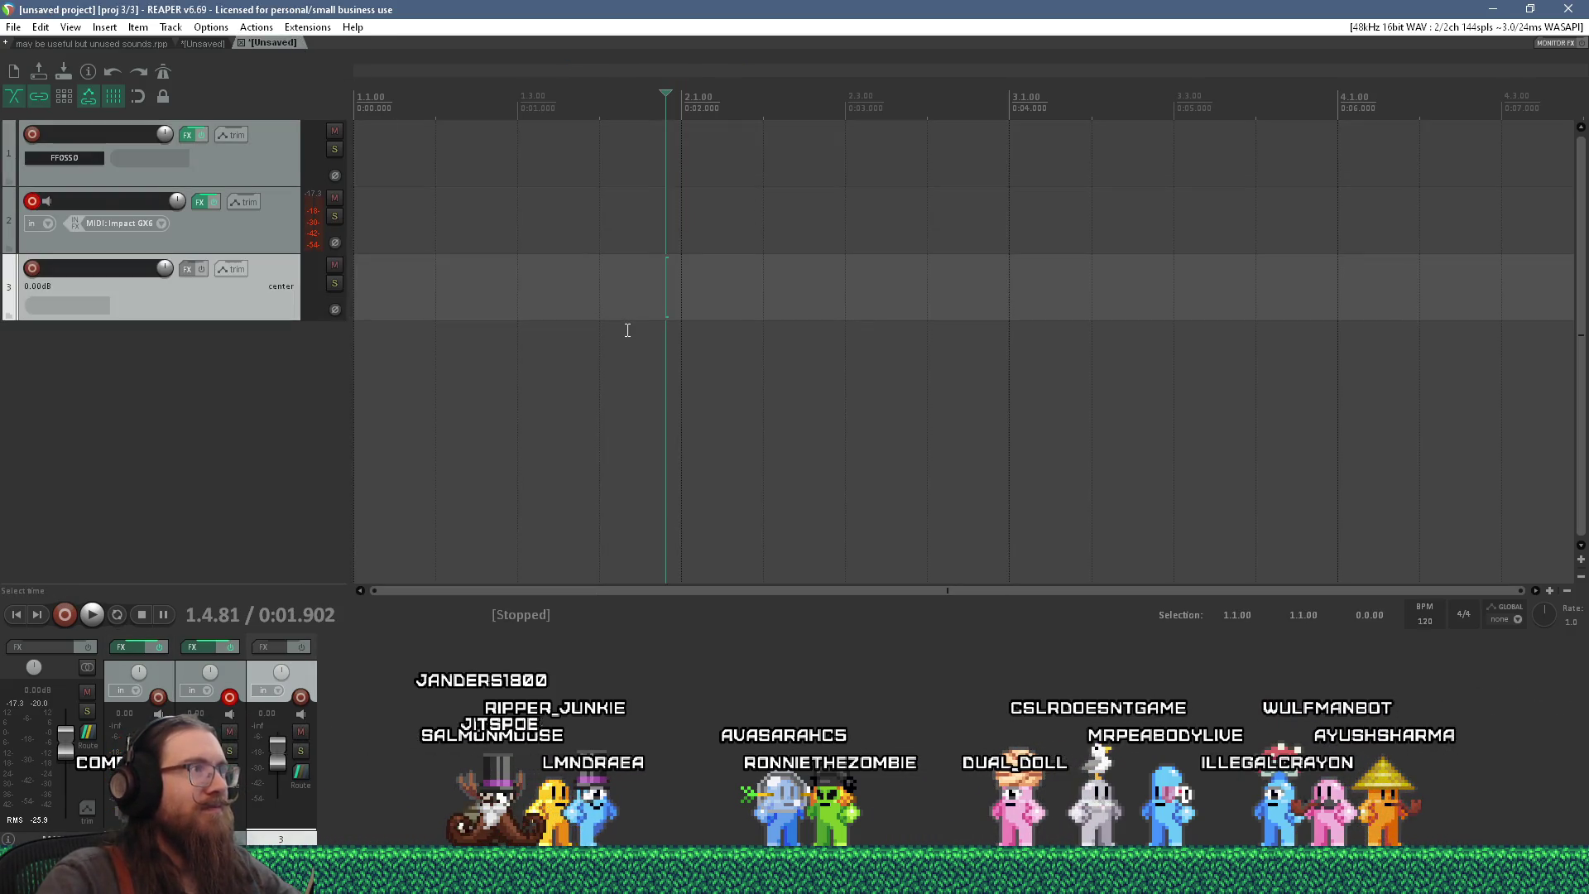
{"action": "key", "text": "alt+Tab"}
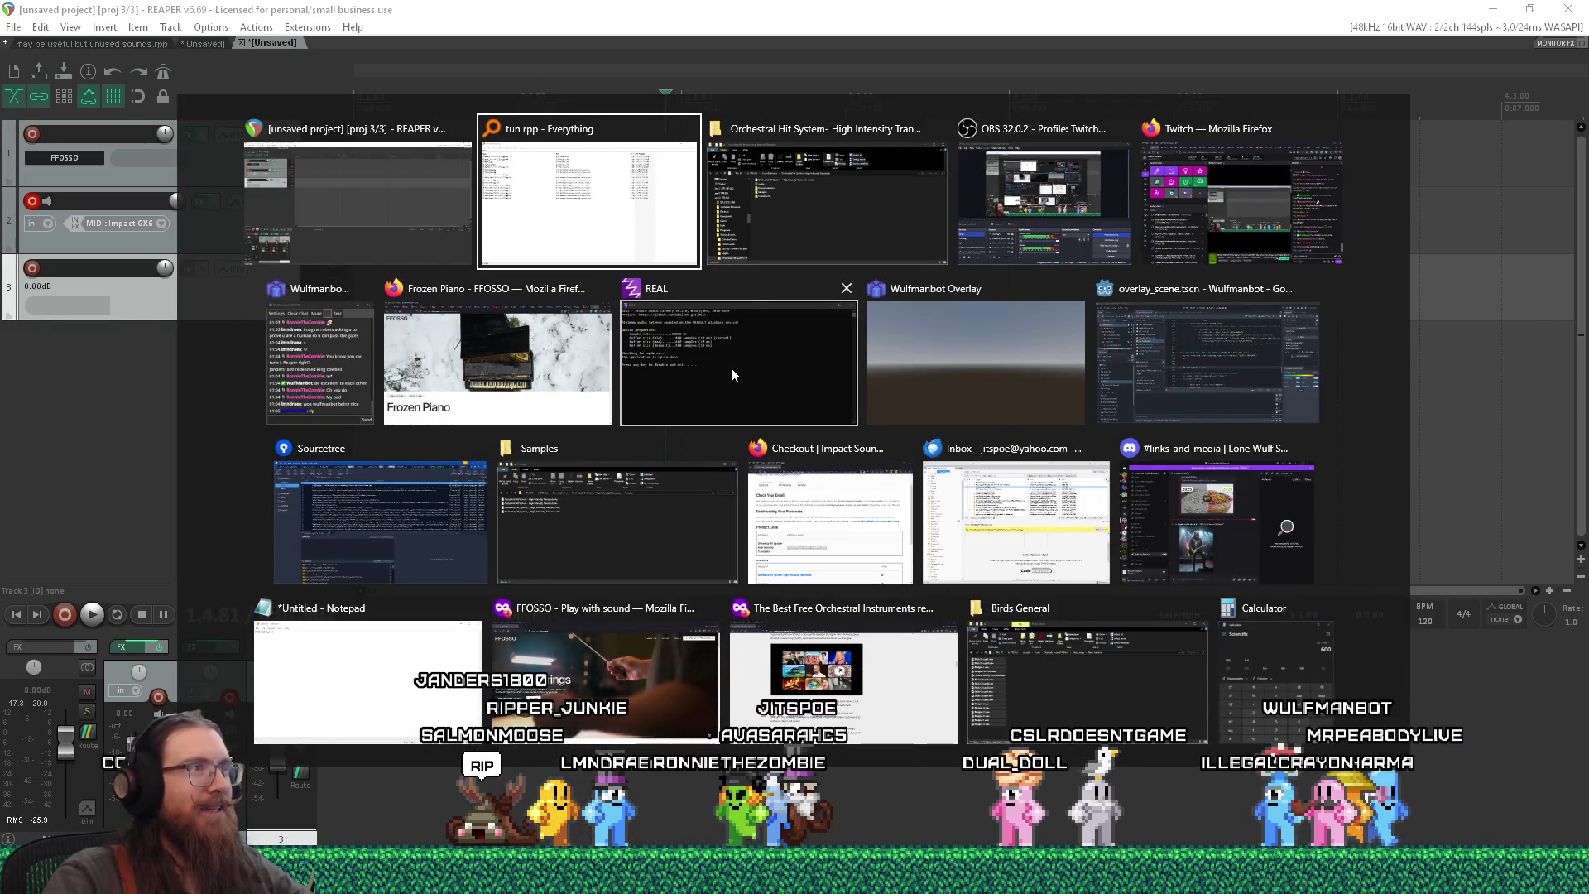
{"action": "key", "text": "alt+Tab"}
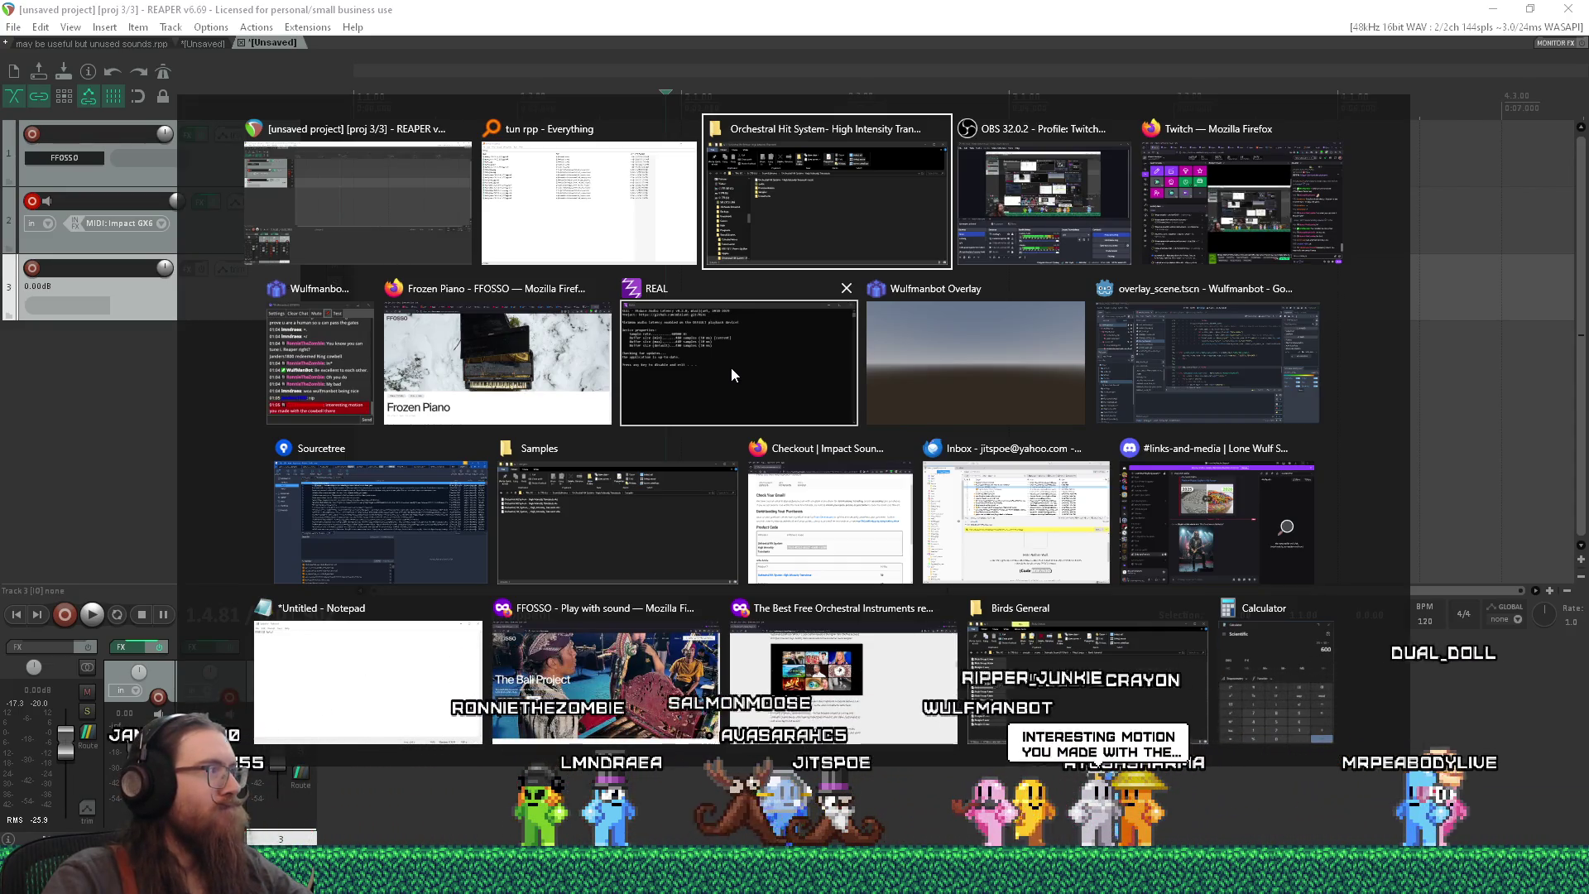
{"action": "left_click", "coordinate": [586, 359]}
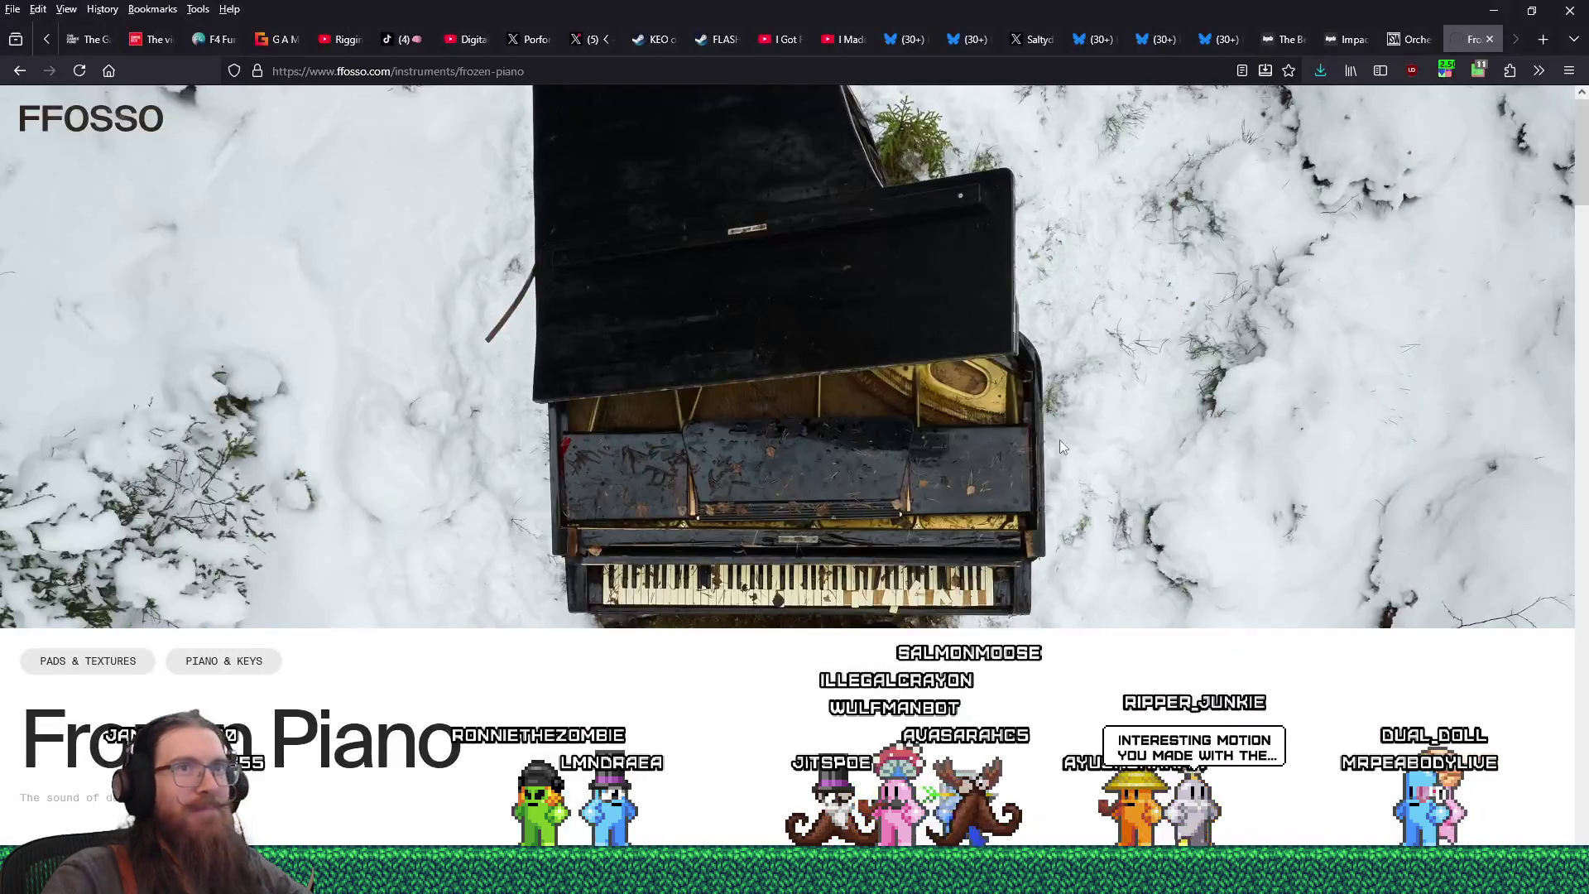
- Look over the Orchestral Hit System product page, then close its tab
{"action": "left_click", "coordinate": [1400, 43]}
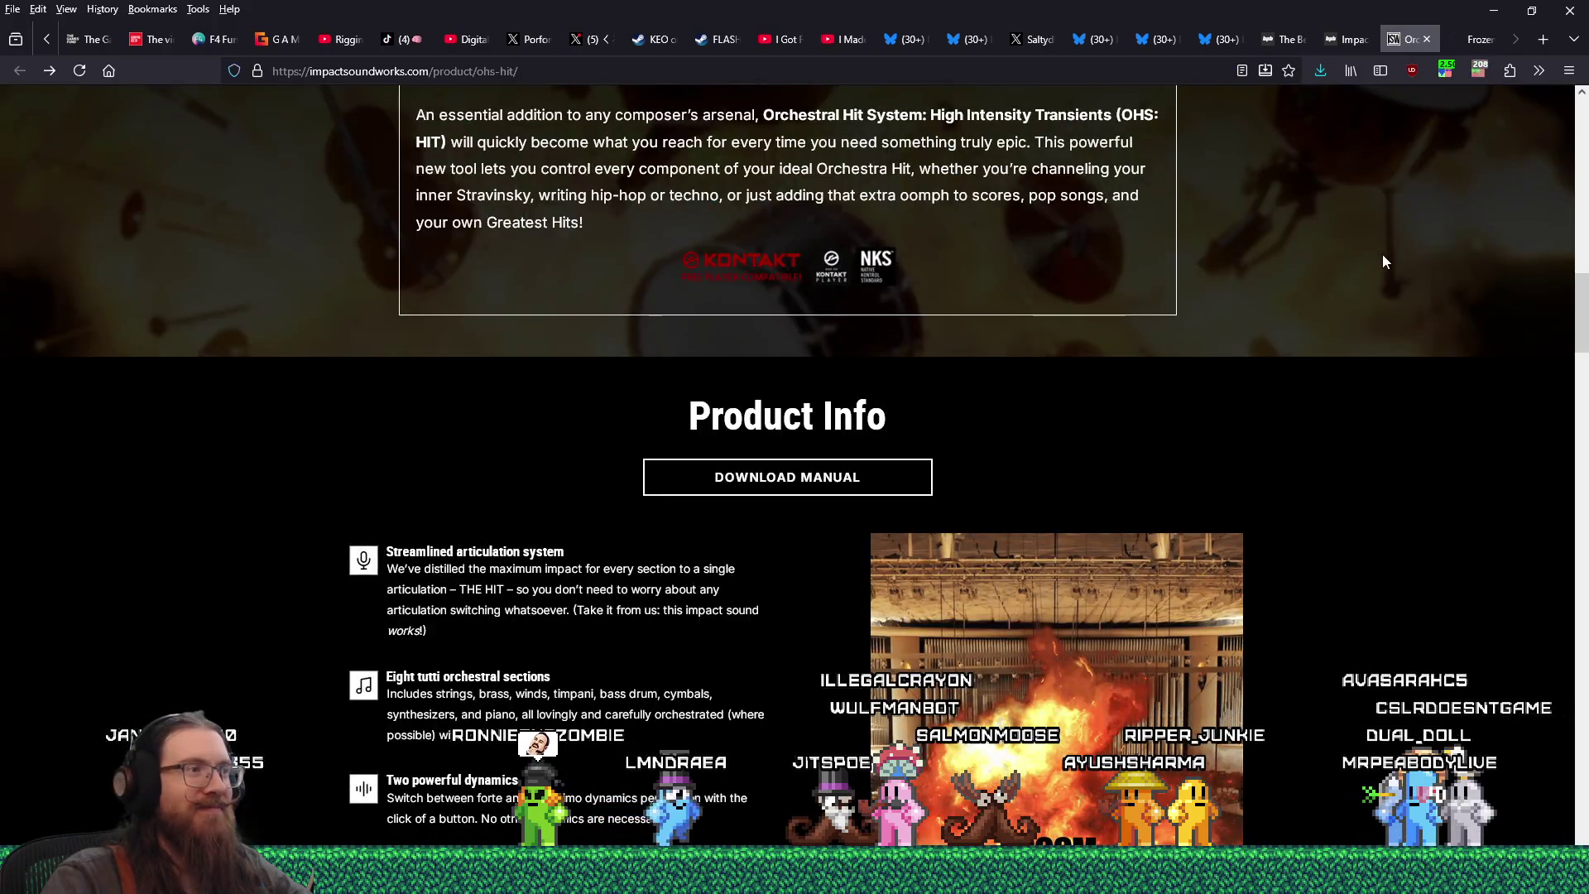
{"action": "scroll", "coordinate": [1382, 257], "scroll_direction": "down", "scroll_amount": 5}
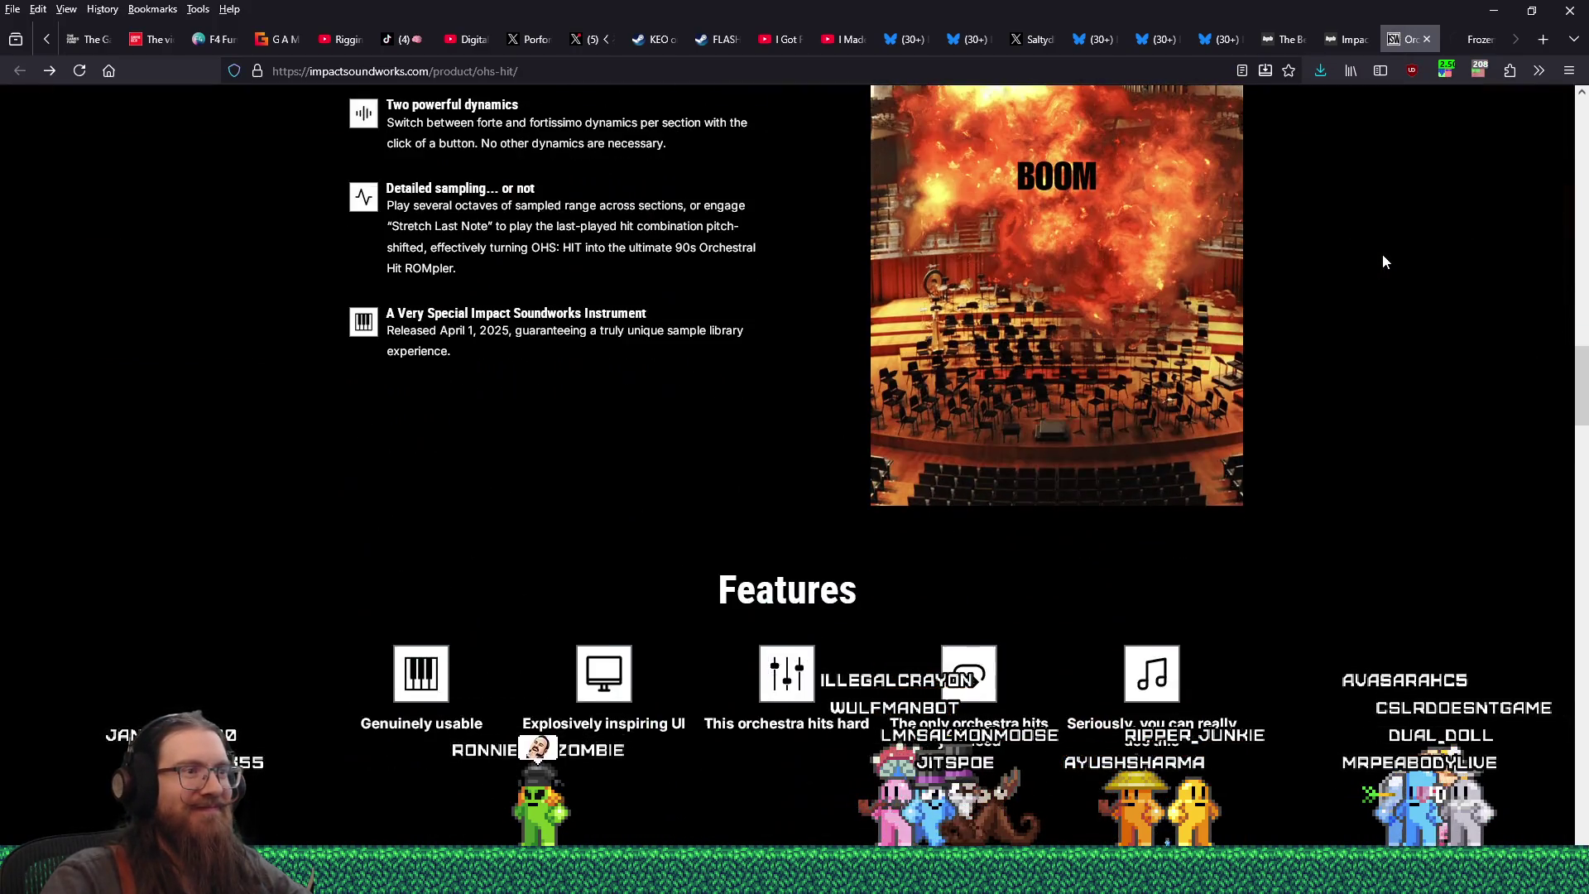
{"action": "scroll", "coordinate": [1382, 257], "scroll_direction": "up", "scroll_amount": 6}
{"action": "scroll", "coordinate": [1383, 262], "scroll_direction": "up", "scroll_amount": 4}
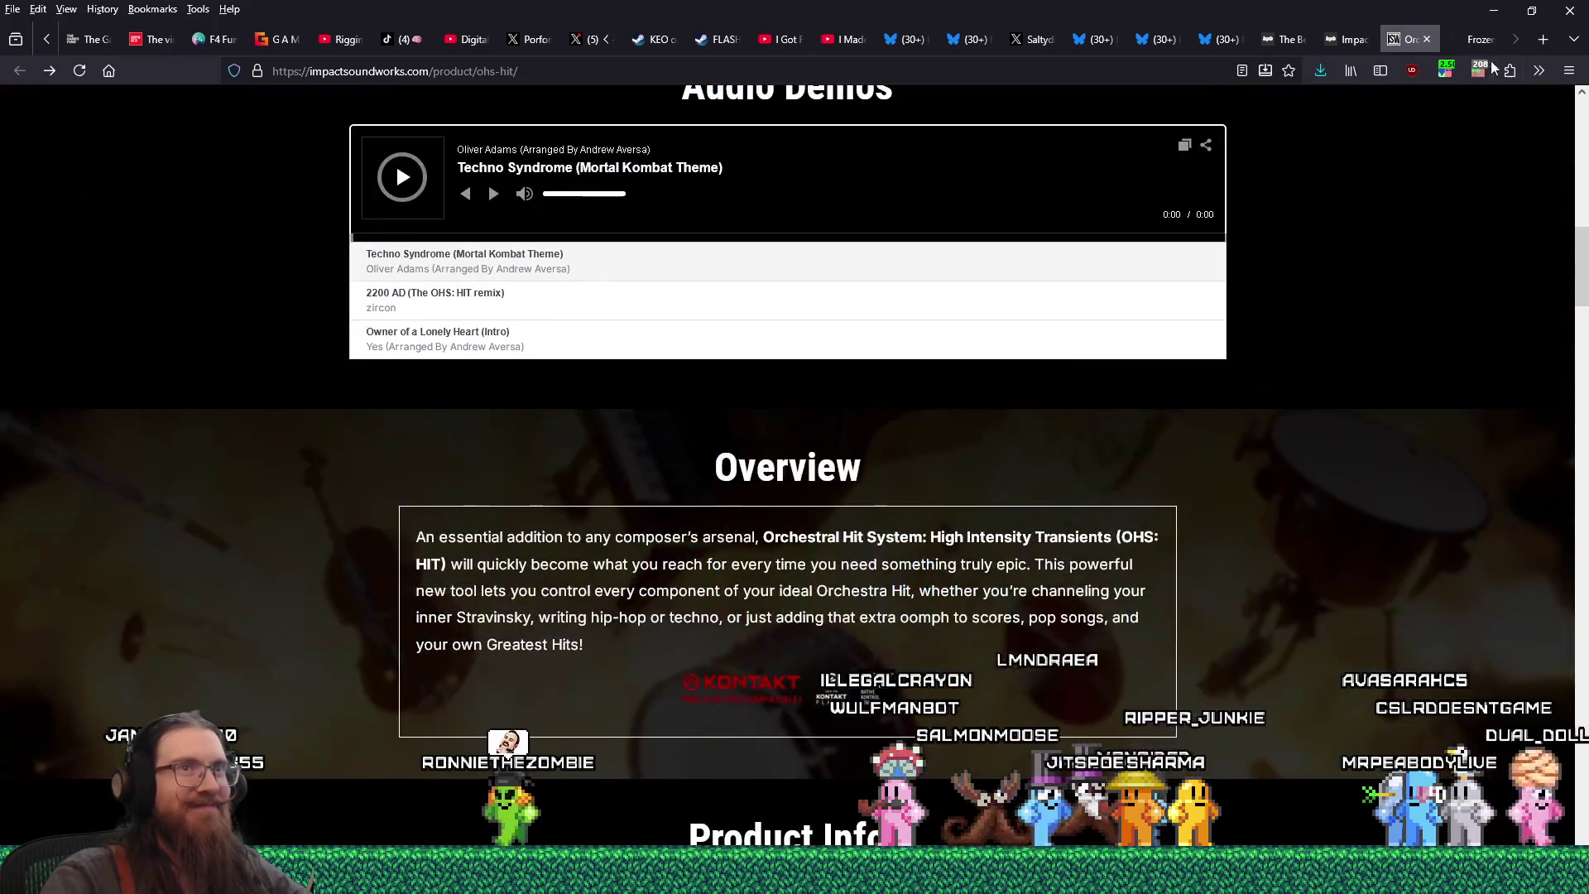
{"action": "left_click", "coordinate": [1428, 39]}
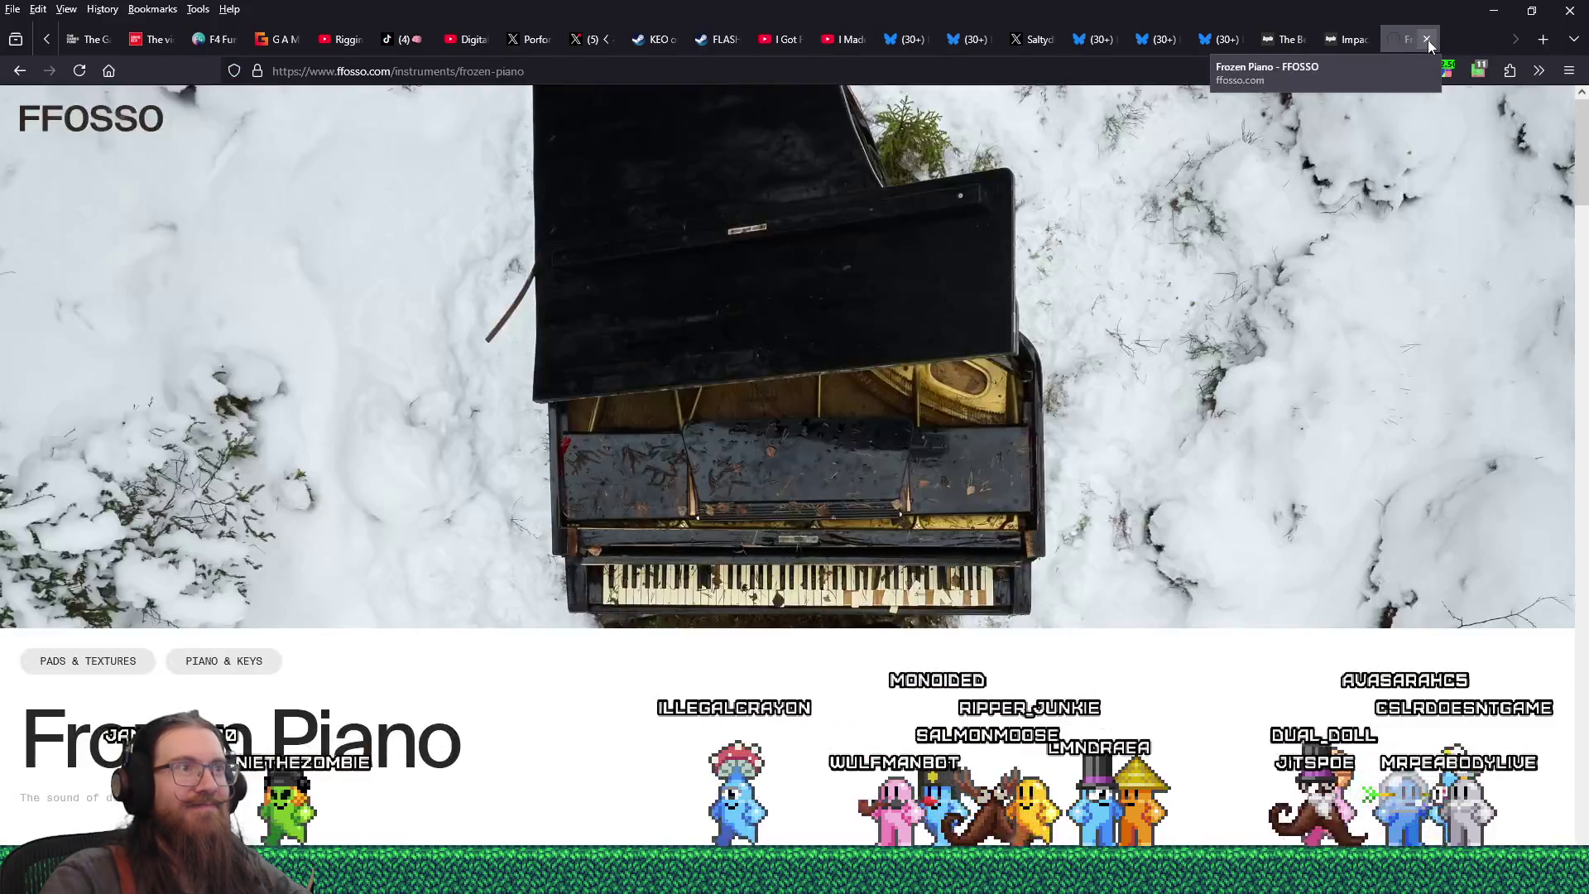
- Skim the orchestral-hit blog article, close it, and move to the free orchestral instruments roundup
{"action": "left_click", "coordinate": [1366, 38]}
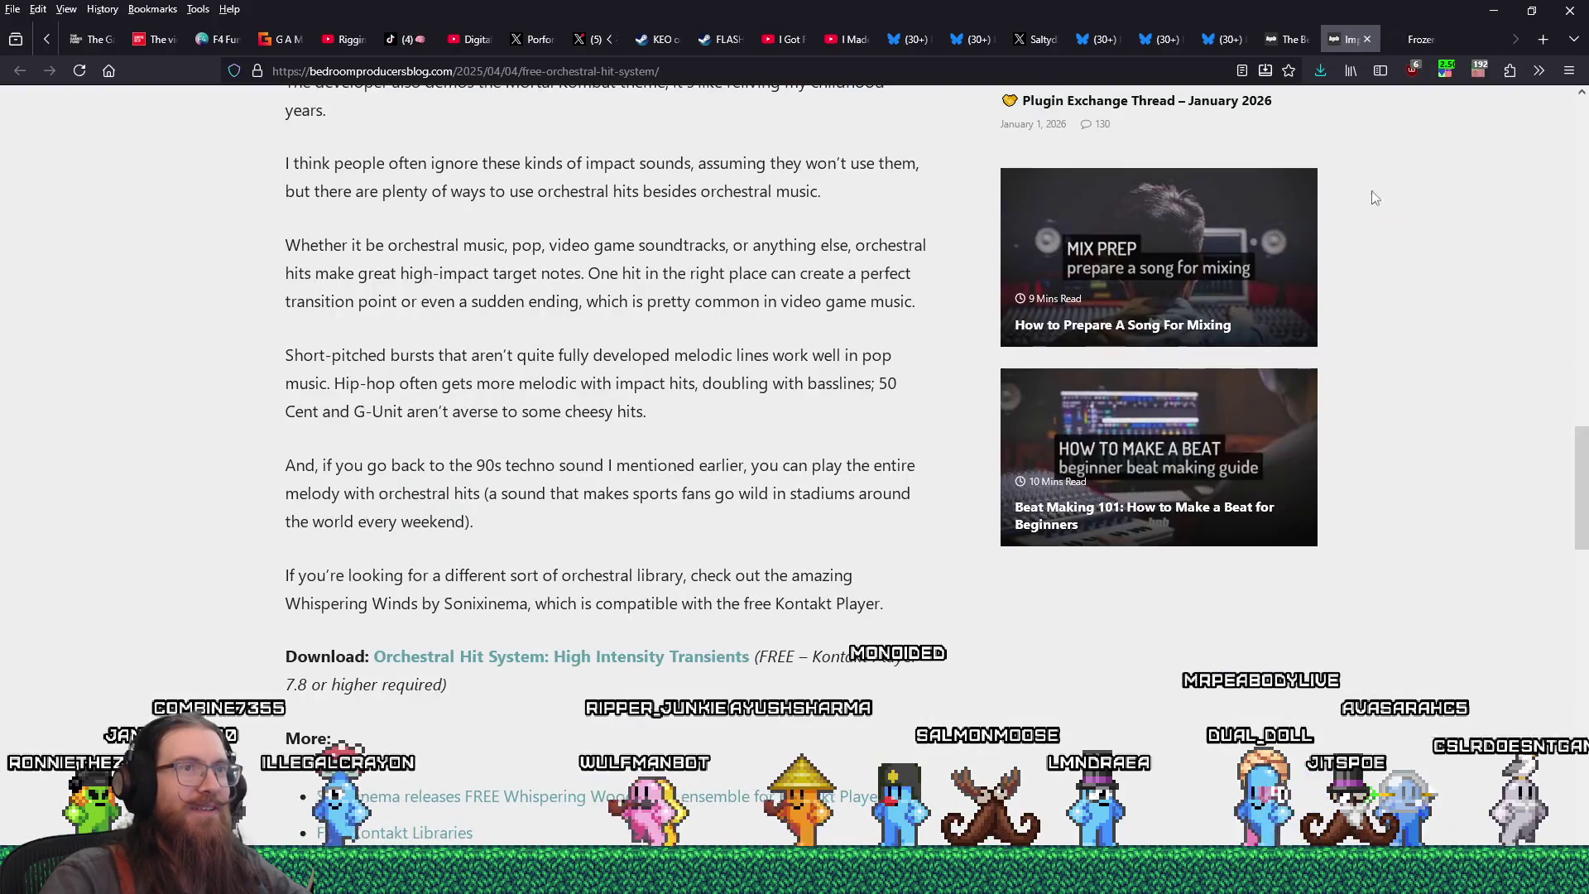
{"action": "scroll", "coordinate": [1407, 488], "scroll_direction": "down", "scroll_amount": 4}
{"action": "scroll", "coordinate": [1412, 489], "scroll_direction": "up", "scroll_amount": 9}
{"action": "scroll", "coordinate": [1413, 488], "scroll_direction": "up", "scroll_amount": 3}
{"action": "scroll", "coordinate": [1412, 488], "scroll_direction": "down", "scroll_amount": 10}
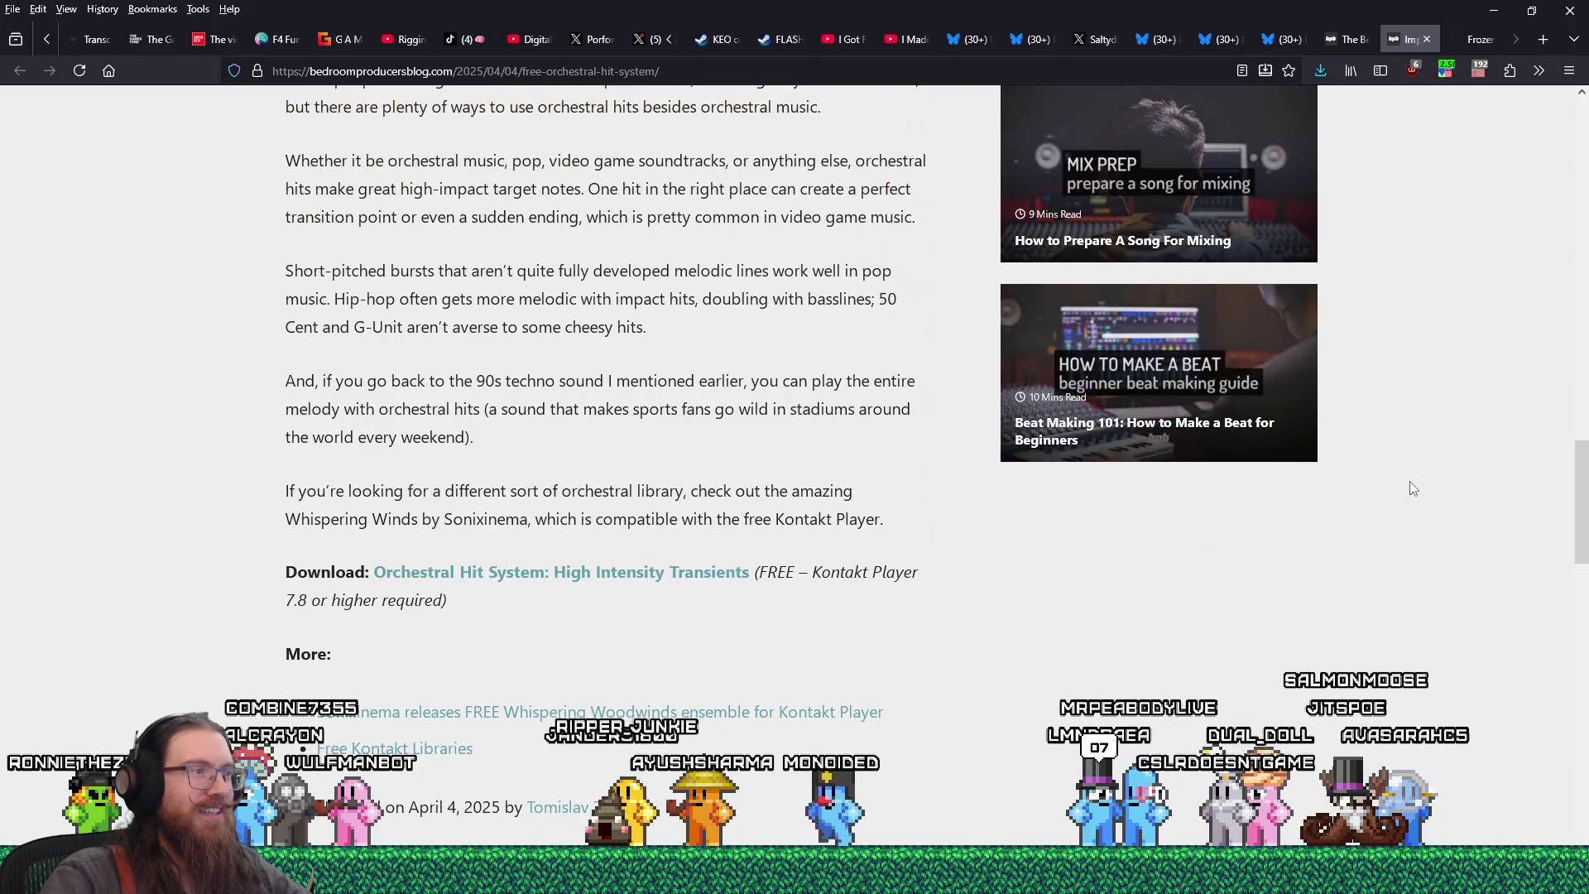
{"action": "scroll", "coordinate": [1412, 489], "scroll_direction": "up", "scroll_amount": 10}
{"action": "scroll", "coordinate": [1413, 488], "scroll_direction": "up", "scroll_amount": 5}
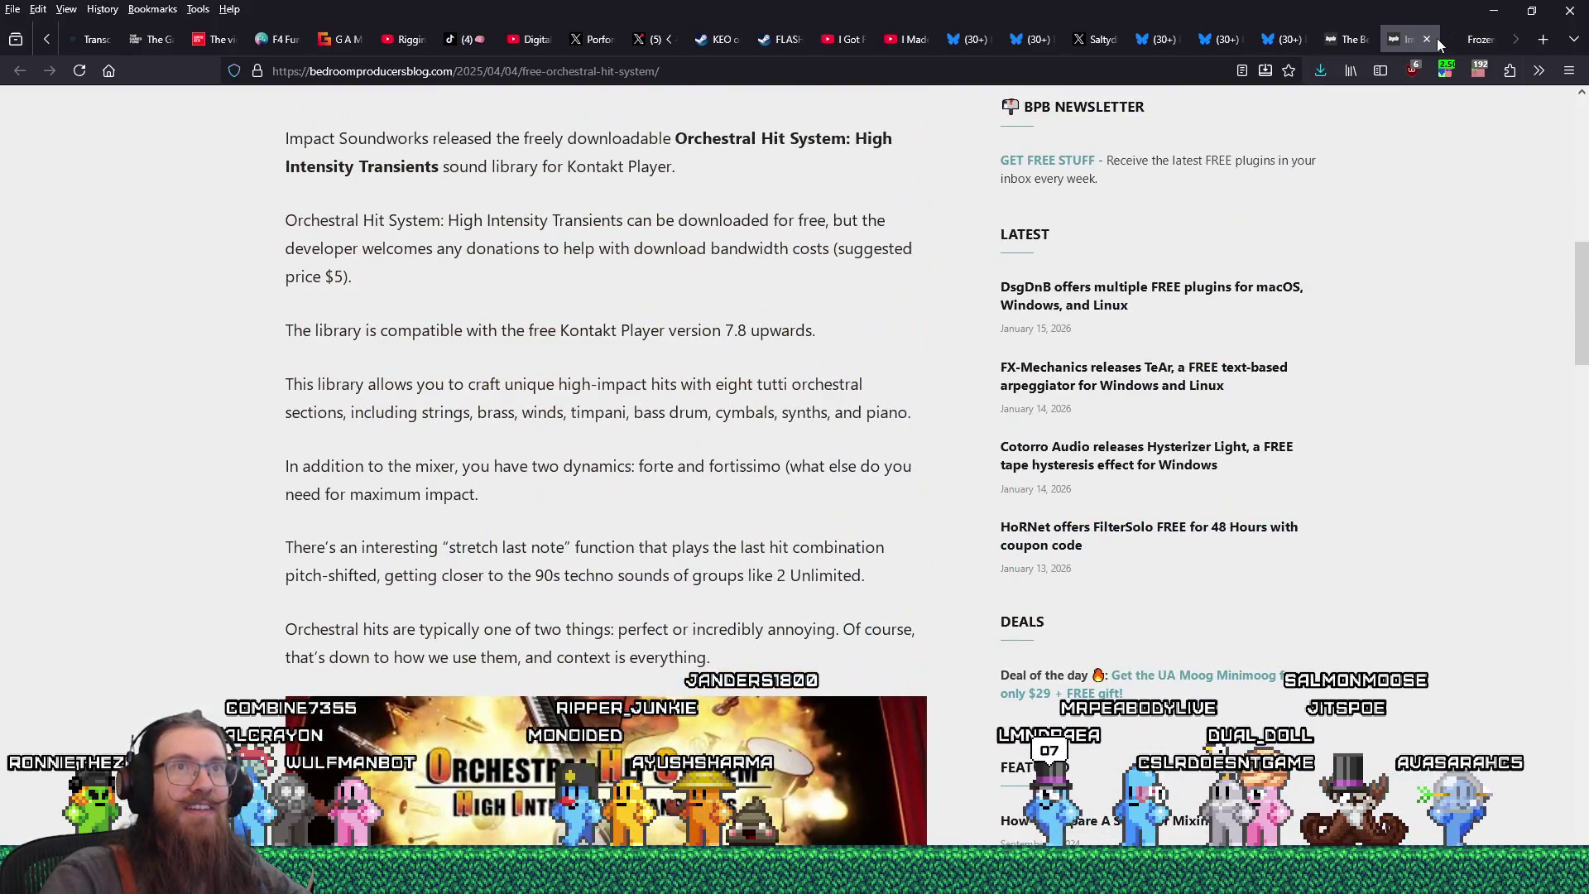
{"action": "left_click", "coordinate": [1428, 39]}
{"action": "left_click", "coordinate": [1355, 38]}
- Scroll the 2025 roundup down to the Audio Imperia – Glade entry and open its news post
{"action": "scroll", "coordinate": [1275, 533], "scroll_direction": "down", "scroll_amount": 7}
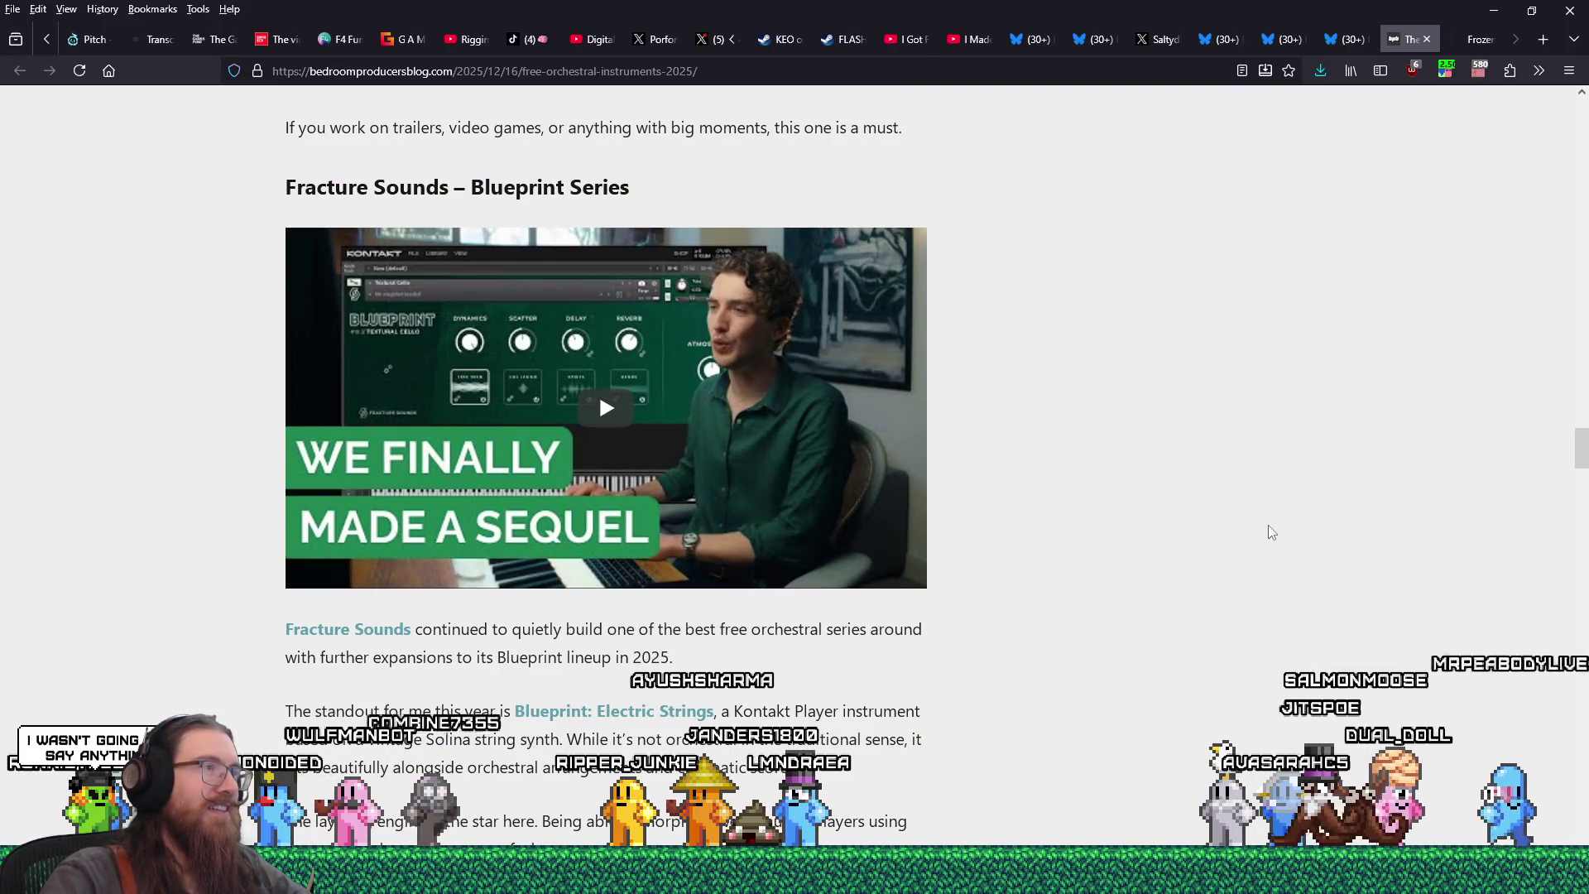
{"action": "scroll", "coordinate": [1272, 533], "scroll_direction": "down", "scroll_amount": 3}
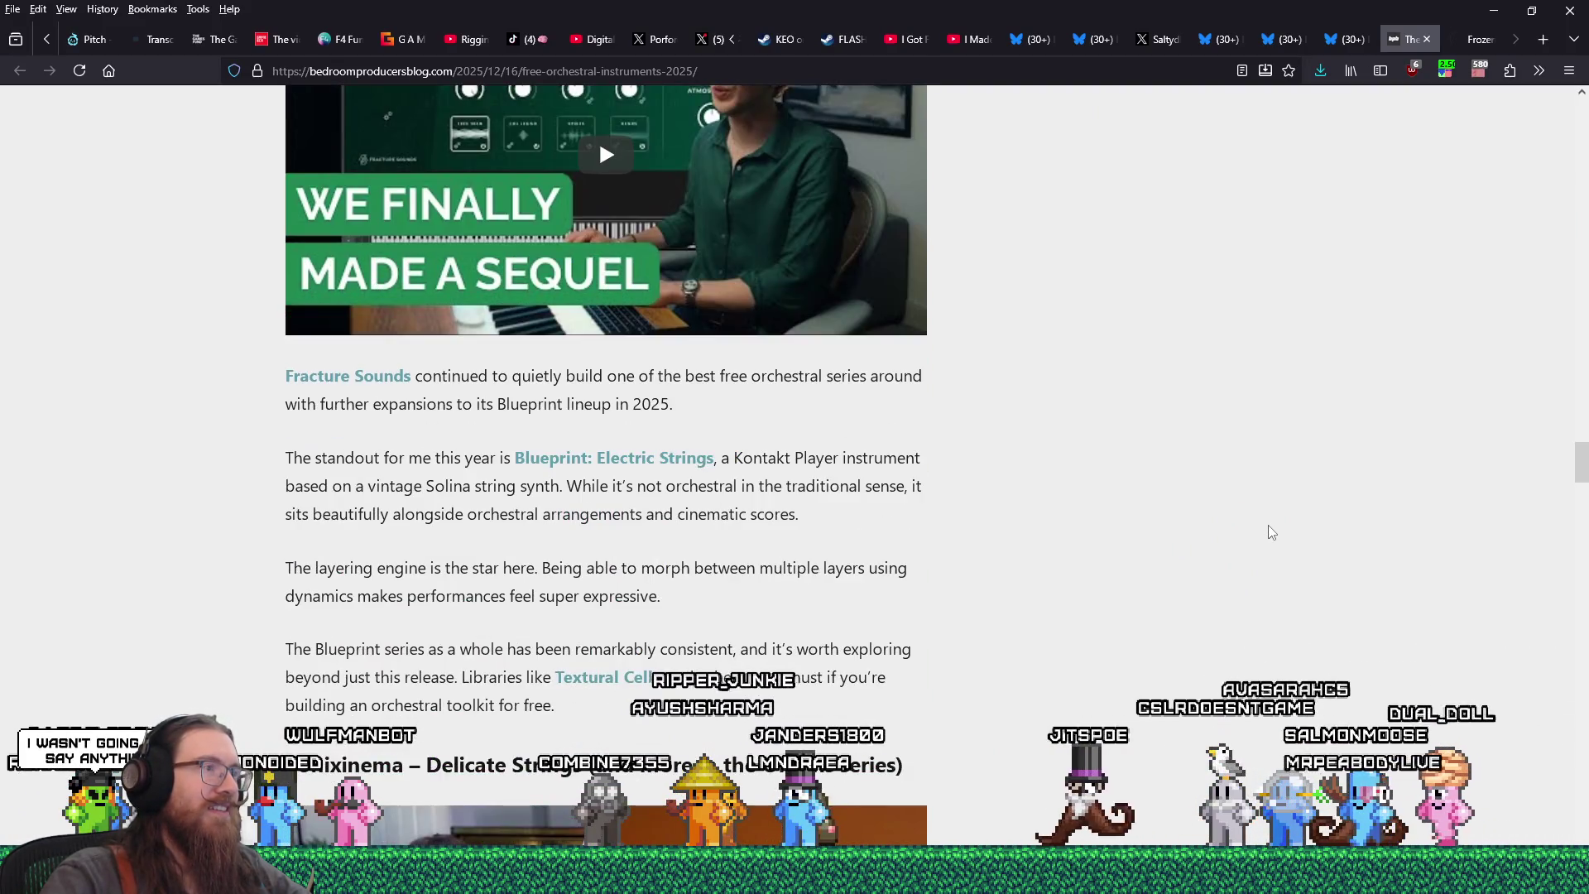
{"action": "scroll", "coordinate": [1272, 532], "scroll_direction": "down", "scroll_amount": 5}
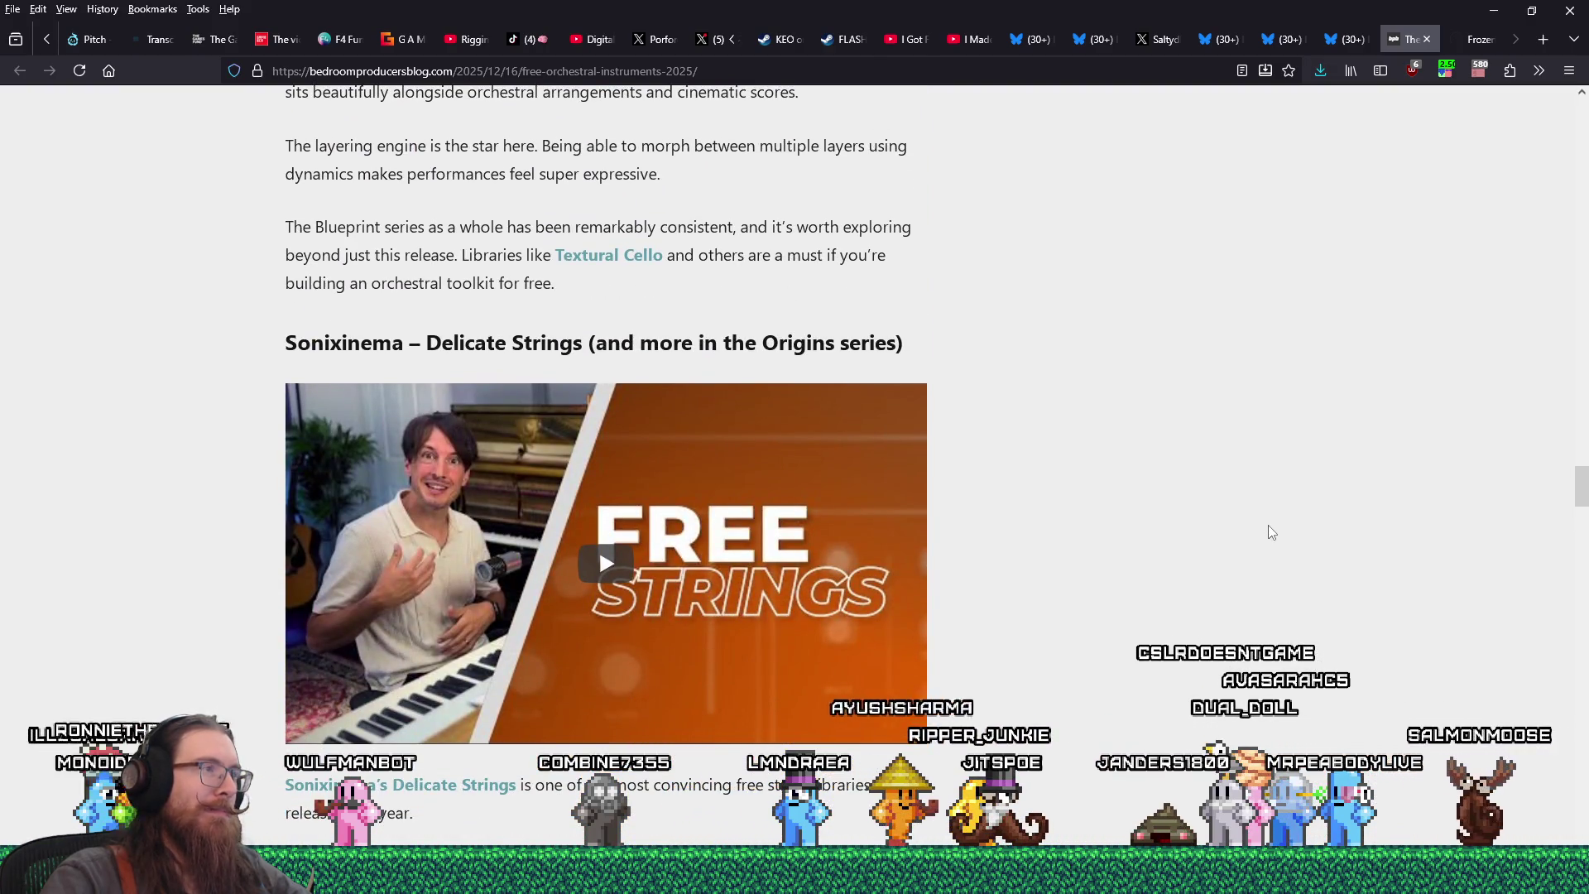
{"action": "scroll", "coordinate": [1272, 532], "scroll_direction": "down", "scroll_amount": 9}
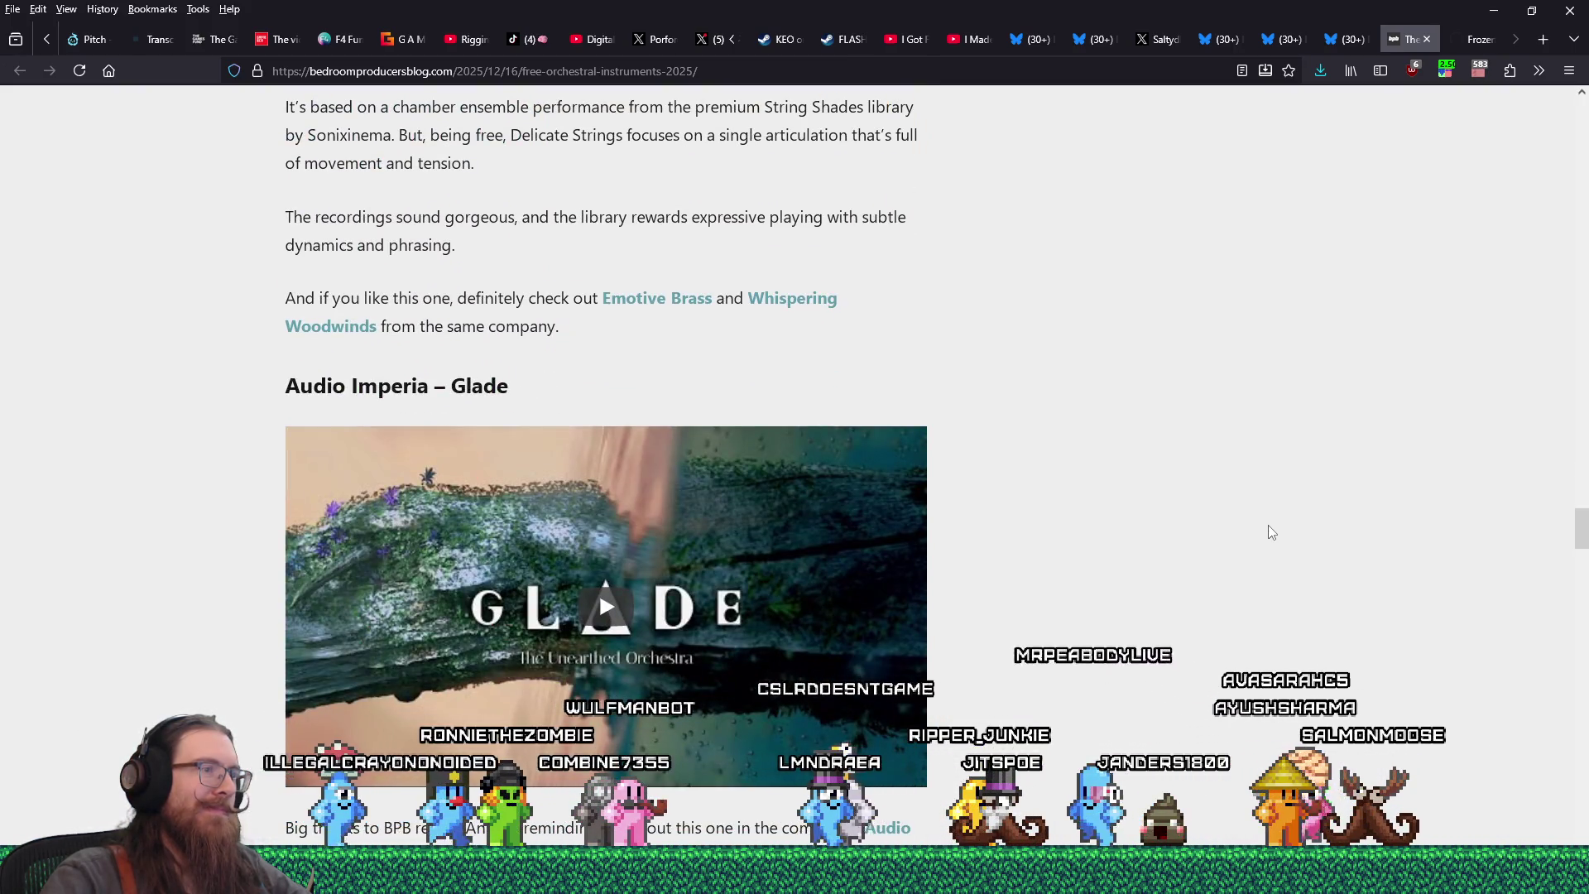
{"action": "scroll", "coordinate": [1272, 532], "scroll_direction": "down", "scroll_amount": 6}
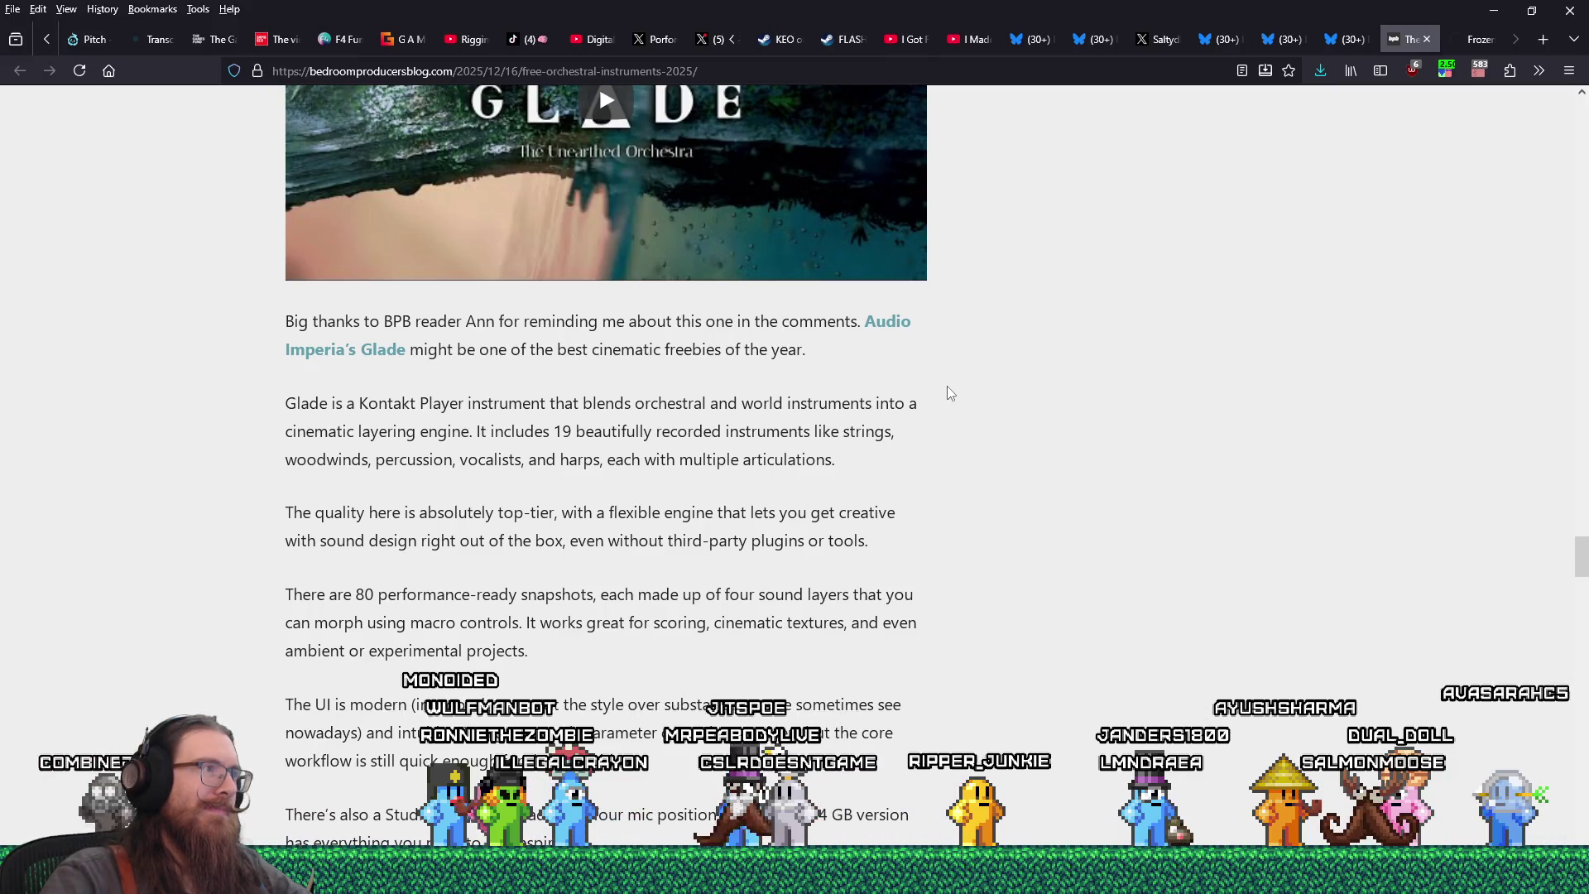
{"action": "scroll", "coordinate": [950, 393], "scroll_direction": "up", "scroll_amount": 3}
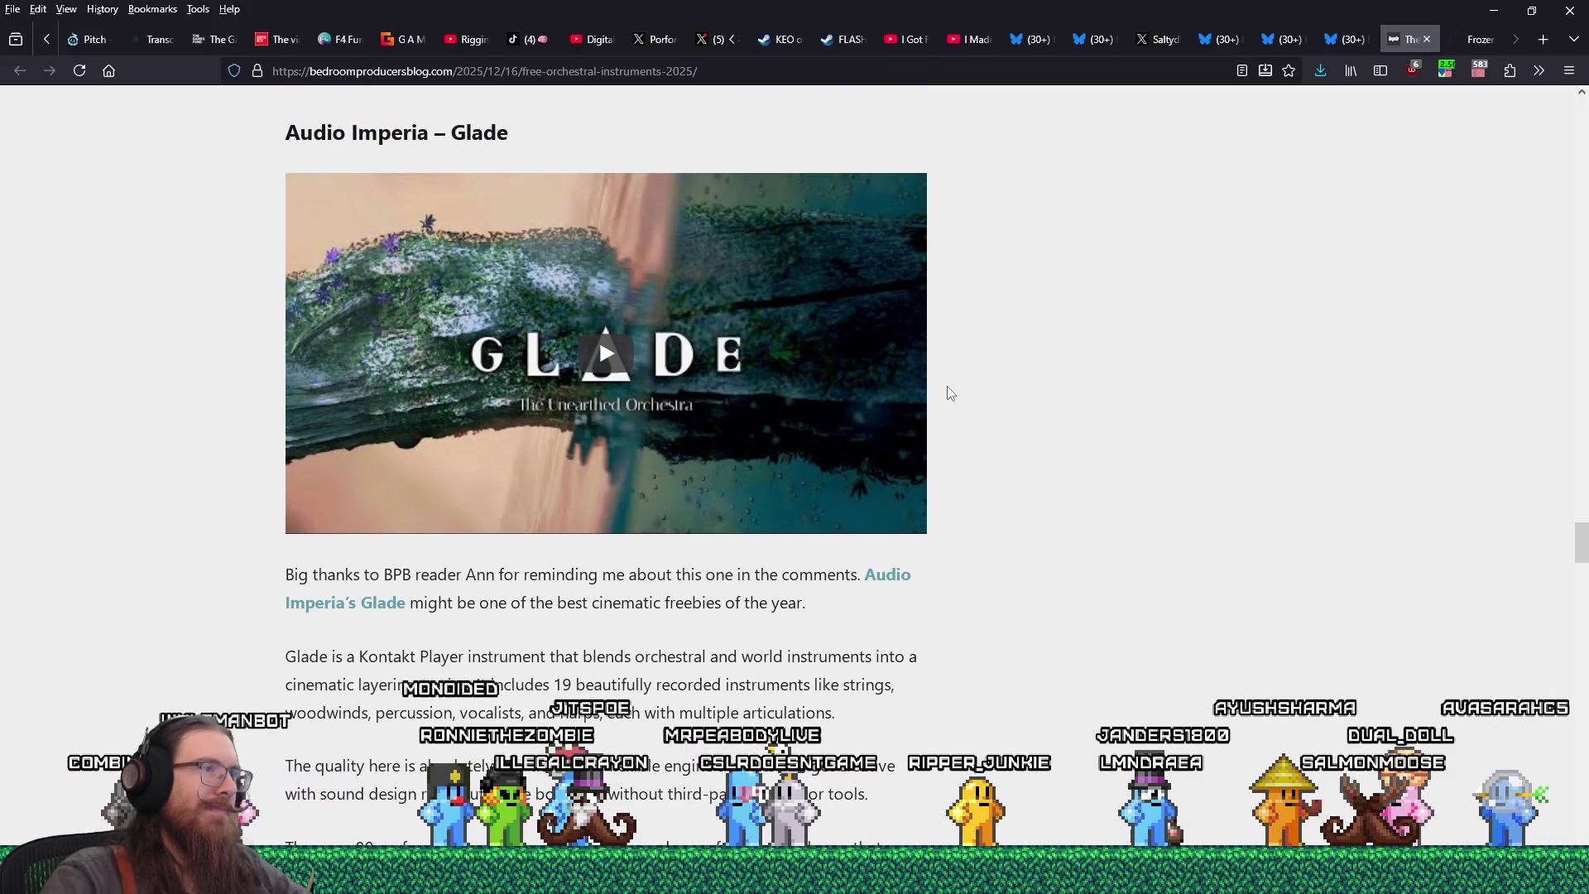
{"action": "scroll", "coordinate": [948, 389], "scroll_direction": "down", "scroll_amount": 10}
{"action": "scroll", "coordinate": [943, 397], "scroll_direction": "up", "scroll_amount": 9}
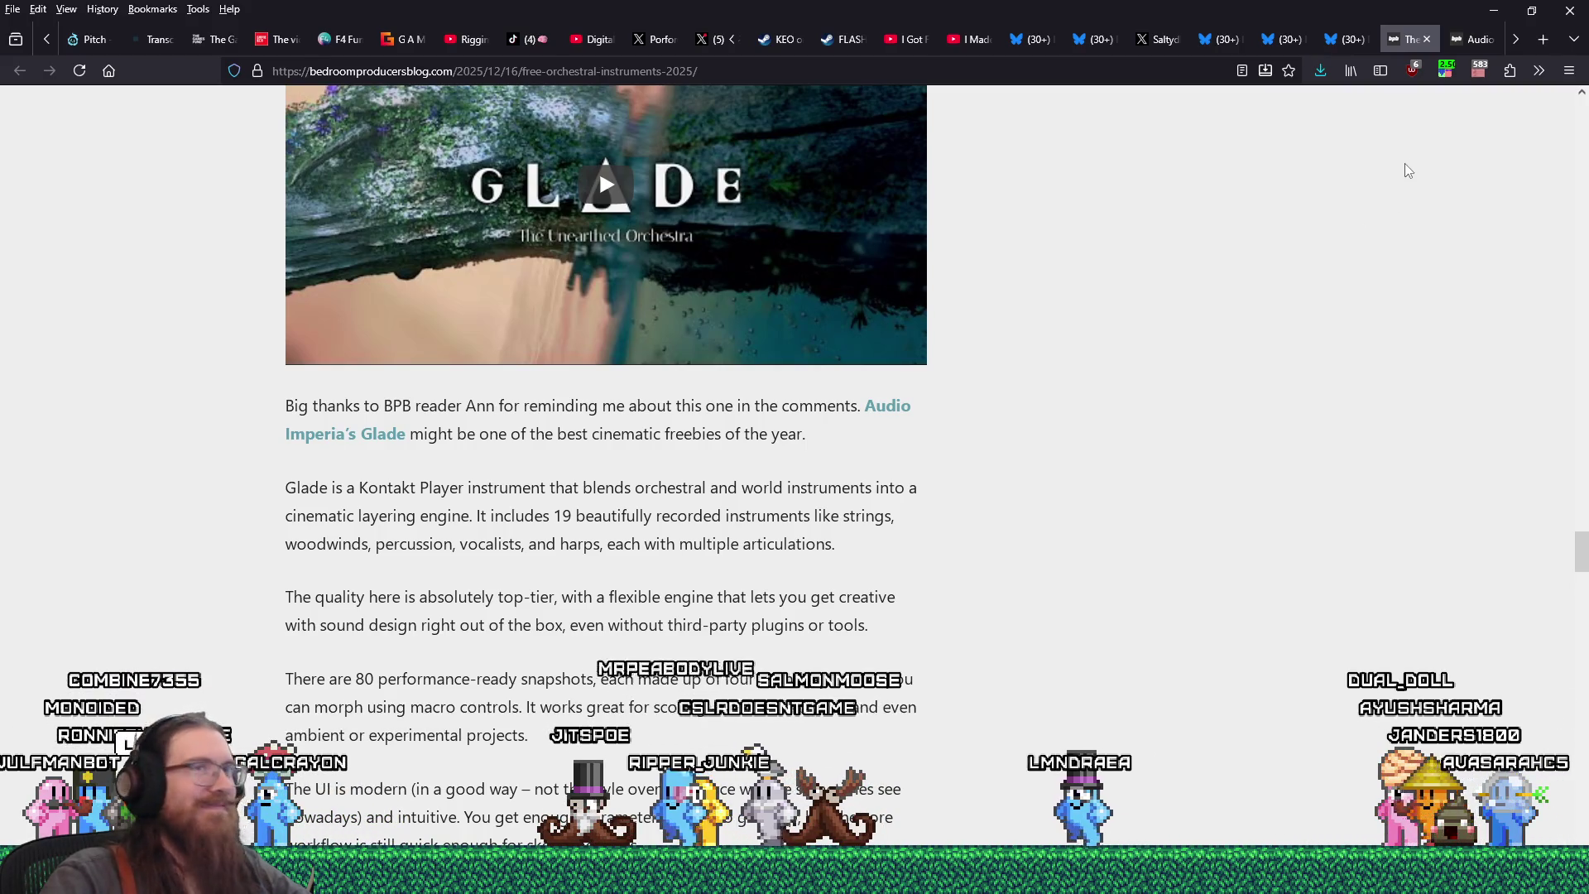
{"action": "left_click", "coordinate": [1475, 39]}
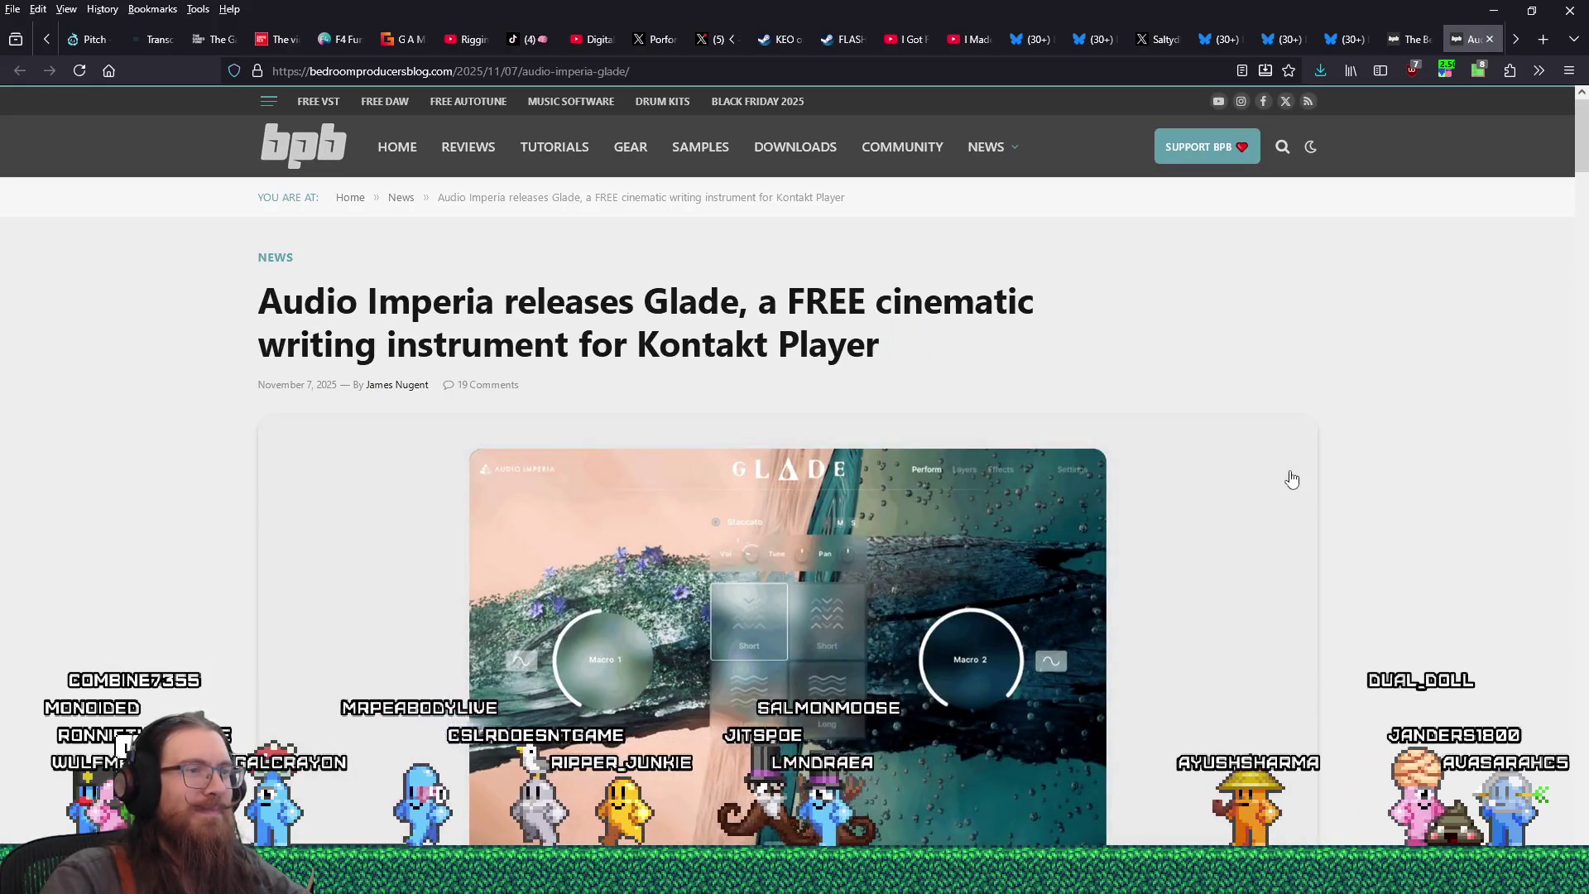
- Read the Glade post's intro, copy its address, and open a new private browsing window
{"action": "scroll", "coordinate": [1080, 410], "scroll_direction": "down", "scroll_amount": 3}
{"action": "scroll", "coordinate": [1082, 401], "scroll_direction": "up", "scroll_amount": 2}
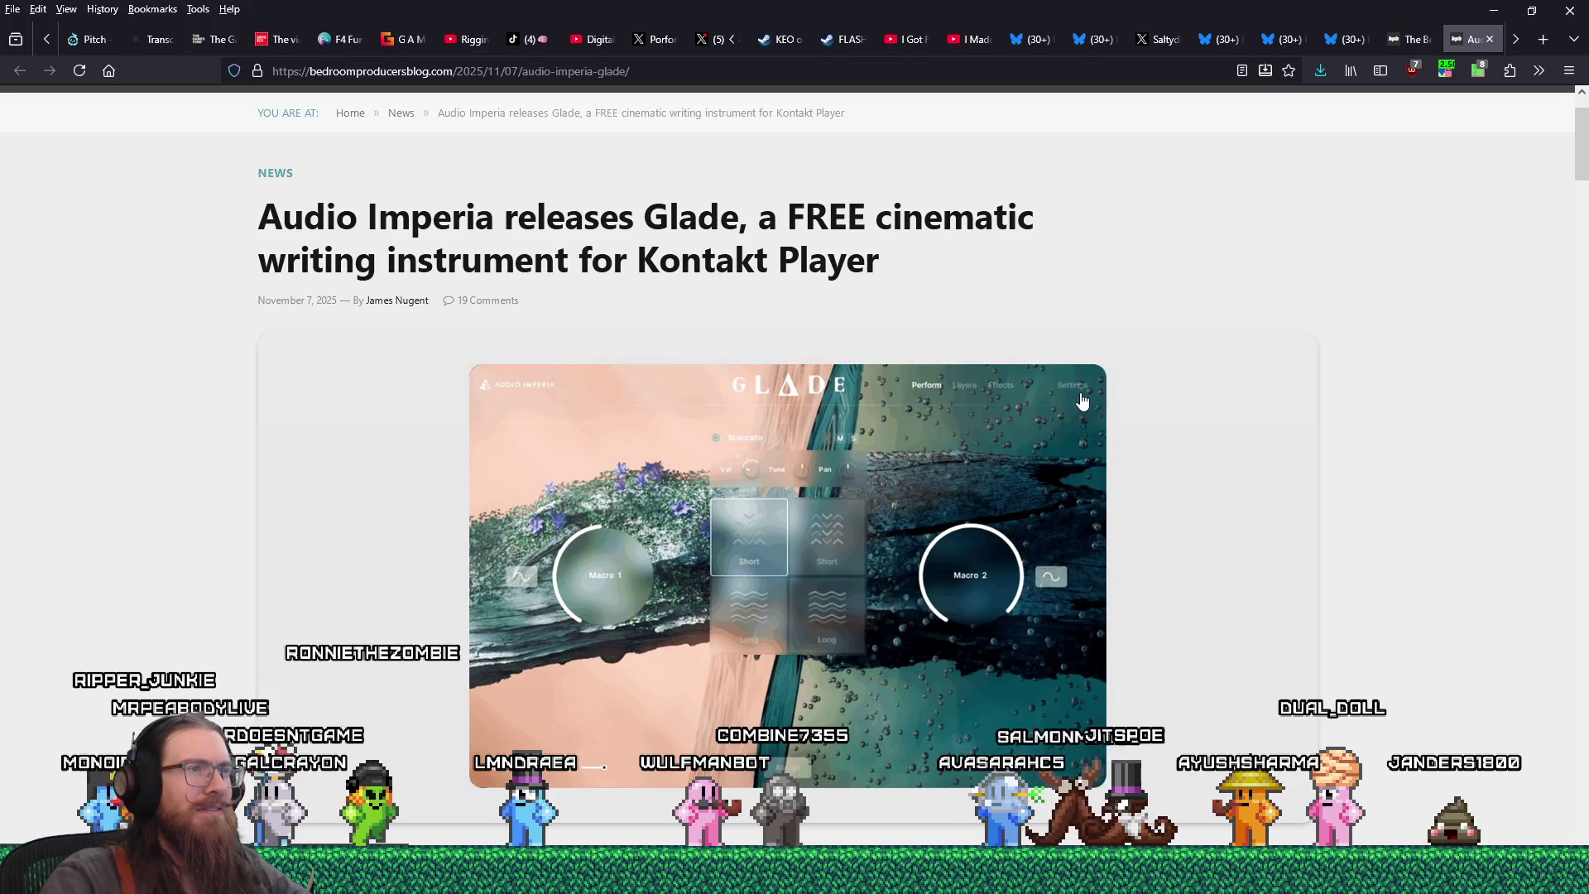
{"action": "scroll", "coordinate": [1082, 402], "scroll_direction": "down", "scroll_amount": 7}
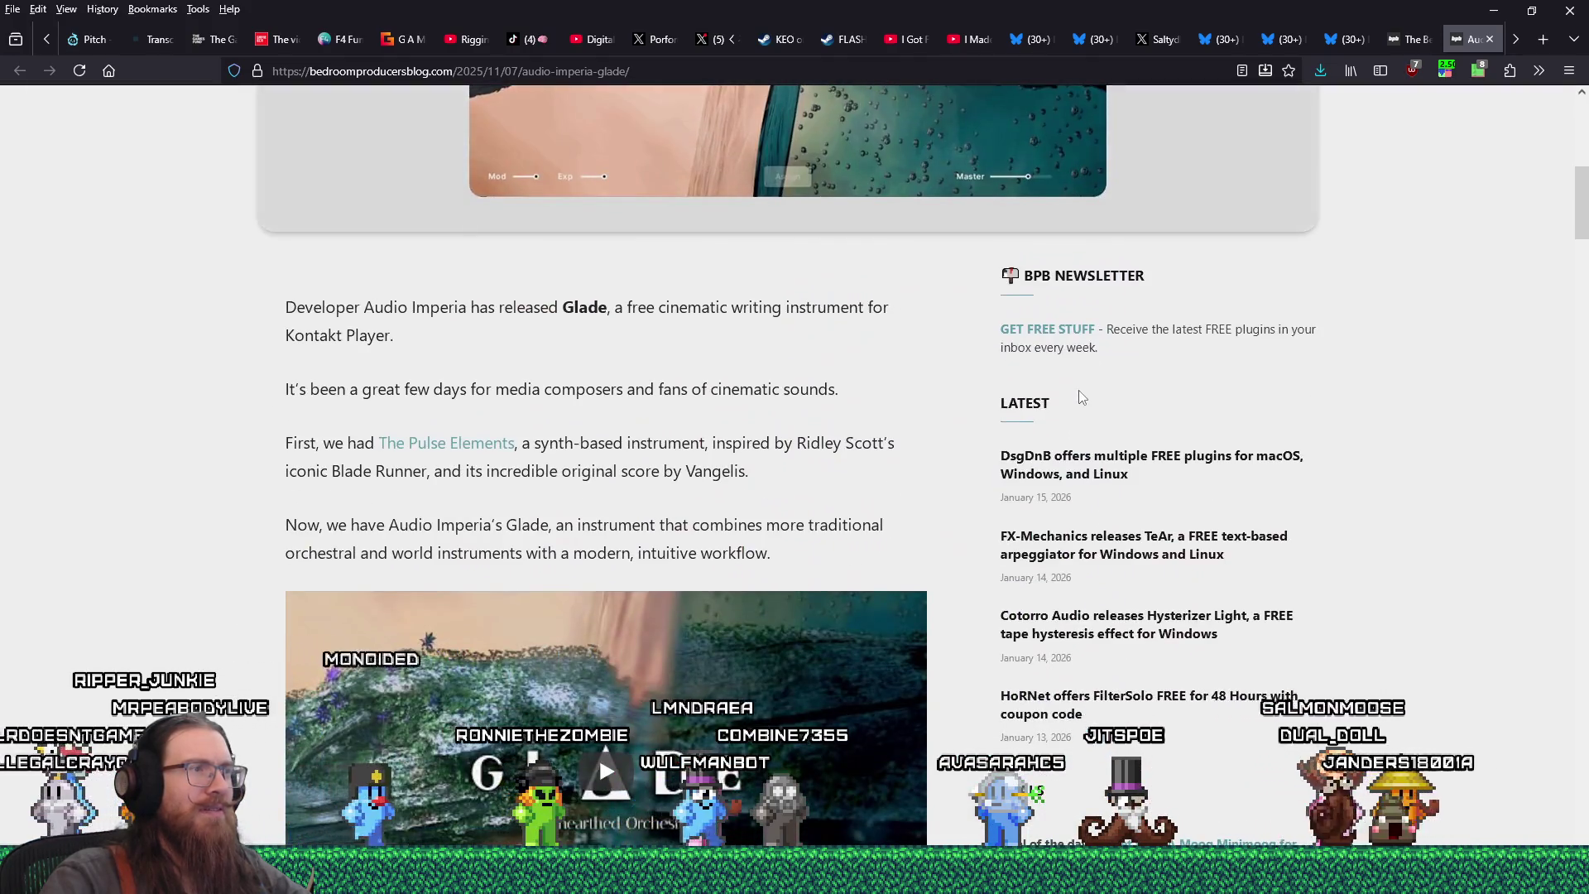
{"action": "scroll", "coordinate": [1080, 398], "scroll_direction": "down", "scroll_amount": 2}
{"action": "scroll", "coordinate": [1080, 397], "scroll_direction": "down", "scroll_amount": 1}
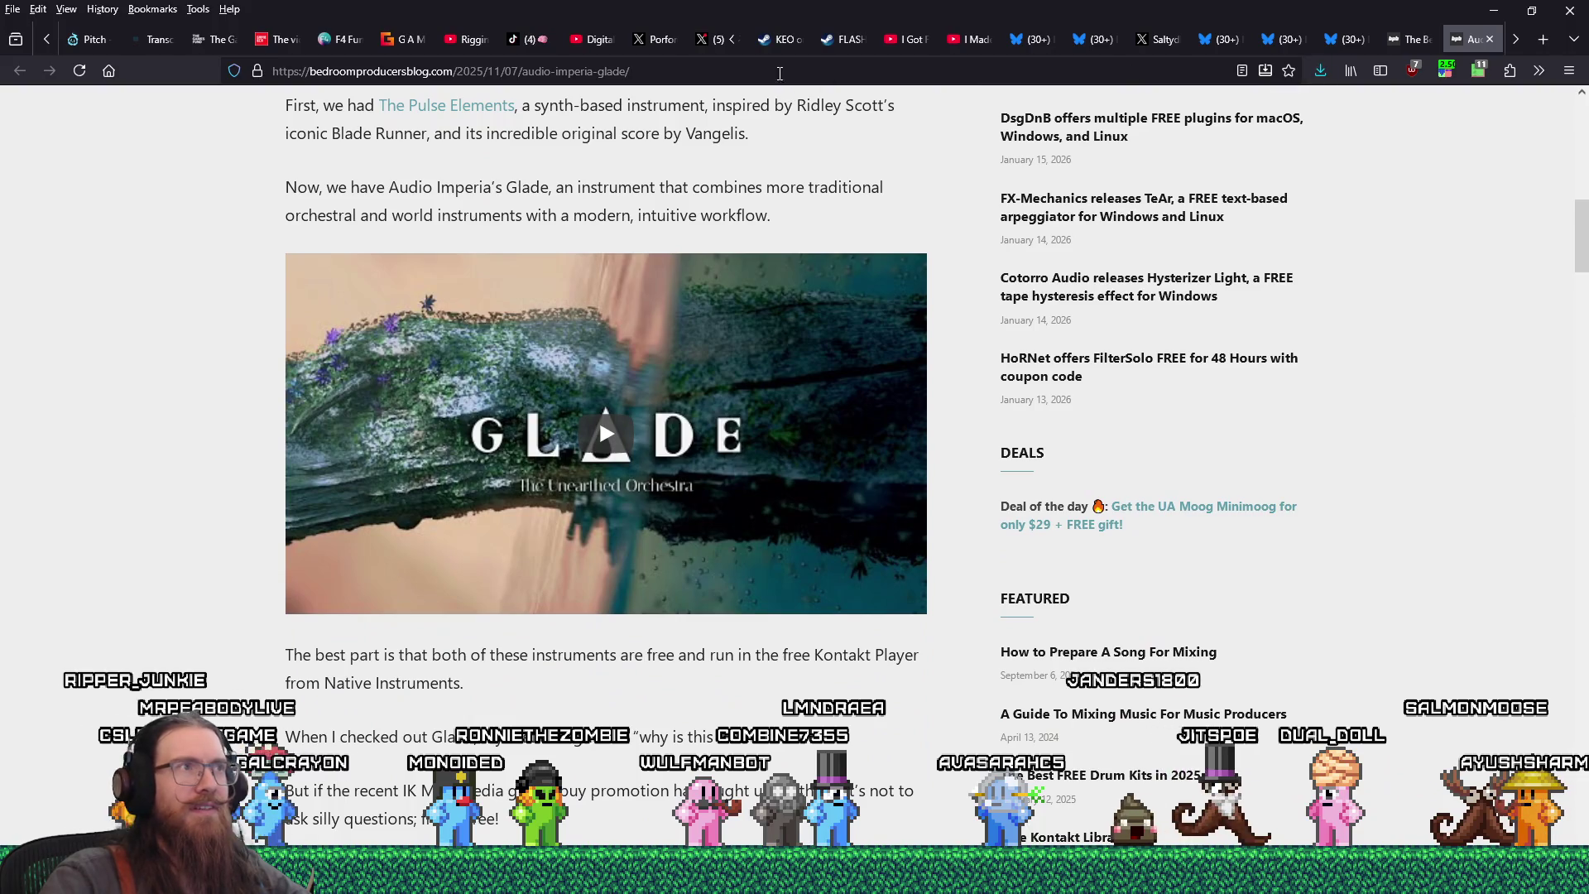
{"action": "right_click", "coordinate": [780, 75]}
{"action": "left_click", "coordinate": [834, 175]}
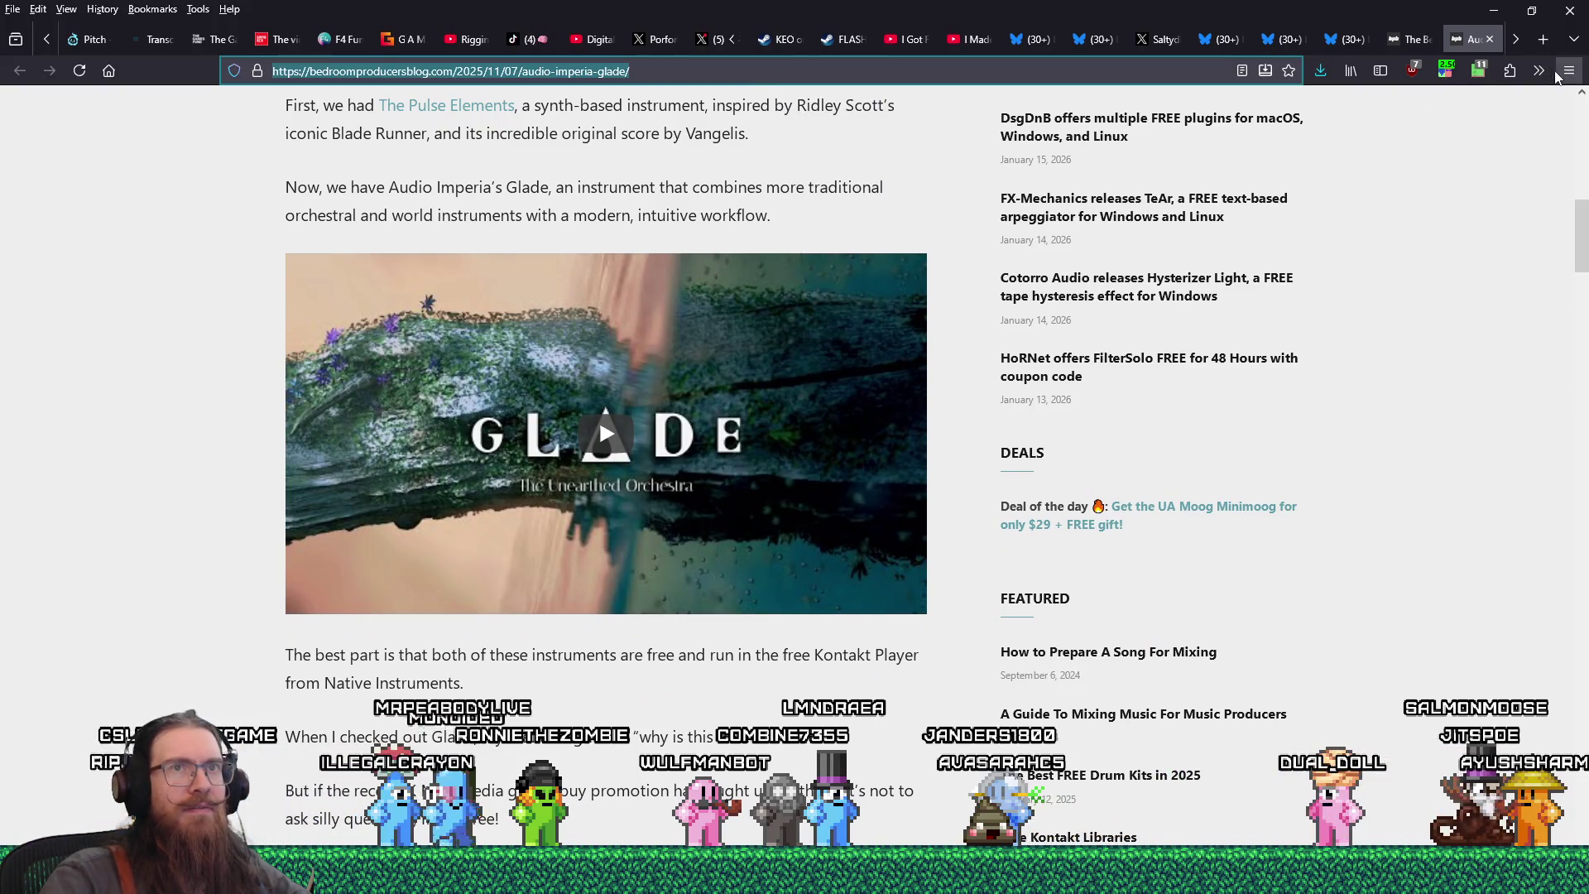
{"action": "left_click", "coordinate": [1566, 72]}
{"action": "left_click", "coordinate": [1496, 181]}
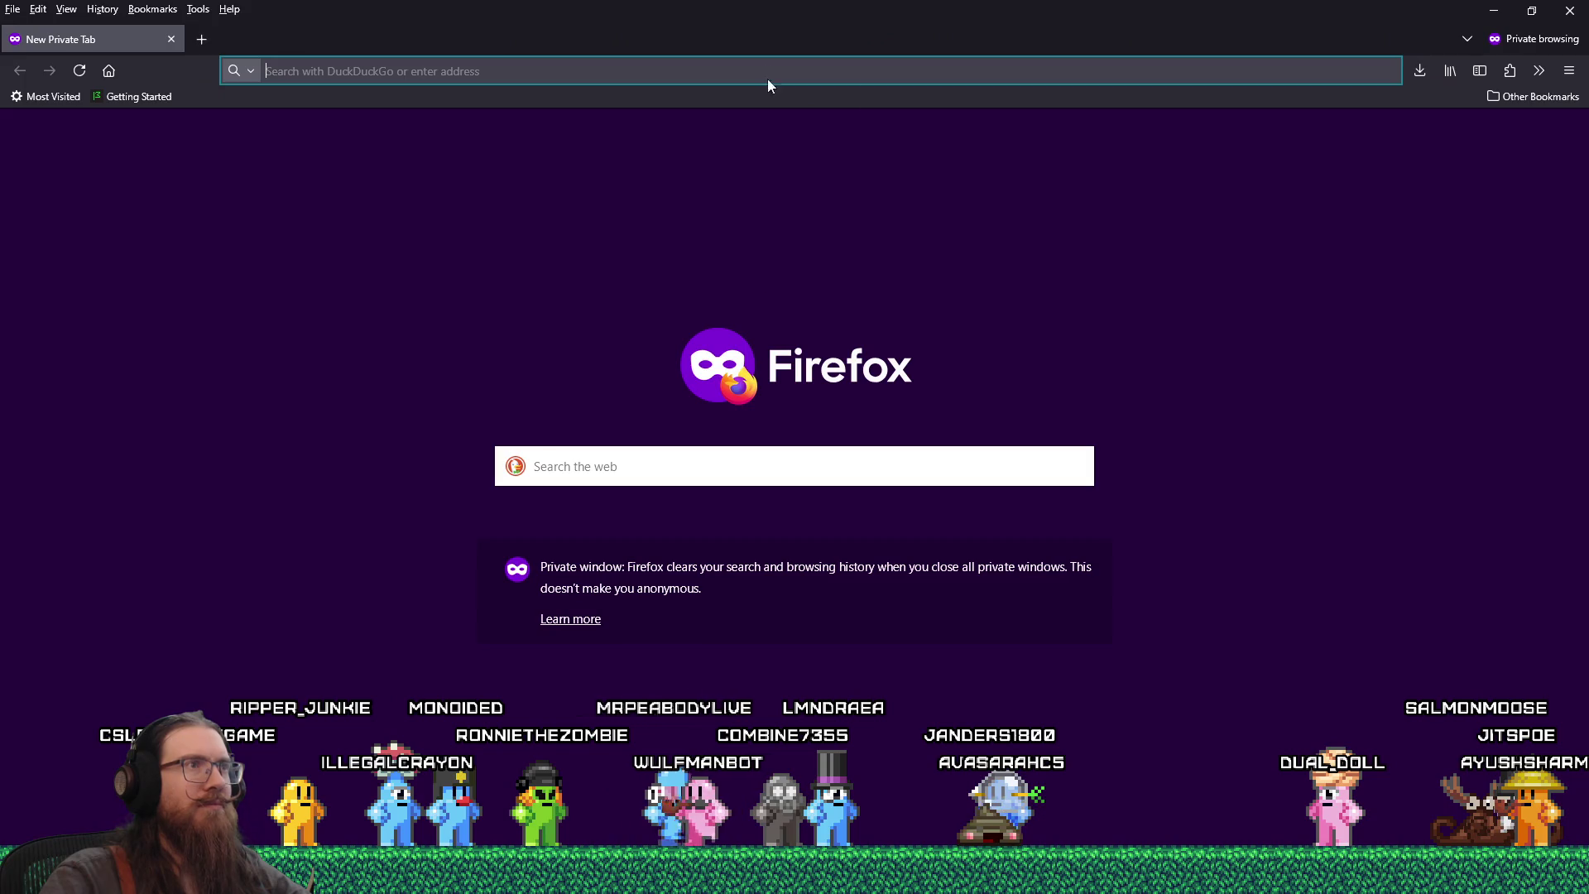
- Load the copied Glade article address in the private window
{"action": "left_click", "coordinate": [836, 222]}
{"action": "scroll", "coordinate": [849, 364], "scroll_direction": "down", "scroll_amount": 7}
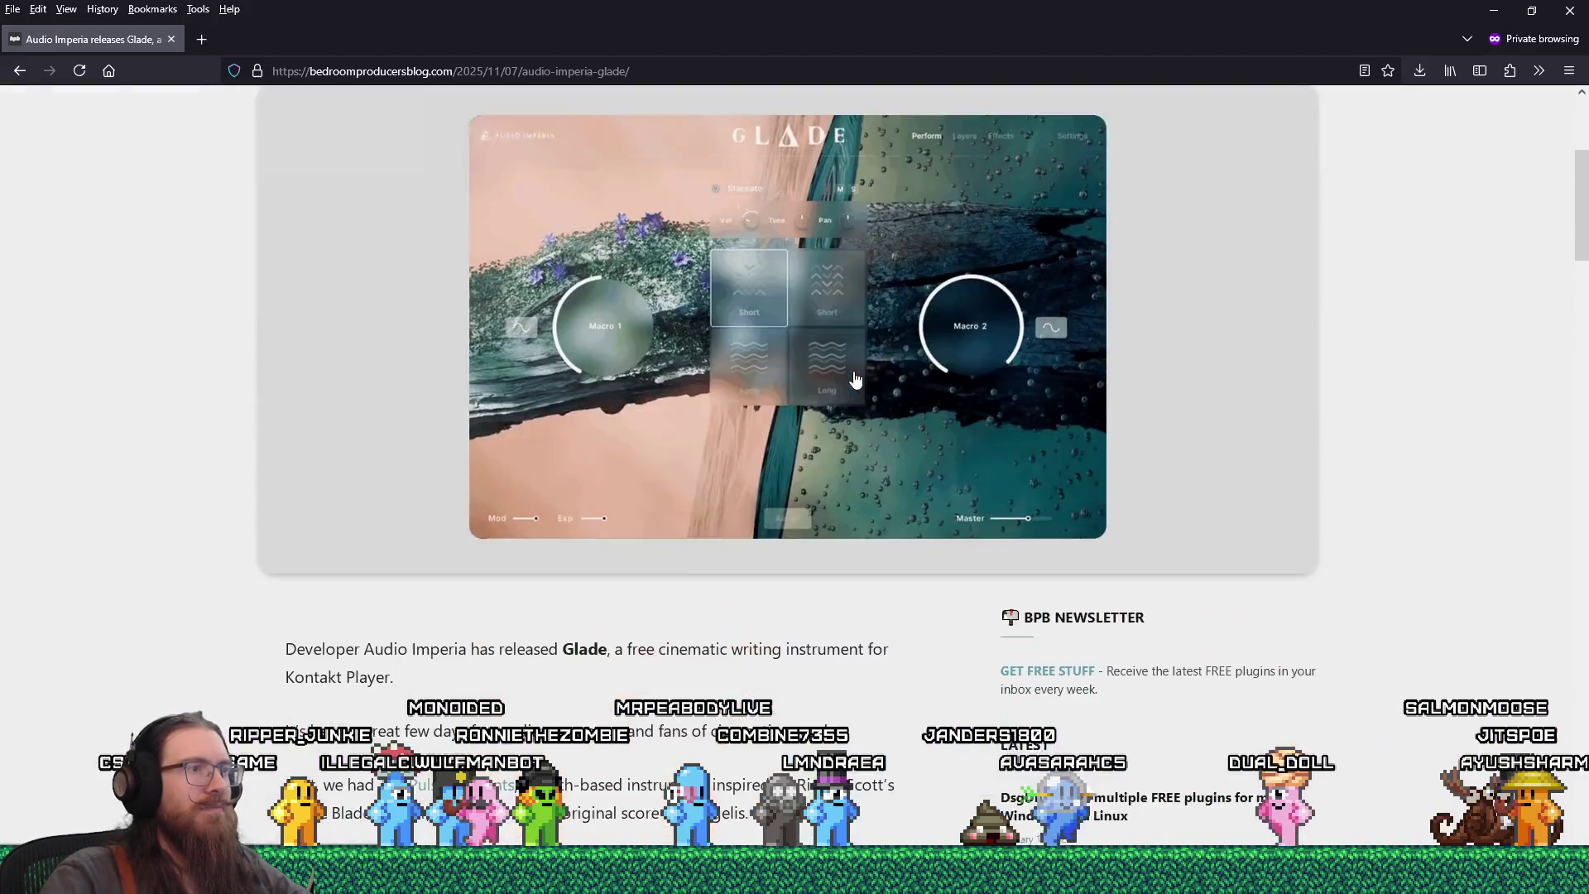
{"action": "scroll", "coordinate": [849, 365], "scroll_direction": "down", "scroll_amount": 5}
- Play the embedded Glade video, skip ahead to the ALL FOR FREE shot, and pause it
{"action": "left_click", "coordinate": [638, 408]}
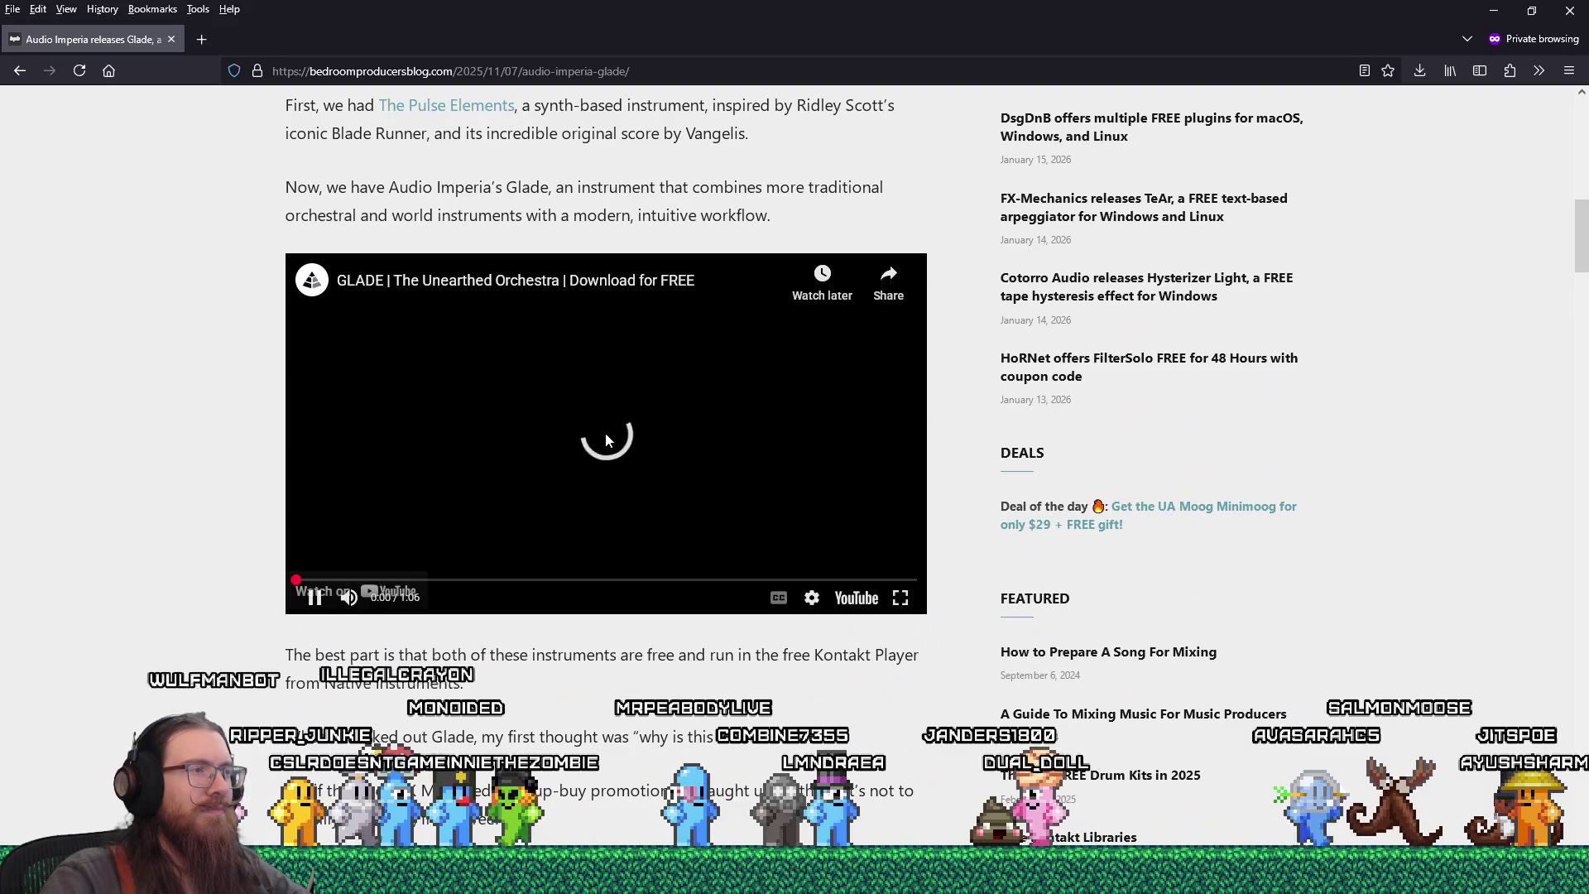
{"action": "left_click", "coordinate": [372, 581]}
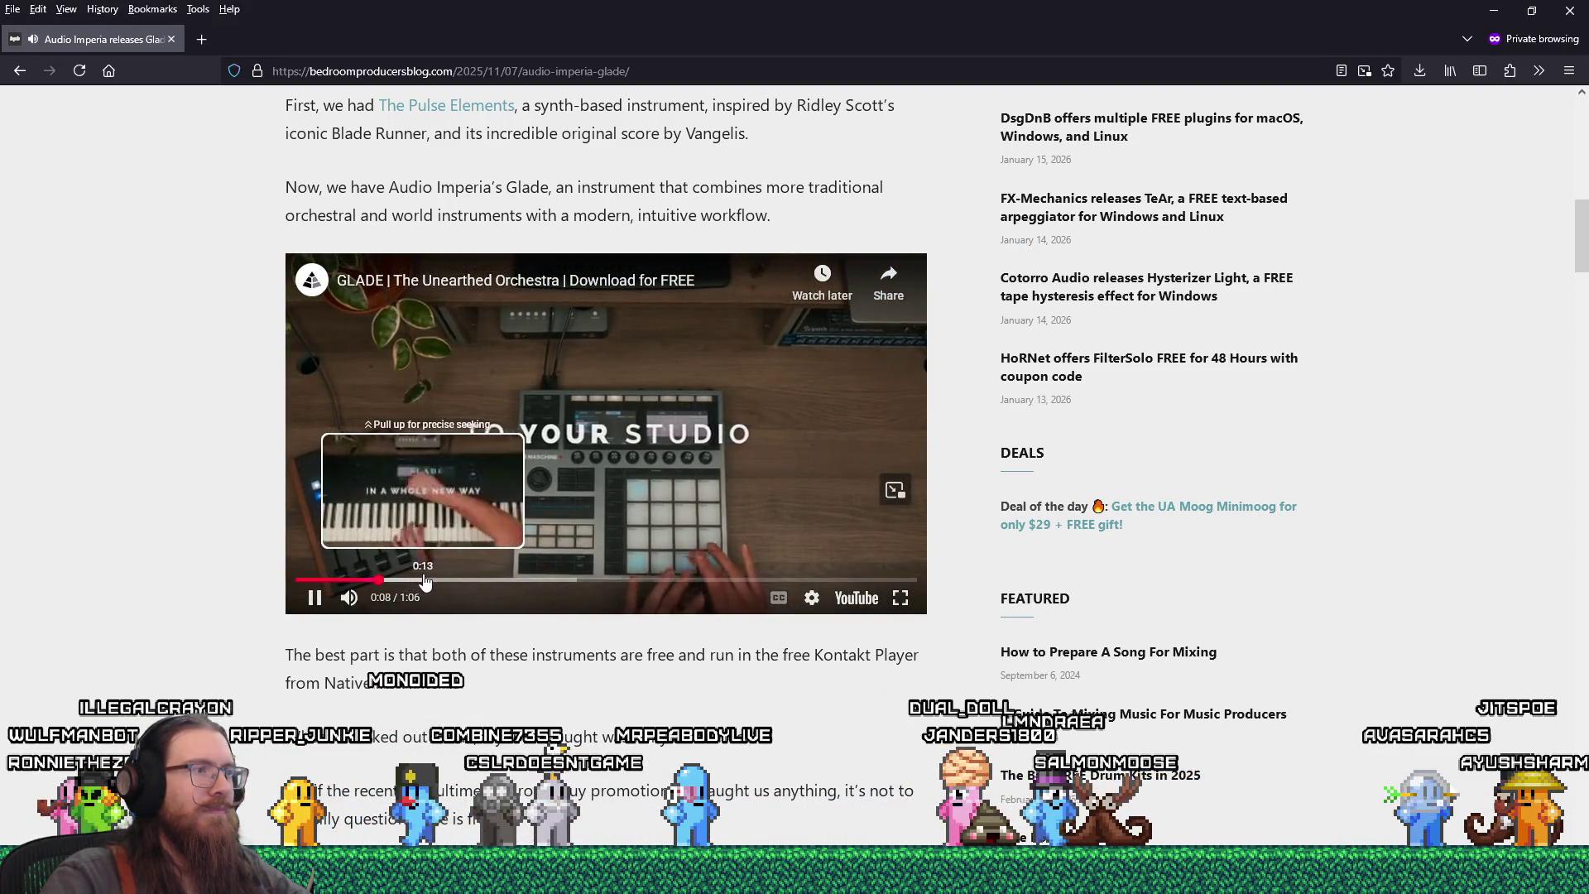
{"action": "left_click", "coordinate": [455, 582]}
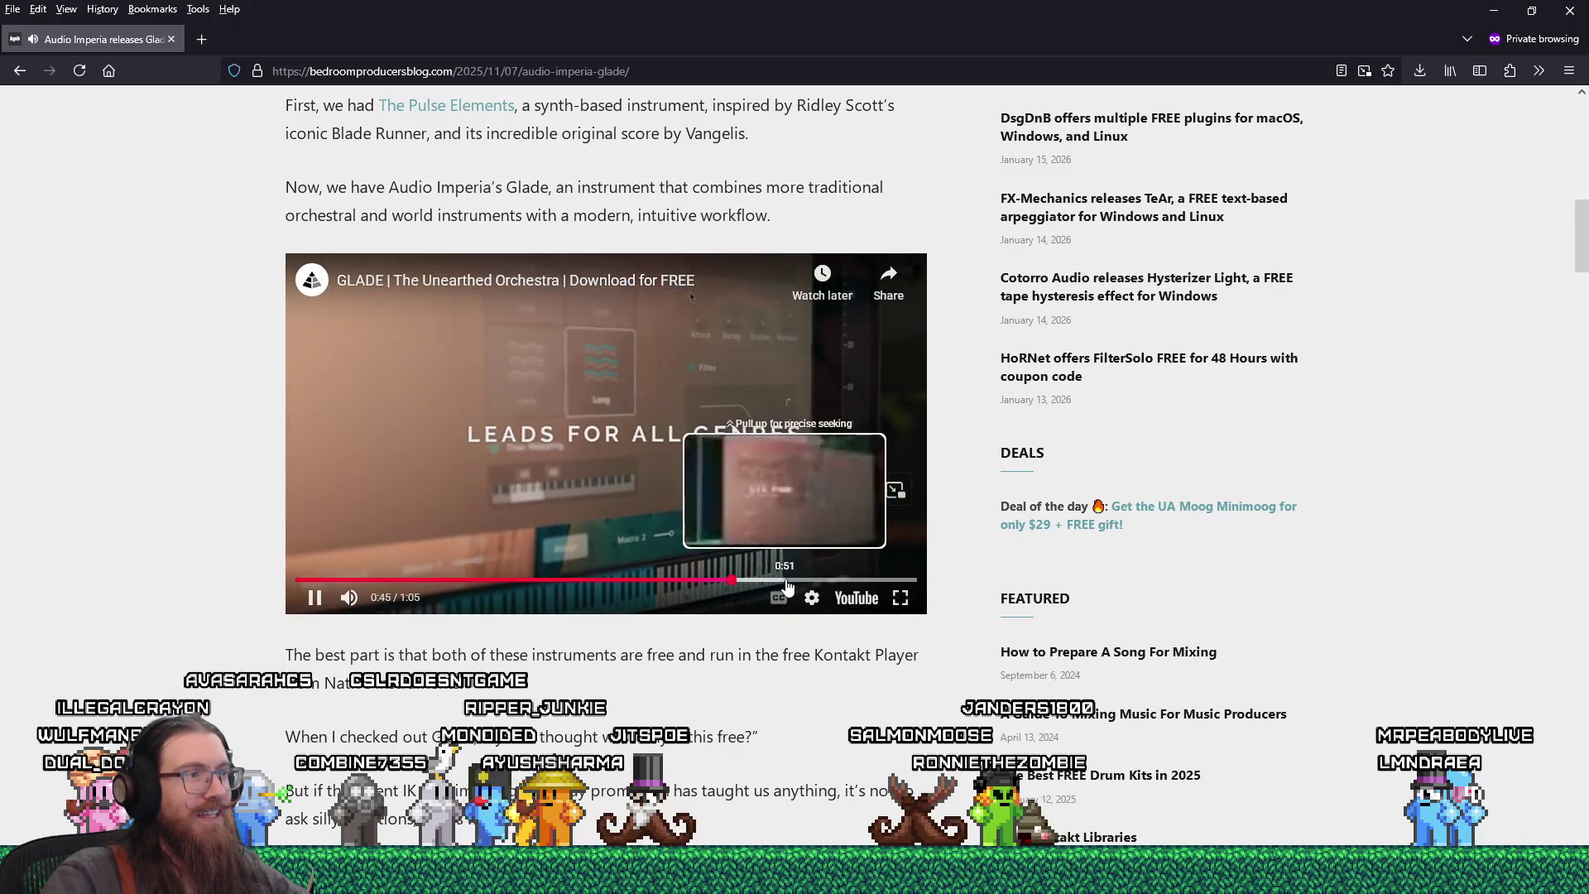
{"action": "left_click", "coordinate": [801, 581]}
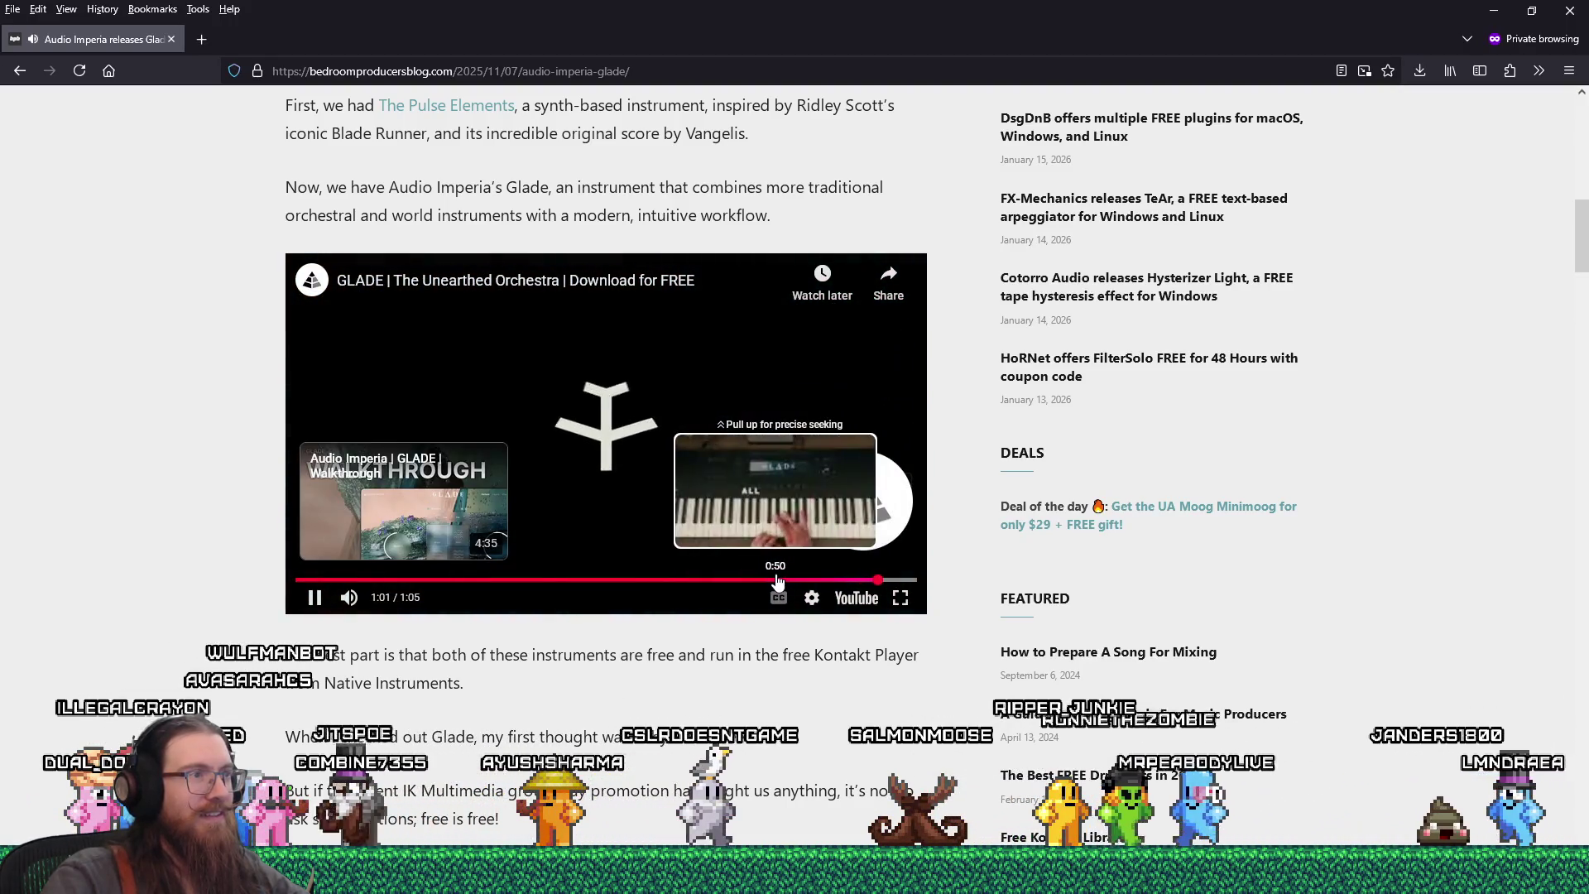
{"action": "left_click", "coordinate": [314, 597]}
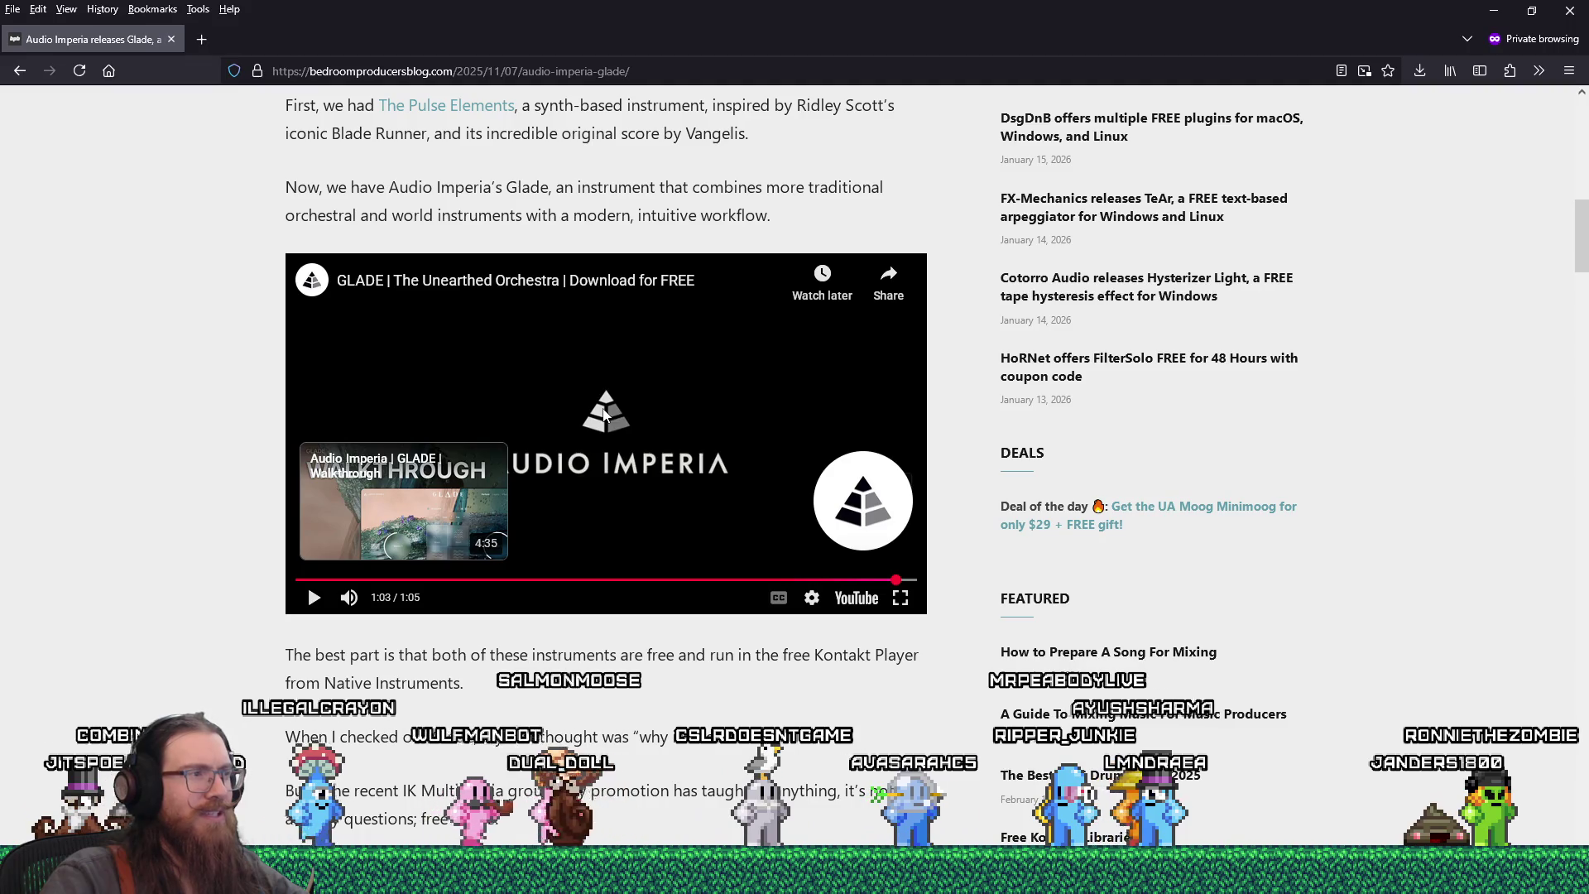
{"action": "scroll", "coordinate": [604, 414], "scroll_direction": "down", "scroll_amount": 1}
{"action": "scroll", "coordinate": [604, 413], "scroll_direction": "down", "scroll_amount": 3}
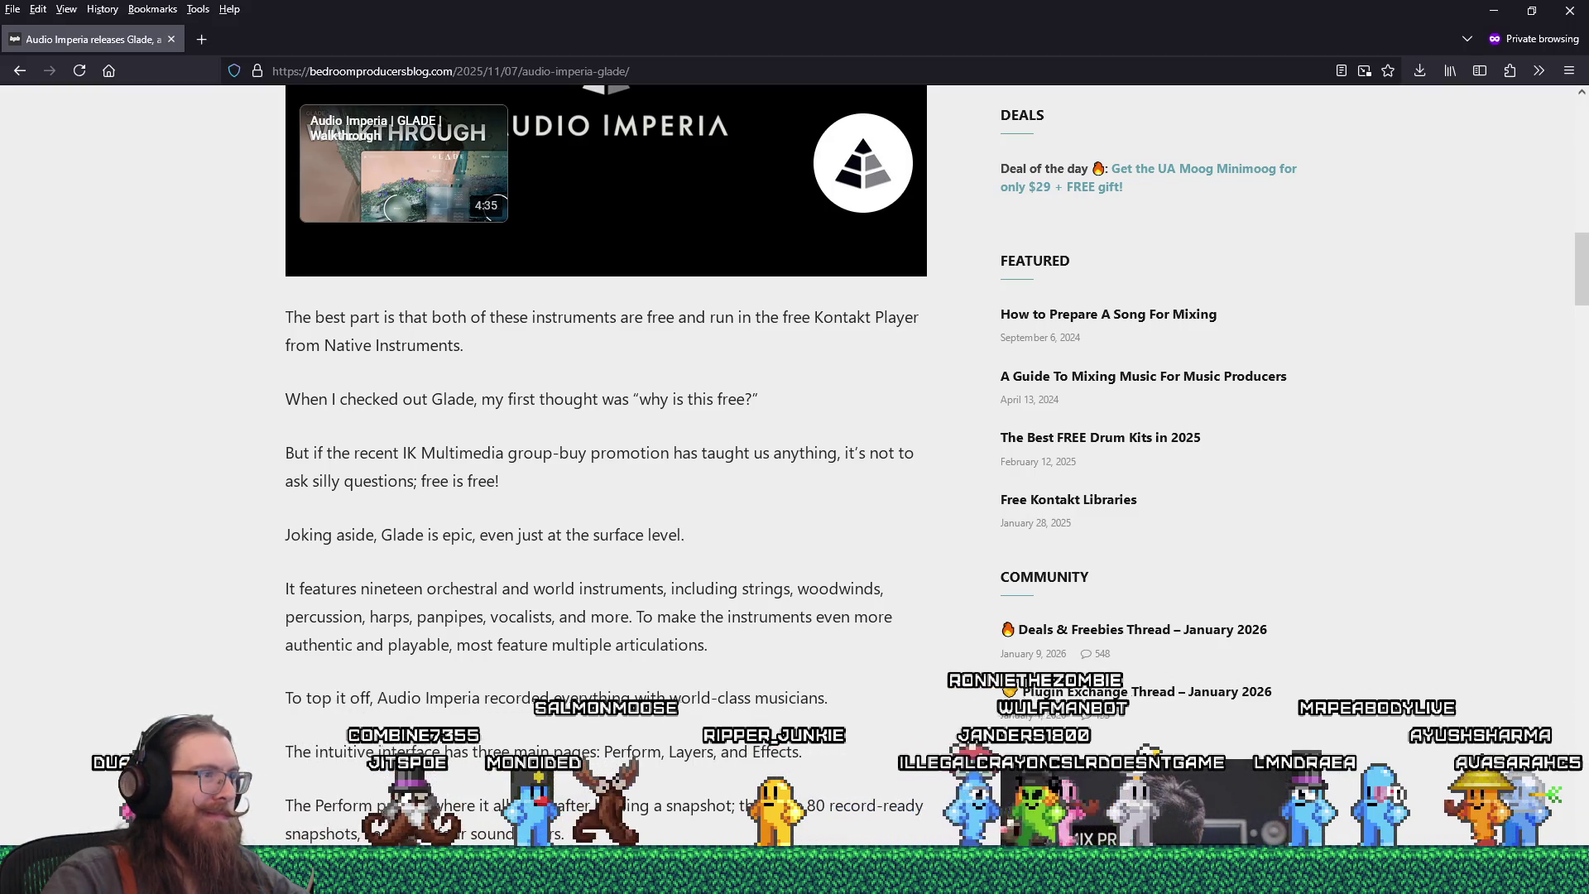
- Play the Glade walkthrough video, scrub ahead to 4:00 and pause, then move the YouTube window
{"action": "scroll", "coordinate": [794, 463], "scroll_direction": "down", "scroll_amount": 1}
{"action": "scroll", "coordinate": [795, 464], "scroll_direction": "down", "scroll_amount": 2}
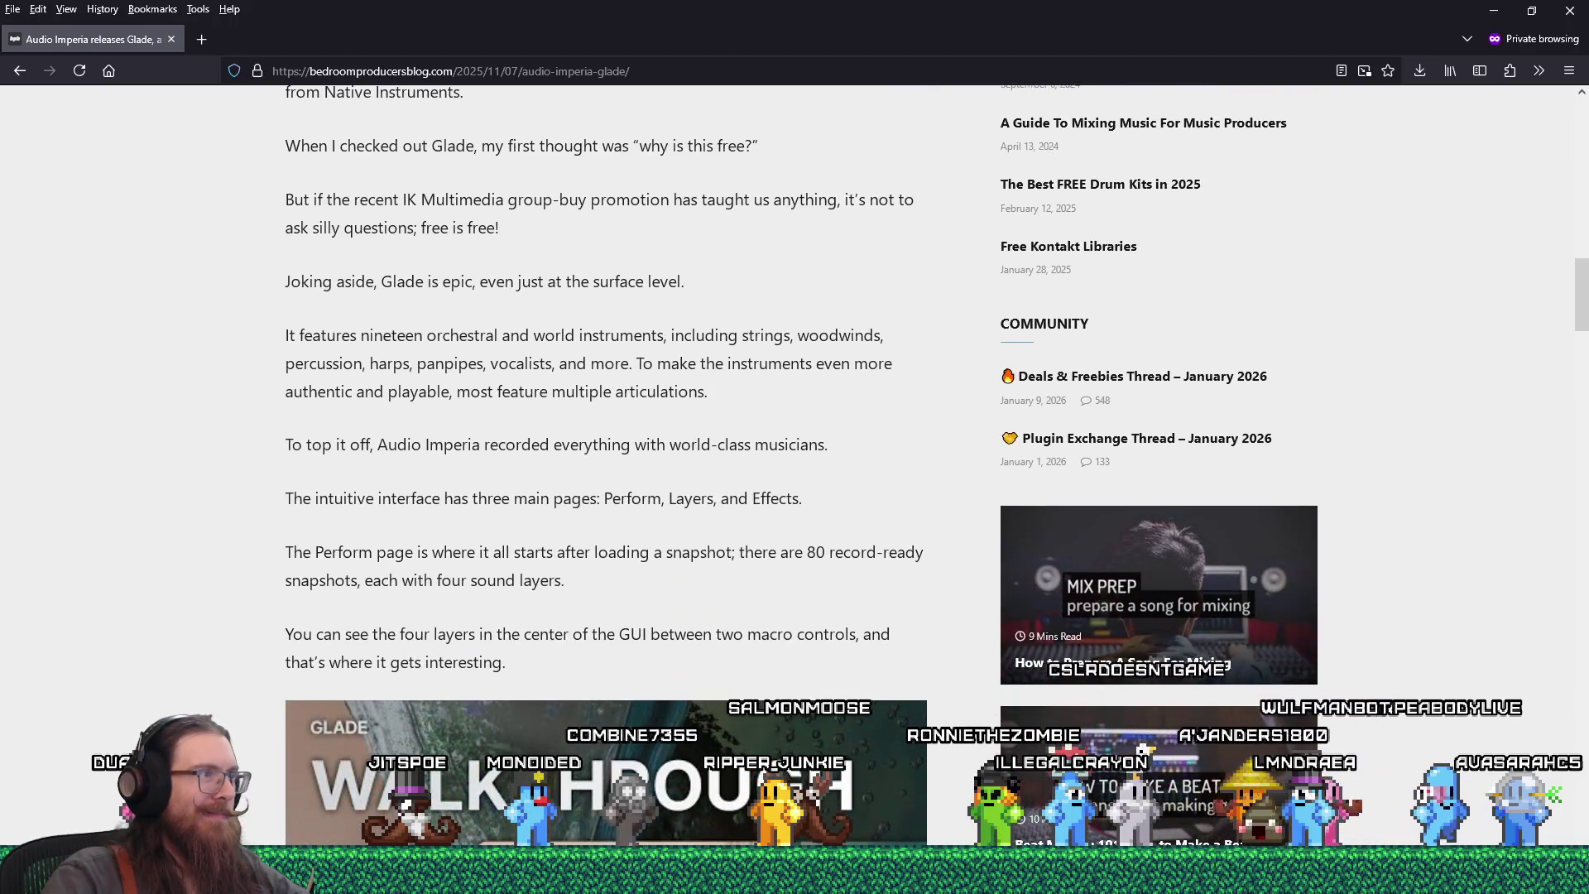
{"action": "scroll", "coordinate": [598, 695], "scroll_direction": "down", "scroll_amount": 5}
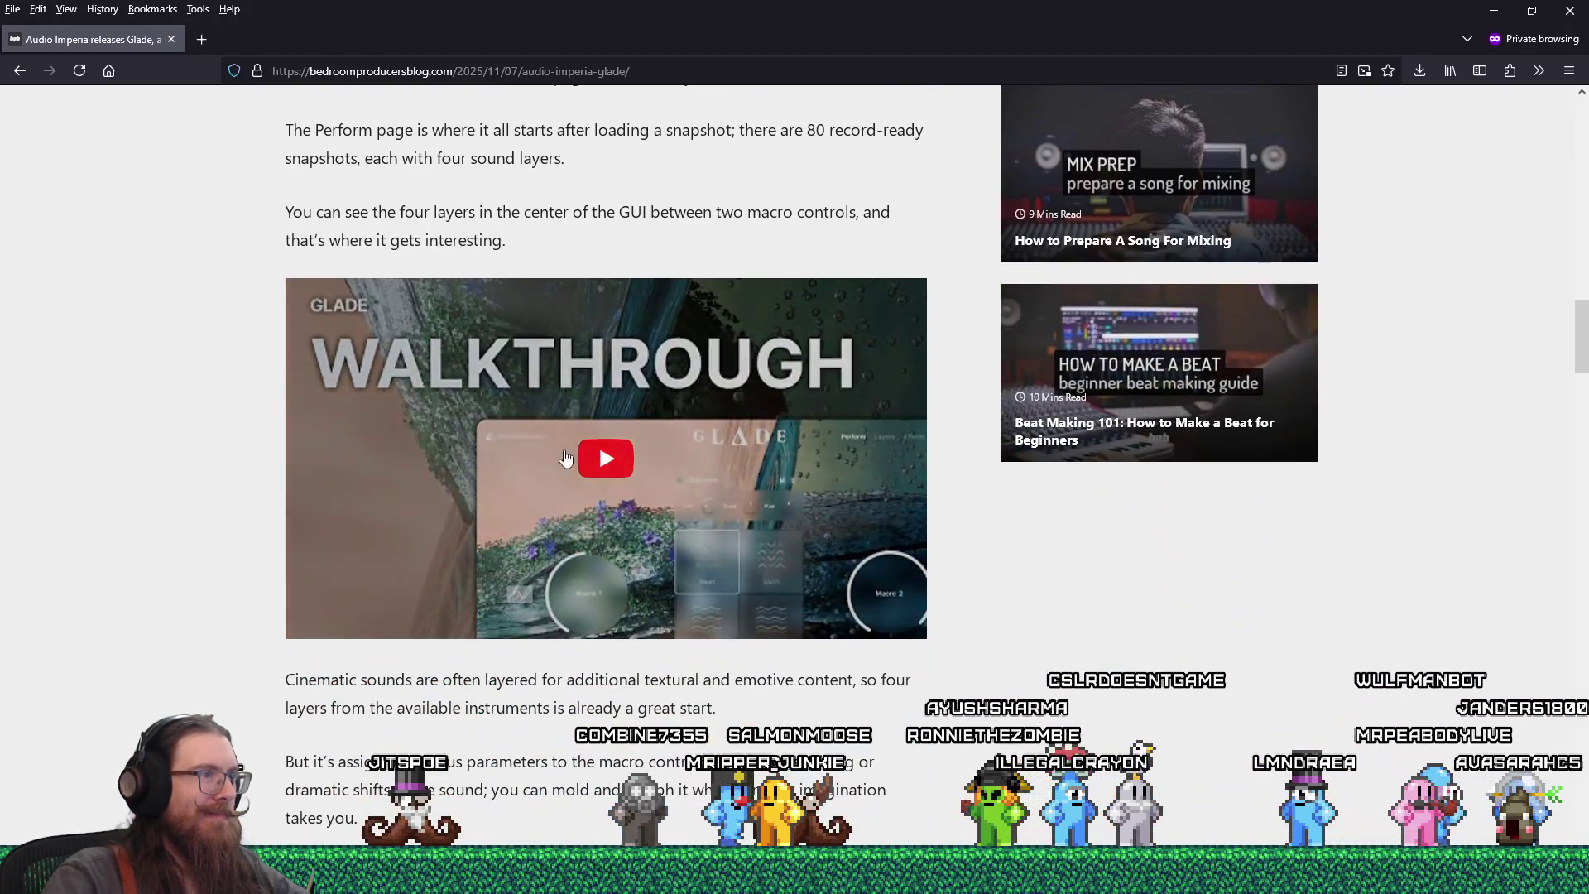
{"action": "left_click", "coordinate": [623, 458]}
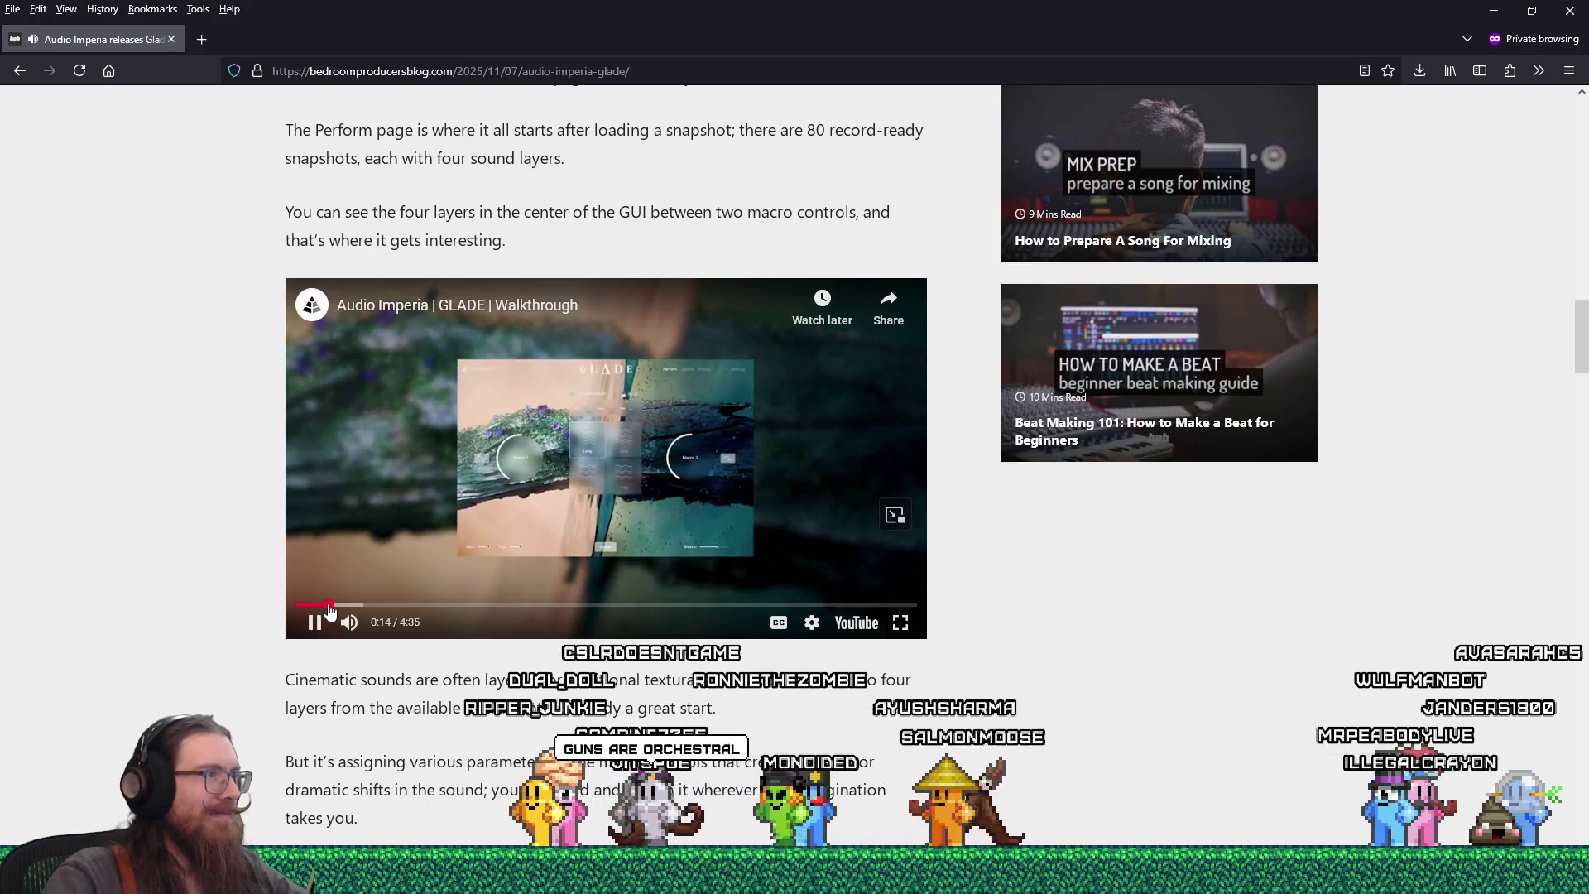
{"action": "left_click", "coordinate": [351, 605]}
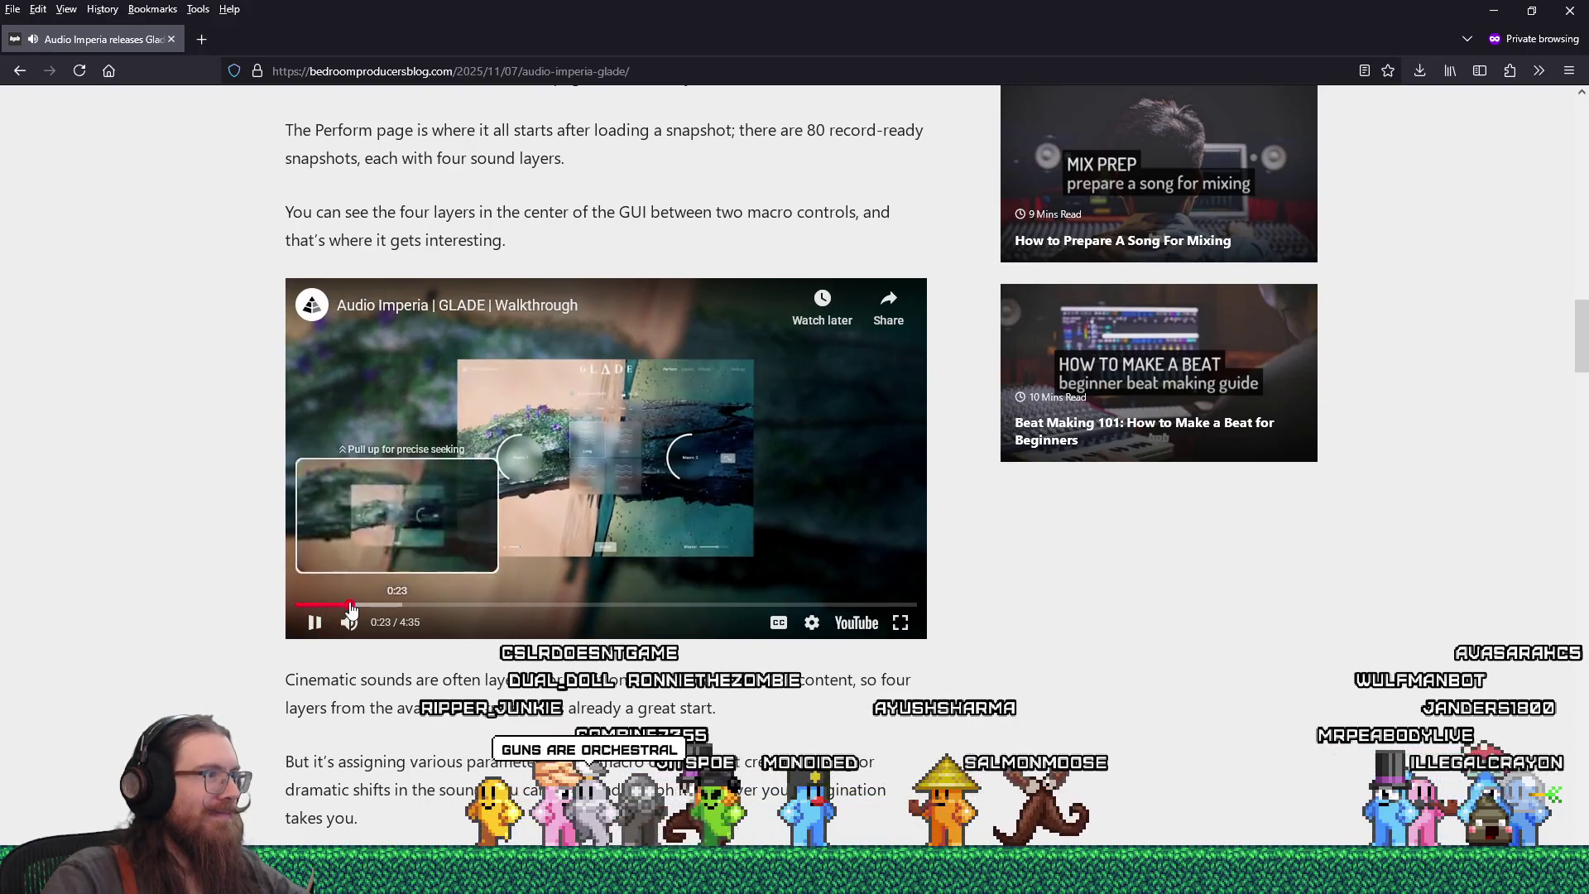
{"action": "left_click", "coordinate": [373, 604]}
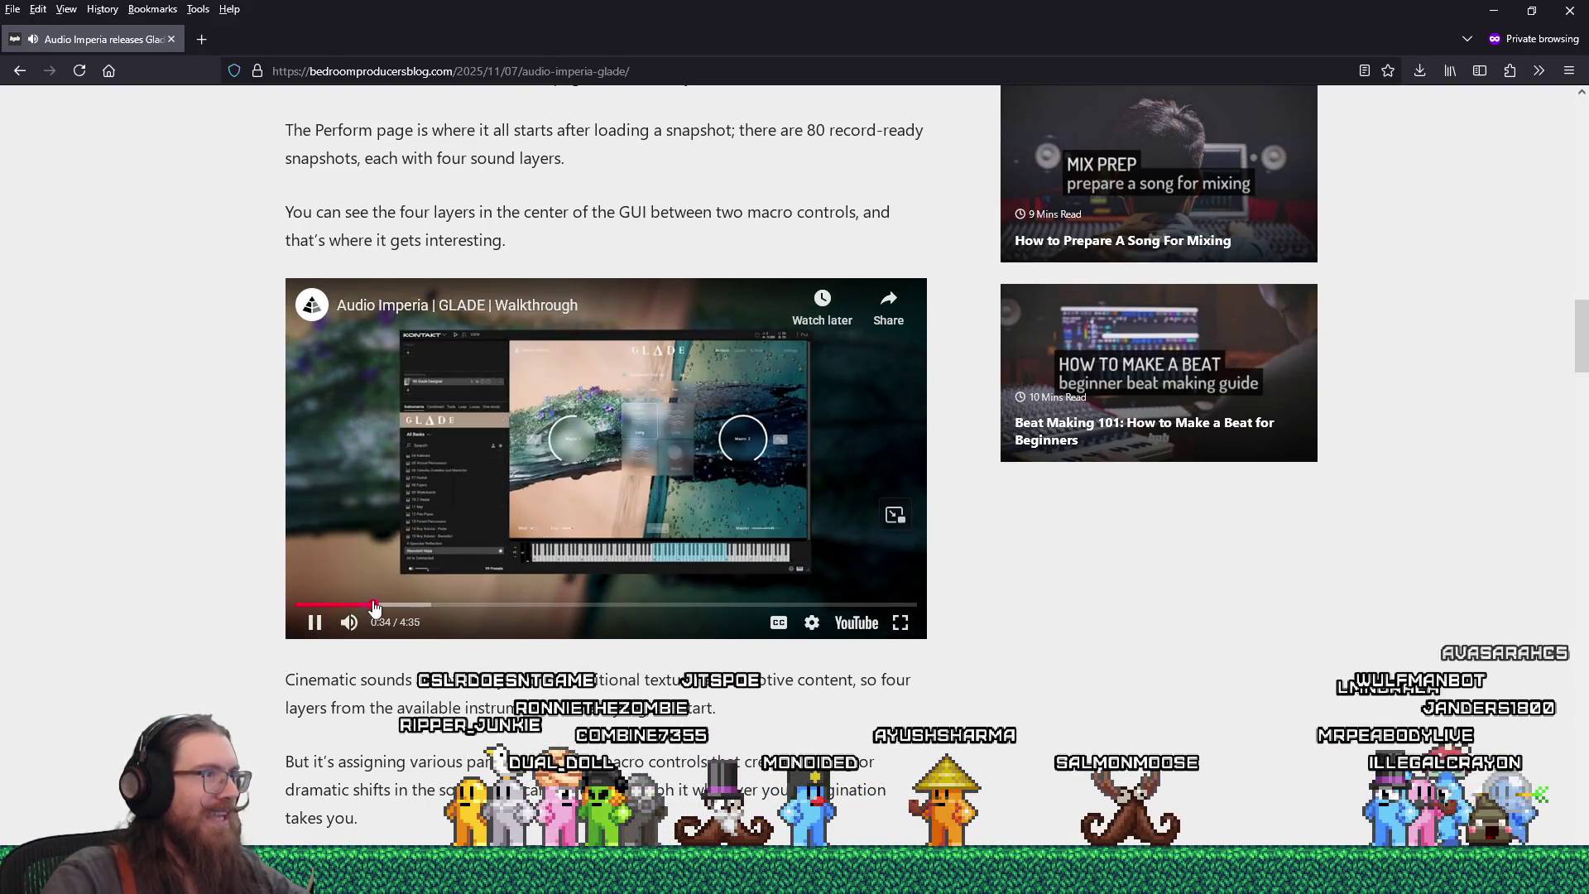
{"action": "left_click_drag", "start_coordinate": [374, 609], "coordinate": [839, 606]}
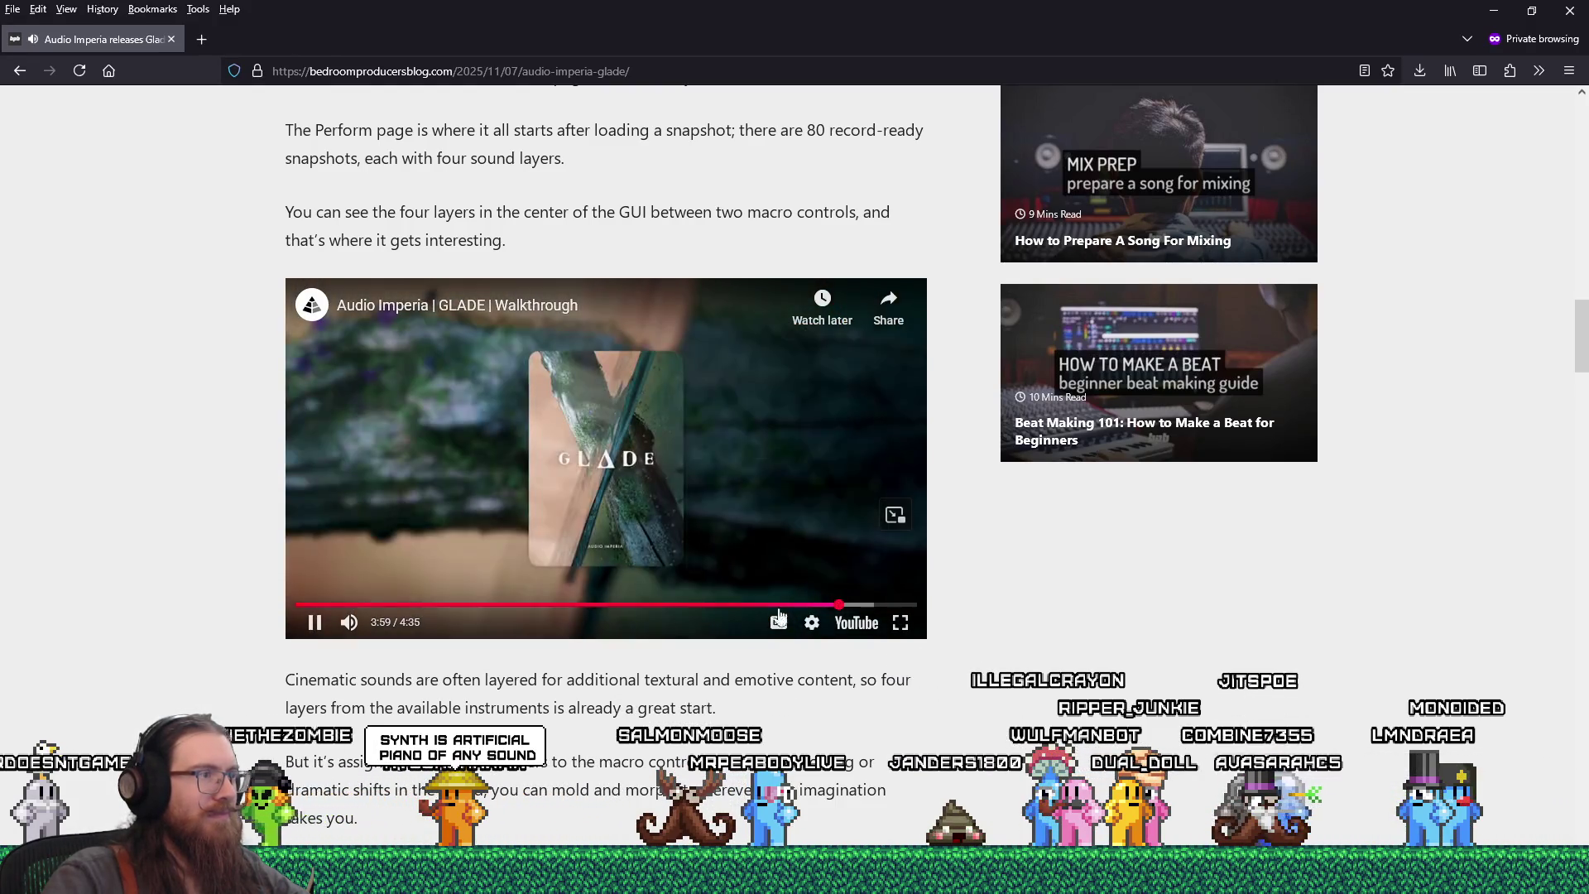
{"action": "left_click", "coordinate": [317, 623]}
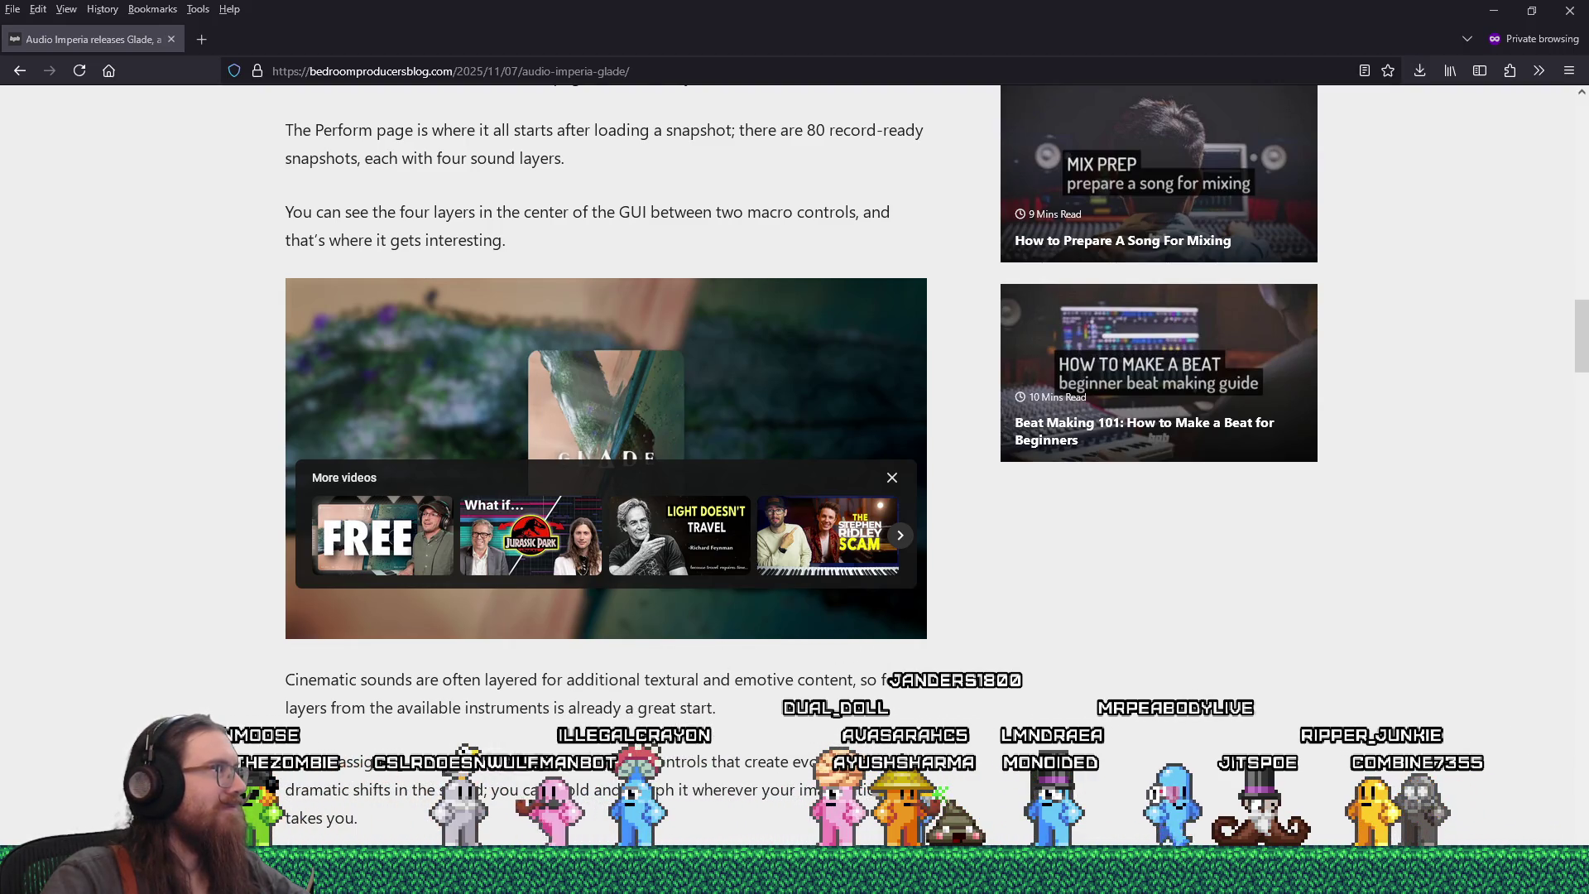
{"action": "left_click_drag", "start_coordinate": [523, 93], "coordinate": [677, 81]}
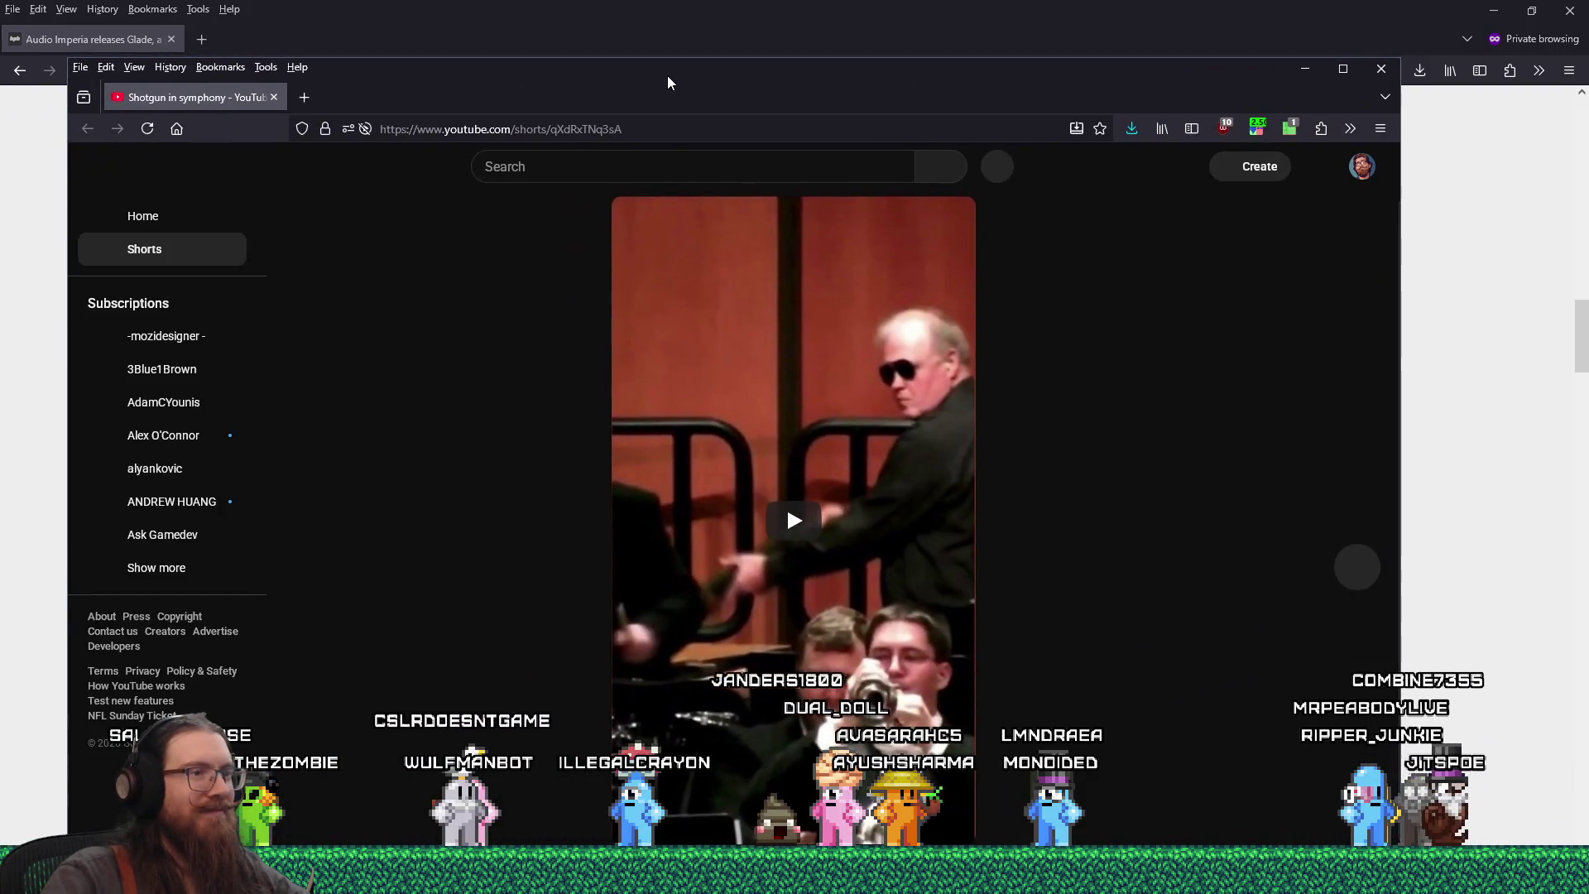
- Play the 'Shotgun in symphony' Short, dismiss the speed extension popup, and pause on the orchestra
{"action": "left_click", "coordinate": [815, 507]}
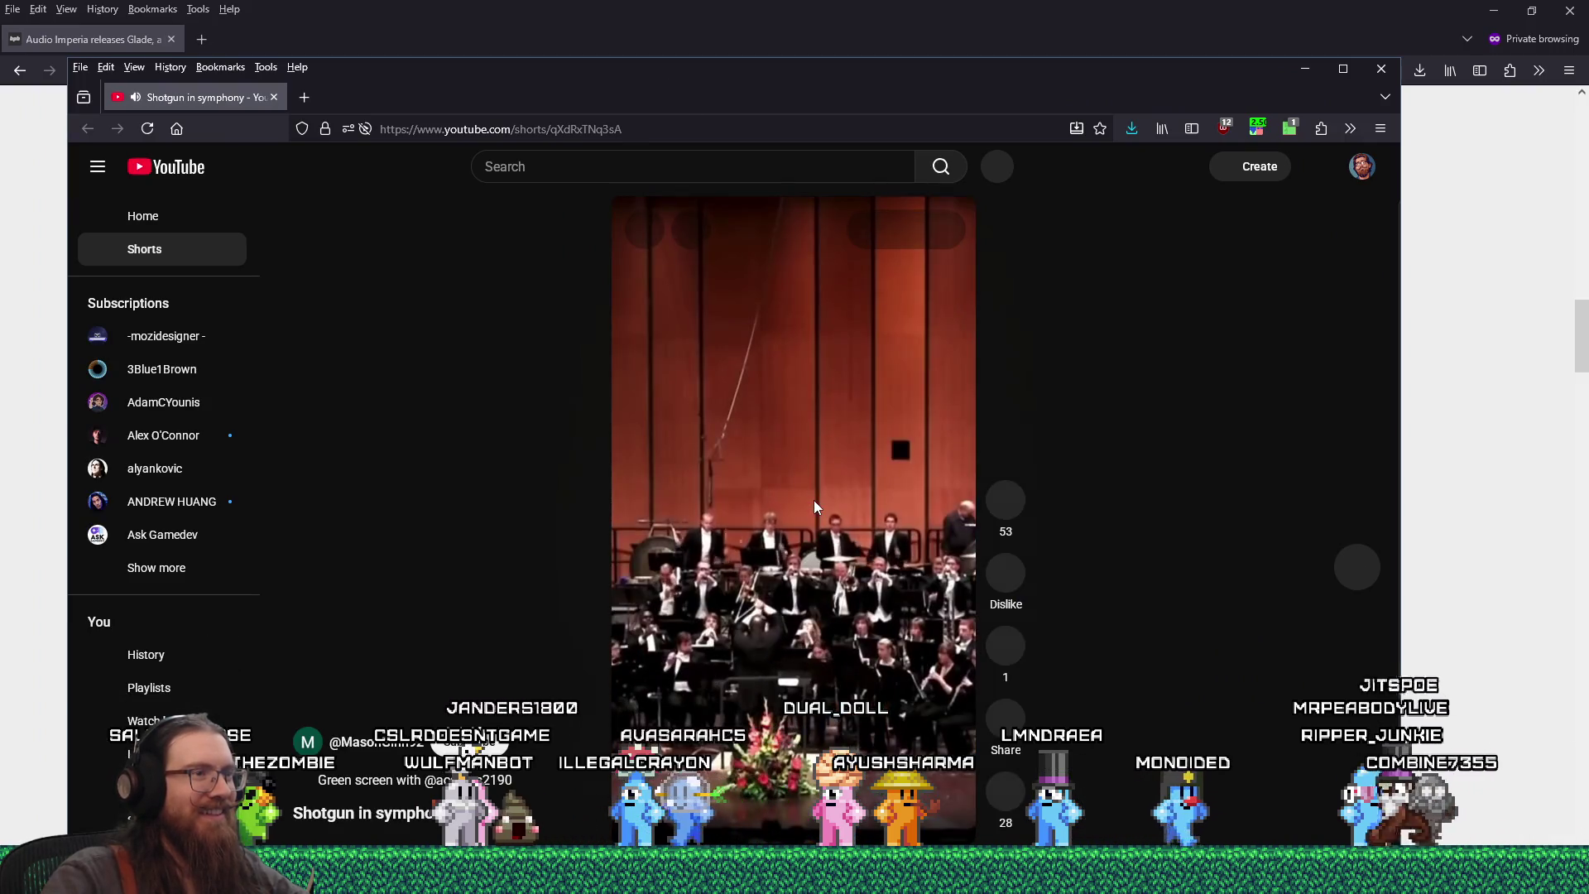
{"action": "left_click", "coordinate": [1277, 131]}
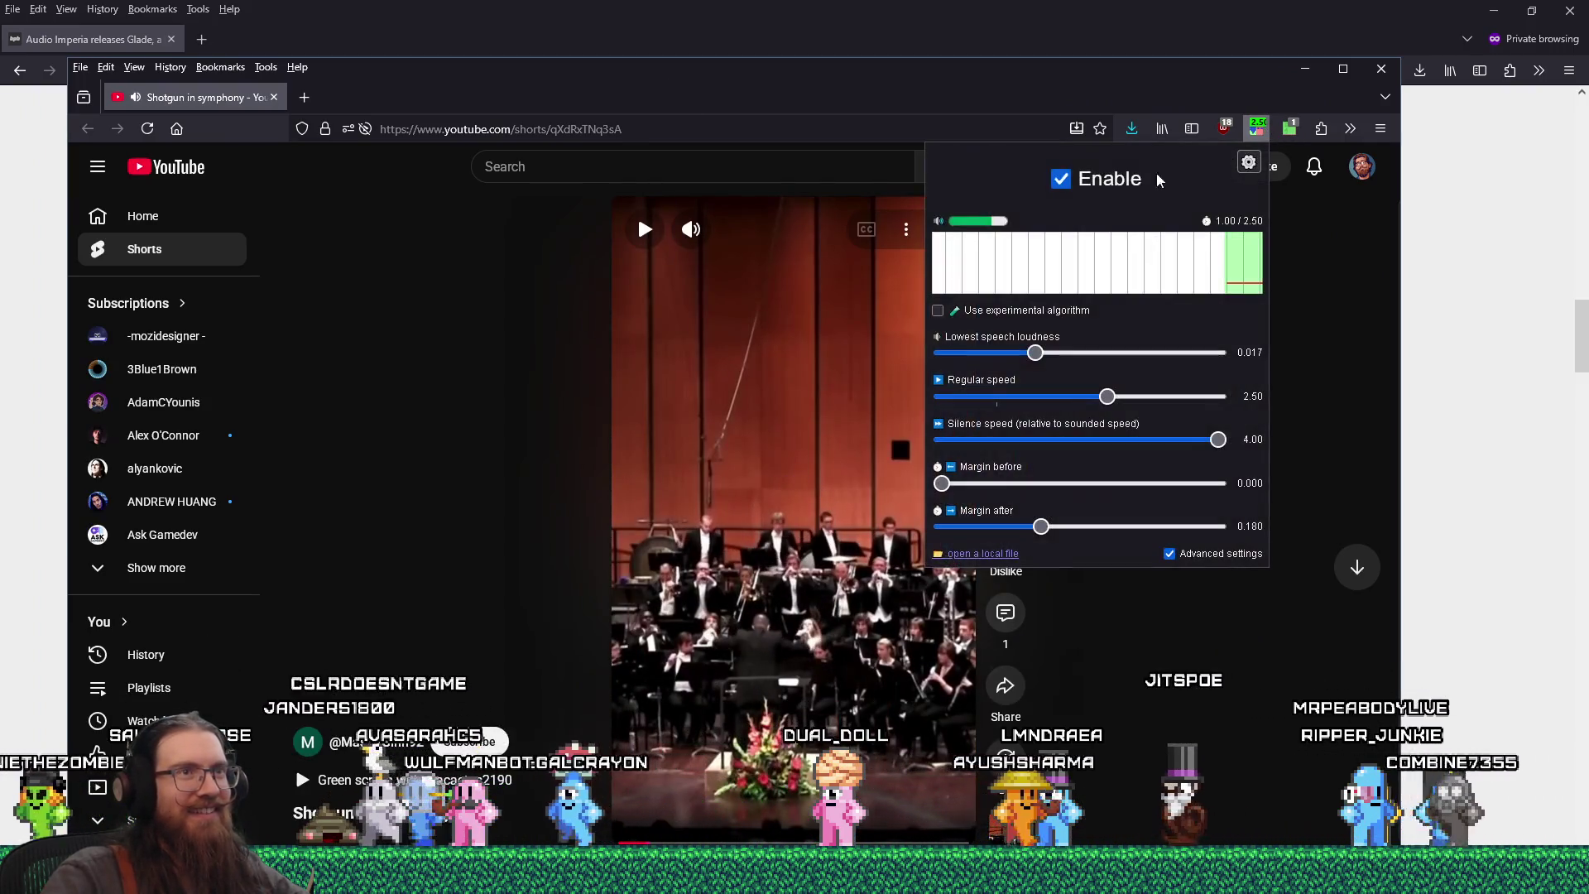
{"action": "left_click", "coordinate": [659, 437]}
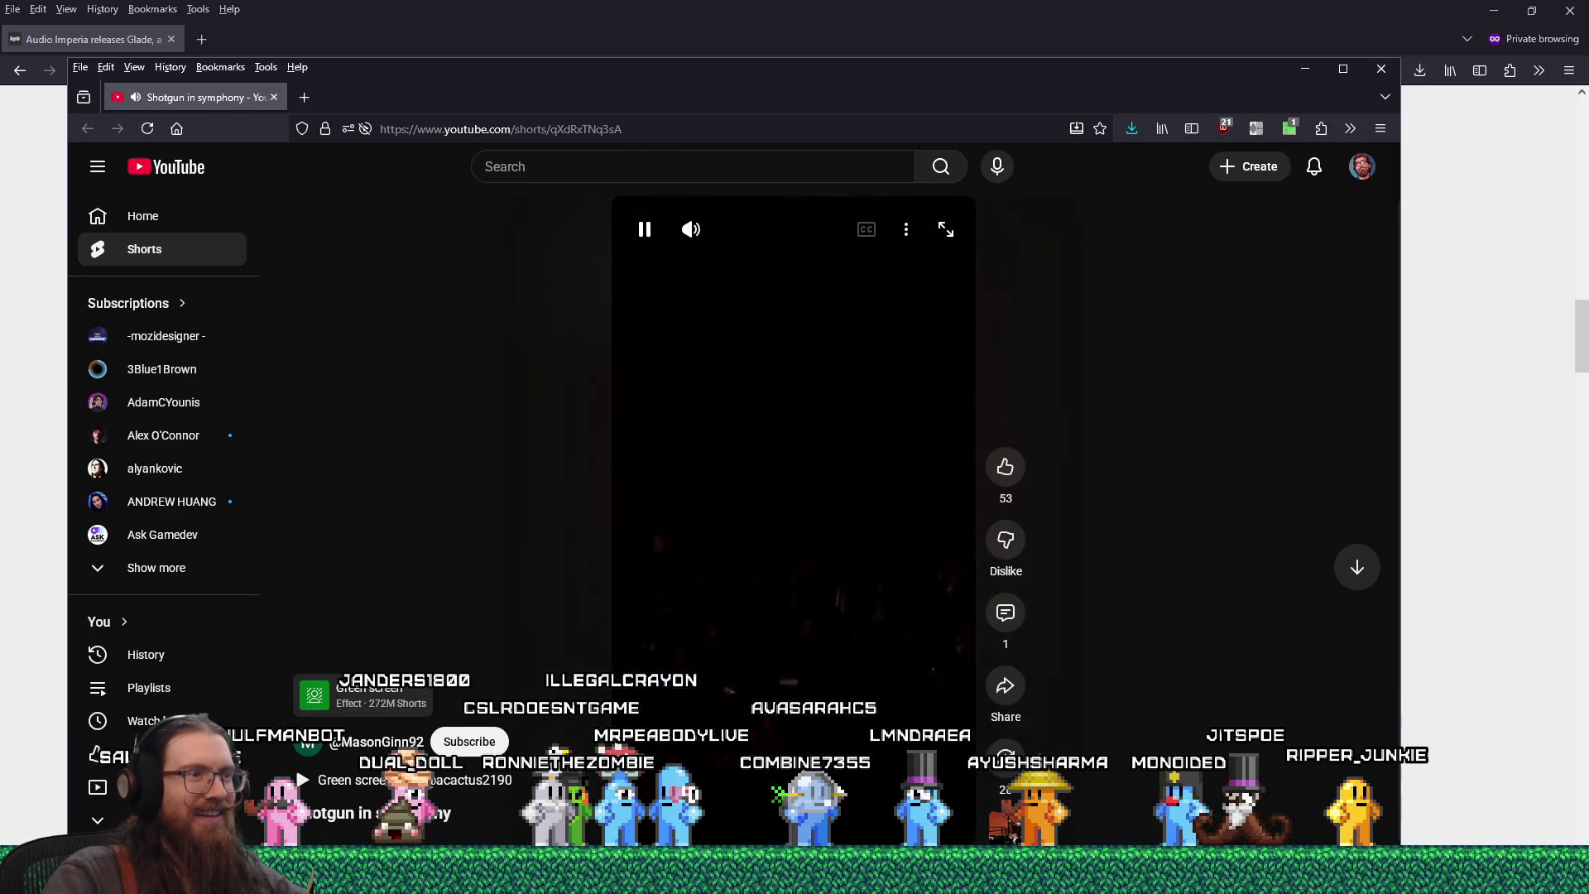
{"action": "left_click", "coordinate": [841, 636]}
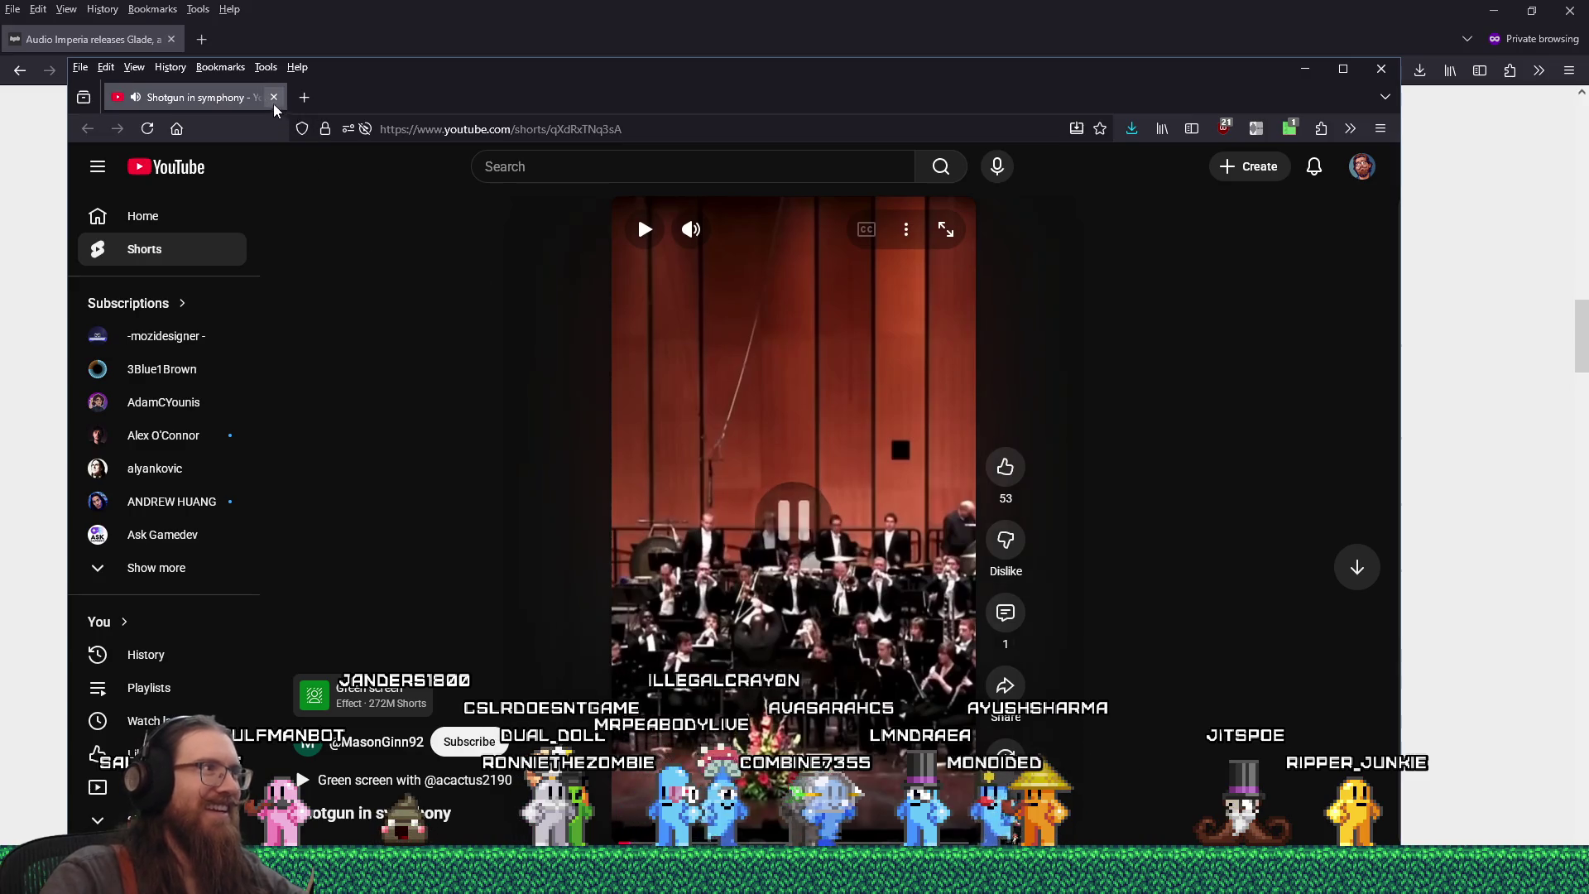
- Close the YouTube and private windows, then read the Glade article's nineteen-instrument paragraphs
{"action": "left_click", "coordinate": [273, 97]}
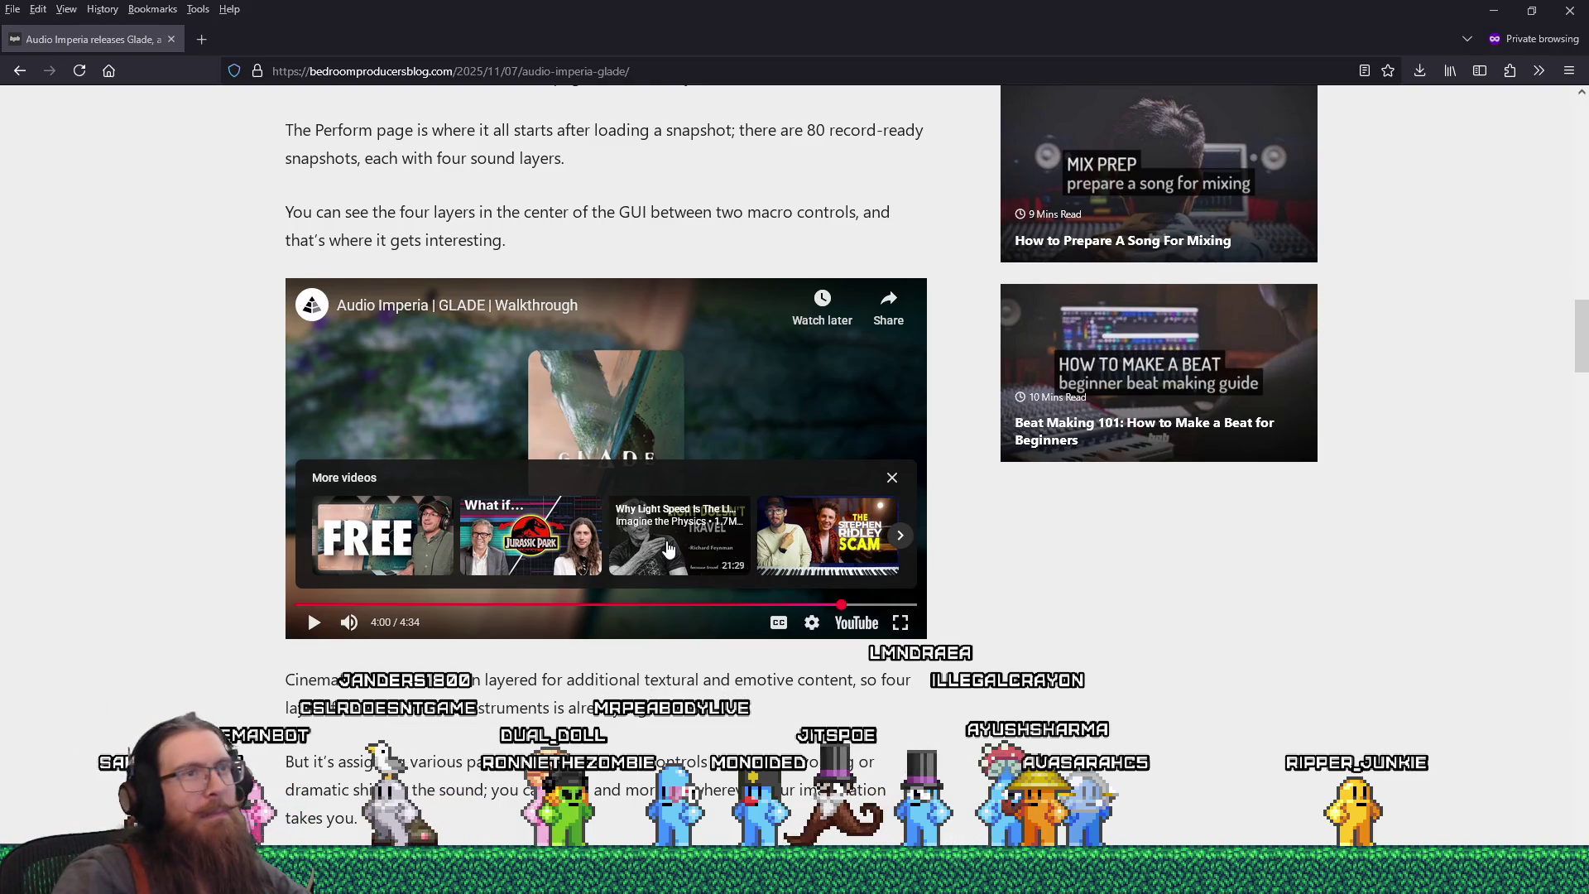
{"action": "scroll", "coordinate": [1012, 578], "scroll_direction": "down", "scroll_amount": 3}
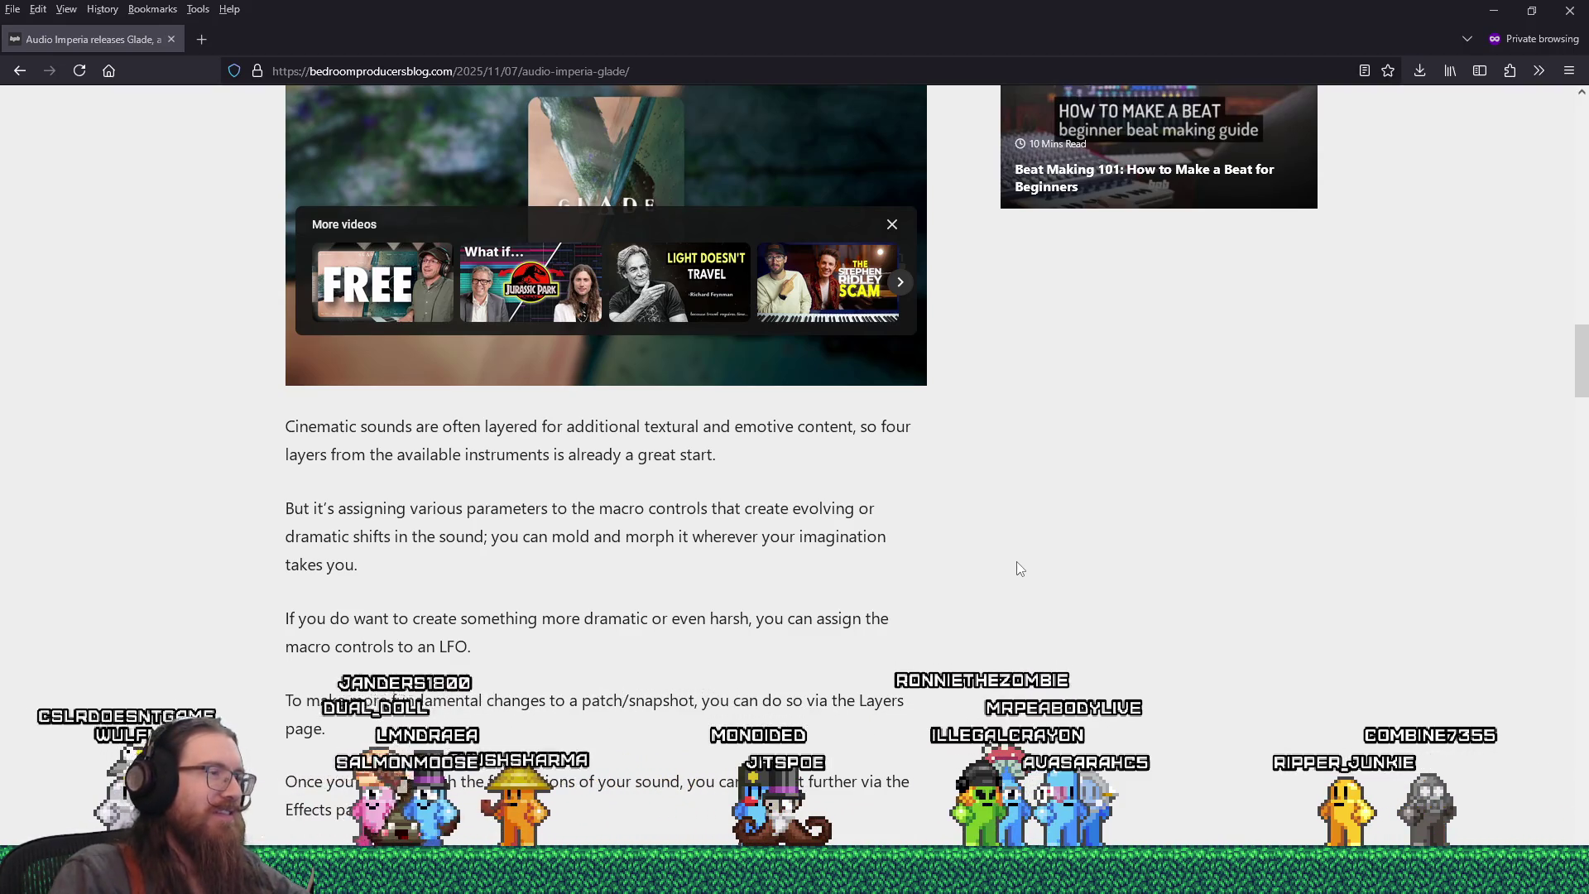
{"action": "scroll", "coordinate": [1017, 571], "scroll_direction": "down", "scroll_amount": 3}
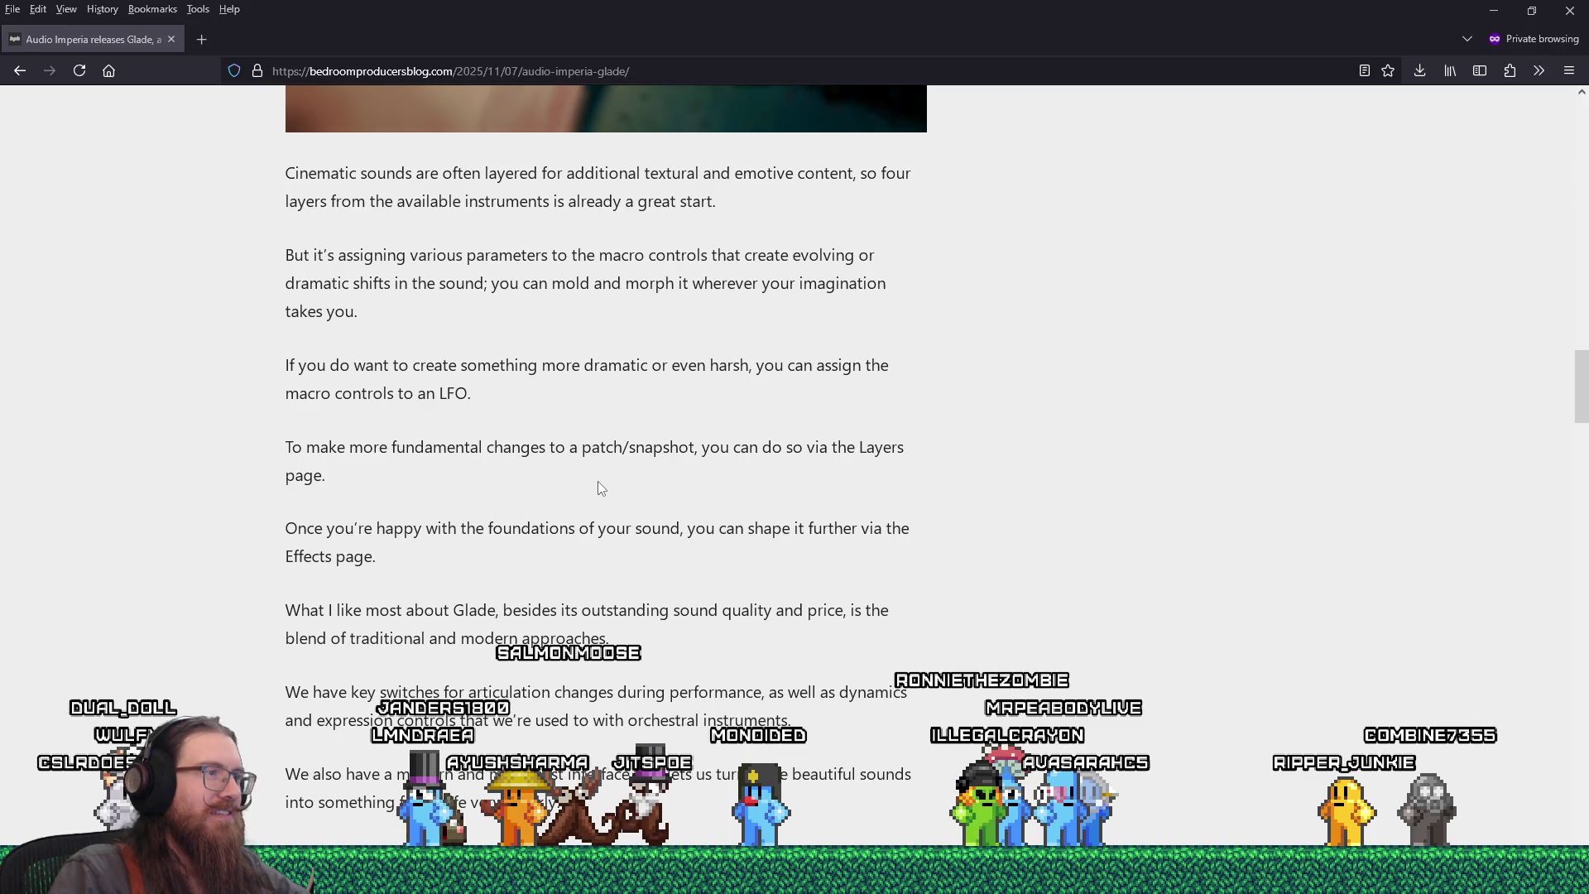
{"action": "scroll", "coordinate": [598, 481], "scroll_direction": "down", "scroll_amount": 3}
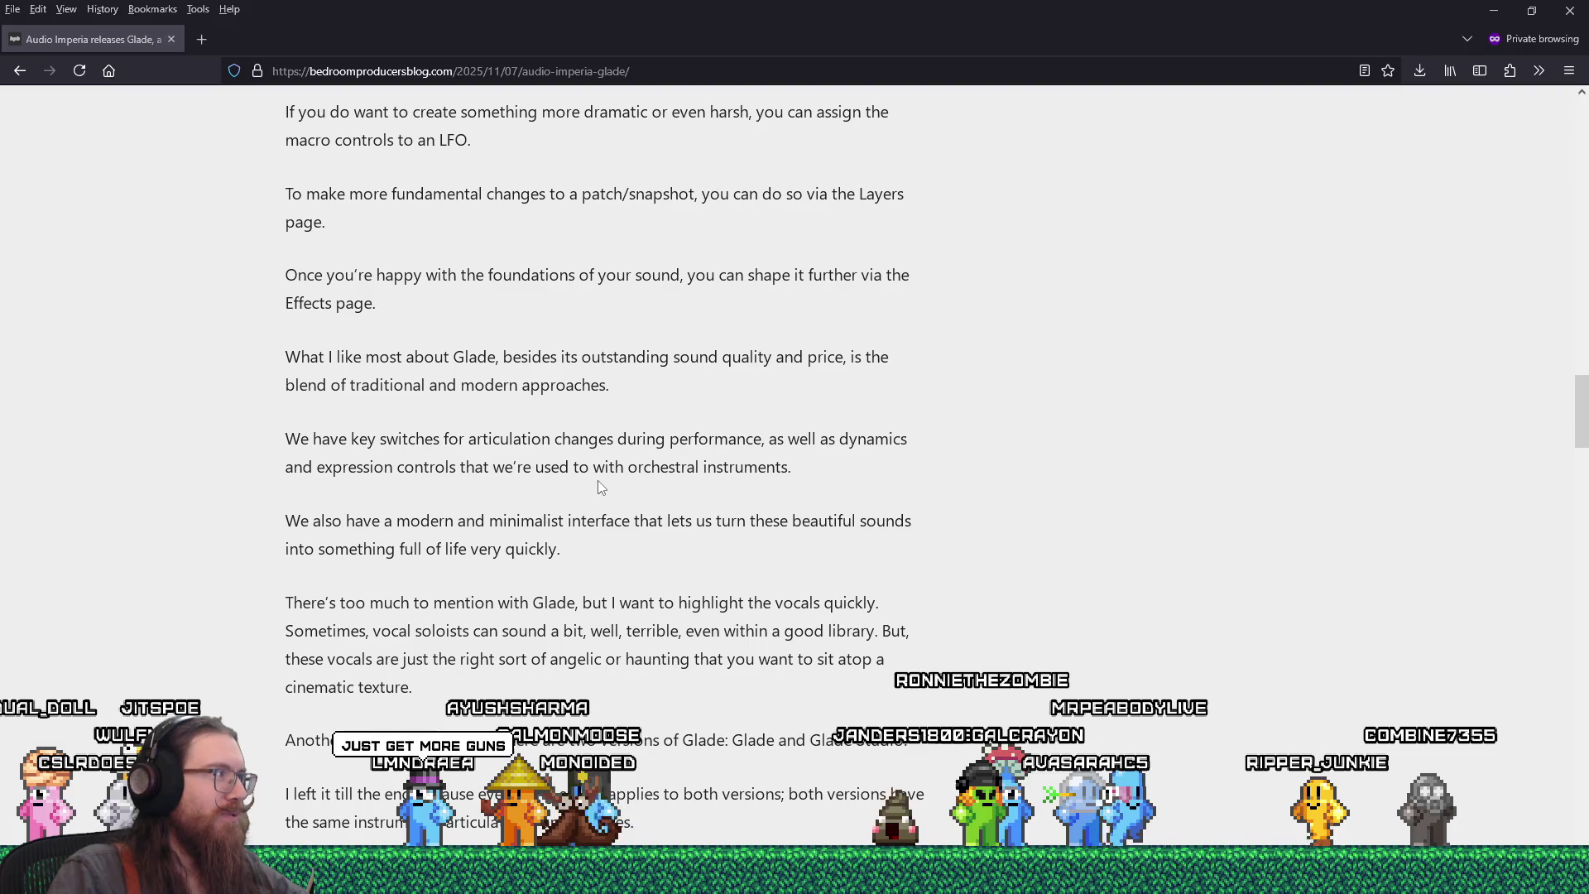
{"action": "scroll", "coordinate": [601, 486], "scroll_direction": "up", "scroll_amount": 6}
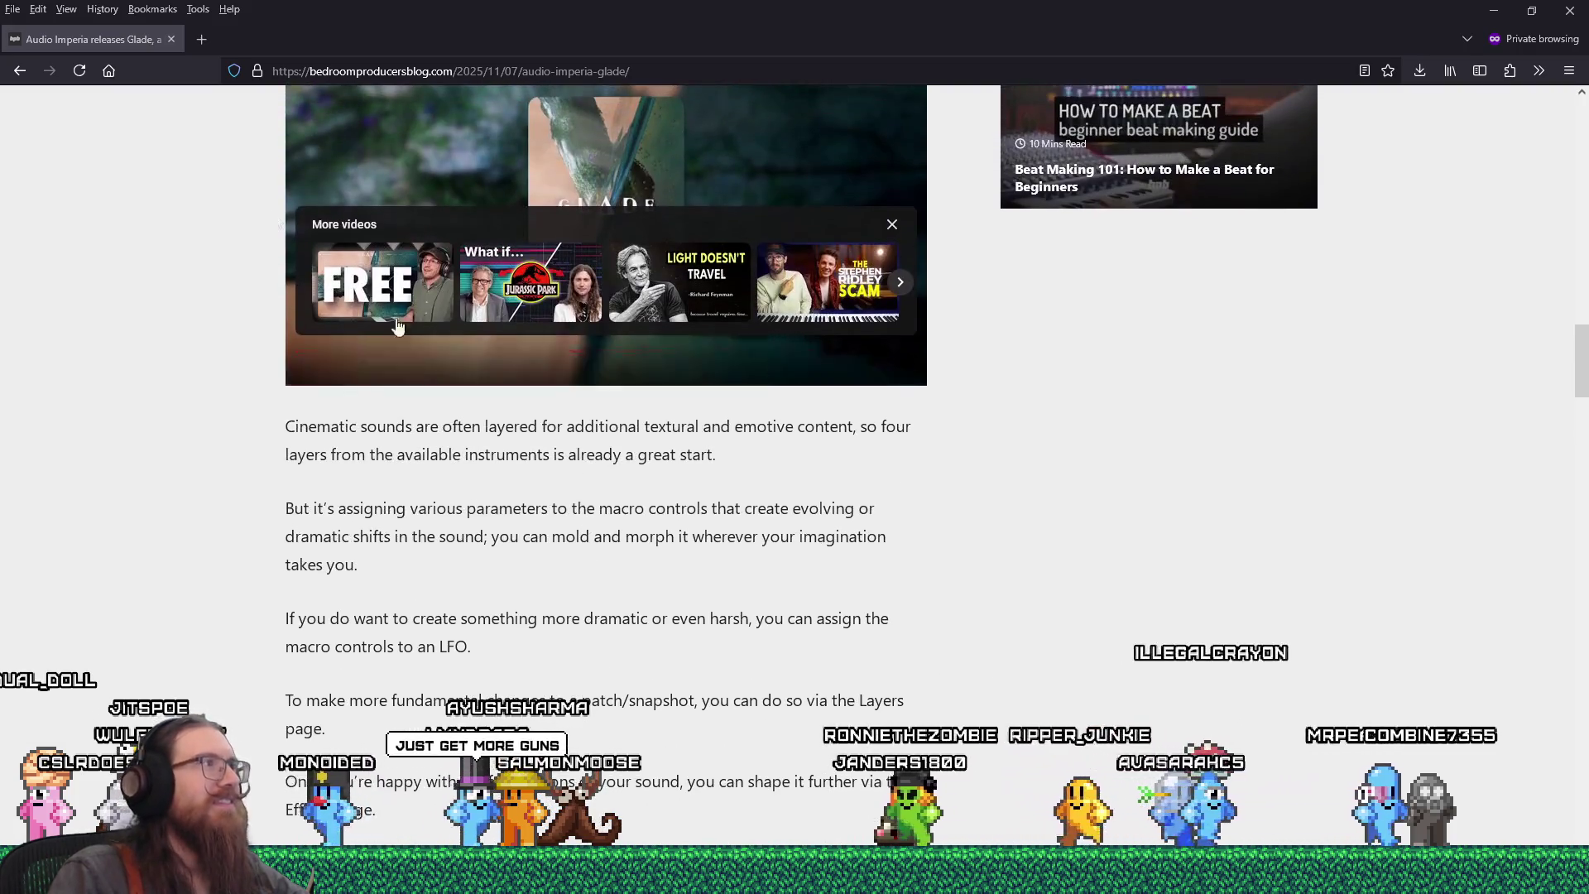
{"action": "left_click", "coordinate": [171, 38]}
{"action": "scroll", "coordinate": [598, 419], "scroll_direction": "down", "scroll_amount": 4}
{"action": "scroll", "coordinate": [638, 388], "scroll_direction": "down", "scroll_amount": 15}
{"action": "scroll", "coordinate": [633, 400], "scroll_direction": "up", "scroll_amount": 12}
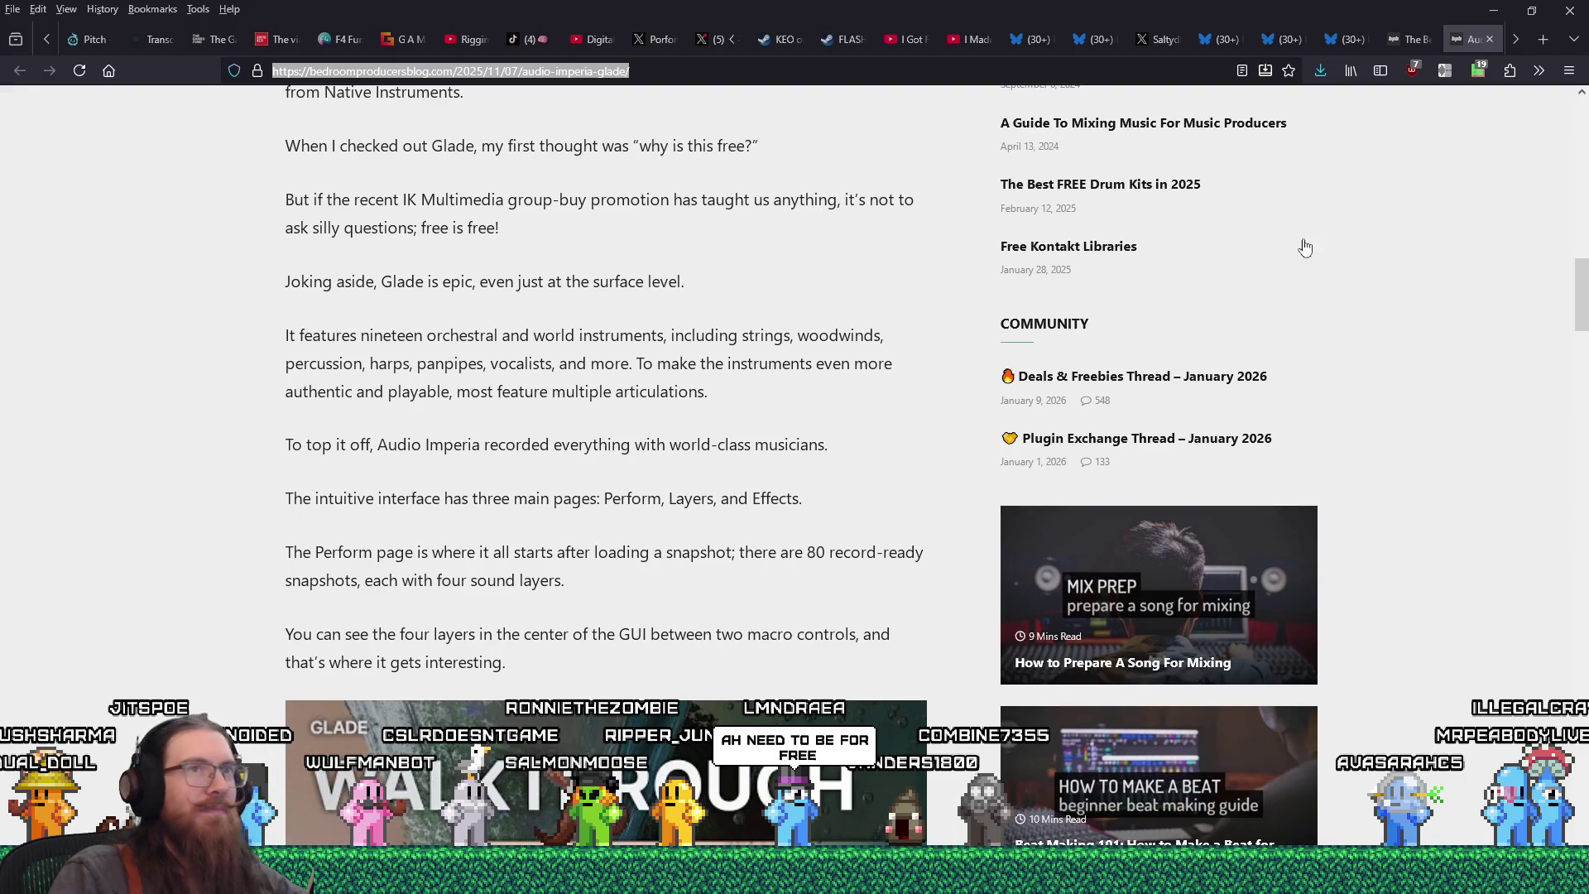
- Close the Glade tab, find Fracture Sounds in the roundup, and open Electric Strings in a new tab
{"action": "left_click", "coordinate": [1489, 38]}
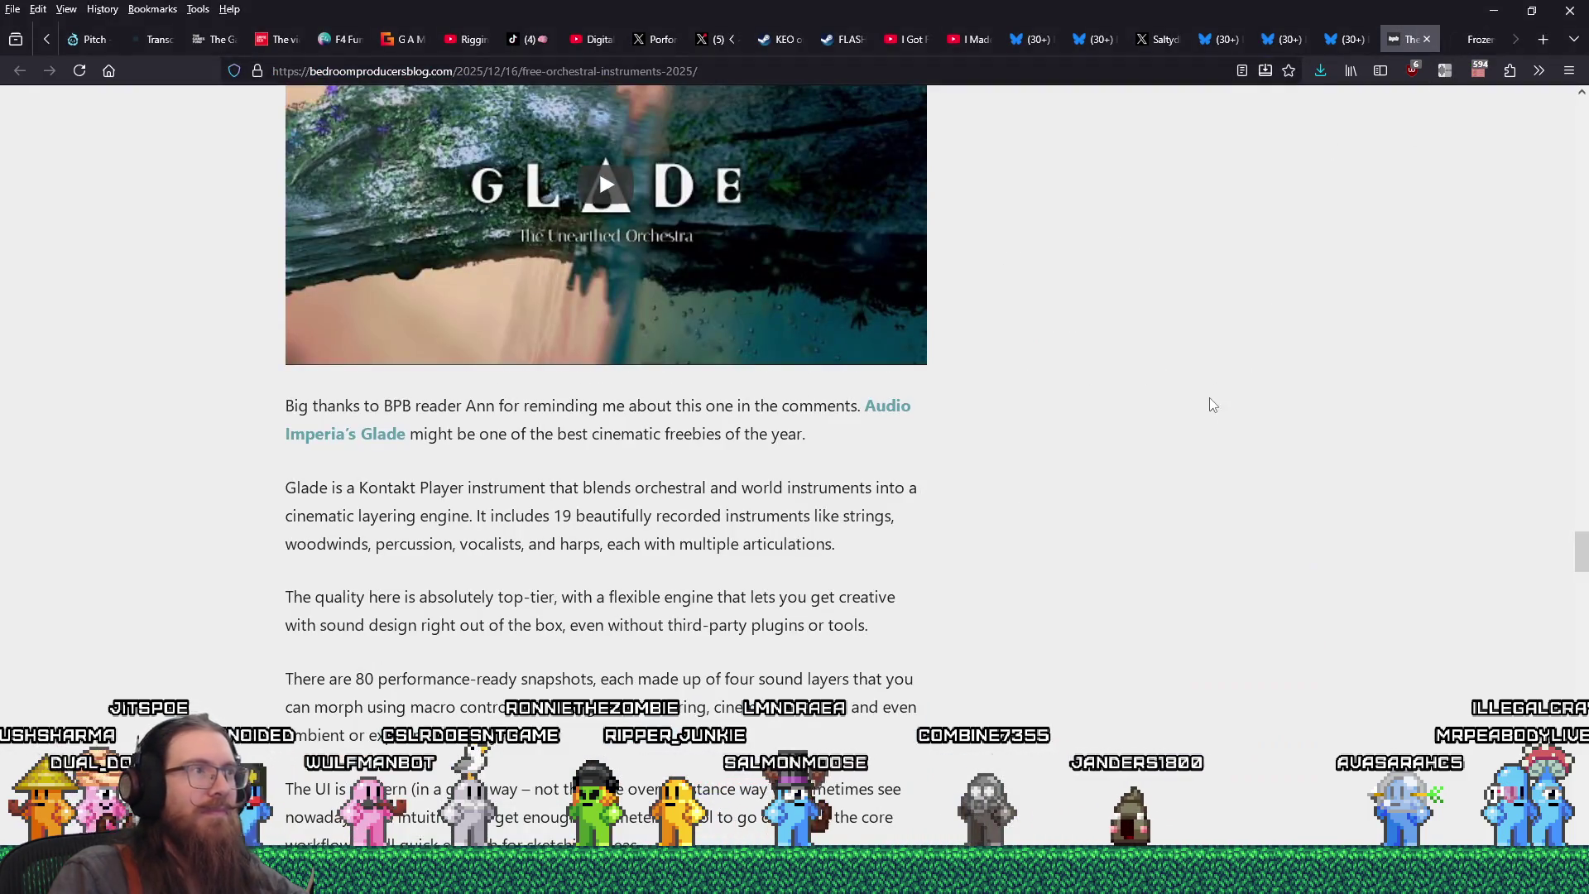
{"action": "scroll", "coordinate": [1210, 424], "scroll_direction": "up", "scroll_amount": 4}
{"action": "scroll", "coordinate": [1210, 424], "scroll_direction": "up", "scroll_amount": 12}
{"action": "scroll", "coordinate": [1210, 423], "scroll_direction": "down", "scroll_amount": 4}
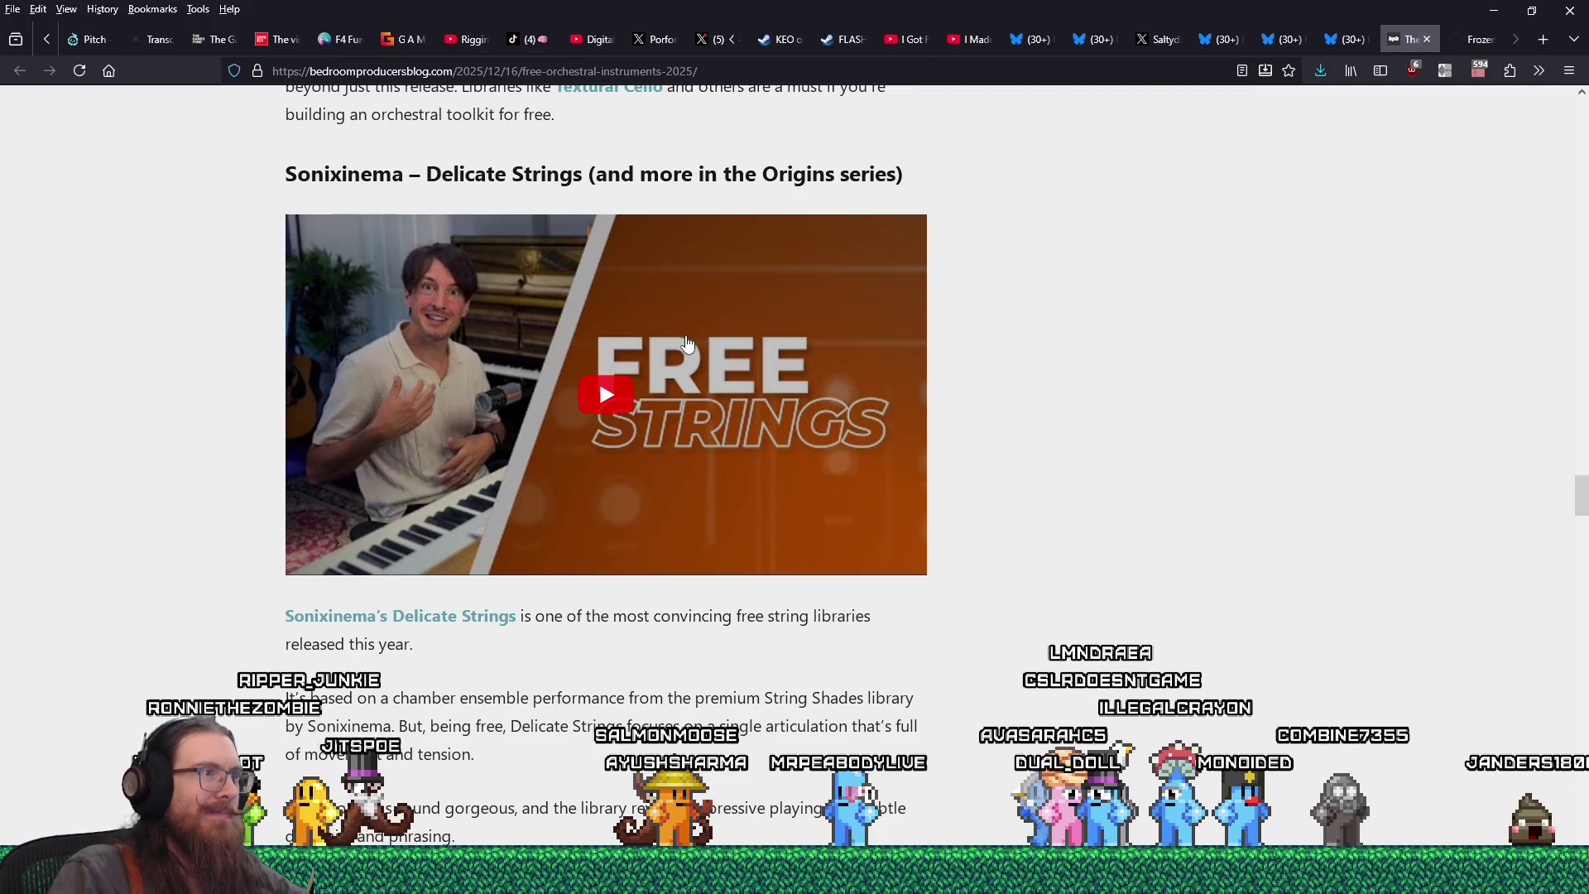
{"action": "scroll", "coordinate": [686, 342], "scroll_direction": "up", "scroll_amount": 2}
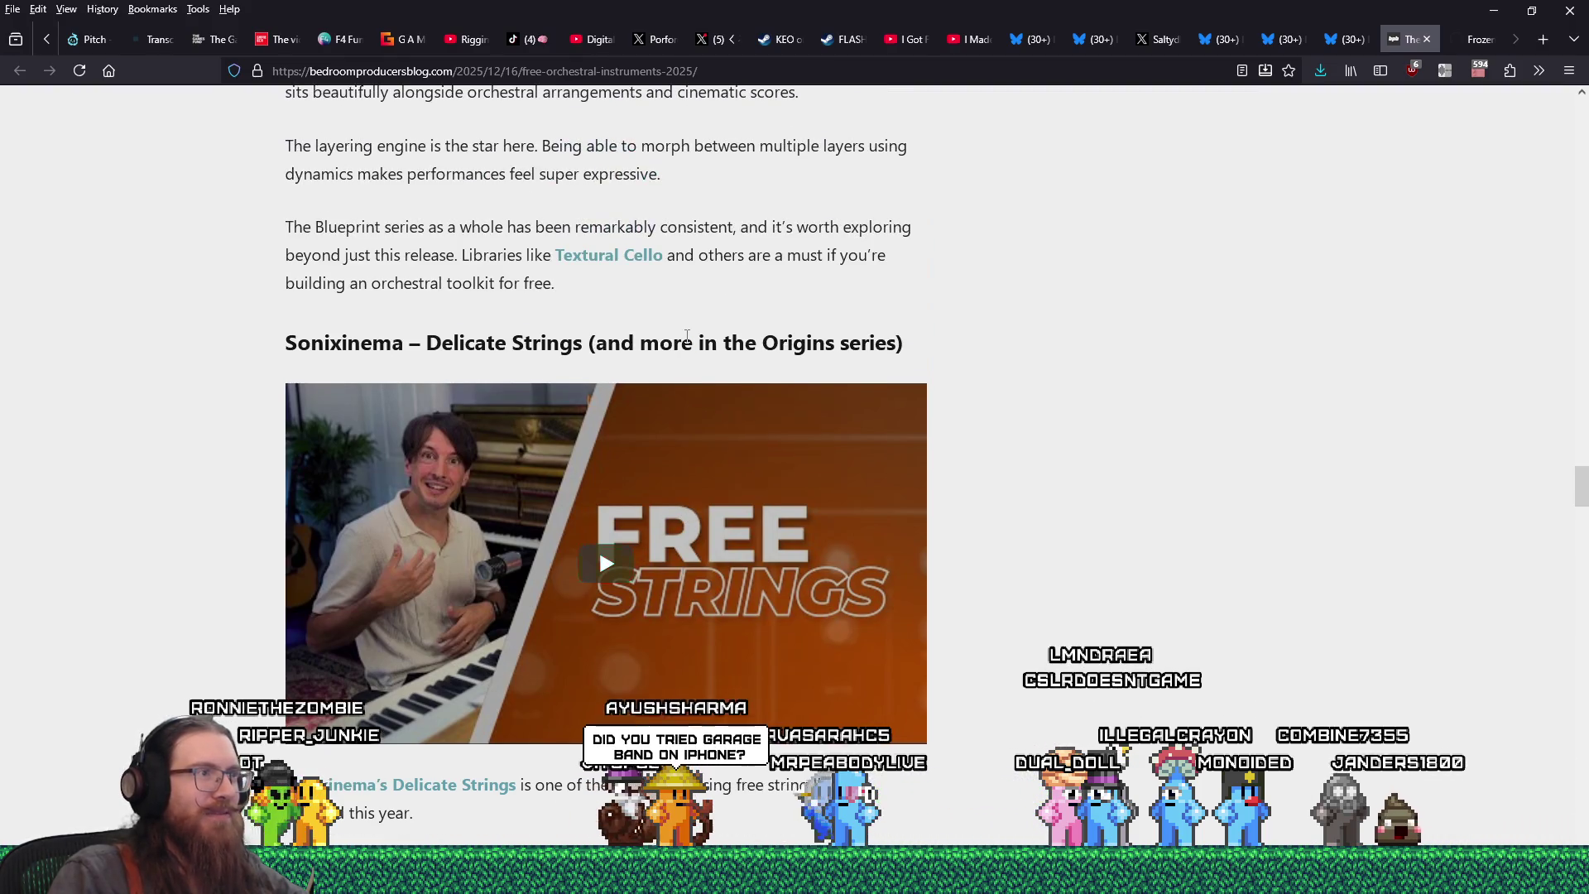
{"action": "scroll", "coordinate": [810, 389], "scroll_direction": "down", "scroll_amount": 1}
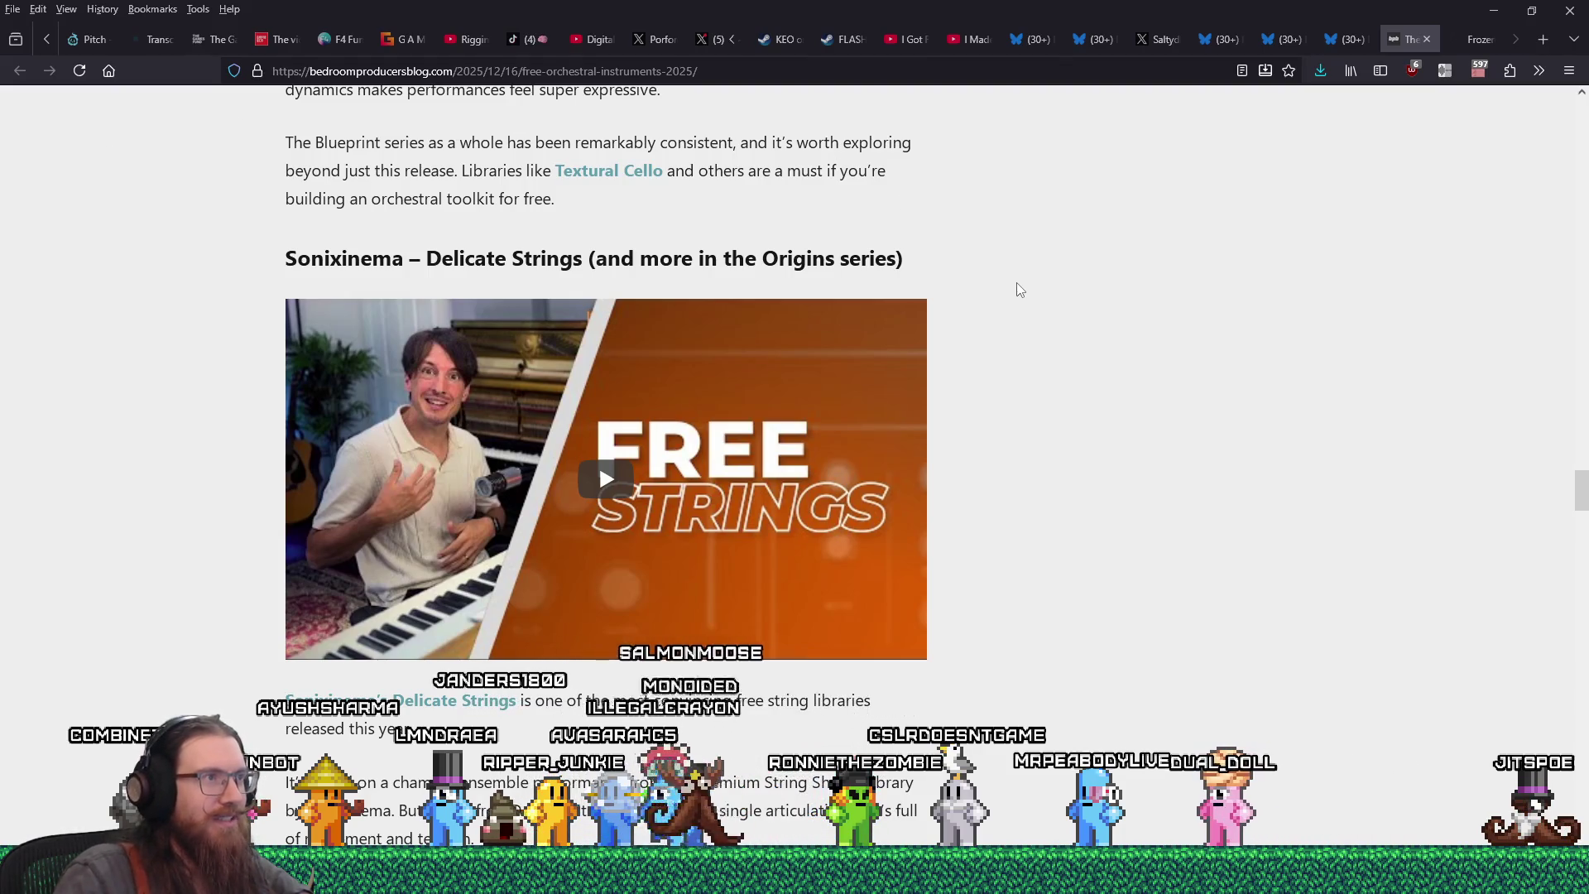
{"action": "scroll", "coordinate": [1017, 285], "scroll_direction": "up", "scroll_amount": 8}
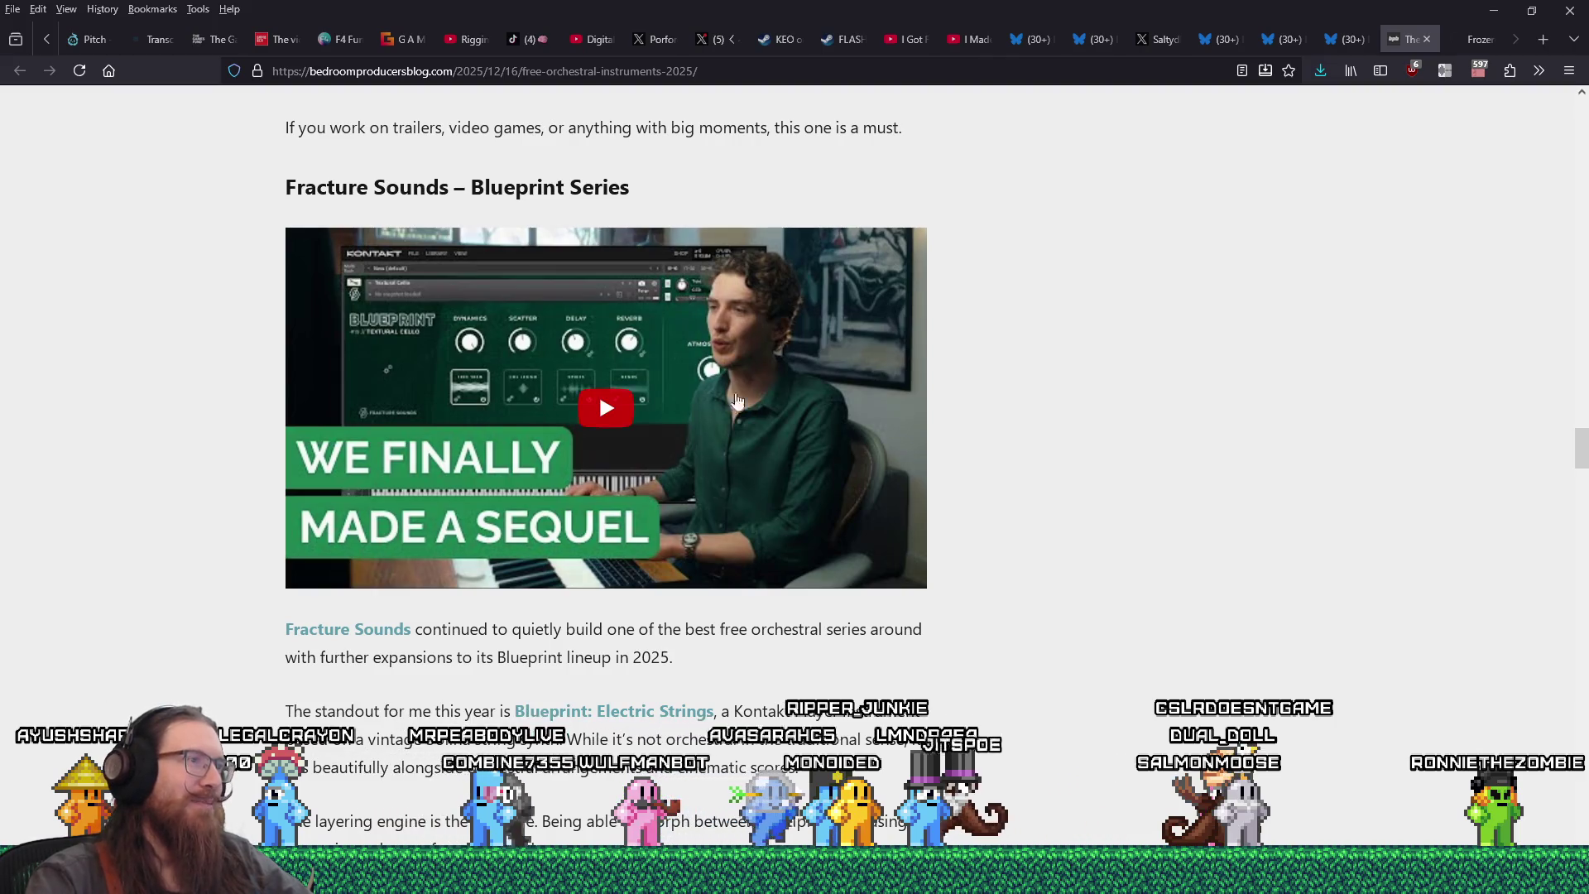
{"action": "scroll", "coordinate": [604, 373], "scroll_direction": "down", "scroll_amount": 1}
{"action": "middle_click", "coordinate": [348, 544]}
{"action": "left_click", "coordinate": [1479, 39]}
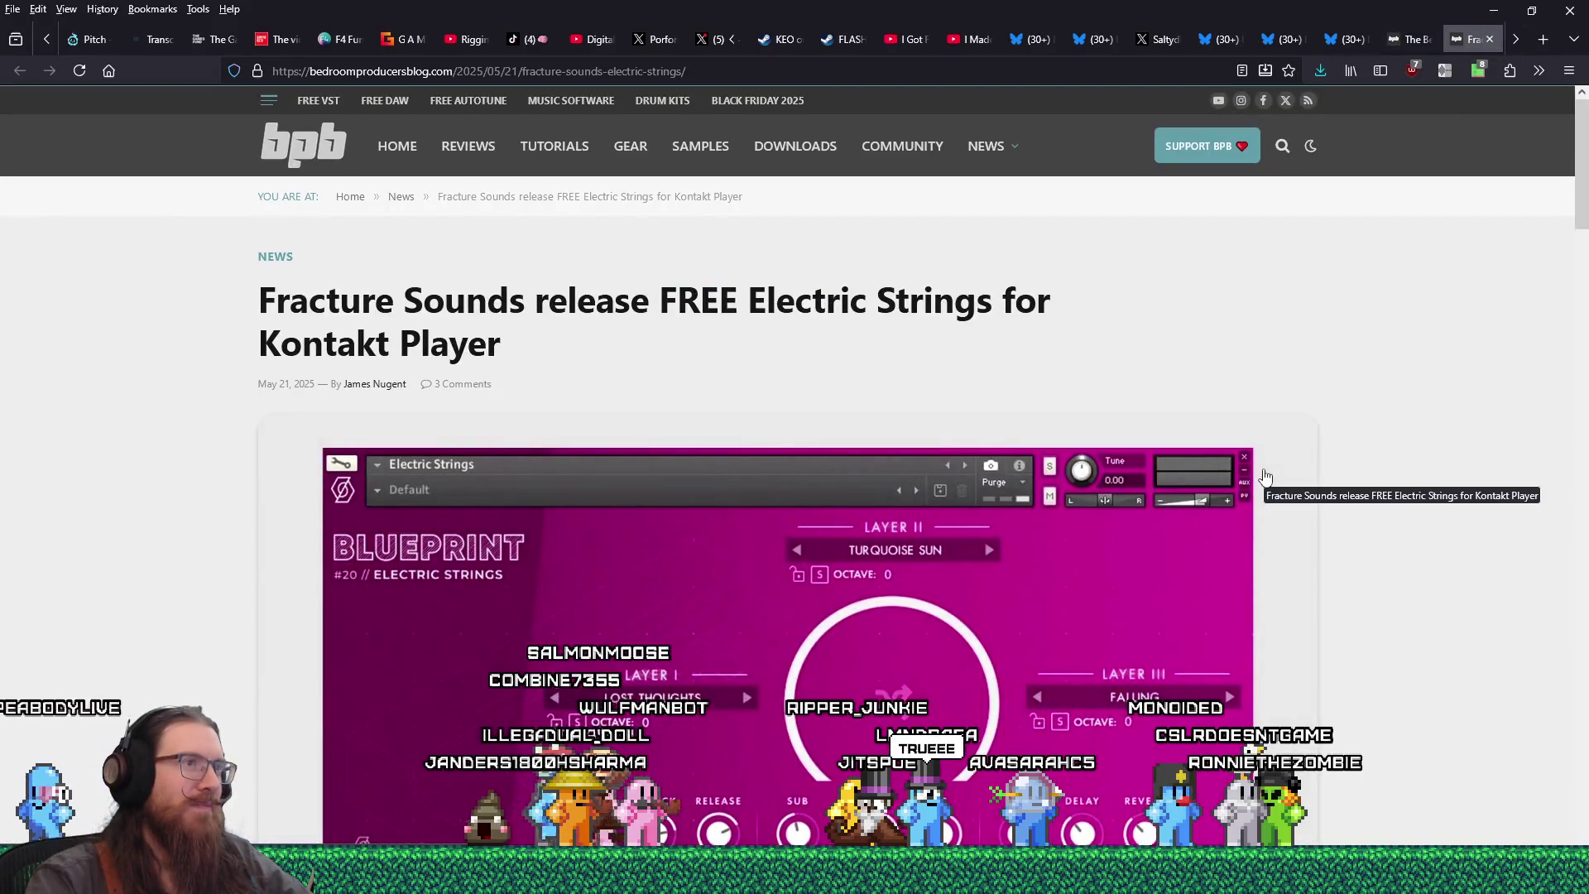
- Read the Electric Strings article and select its web address
{"action": "scroll", "coordinate": [1264, 477], "scroll_direction": "down", "scroll_amount": 6}
{"action": "scroll", "coordinate": [1265, 478], "scroll_direction": "up", "scroll_amount": 4}
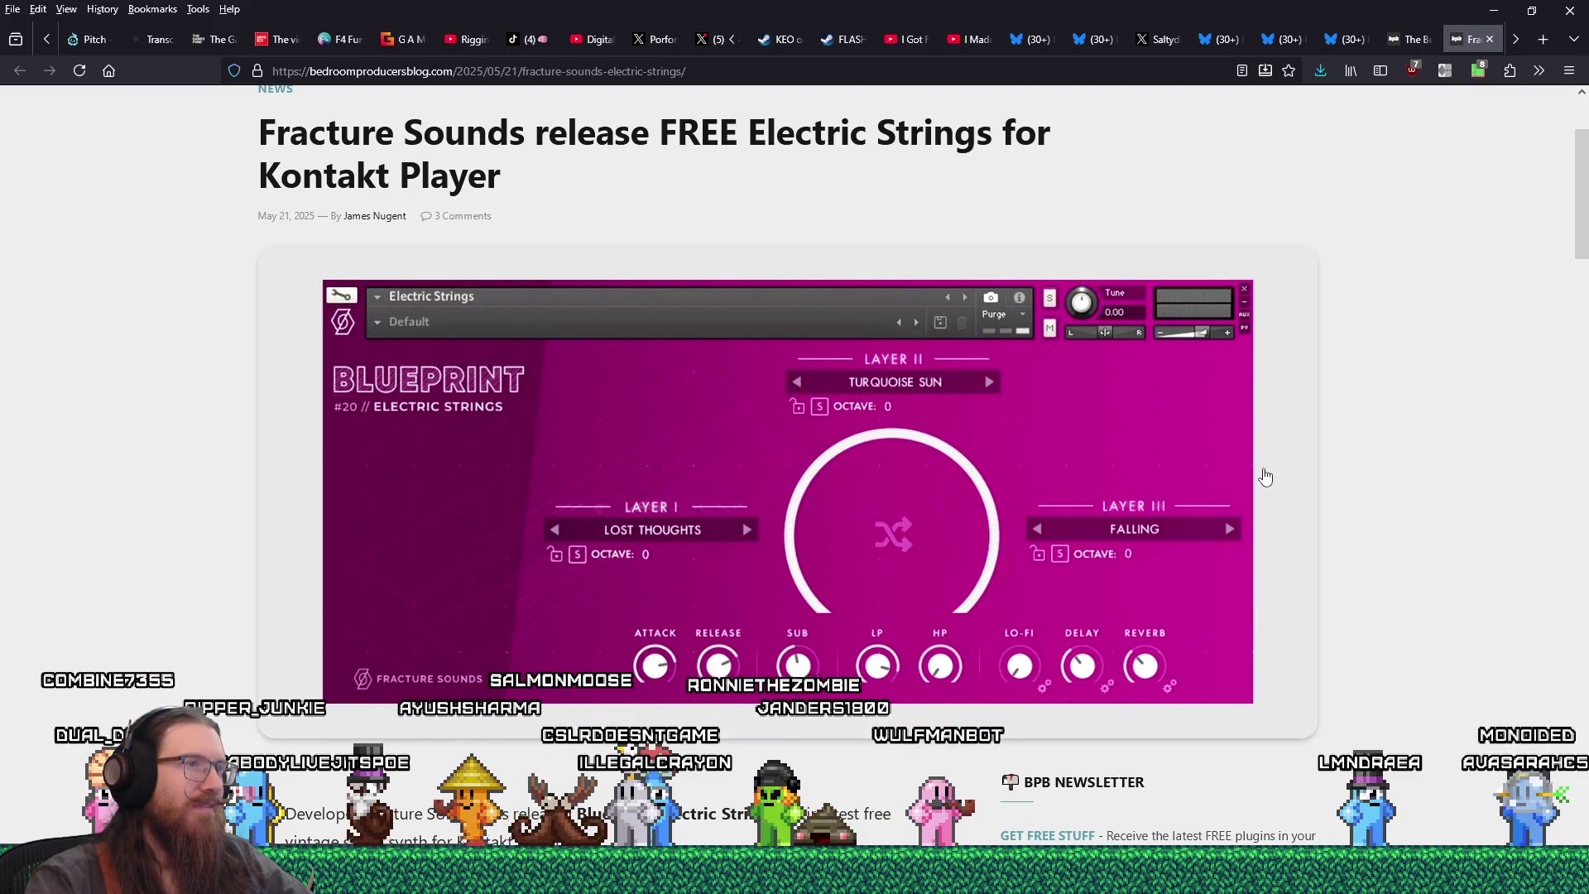
{"action": "scroll", "coordinate": [1264, 477], "scroll_direction": "down", "scroll_amount": 4}
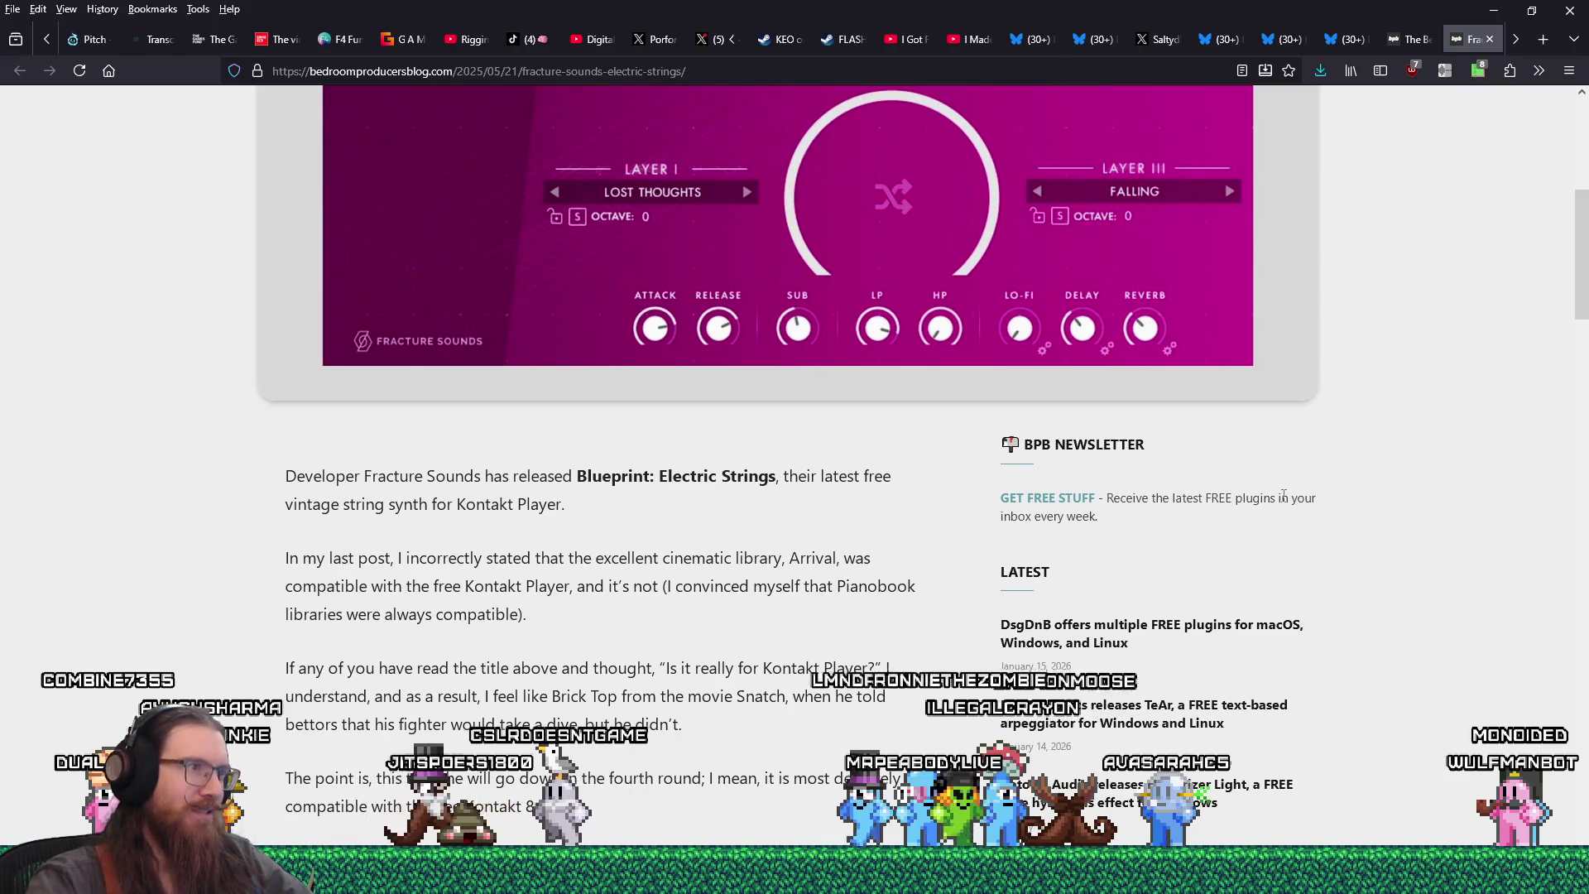
{"action": "scroll", "coordinate": [927, 553], "scroll_direction": "down", "scroll_amount": 5}
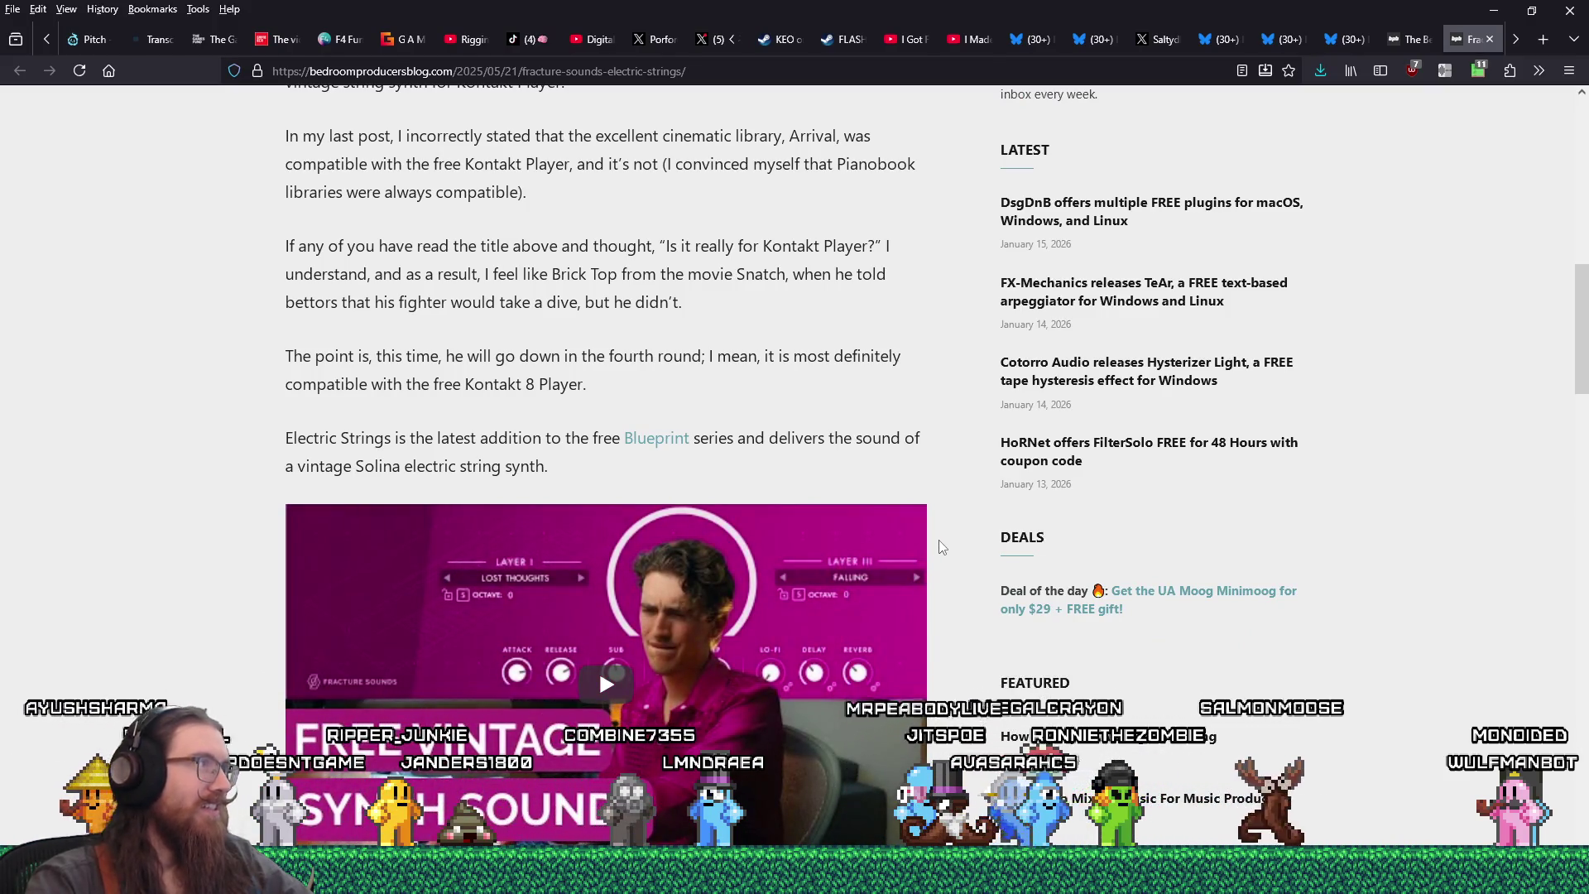
{"action": "key", "text": "ctrl+l"}
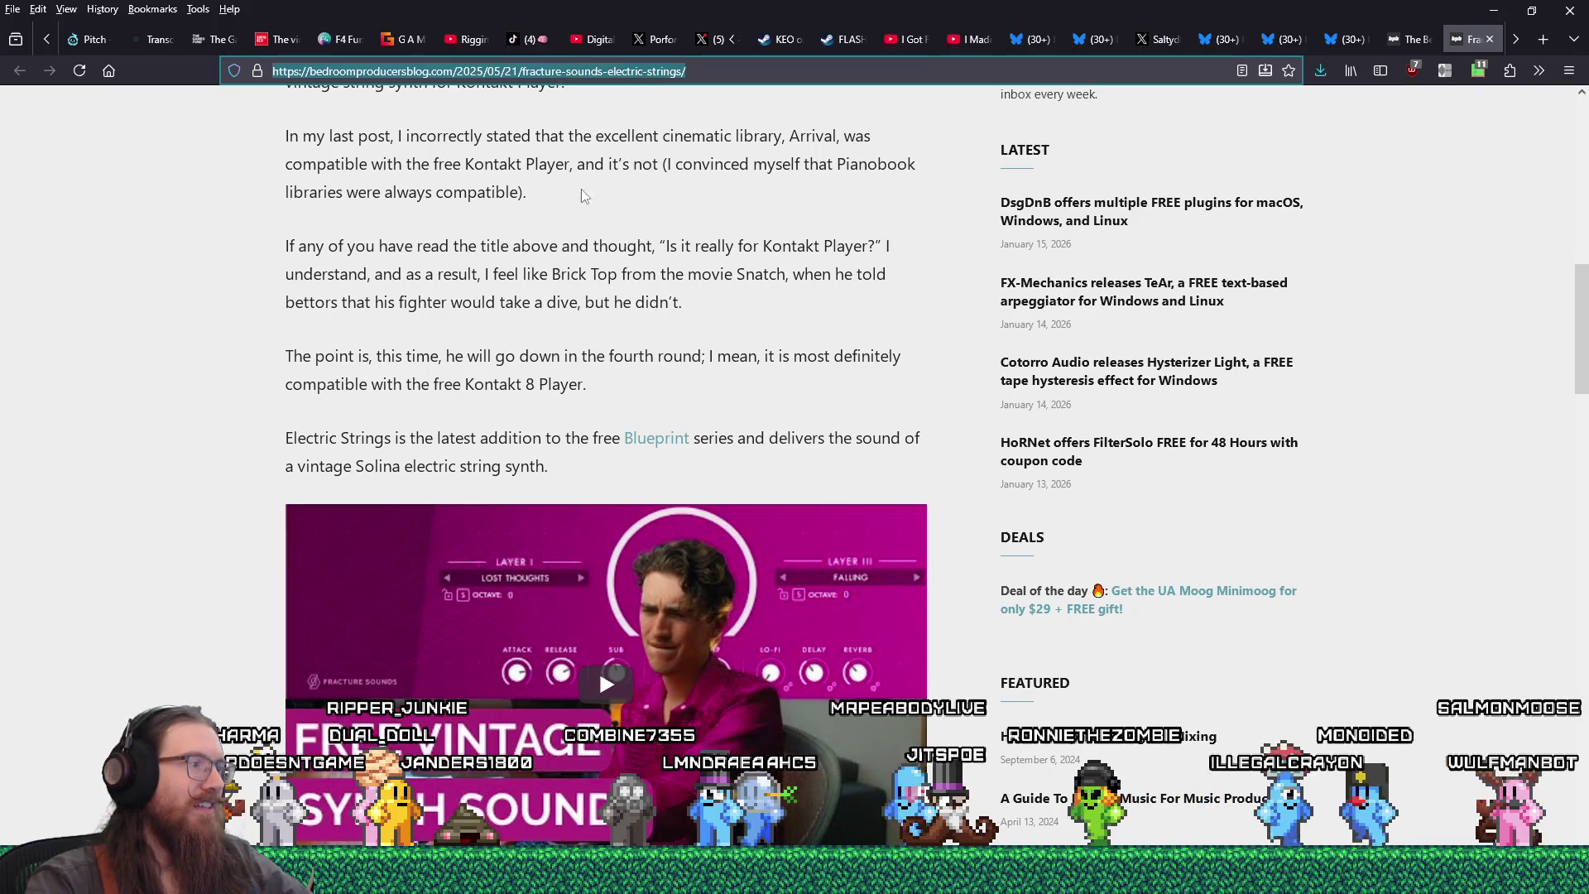
- Switch to the private Firefox window showing the FFOSSO 'Tape Collages' homepage
{"action": "left_click", "coordinate": [124, 877]}
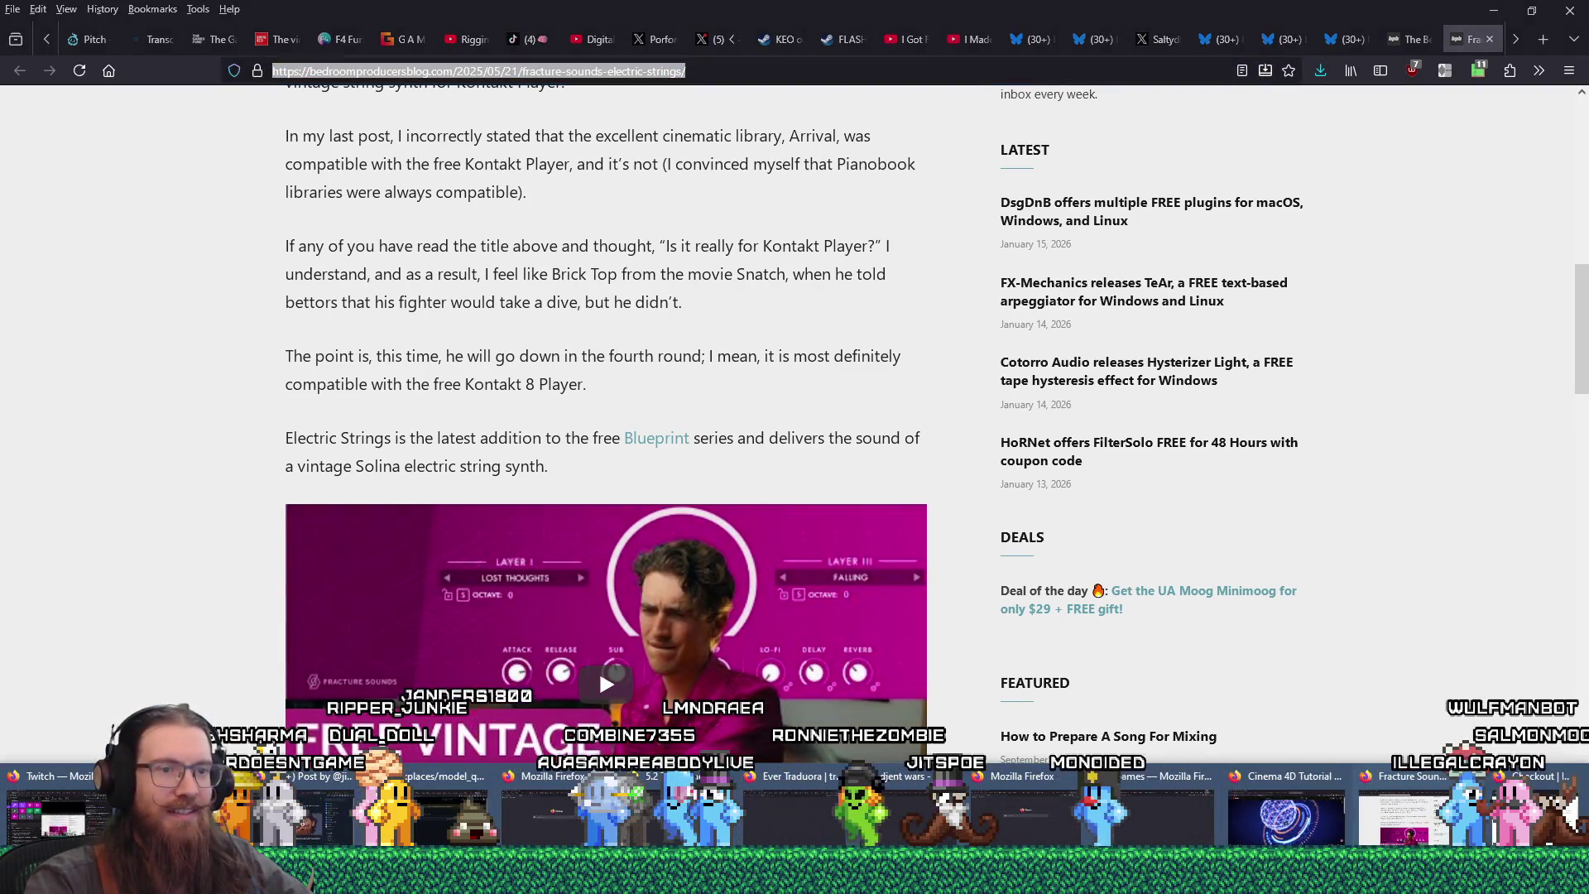
{"action": "mouse_move", "coordinate": [1274, 877]}
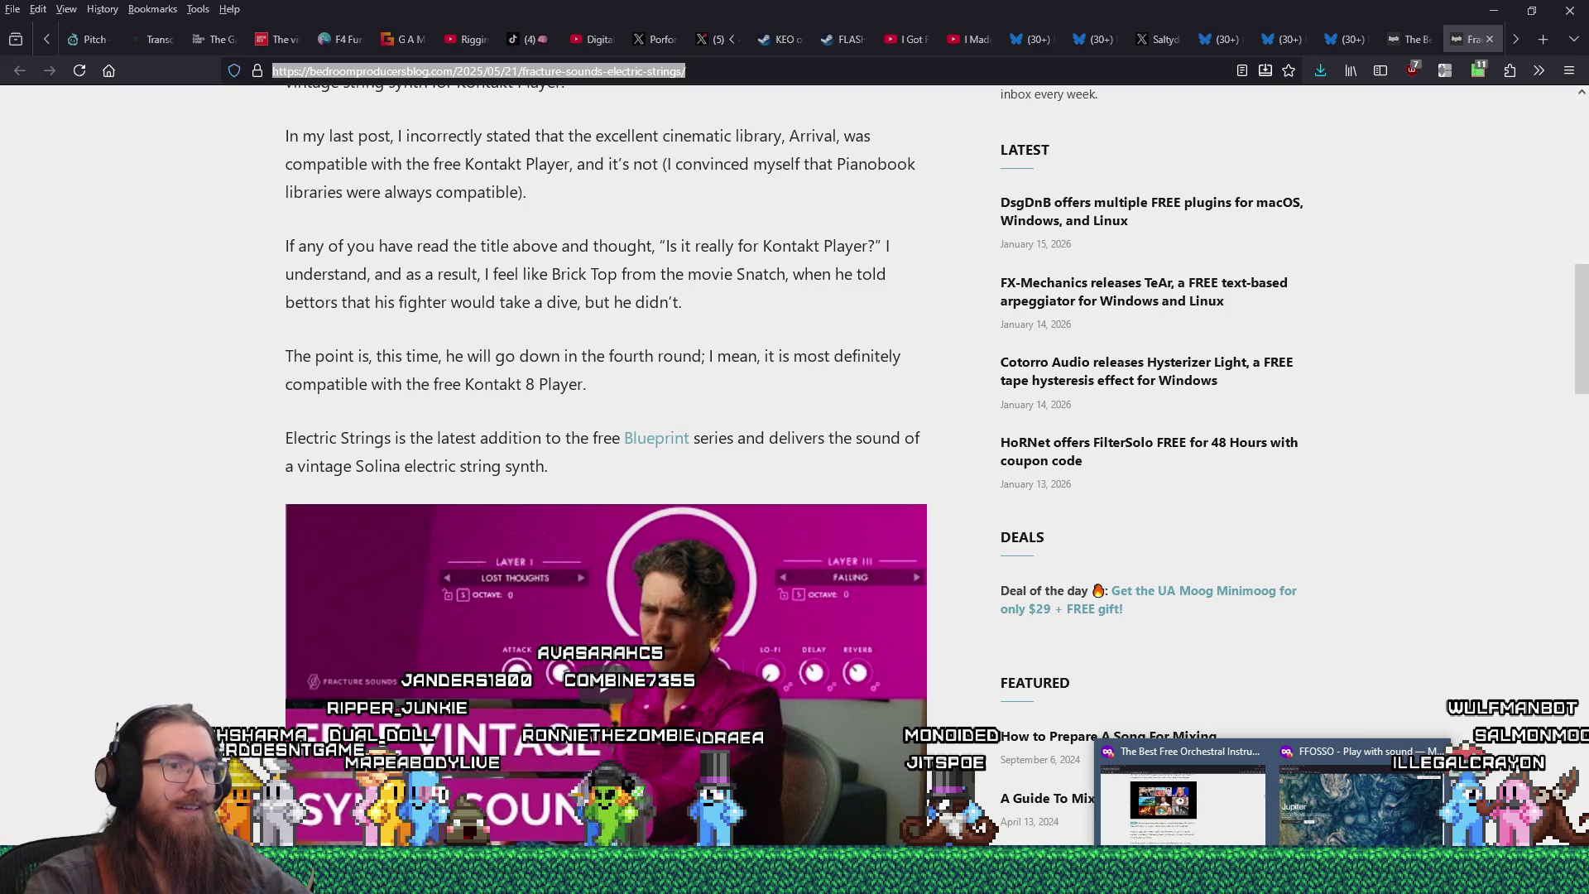
{"action": "left_click", "coordinate": [1333, 816]}
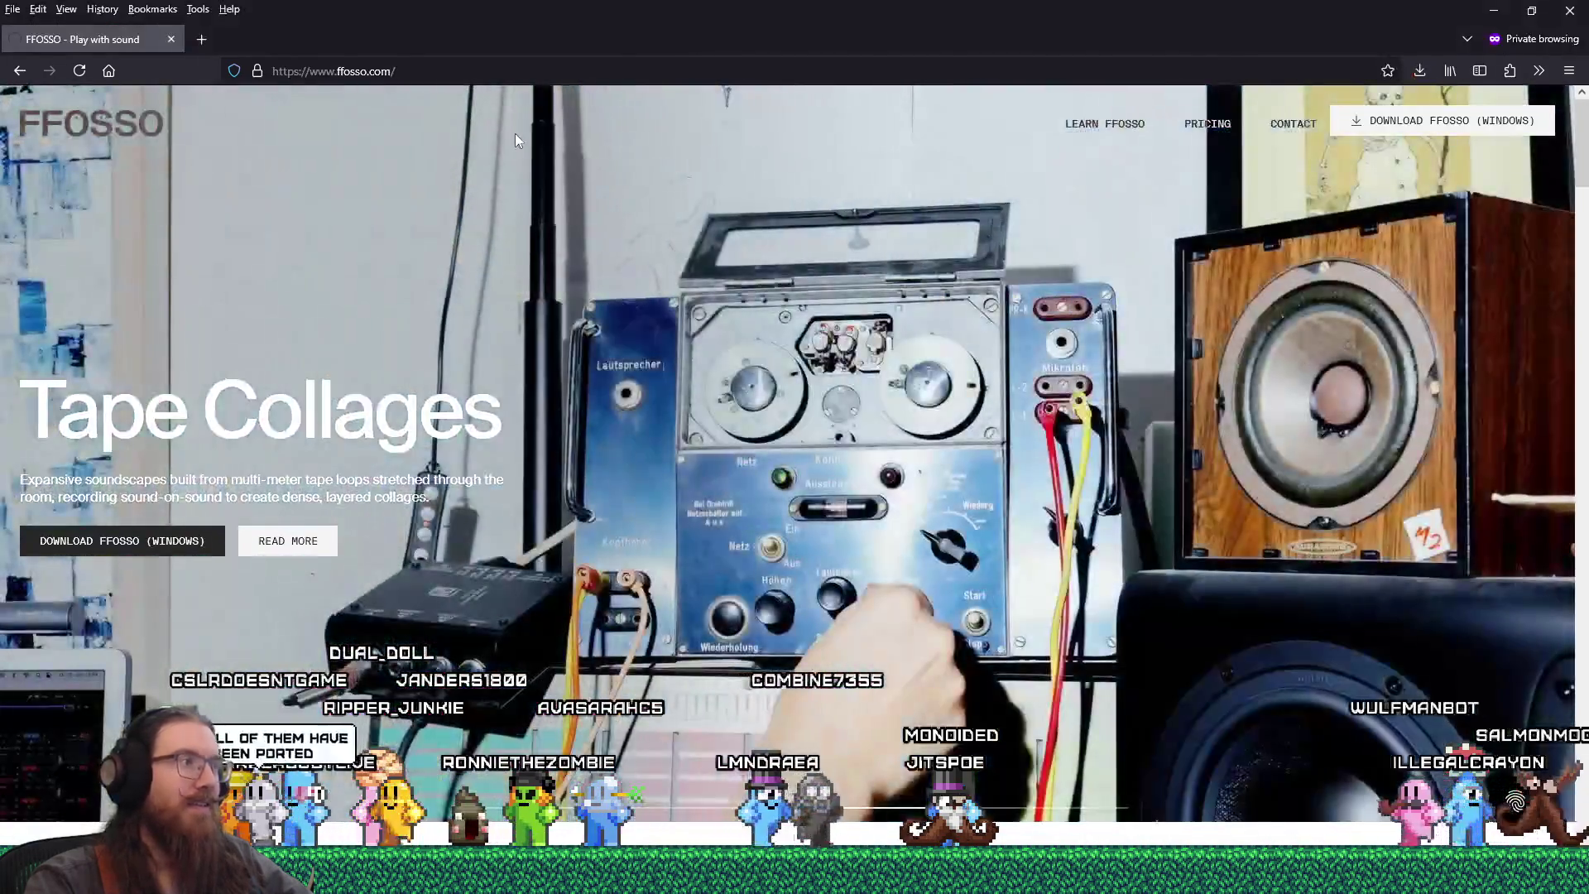
- Load the copied Electric Strings article link in the private window
{"action": "right_click", "coordinate": [507, 76]}
{"action": "left_click", "coordinate": [569, 245]}
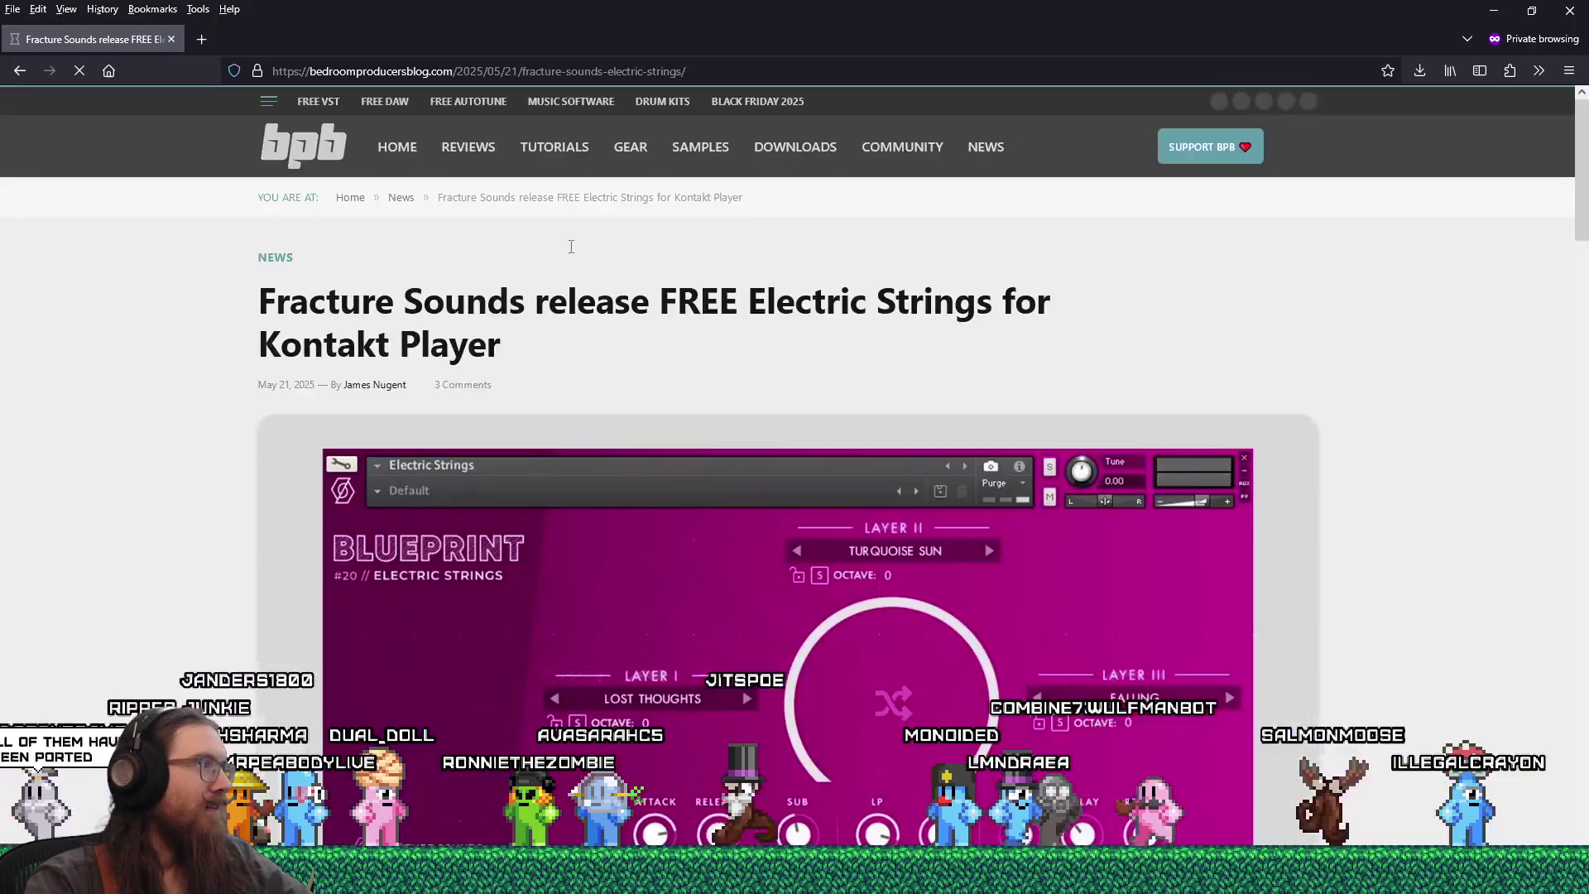
{"action": "scroll", "coordinate": [991, 466], "scroll_direction": "down", "scroll_amount": 4}
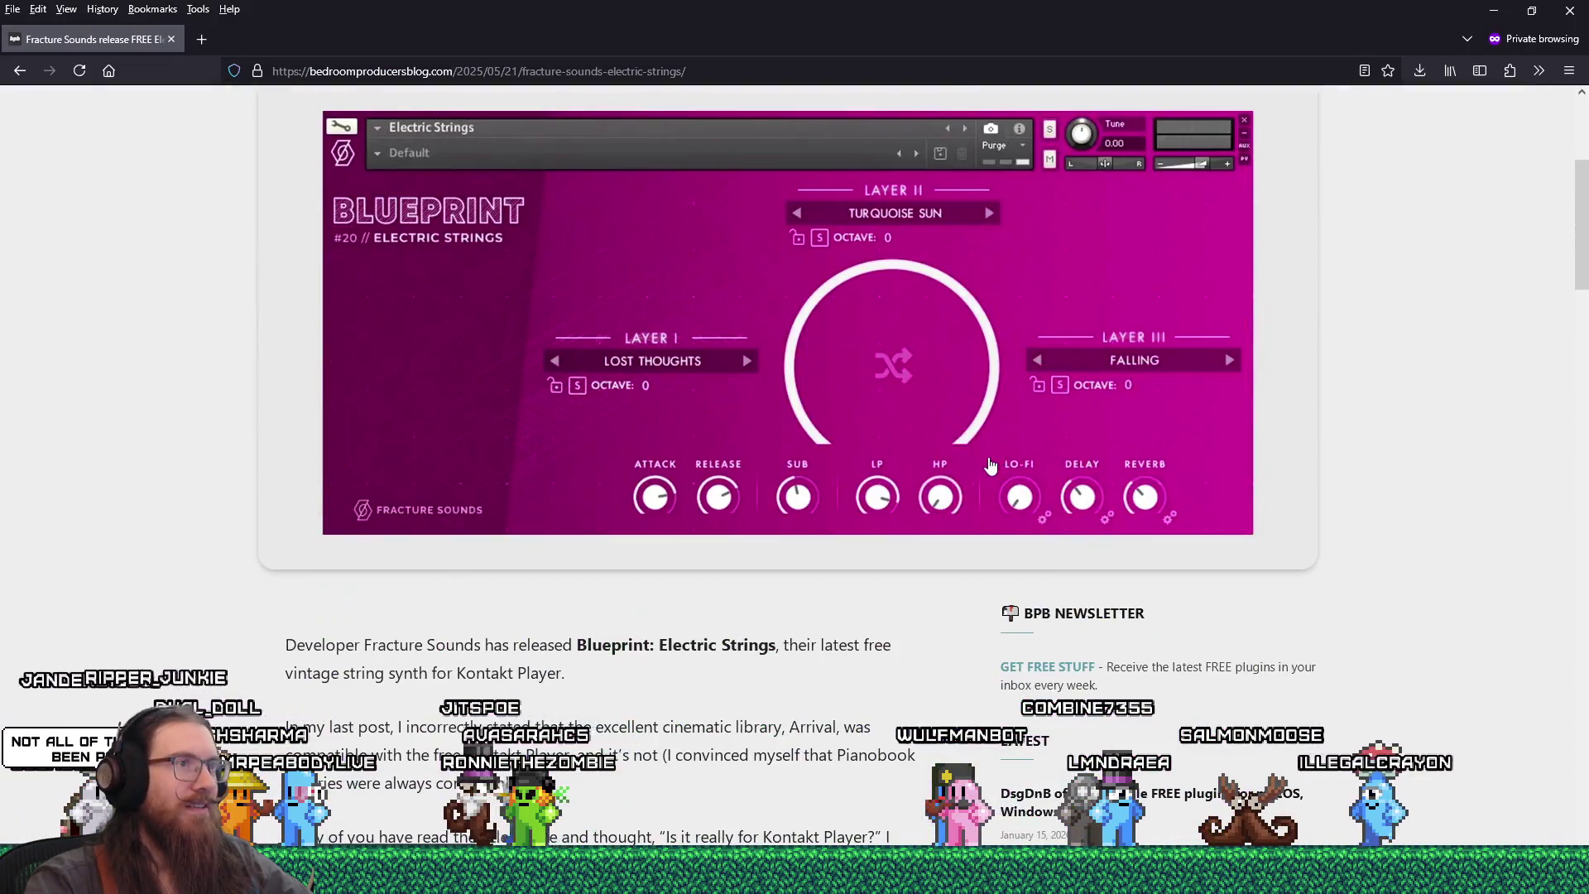
{"action": "scroll", "coordinate": [991, 465], "scroll_direction": "up", "scroll_amount": 2}
{"action": "scroll", "coordinate": [990, 465], "scroll_direction": "down", "scroll_amount": 12}
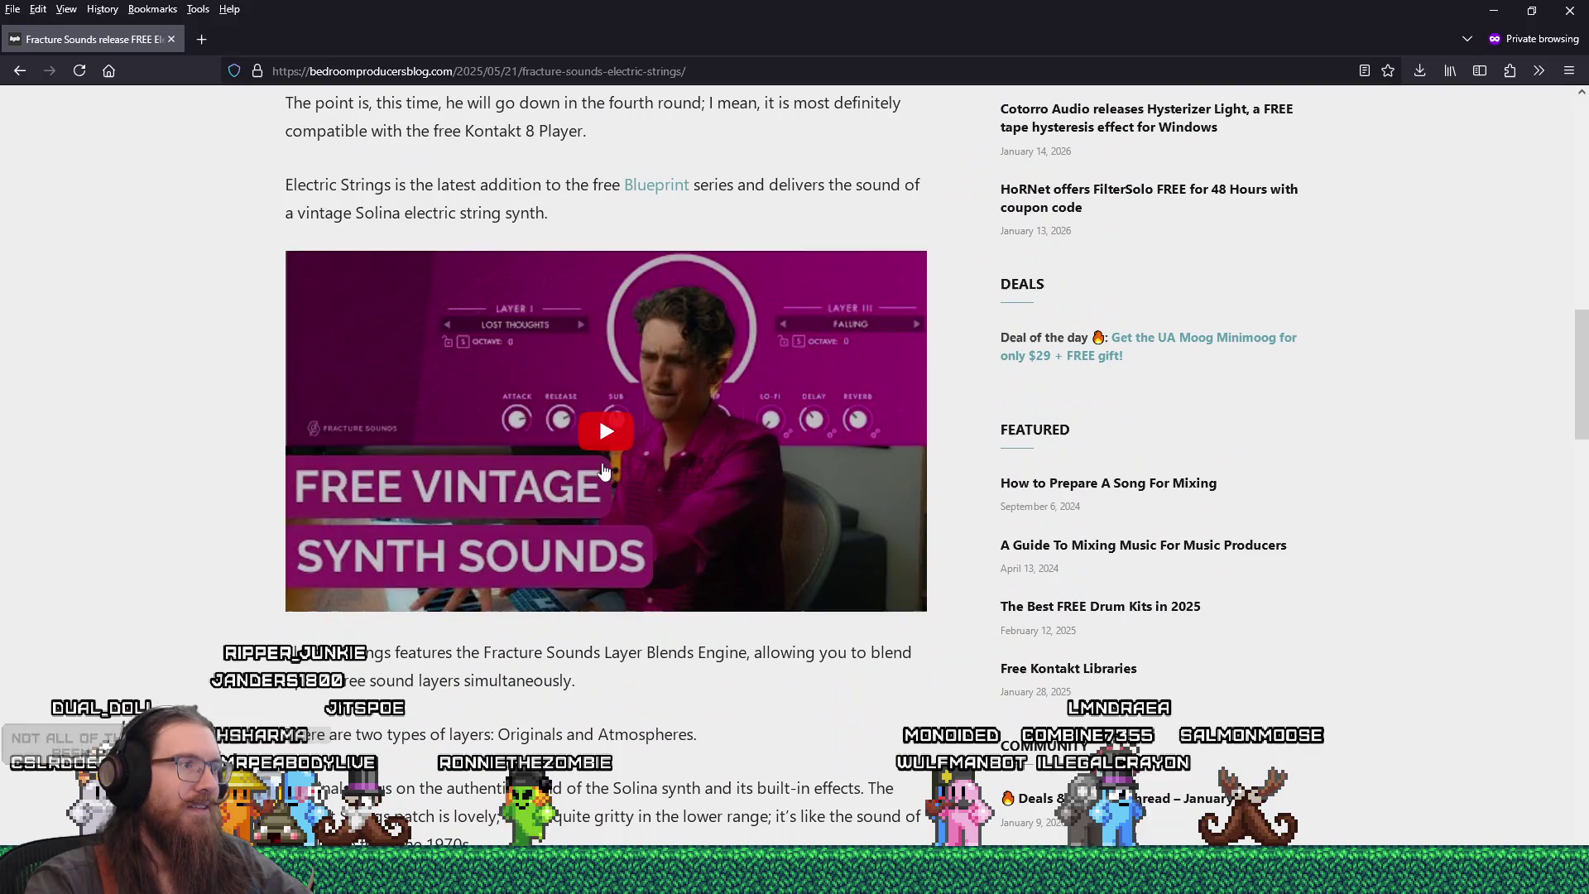
- Play the Electric Strings demo video, lower its volume, skip through its chapters, then close the tab
{"action": "left_click", "coordinate": [621, 449]}
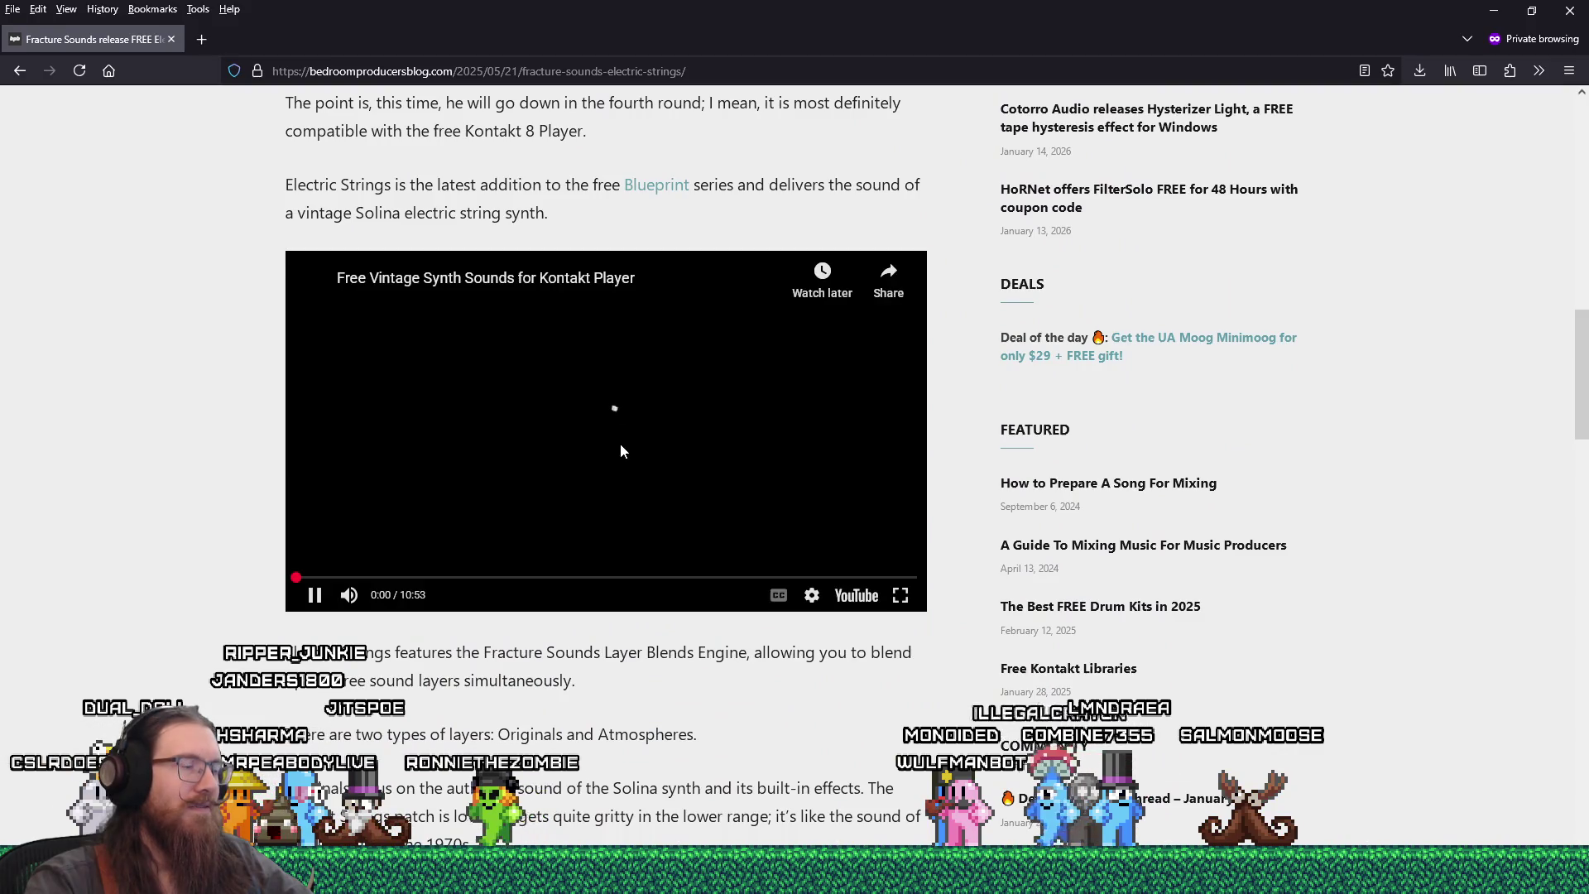
{"action": "left_click", "coordinate": [336, 579]}
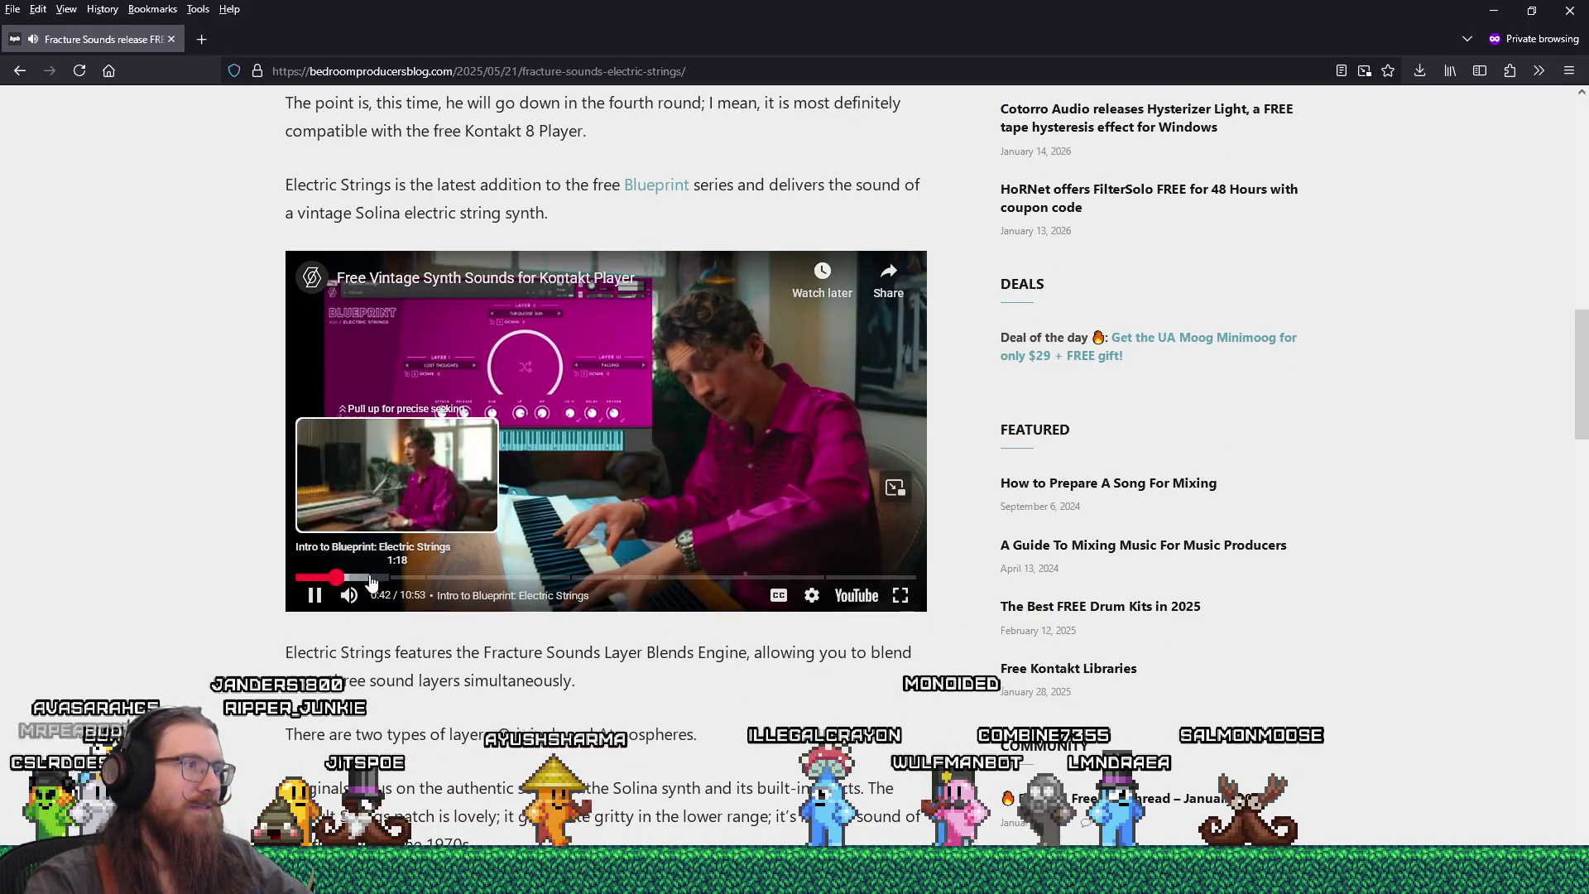
{"action": "left_click", "coordinate": [383, 595]}
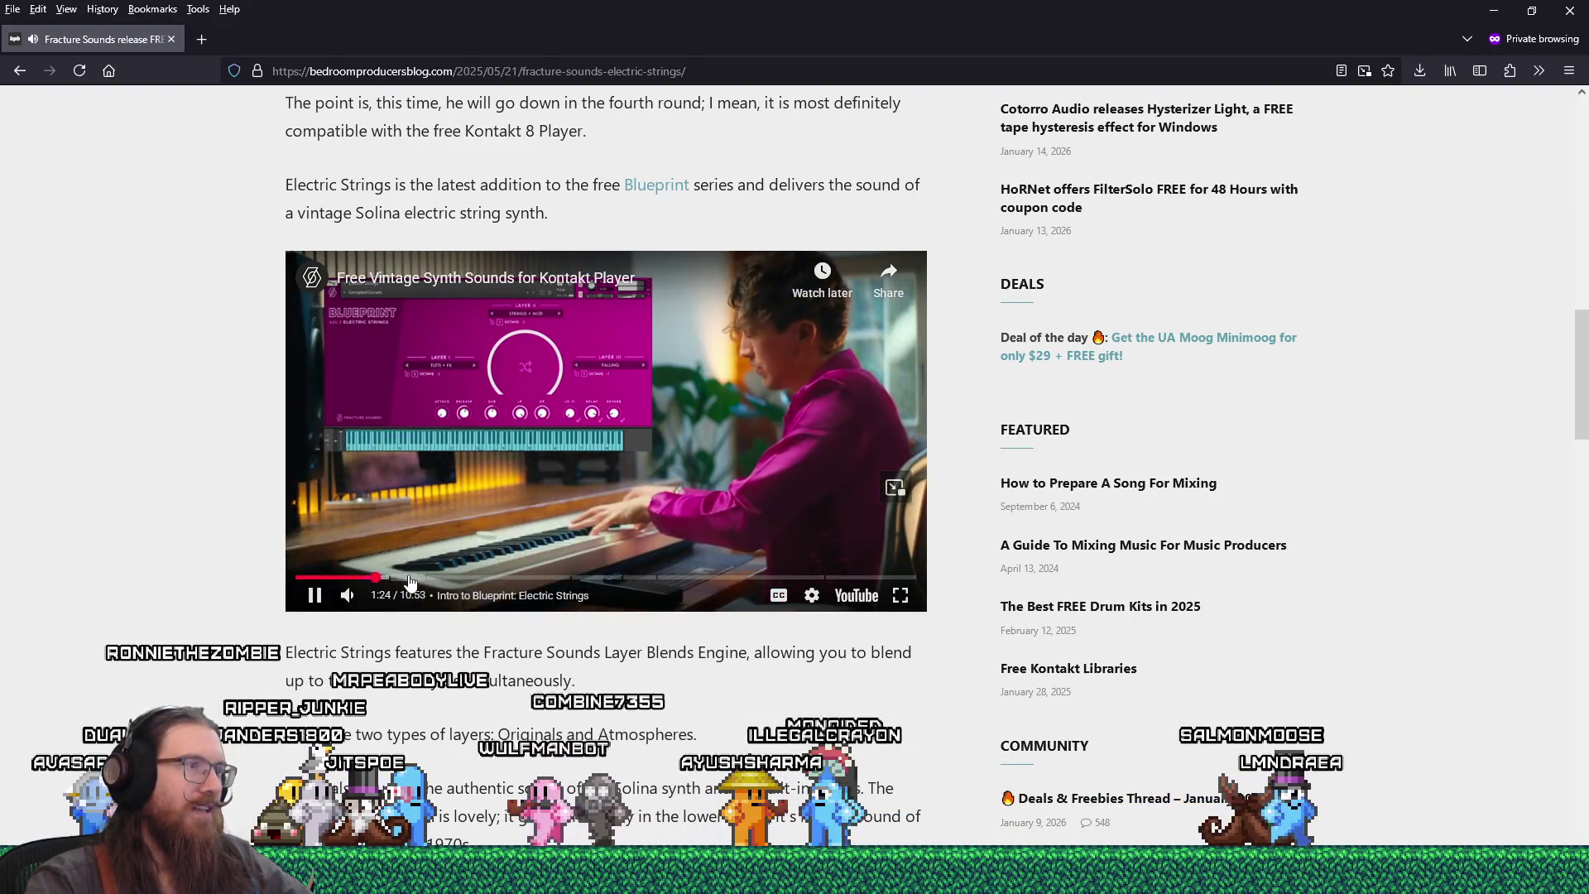
{"action": "left_click", "coordinate": [458, 578]}
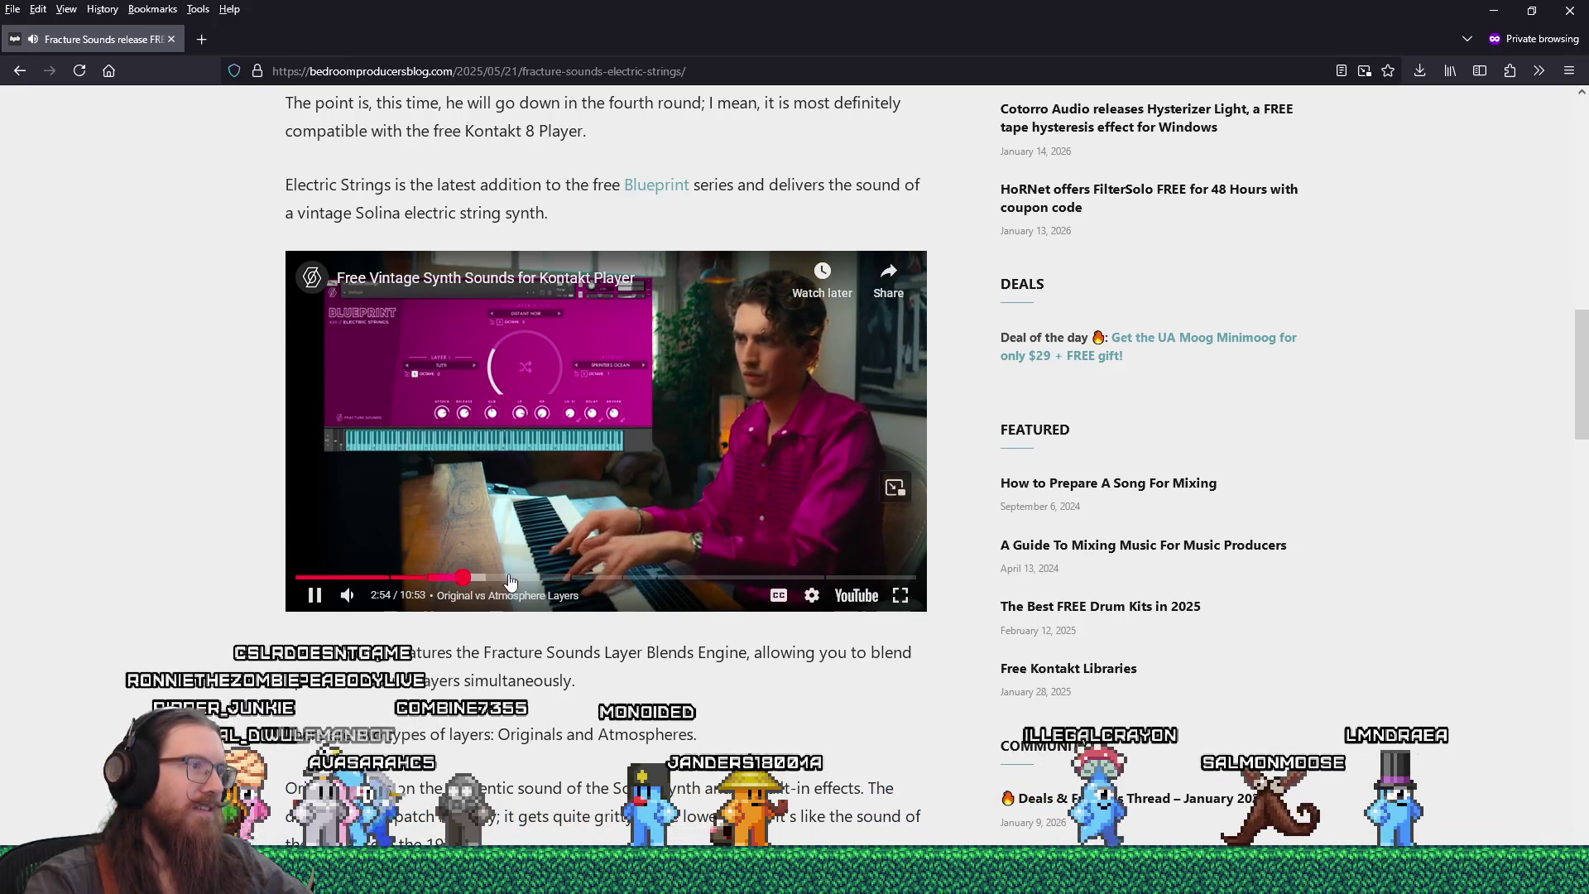
{"action": "left_click_drag", "start_coordinate": [530, 580], "coordinate": [775, 582]}
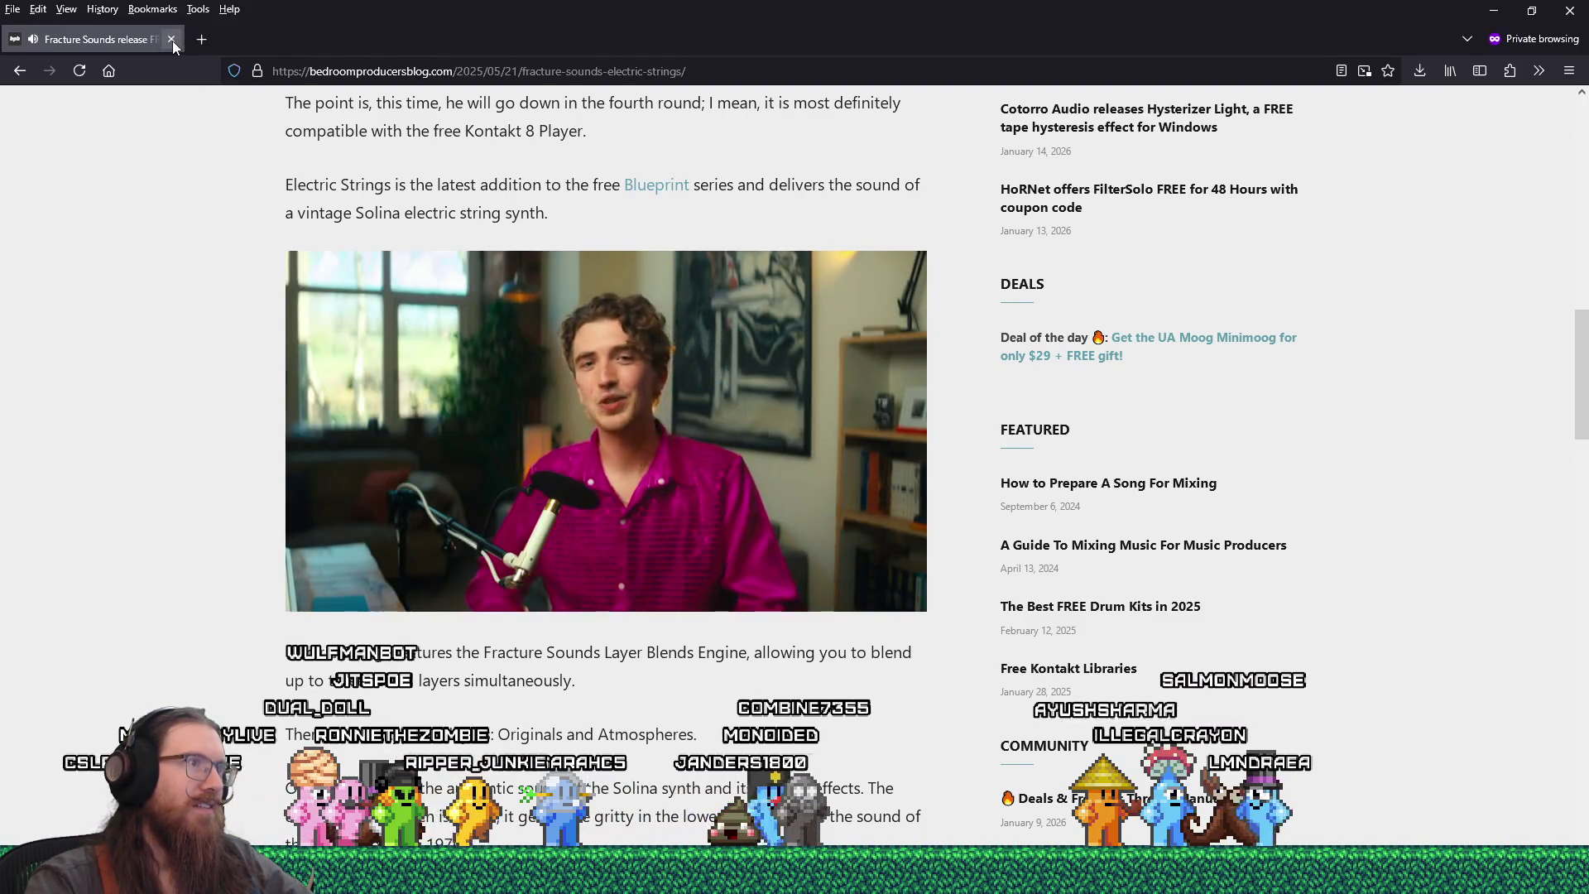
{"action": "left_click", "coordinate": [171, 39]}
- Close the Fracture Sounds Electric Strings article tab
{"action": "scroll", "coordinate": [802, 533], "scroll_direction": "down", "scroll_amount": 6}
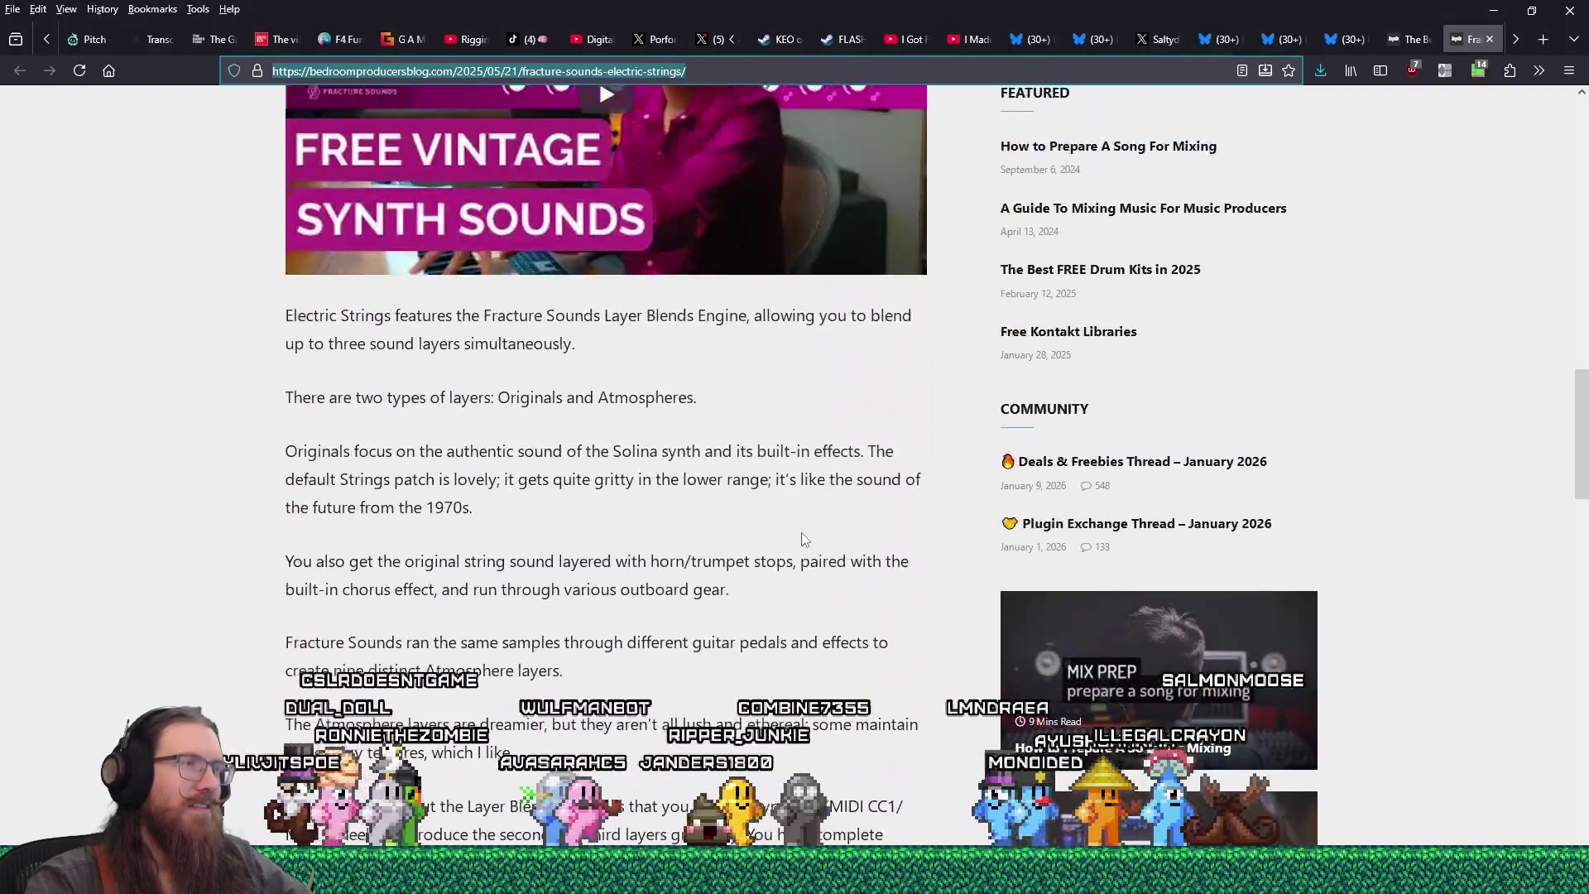
{"action": "scroll", "coordinate": [802, 533], "scroll_direction": "up", "scroll_amount": 15}
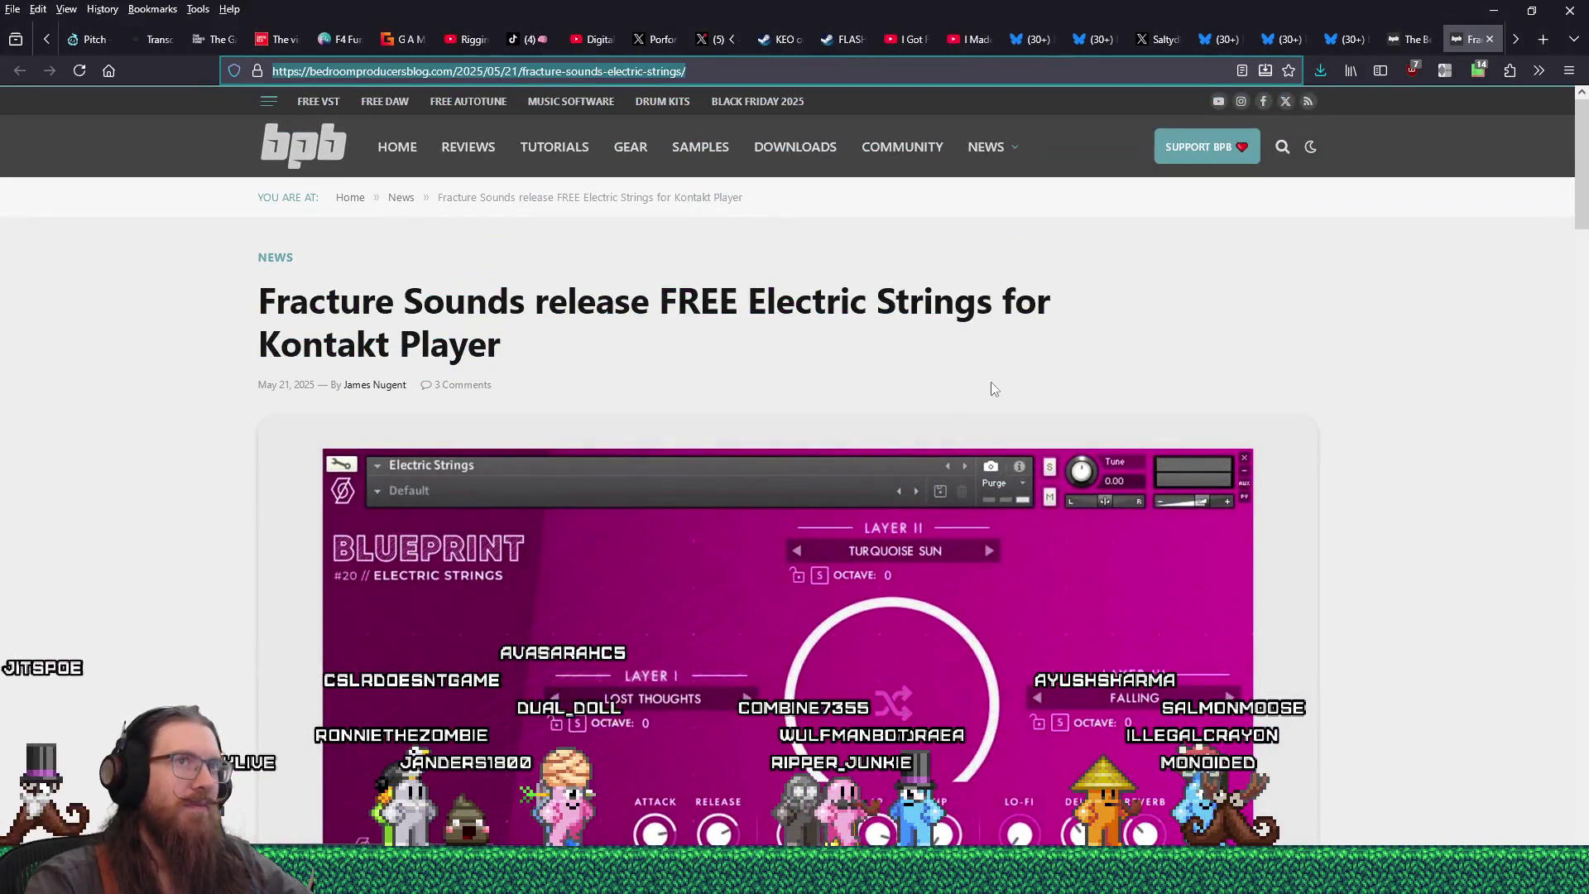
{"action": "left_click", "coordinate": [1489, 39]}
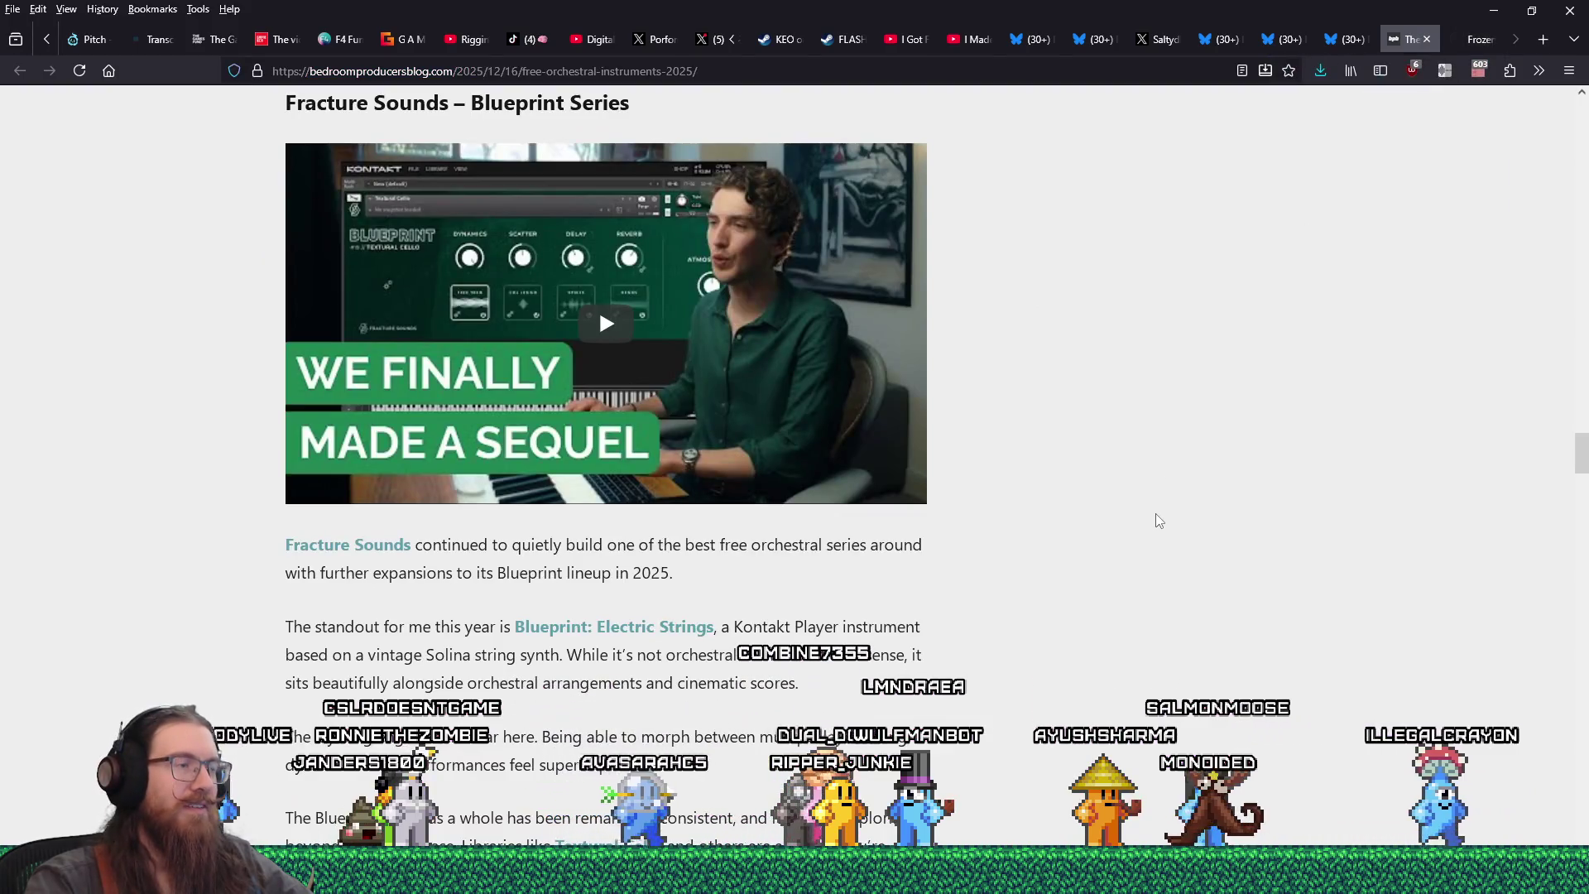
- Copy the orchestral instruments article's address and switch to the private window
{"action": "scroll", "coordinate": [1156, 513], "scroll_direction": "down", "scroll_amount": 1}
{"action": "scroll", "coordinate": [1155, 513], "scroll_direction": "up", "scroll_amount": 4}
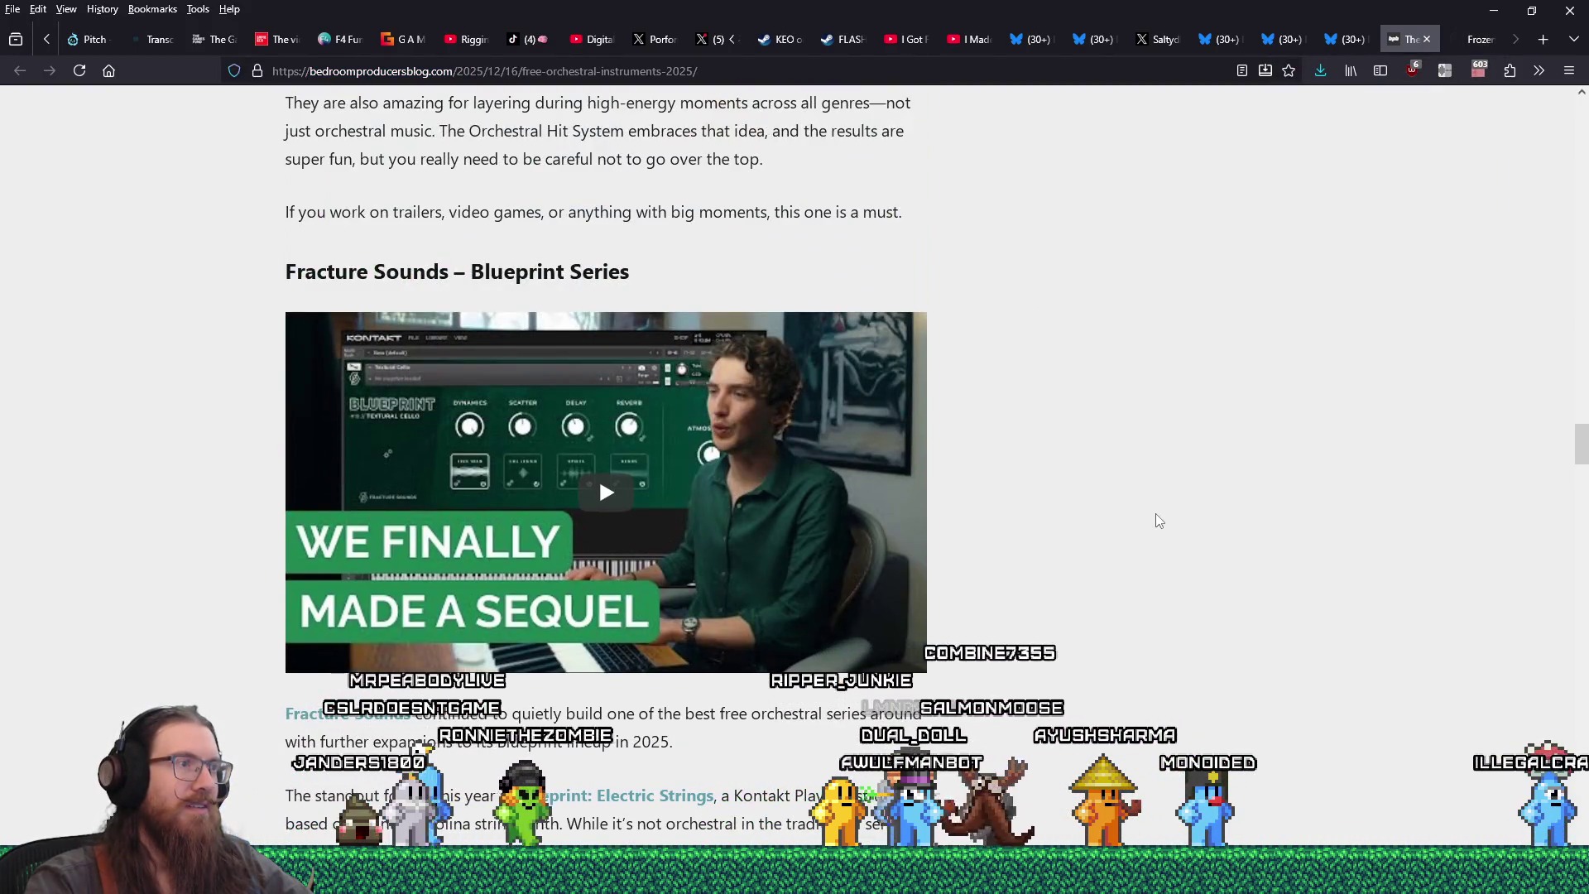
{"action": "scroll", "coordinate": [1159, 520], "scroll_direction": "down", "scroll_amount": 2}
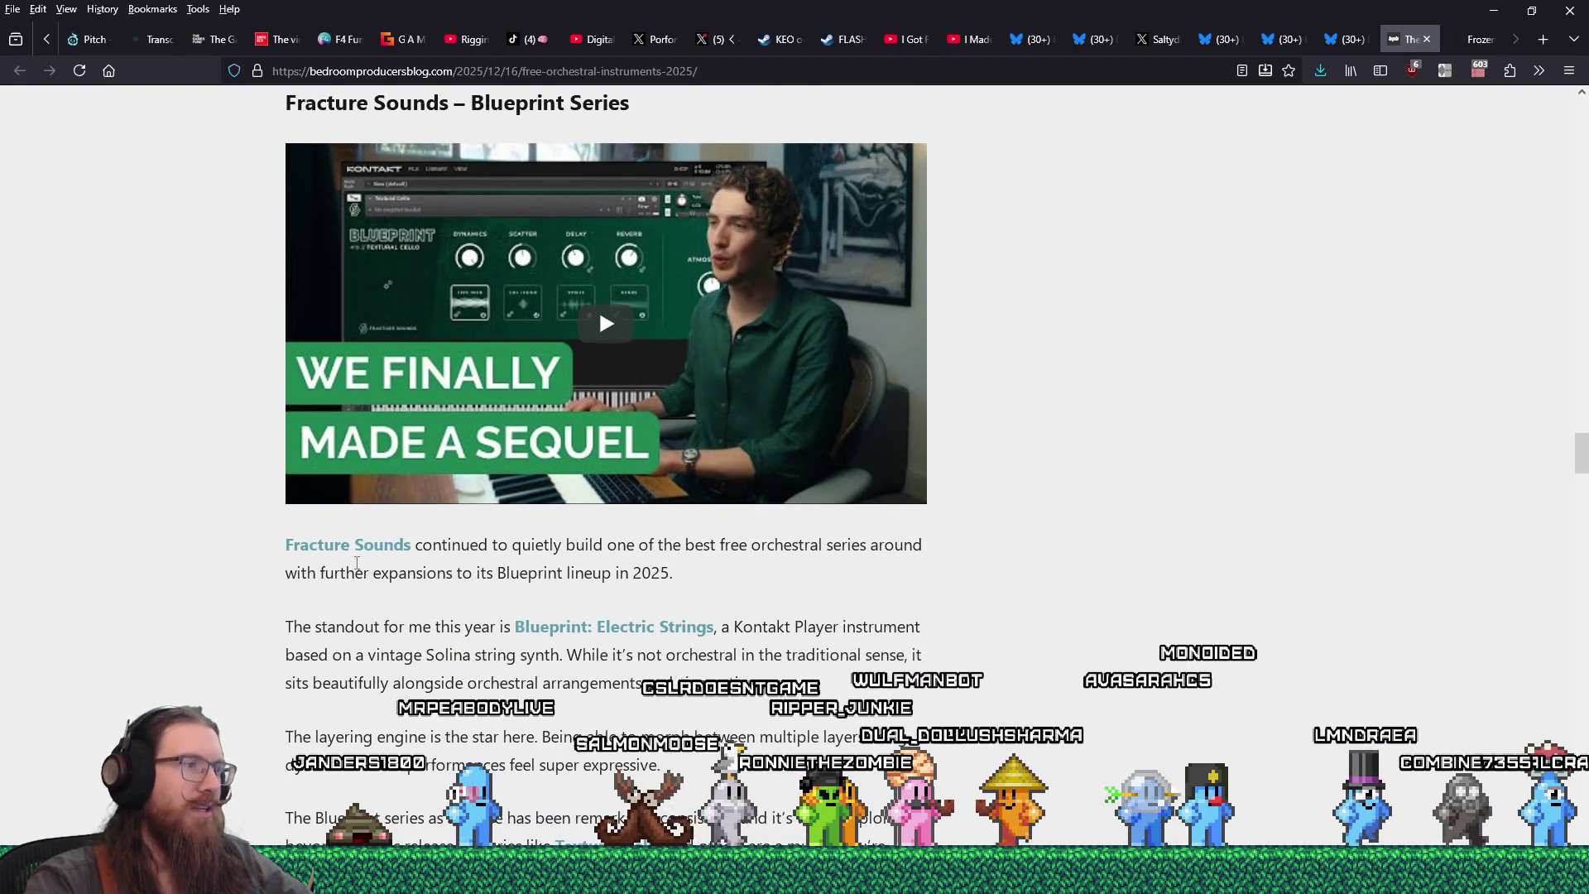
{"action": "scroll", "coordinate": [394, 552], "scroll_direction": "down", "scroll_amount": 1}
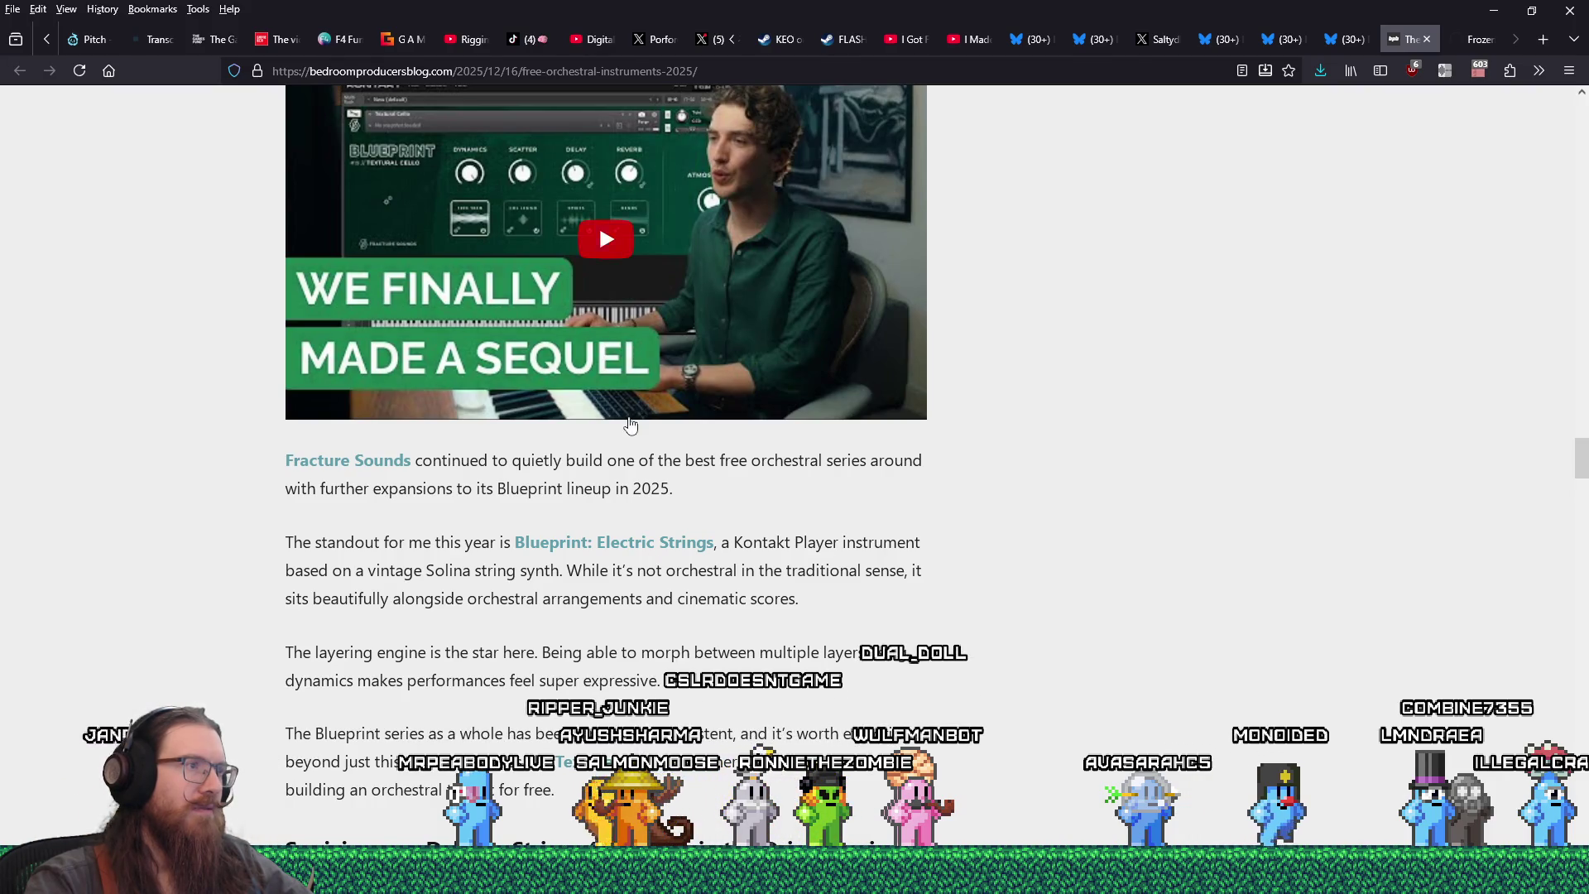
{"action": "scroll", "coordinate": [579, 273], "scroll_direction": "up", "scroll_amount": 2}
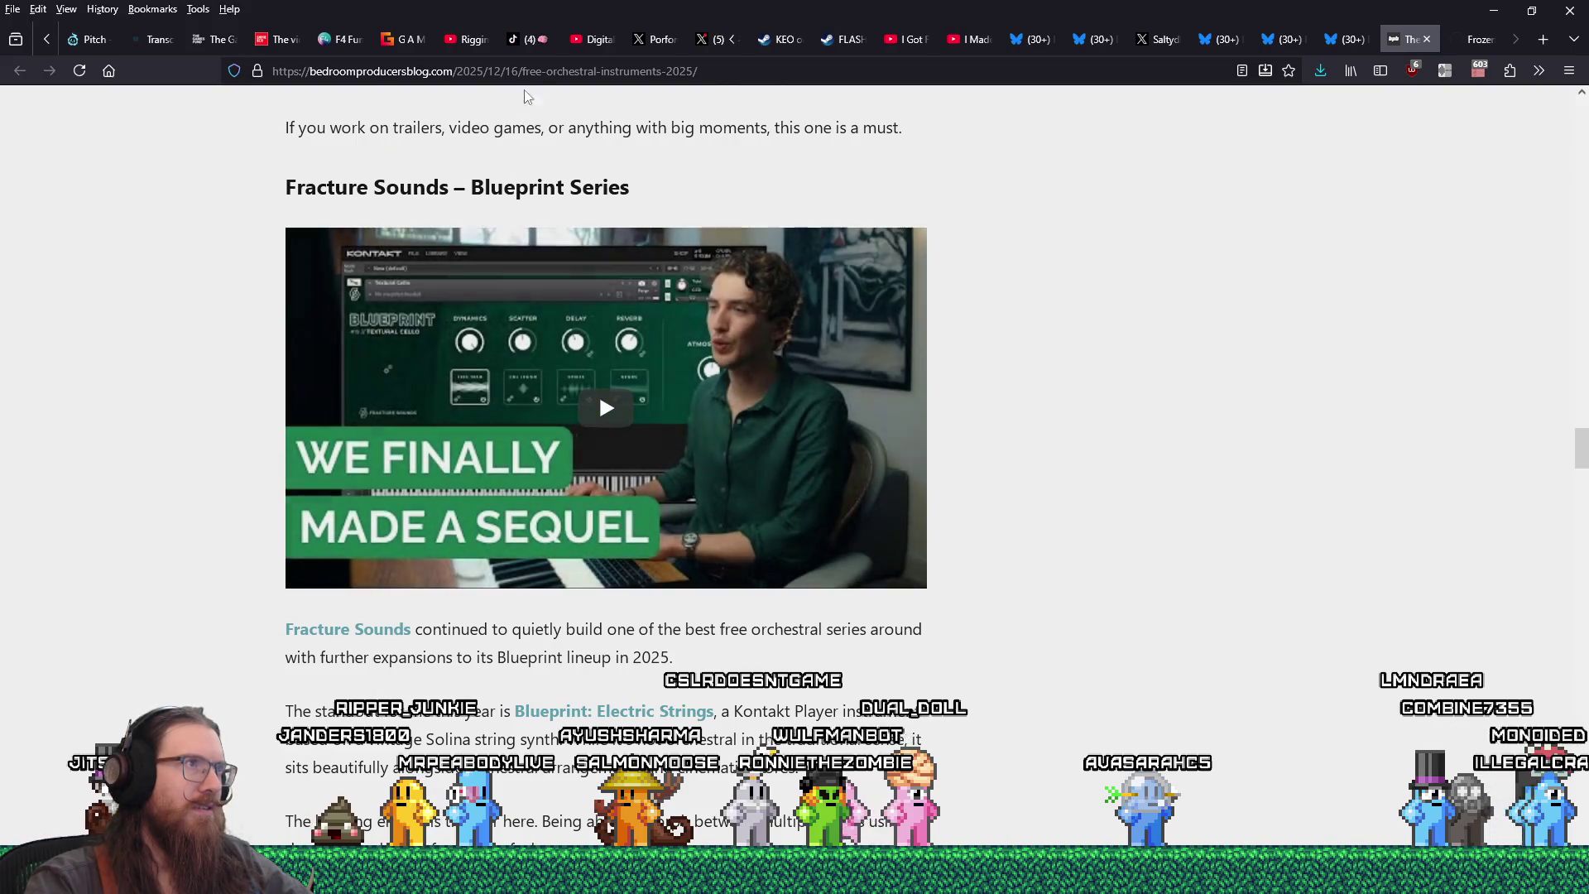
{"action": "right_click", "coordinate": [537, 73]}
{"action": "left_click", "coordinate": [613, 166]}
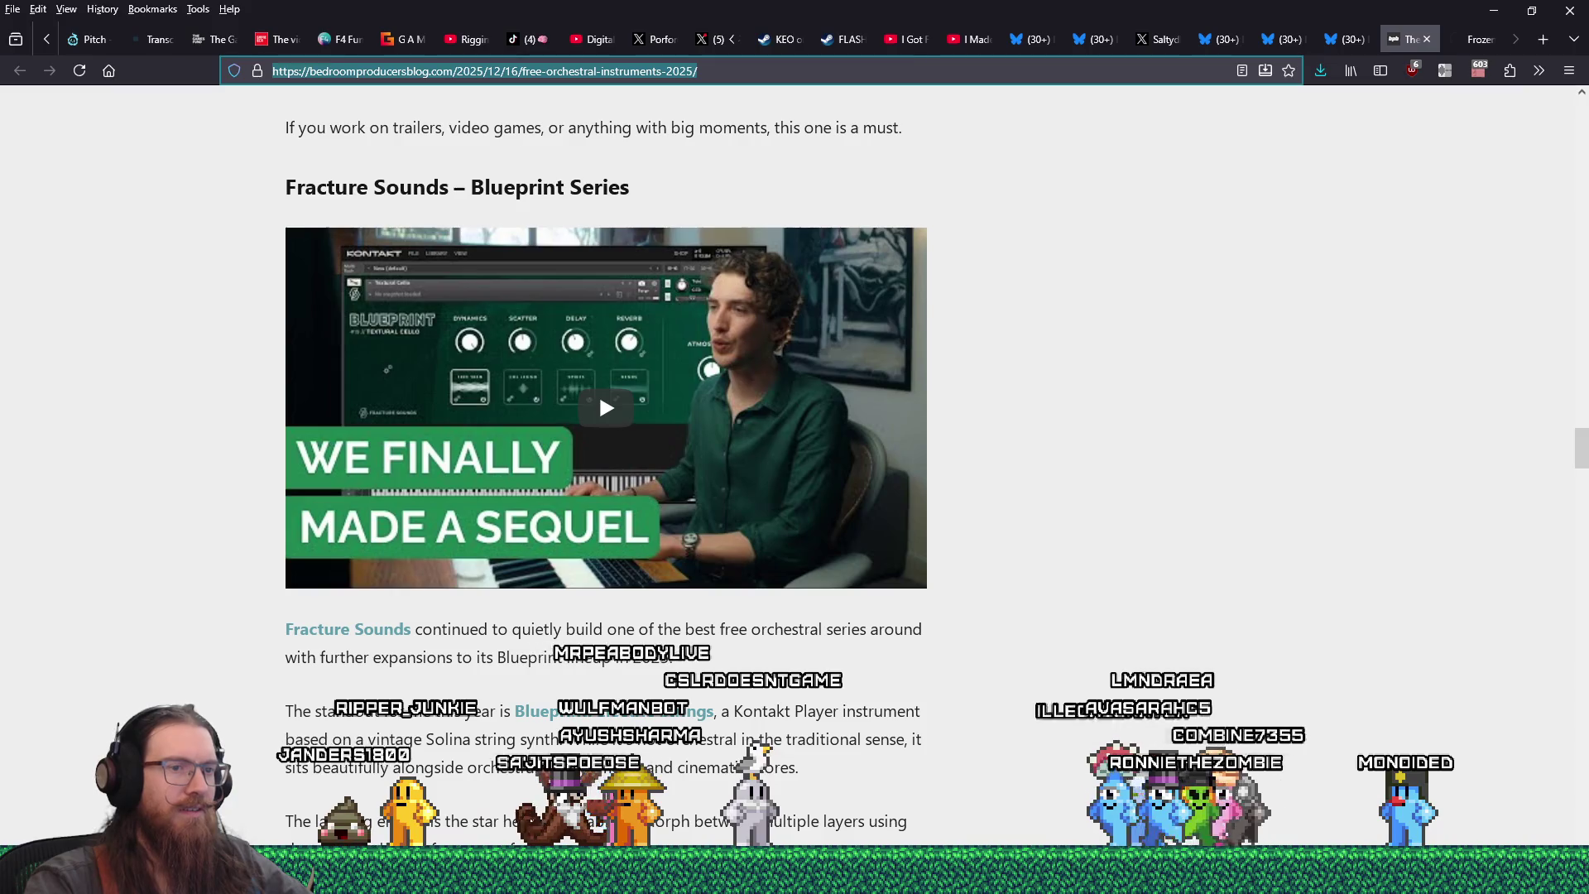
{"action": "key", "text": "alt+Tab"}
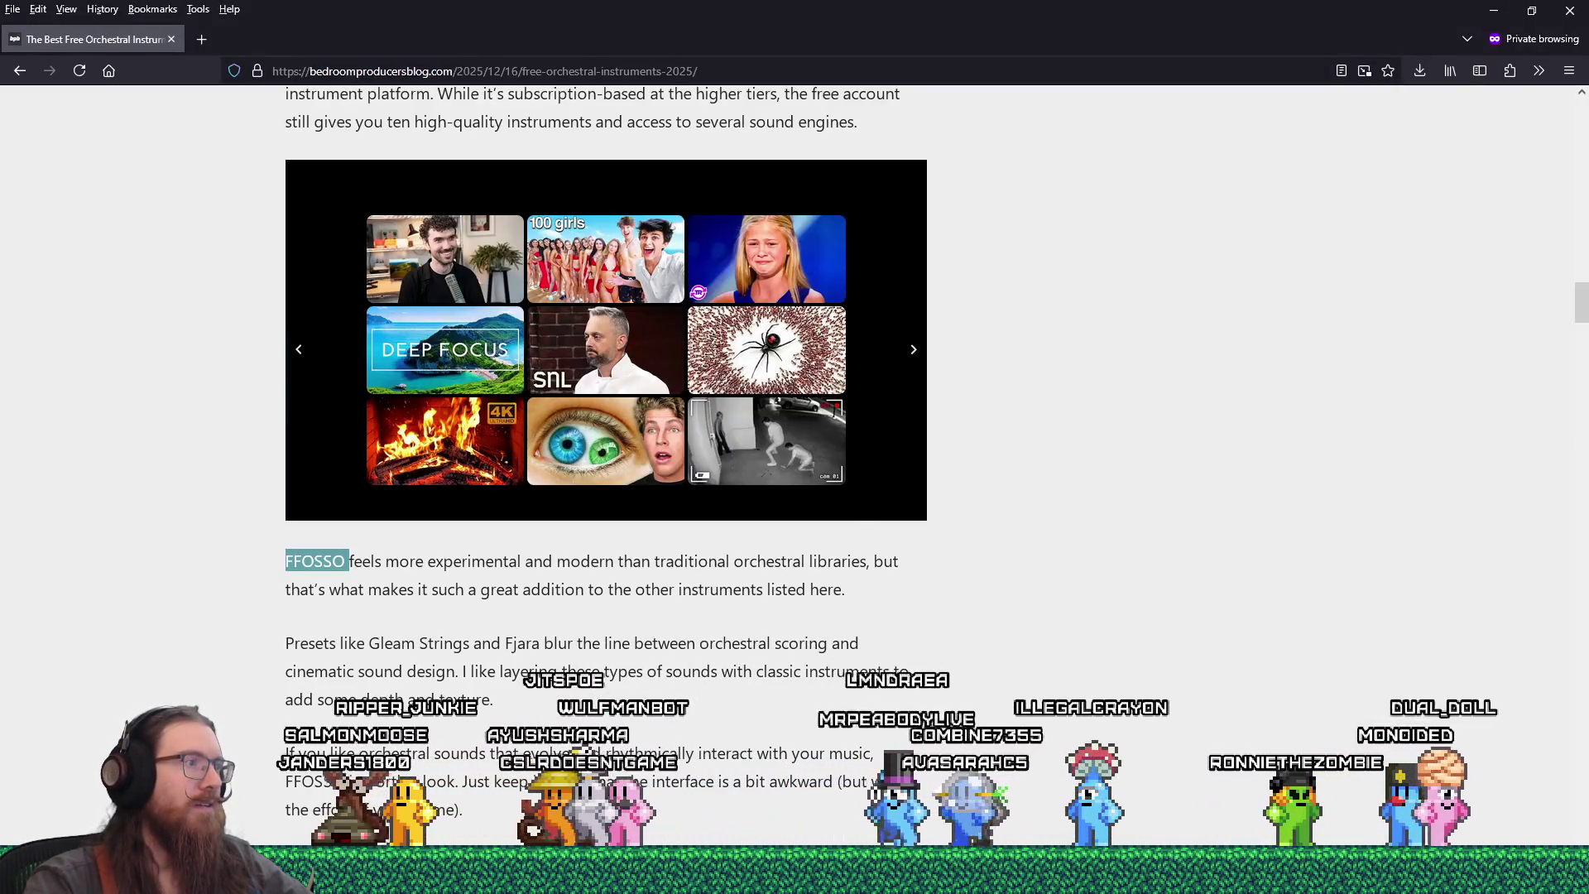
- Start the Blueprint Series Textural Cello video and skip it to about 1:12
{"action": "right_click", "coordinate": [619, 85]}
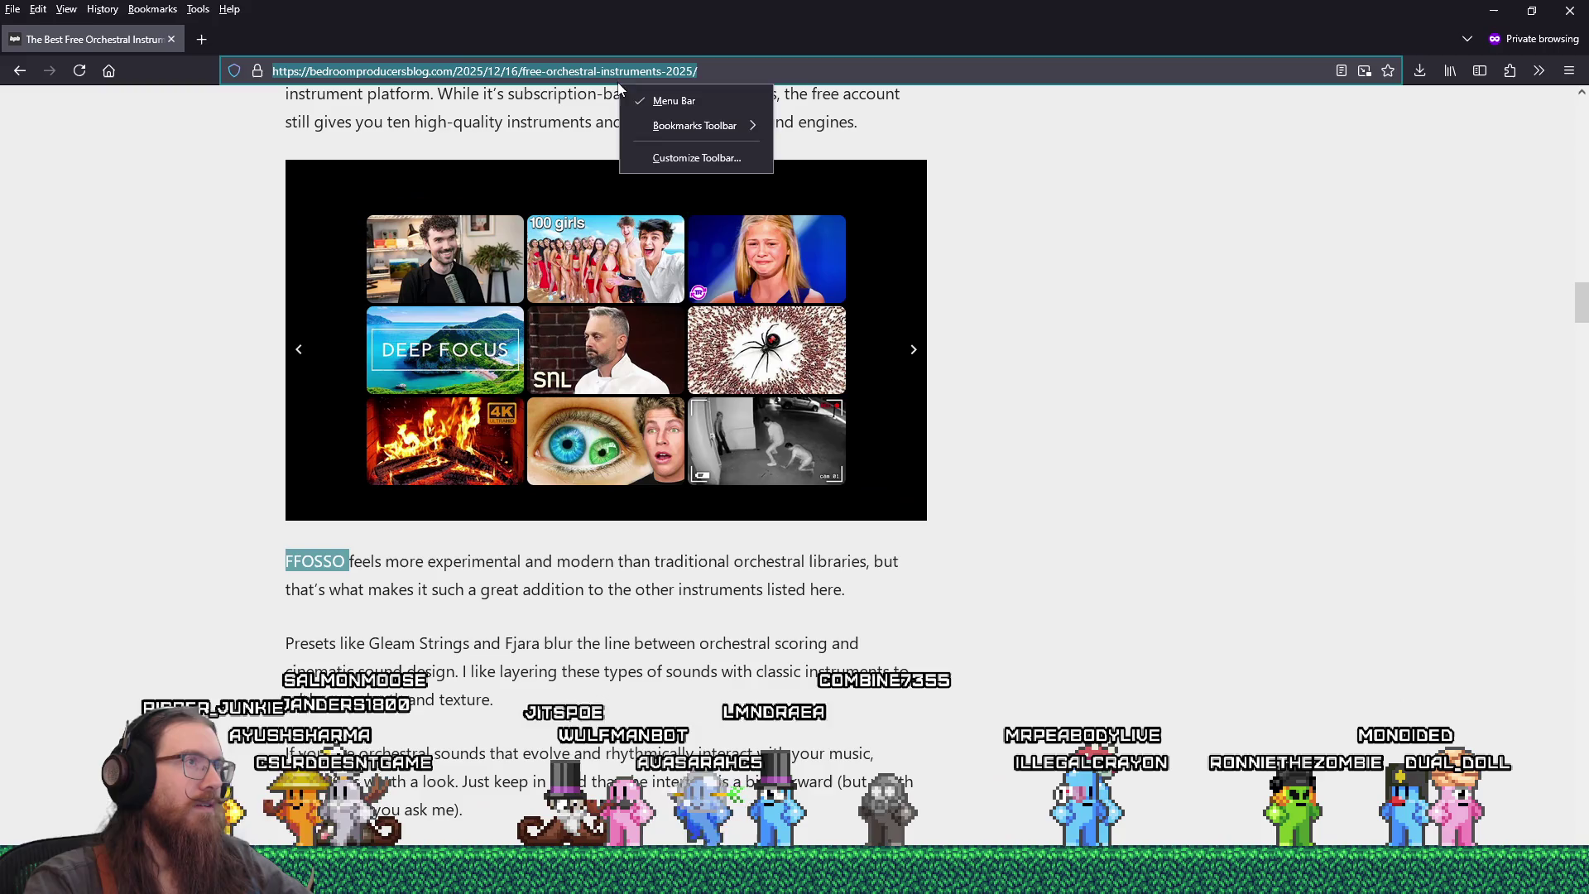
{"action": "left_click", "coordinate": [1156, 381]}
{"action": "left_click_drag", "start_coordinate": [1587, 333], "coordinate": [1585, 469]}
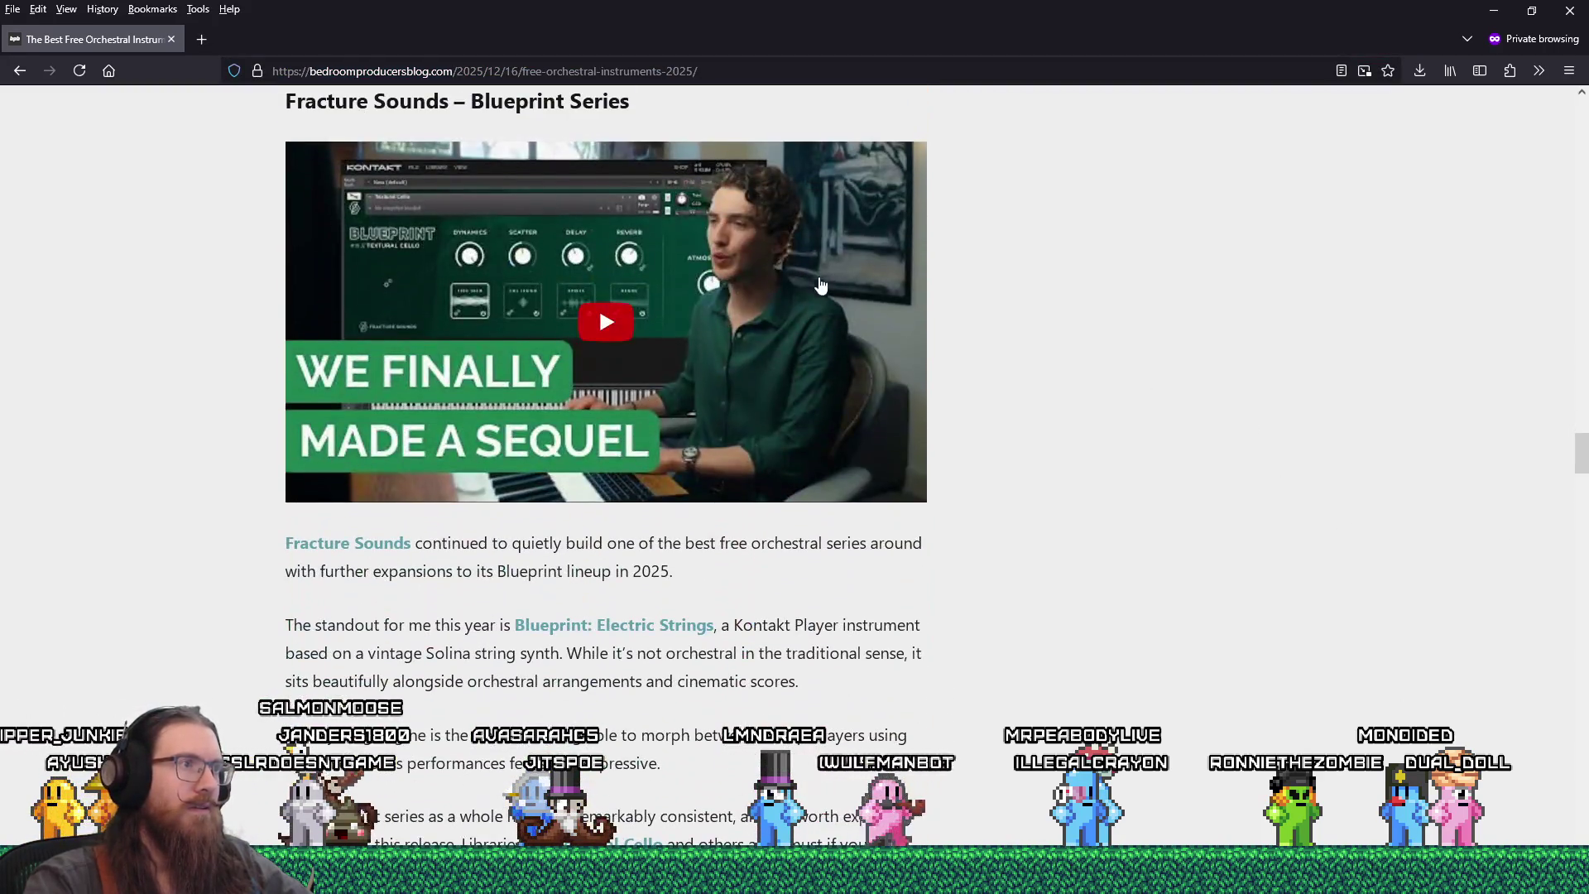
{"action": "left_click", "coordinate": [811, 270]}
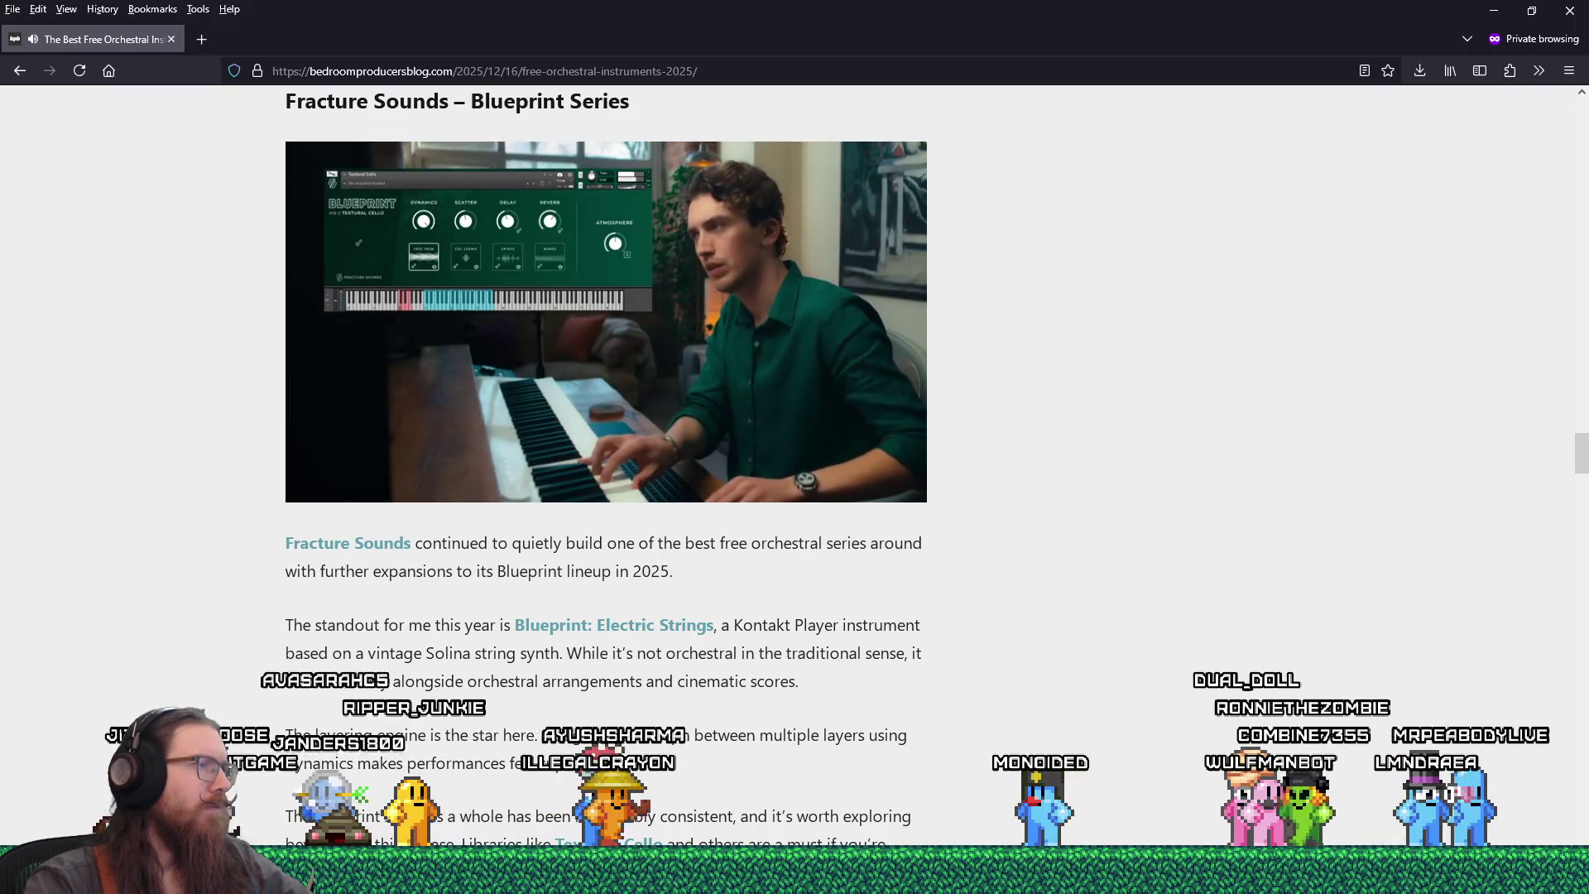
{"action": "mouse_move", "coordinate": [499, 449]}
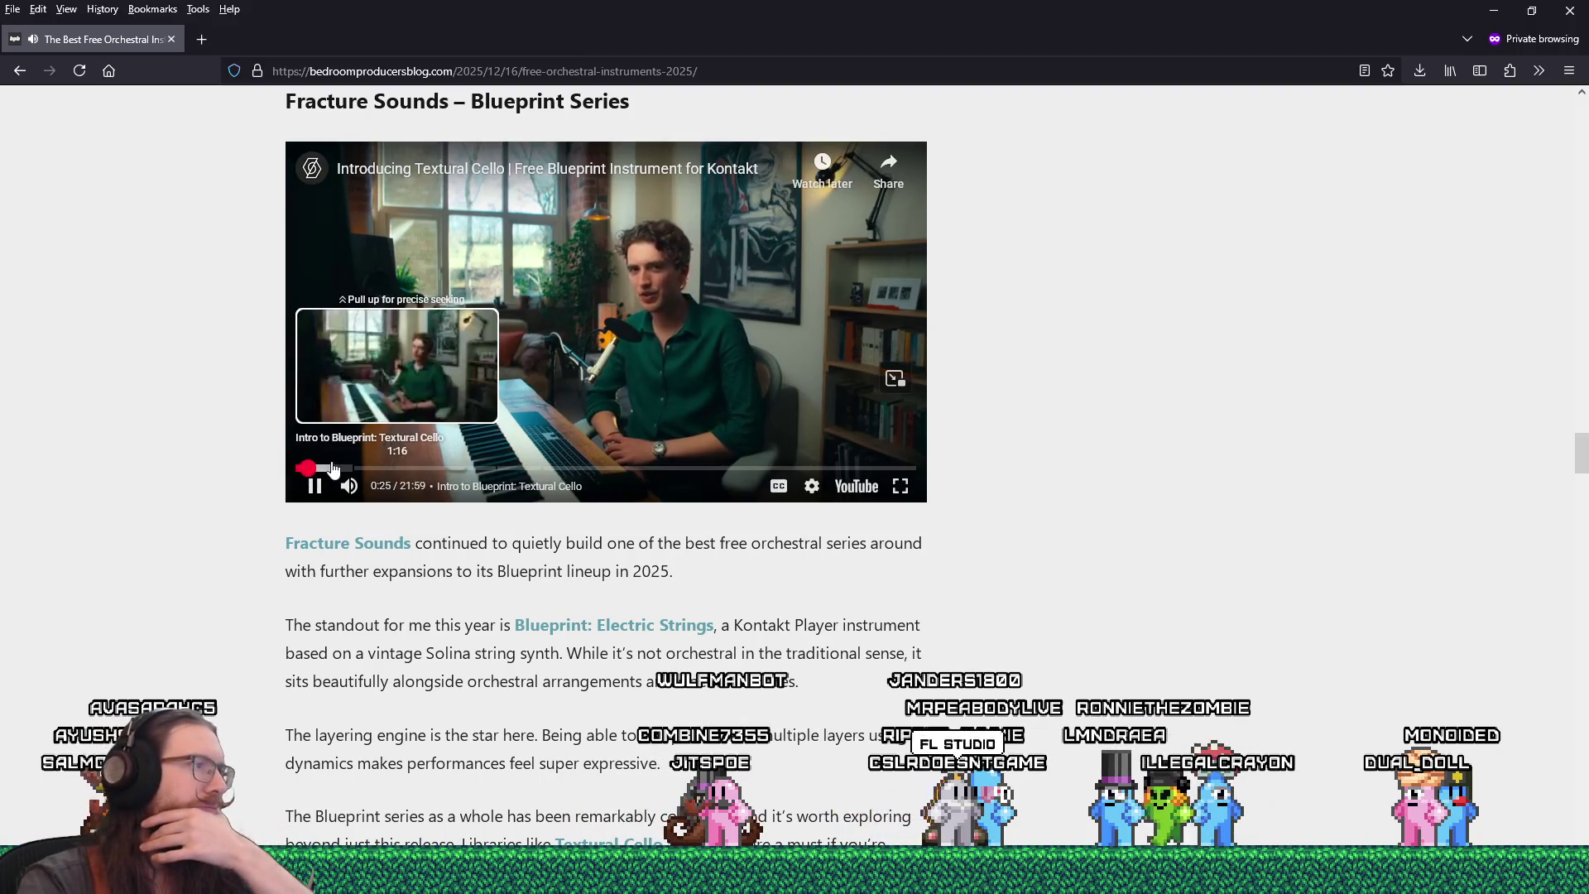
{"action": "left_click", "coordinate": [331, 469]}
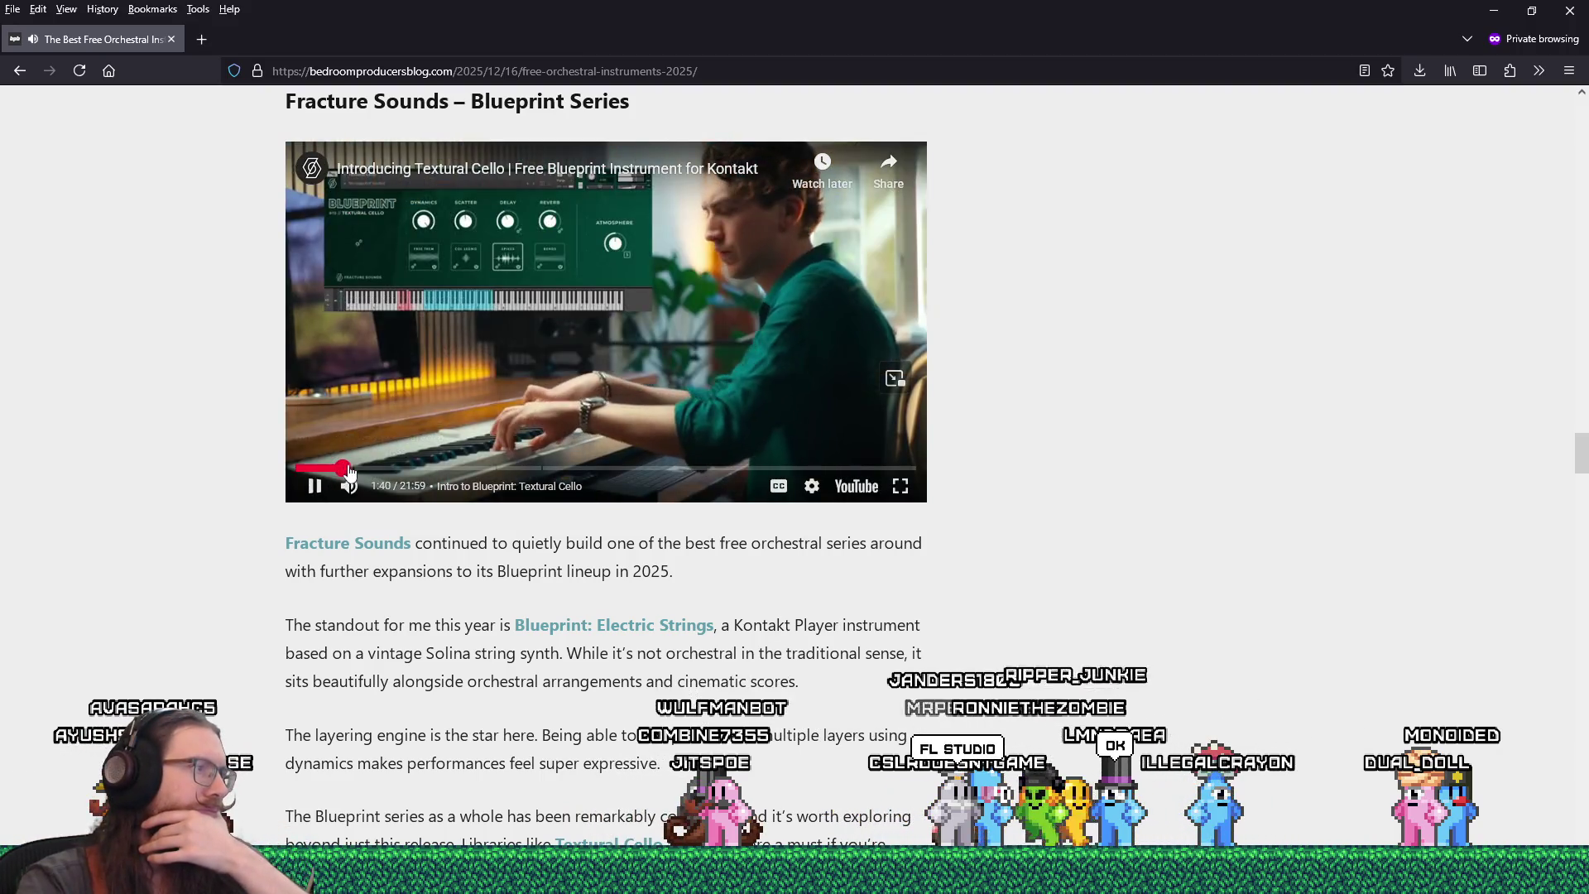
- Skip the cello video to the 3:34 walkthrough, then 6:01, 7:35 and about 13:28
{"action": "left_click", "coordinate": [362, 469]}
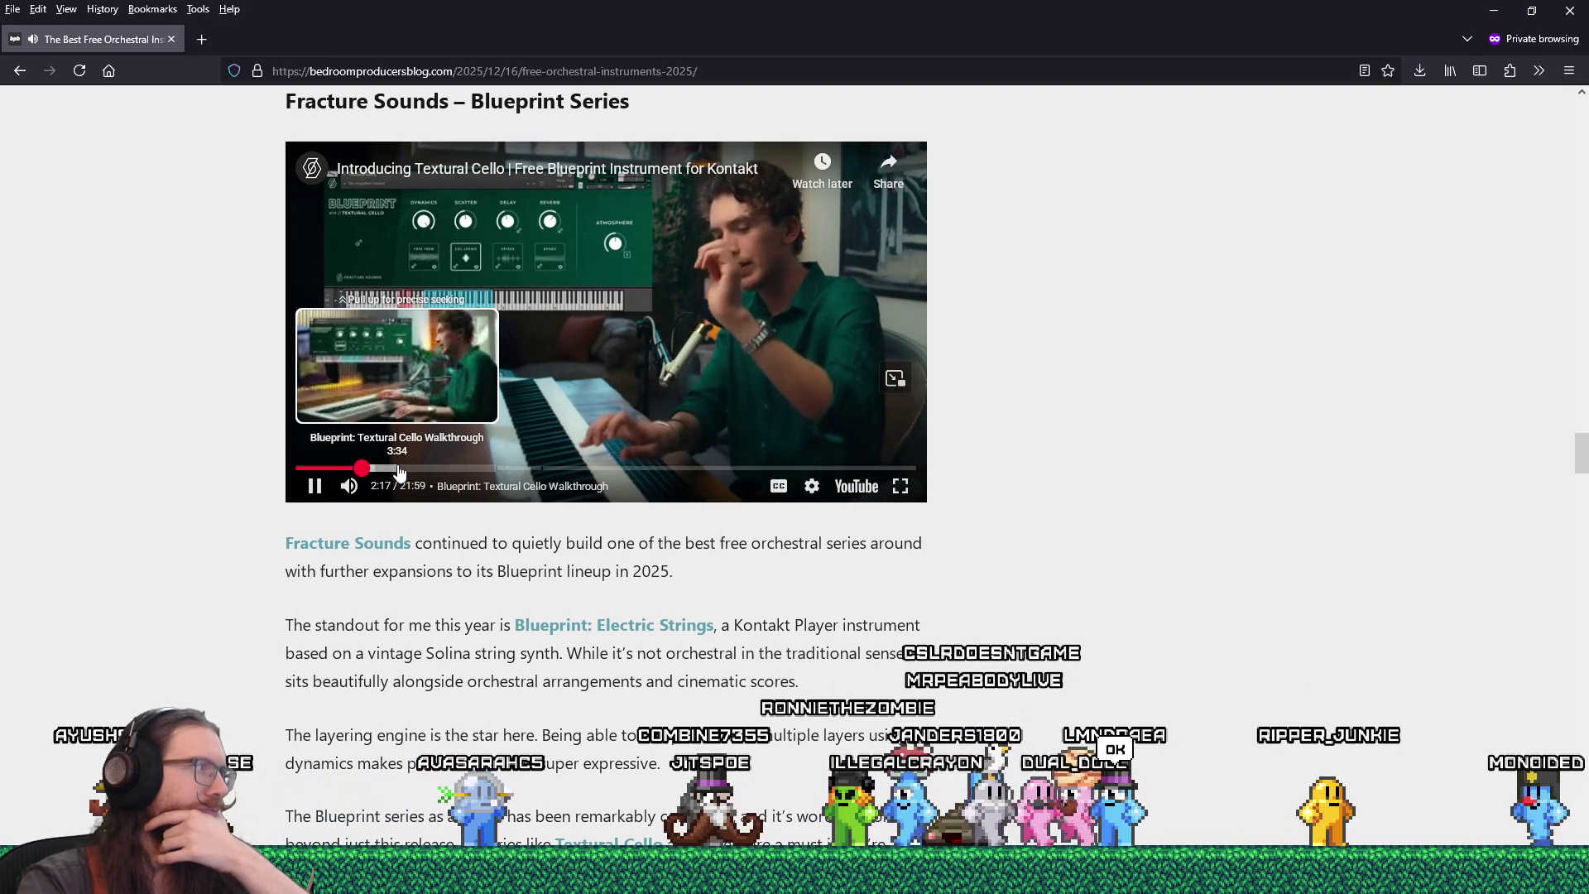
{"action": "left_click", "coordinate": [398, 469]}
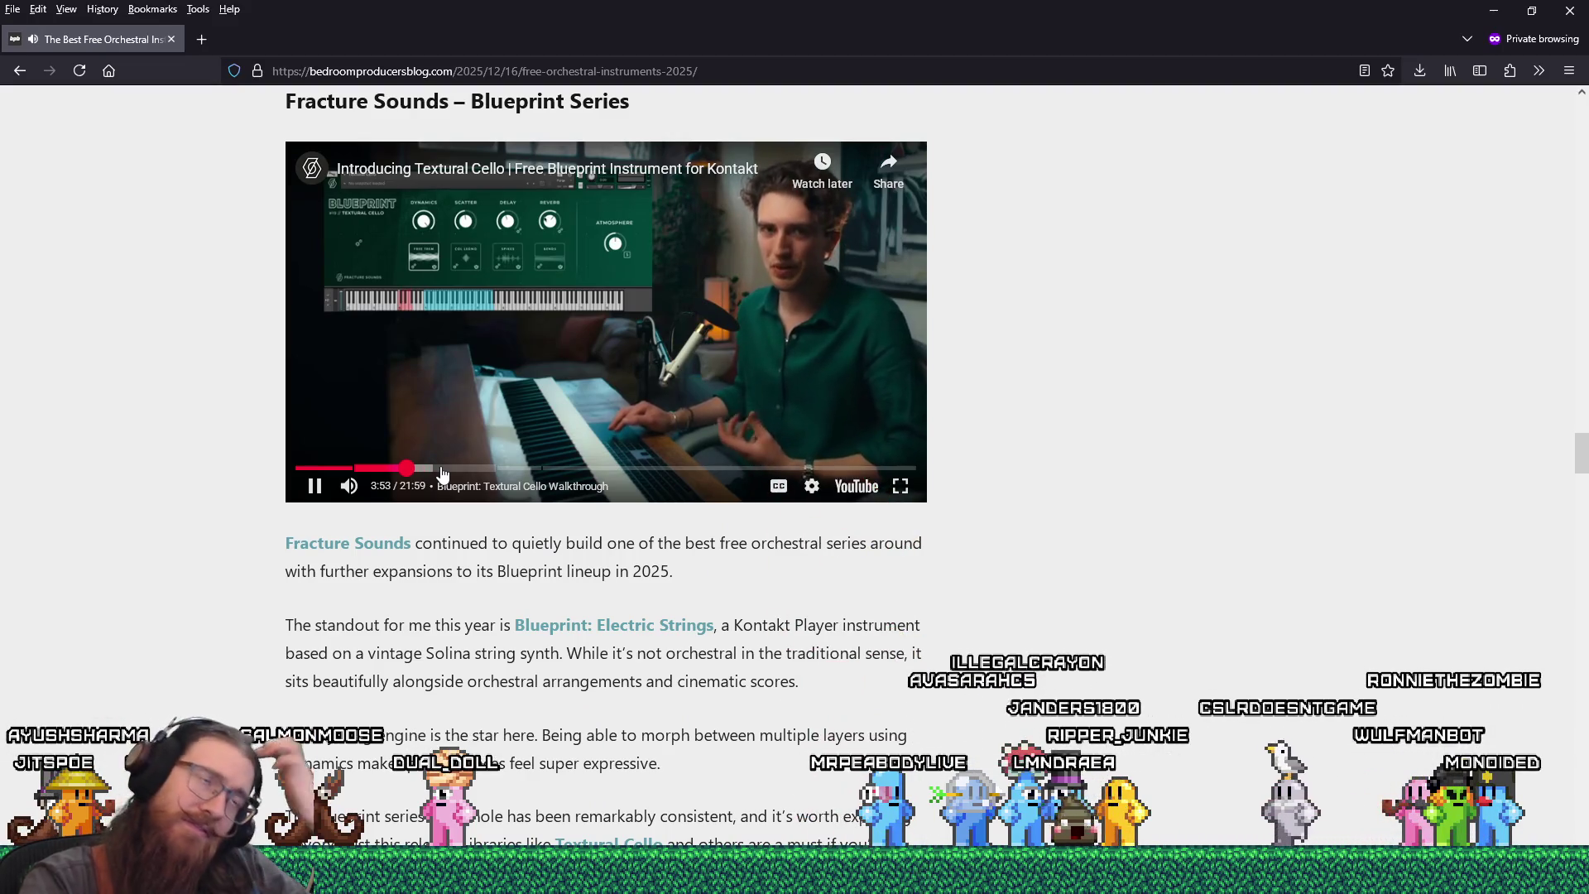
{"action": "left_click_drag", "start_coordinate": [447, 473], "coordinate": [482, 473]}
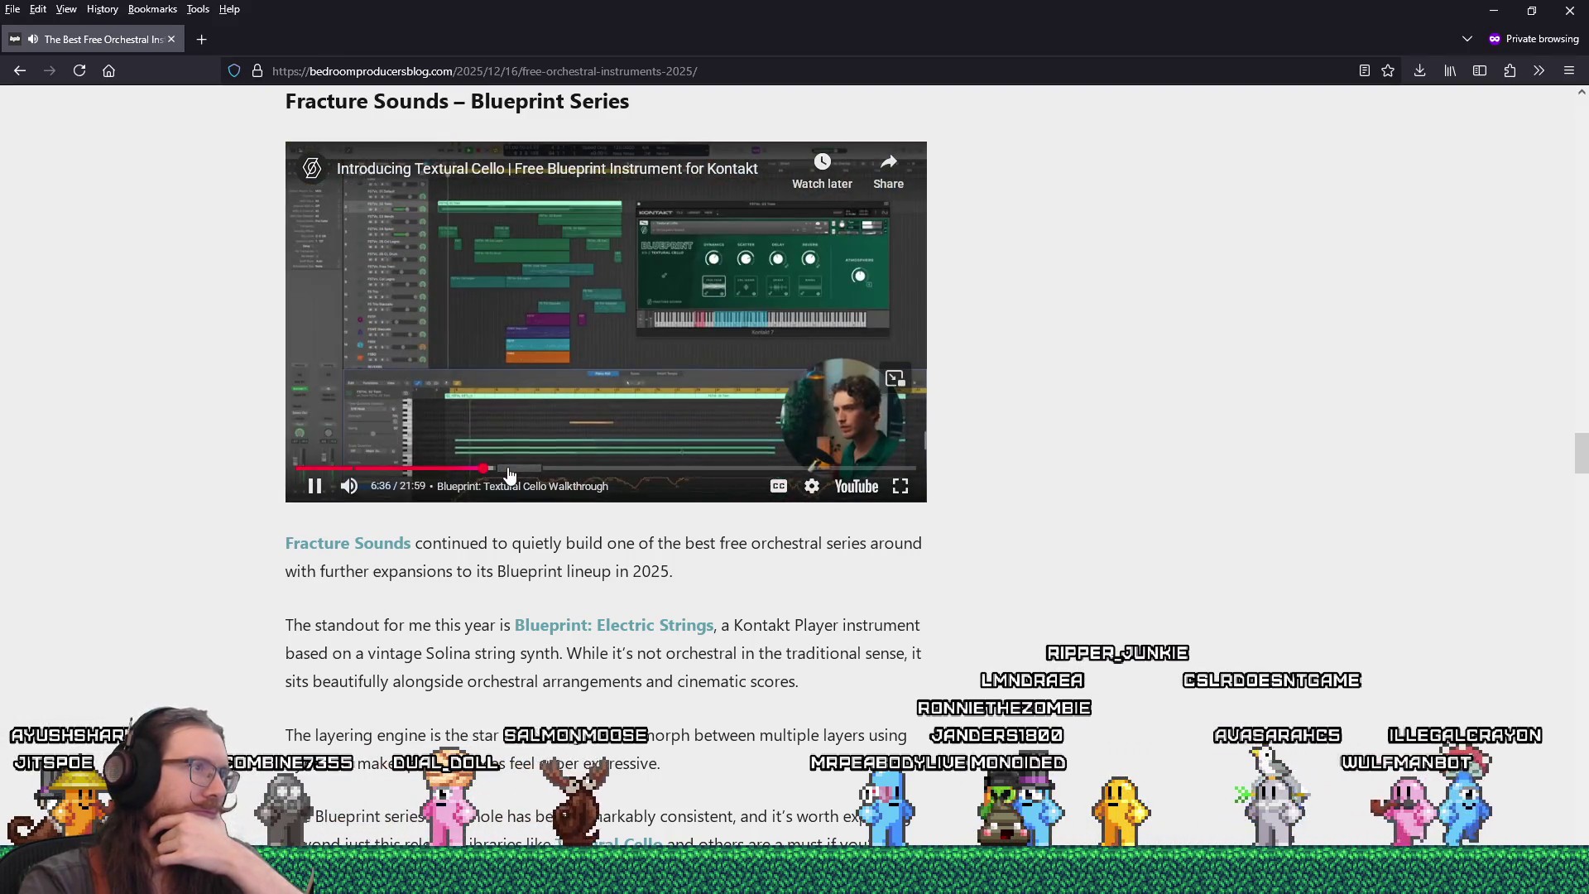
{"action": "left_click", "coordinate": [511, 472]}
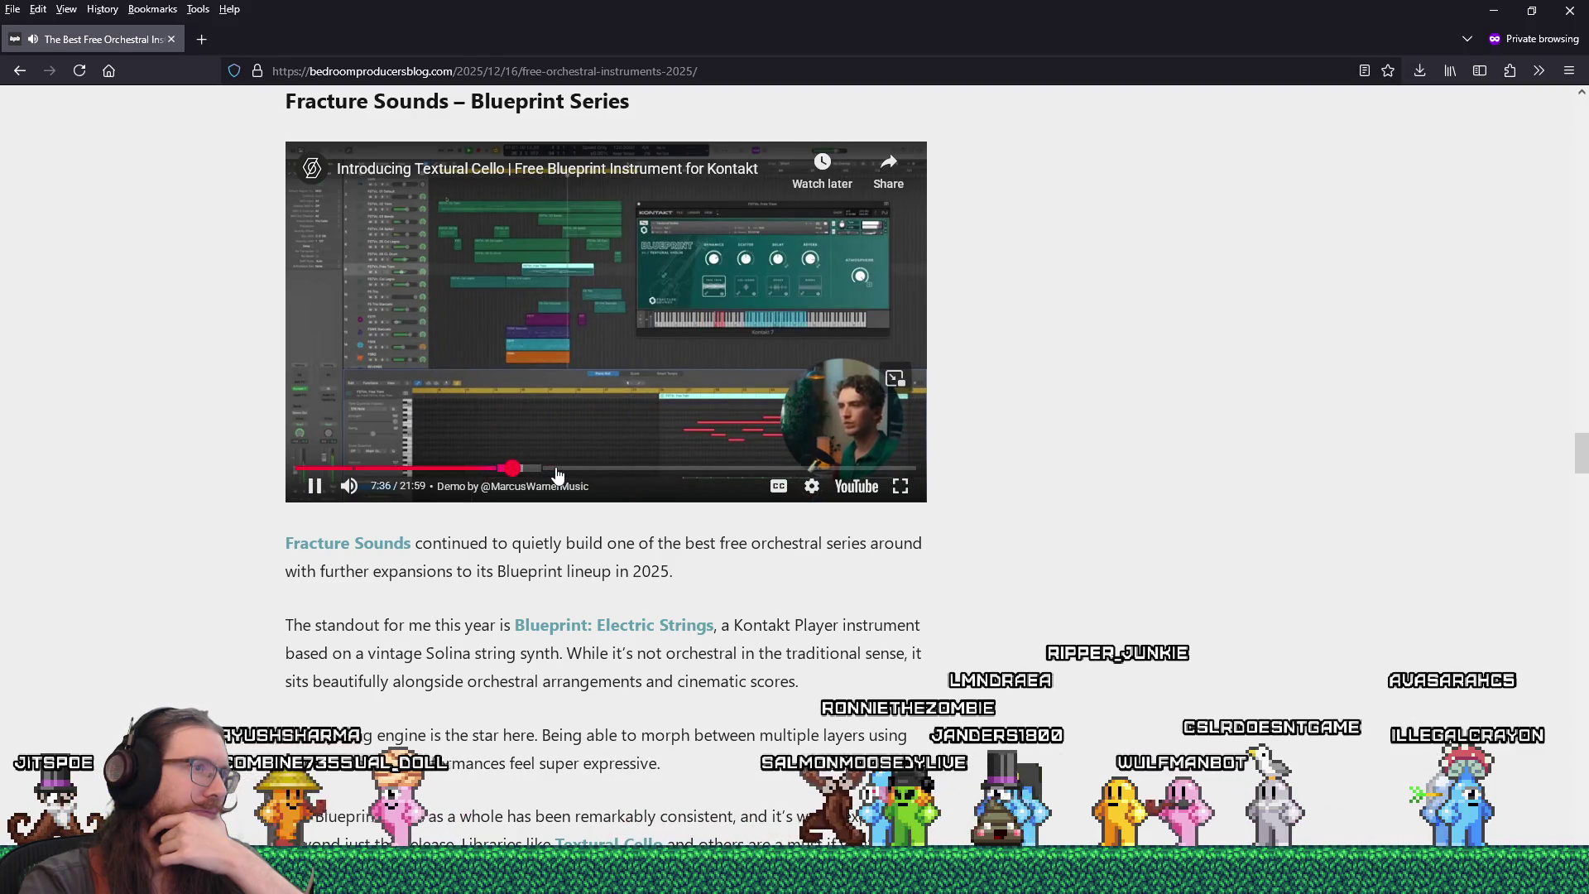
{"action": "left_click_drag", "start_coordinate": [622, 474], "coordinate": [690, 476]}
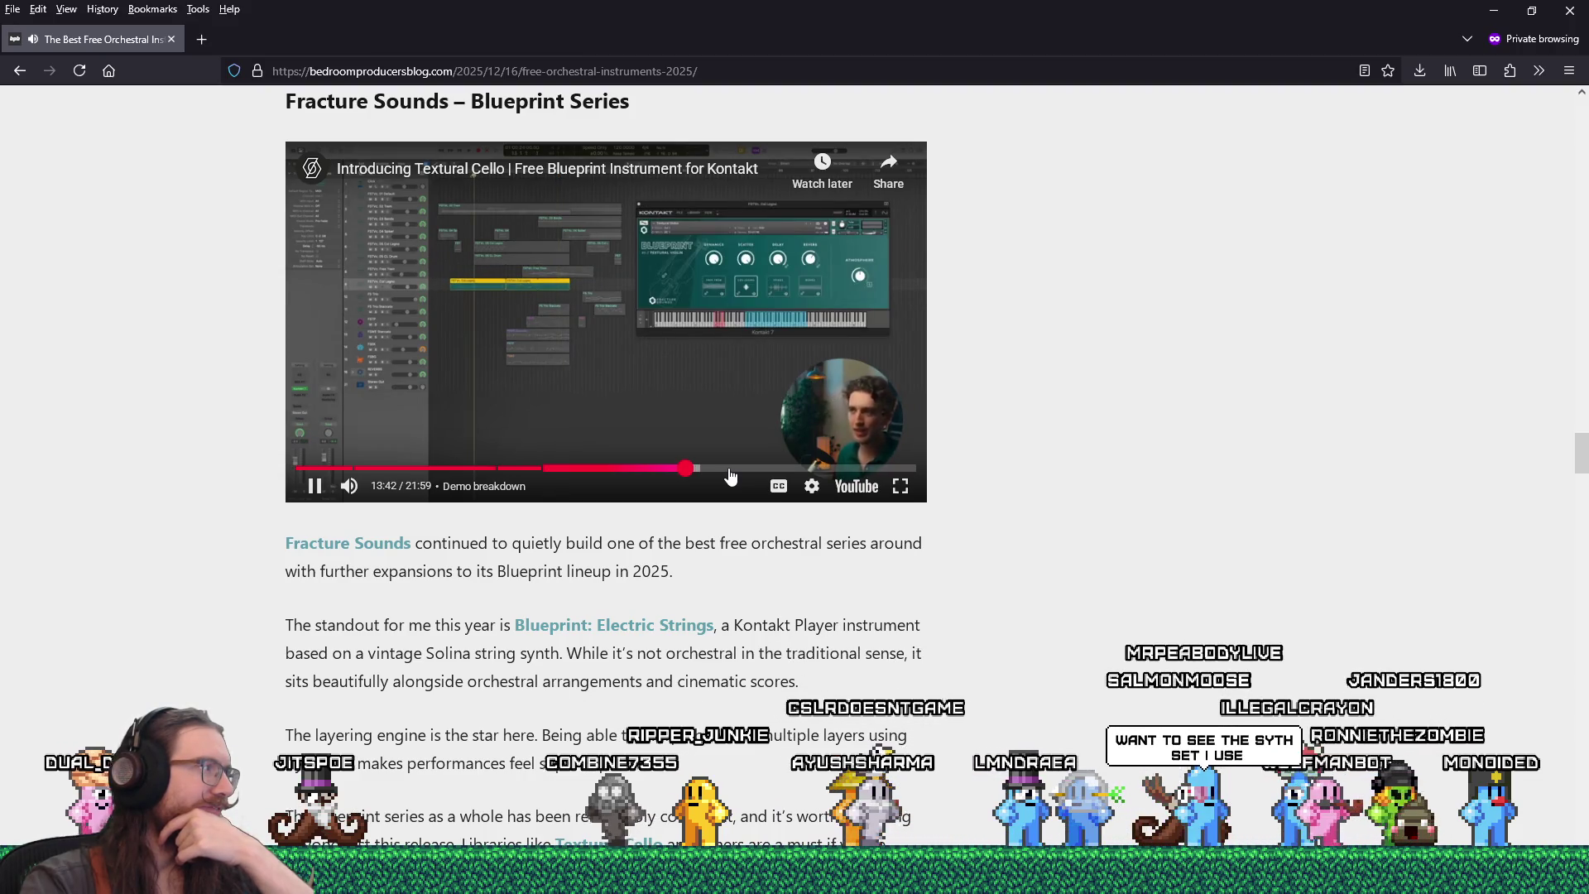
- Pause and resume the cello video, then skip ahead to about 17:43, 19:22 and 20:32
{"action": "left_click", "coordinate": [315, 486]}
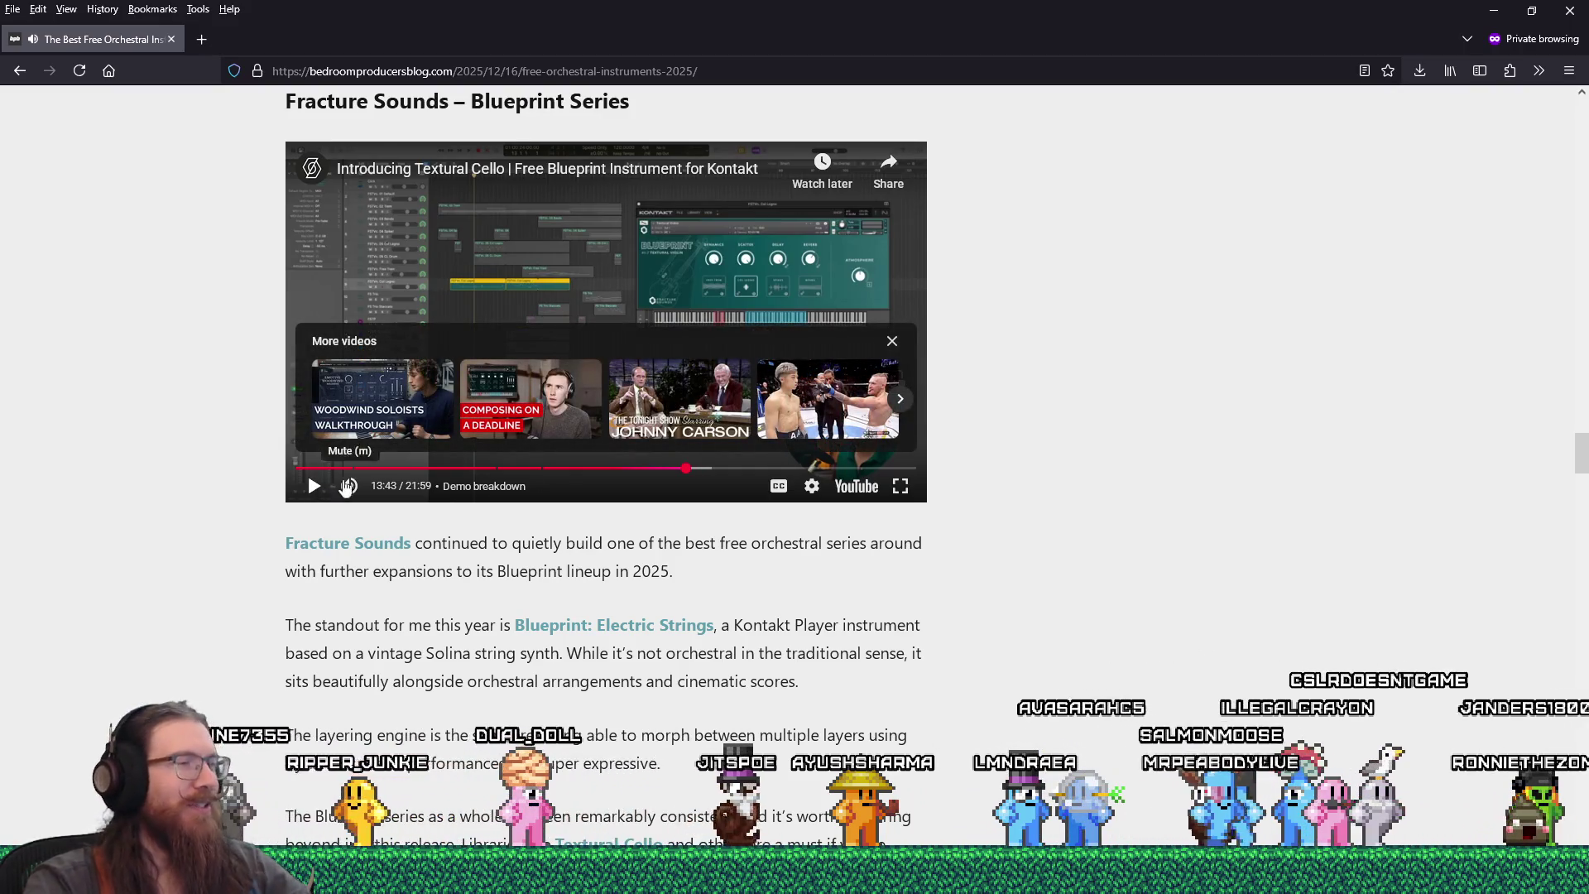
{"action": "left_click", "coordinate": [316, 487]}
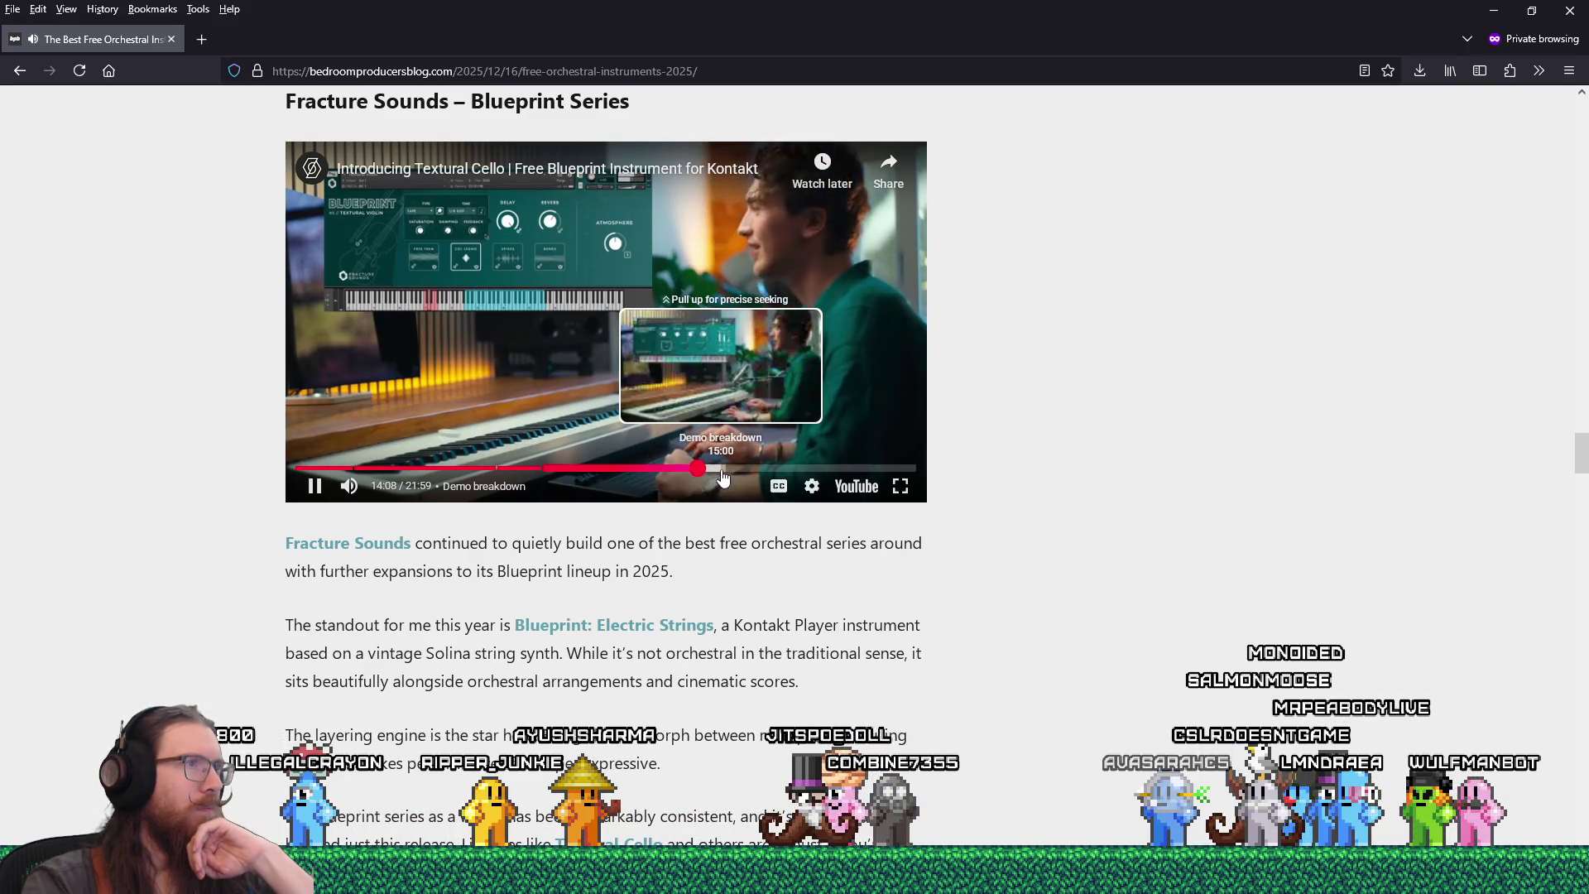
{"action": "left_click", "coordinate": [723, 468]}
{"action": "left_click", "coordinate": [315, 486]}
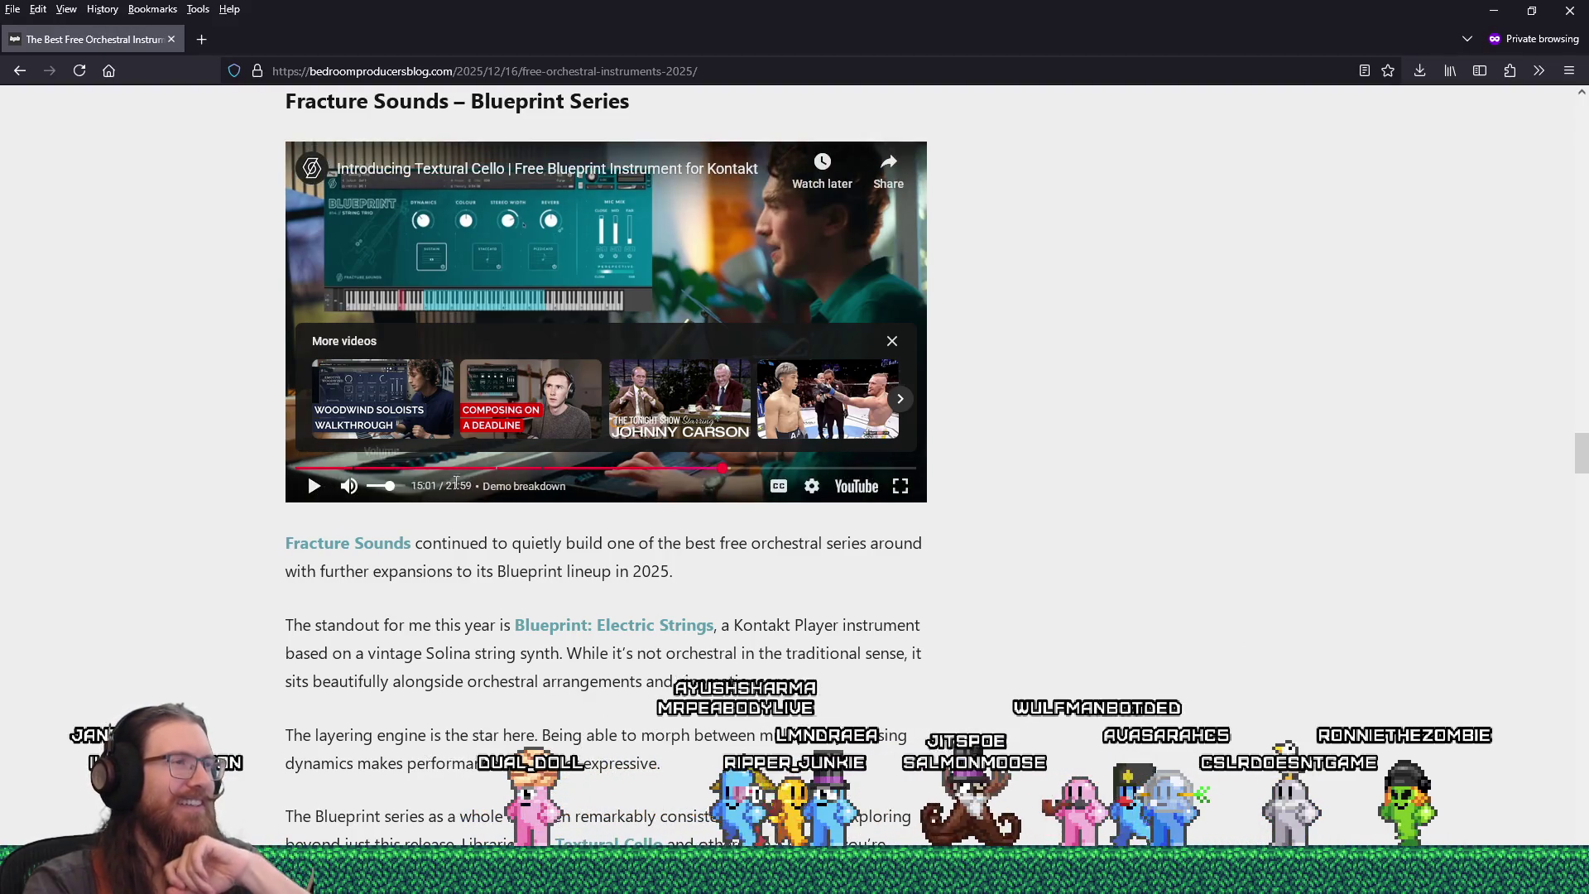
{"action": "left_click", "coordinate": [315, 485]}
{"action": "left_click", "coordinate": [797, 468]}
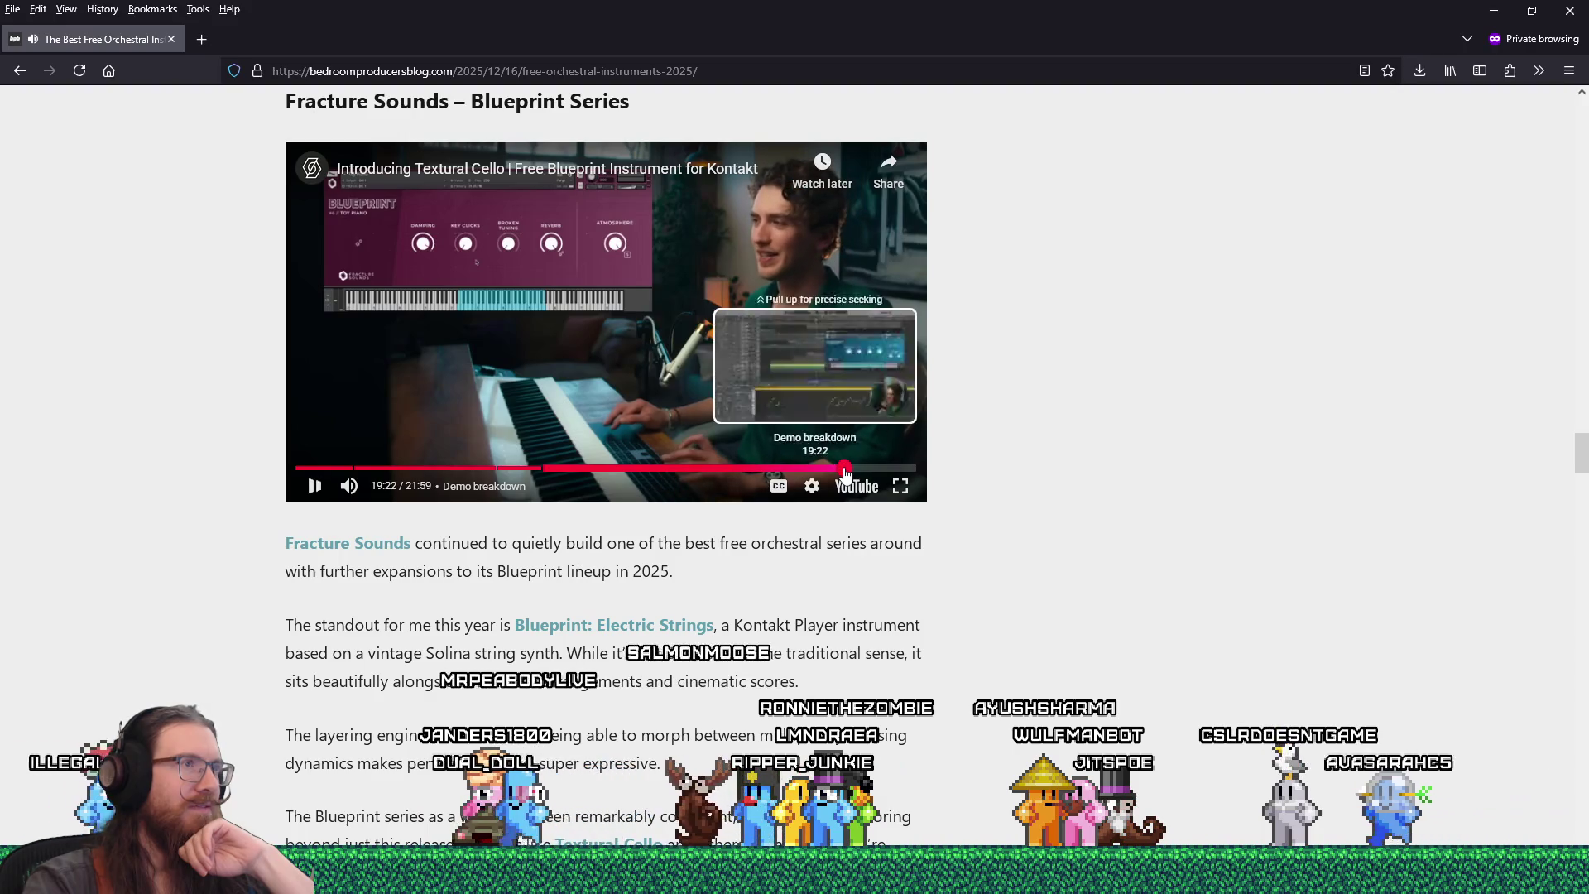
{"action": "left_click", "coordinate": [842, 470]}
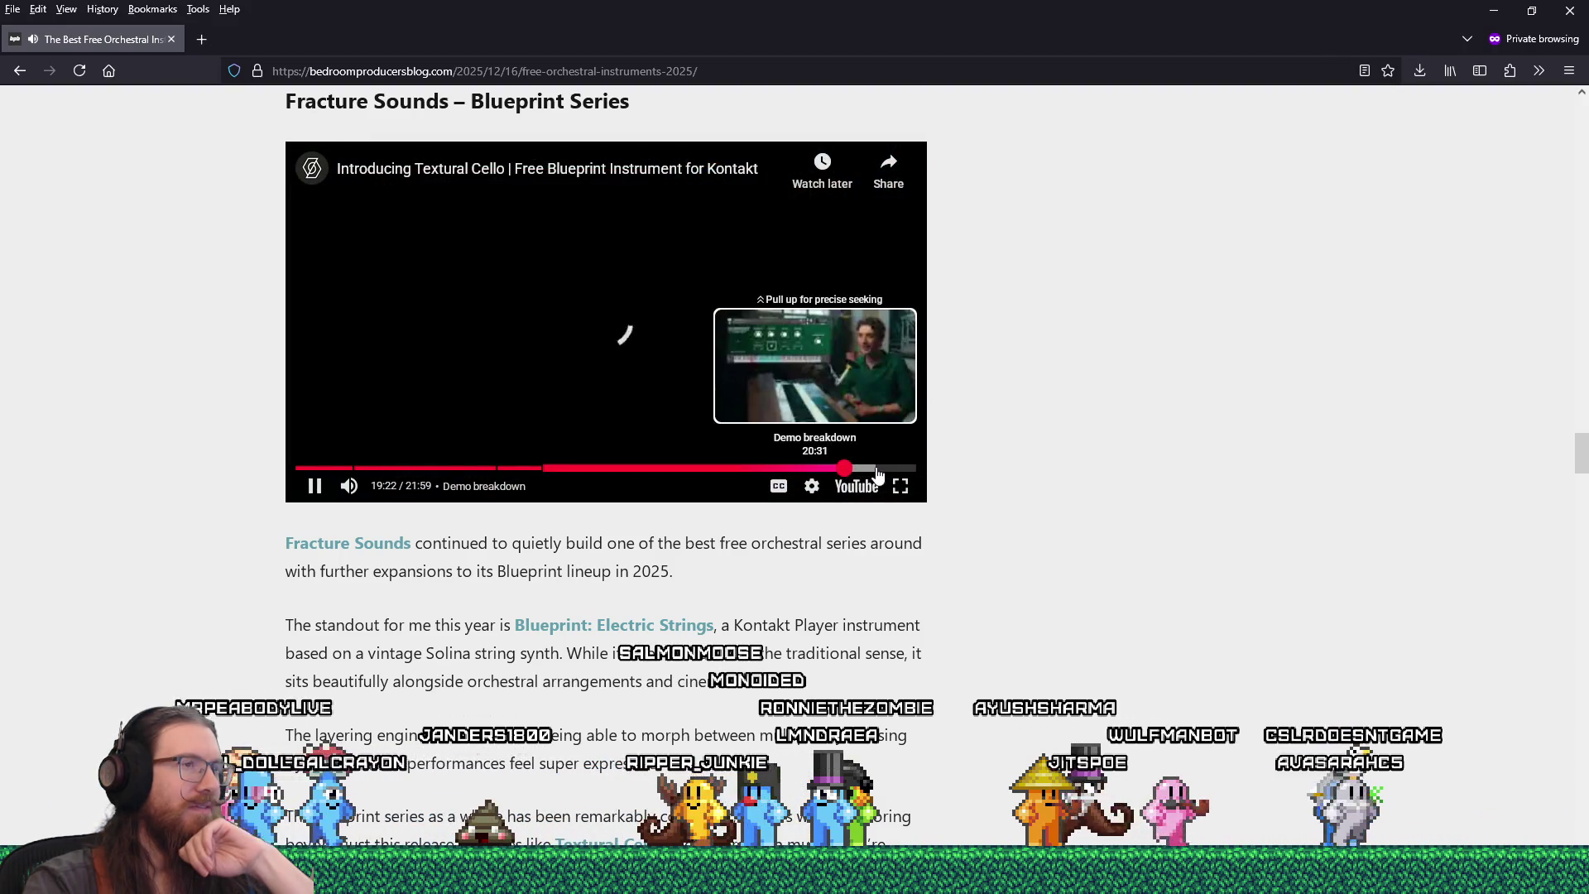
{"action": "left_click", "coordinate": [874, 470]}
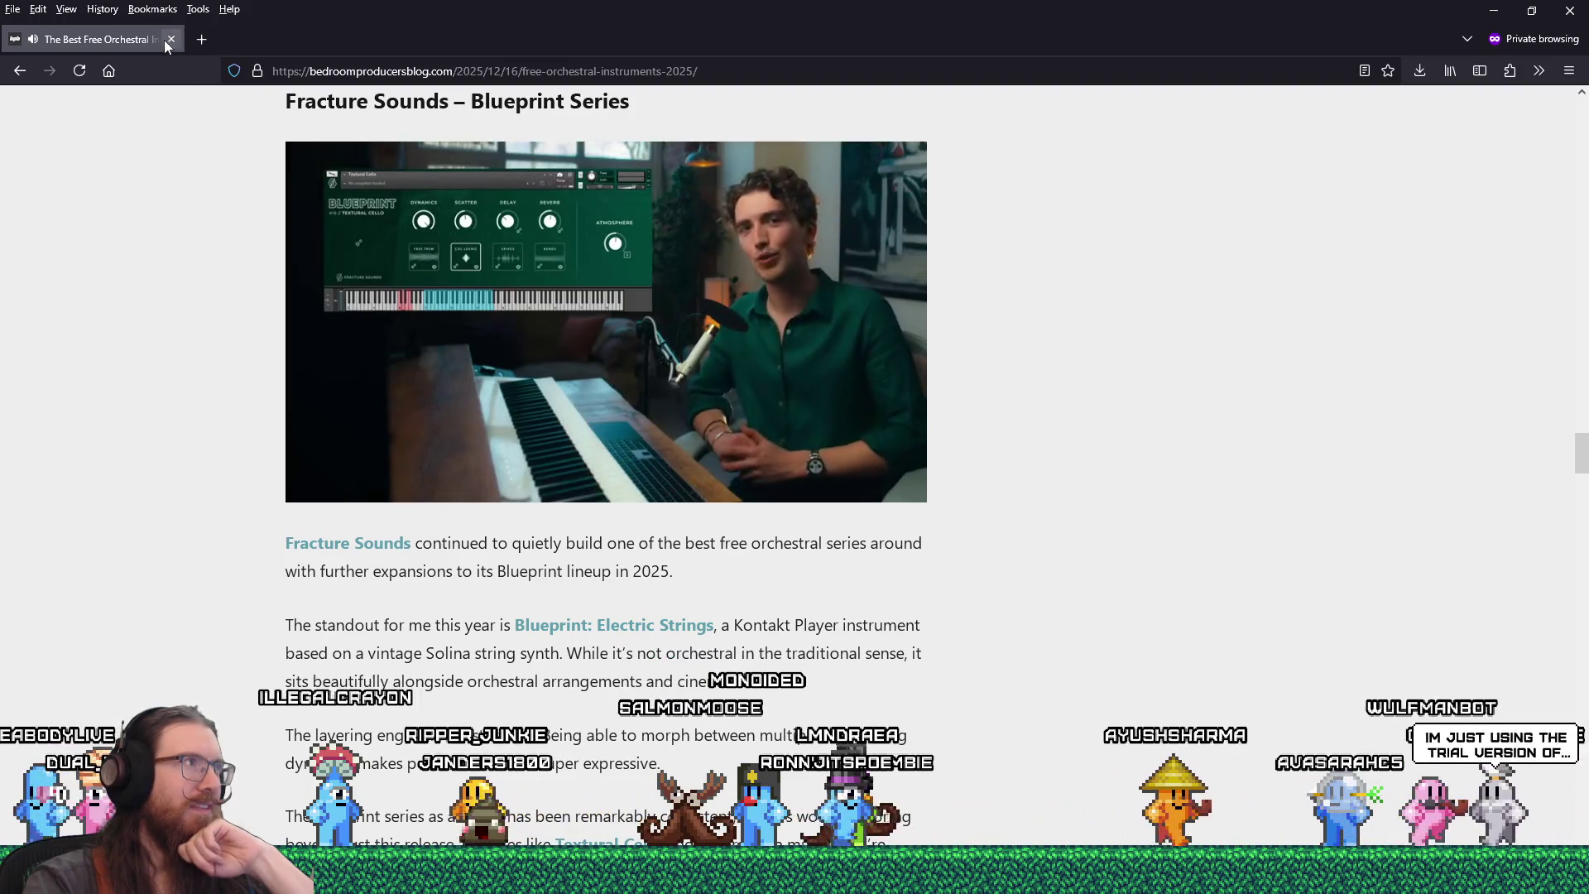
- Close the orchestral instruments article tab and scroll through the FFOSSO Frozen Piano page
{"action": "key", "text": "ctrl+shift+w"}
{"action": "left_click", "coordinate": [1426, 41]}
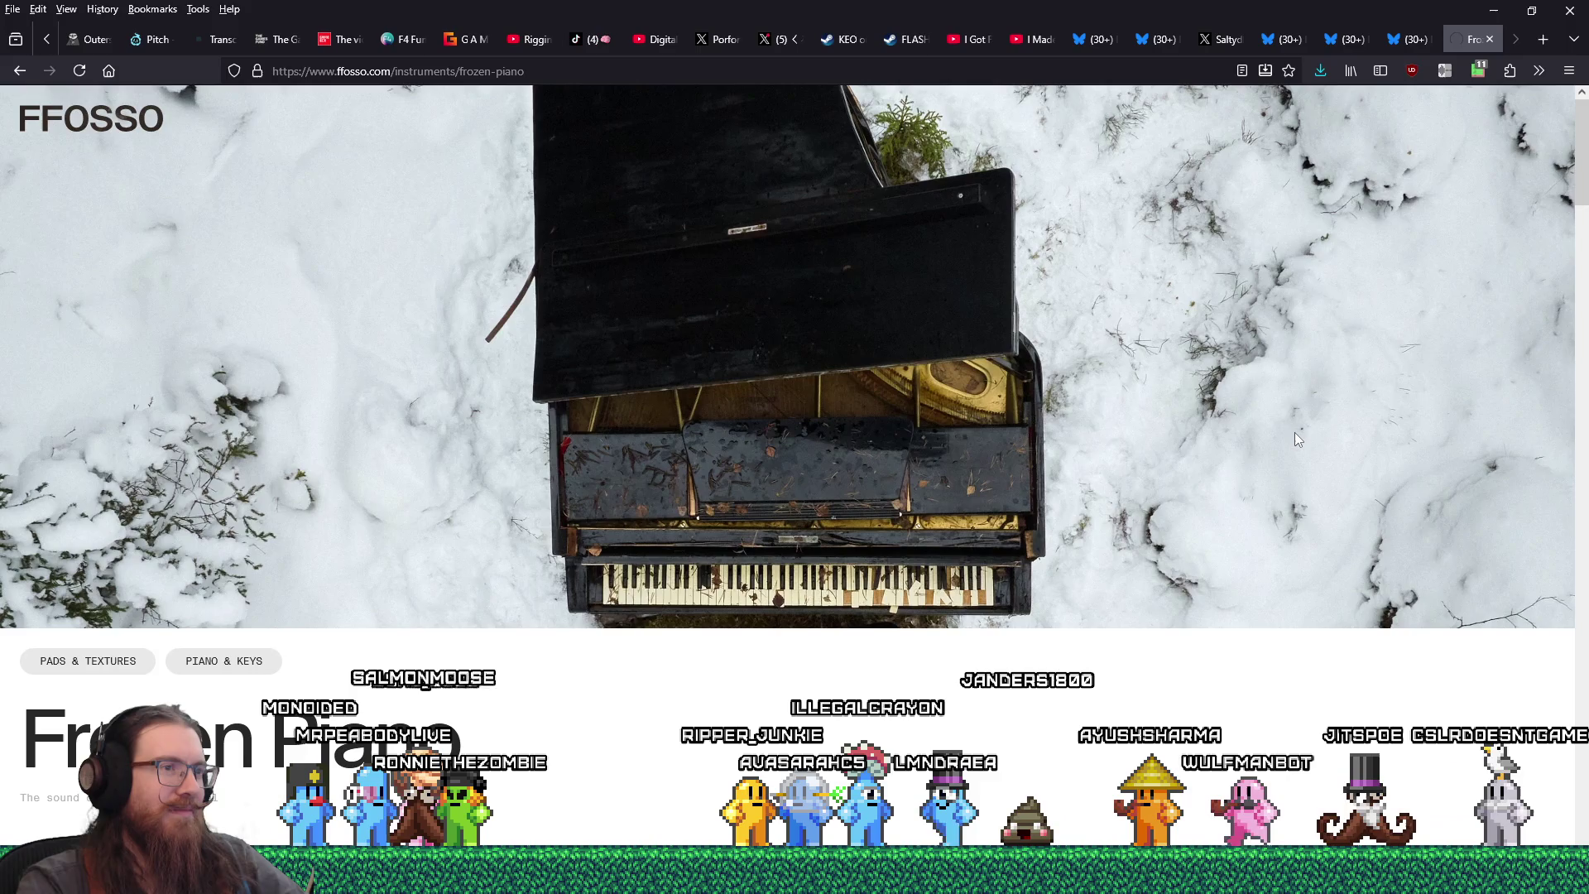
{"action": "scroll", "coordinate": [1295, 432], "scroll_direction": "down", "scroll_amount": 4}
{"action": "scroll", "coordinate": [1298, 440], "scroll_direction": "down", "scroll_amount": 12}
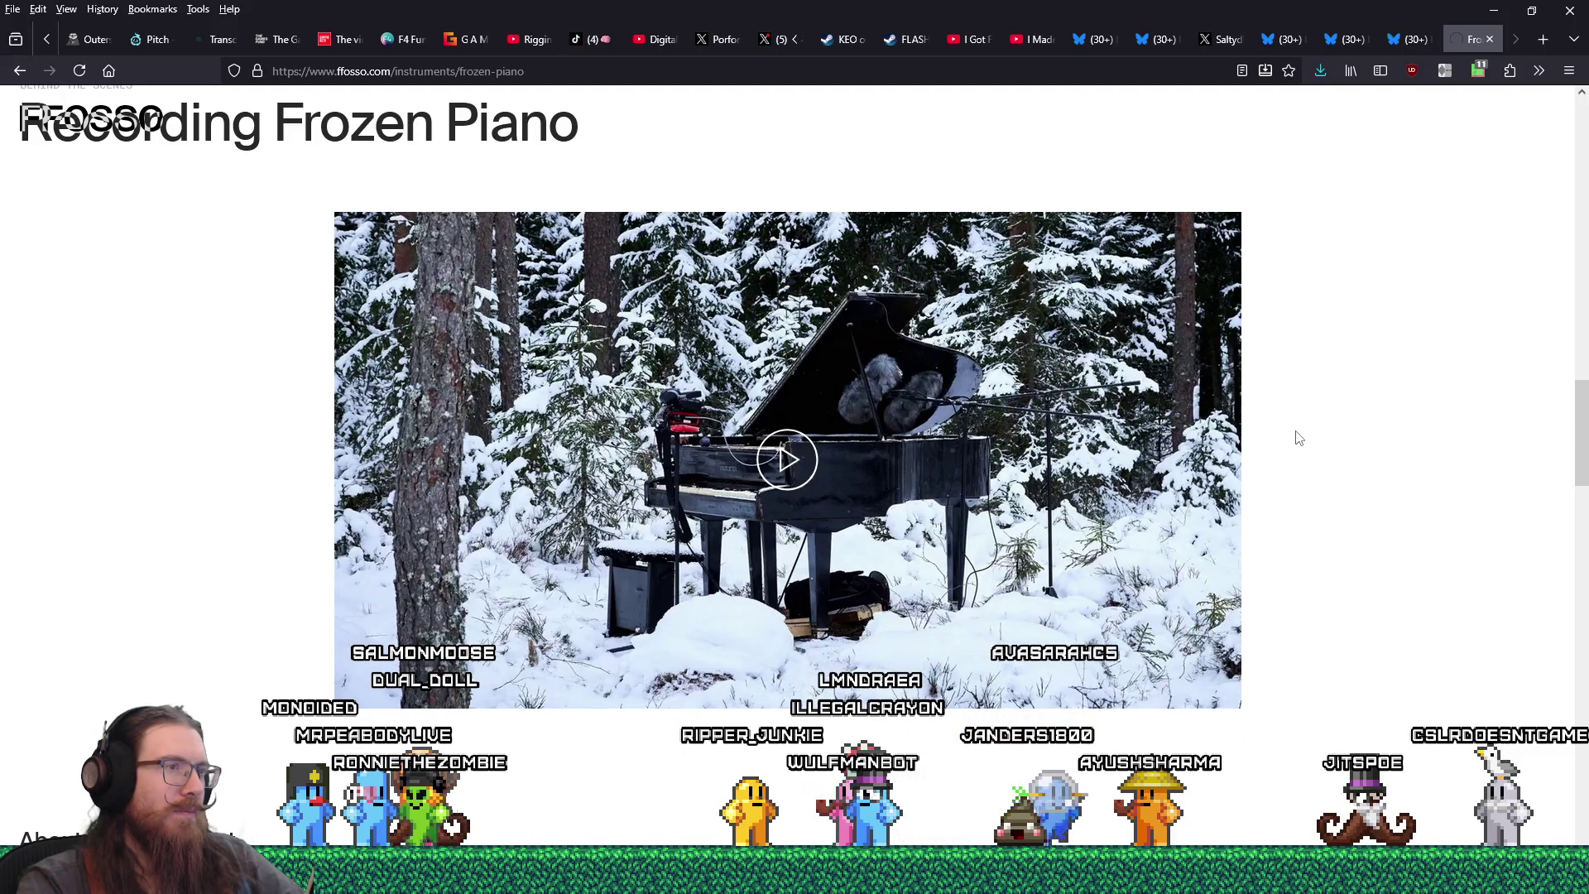
{"action": "scroll", "coordinate": [1298, 438], "scroll_direction": "up", "scroll_amount": 15}
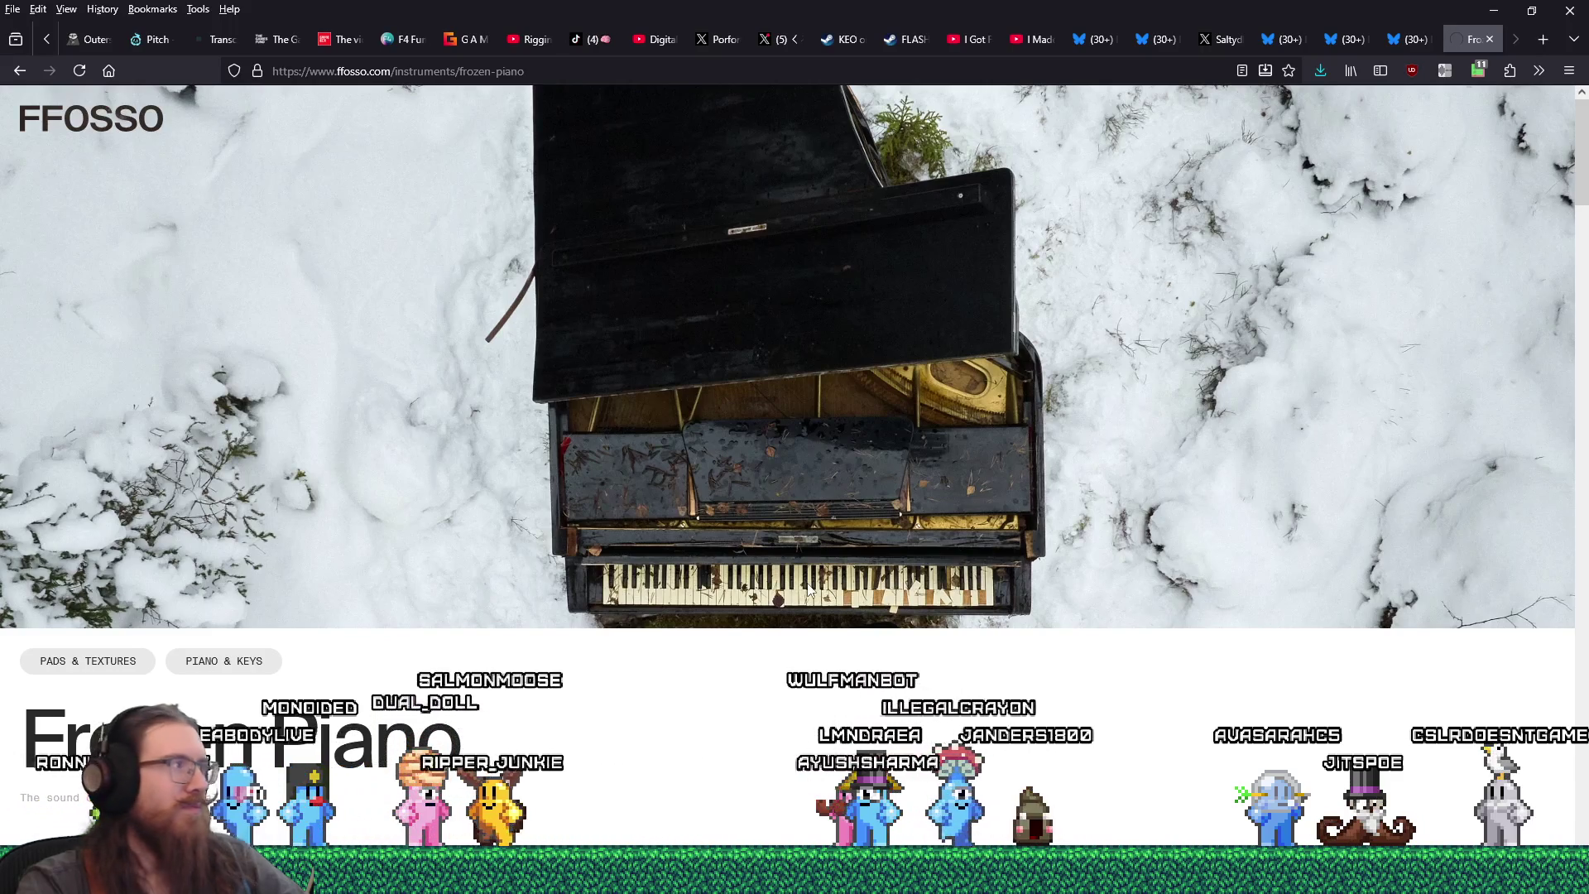
- Switch back to the Godot editor window
{"action": "key", "text": "alt+Tab"}
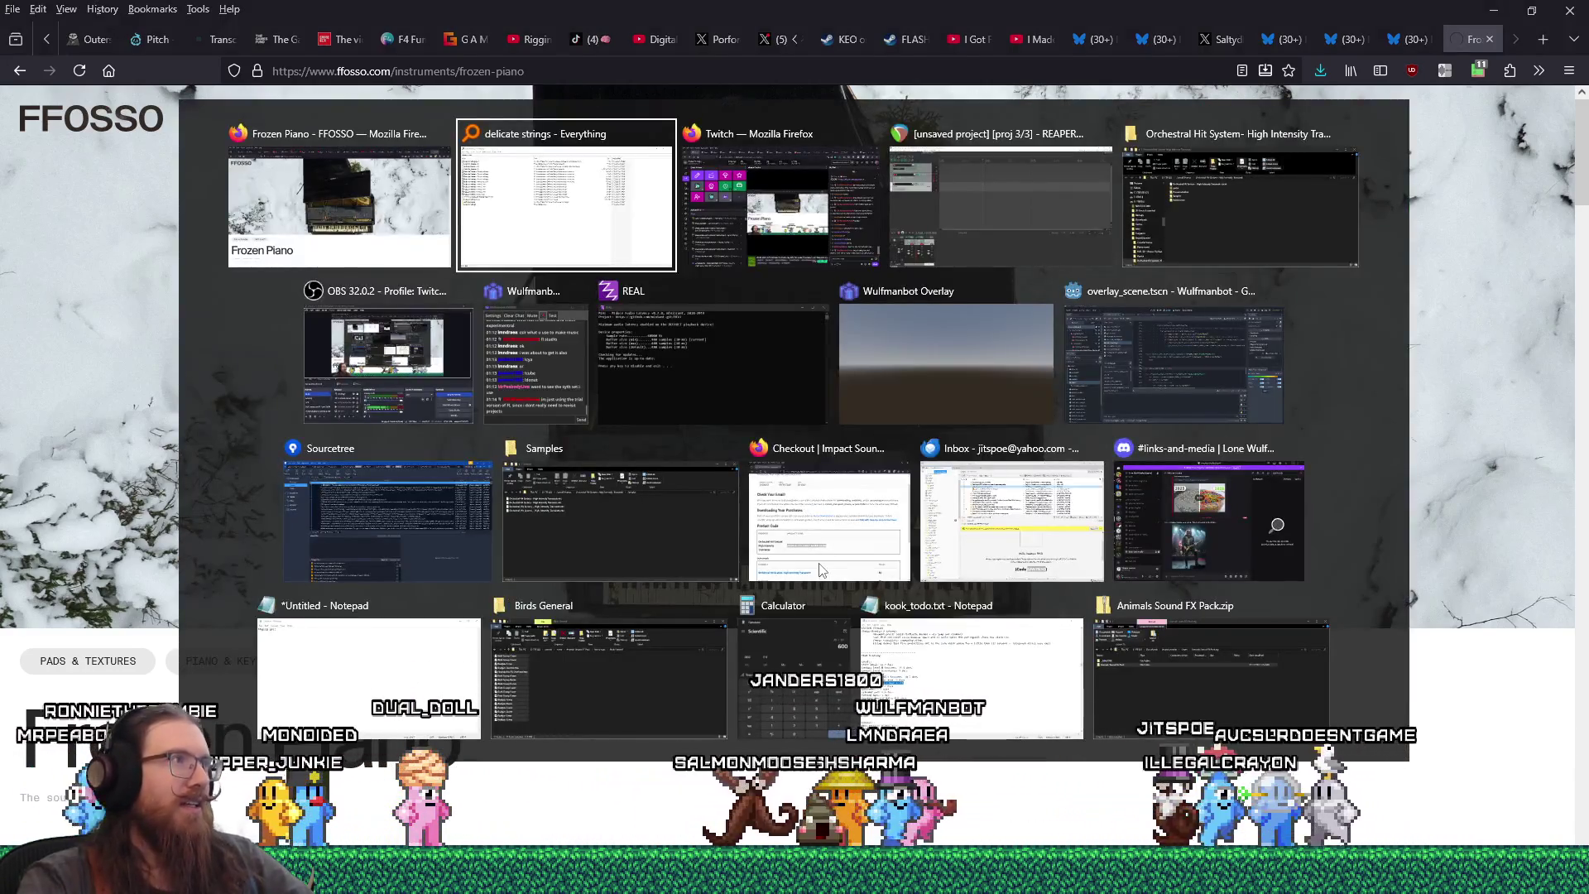
{"action": "key", "text": "alt+shift+Tab"}
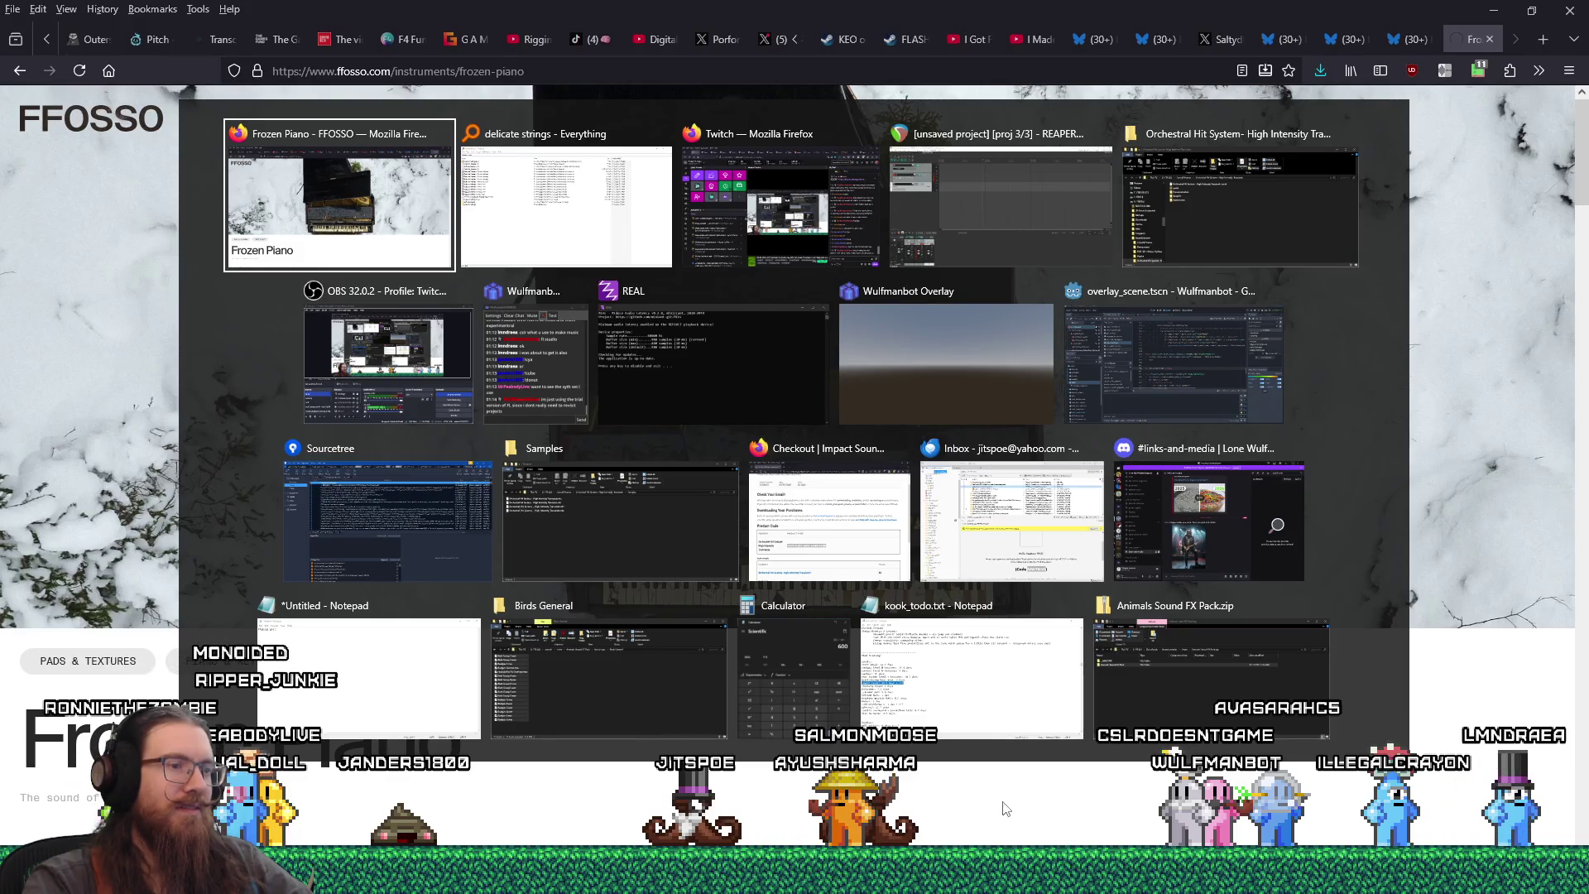
{"action": "key", "text": "alt+Tab"}
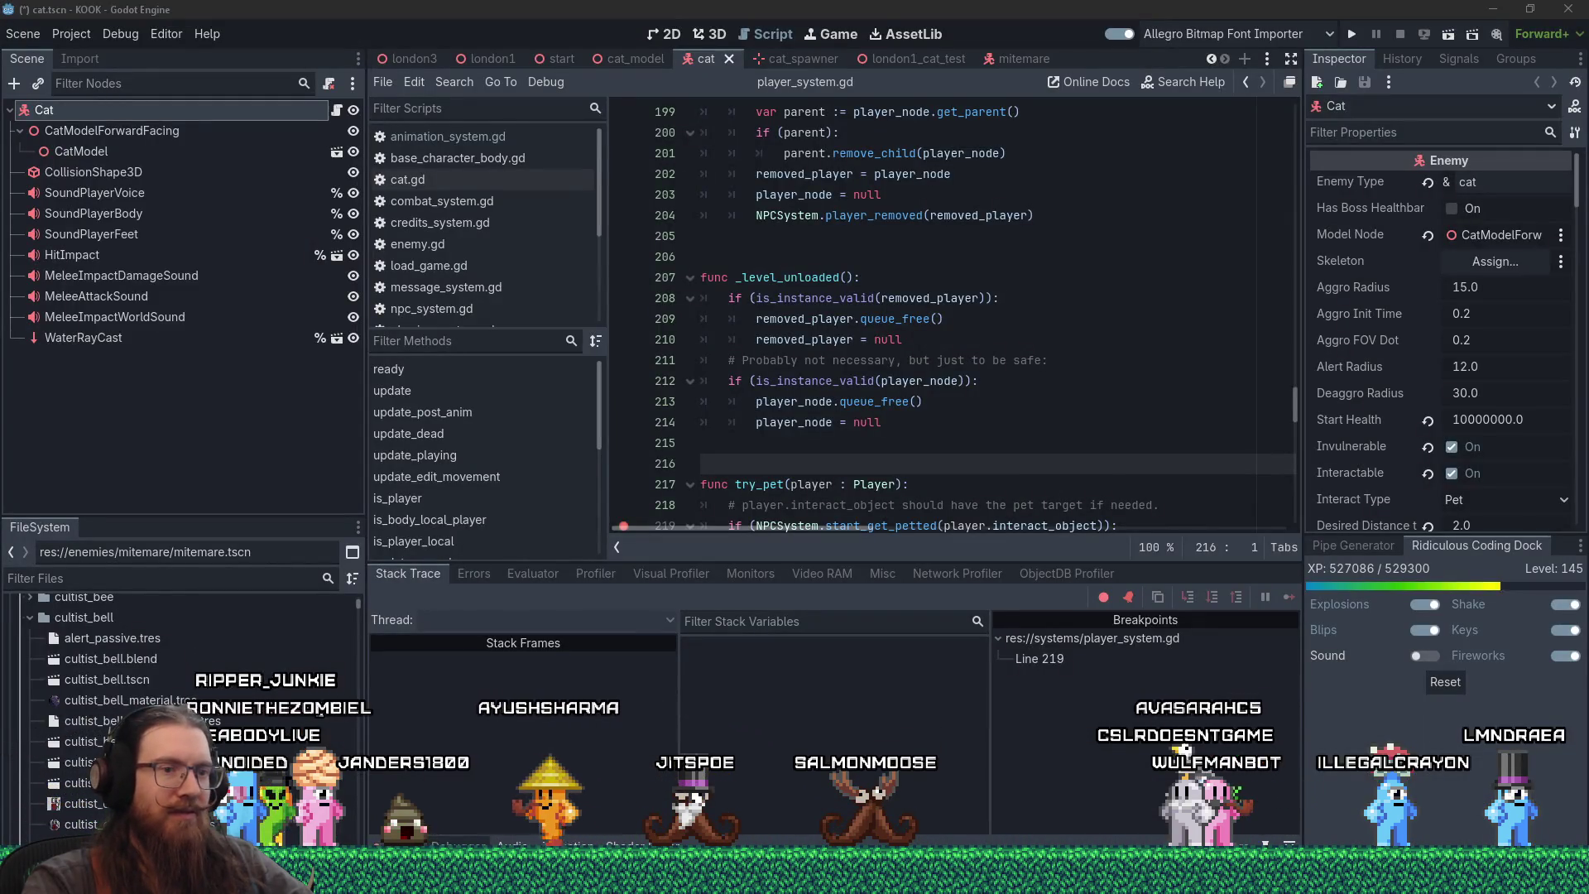
- Look through the cat_model and london1 scenes
{"action": "scroll", "coordinate": [1078, 437], "scroll_direction": "down", "scroll_amount": 2}
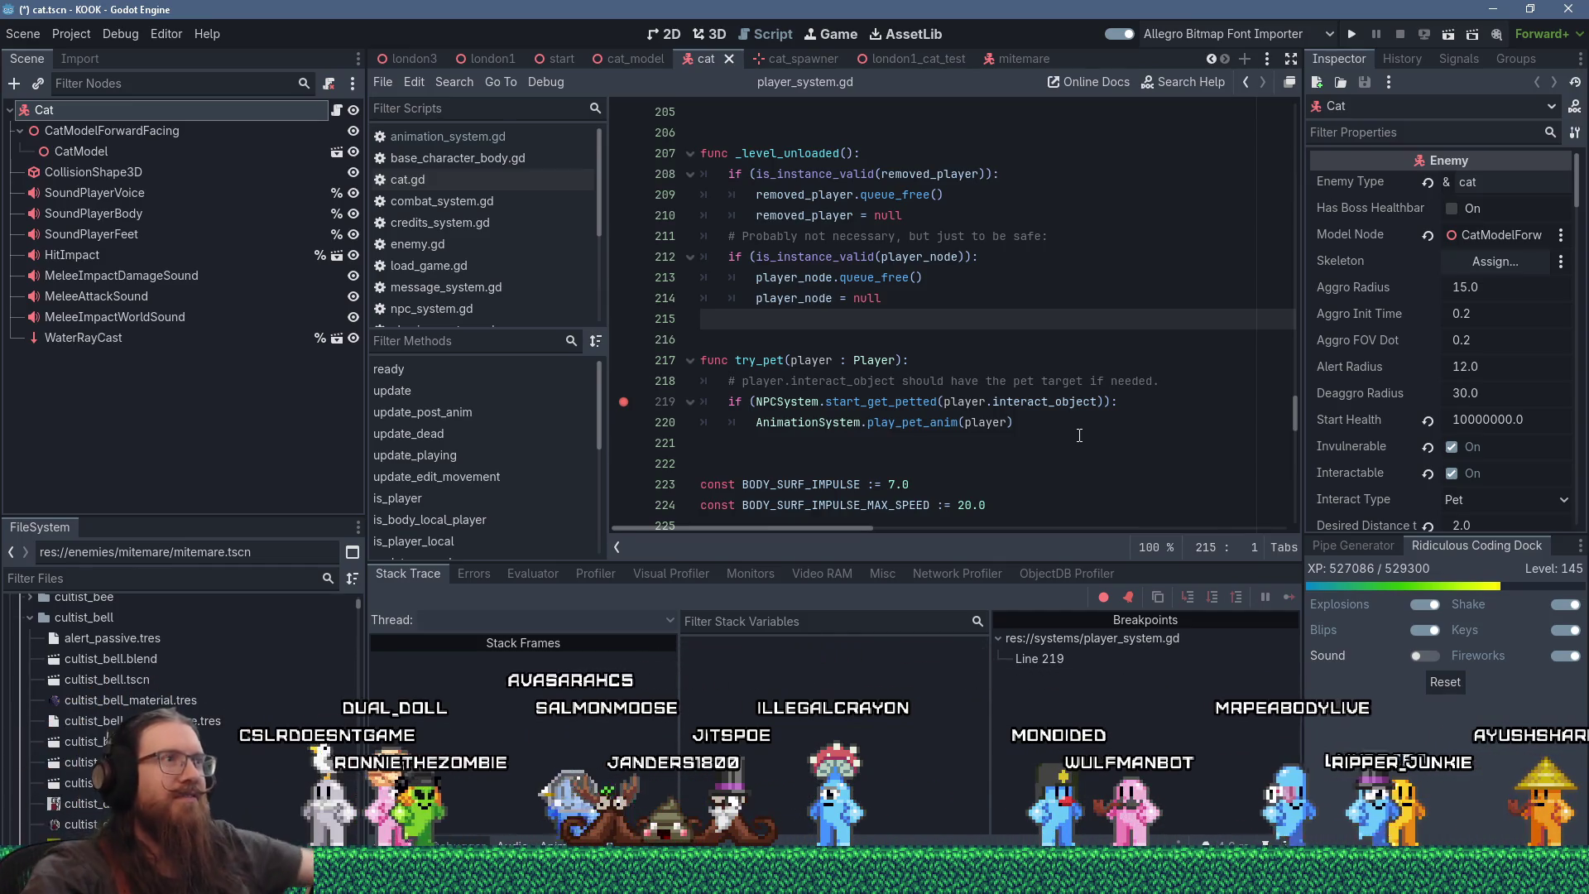
{"action": "left_click", "coordinate": [634, 59]}
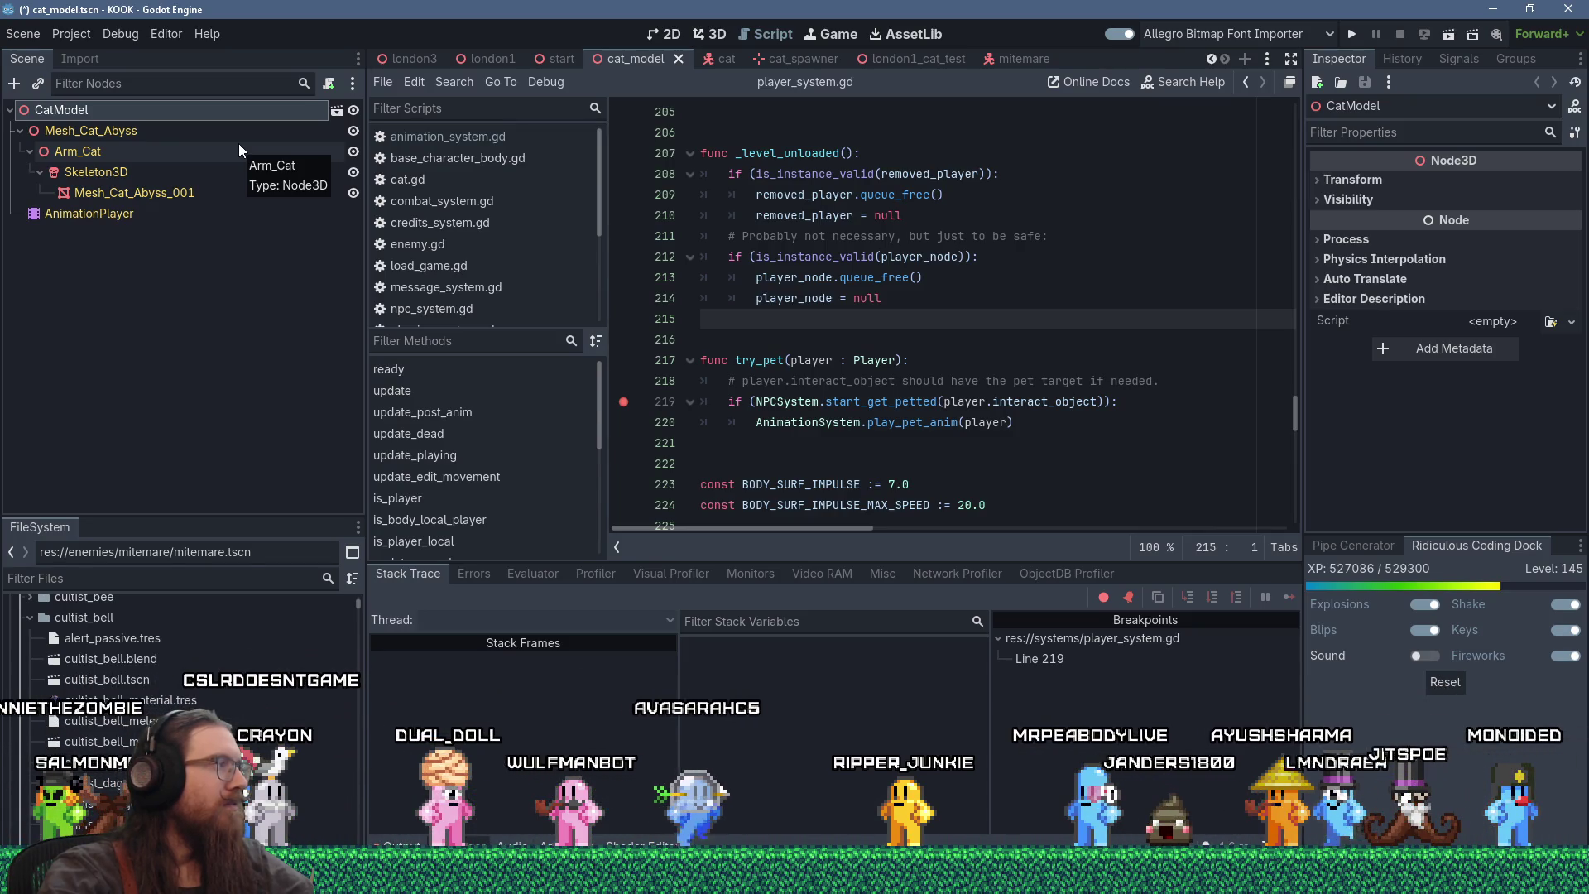
{"action": "left_click", "coordinate": [495, 61]}
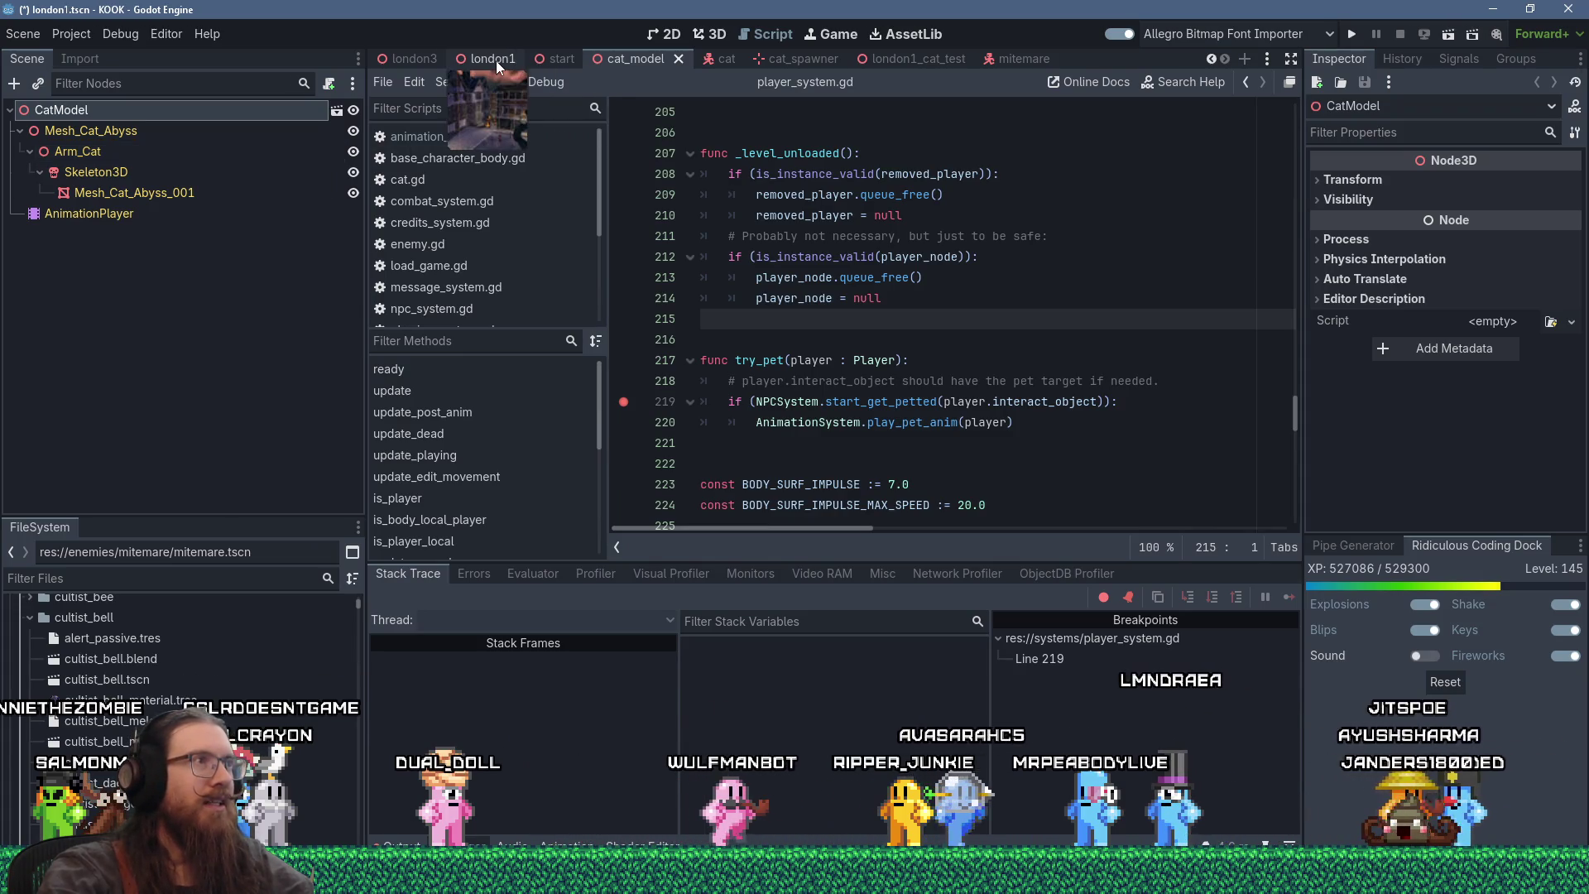
- Return to the cat scene, select CatModel and view it in the 3D workspace
{"action": "left_click", "coordinate": [722, 58]}
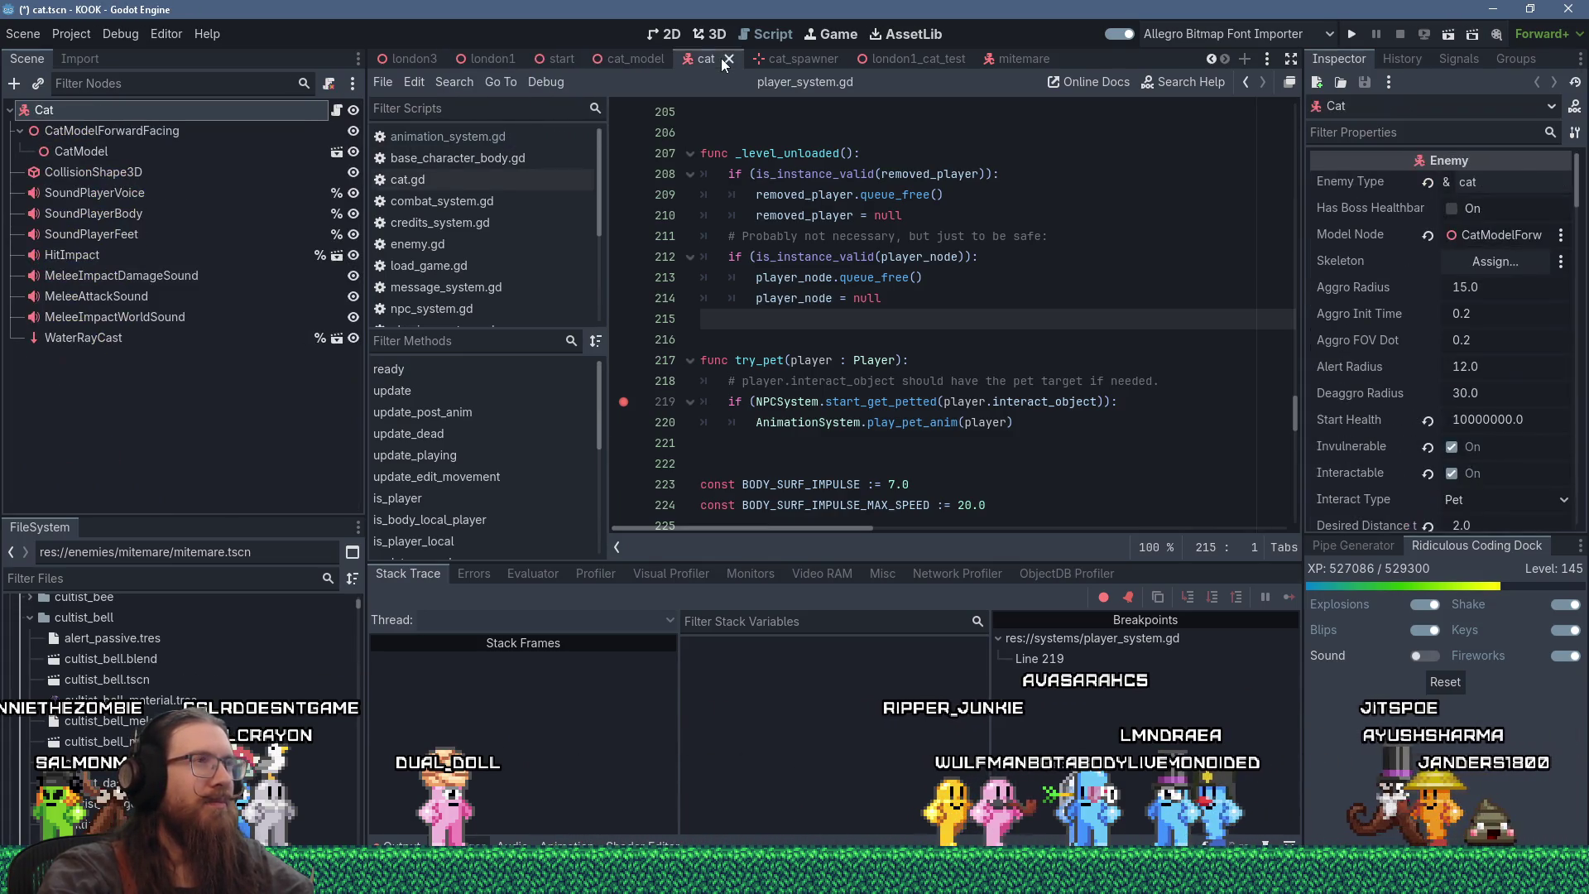
{"action": "left_click", "coordinate": [194, 152]}
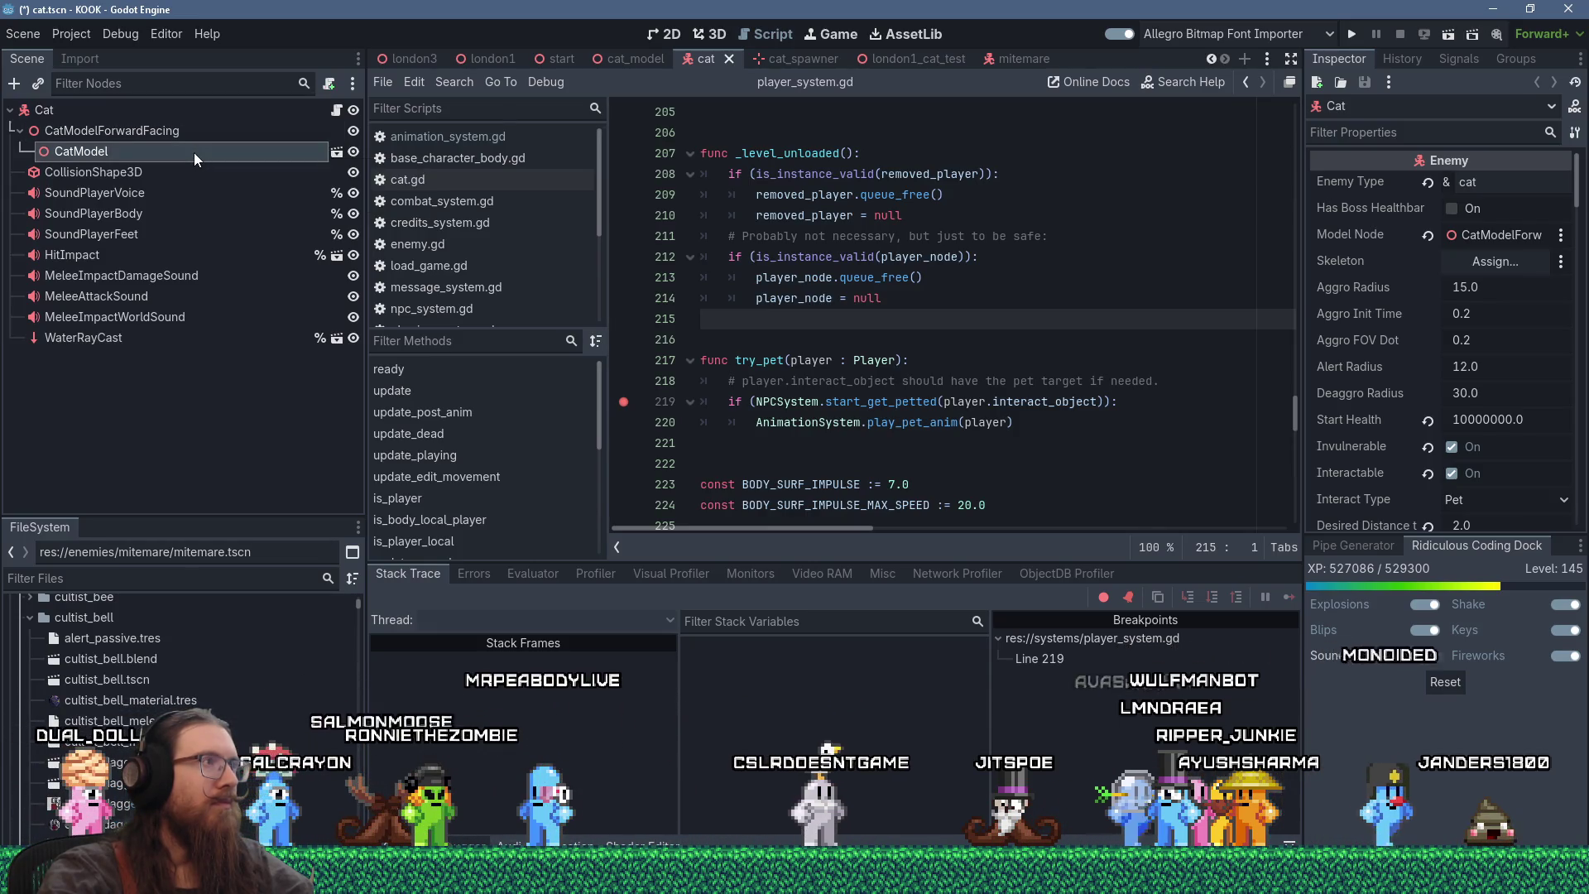
{"action": "left_click", "coordinate": [708, 37]}
{"action": "left_click_drag", "start_coordinate": [926, 358], "coordinate": [983, 334]}
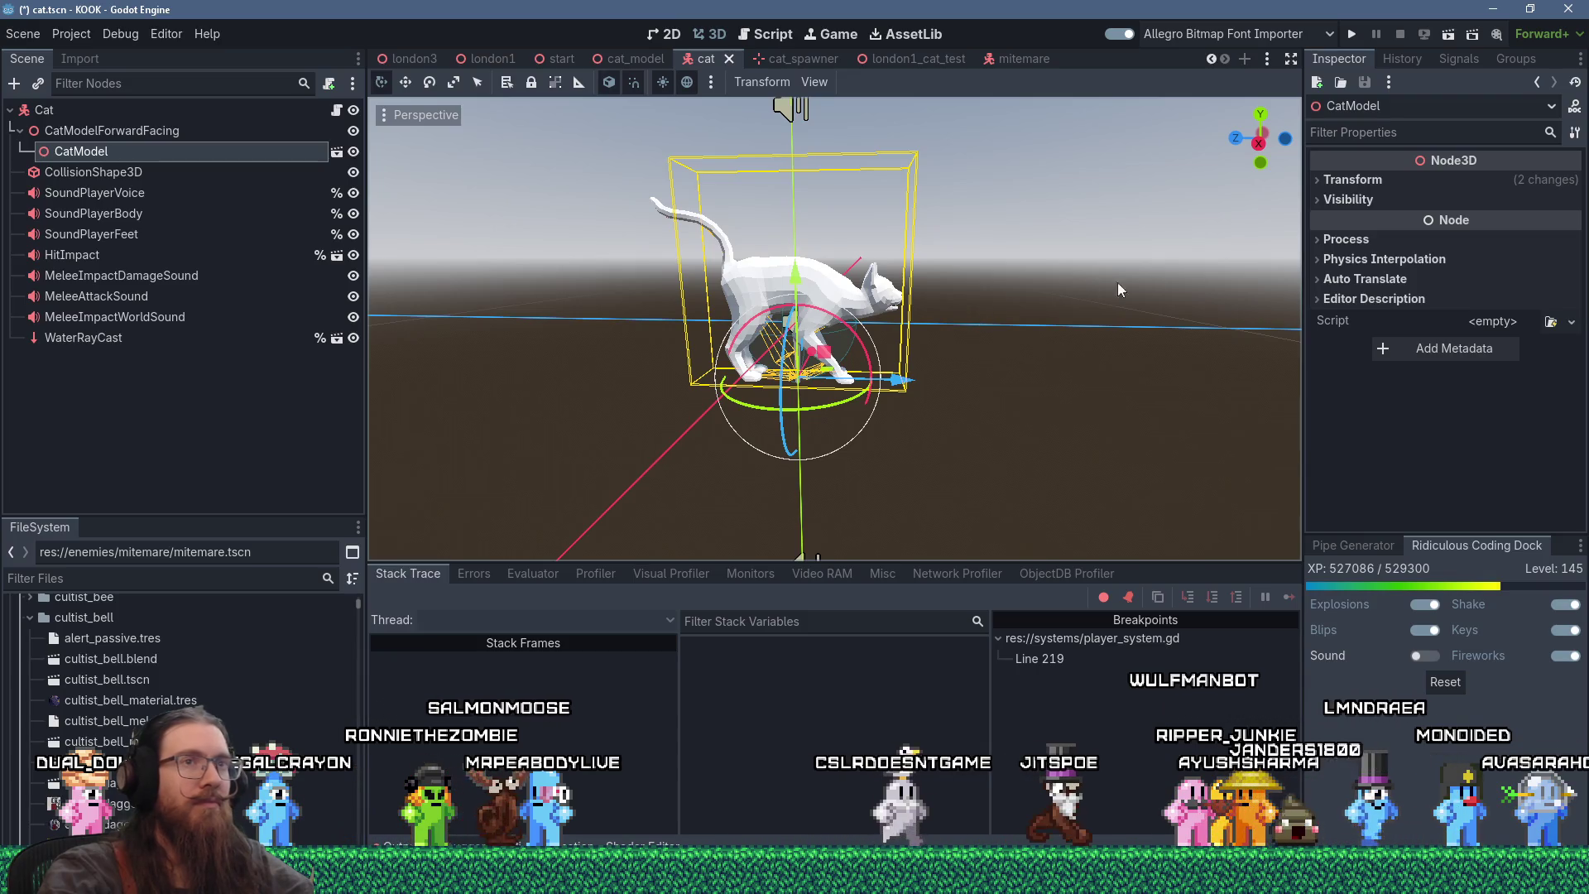
- Set CatModel's linked Transform scale to 1.8, then save the scene and launch the game
{"action": "left_click", "coordinate": [1374, 181]}
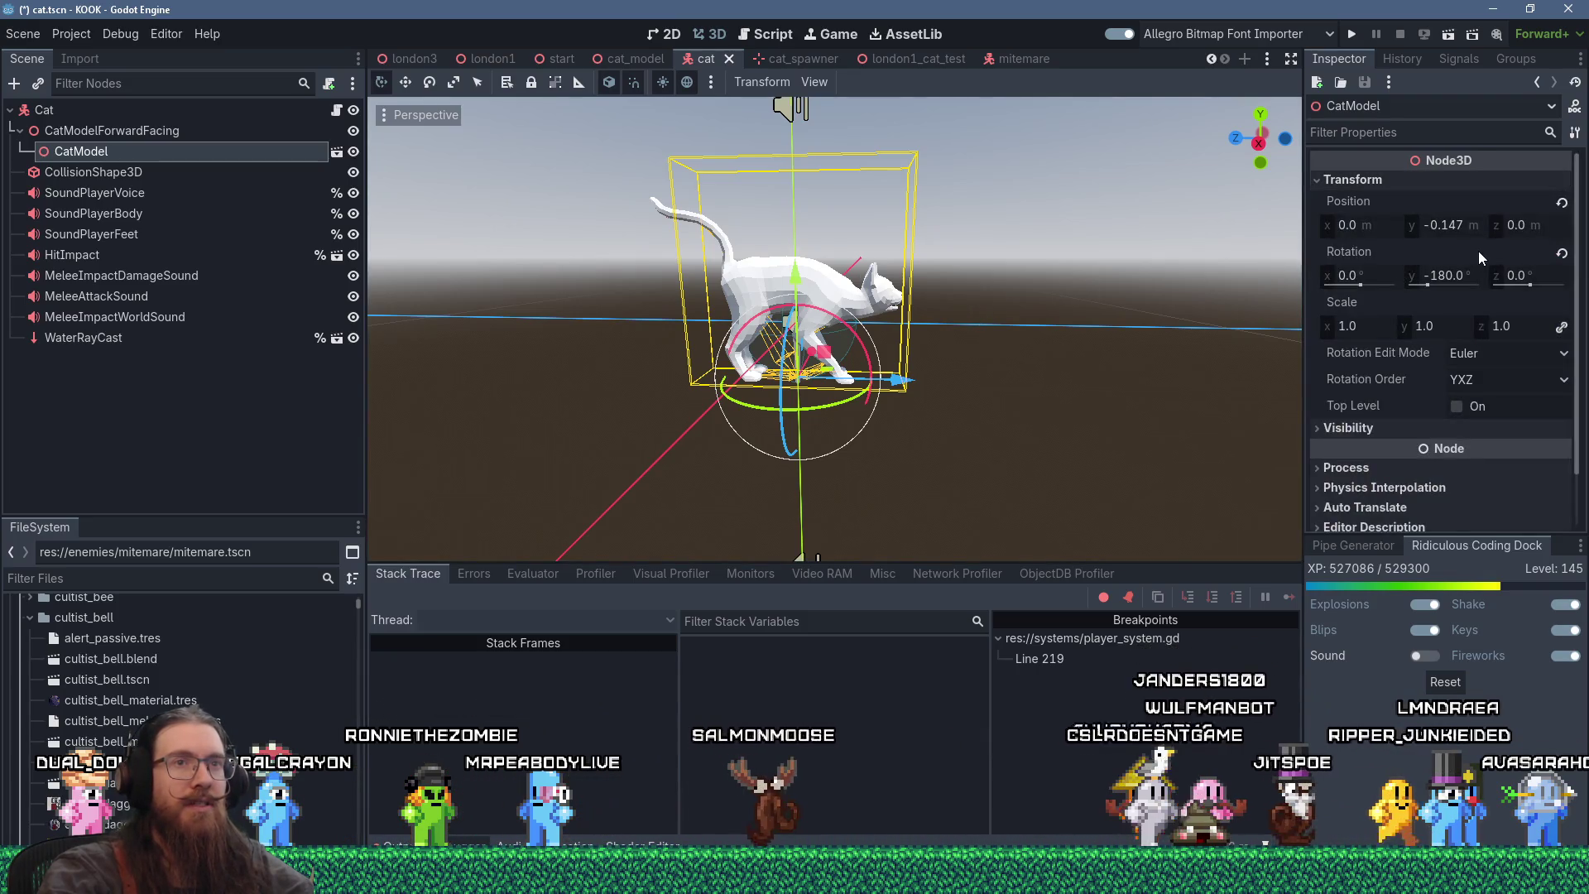
{"action": "mouse_move", "coordinate": [1478, 250]}
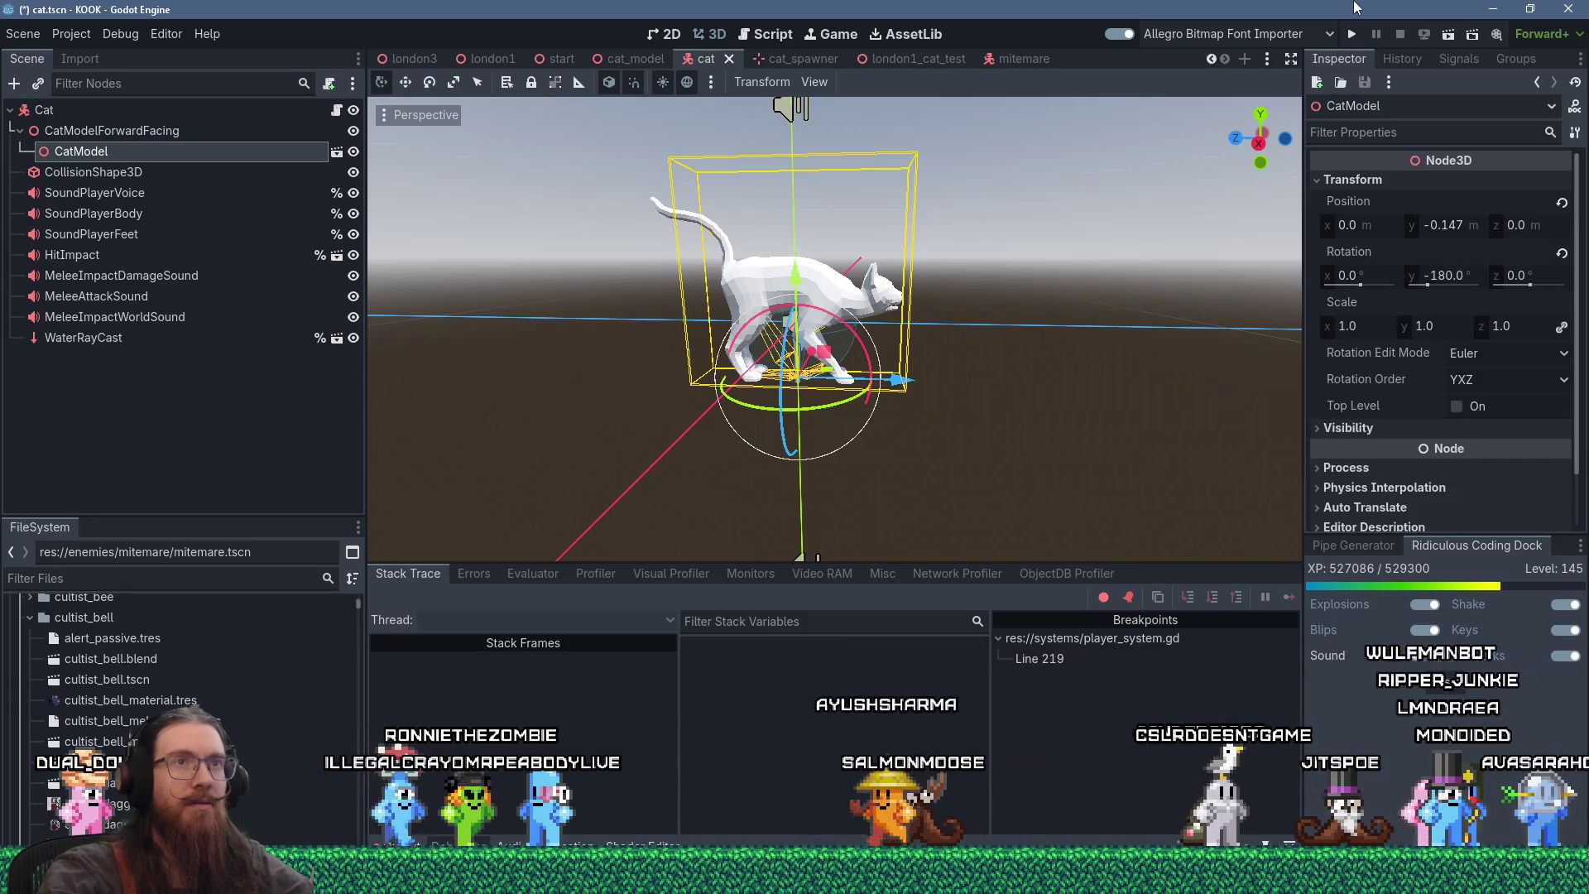
{"action": "left_click", "coordinate": [1375, 326]}
{"action": "type", "text": "1.8"}
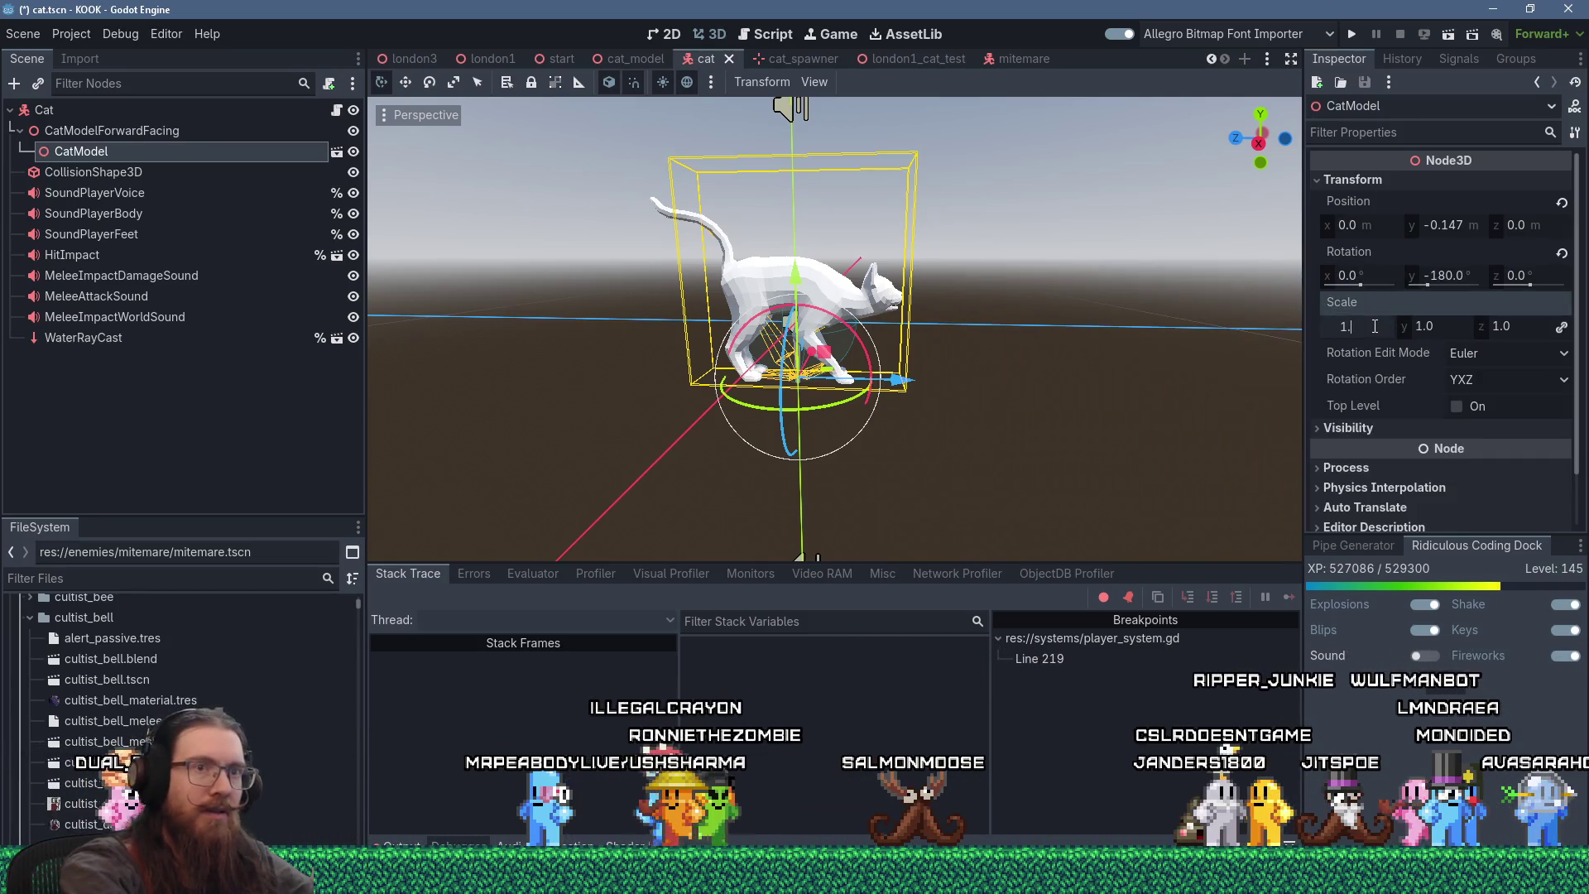
{"action": "key", "text": "Return"}
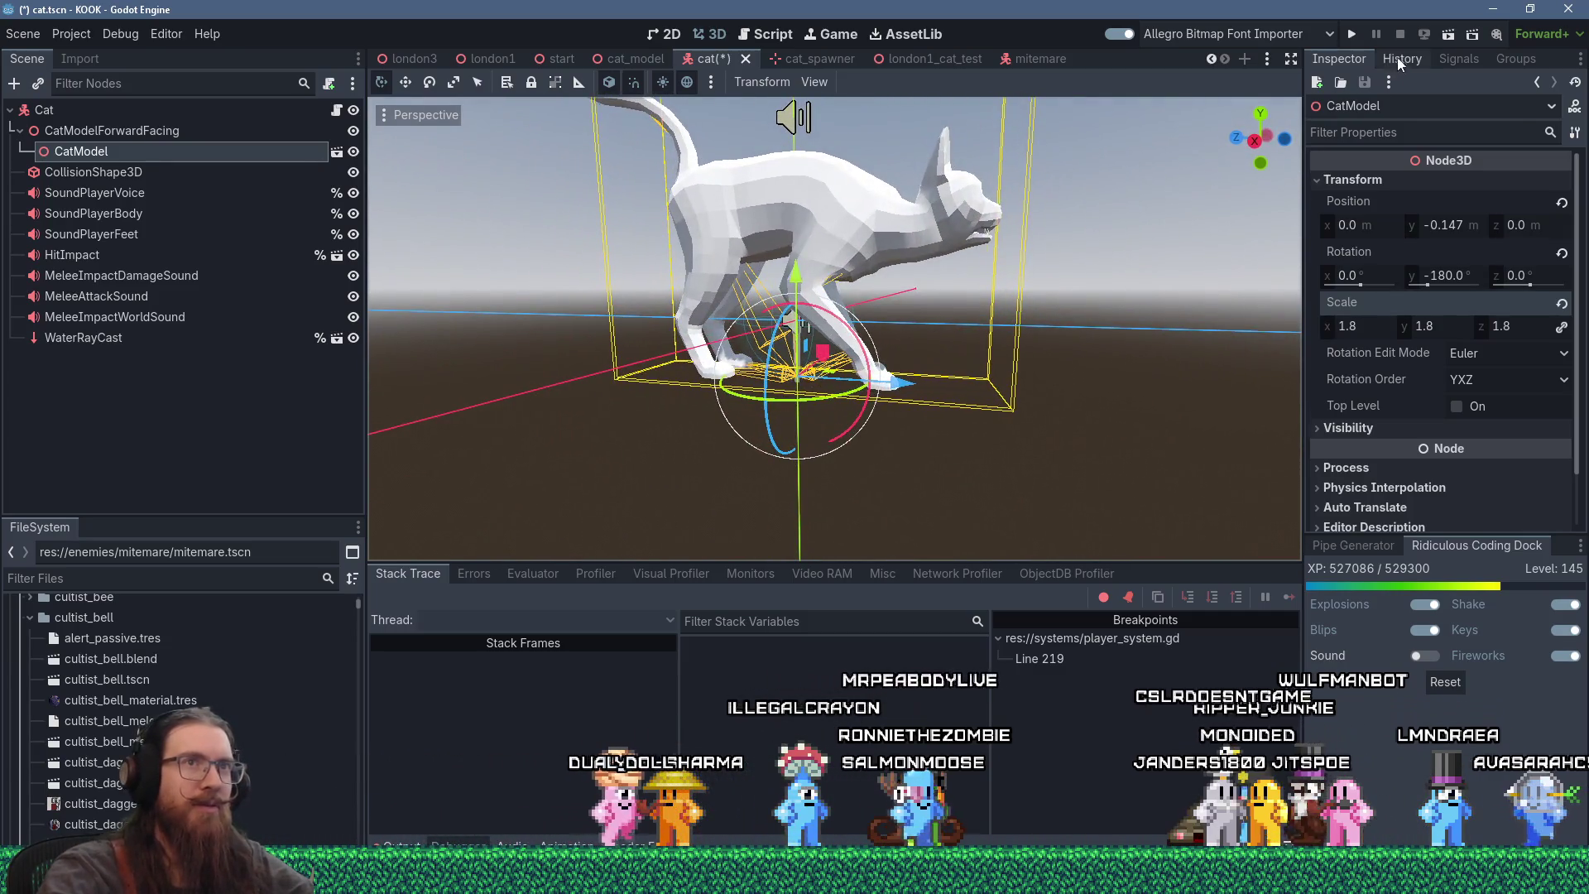
{"action": "key", "text": "ctrl+s"}
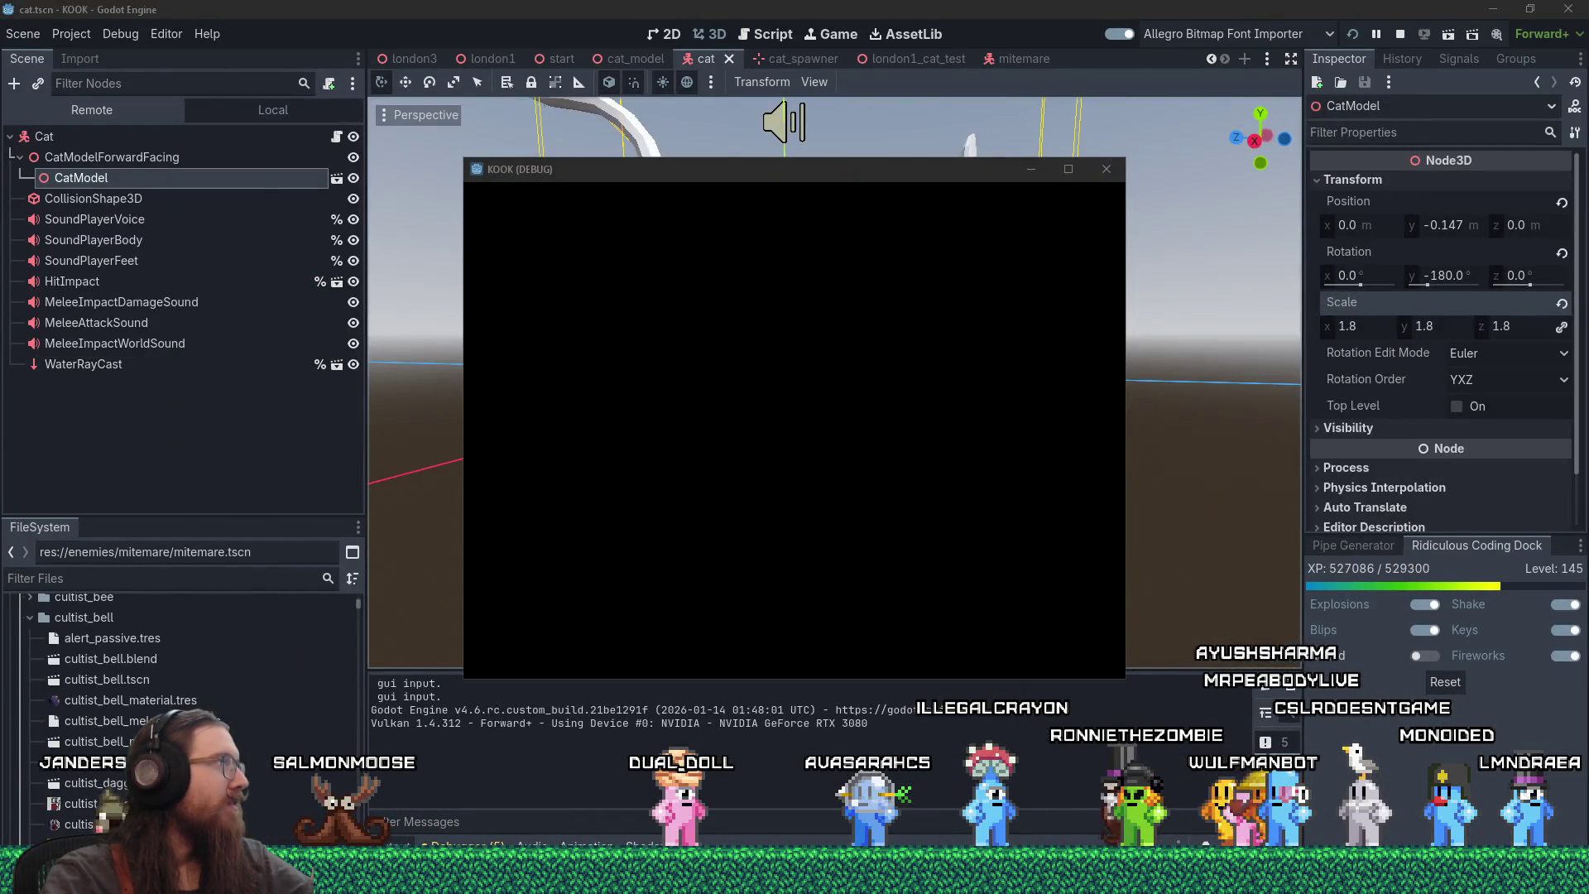
{"action": "key", "text": "alt+Tab"}
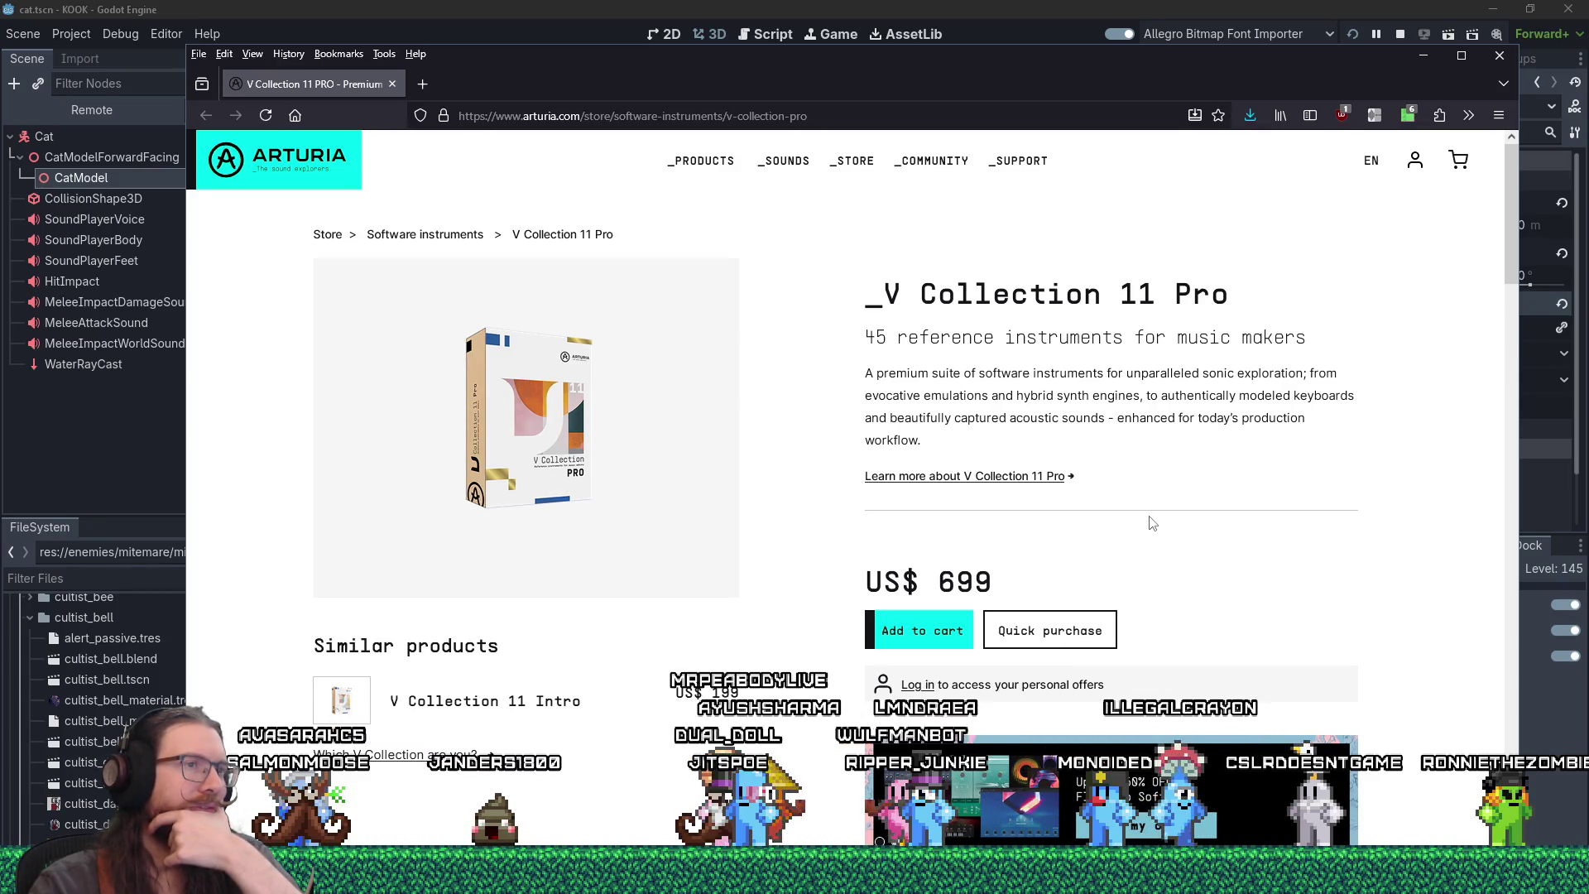
{"action": "scroll", "coordinate": [1150, 522], "scroll_direction": "down", "scroll_amount": 10}
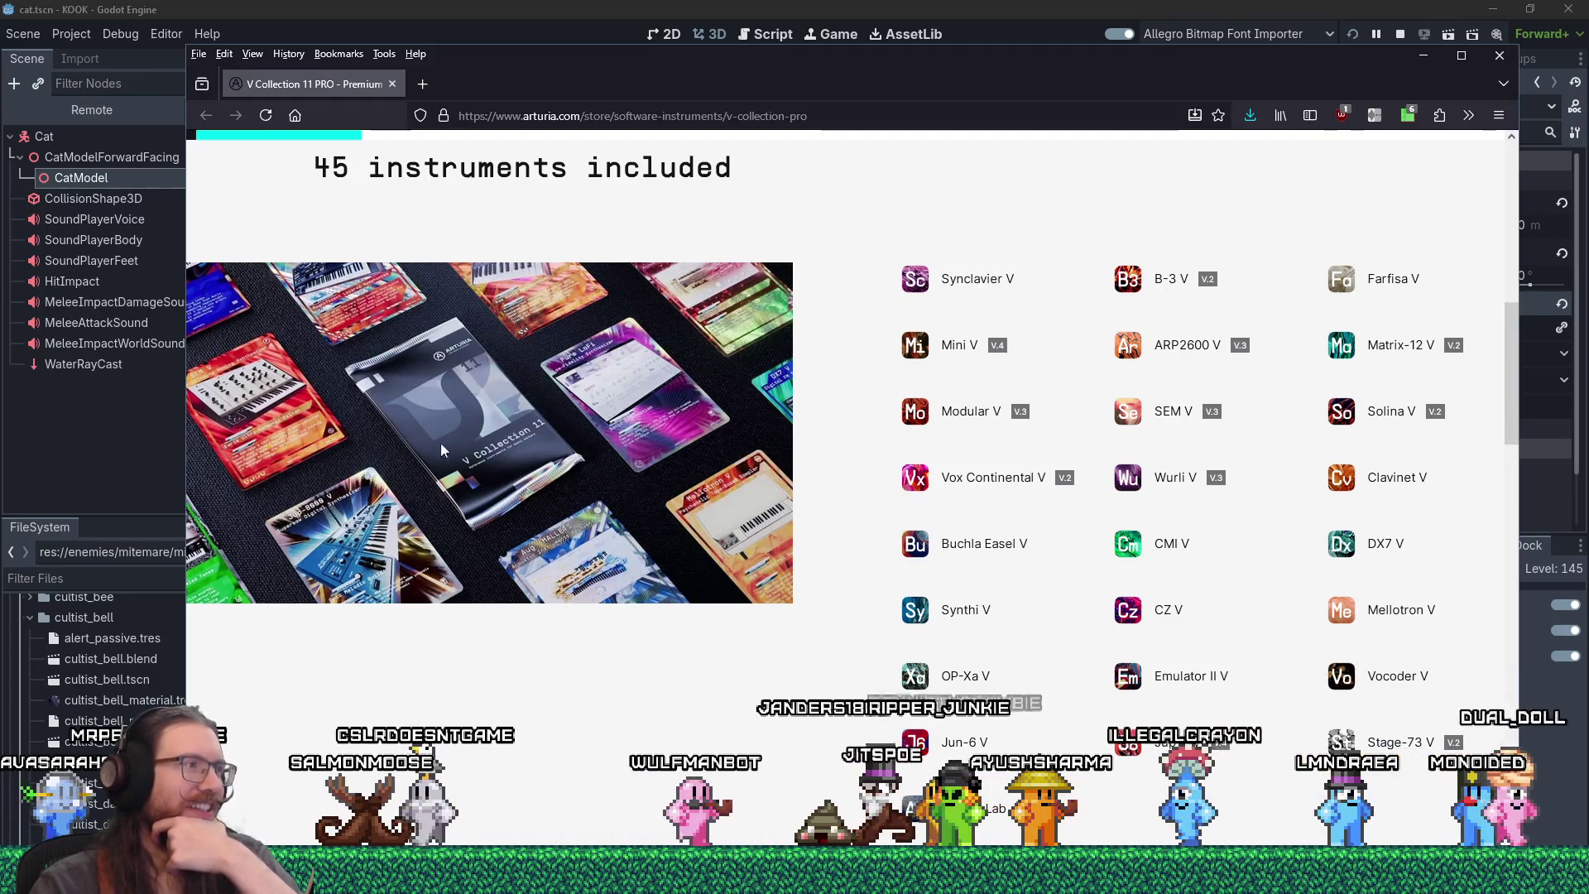
{"action": "scroll", "coordinate": [596, 572], "scroll_direction": "down", "scroll_amount": 5}
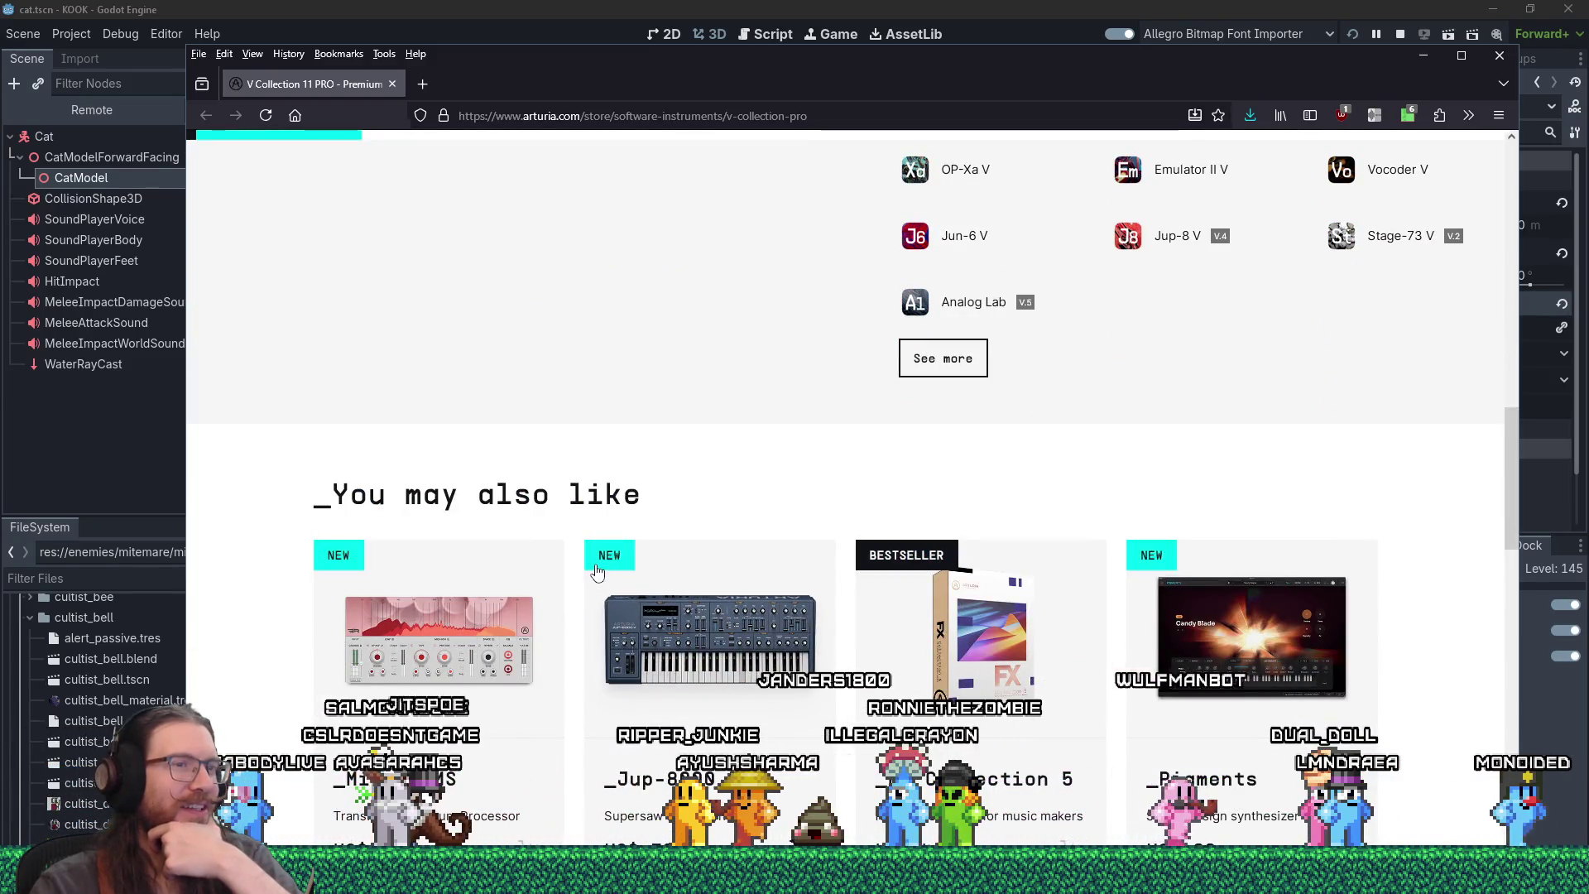
{"action": "scroll", "coordinate": [596, 573], "scroll_direction": "down", "scroll_amount": 3}
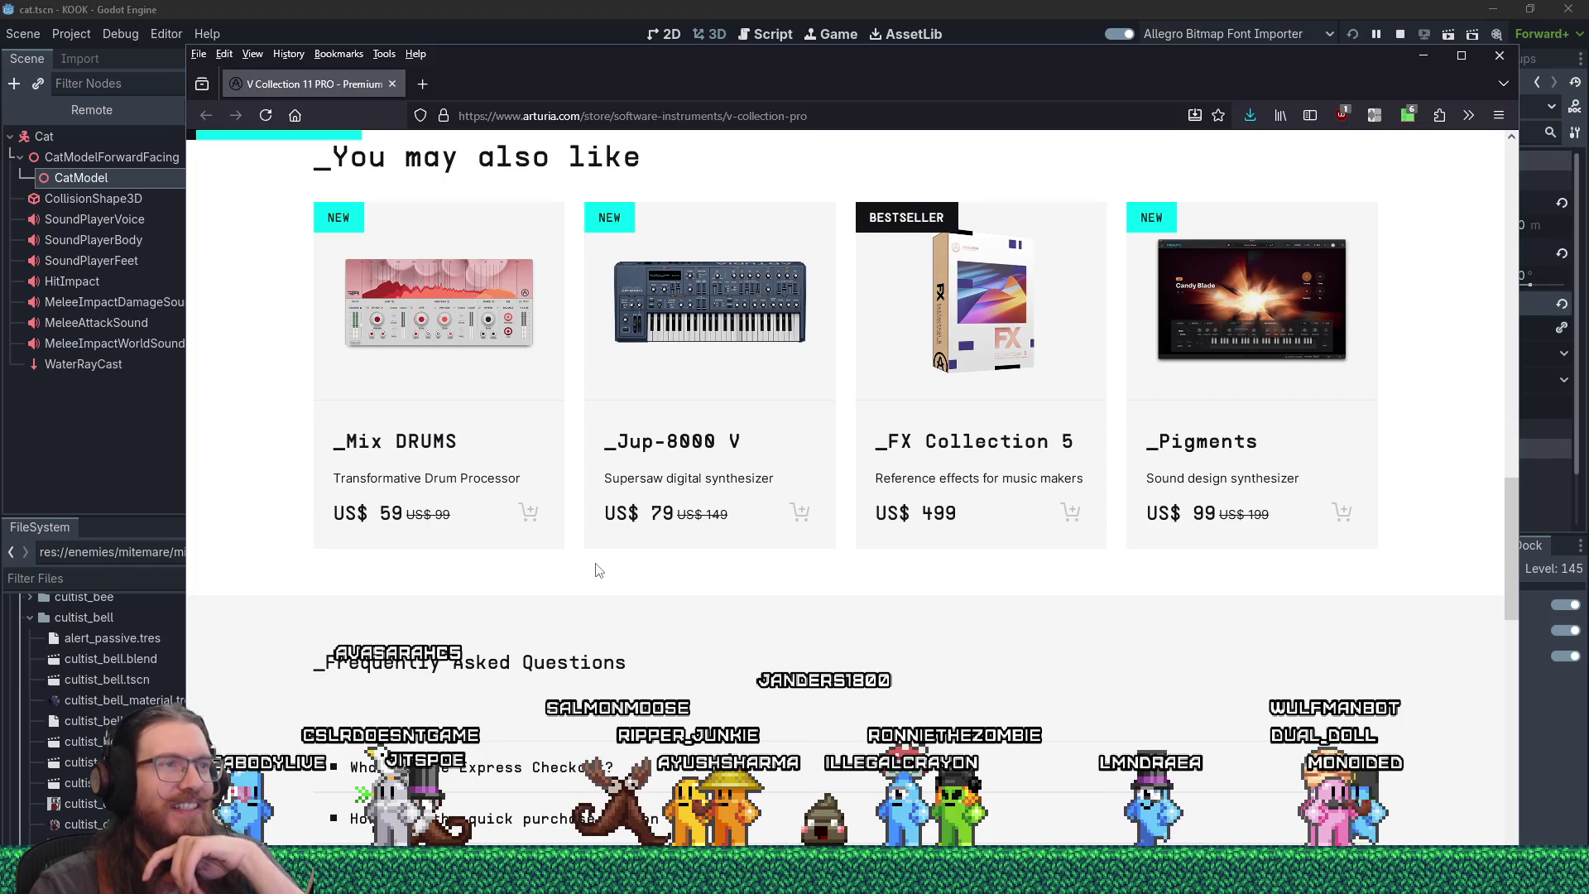
{"action": "scroll", "coordinate": [598, 571], "scroll_direction": "up", "scroll_amount": 10}
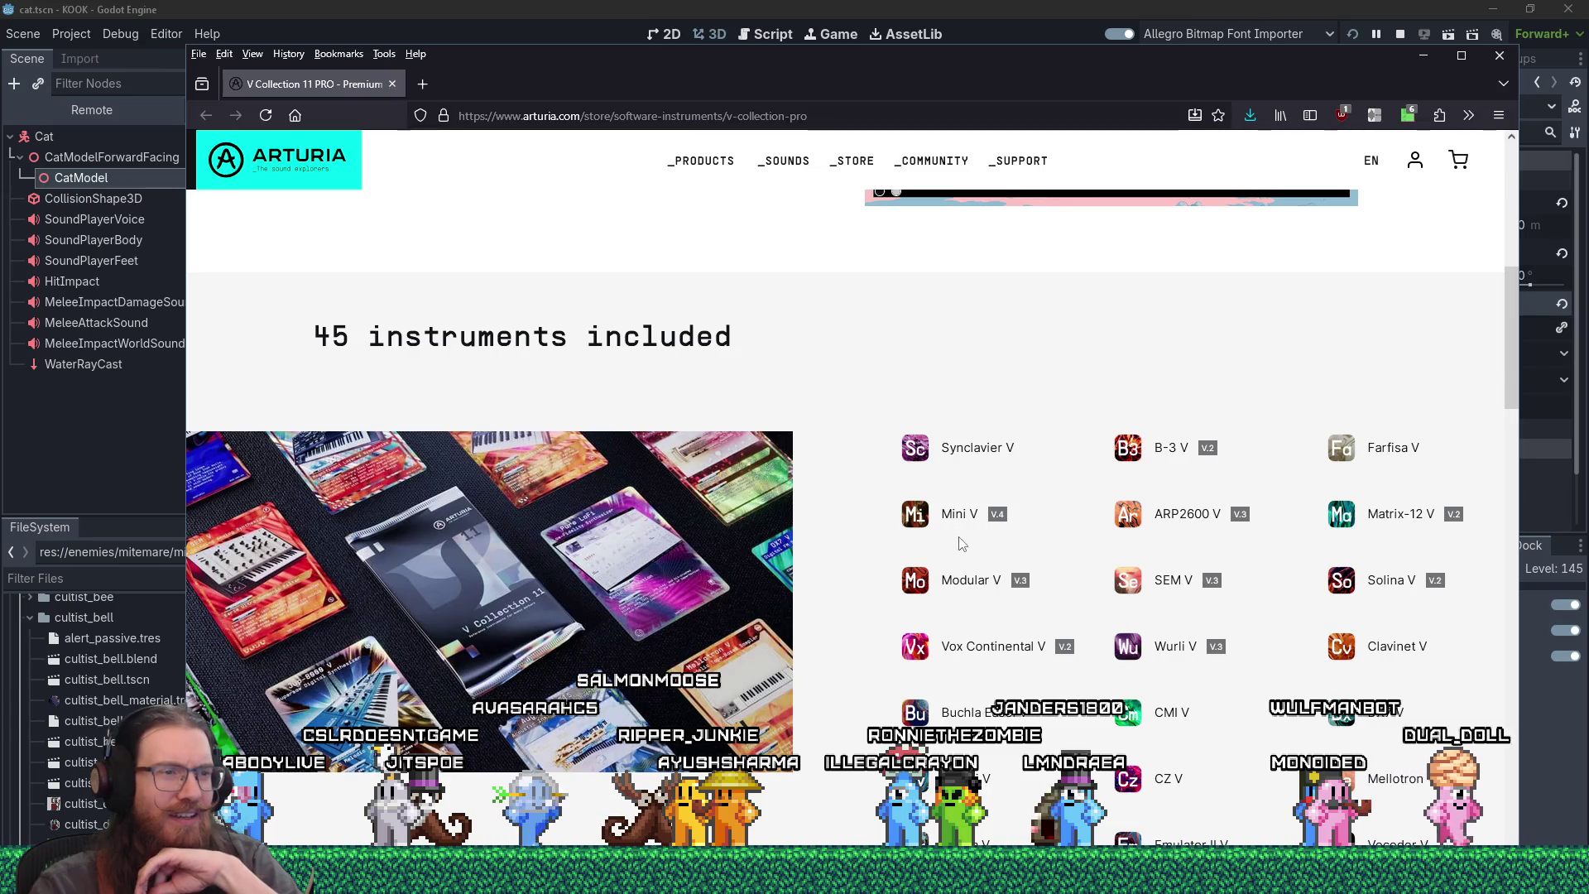
{"action": "scroll", "coordinate": [962, 543], "scroll_direction": "down", "scroll_amount": 3}
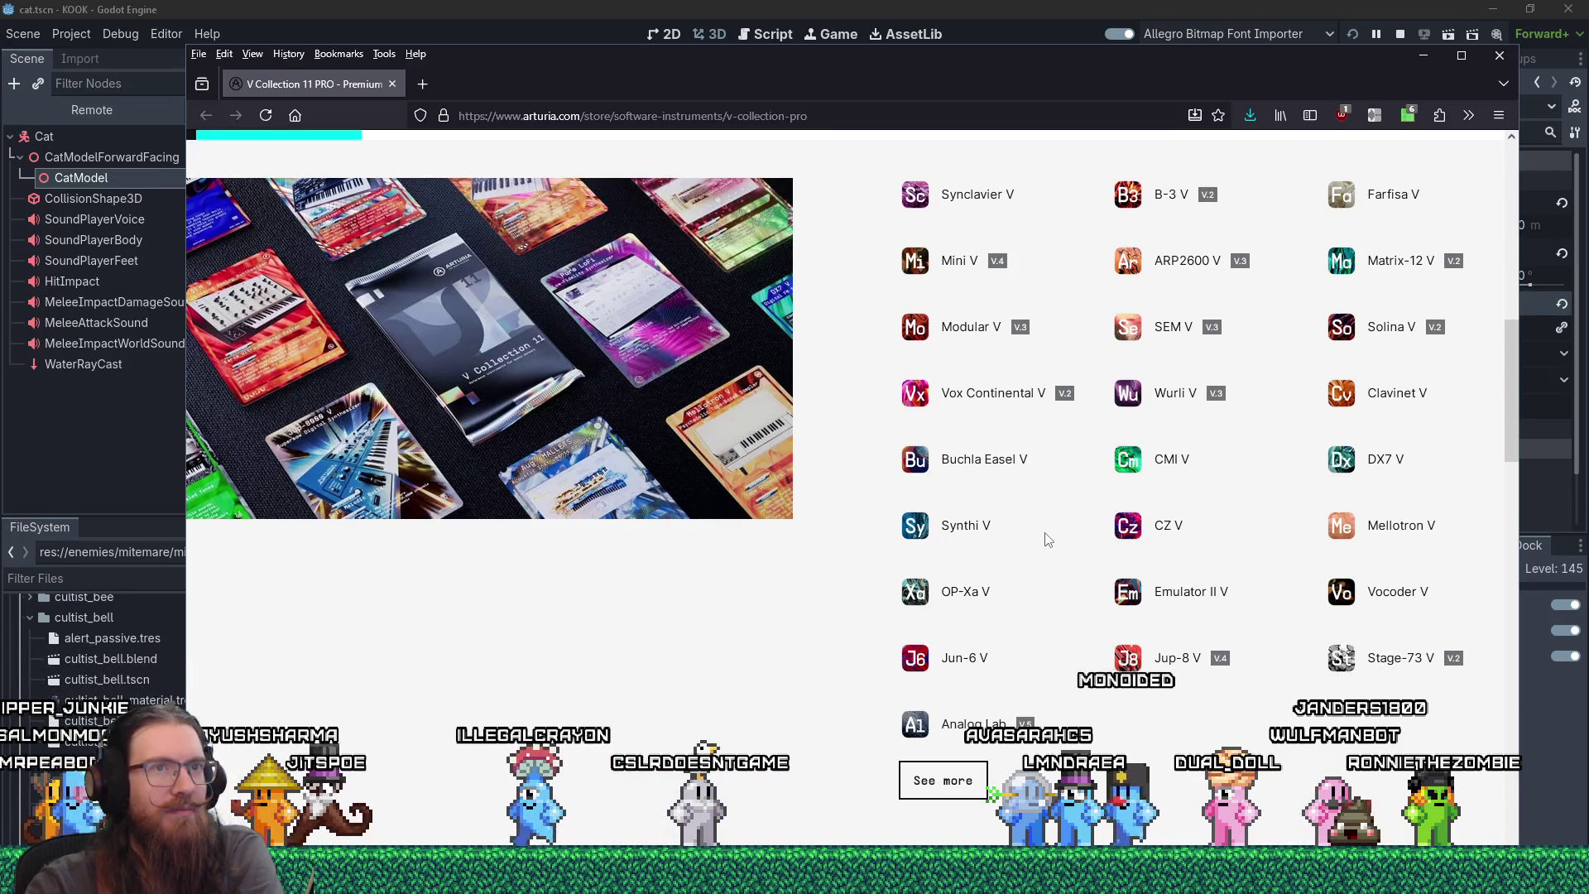
{"action": "scroll", "coordinate": [1047, 539], "scroll_direction": "up", "scroll_amount": 4}
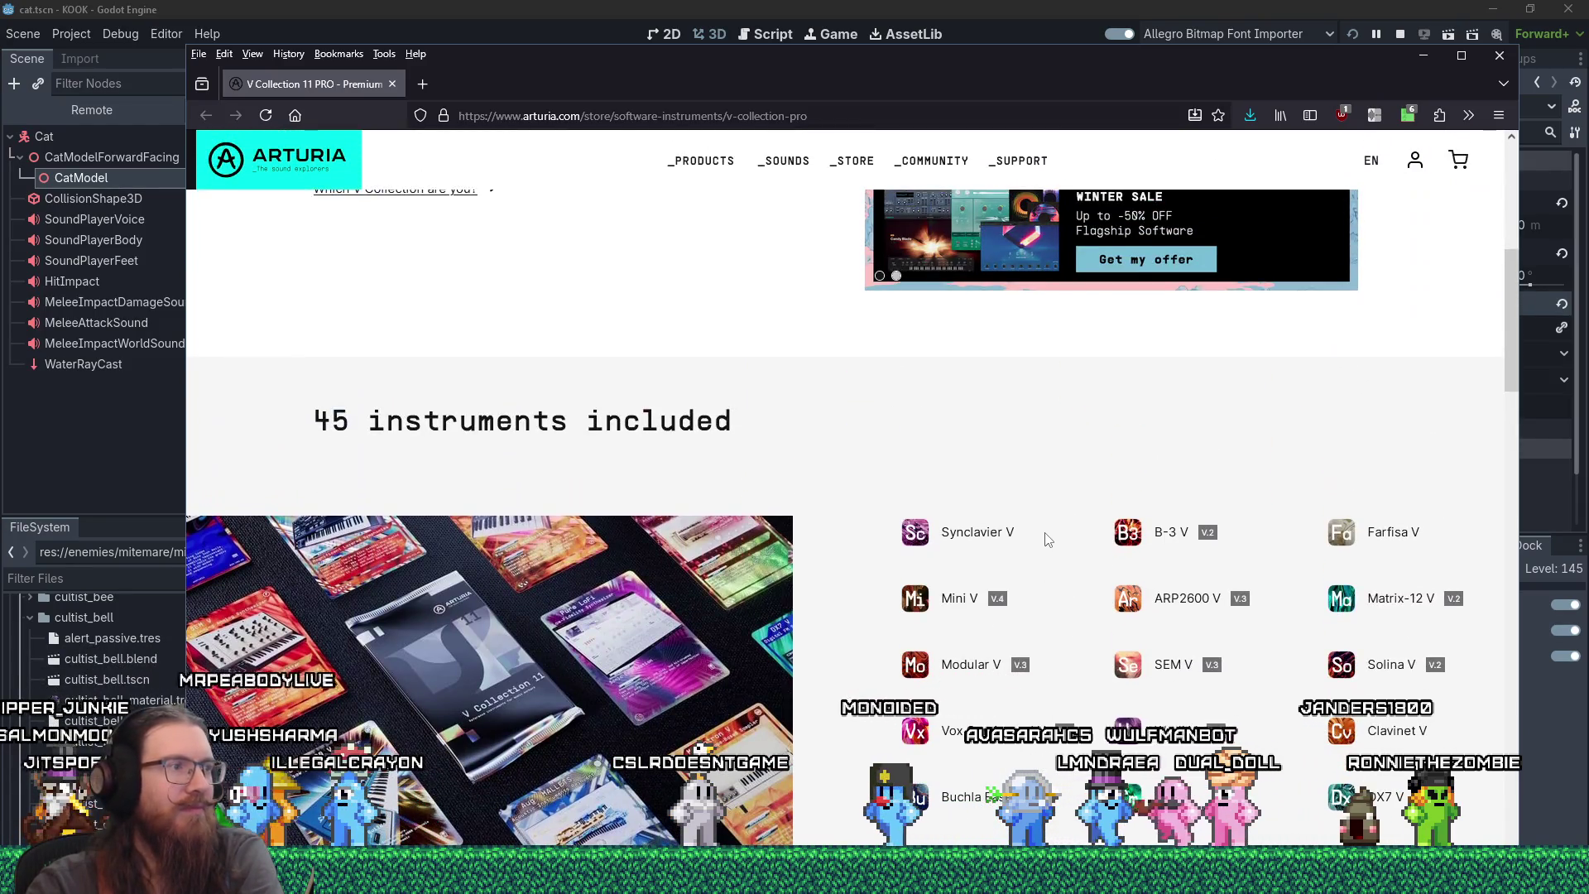
{"action": "scroll", "coordinate": [1047, 539], "scroll_direction": "up", "scroll_amount": 3}
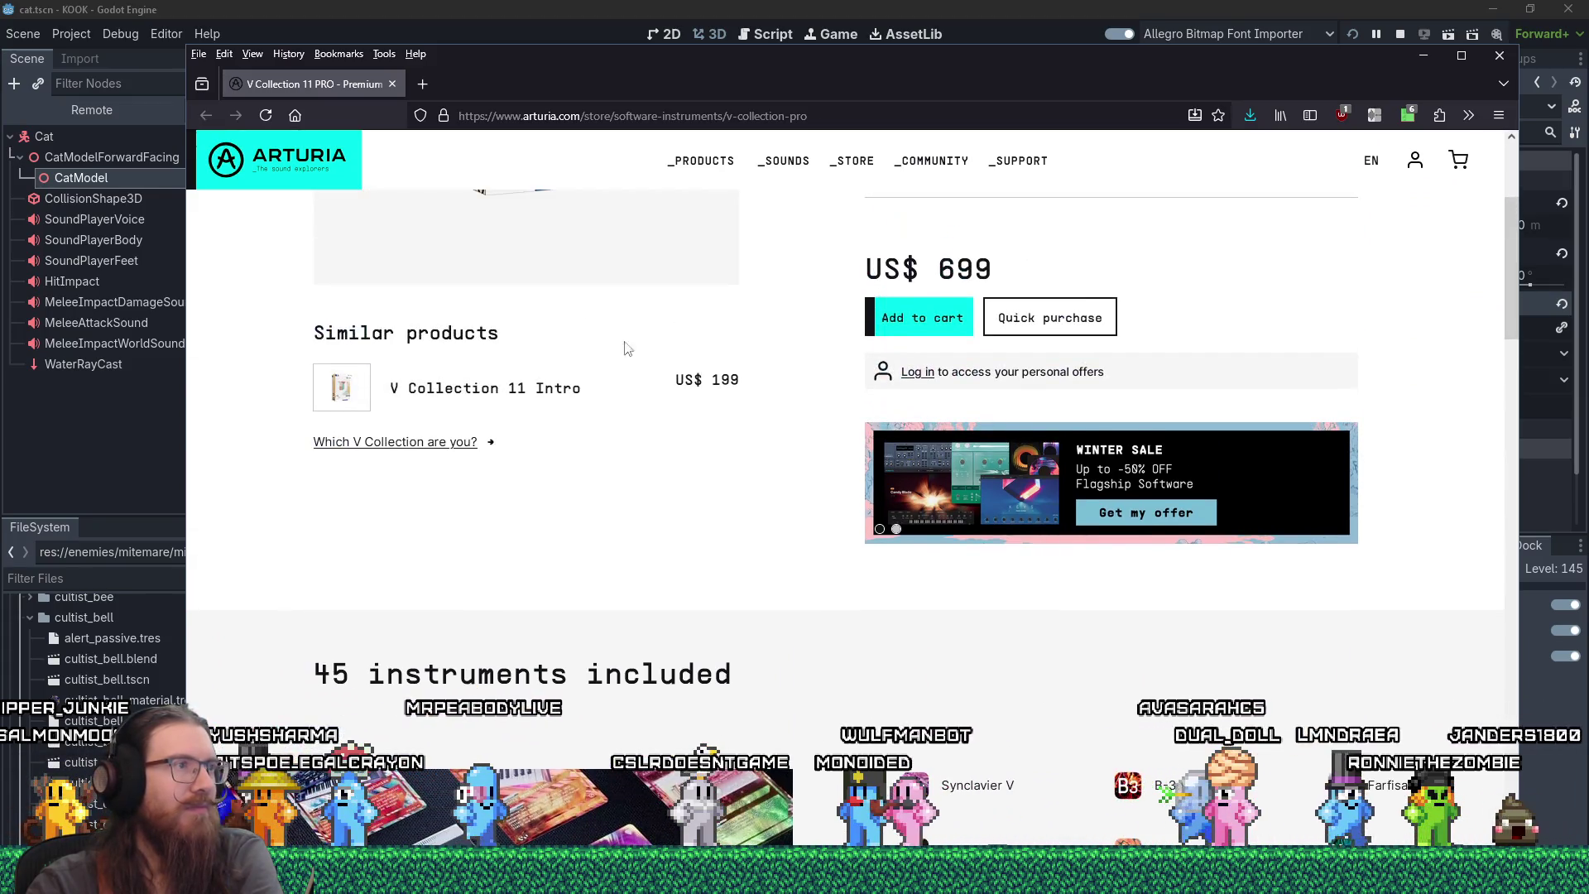
{"action": "left_click", "coordinate": [393, 84]}
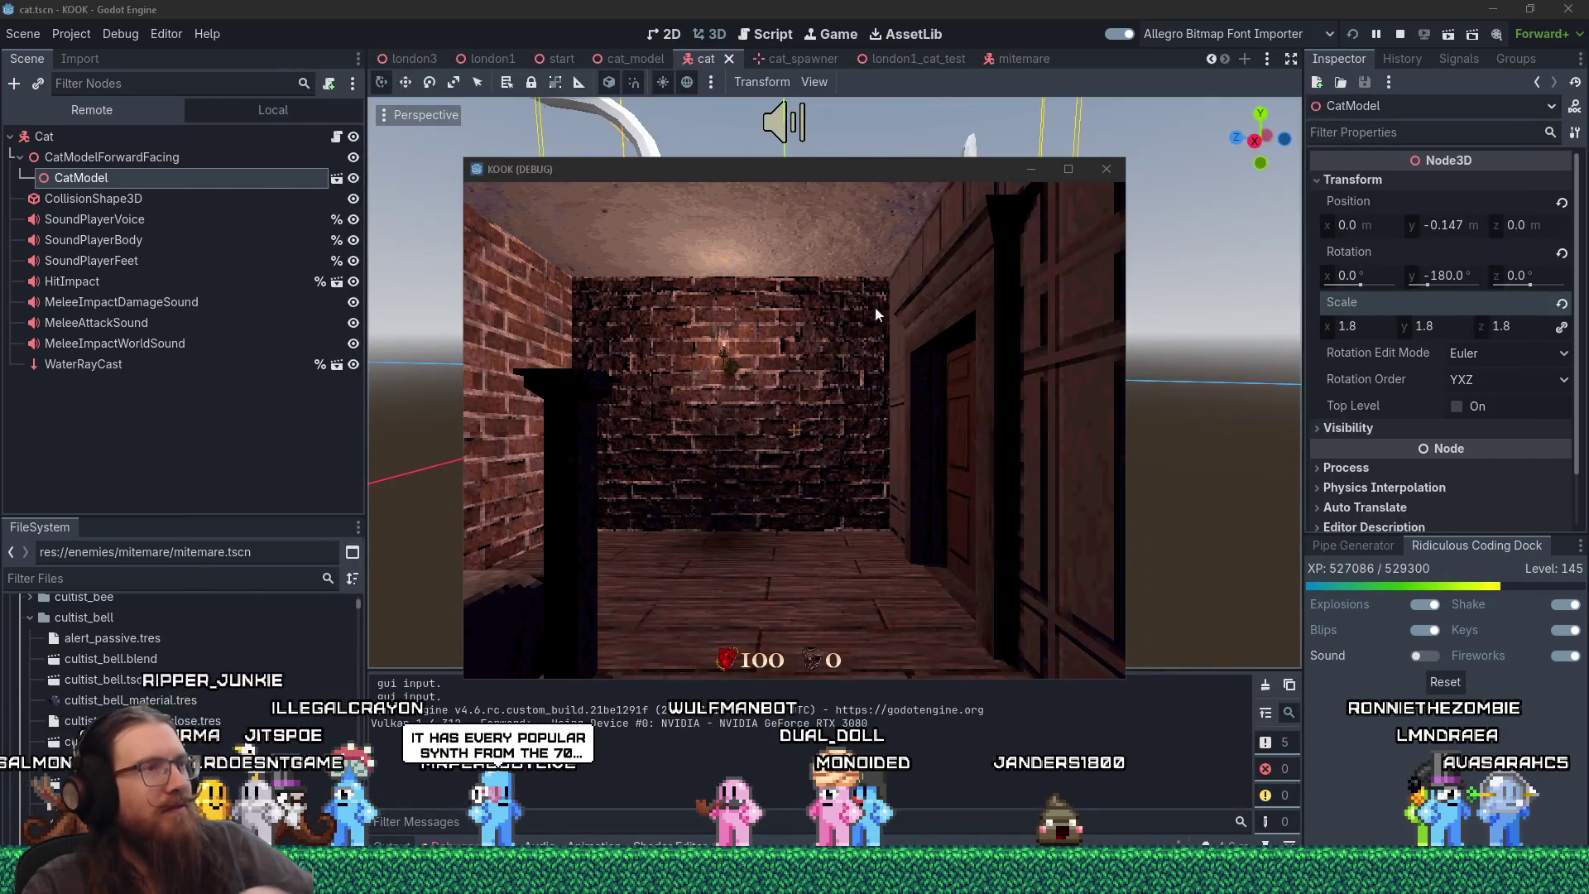
- Maximize the game window, walk through the doorway toward the enlarged cat, then close the game
{"action": "key", "text": "w"}
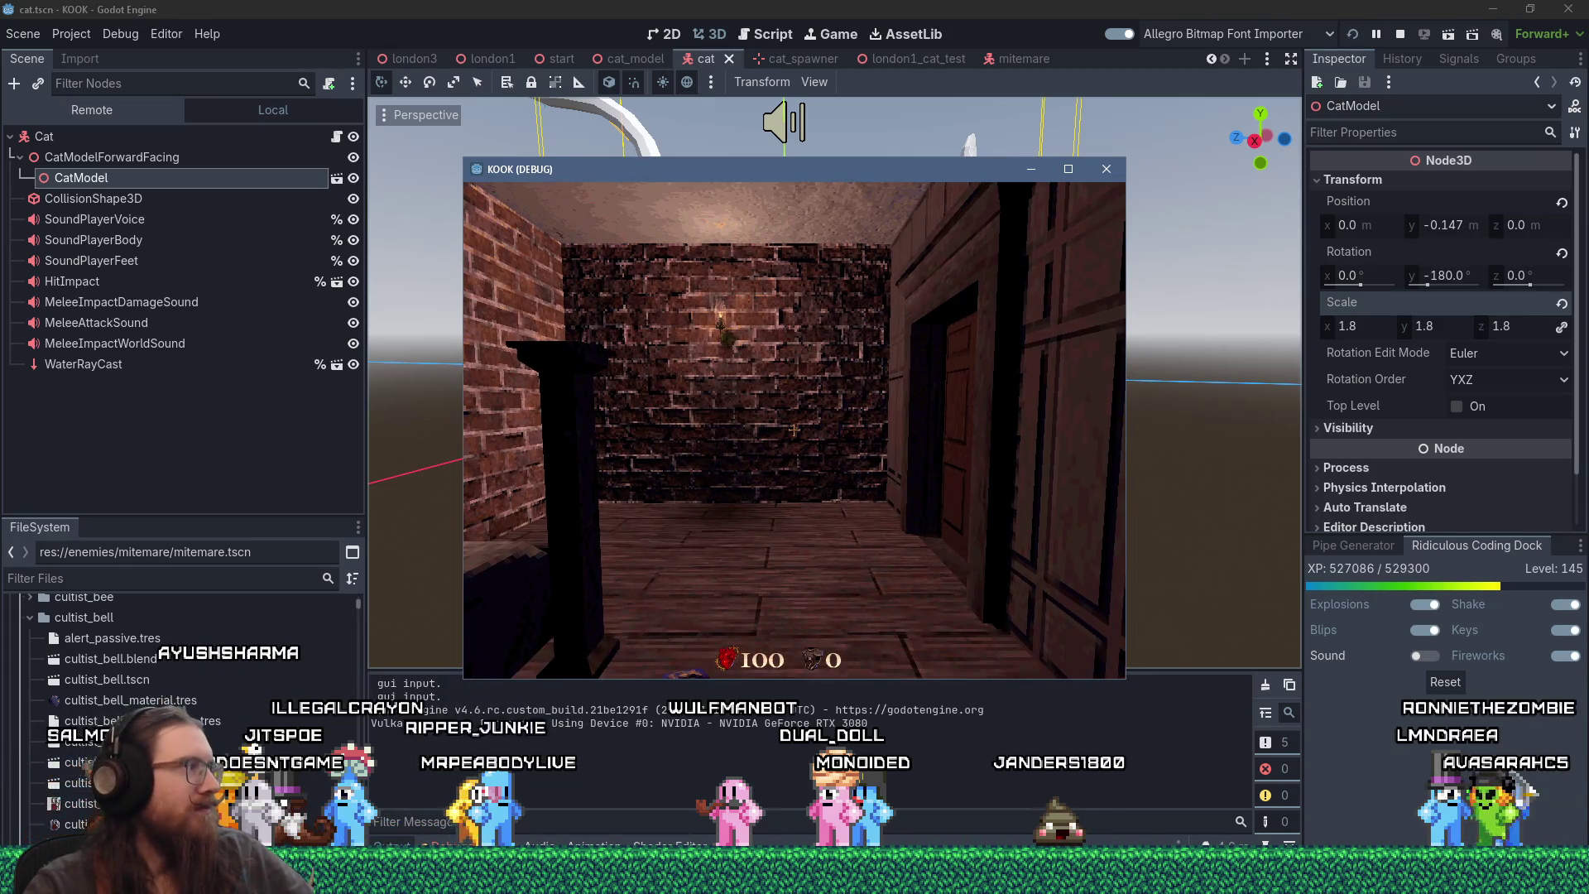
{"action": "key", "text": "grave"}
{"action": "left_click", "coordinate": [1067, 169]}
{"action": "key", "text": "grave"}
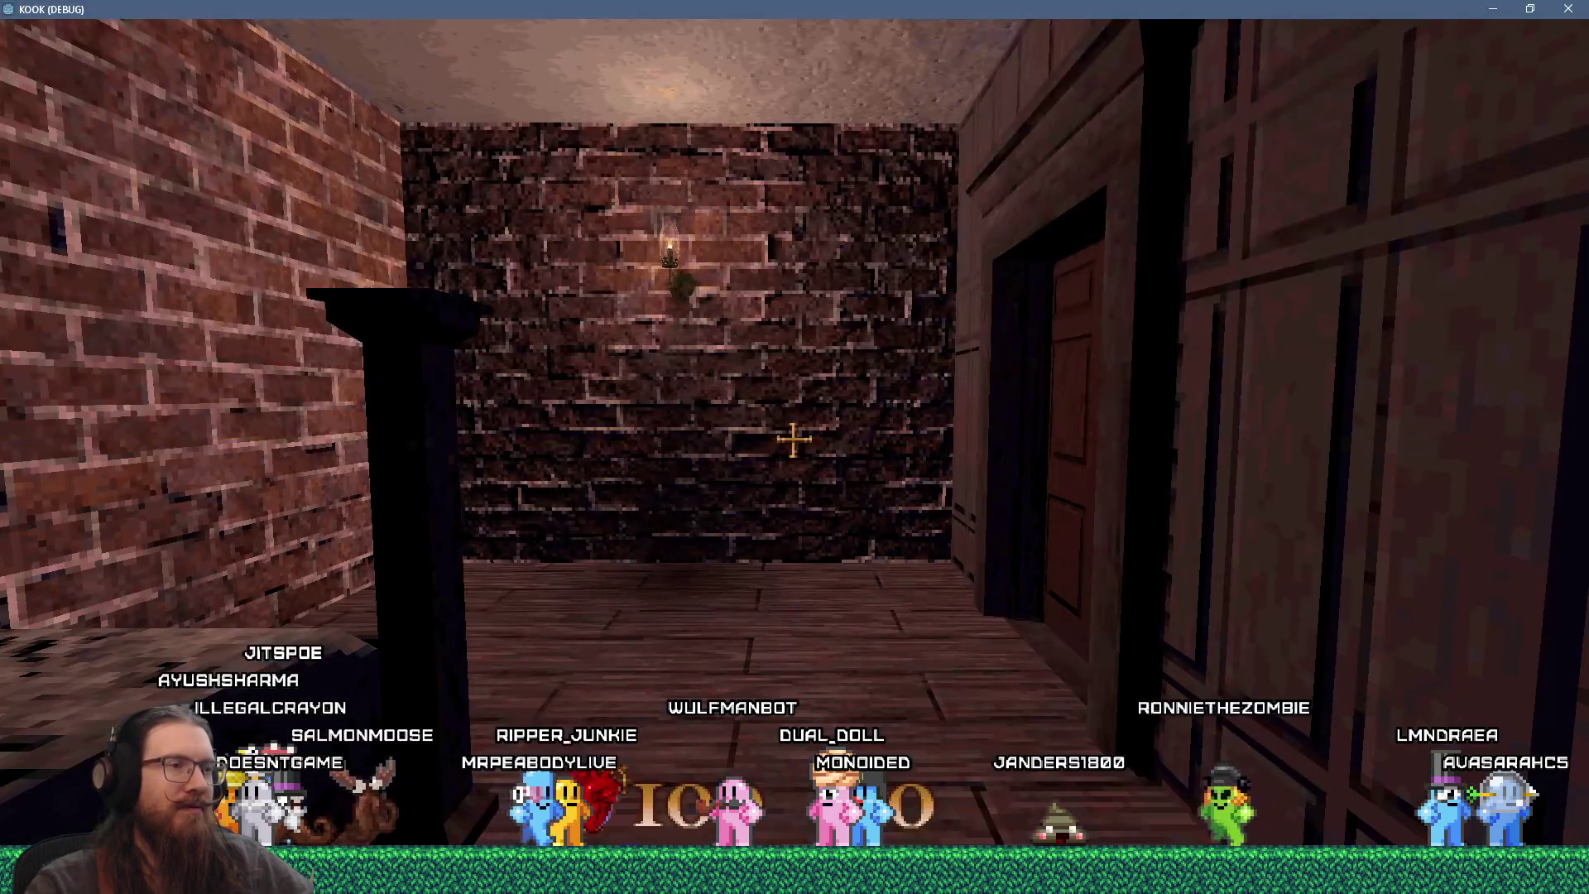
{"action": "key", "text": "w"}
{"action": "key", "text": "w"}
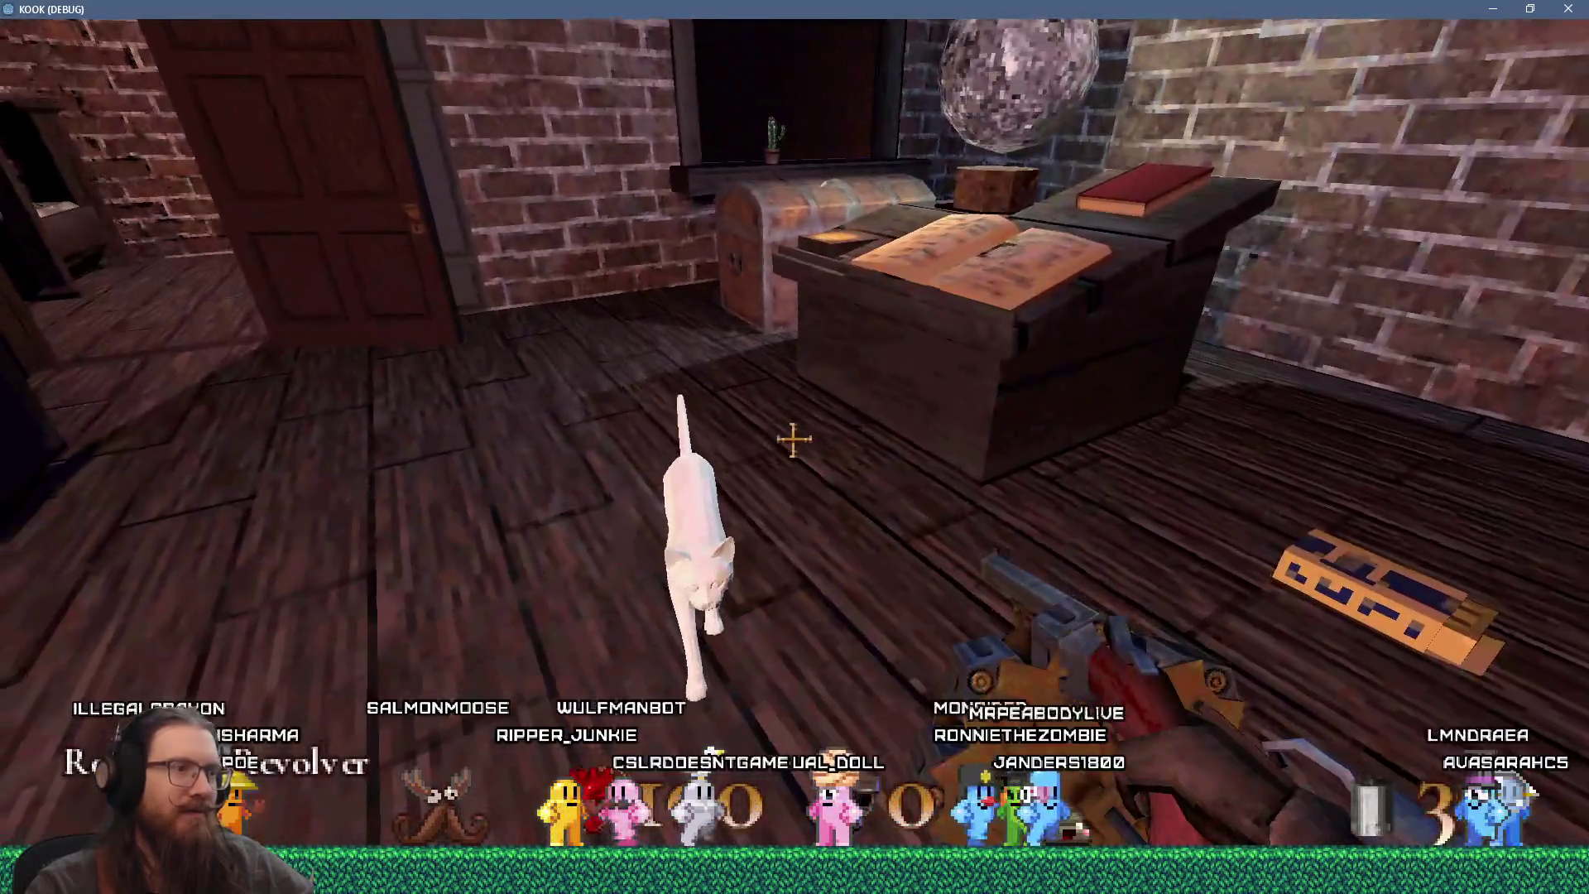
{"action": "key", "text": "w"}
{"action": "key", "text": "w"}
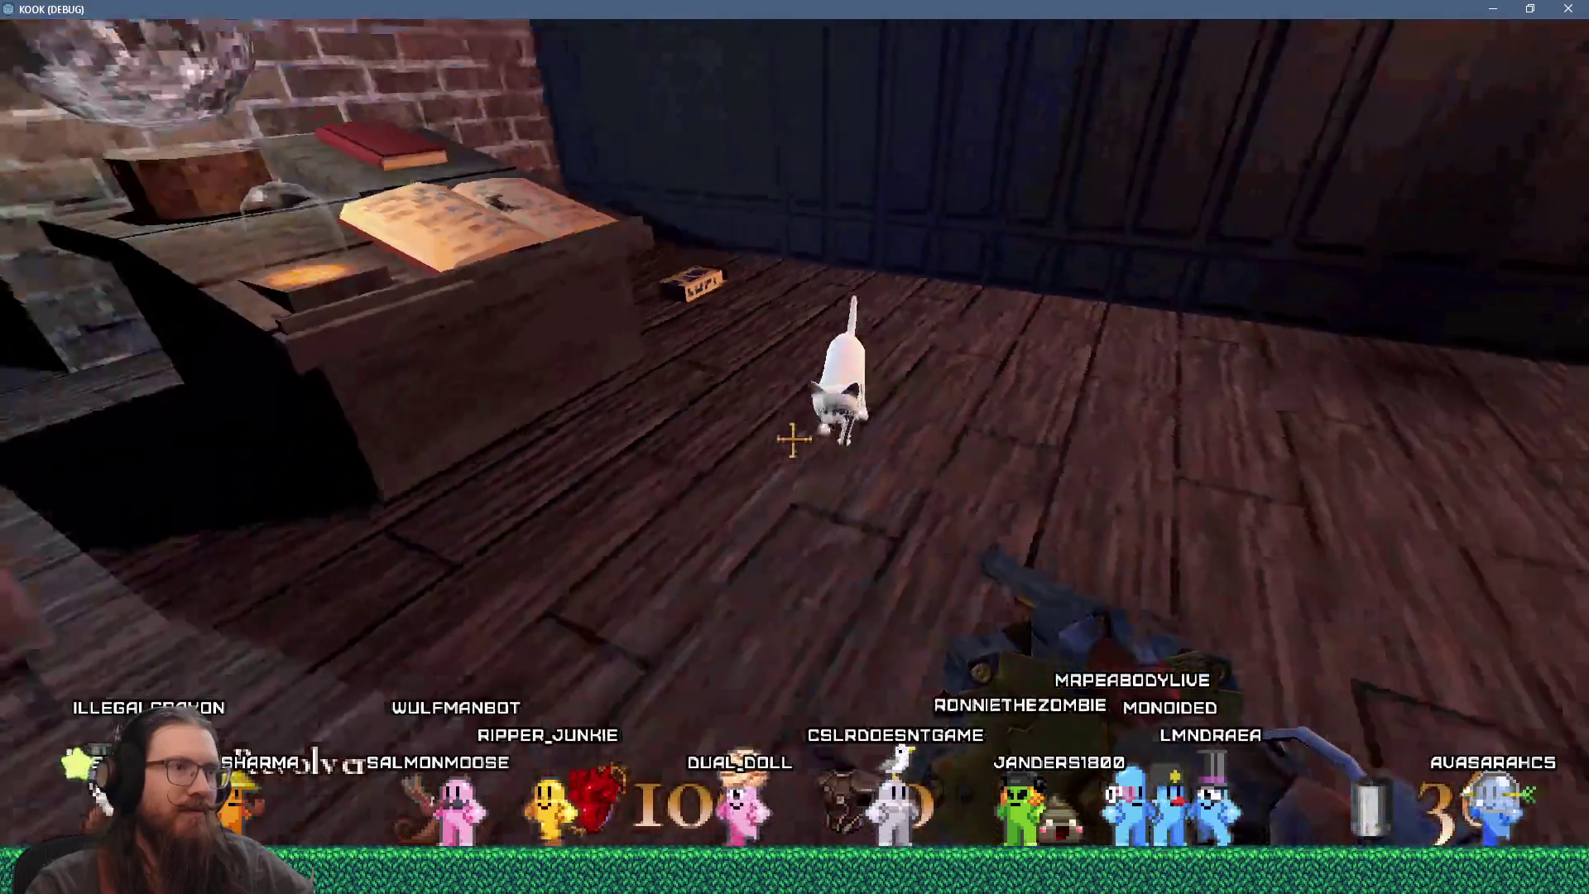
{"action": "key", "text": "w"}
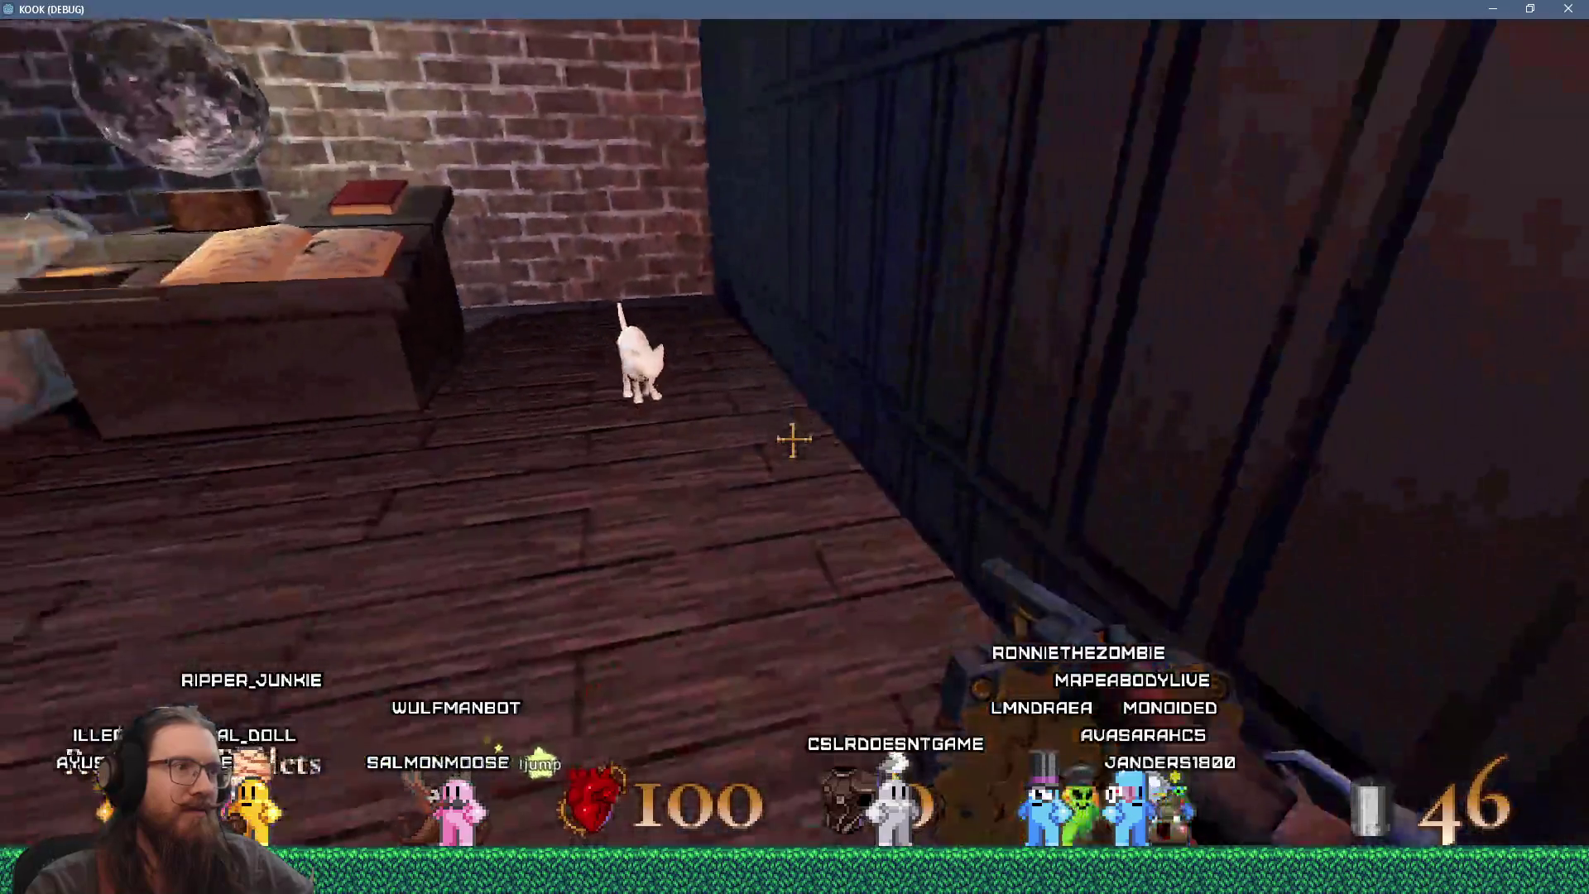
{"action": "key", "text": "grave"}
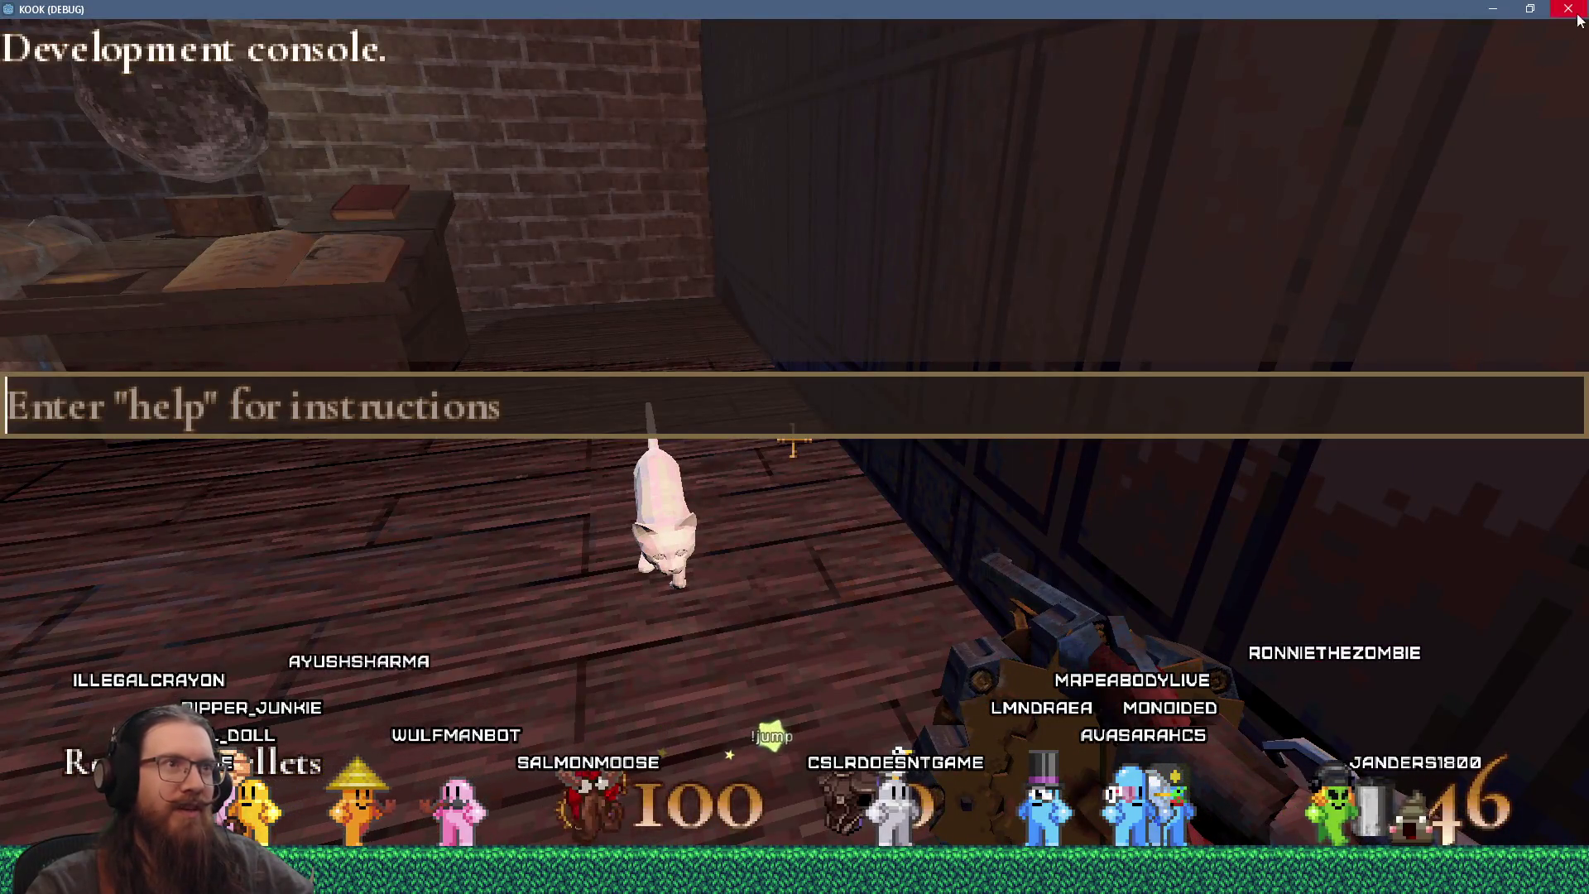
{"action": "left_click", "coordinate": [1583, 12]}
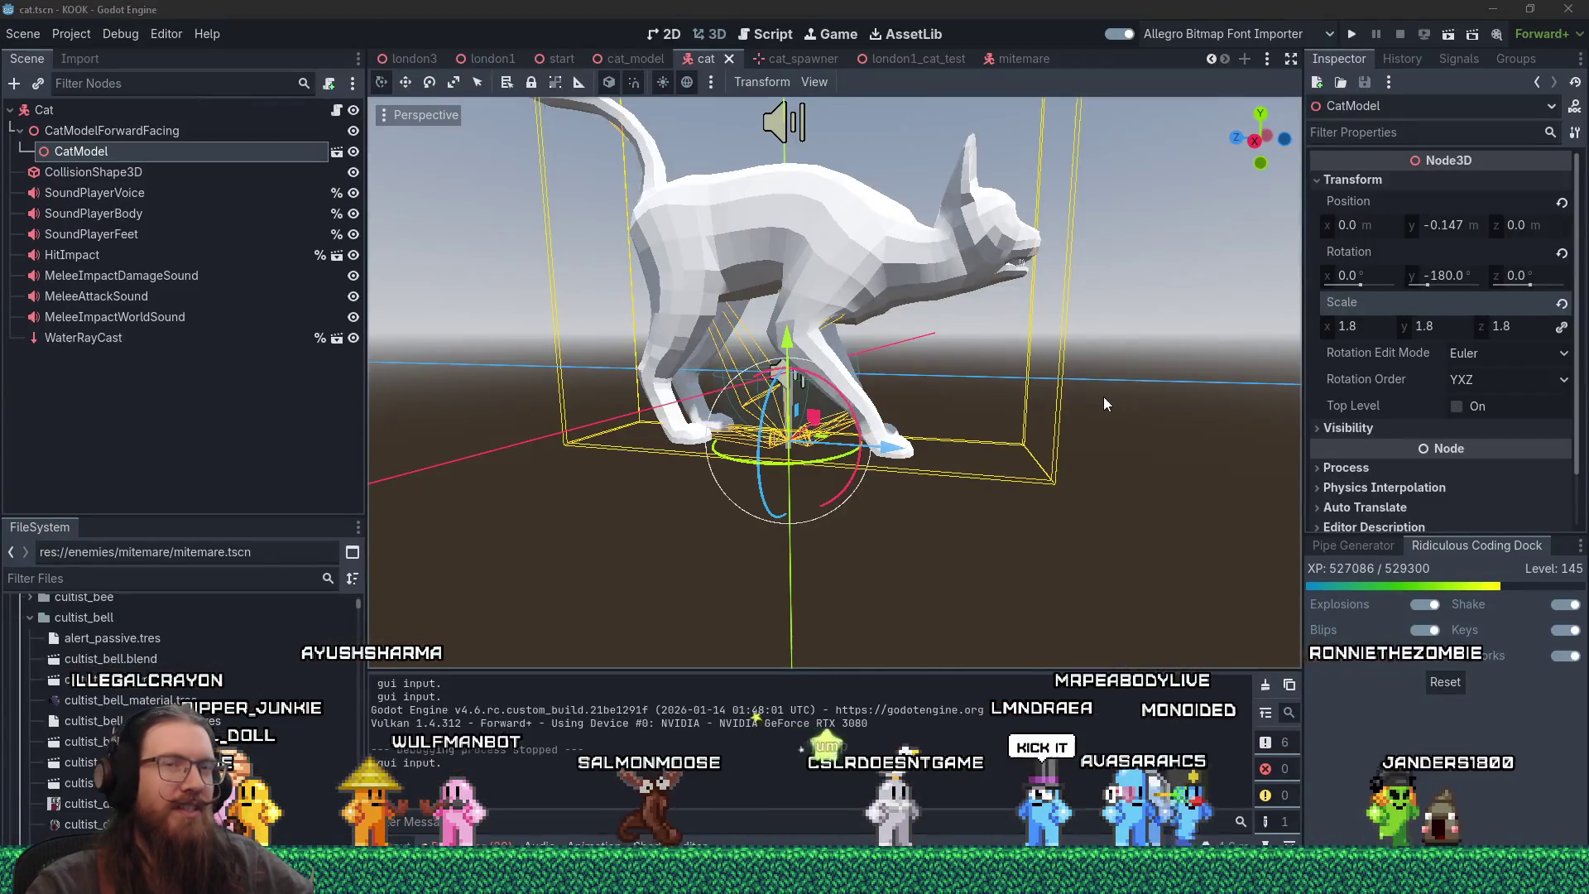
- Change the cat model's scale from 1.8 to 1.5, then to 1.4
{"action": "left_click", "coordinate": [1372, 326]}
{"action": "type", "text": ".5"}
{"action": "key", "text": "Tab"}
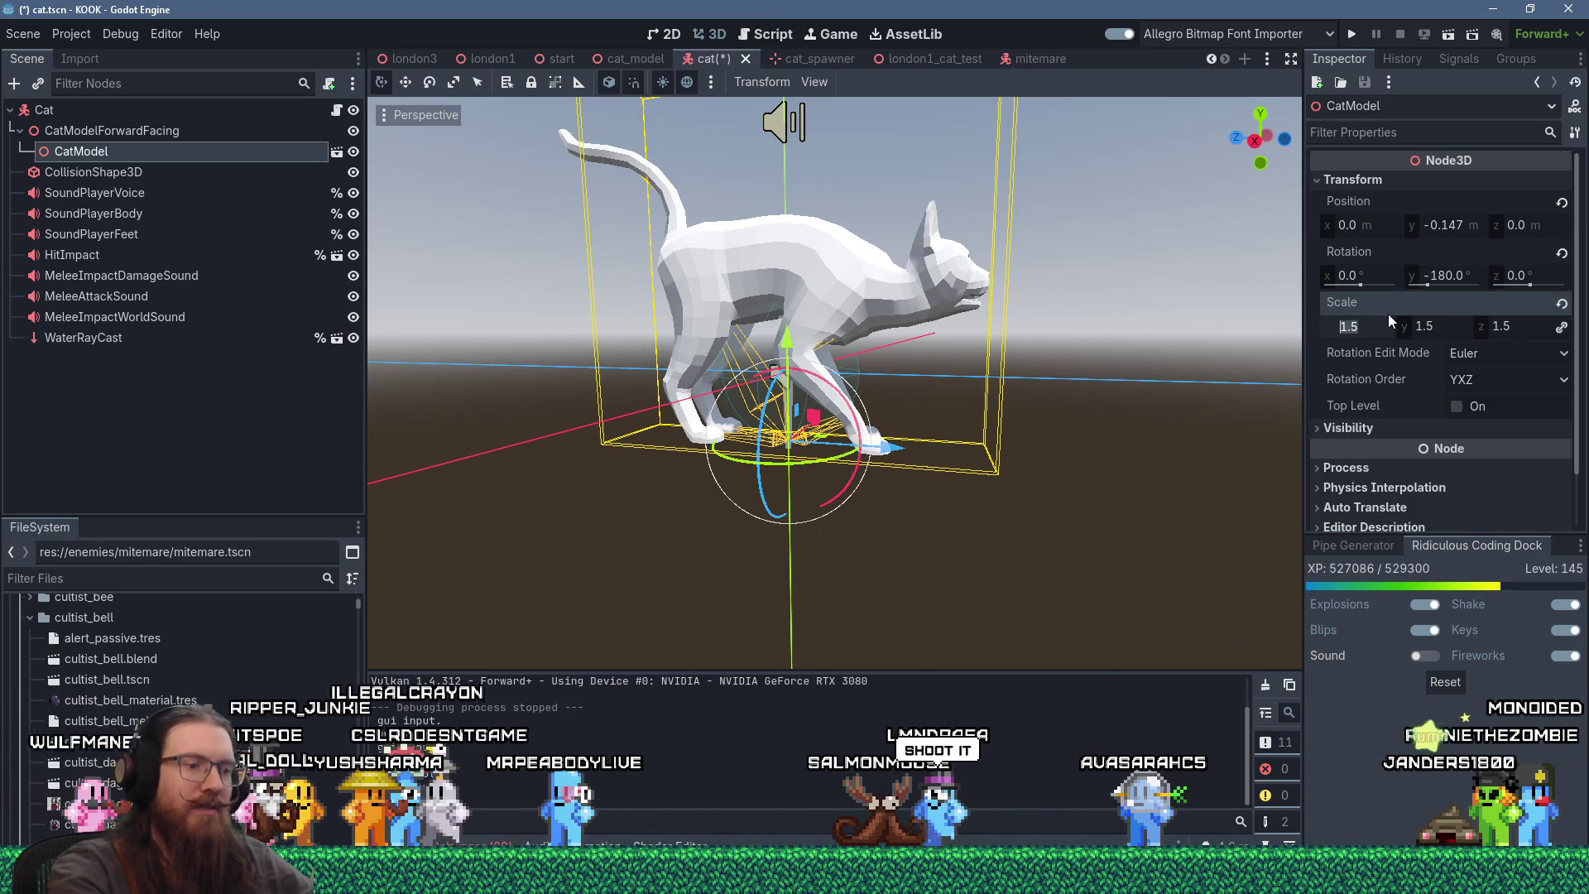
{"action": "type", "text": "1.4"}
{"action": "key", "text": "Return"}
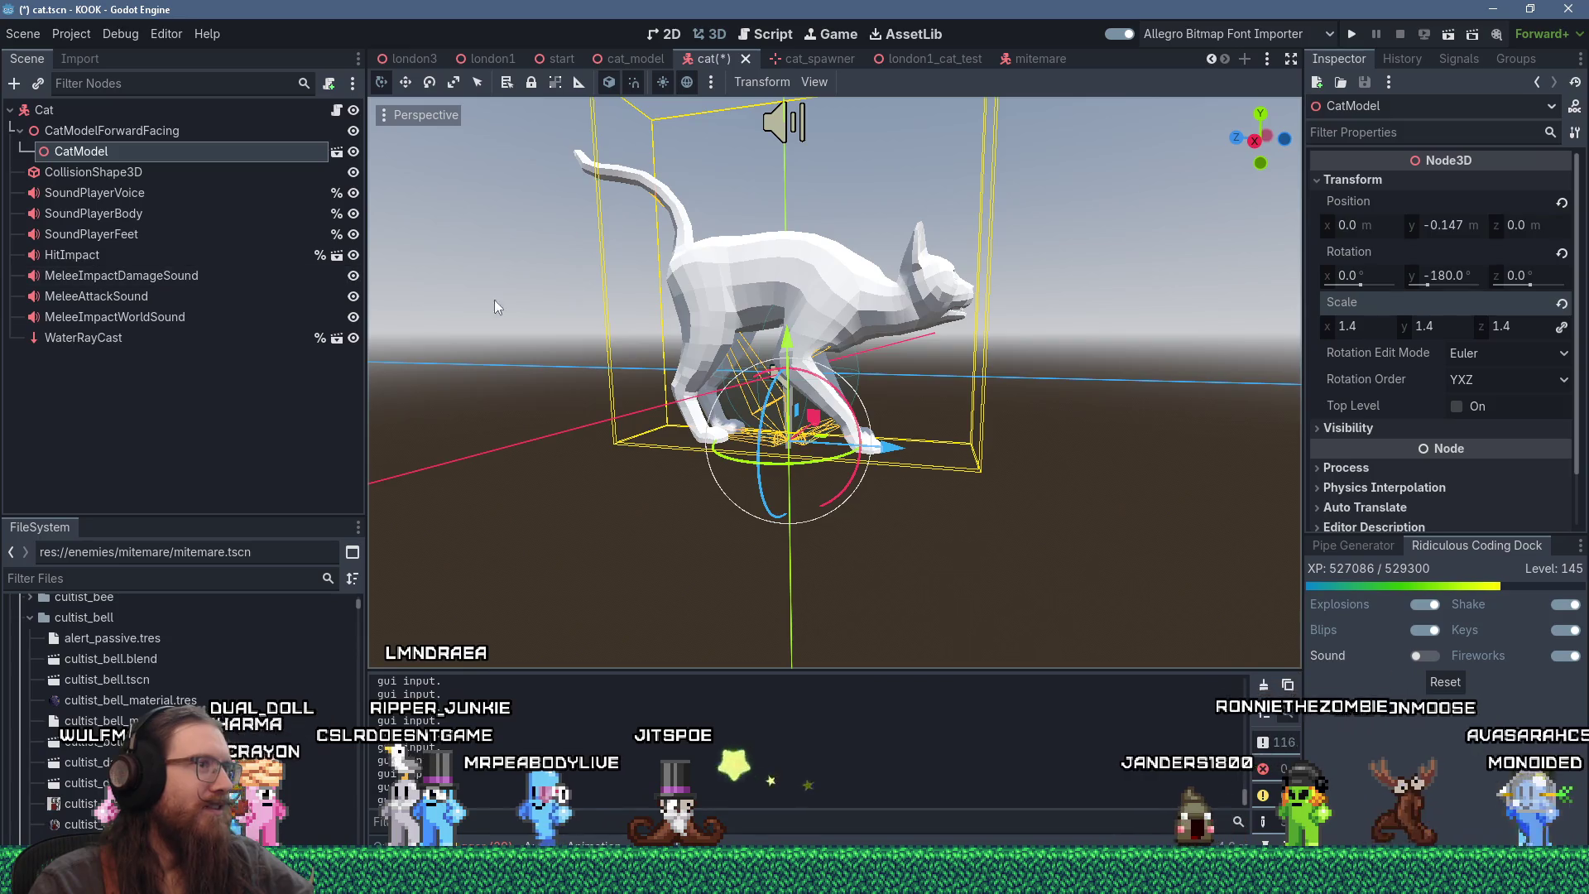
- Orbit around the cat and select its CollisionShape3D node
{"action": "scroll", "coordinate": [854, 331], "scroll_direction": "up", "scroll_amount": 3}
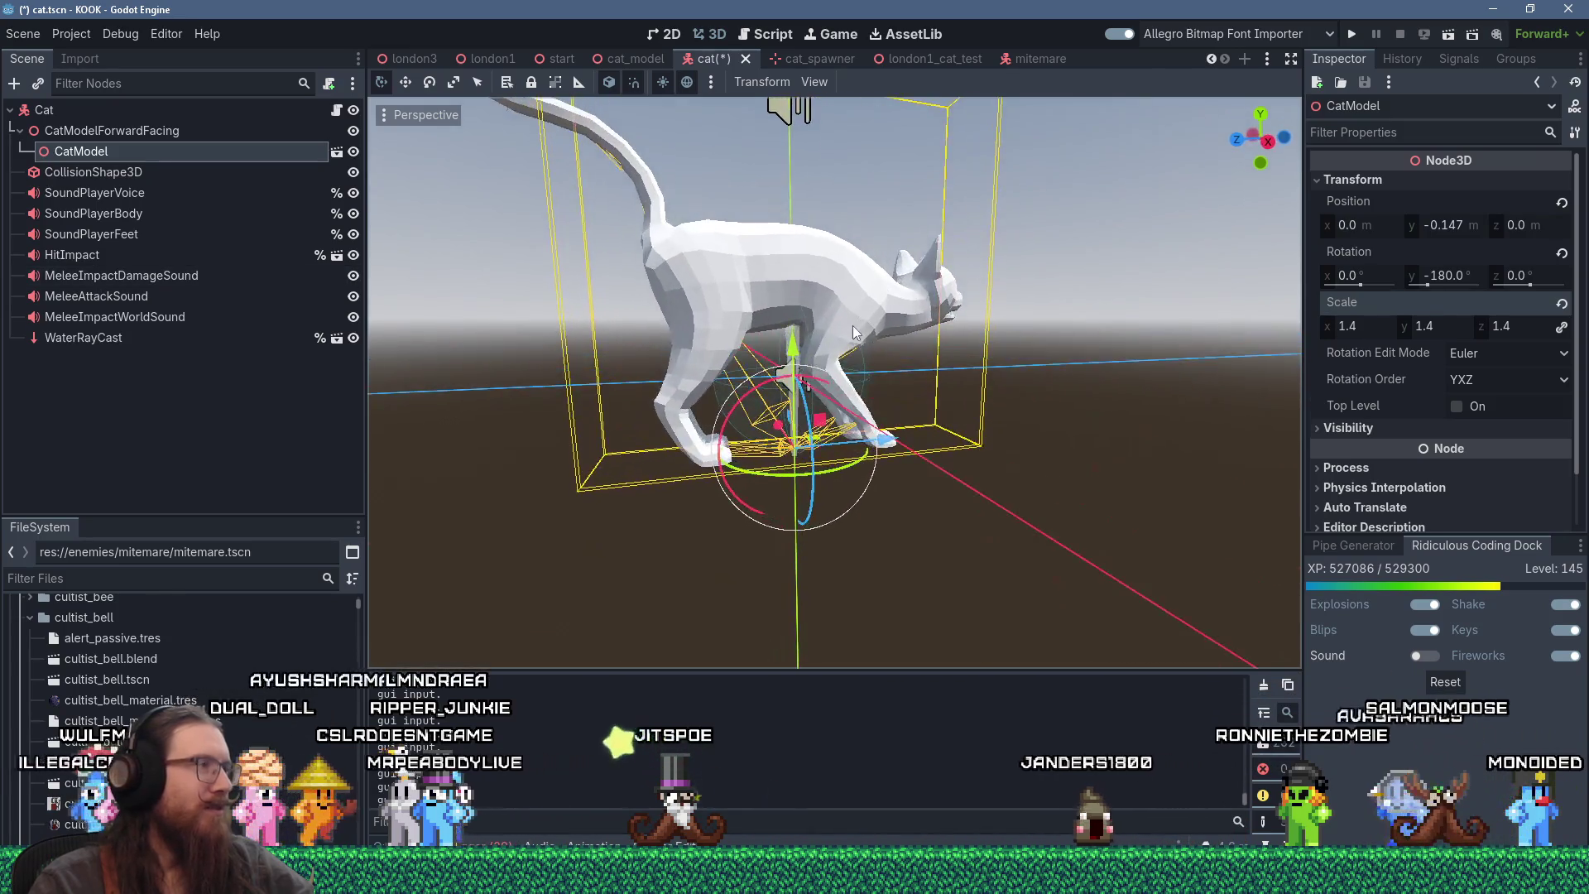
{"action": "mouse_move", "coordinate": [855, 331]}
{"action": "left_mouse_down"}
{"action": "mouse_move", "coordinate": [816, 311]}
{"action": "mouse_move", "coordinate": [830, 329]}
{"action": "mouse_move", "coordinate": [793, 374]}
{"action": "left_mouse_up"}
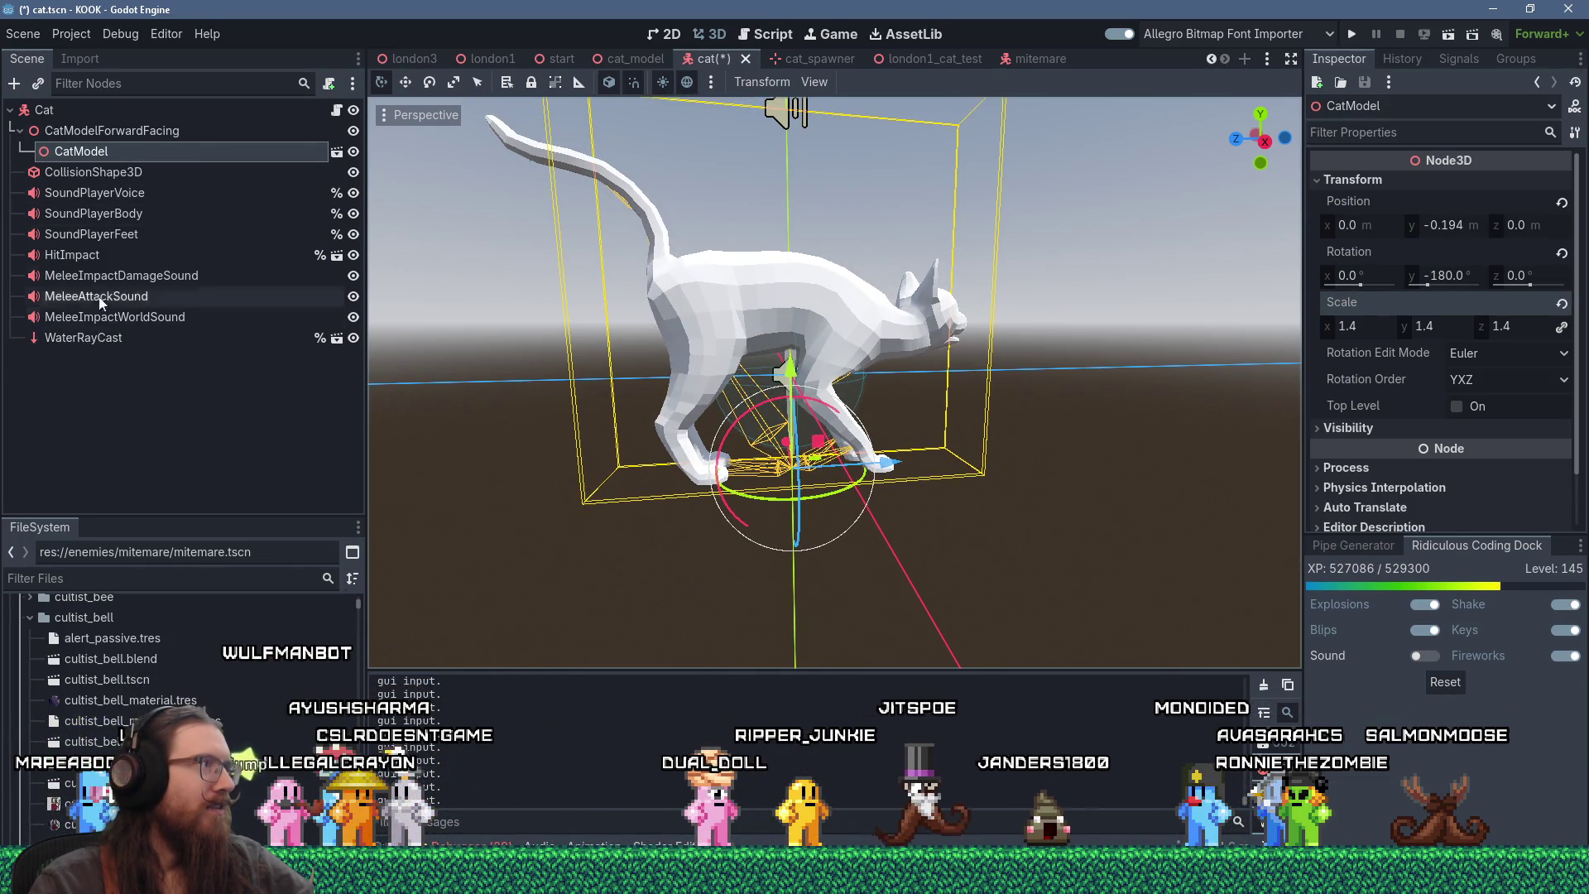
{"action": "left_click", "coordinate": [117, 174]}
{"action": "mouse_move", "coordinate": [679, 359]}
{"action": "left_mouse_down"}
{"action": "mouse_move", "coordinate": [892, 331]}
{"action": "mouse_move", "coordinate": [892, 420]}
{"action": "mouse_move", "coordinate": [579, 449]}
{"action": "mouse_move", "coordinate": [563, 411]}
{"action": "left_mouse_up"}
- Drag the collision sphere's radius out to 0.19 m, then save and run the game
{"action": "scroll", "coordinate": [564, 411], "scroll_direction": "up", "scroll_amount": 3}
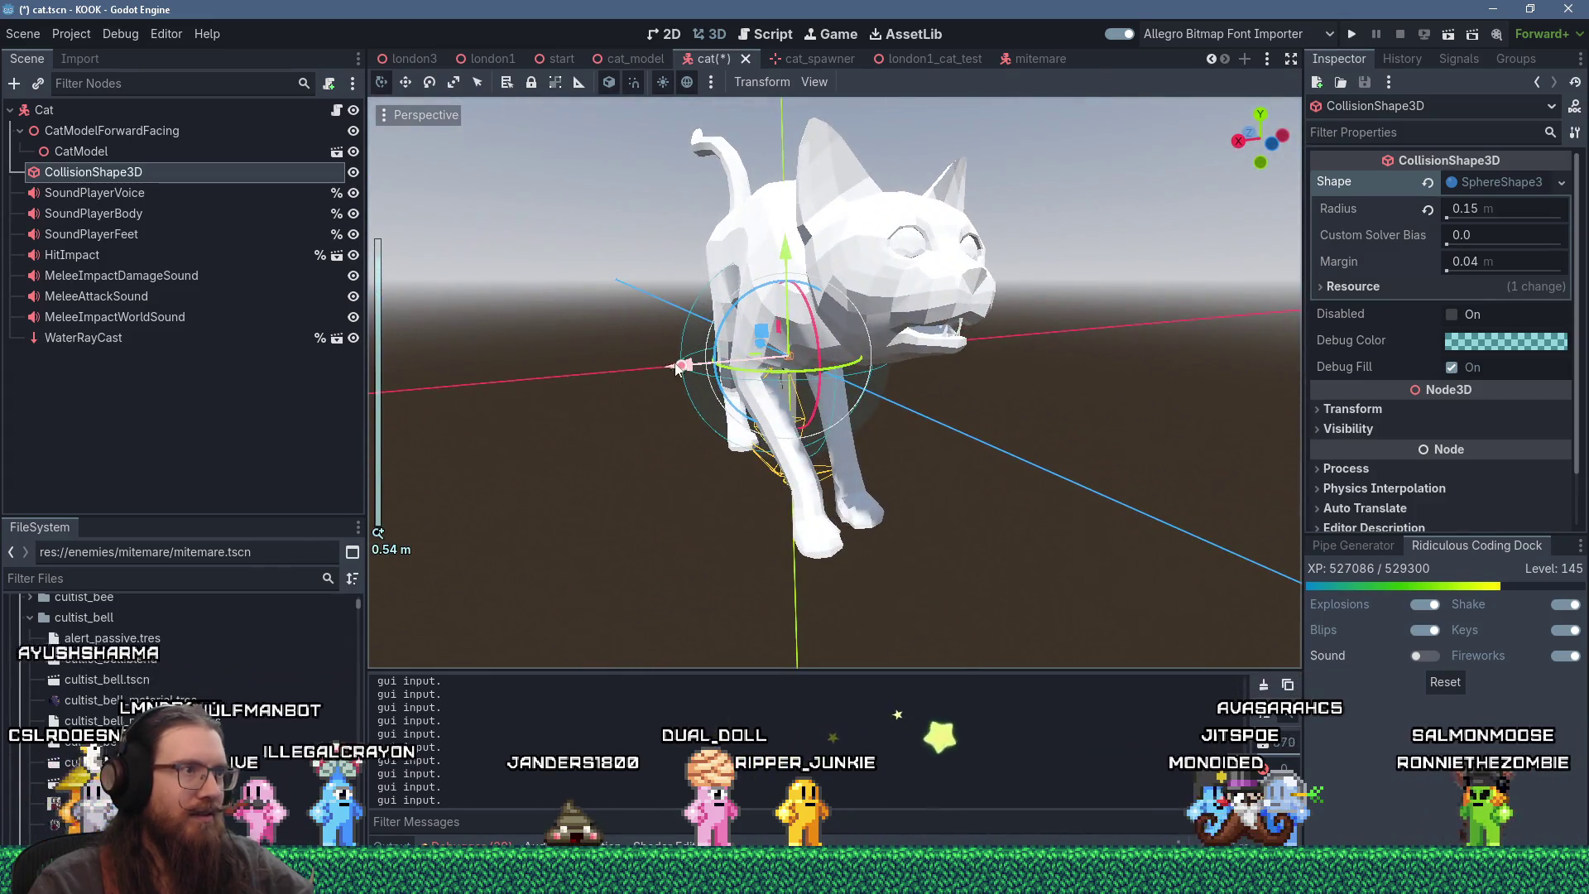
{"action": "left_click_drag", "start_coordinate": [677, 371], "coordinate": [645, 369]}
{"action": "key", "text": "ctrl+KP_1"}
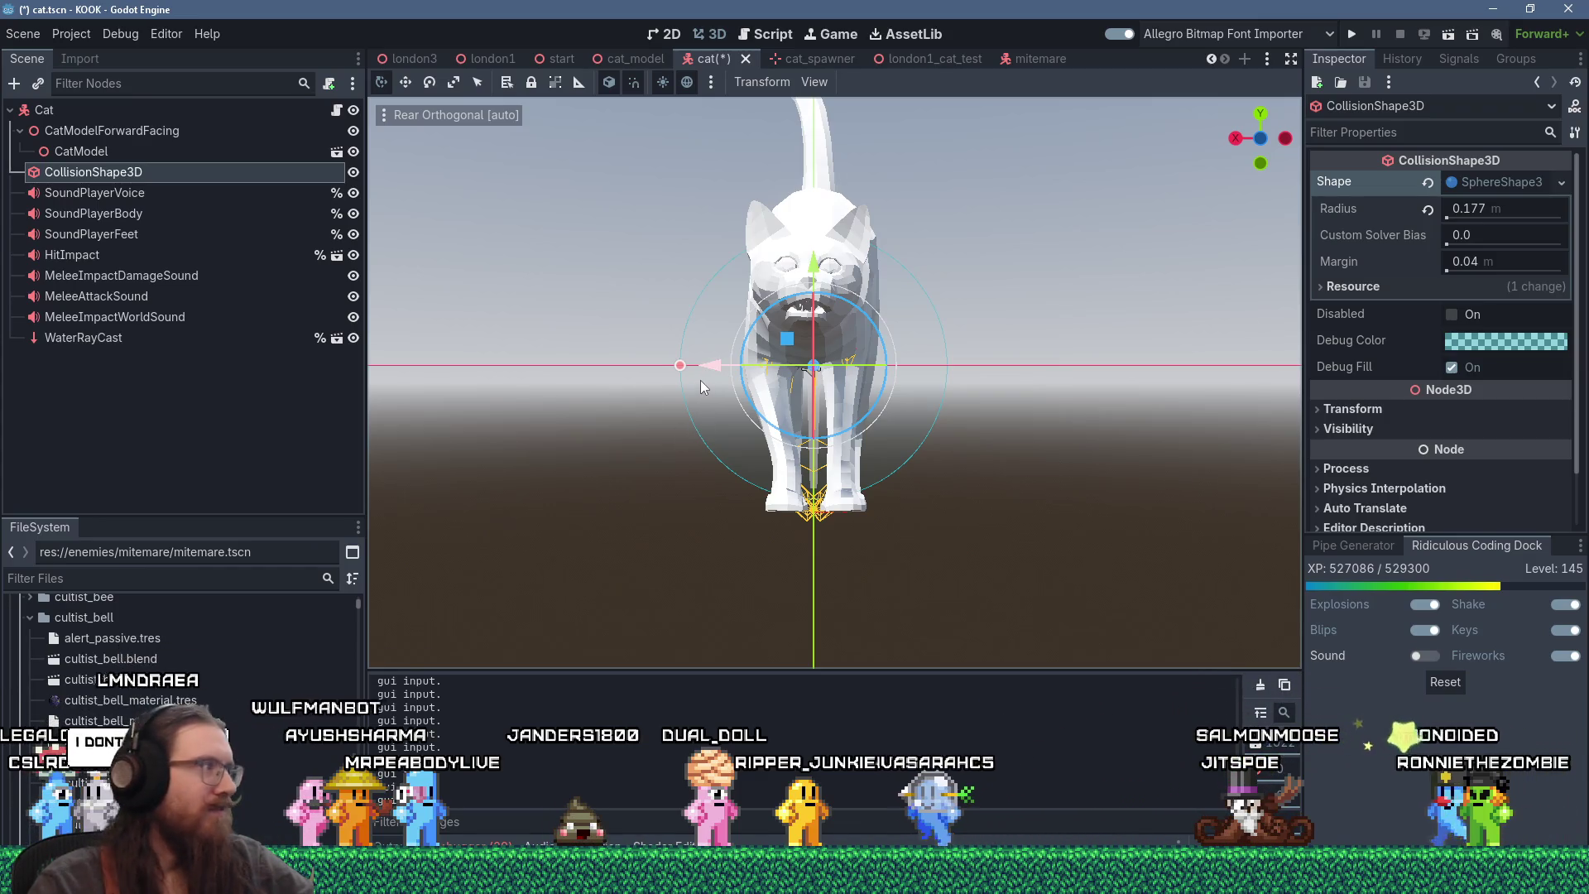
{"action": "mouse_move", "coordinate": [653, 427]}
{"action": "left_mouse_down"}
{"action": "mouse_move", "coordinate": [1020, 422]}
{"action": "mouse_move", "coordinate": [974, 404]}
{"action": "left_mouse_up"}
{"action": "key", "text": "KP_1"}
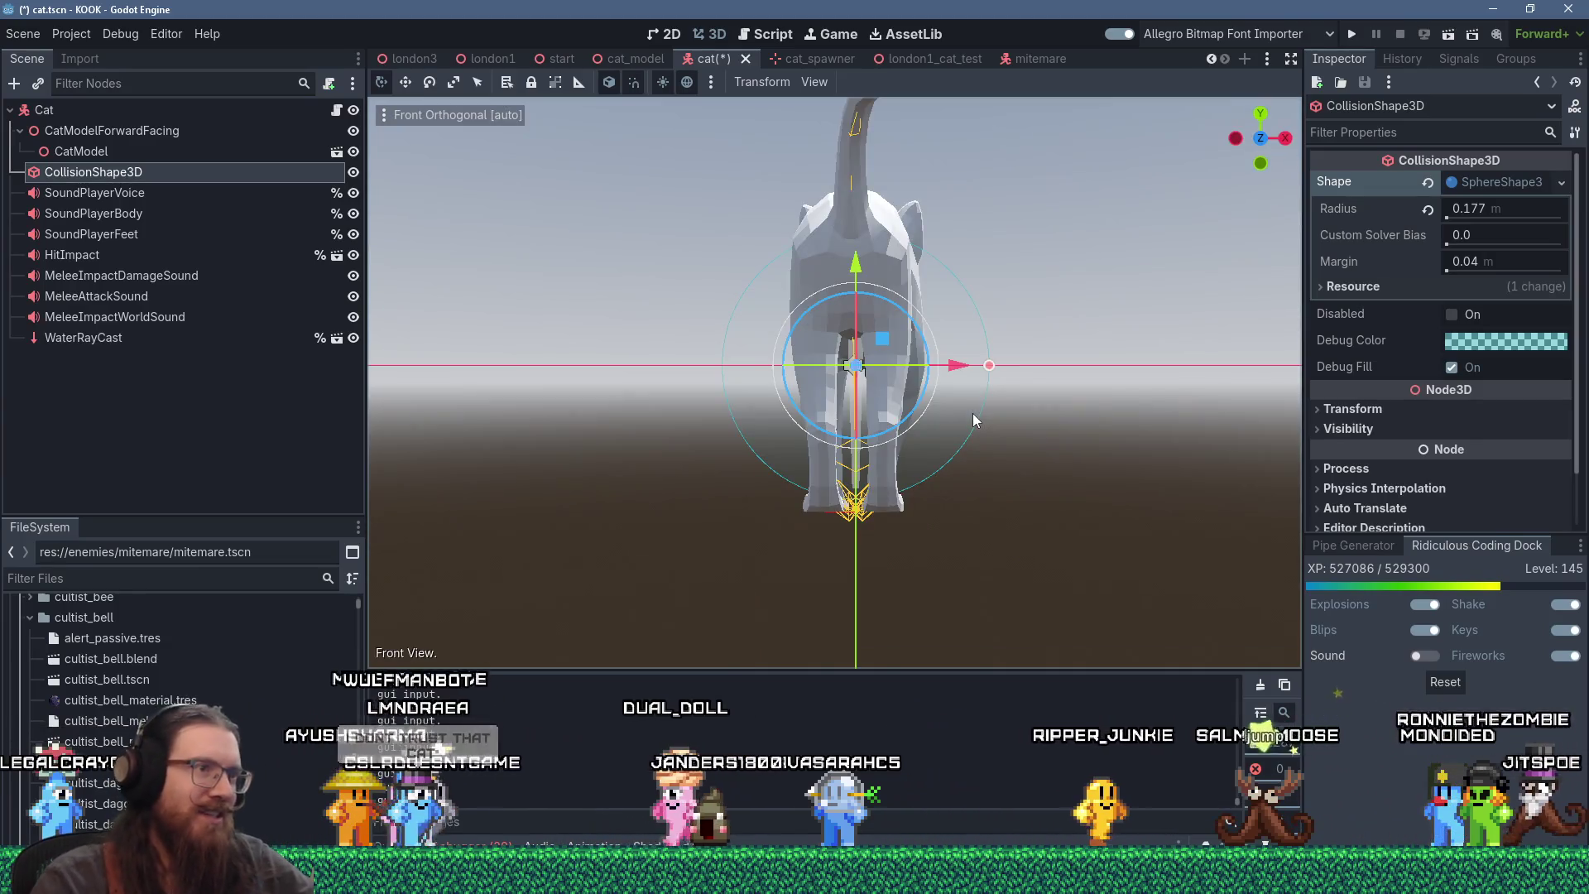
{"action": "mouse_move", "coordinate": [1047, 362]}
{"action": "left_mouse_down"}
{"action": "mouse_move", "coordinate": [1061, 364]}
{"action": "mouse_move", "coordinate": [879, 403]}
{"action": "left_mouse_up"}
{"action": "scroll", "coordinate": [919, 397], "scroll_direction": "down", "scroll_amount": 3}
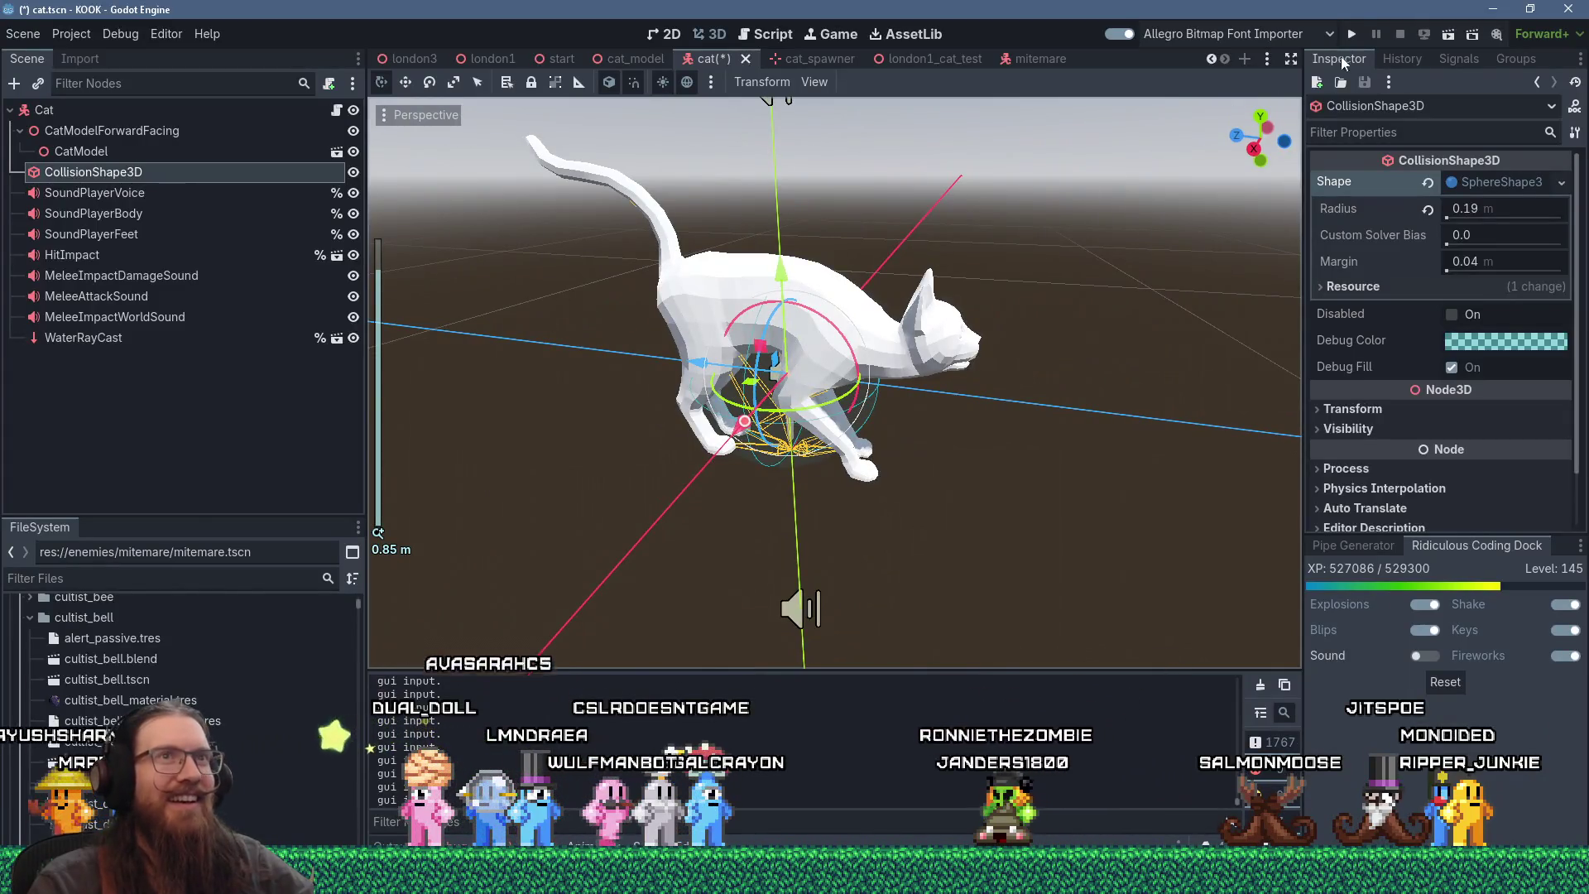
{"action": "left_click", "coordinate": [1351, 33]}
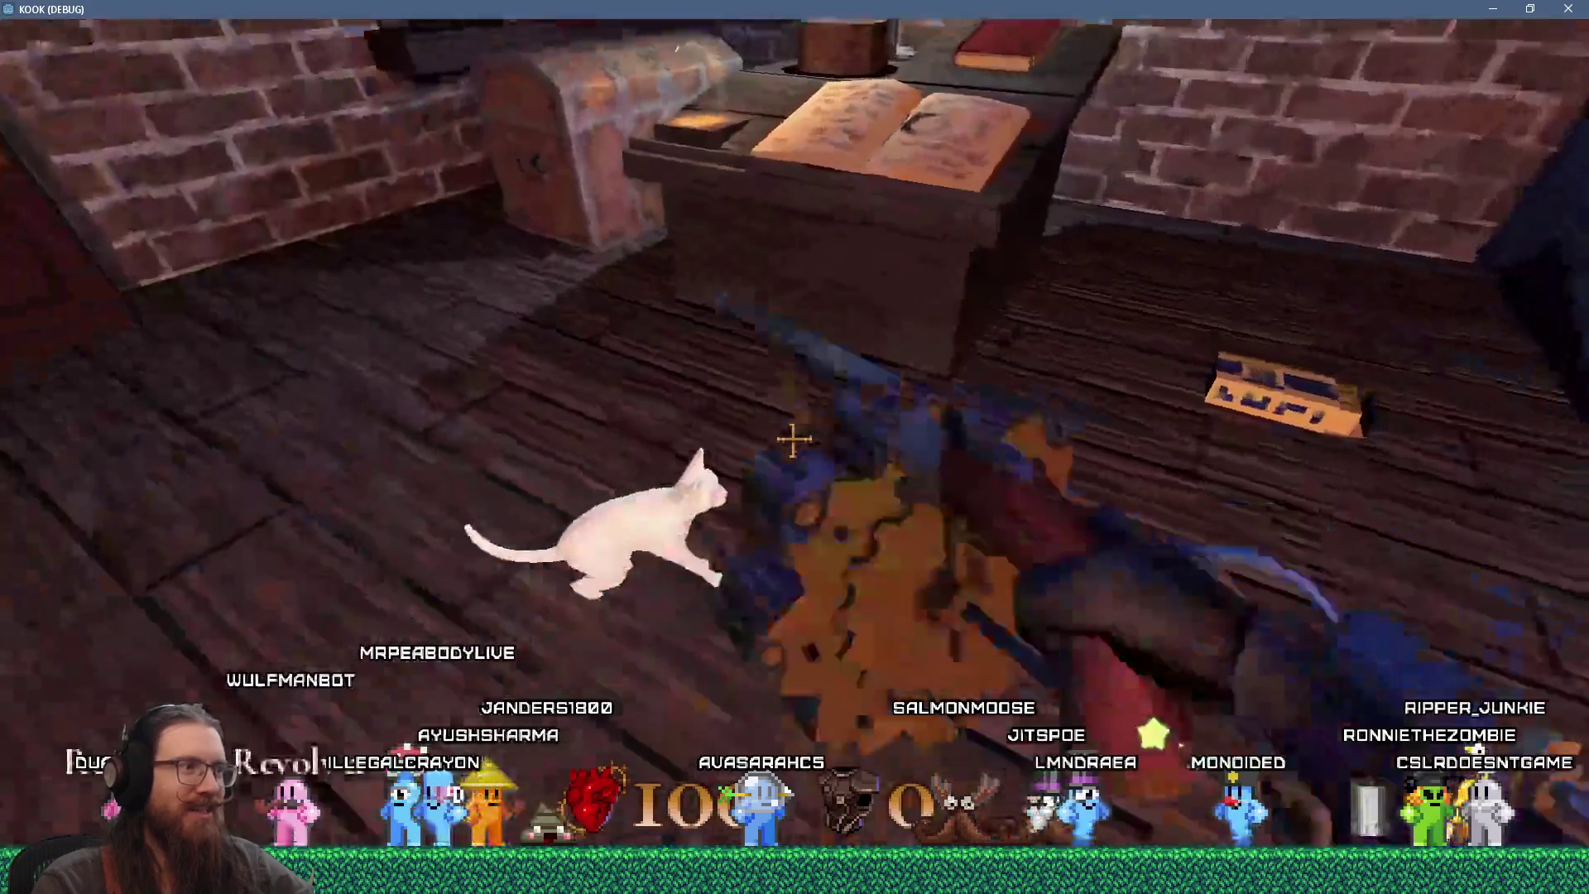
- Pet the cat with Period, halting at the try_pet breakpoint on line 219
{"action": "key", "text": "period"}
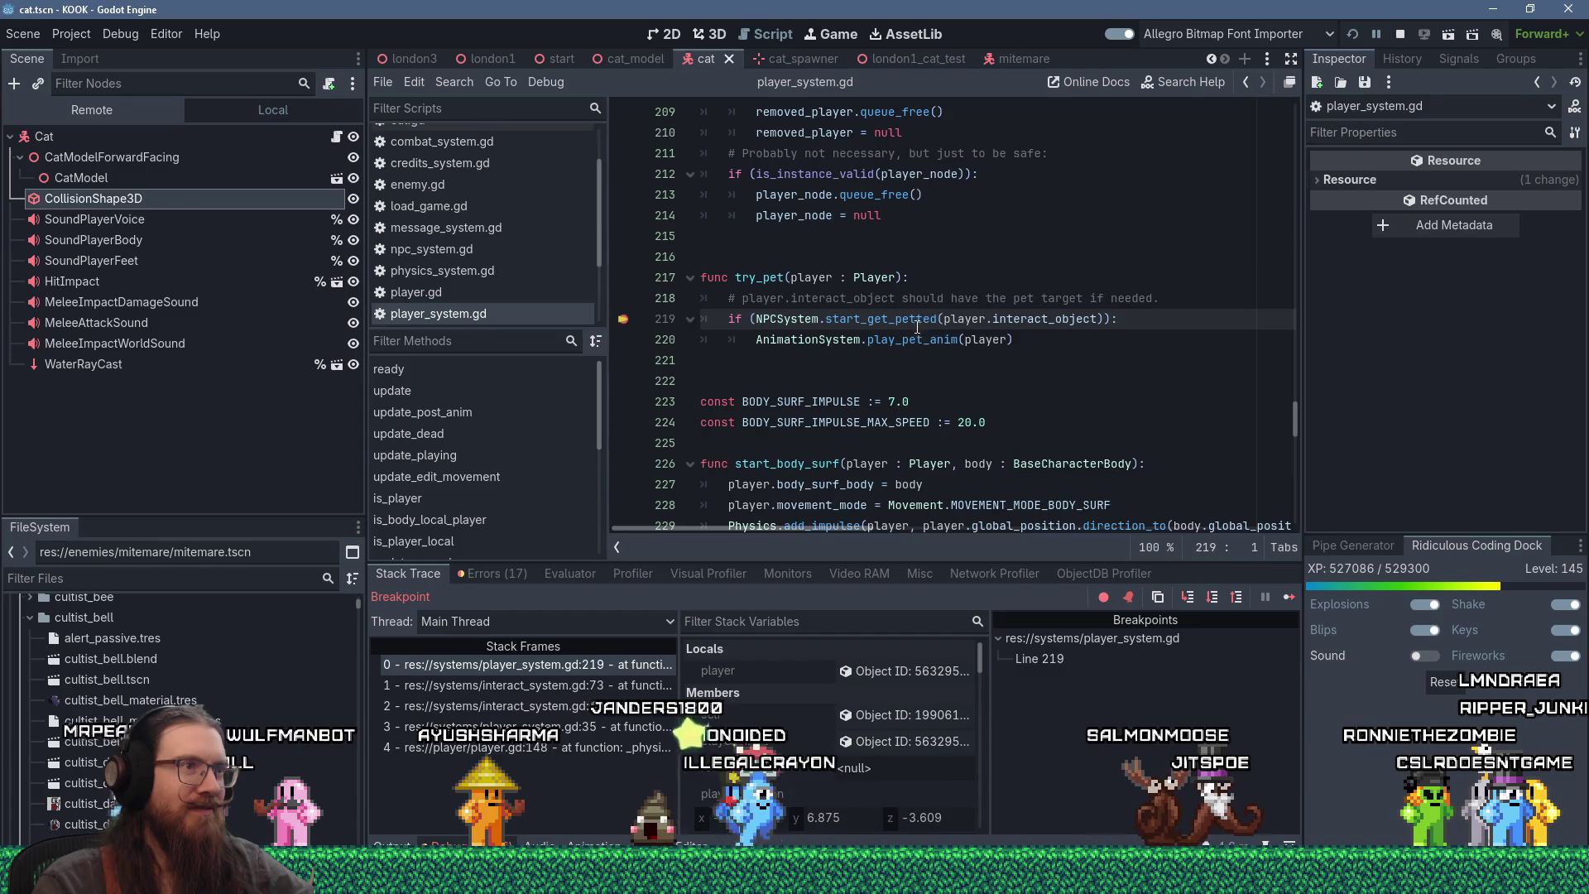
- Jump to start_get_petted in npc_system.gd and select the is_idle call in its check
{"action": "key", "text": "F12"}
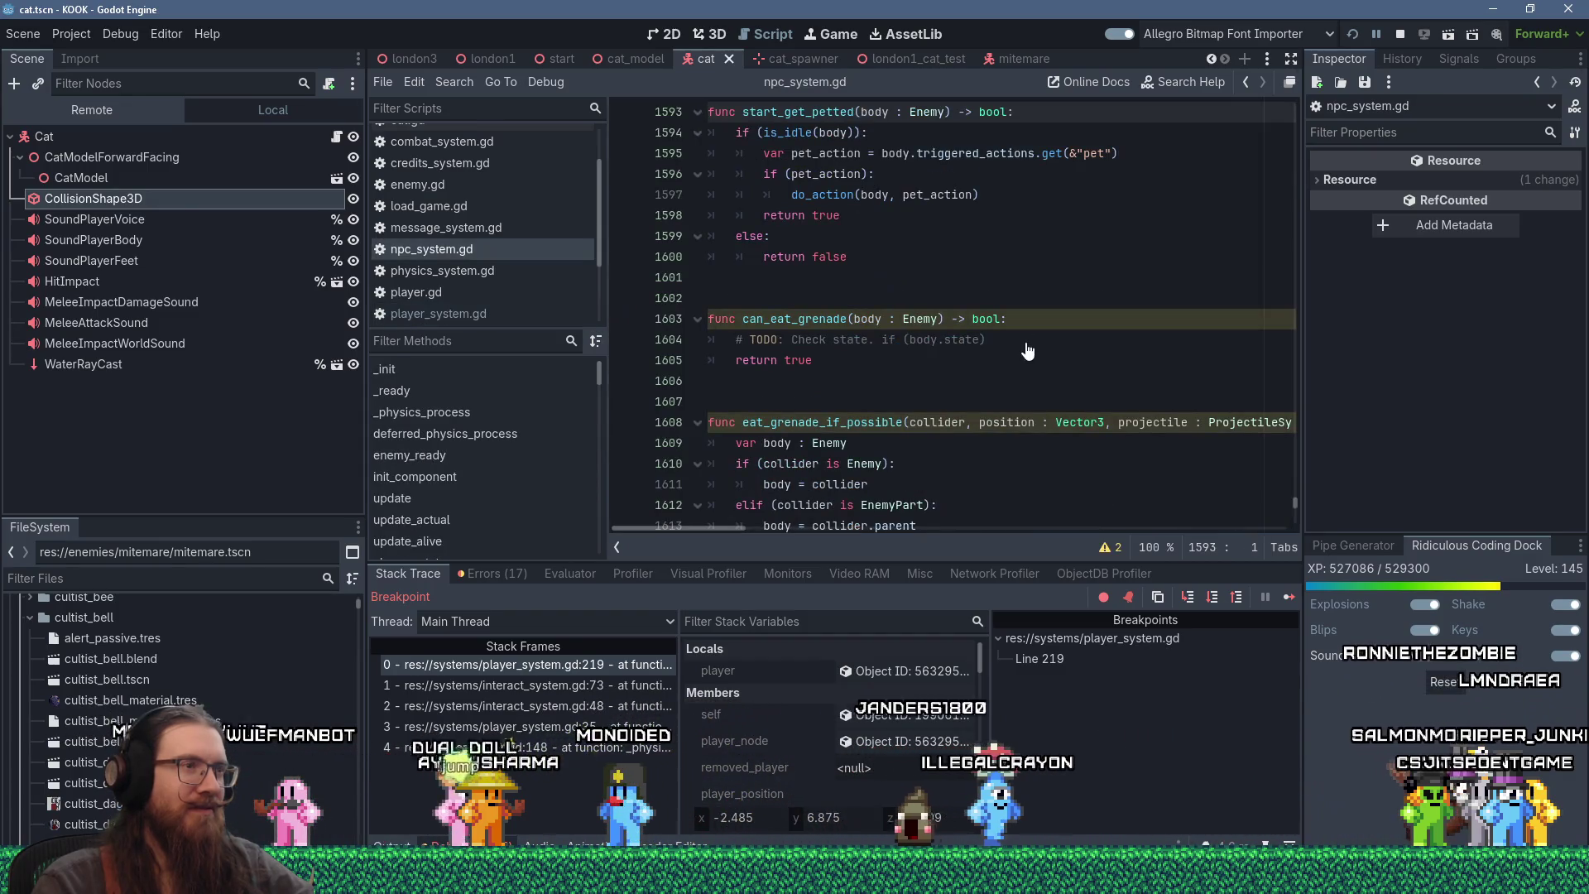
{"action": "scroll", "coordinate": [1027, 344], "scroll_direction": "up", "scroll_amount": 2}
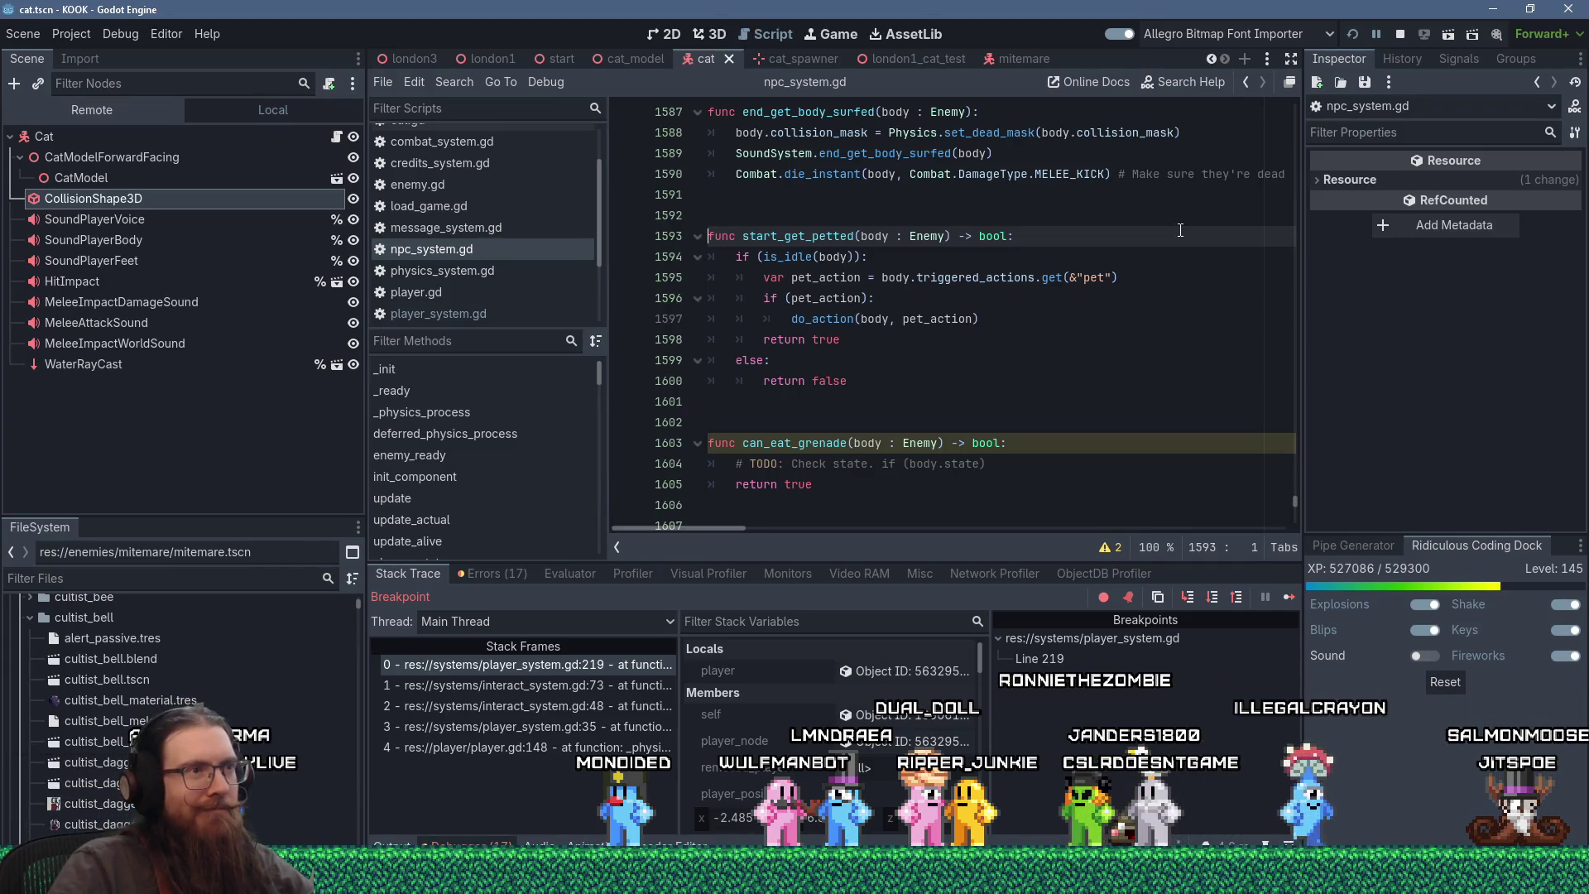
{"action": "left_click", "coordinate": [762, 257]}
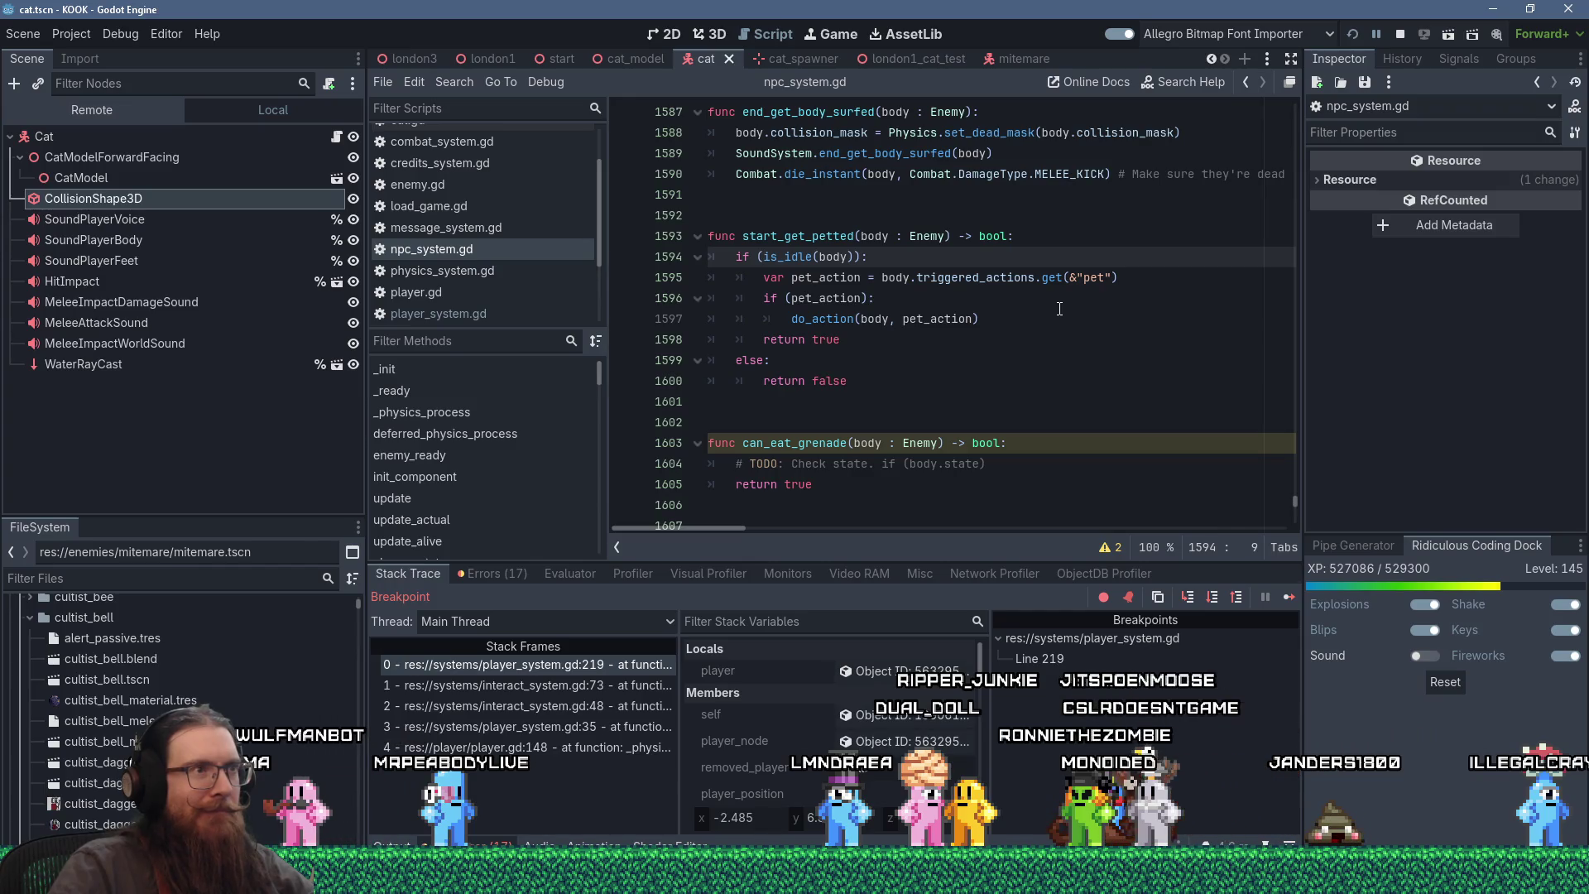
{"action": "key", "text": "ctrl+shift+Right"}
{"action": "key", "text": "ctrl+c"}
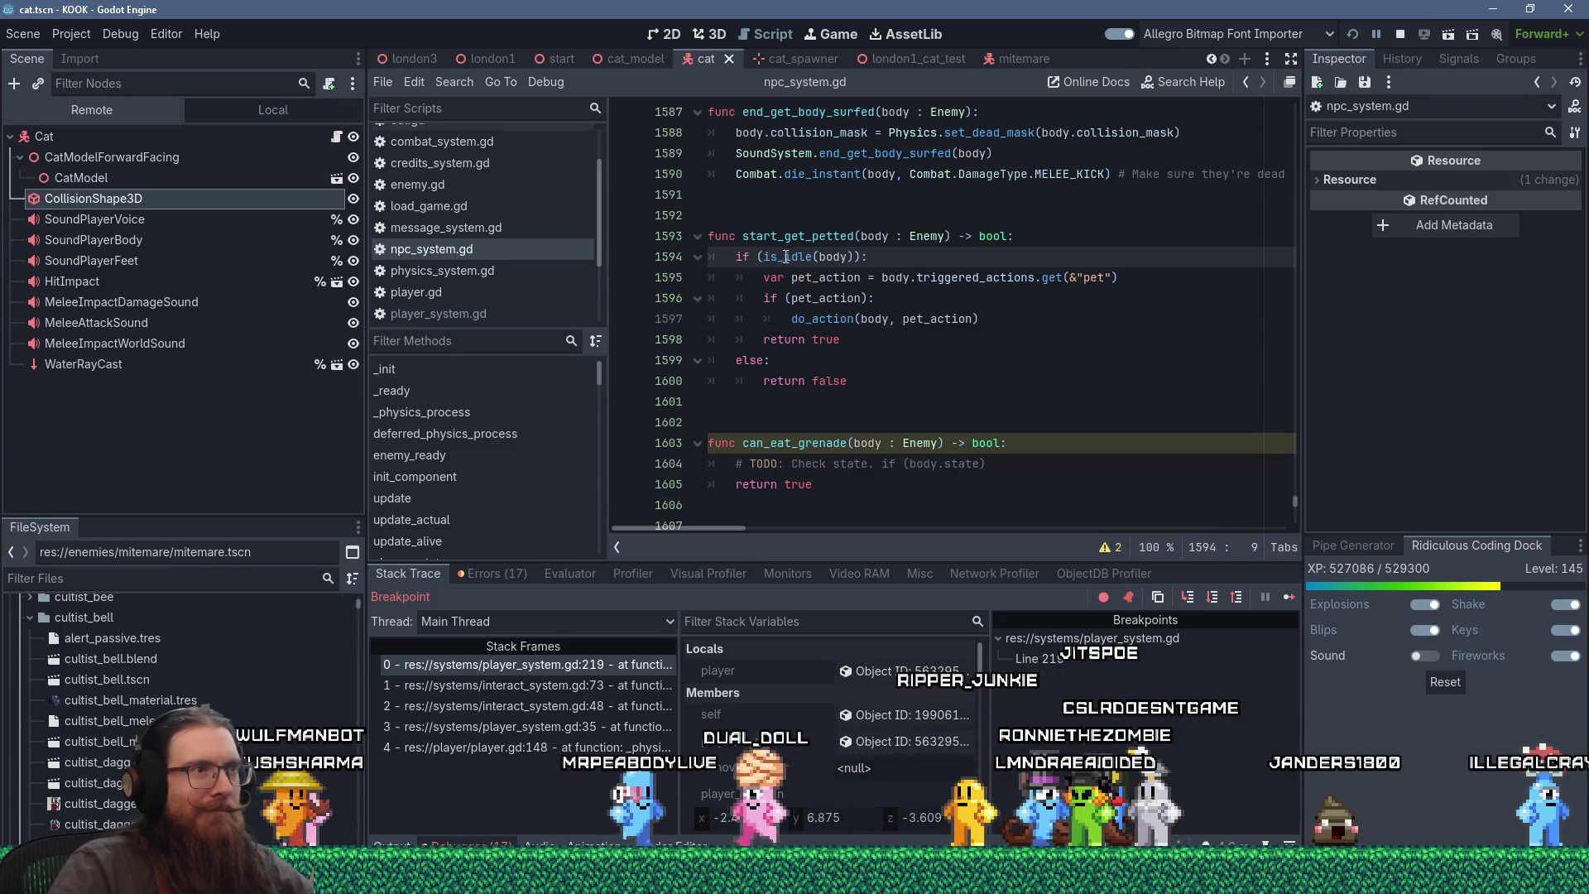
- Replace the is_idle check with can_be_pet and add a can_be_pet(body) function returning true
{"action": "key", "text": "shift+Delete"}
{"action": "type", "text": "can_be_pet"}
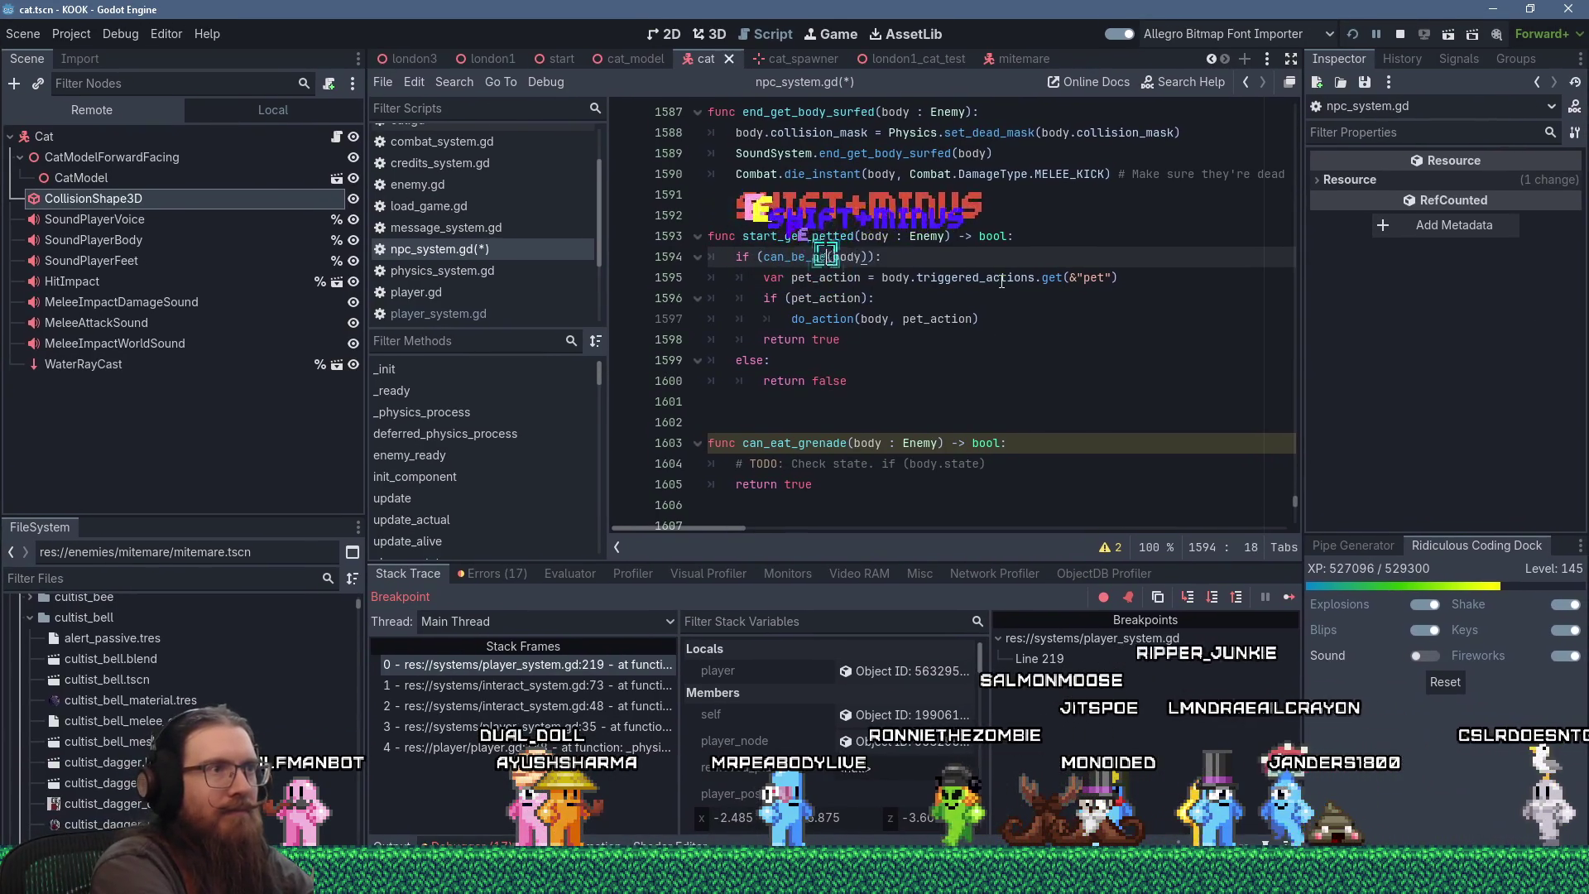
{"action": "key", "text": "Up"}
{"action": "key", "text": "Up"}
{"action": "key", "text": "Up"}
{"action": "key", "text": "Return"}
{"action": "key", "text": "Return"}
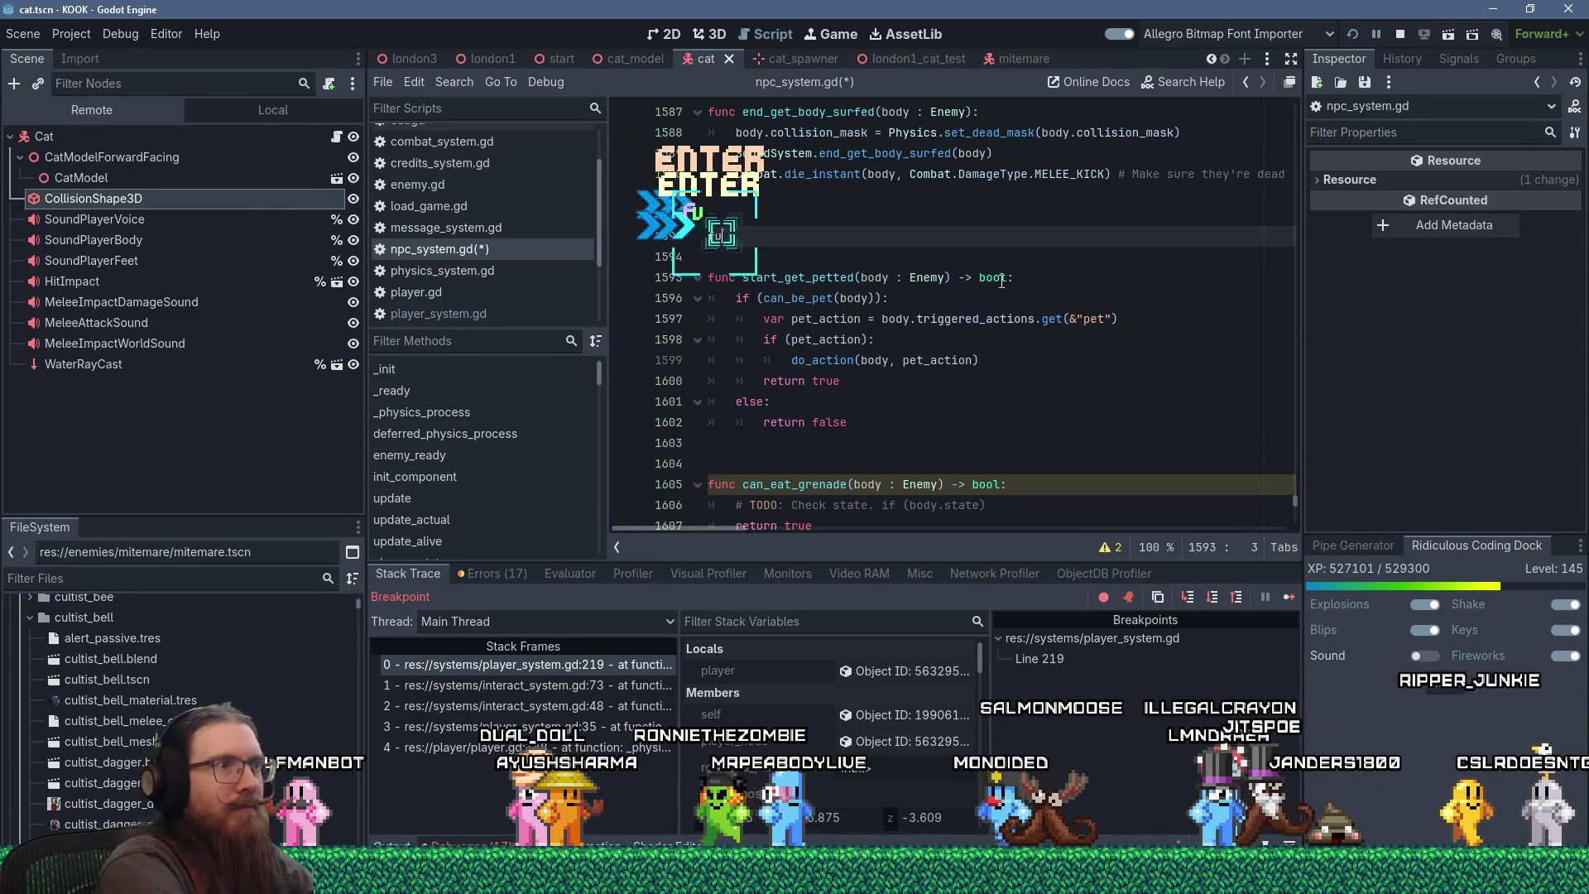
{"action": "type", "text": "func can_be_pet(bo"}
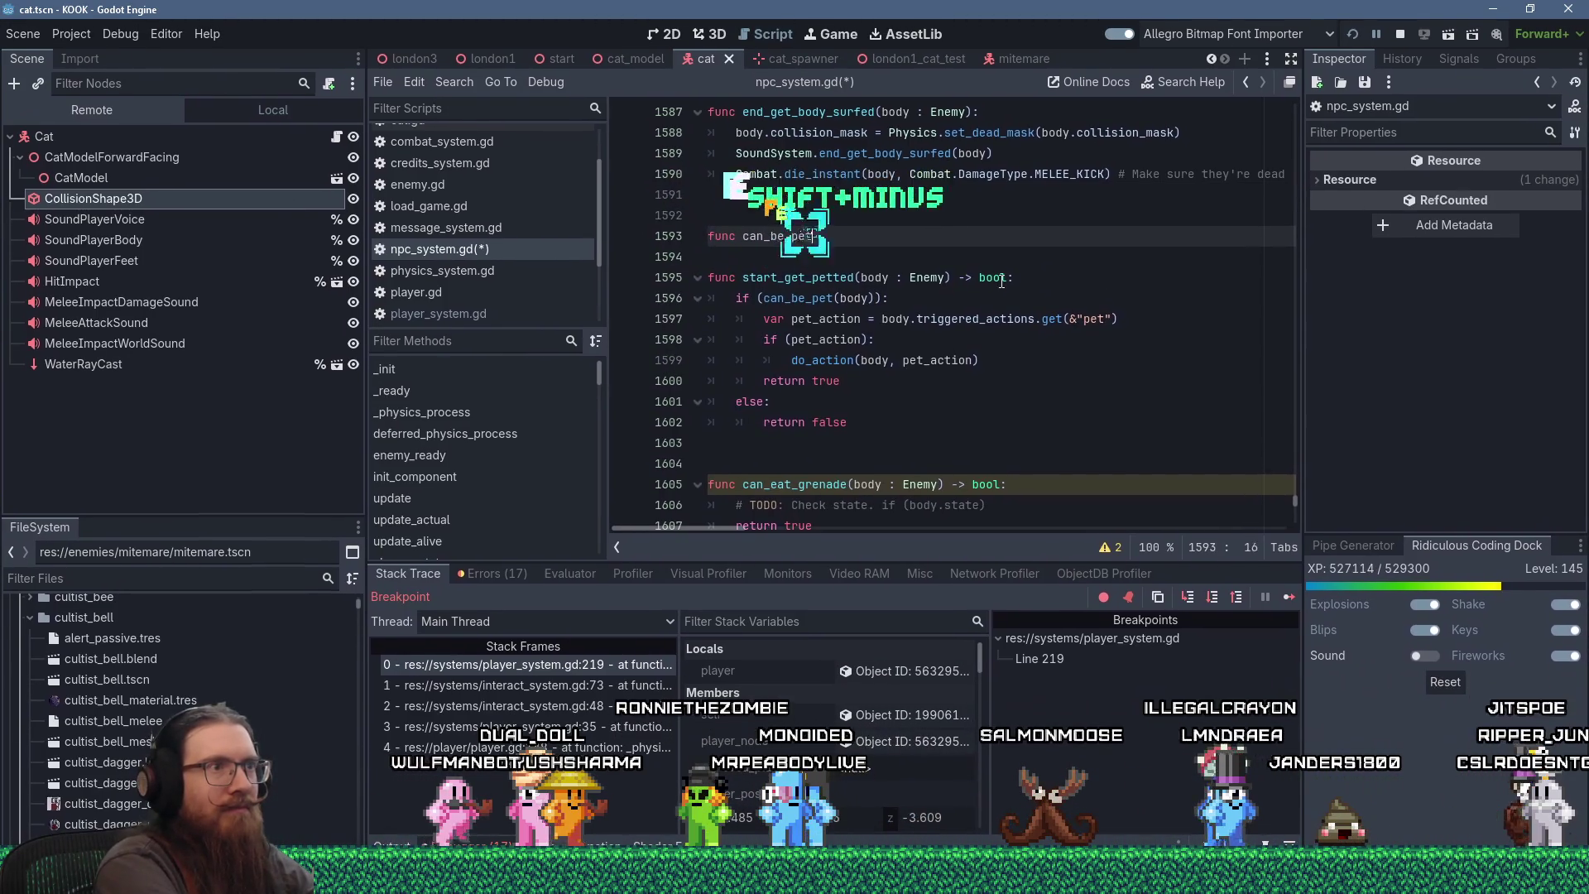
{"action": "type", "text": "dy : Enemy):"}
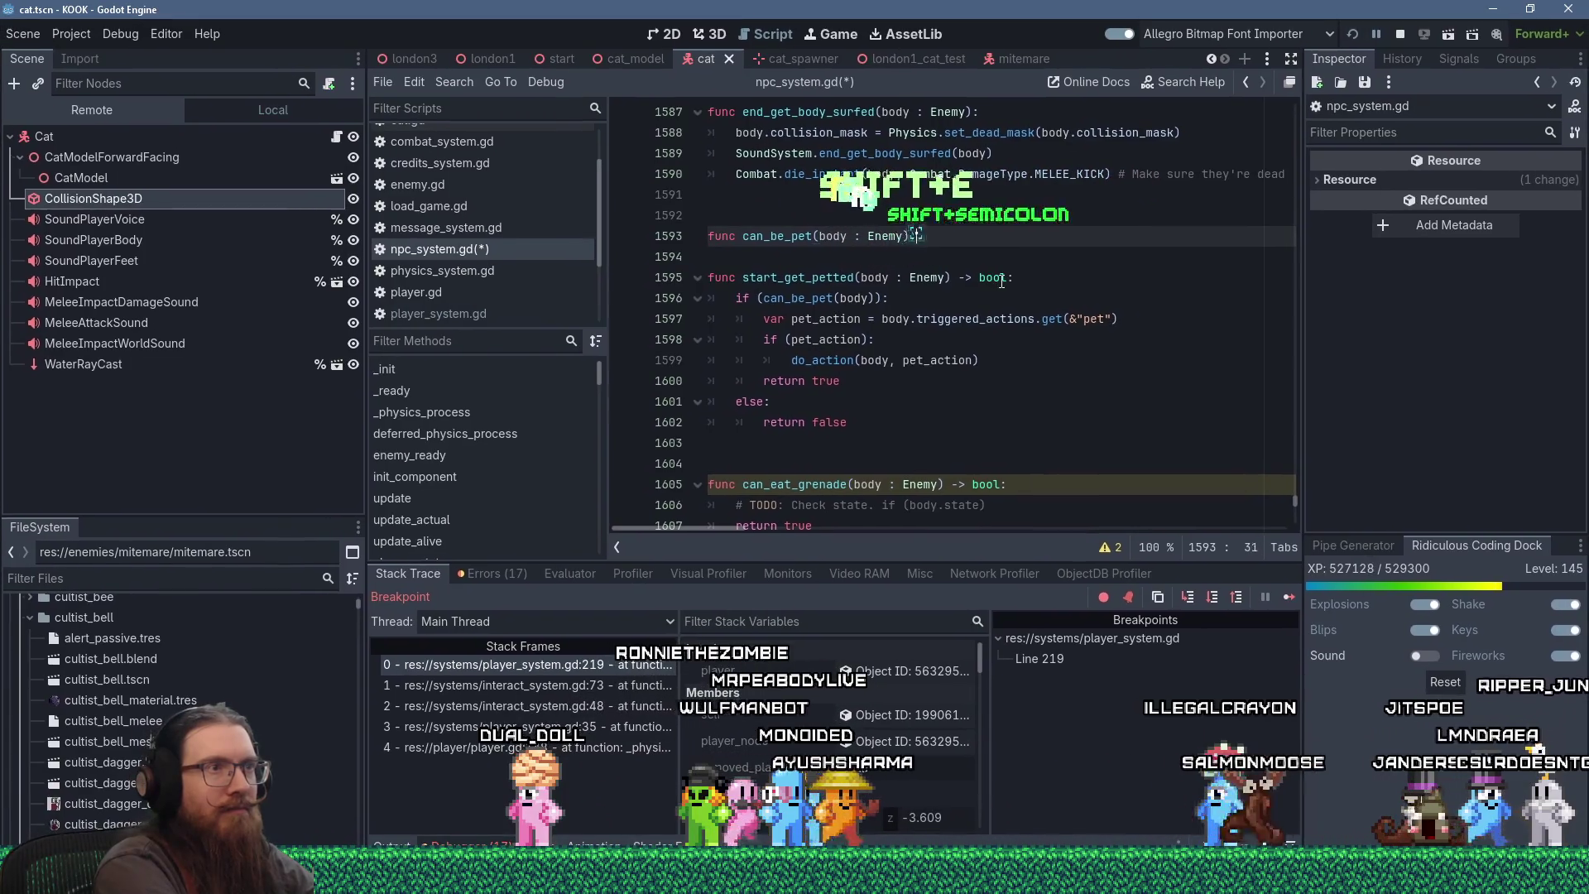
{"action": "key", "text": "Return"}
{"action": "key", "text": "ctrl+v"}
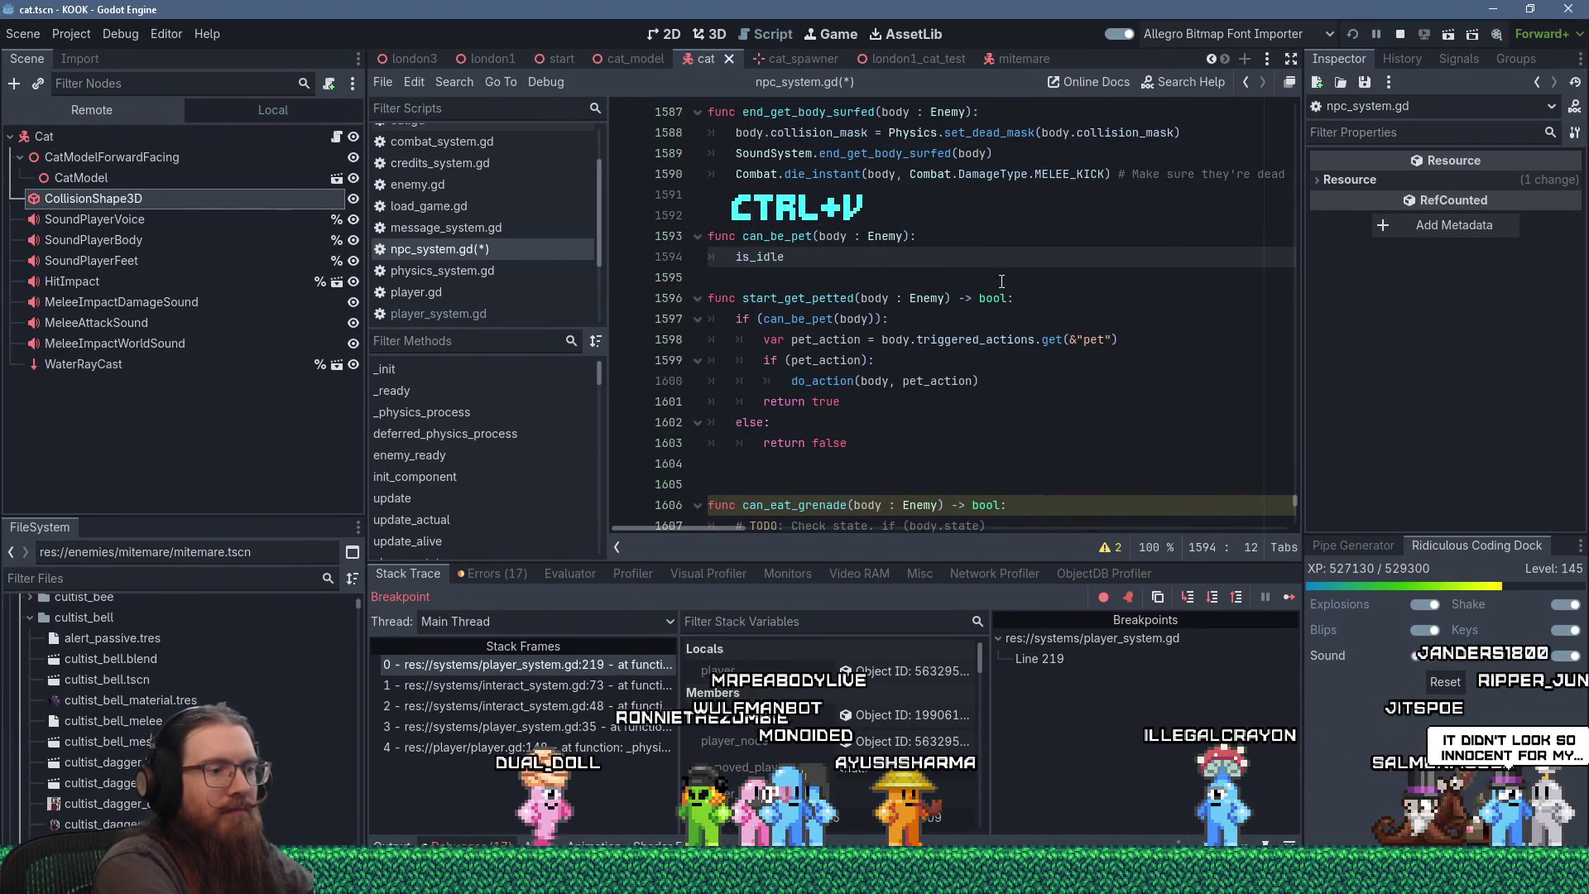
{"action": "type", "text": "return true"}
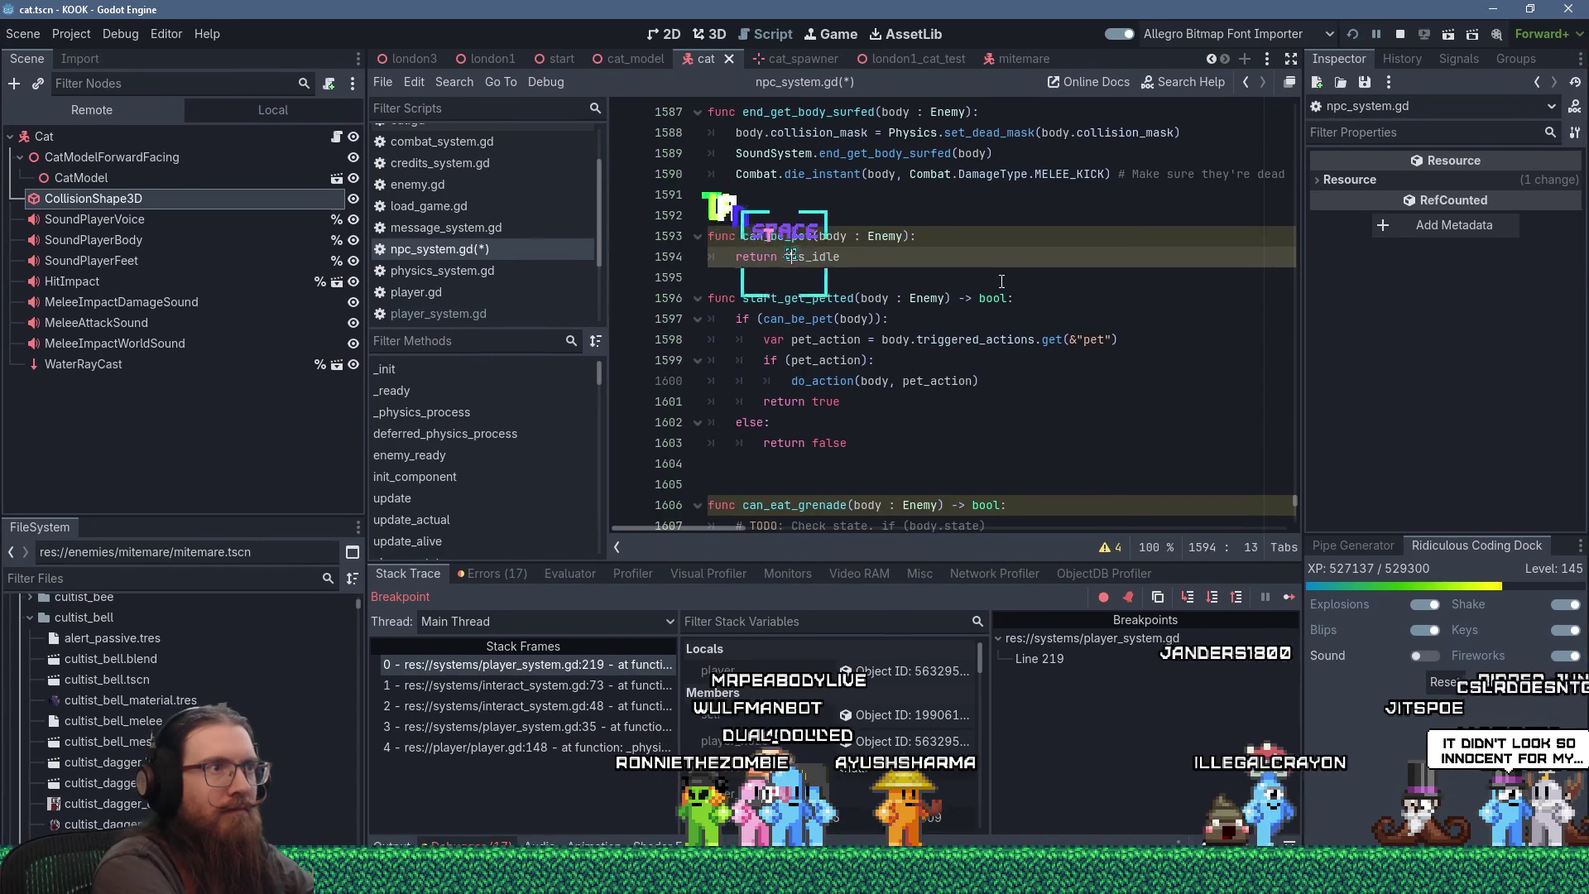
- Add a 'Used to check is_idle' comment, save npc_system.gd, and relaunch the game
{"action": "key", "text": "BackSpace"}
{"action": "key", "text": "BackSpace"}
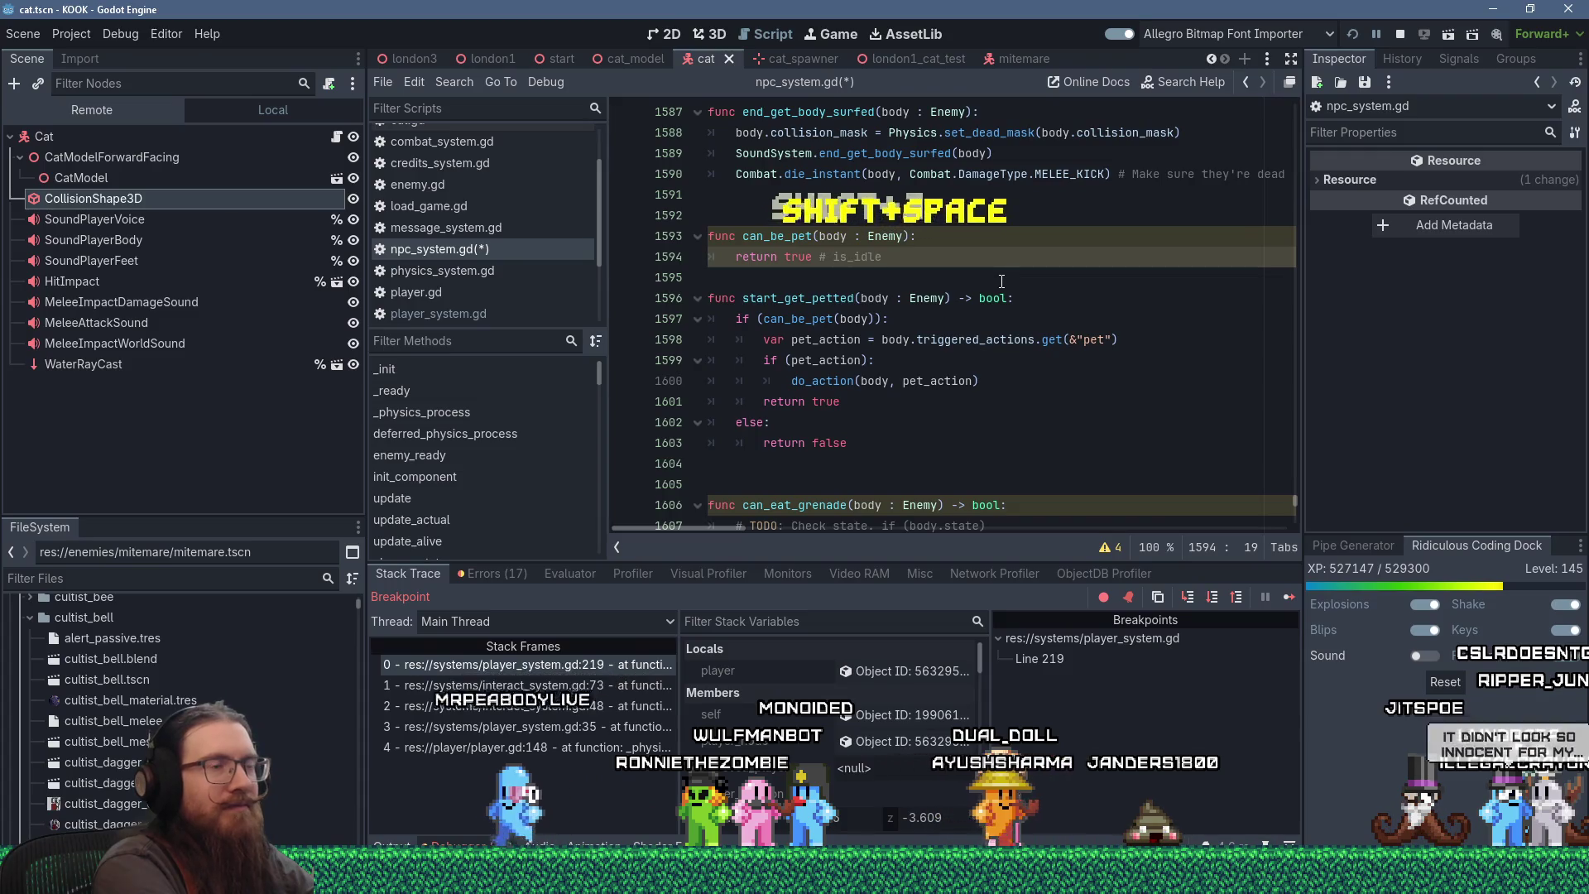
{"action": "type", "text": "Uses"}
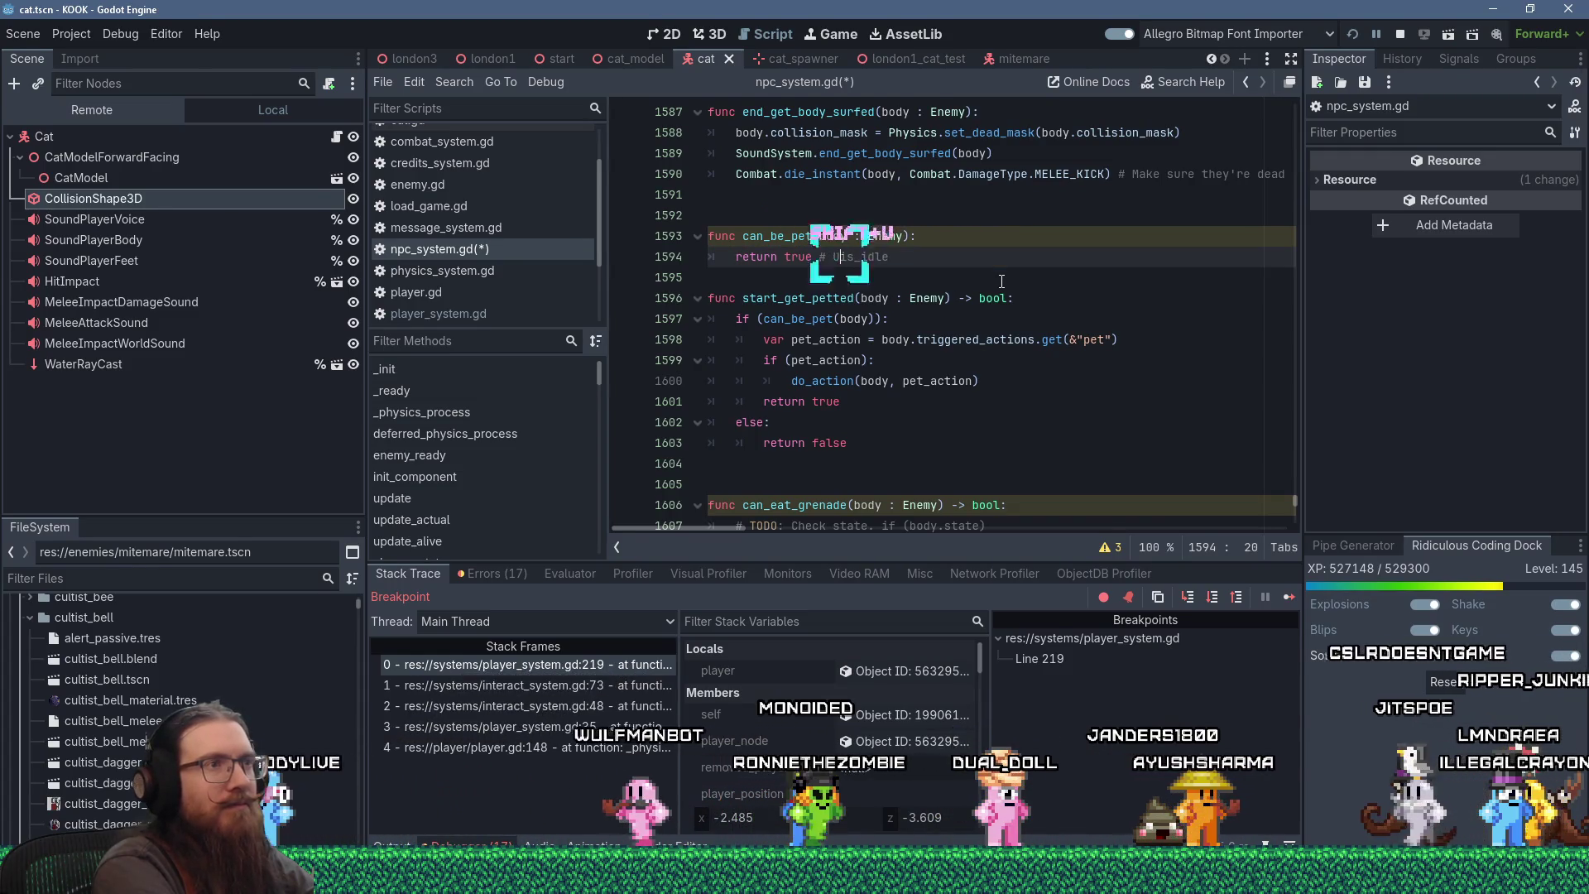
{"action": "key", "text": "BackSpace"}
{"action": "key", "text": "BackSpace"}
{"action": "type", "text": "d to check"}
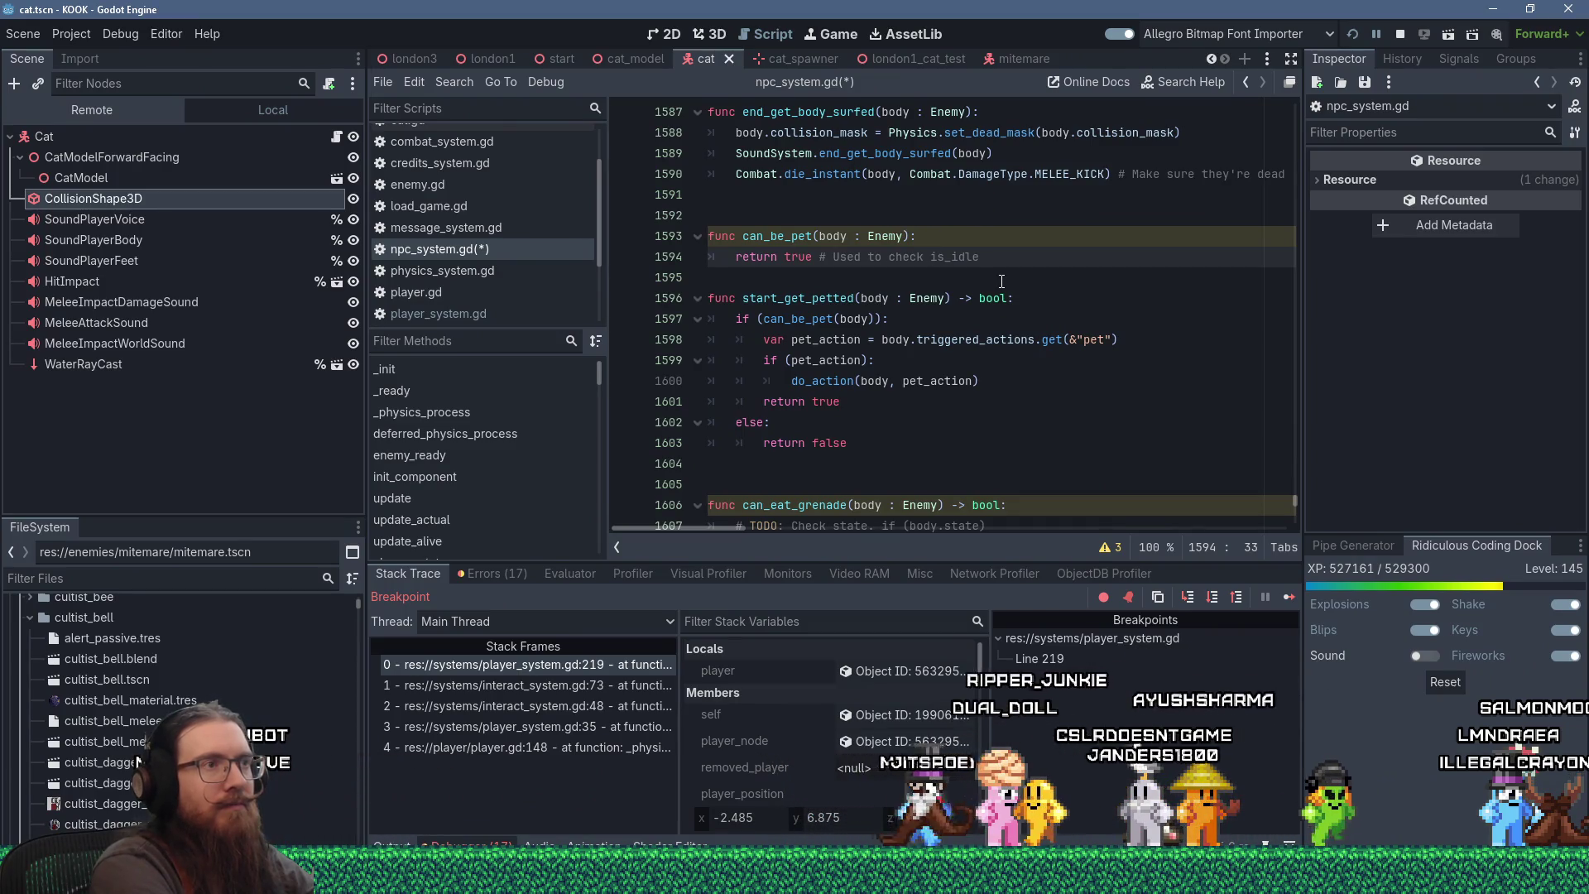
{"action": "left_click", "coordinate": [1001, 281]}
{"action": "key", "text": "Return"}
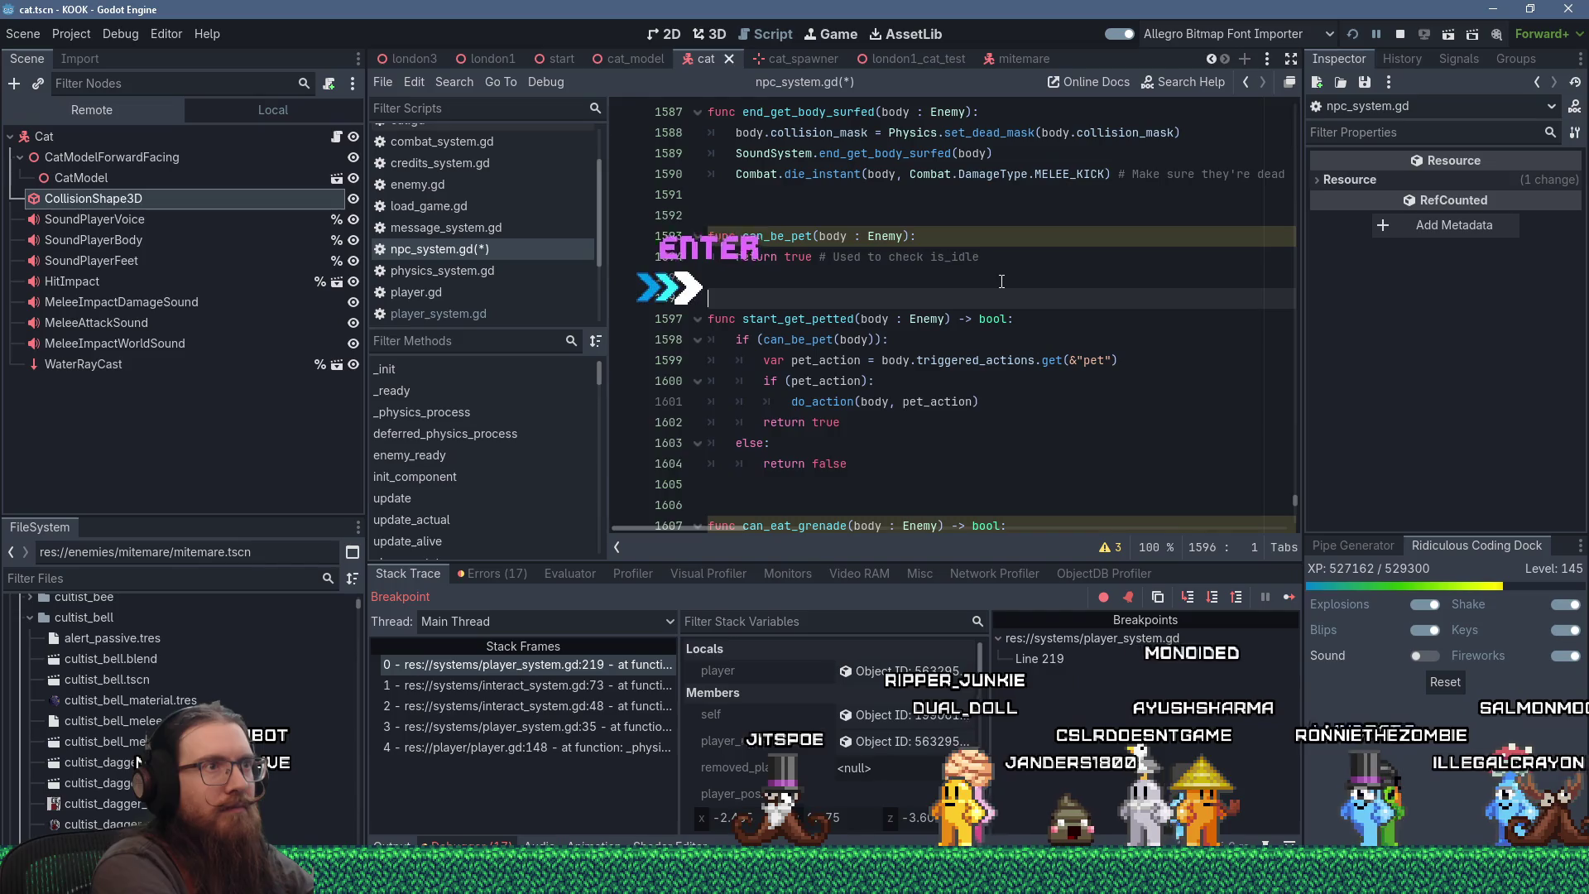
{"action": "key", "text": "ctrl+s"}
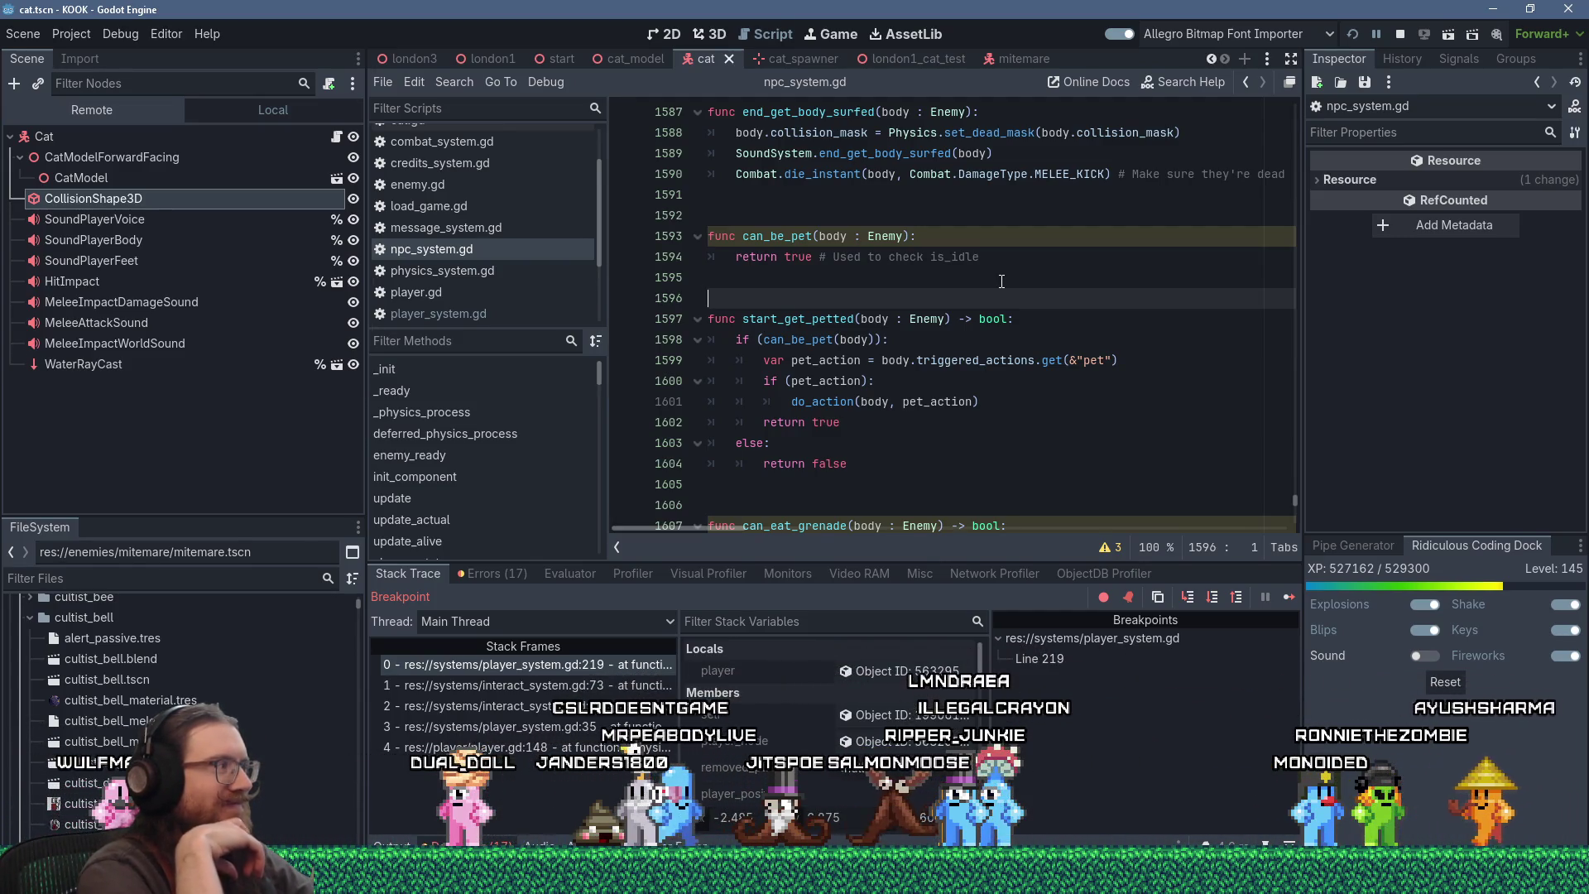
{"action": "left_click", "coordinate": [1352, 35]}
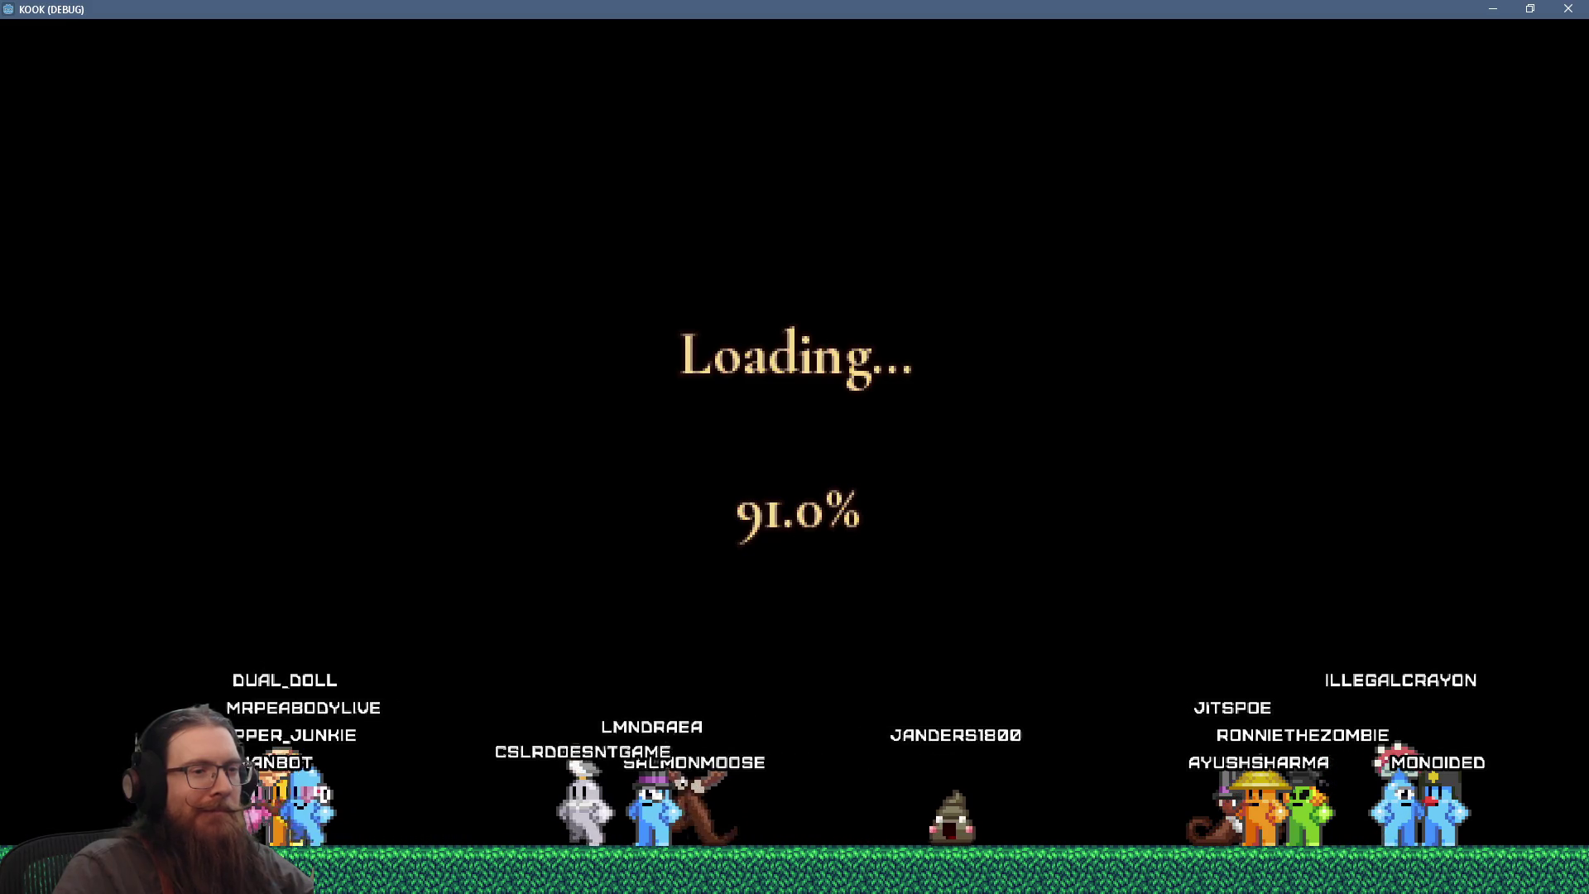
- Once the level loads, quit KOOK with the console command 'quit'
{"action": "key", "text": "grave"}
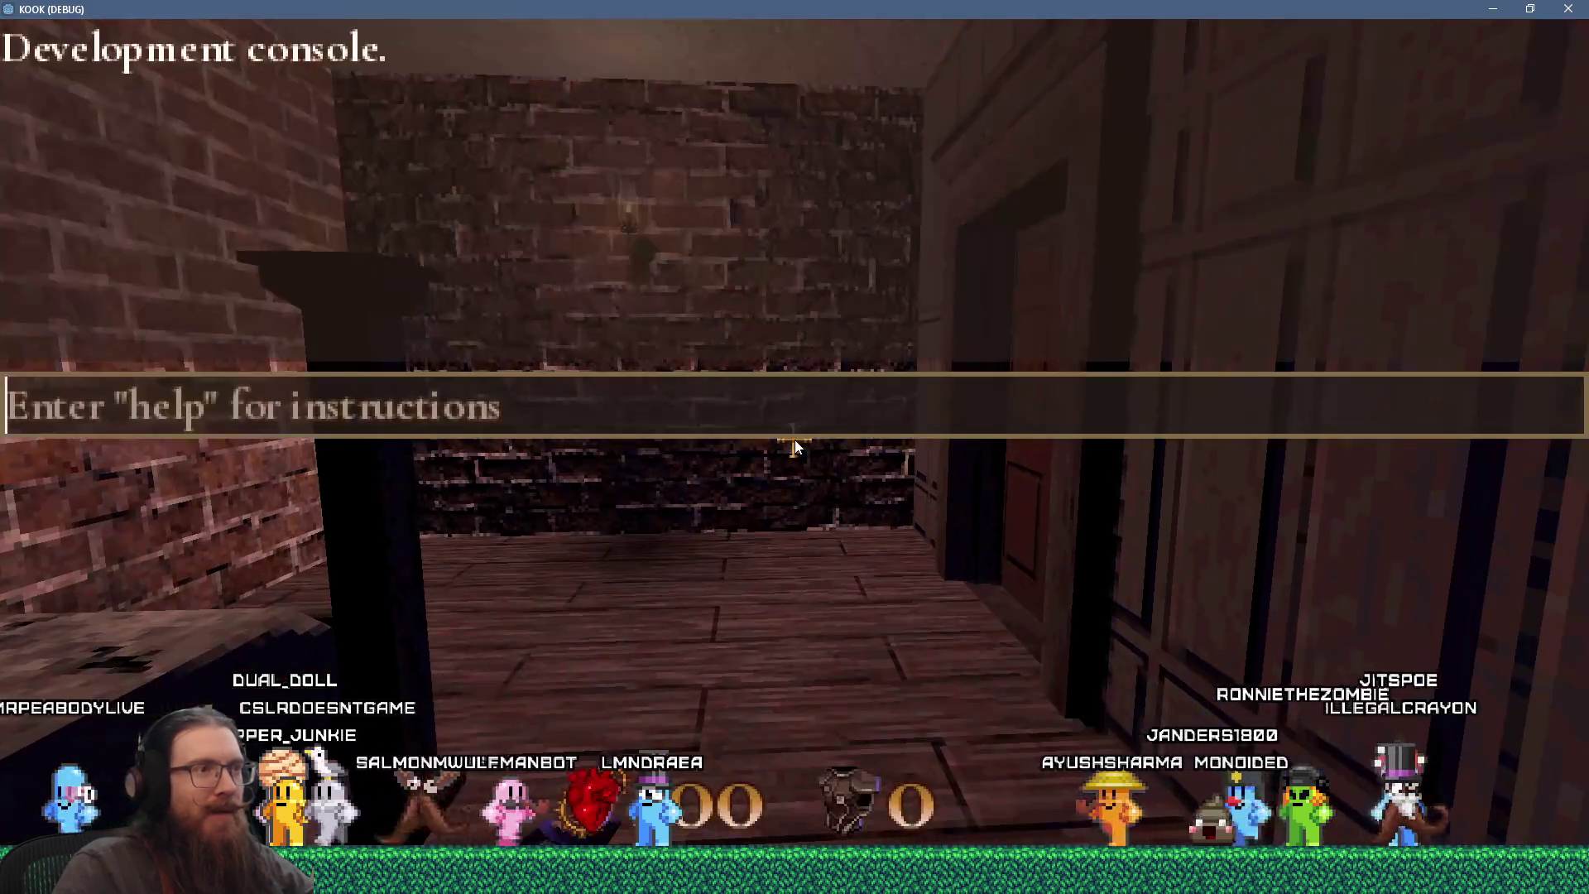
{"action": "type", "text": "quit"}
{"action": "key", "text": "Return"}
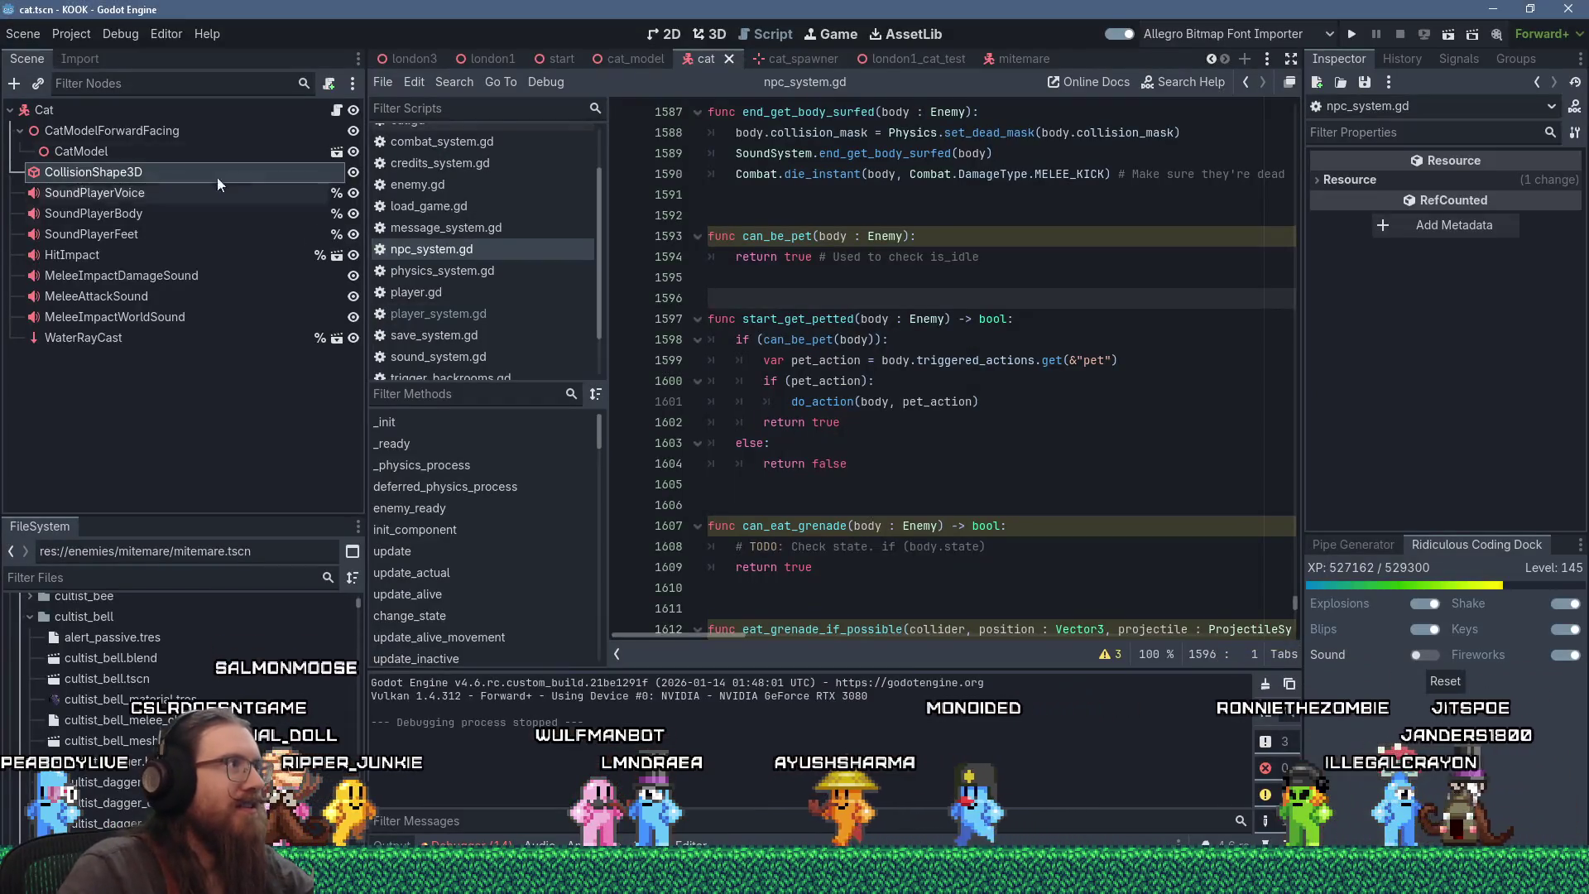
- Filter the Cat's properties by 'action' and expand Abilities > Actions
{"action": "left_click", "coordinate": [83, 113]}
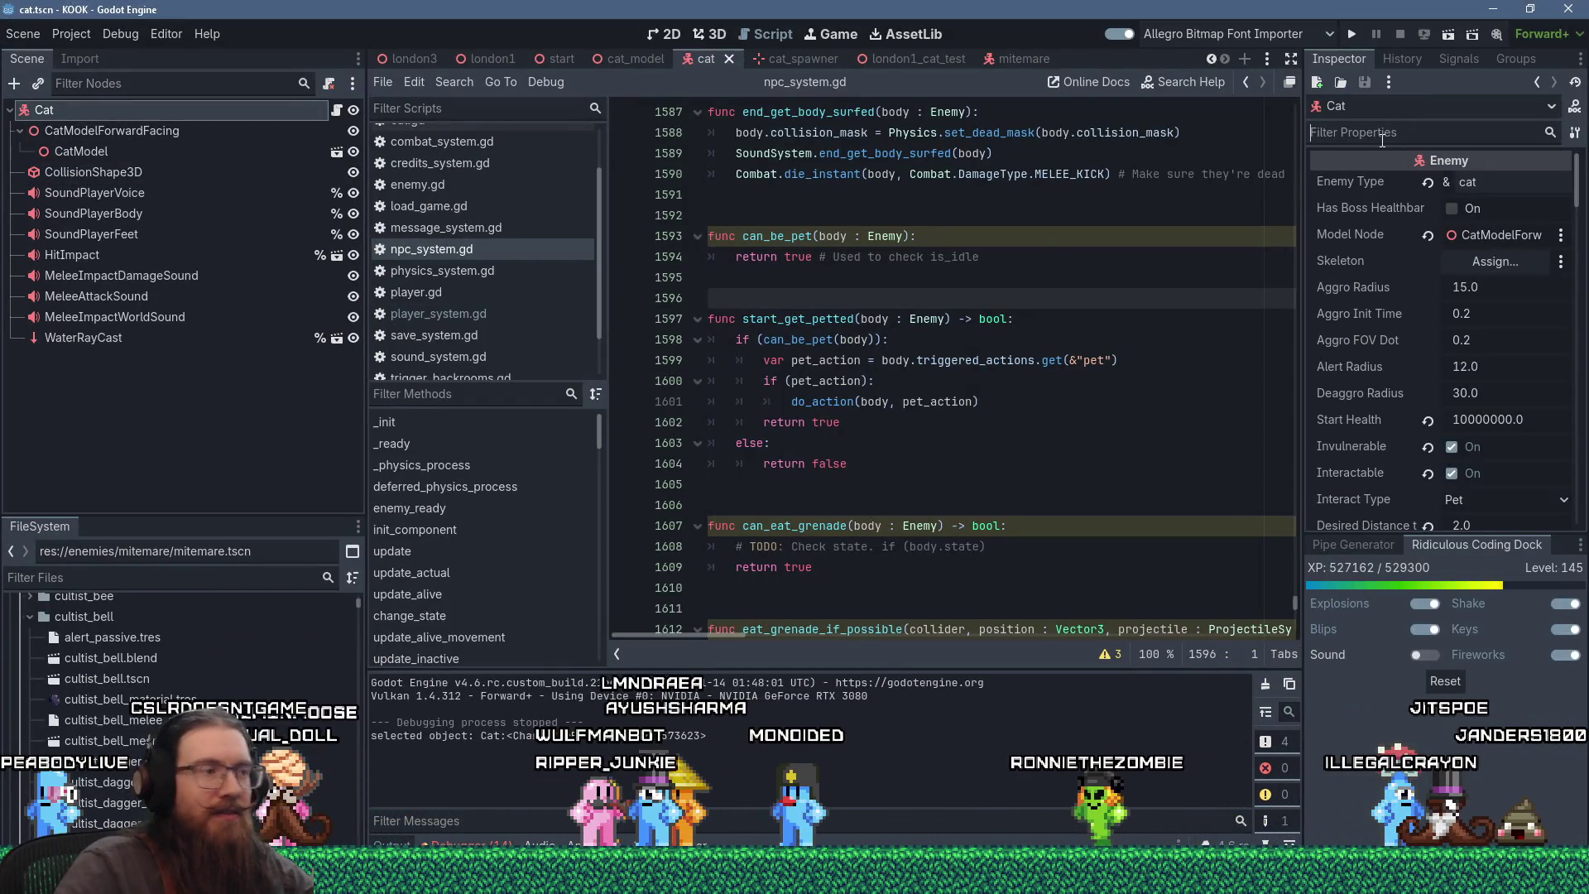
{"action": "type", "text": "action"}
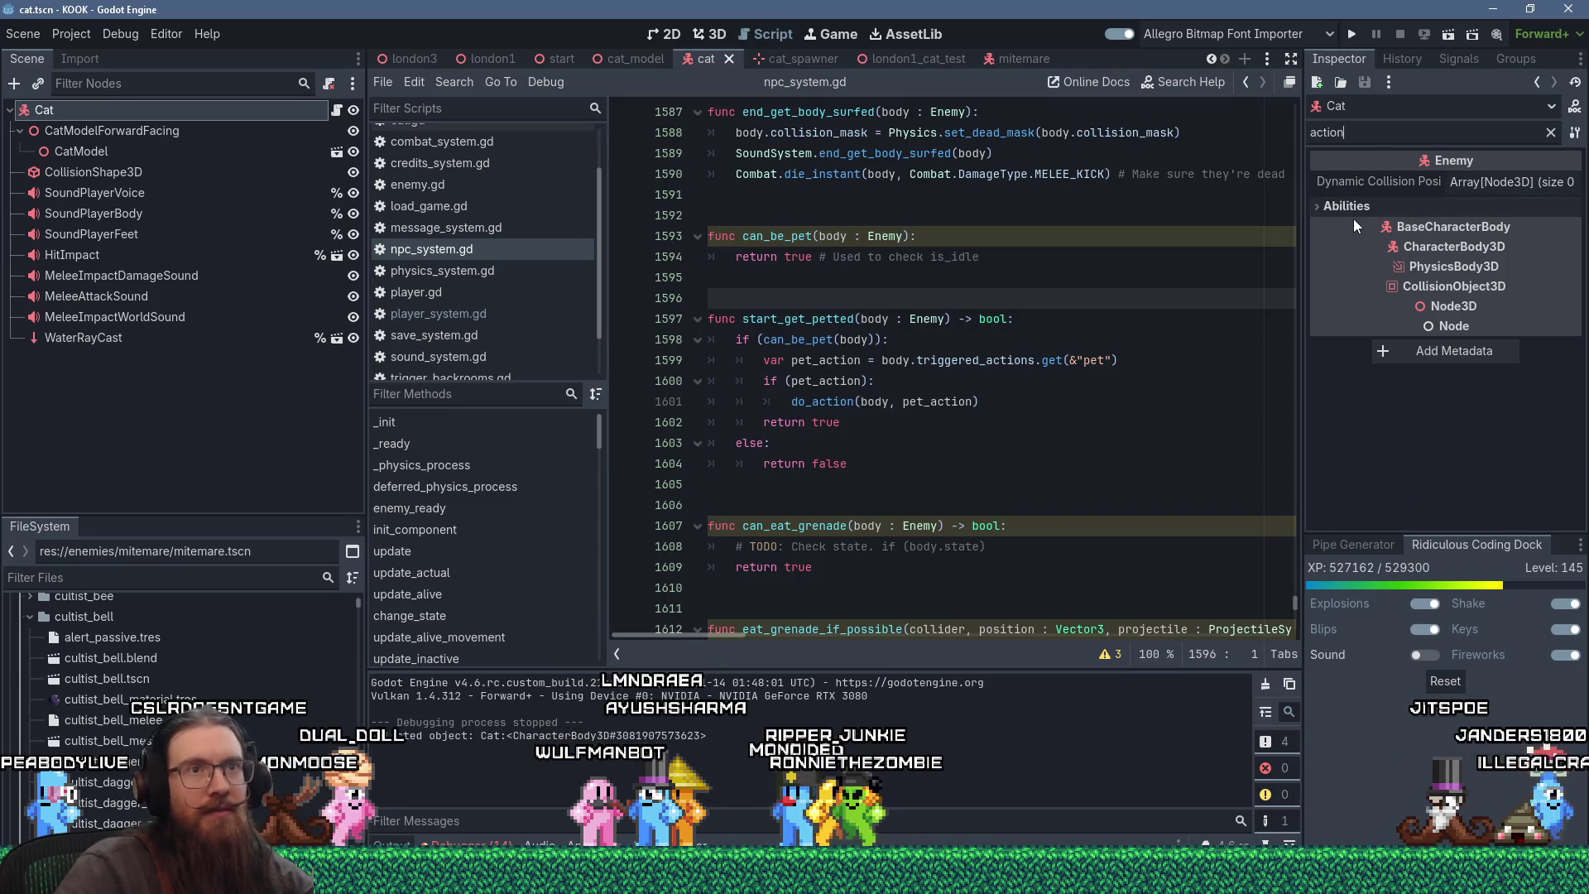
{"action": "left_click", "coordinate": [1358, 206]}
{"action": "left_click", "coordinate": [1516, 227]}
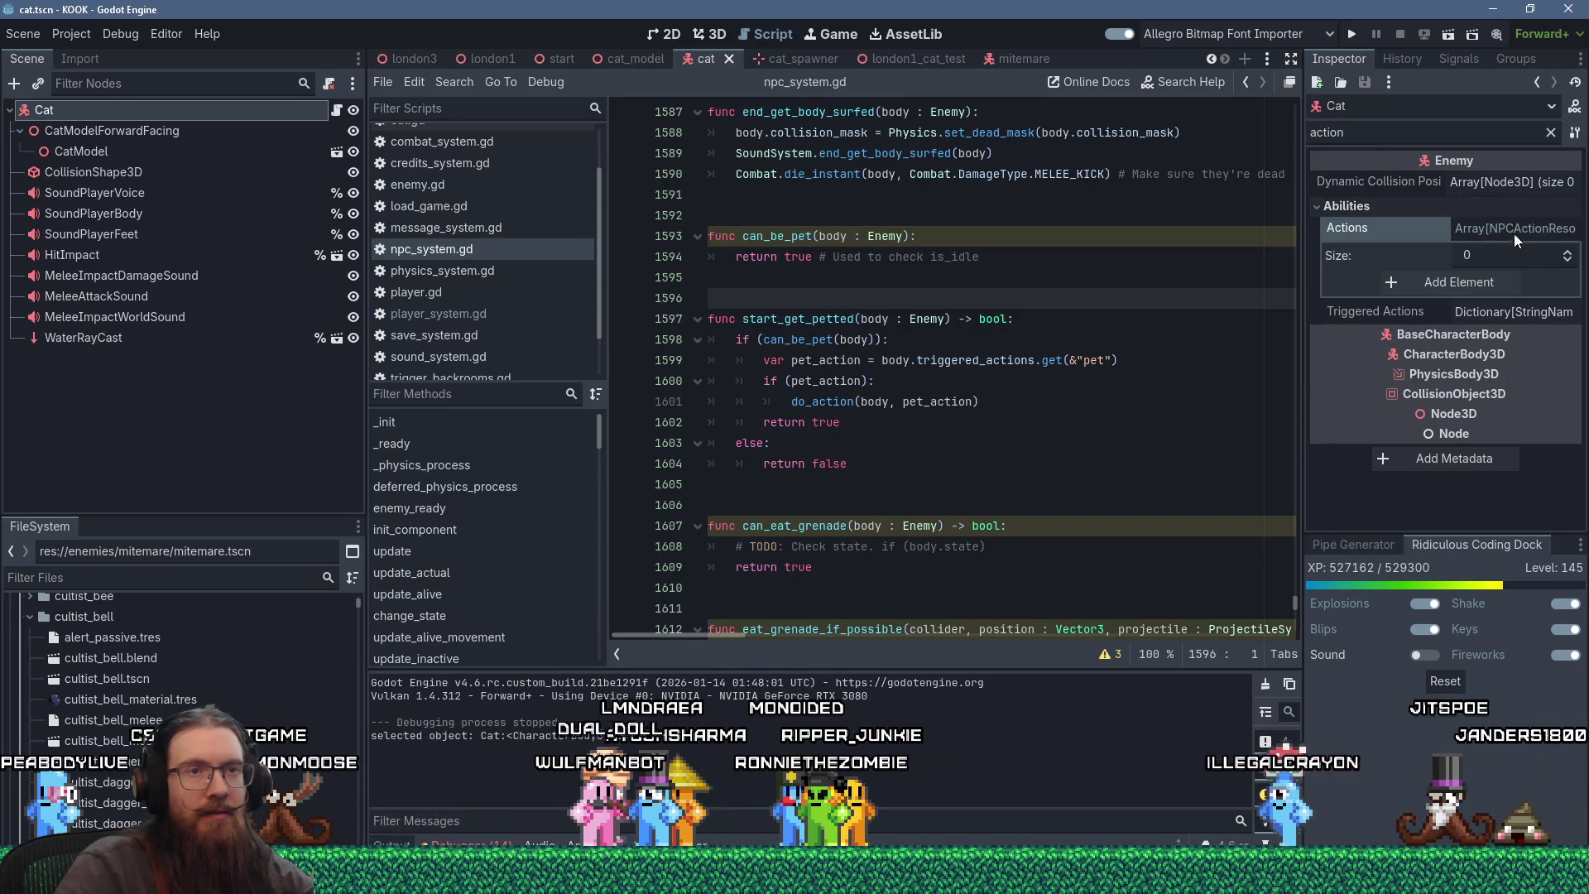
- Add an Actions element, search Quick Load for 'pet', then cancel and remove the element
{"action": "left_click", "coordinate": [1471, 280]}
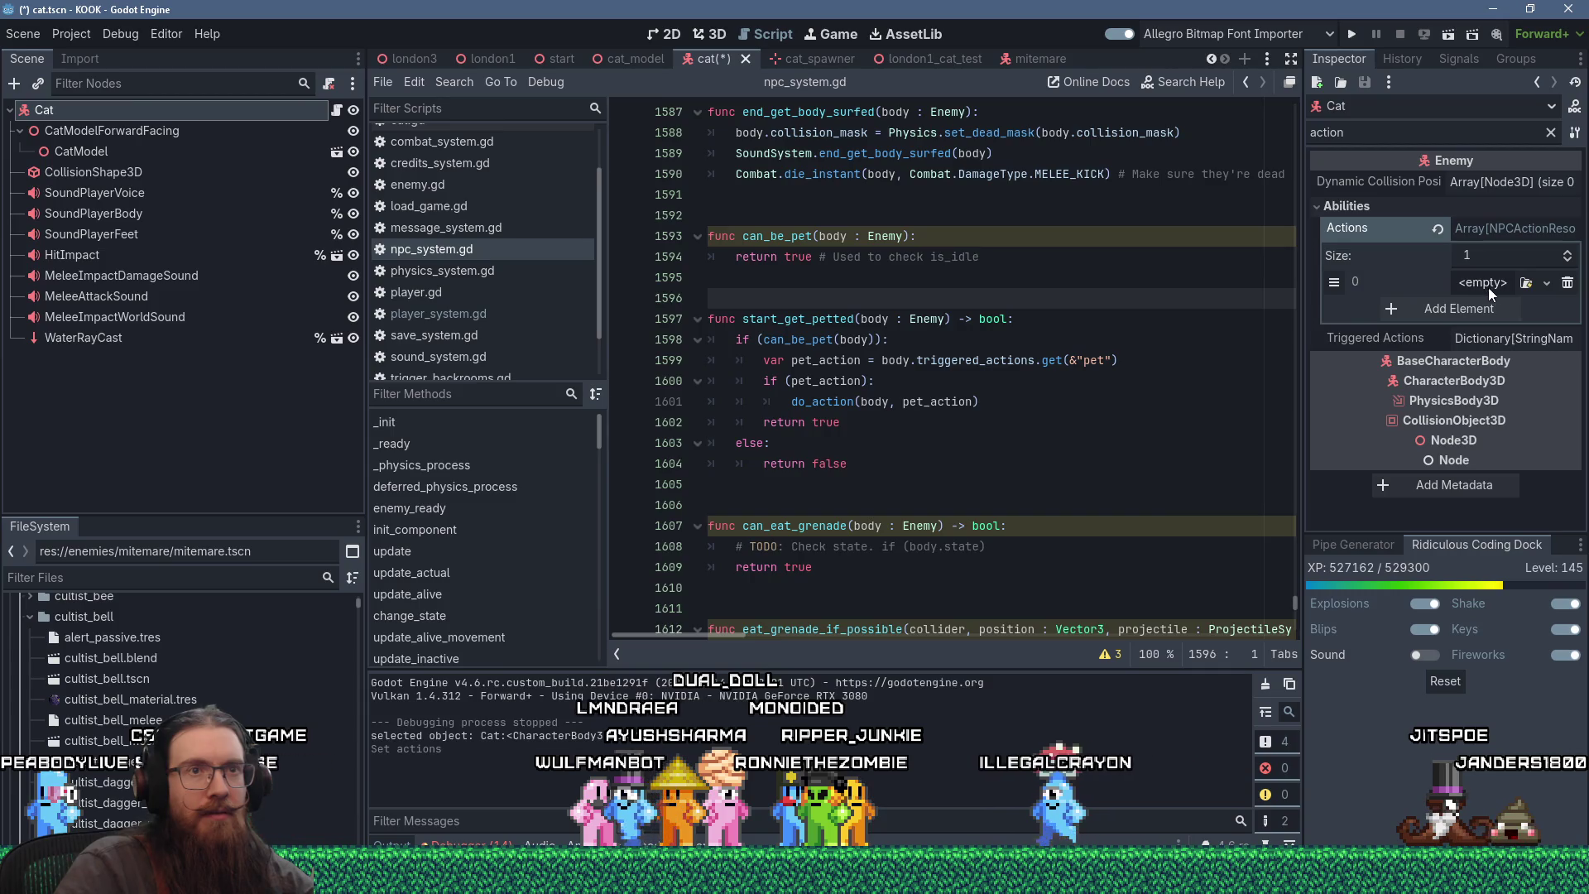
{"action": "left_click", "coordinate": [1490, 285]}
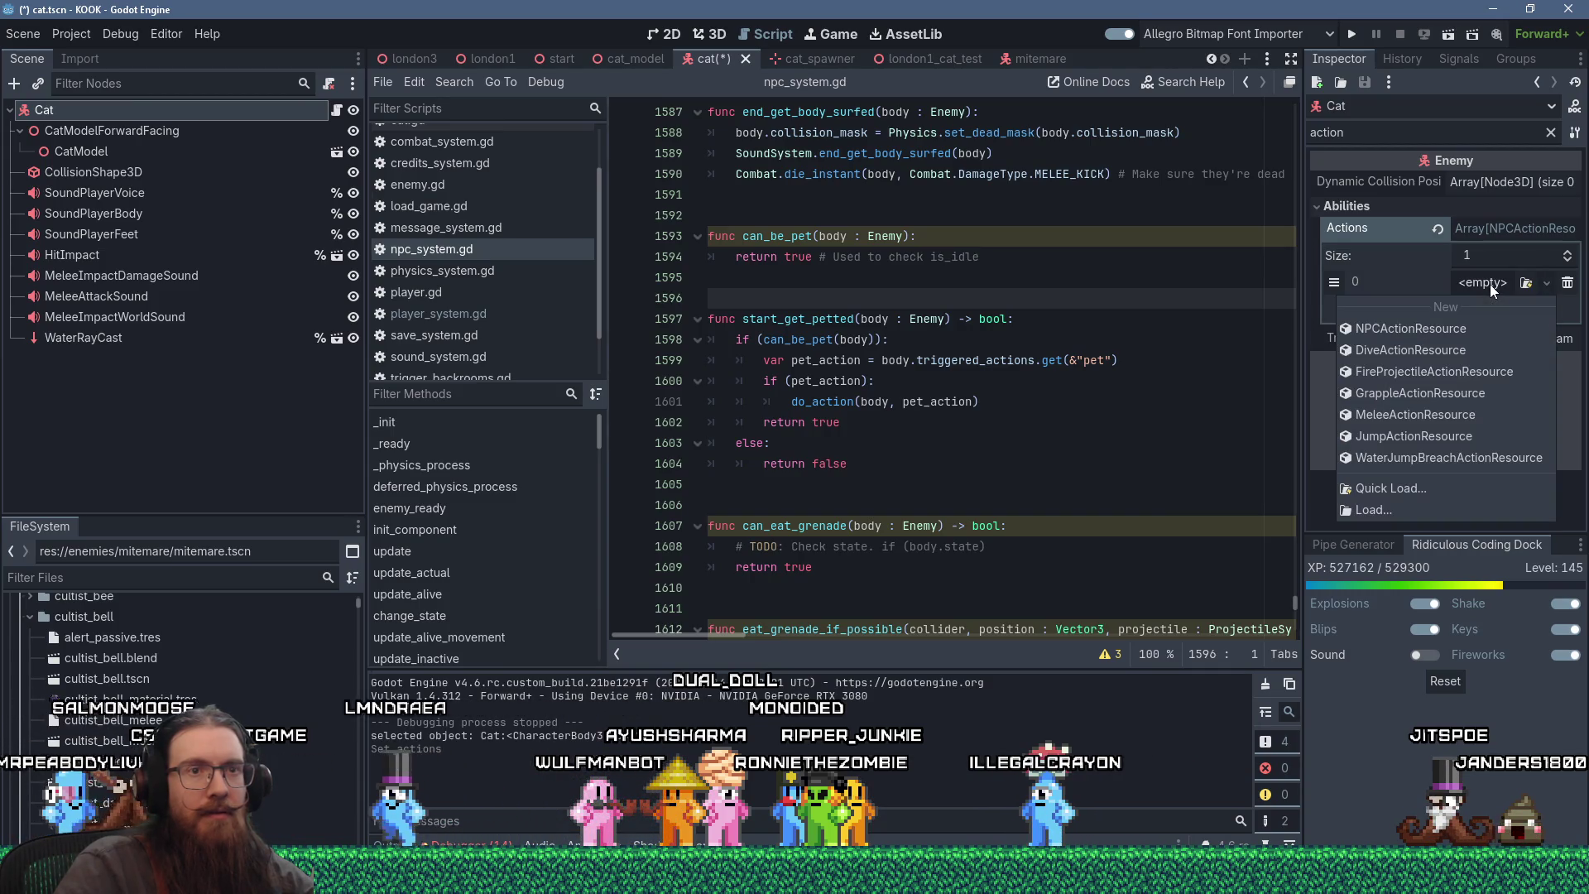
{"action": "left_click", "coordinate": [1402, 493]}
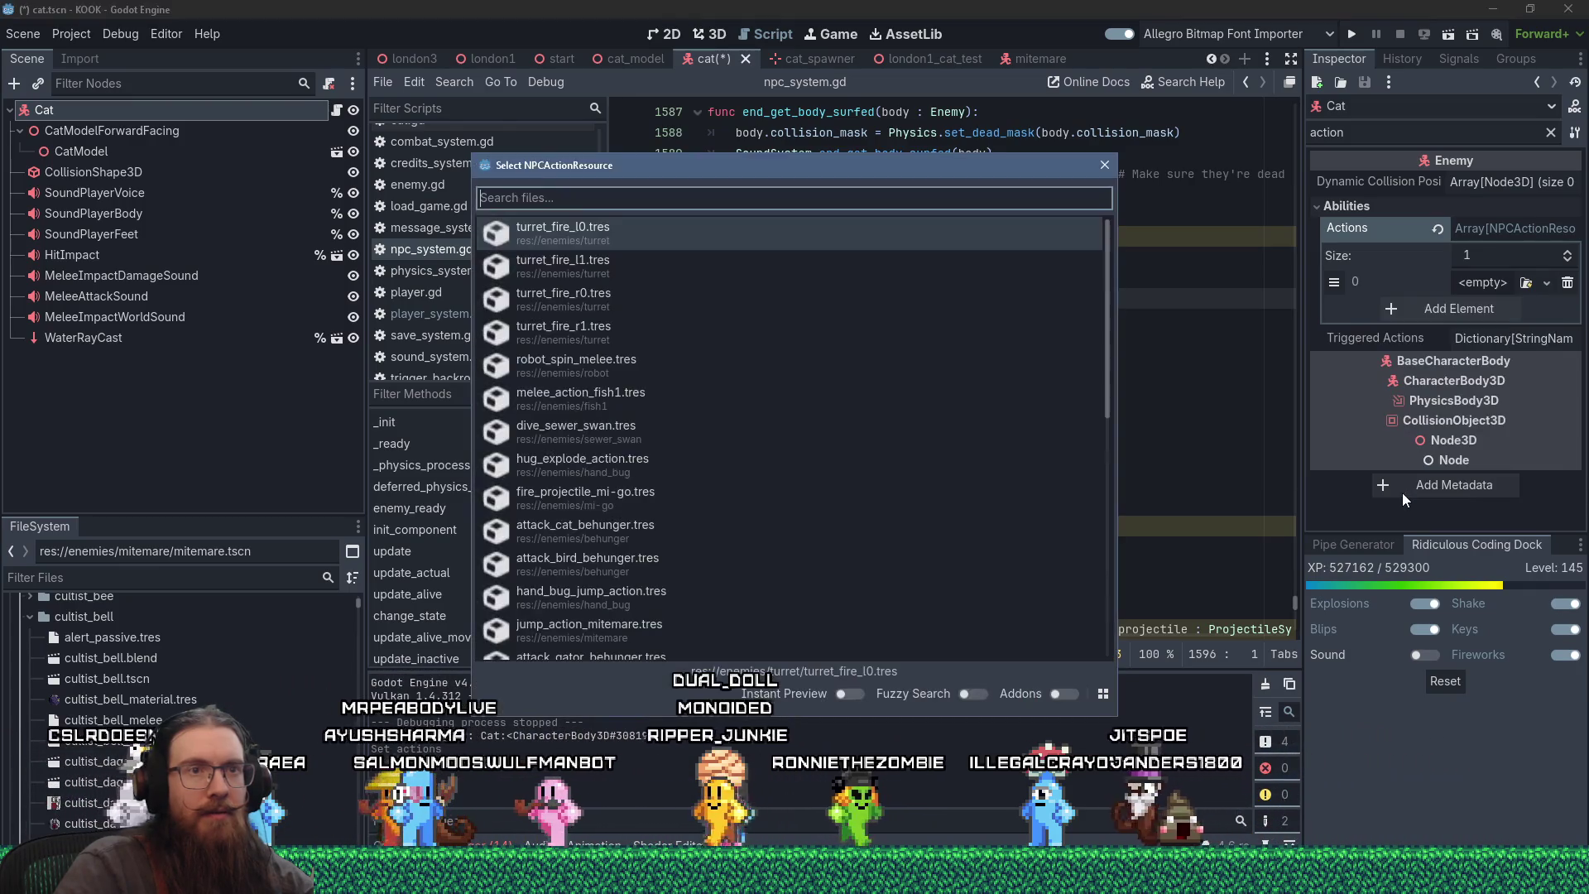
{"action": "type", "text": "pet"}
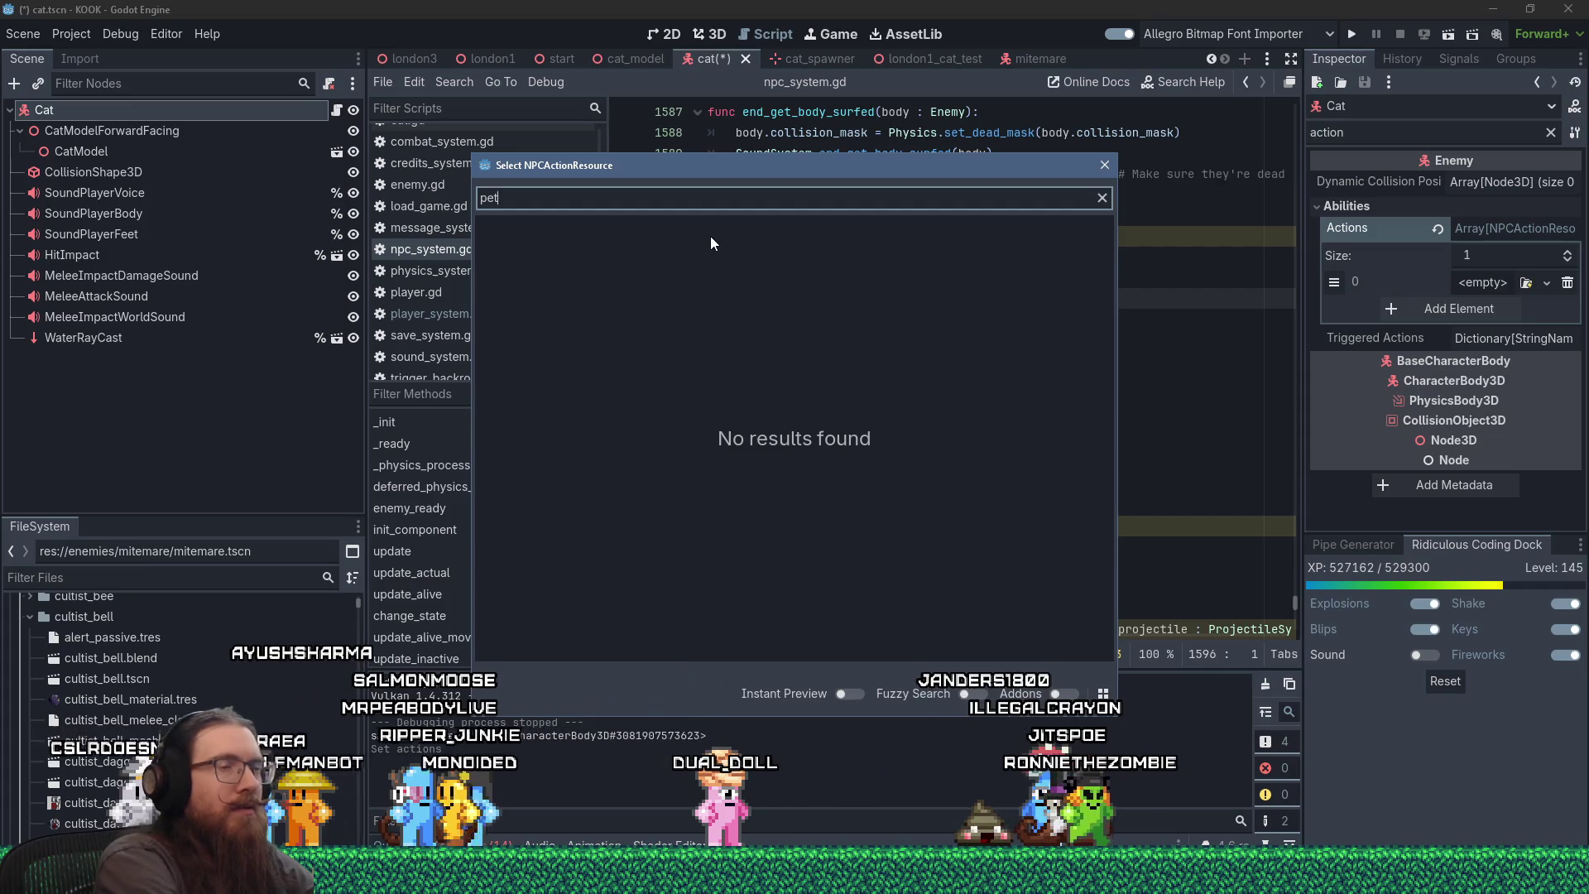
{"action": "left_click", "coordinate": [1103, 166]}
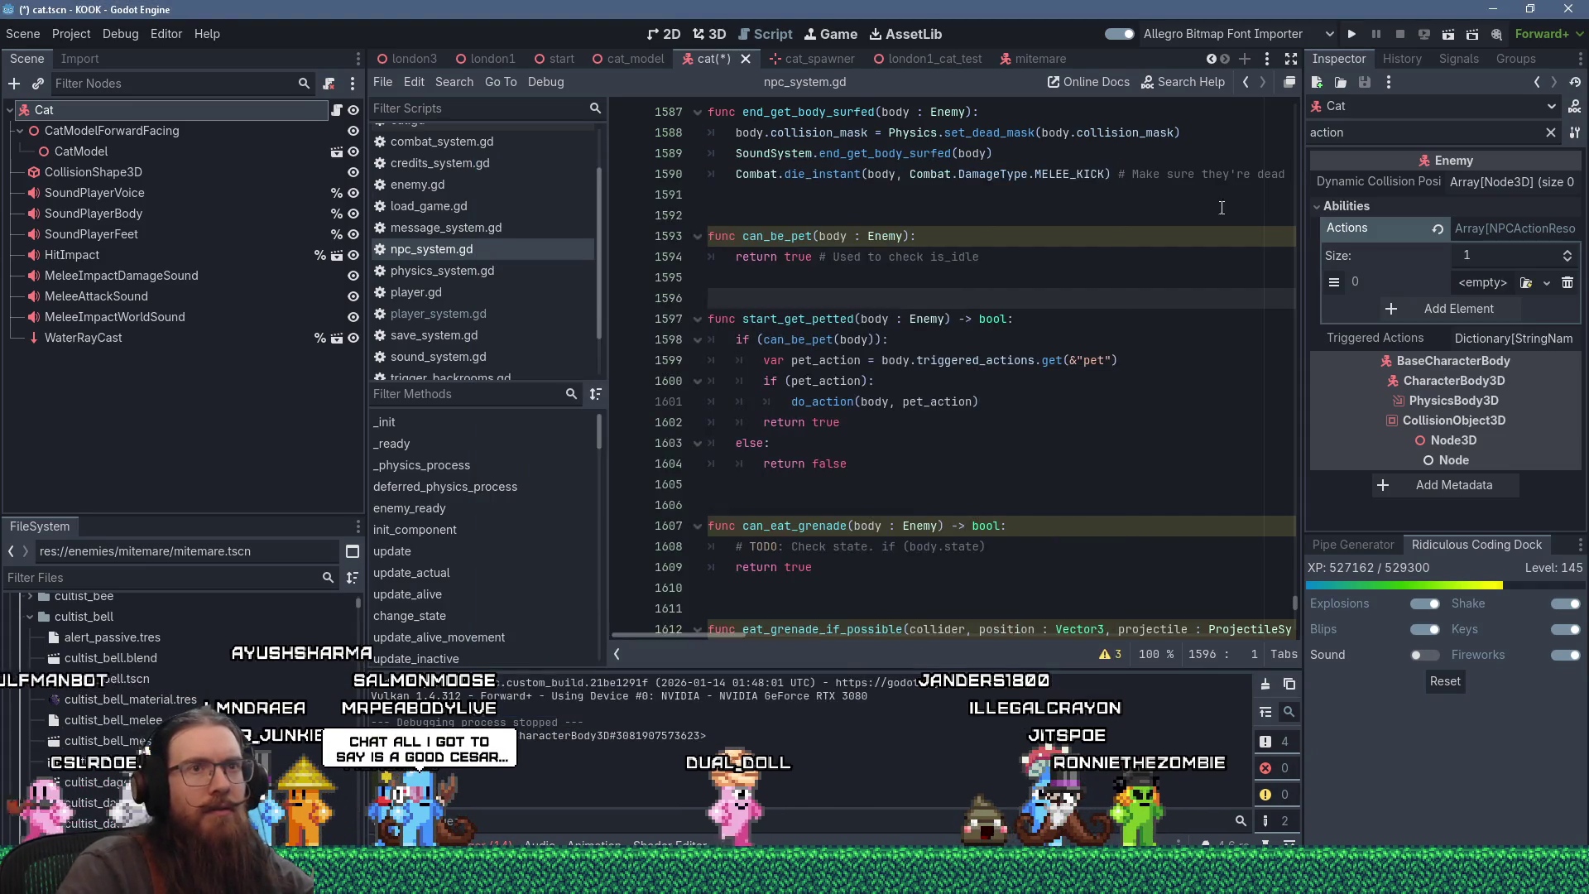
{"action": "left_click", "coordinate": [1564, 284]}
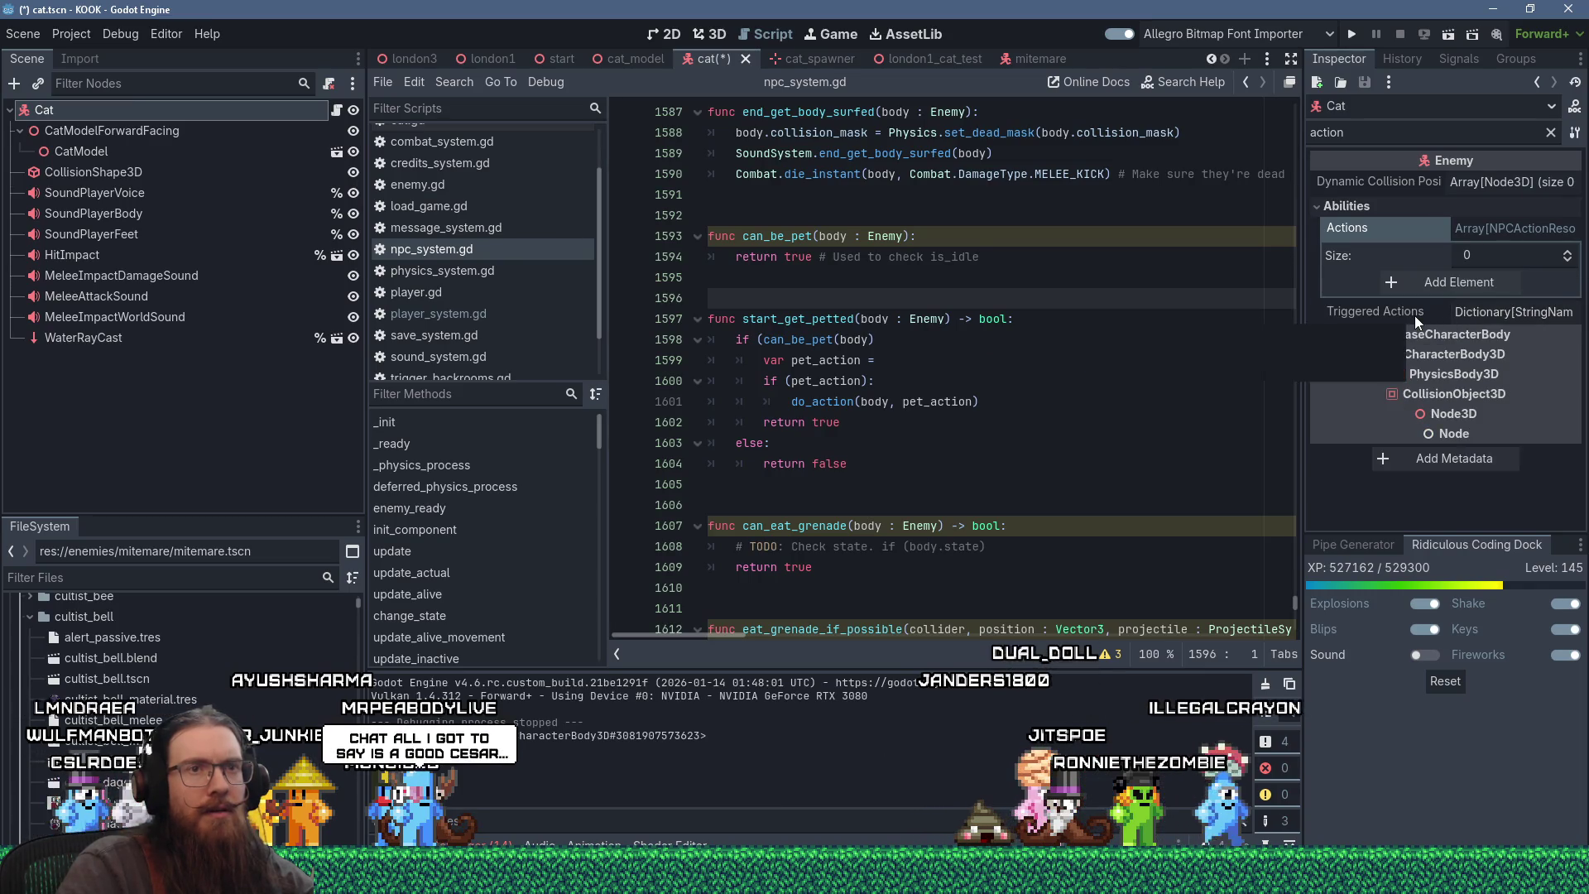
- Browse action resources for a new Triggered Actions value without assigning one, then search files for 'hug bug'
{"action": "left_click", "coordinate": [1494, 312]}
{"action": "left_click", "coordinate": [1508, 371]}
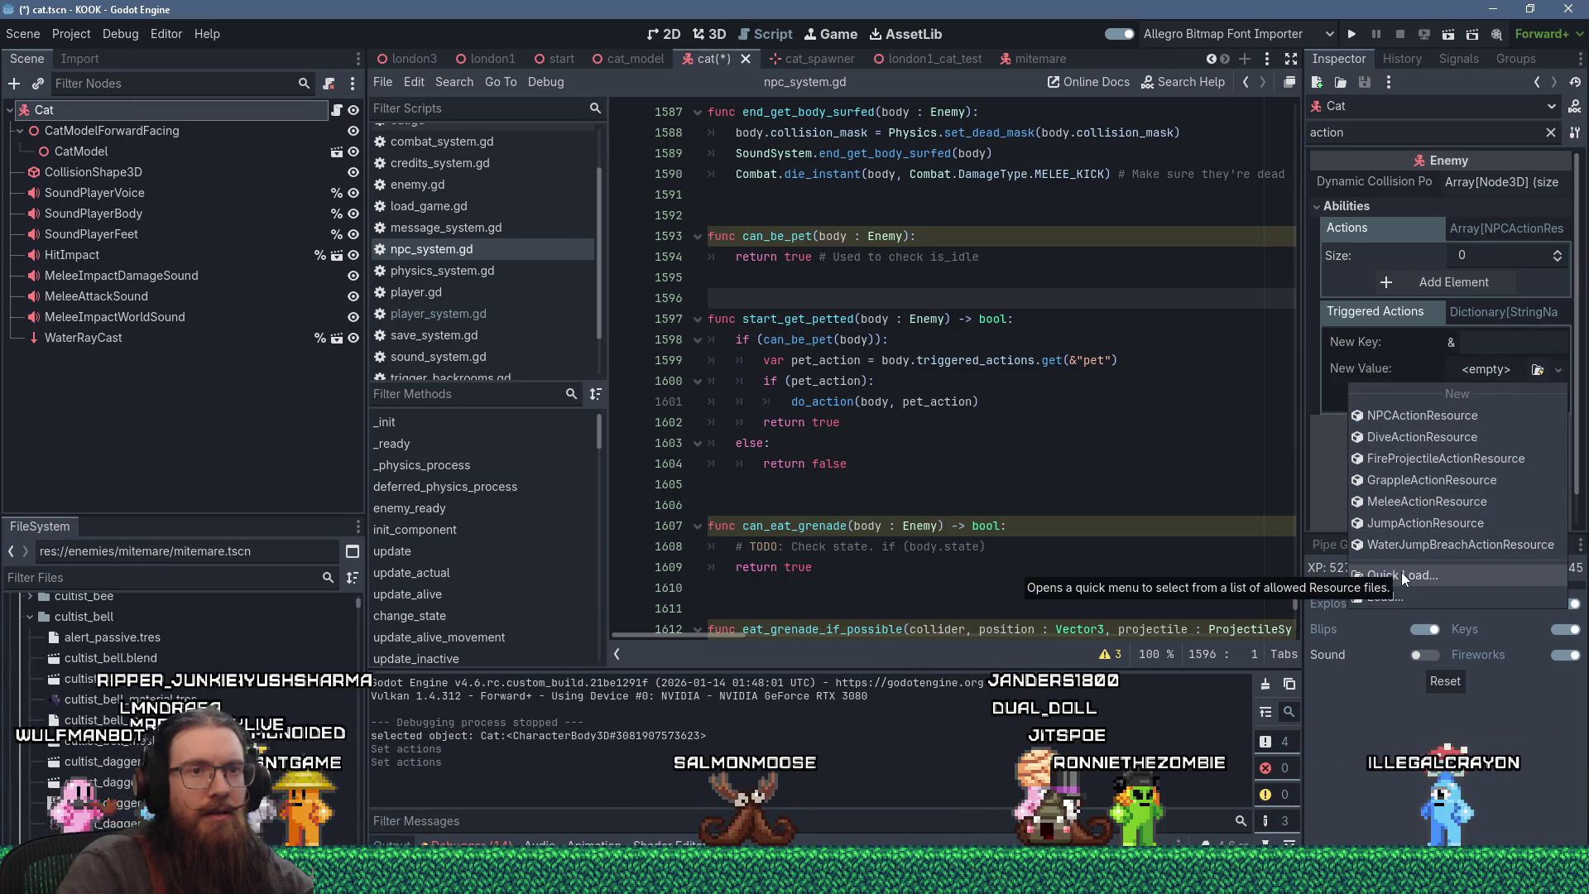
{"action": "left_click", "coordinate": [1402, 572]}
{"action": "type", "text": "pe"}
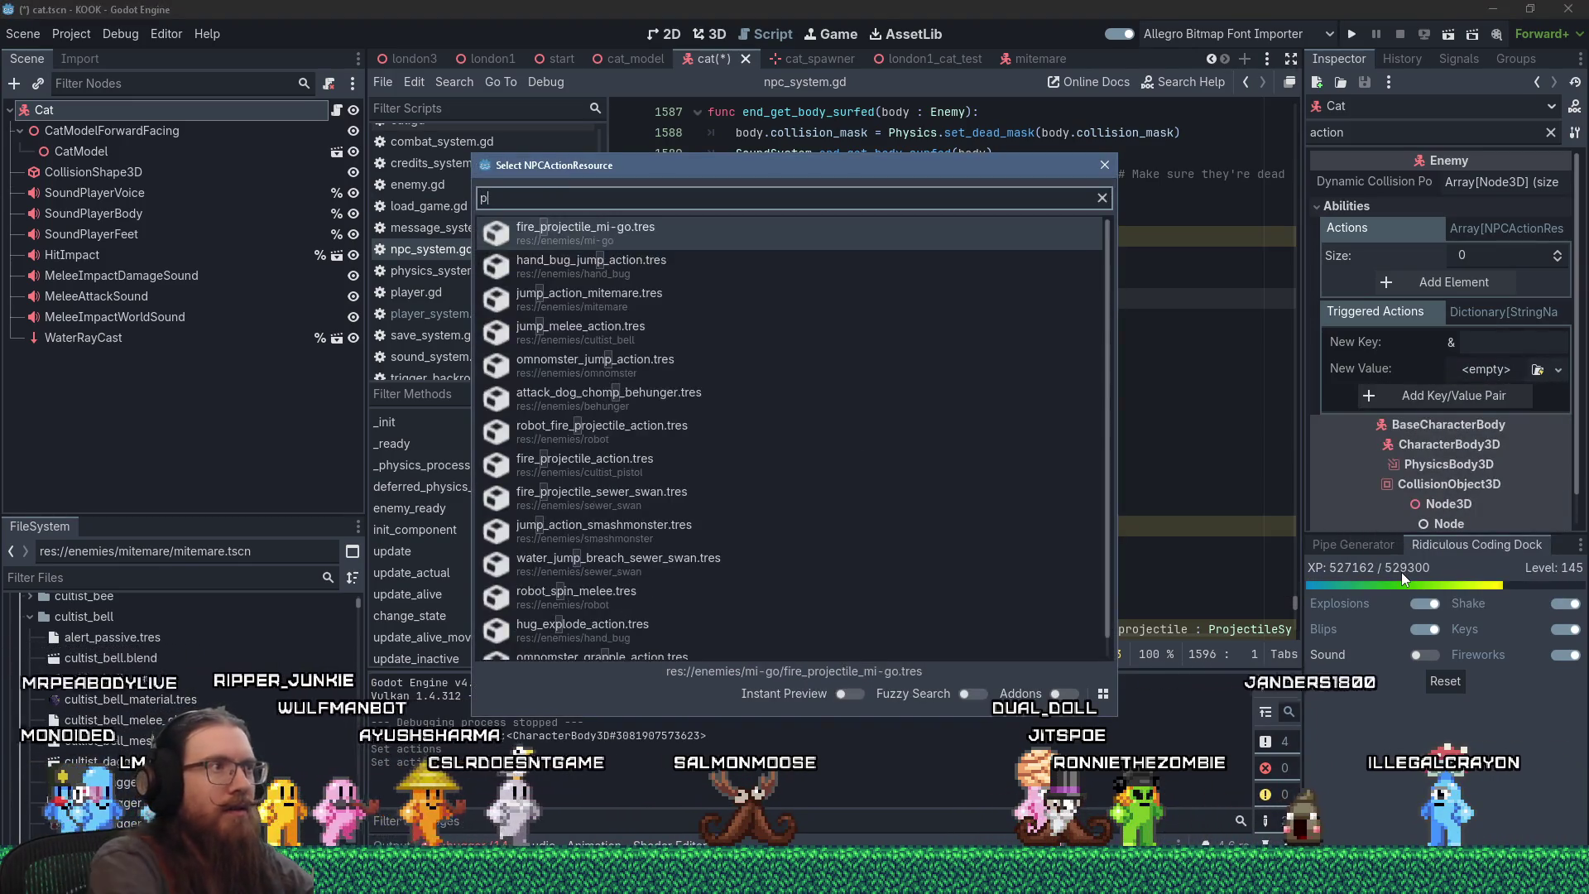
{"action": "key", "text": "BackSpace"}
{"action": "key", "text": "BackSpace"}
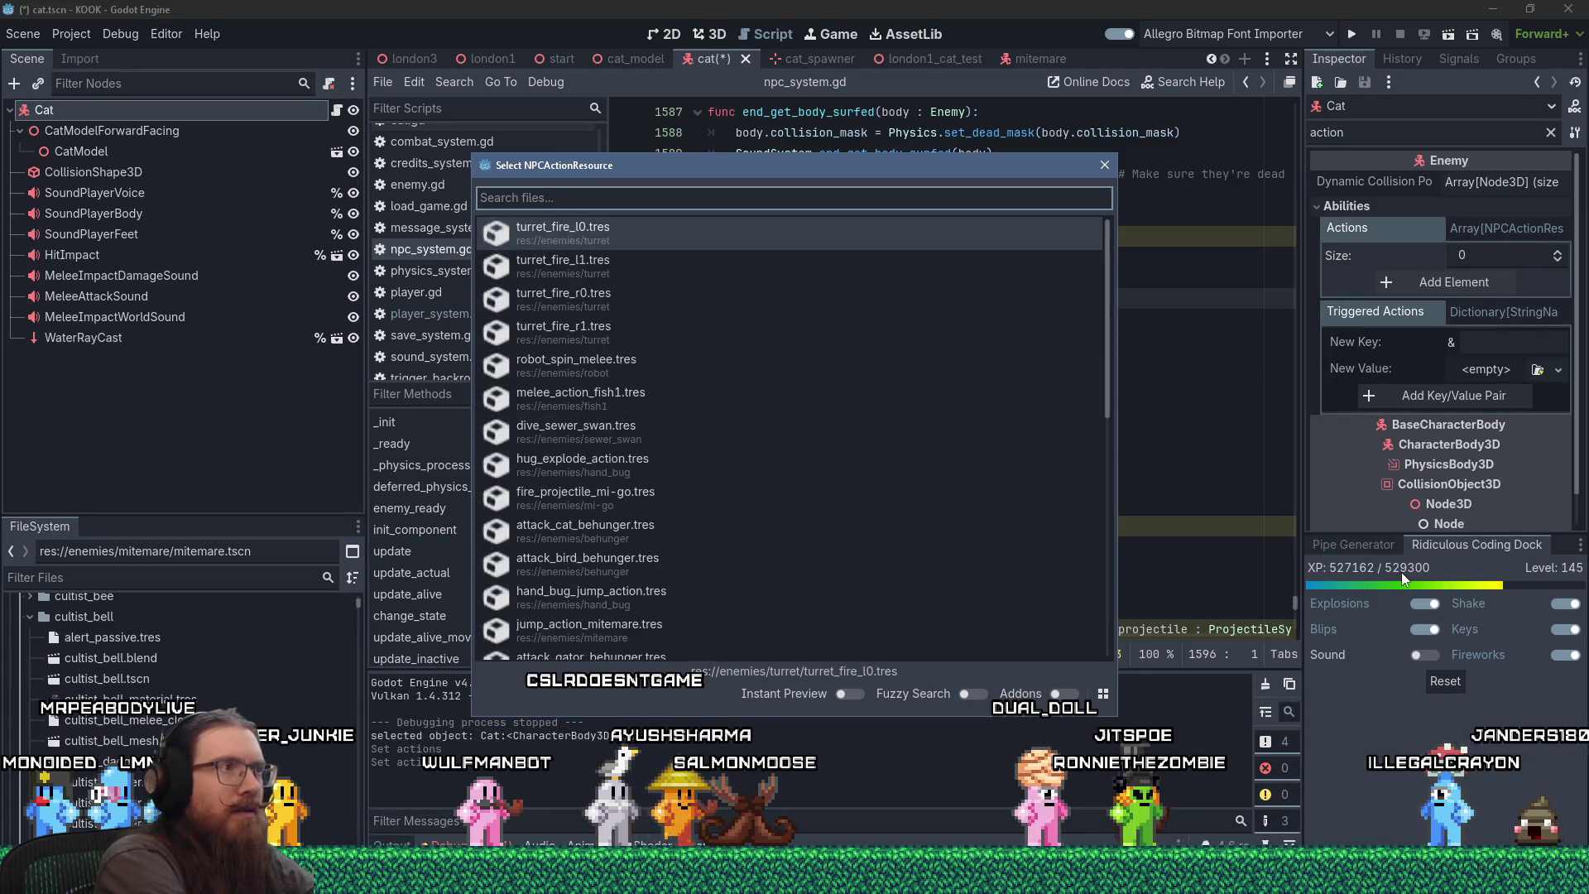
{"action": "left_click", "coordinate": [1113, 169]}
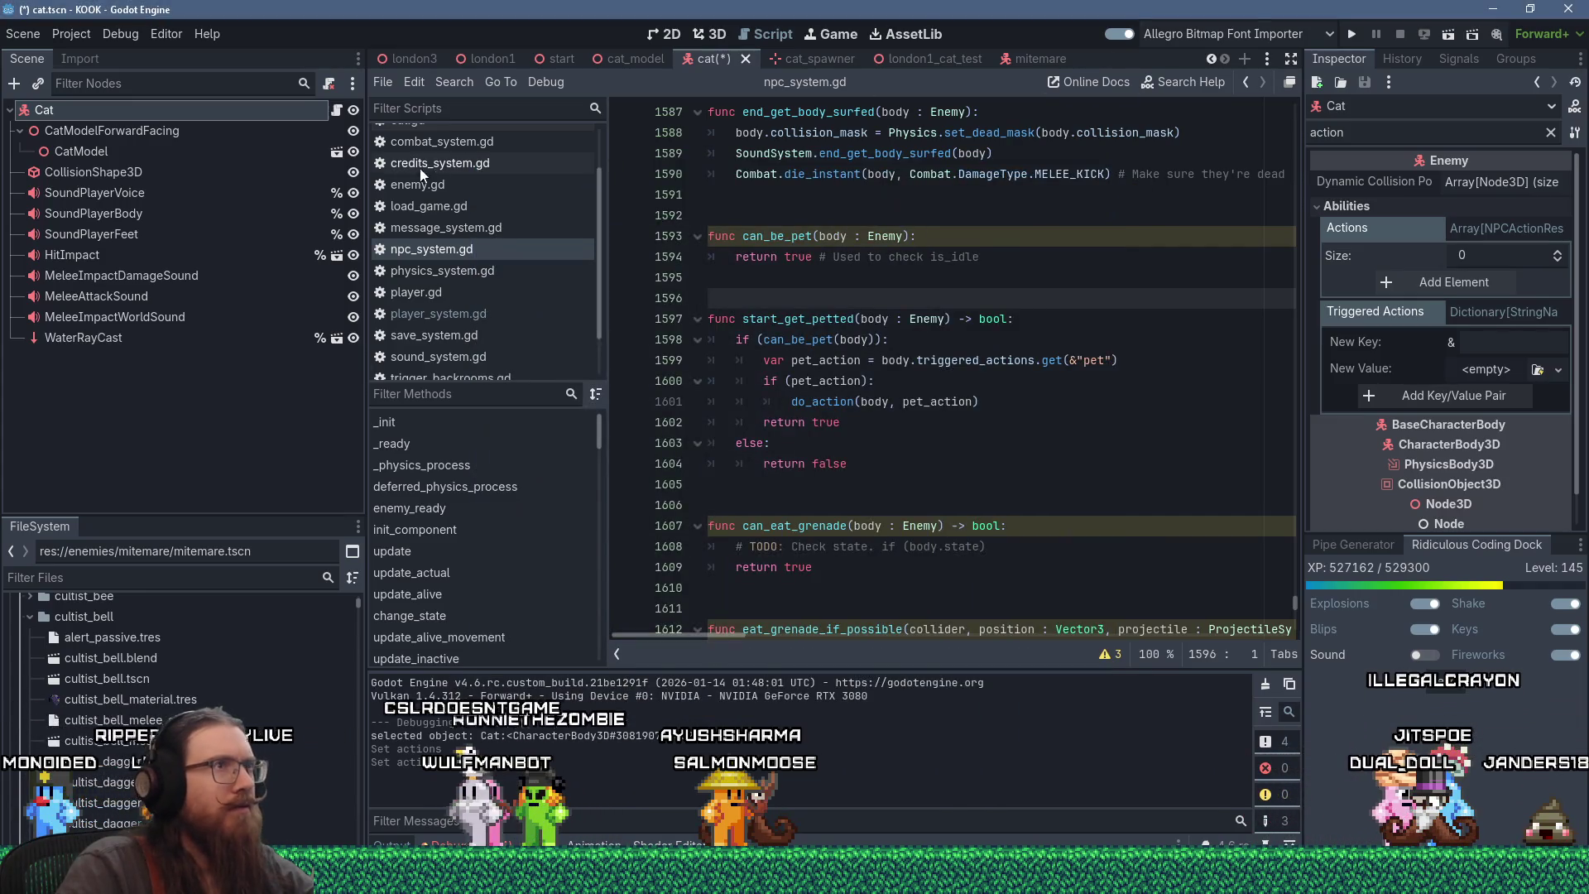
{"action": "left_click", "coordinate": [173, 577]}
{"action": "type", "text": "hug bug"}
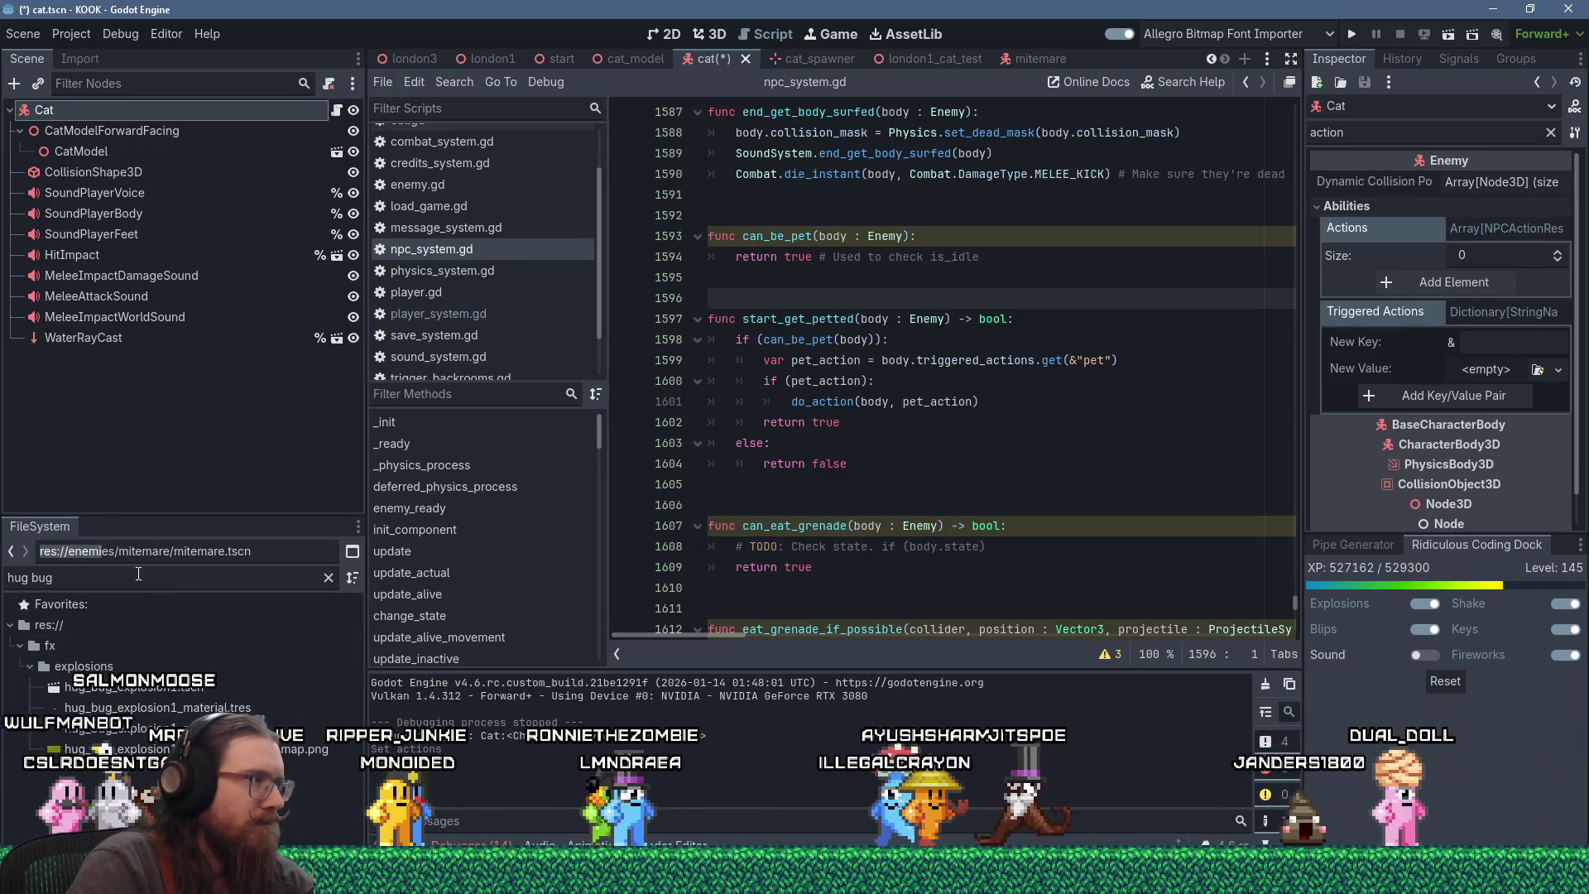
- Correct the file search to 'hand bug' and open hand_bug.tscn
{"action": "key", "text": "BackSpace"}
{"action": "key", "text": "BackSpace"}
{"action": "key", "text": "BackSpace"}
{"action": "type", "text": "and bug"}
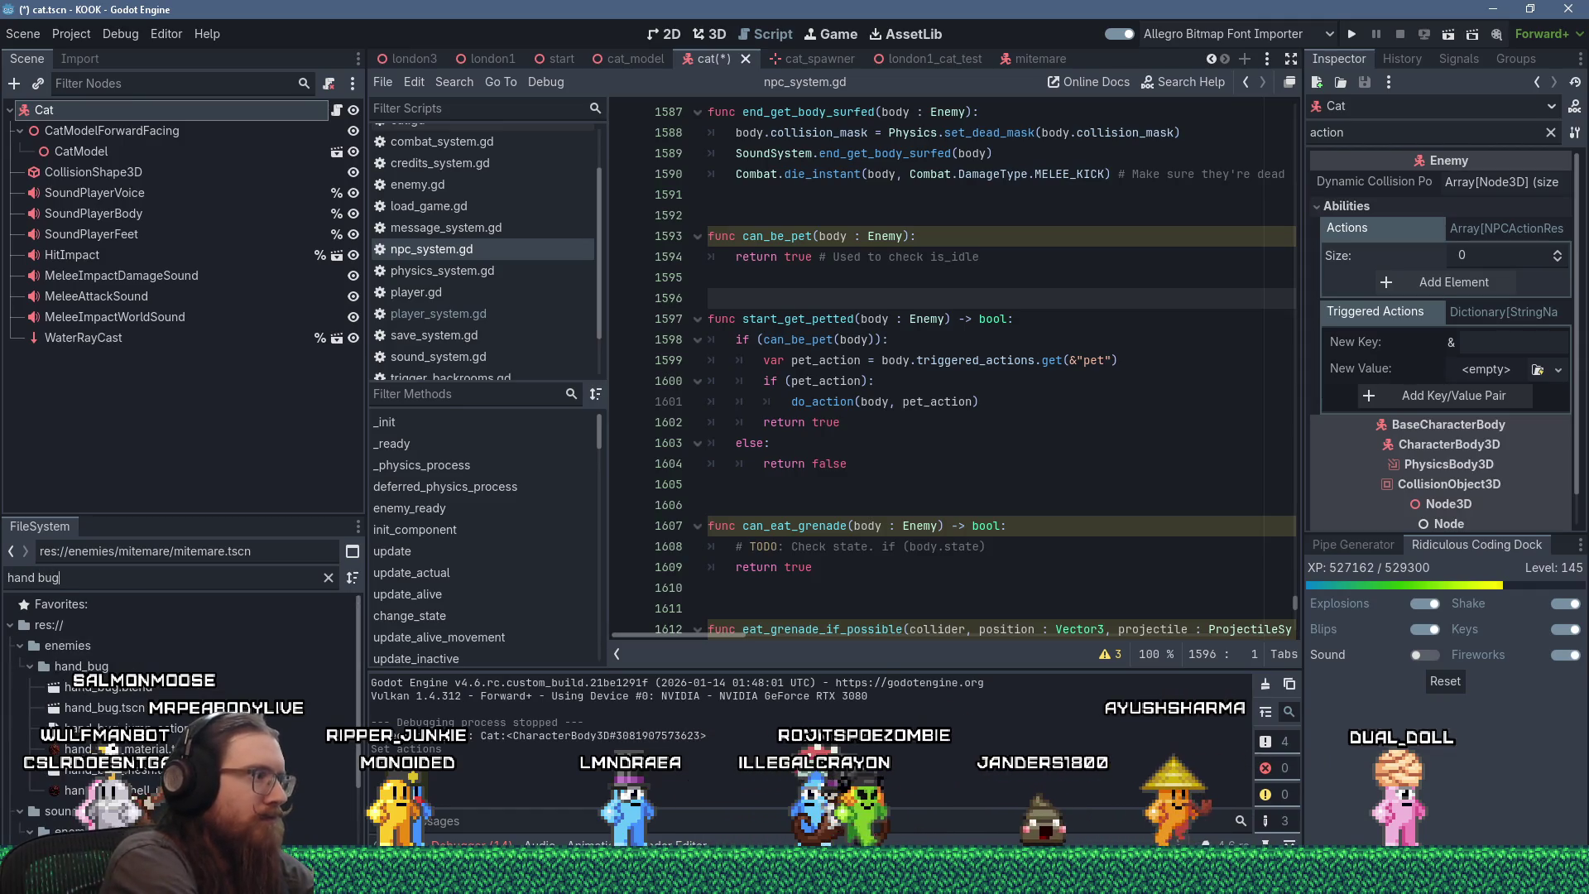
{"action": "double_click", "coordinate": [99, 708]}
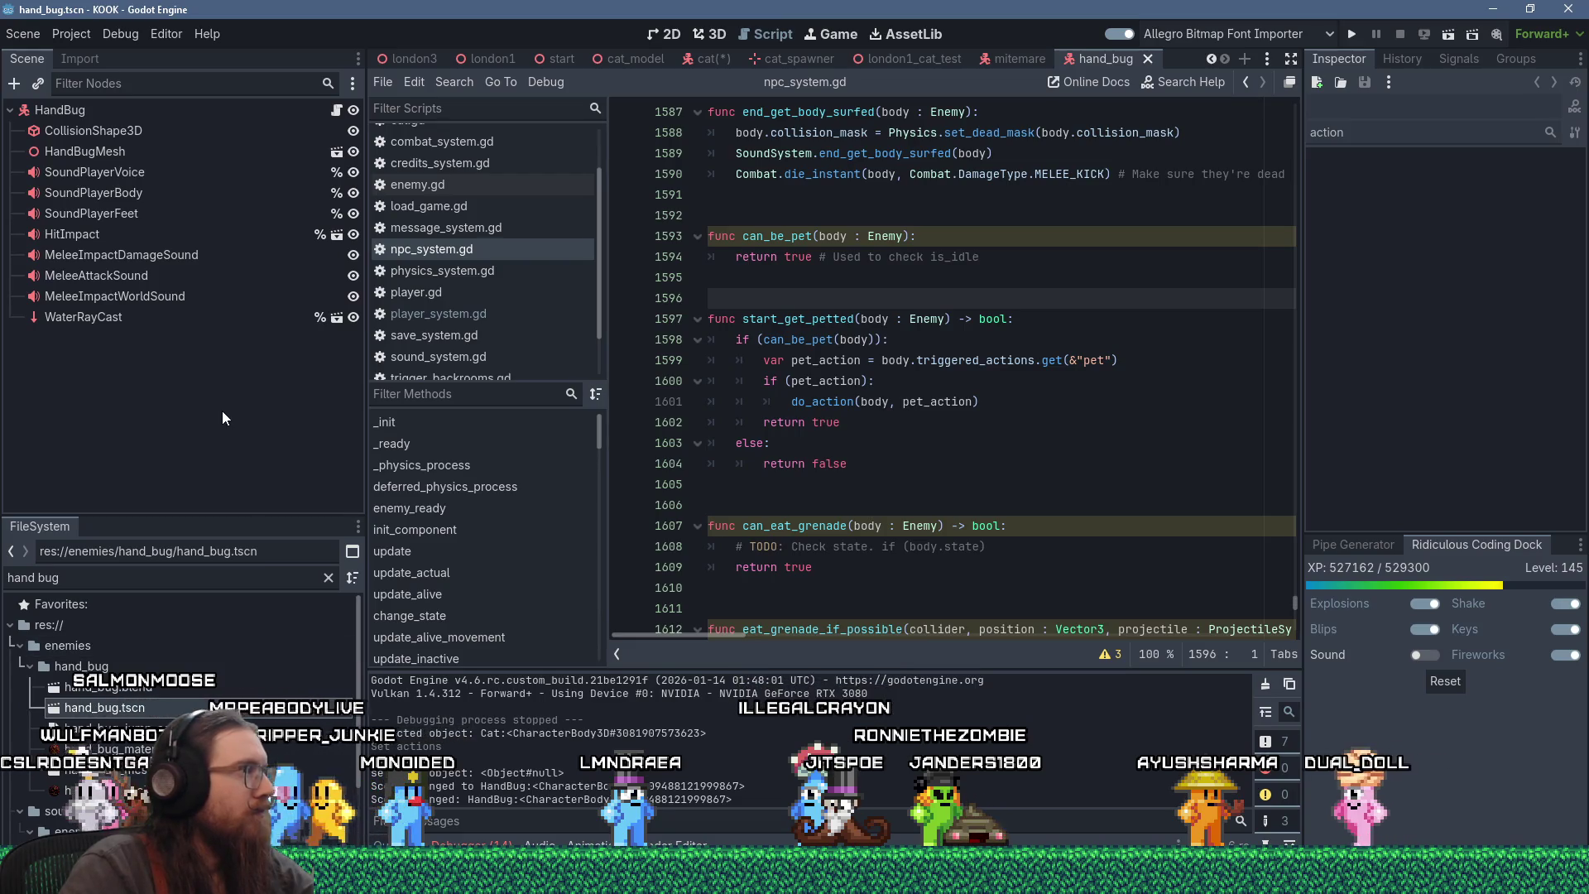
- Show all HandBug properties in a wider Inspector and expand its Triggered Actions
{"action": "left_click", "coordinate": [87, 112]}
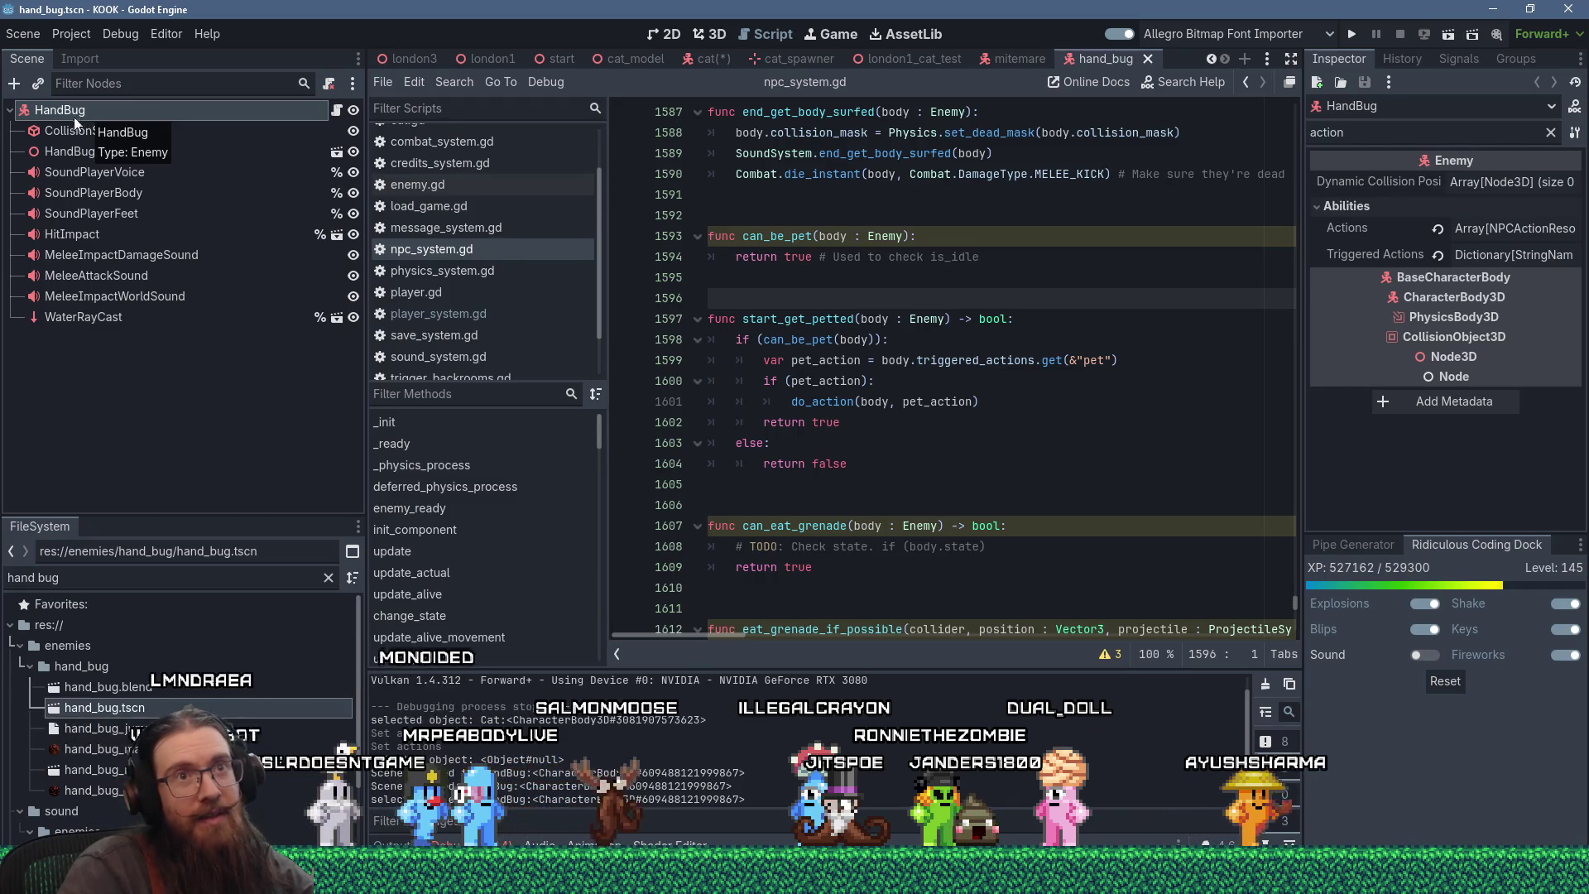
{"action": "left_click", "coordinate": [1551, 132]}
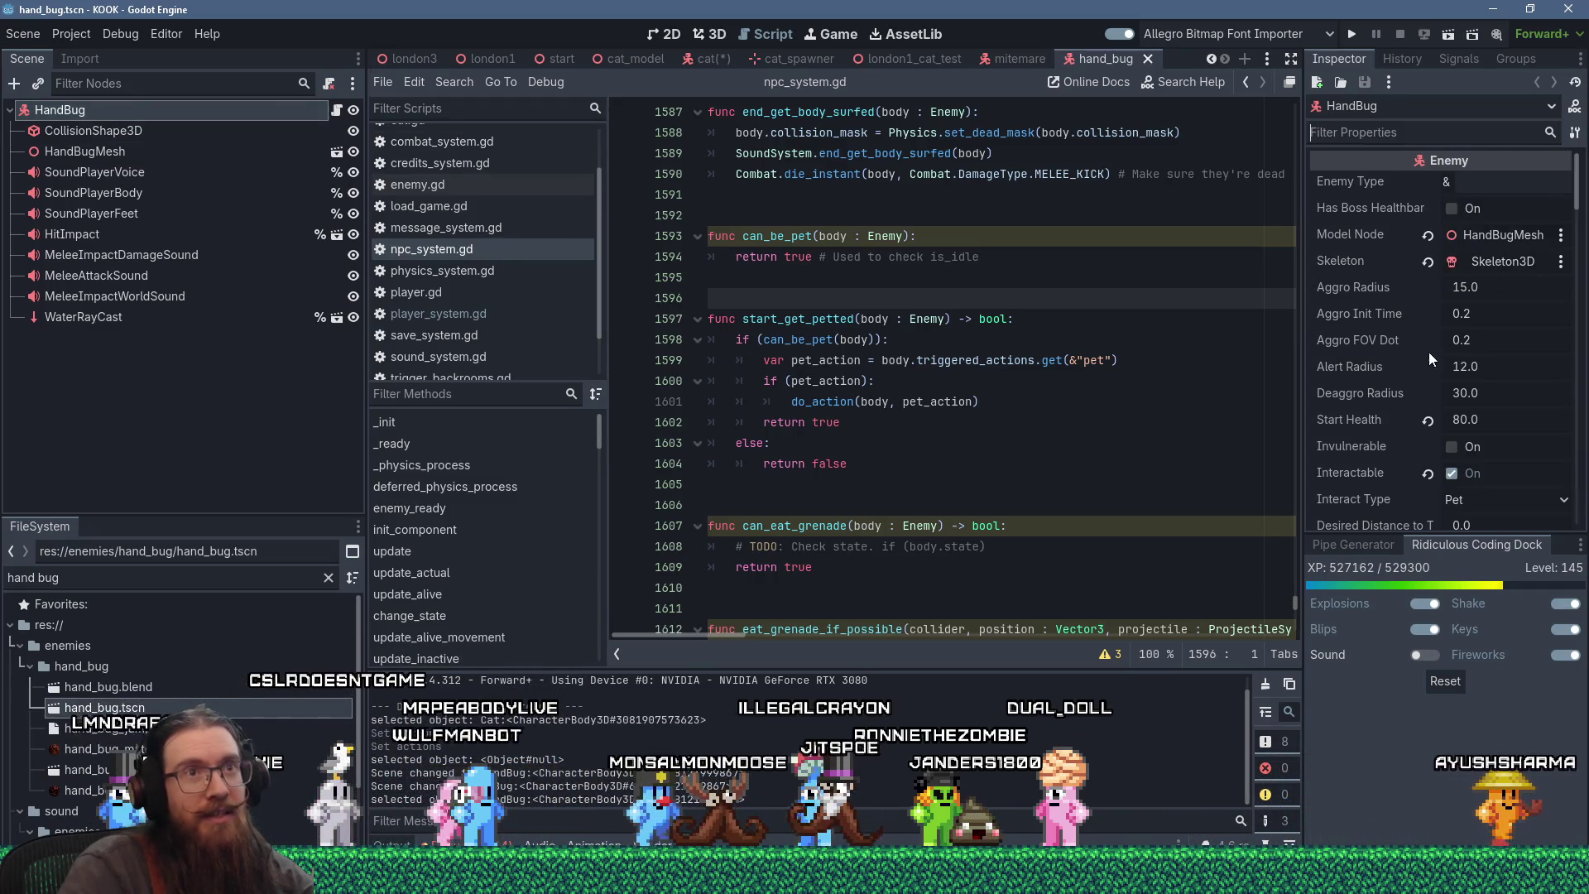
{"action": "scroll", "coordinate": [1495, 358], "scroll_direction": "down", "scroll_amount": 1}
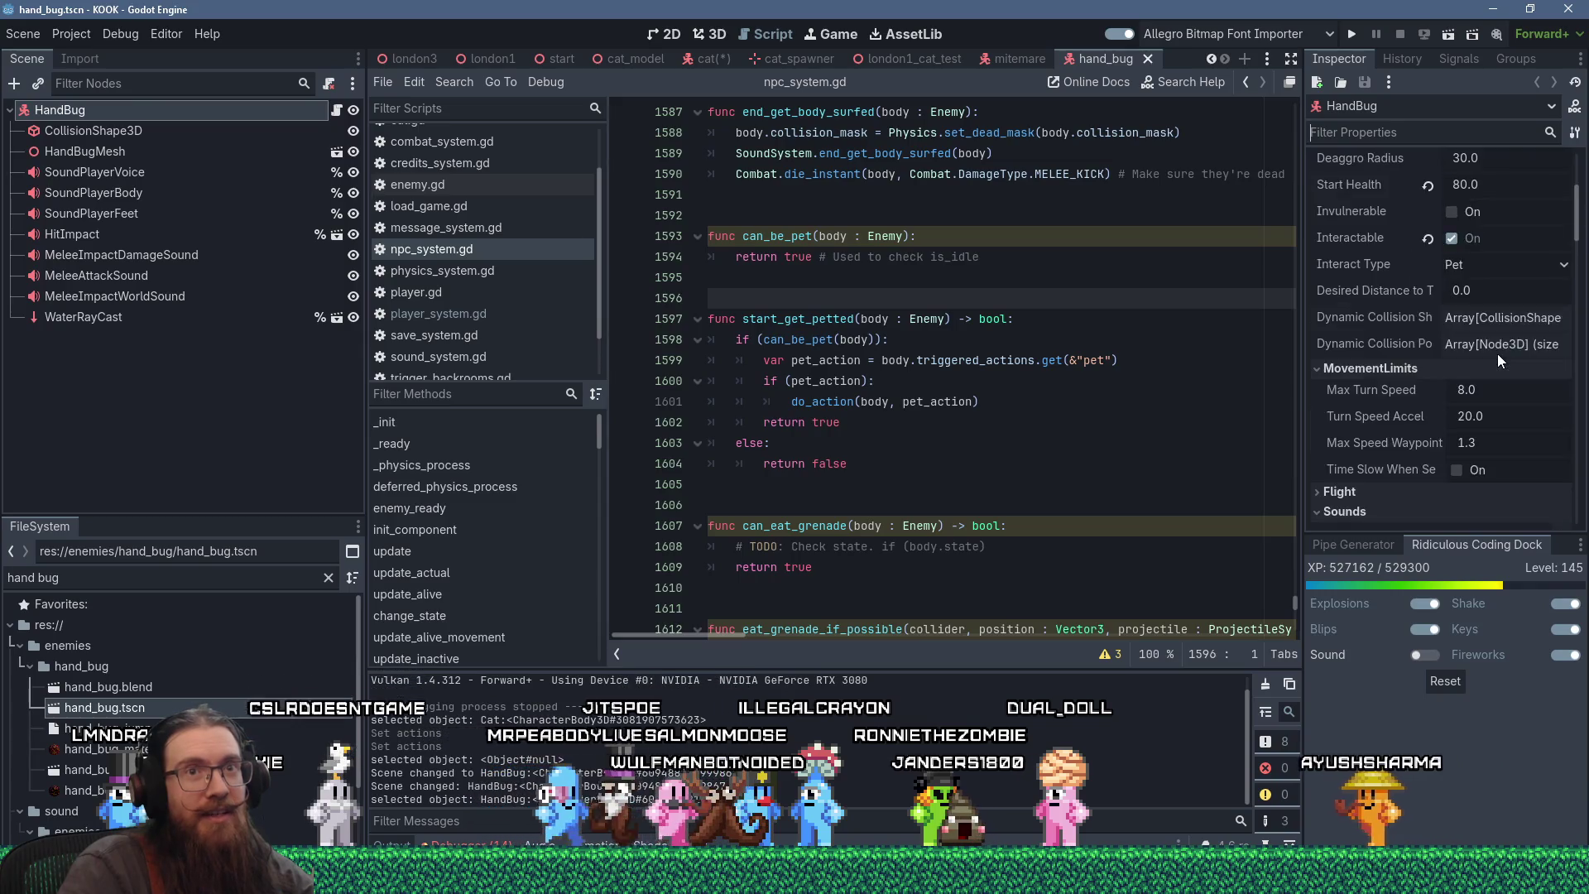
{"action": "scroll", "coordinate": [1497, 355], "scroll_direction": "up", "scroll_amount": 10}
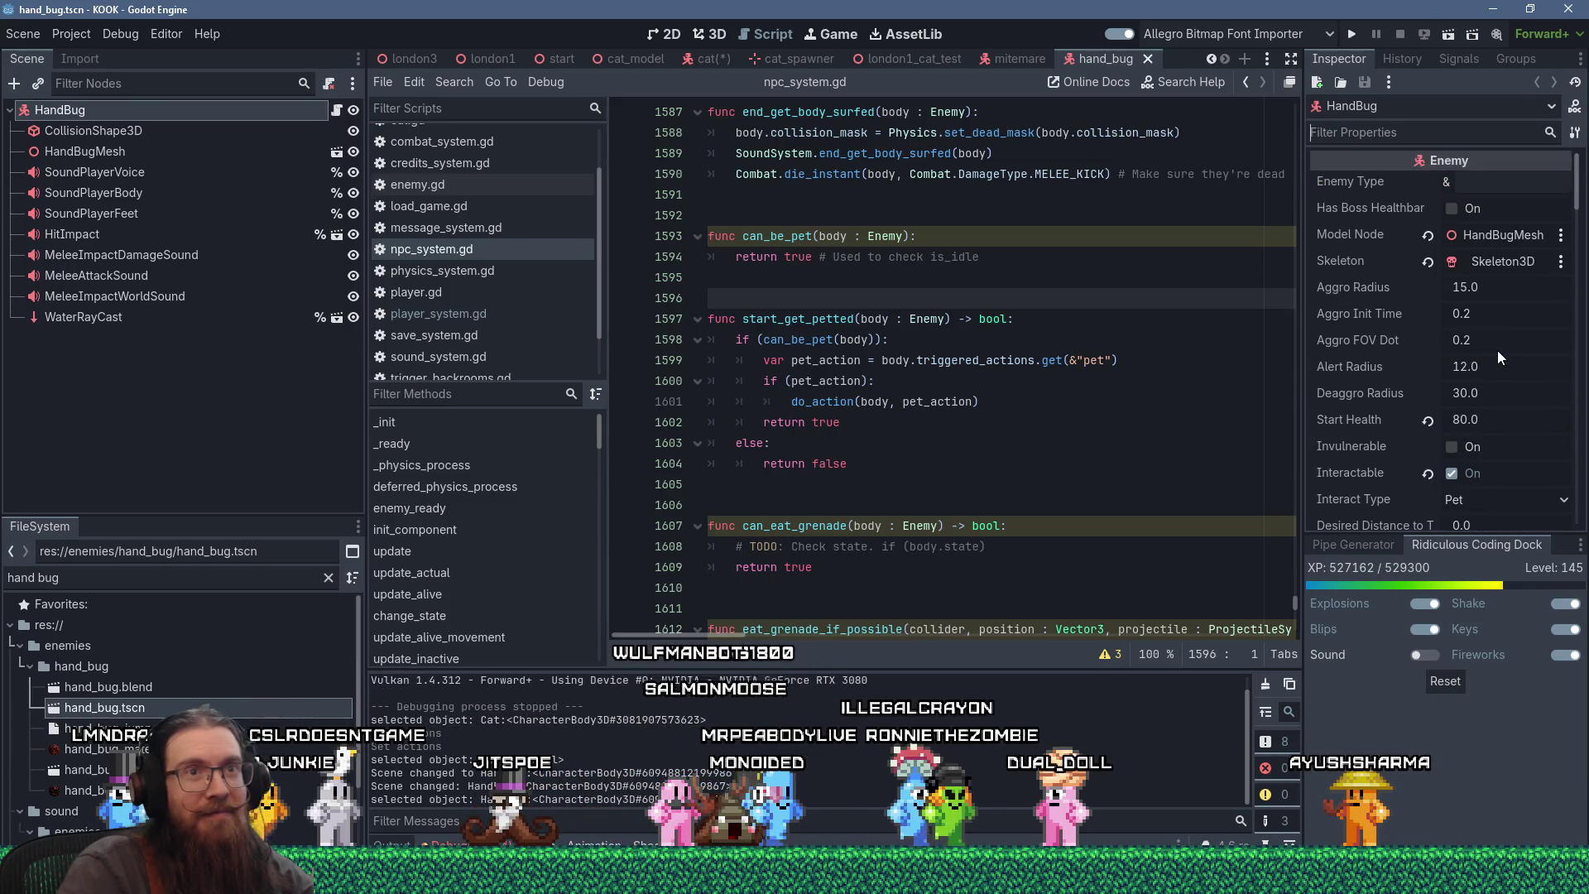
{"action": "scroll", "coordinate": [1498, 351], "scroll_direction": "down", "scroll_amount": 2}
{"action": "scroll", "coordinate": [1497, 345], "scroll_direction": "down", "scroll_amount": 2}
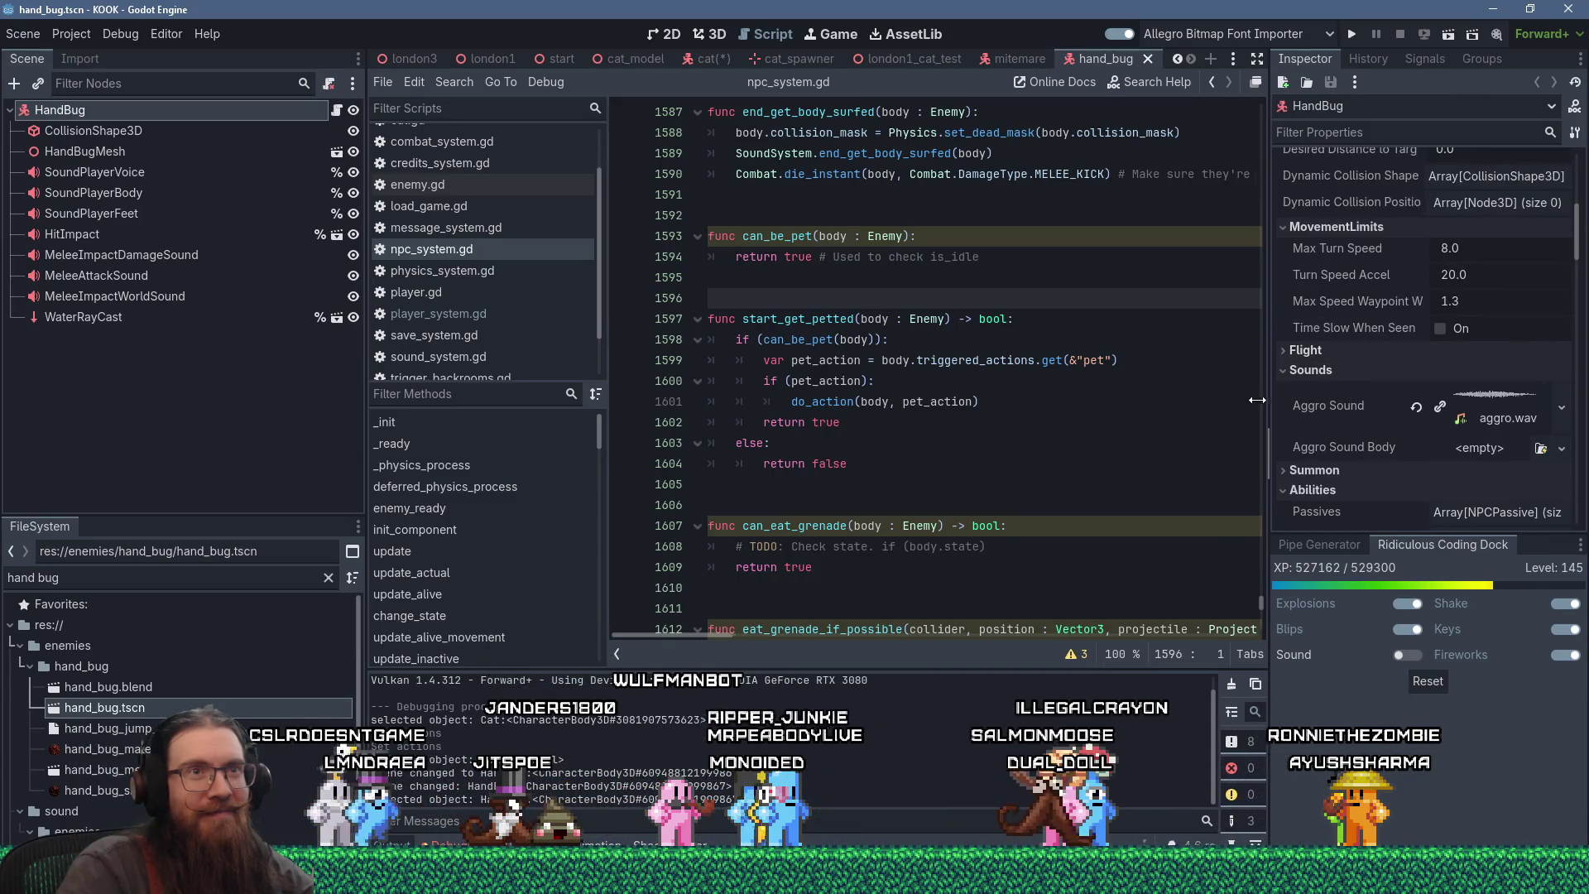
{"action": "left_click_drag", "start_coordinate": [1304, 396], "coordinate": [1228, 395]}
{"action": "scroll", "coordinate": [1473, 406], "scroll_direction": "down", "scroll_amount": 2}
{"action": "scroll", "coordinate": [1472, 405], "scroll_direction": "up", "scroll_amount": 4}
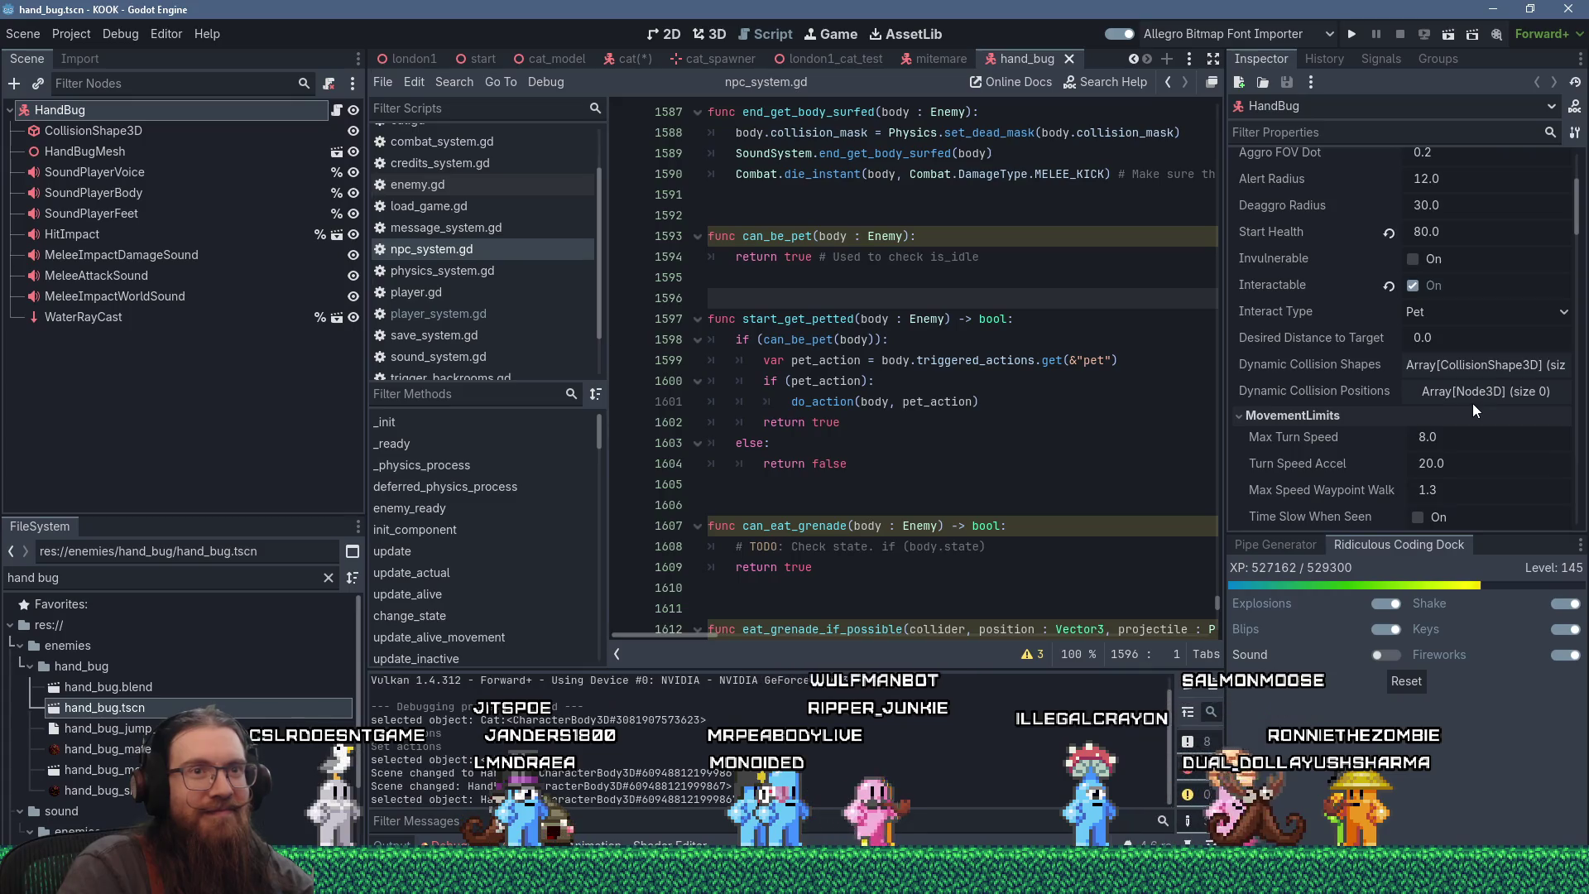
{"action": "scroll", "coordinate": [1472, 403], "scroll_direction": "down", "scroll_amount": 3}
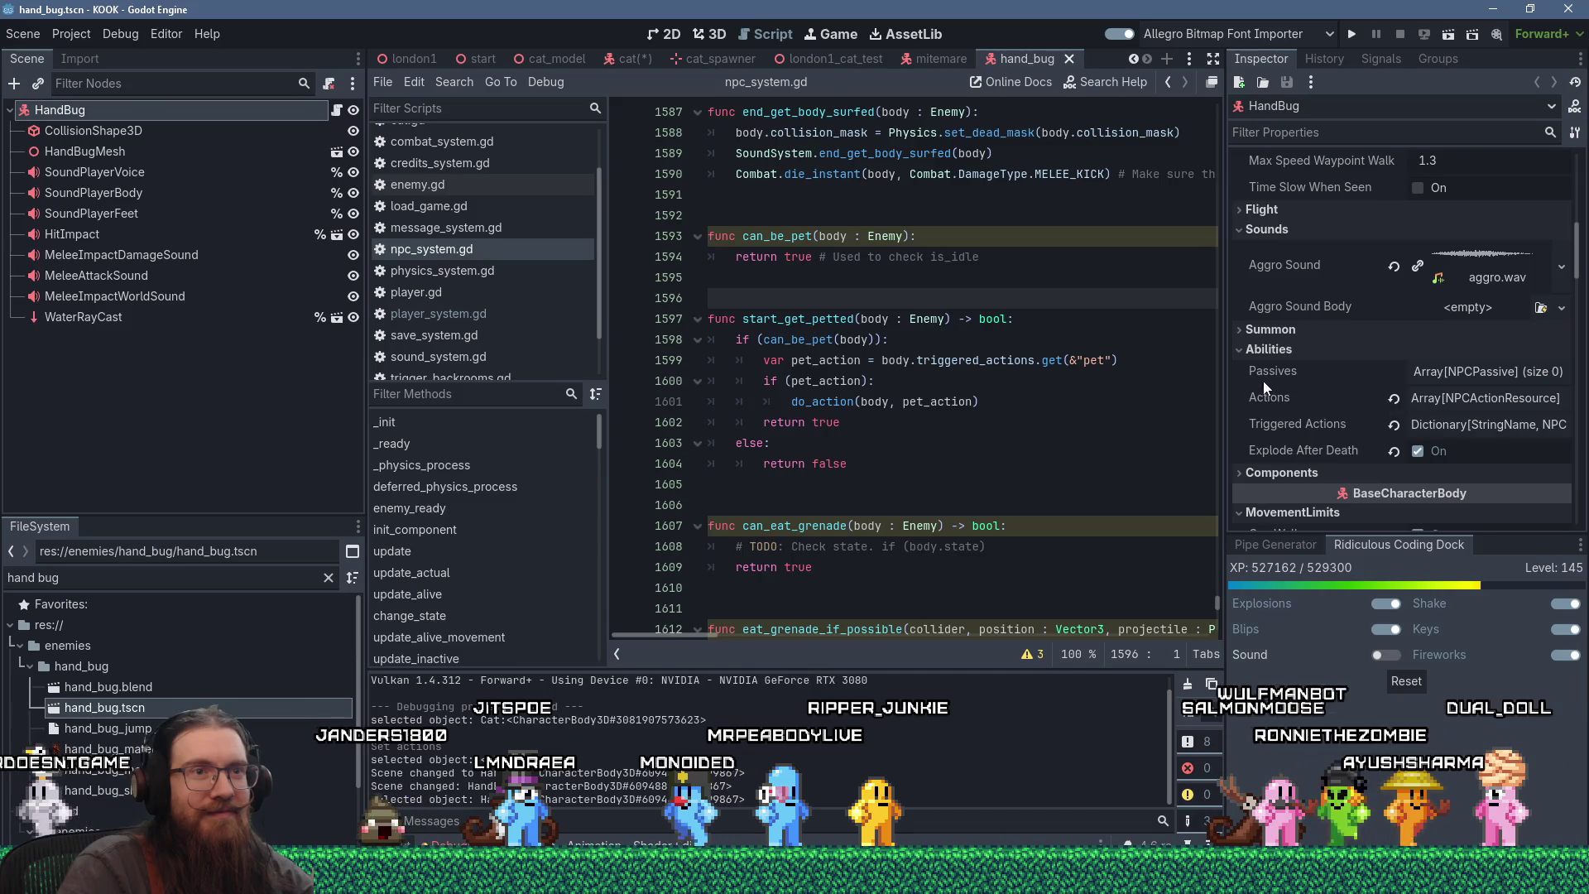
{"action": "left_click", "coordinate": [1448, 425]}
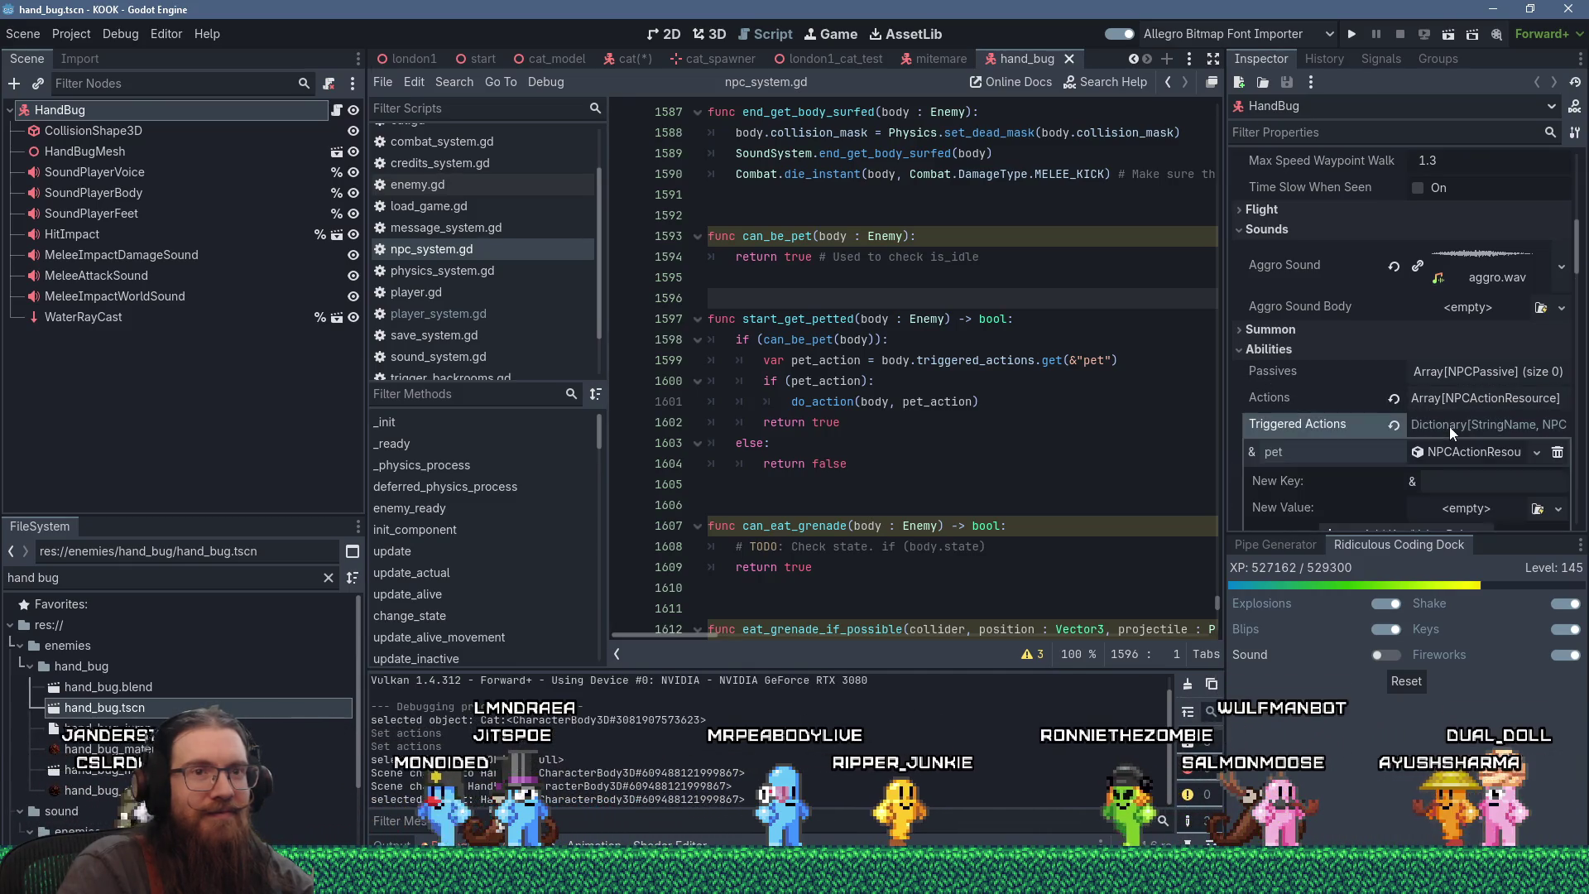
- Start a Save As for the pet action resource, cancel it, and collapse Triggered Actions
{"action": "scroll", "coordinate": [1453, 429], "scroll_direction": "down", "scroll_amount": 1}
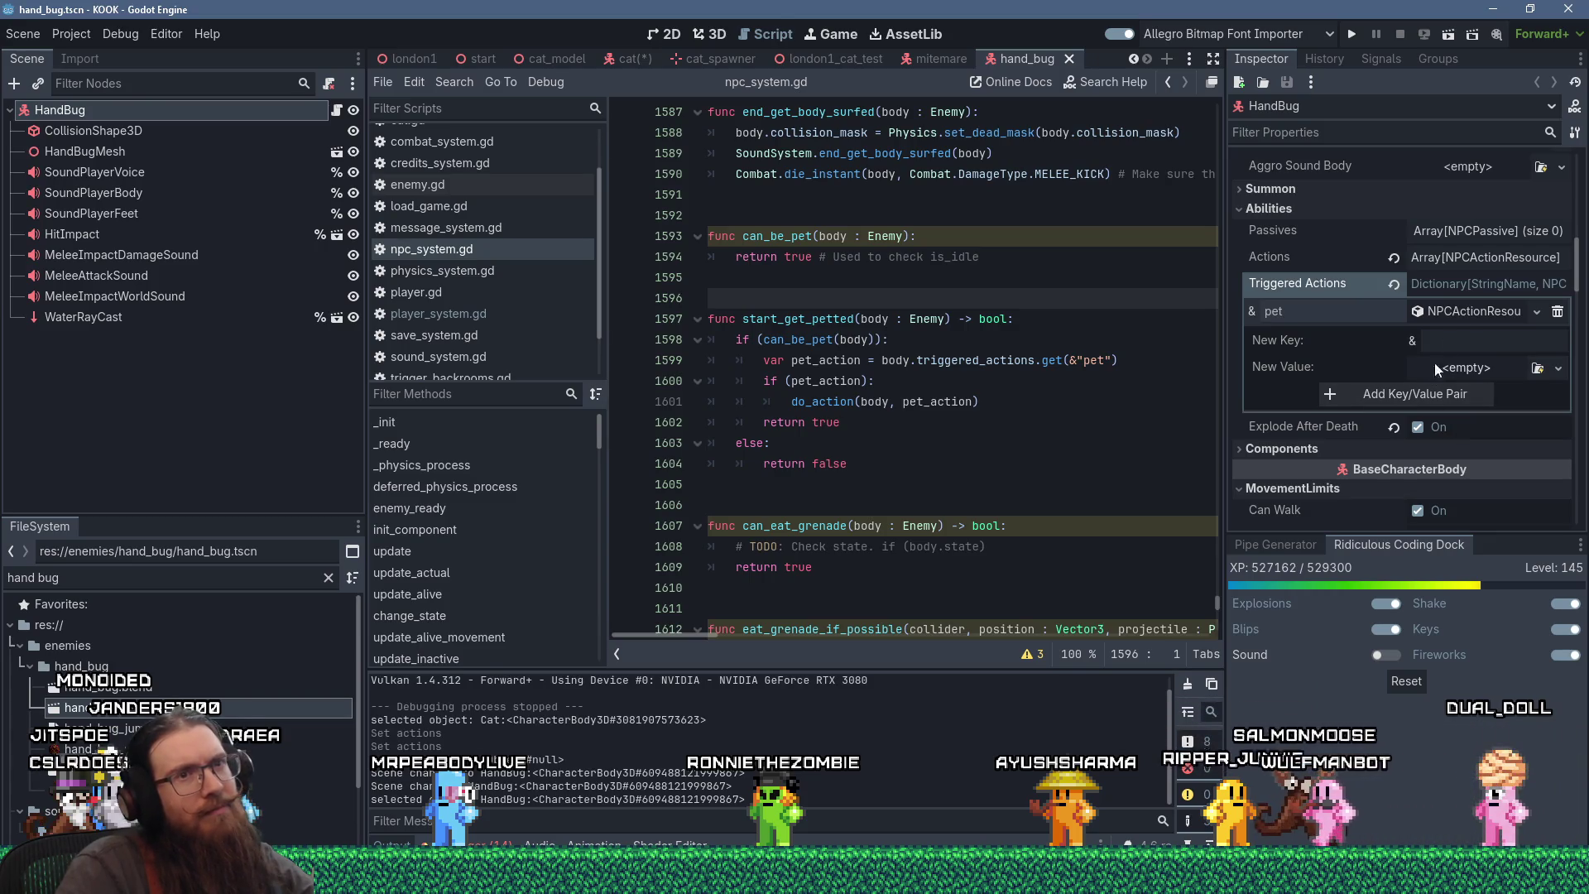
{"action": "right_click", "coordinate": [1467, 310]}
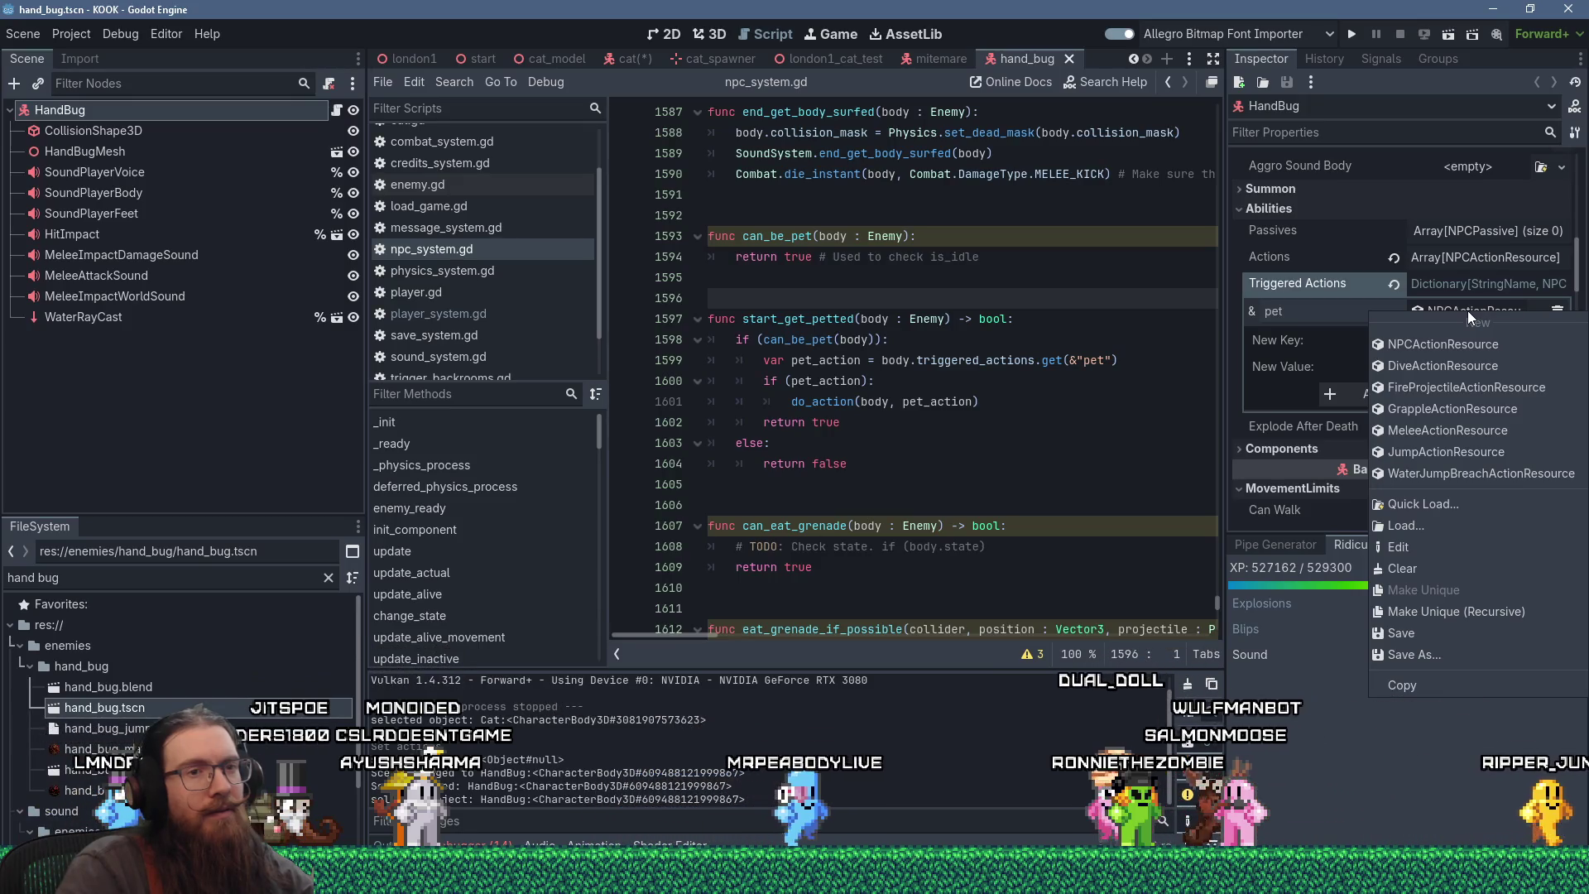
{"action": "left_click", "coordinate": [1440, 655]}
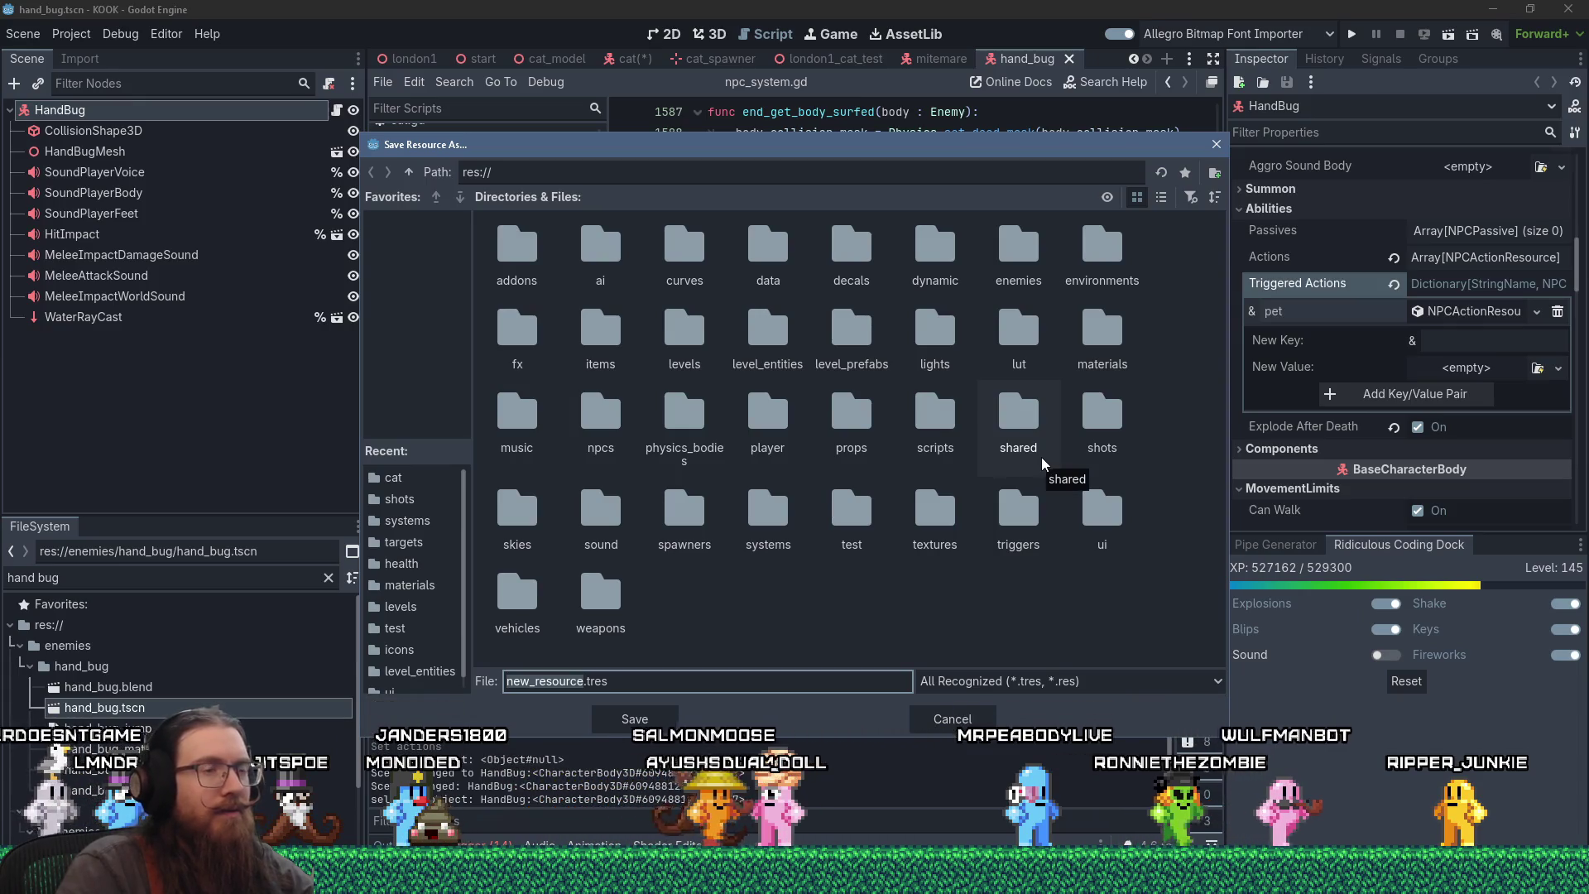
{"action": "key", "text": "BackSpace"}
{"action": "key", "text": "Escape"}
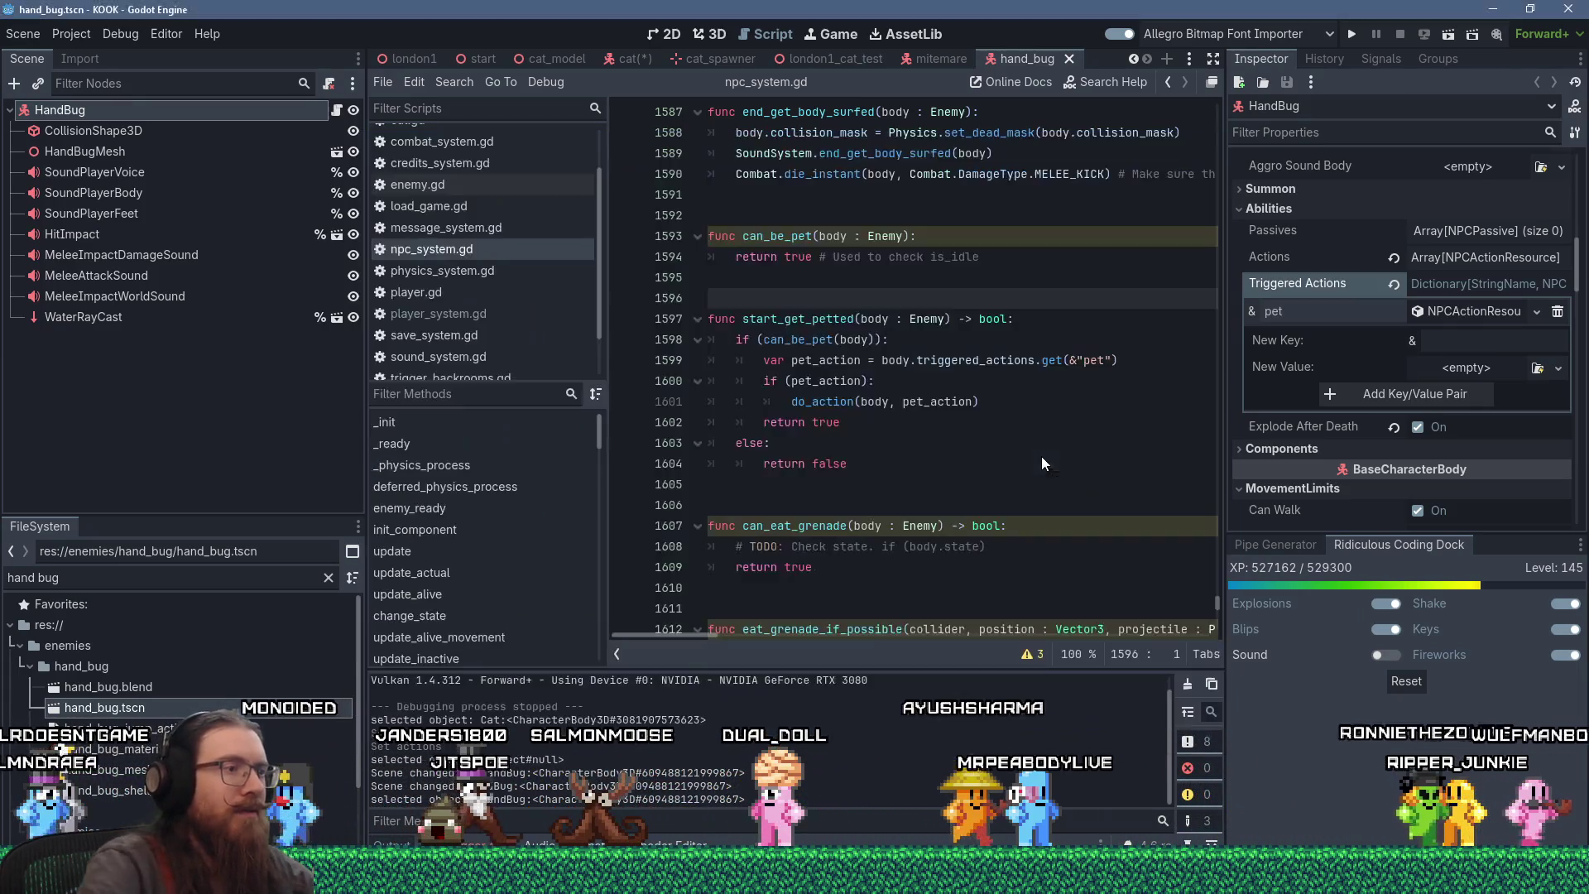
{"action": "left_click", "coordinate": [1437, 282]}
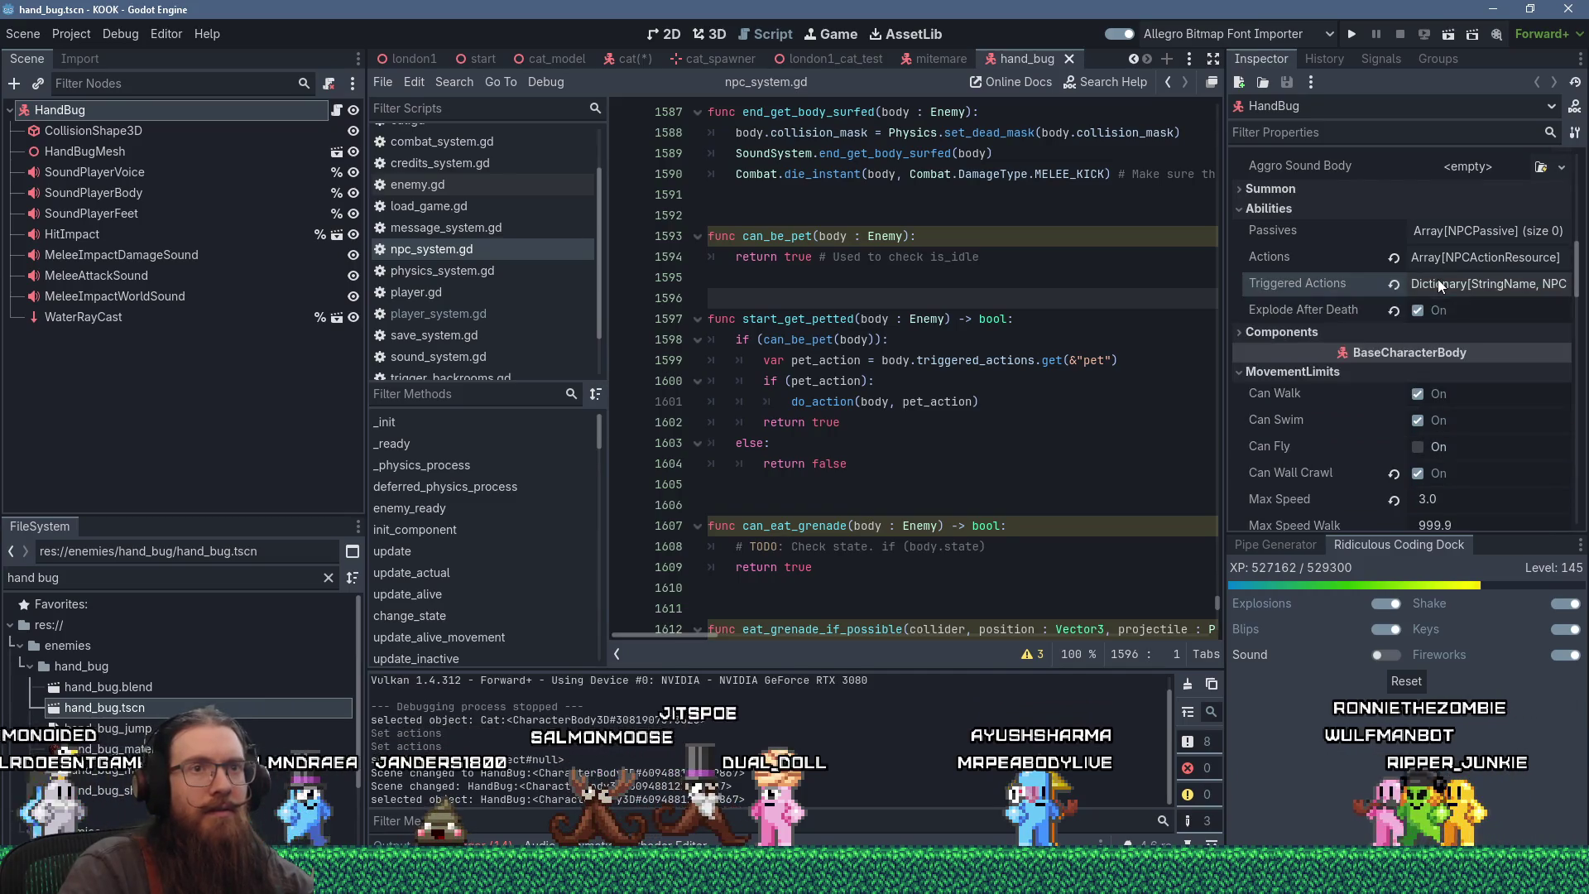
- Expand HandBug's Triggered Actions and start Save As on the pet action value
{"action": "left_click", "coordinate": [1444, 261]}
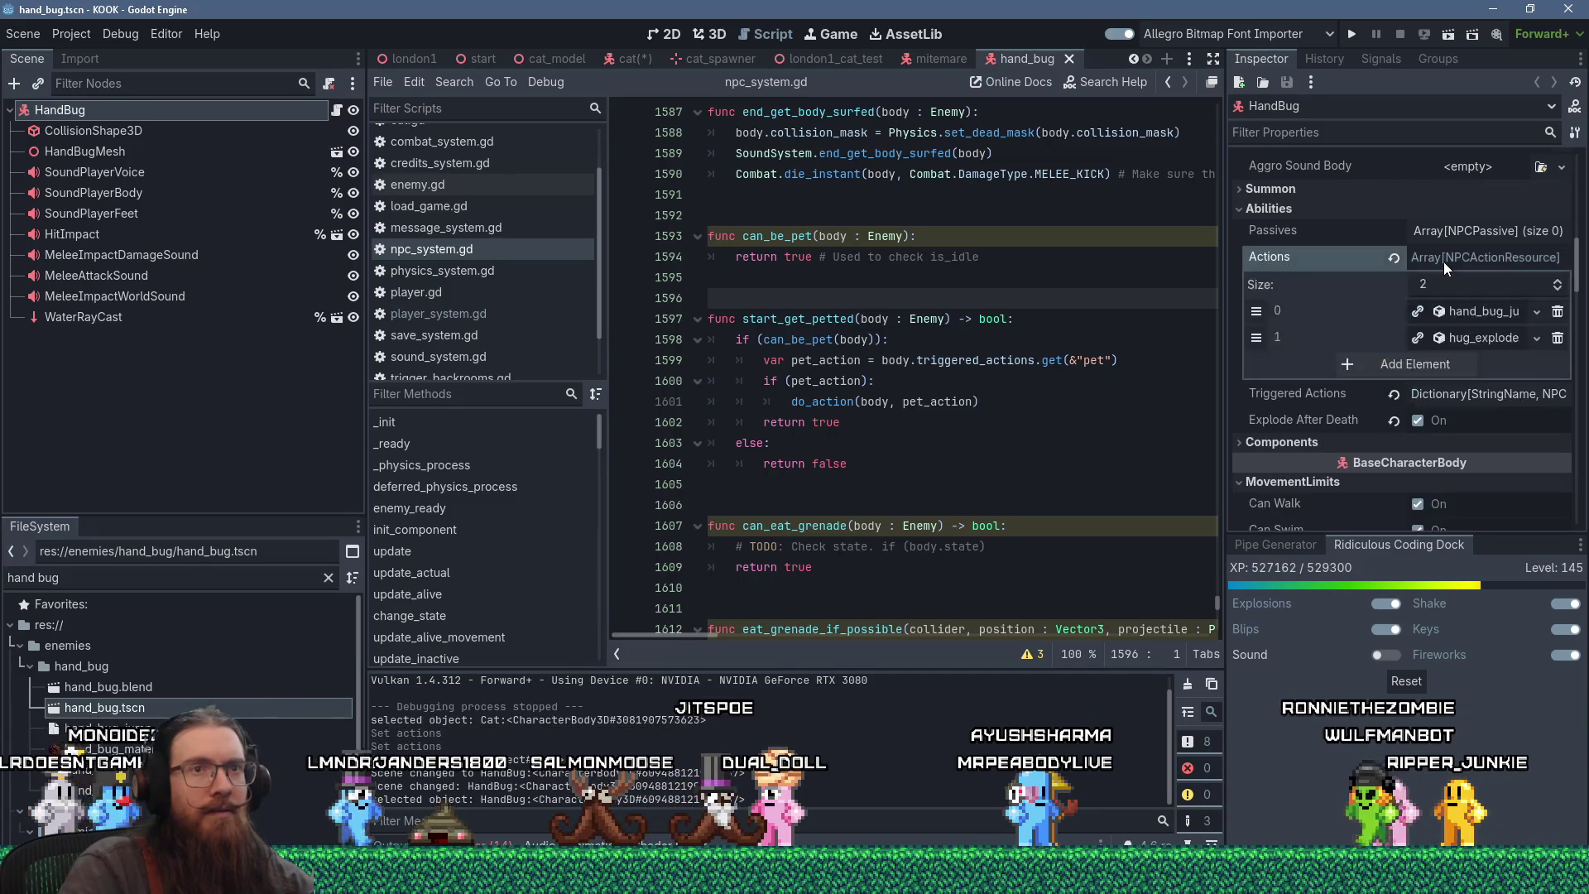
{"action": "left_click", "coordinate": [1430, 394]}
{"action": "right_click", "coordinate": [1451, 421]}
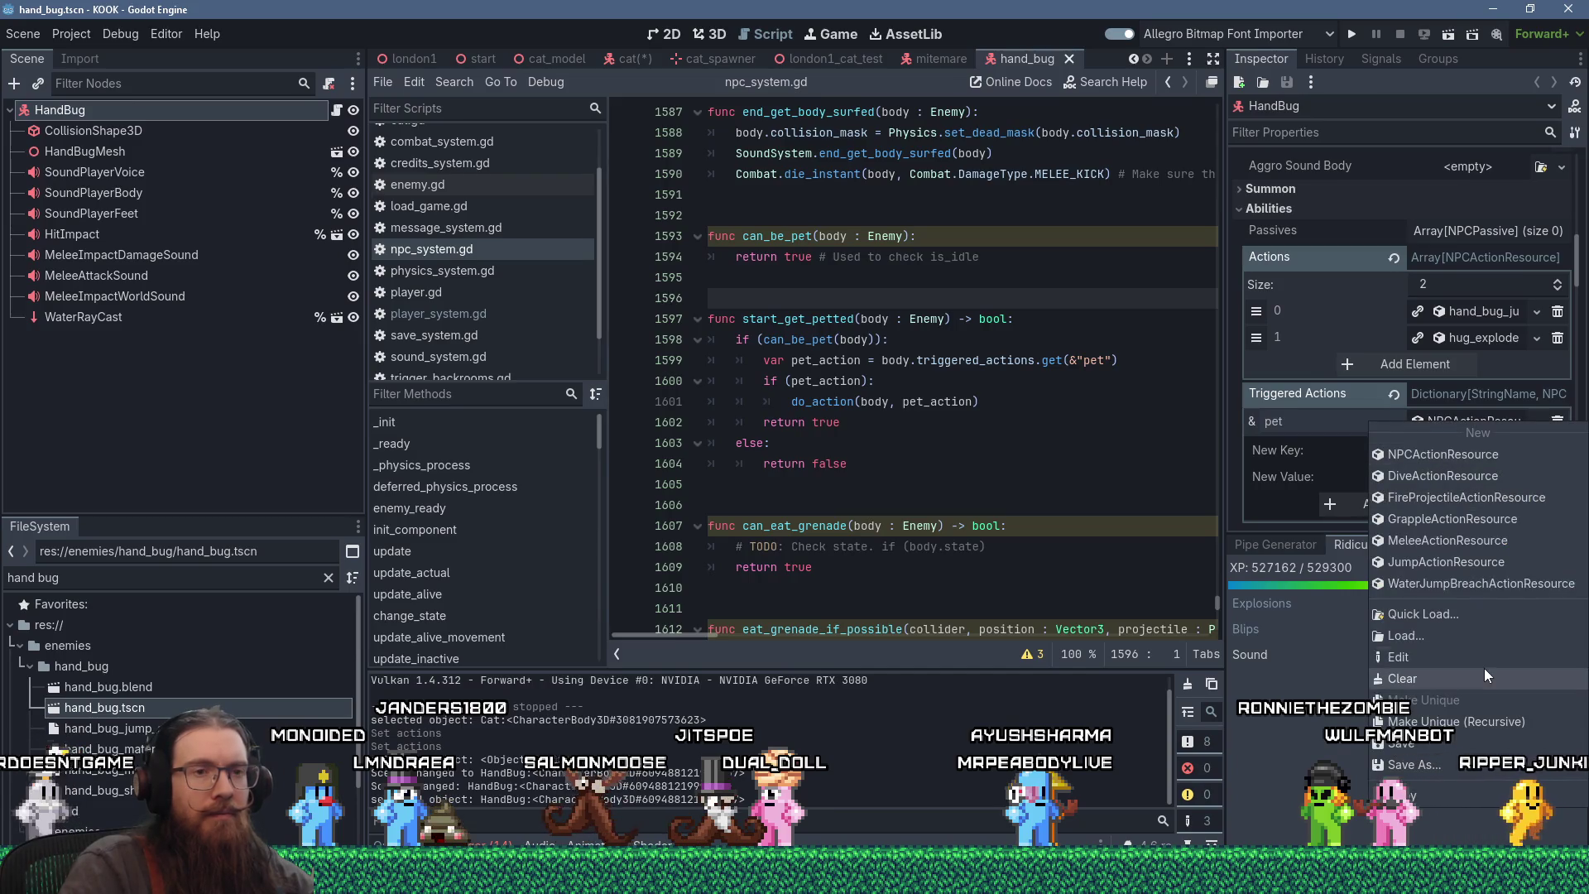
{"action": "left_click", "coordinate": [1414, 764]}
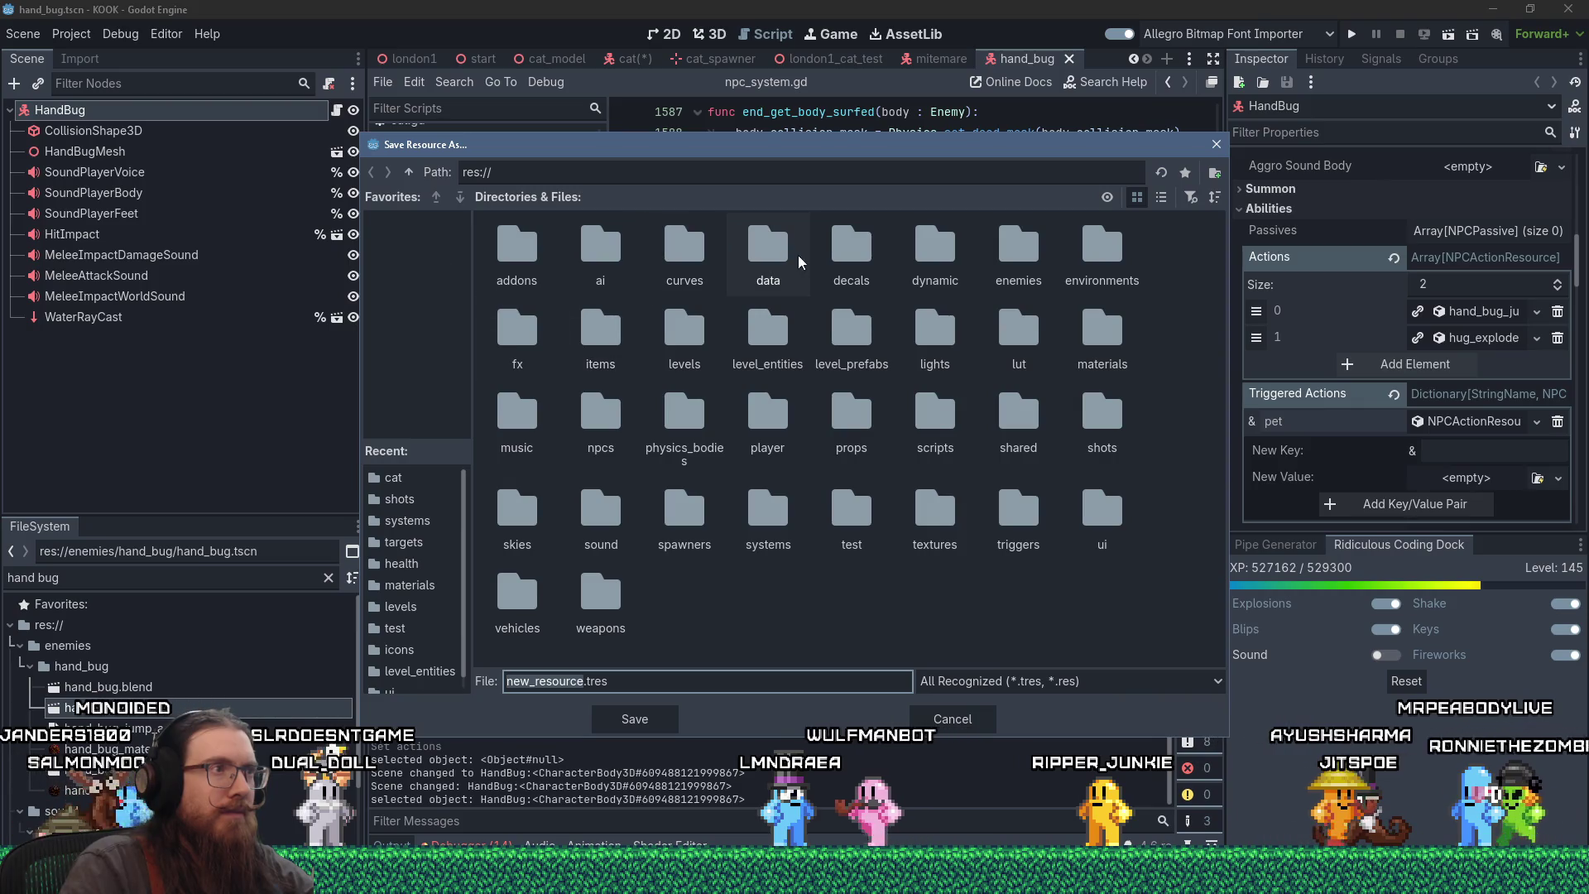
- Save it as hand_bug_petted_action.tres in the enemies/hand_bug folder
{"action": "left_click", "coordinate": [1161, 197]}
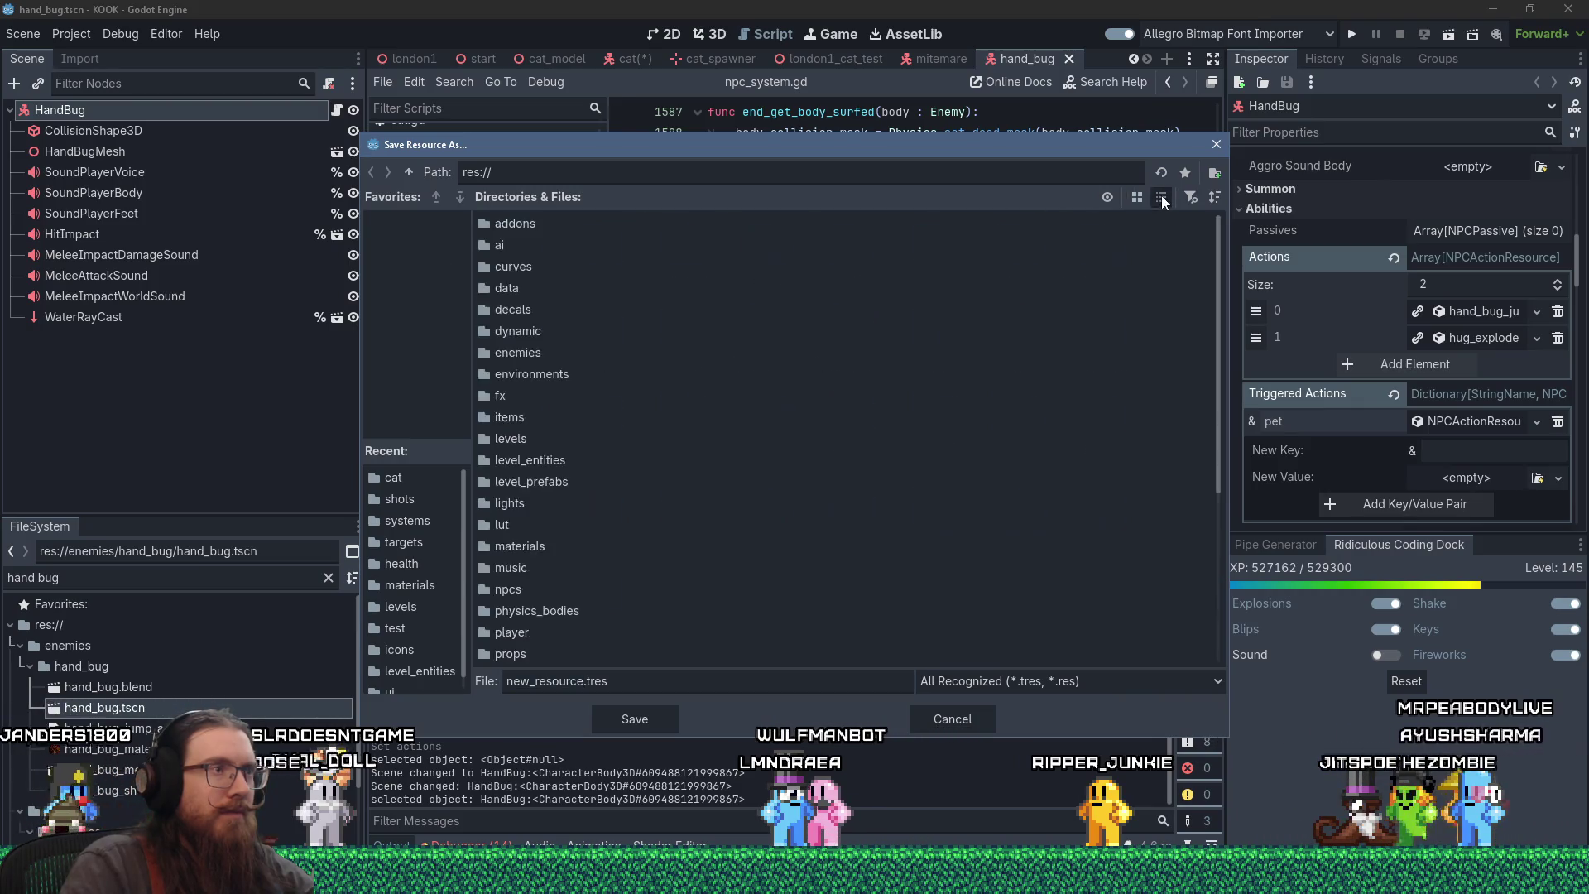
{"action": "double_click", "coordinate": [535, 351]}
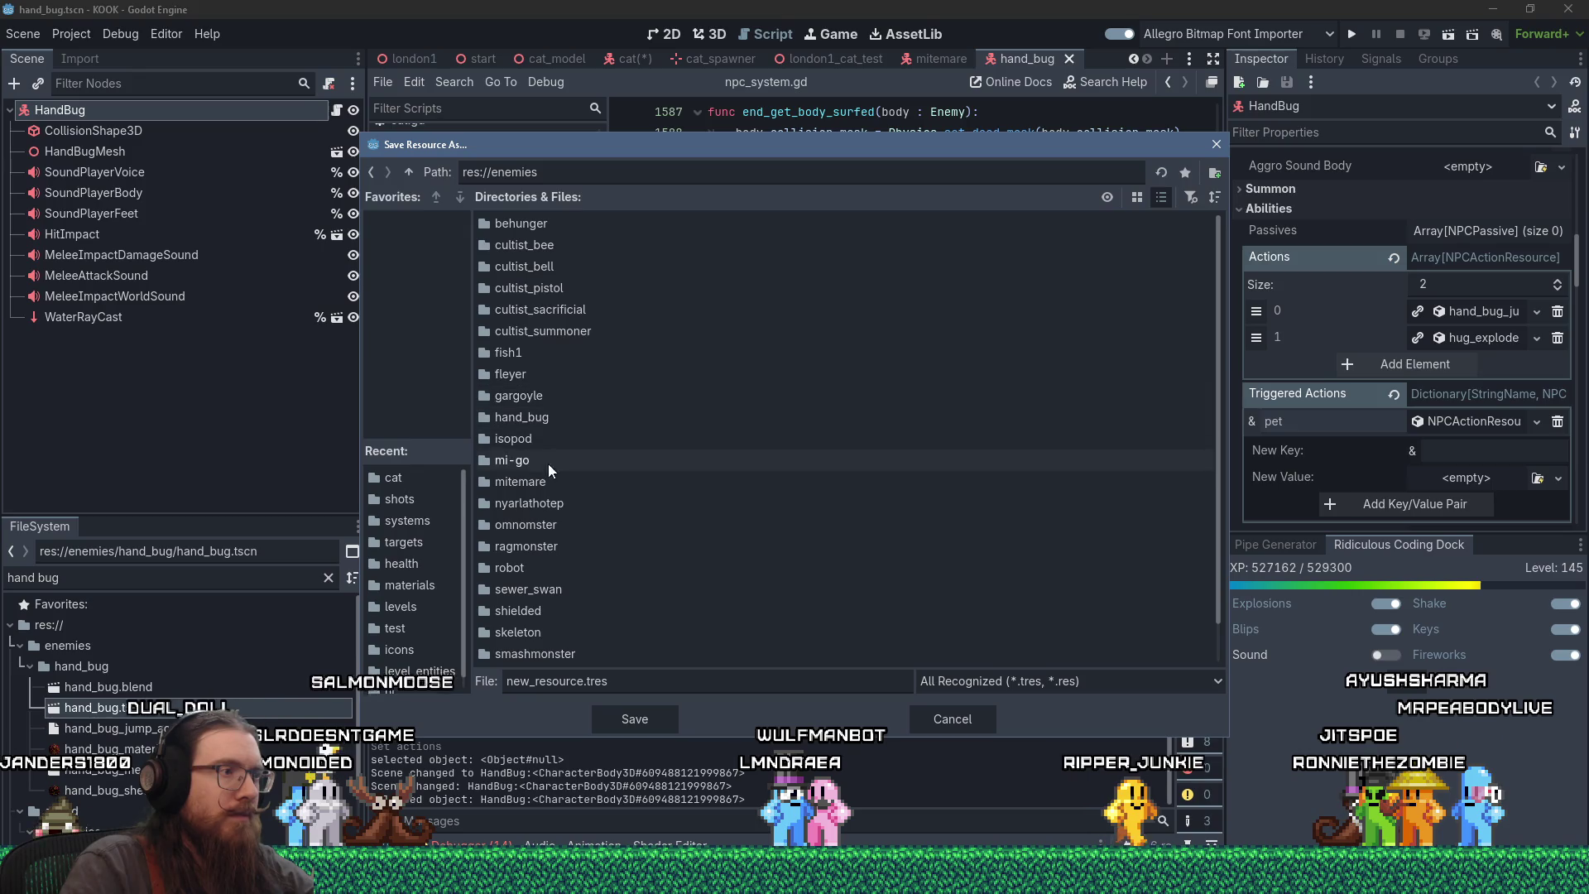
{"action": "scroll", "coordinate": [552, 535], "scroll_direction": "down", "scroll_amount": 1}
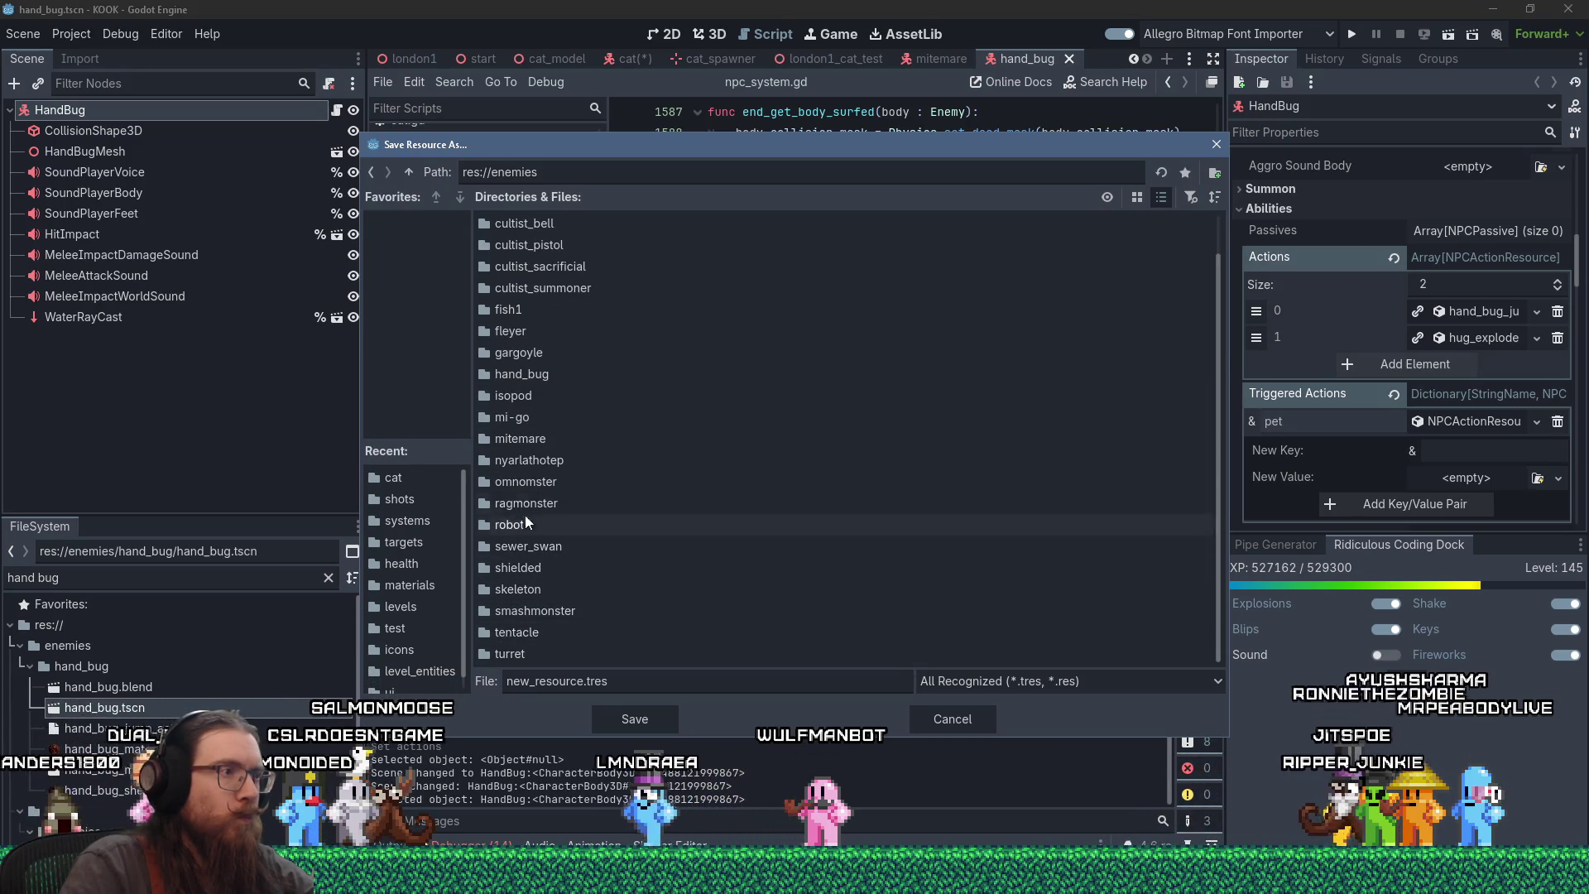
{"action": "scroll", "coordinate": [525, 524], "scroll_direction": "up", "scroll_amount": 1}
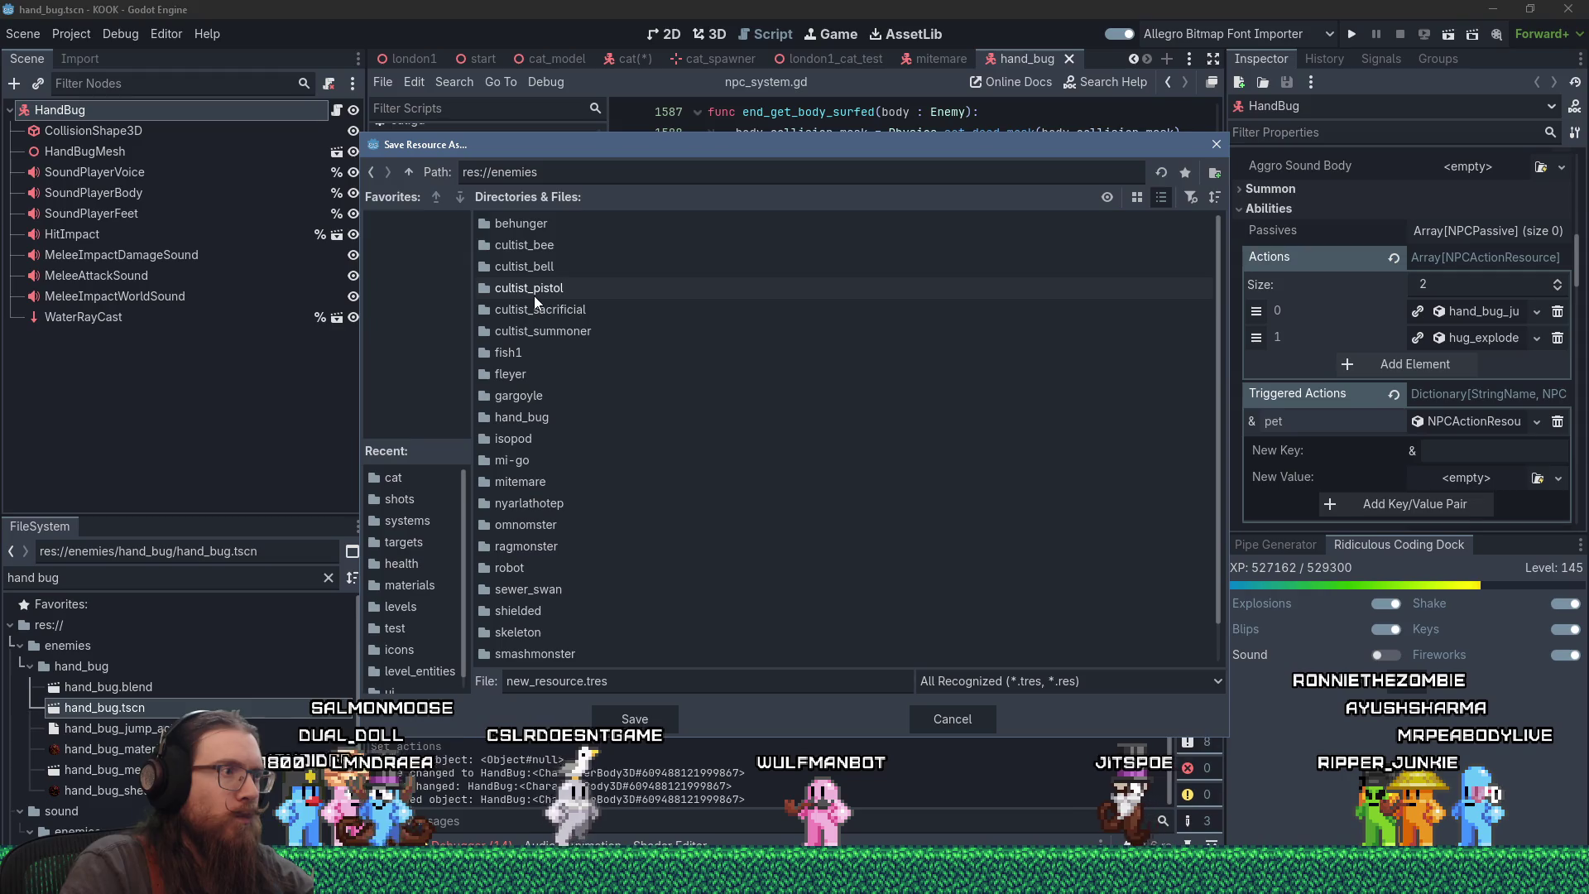
{"action": "scroll", "coordinate": [576, 440], "scroll_direction": "down", "scroll_amount": 1}
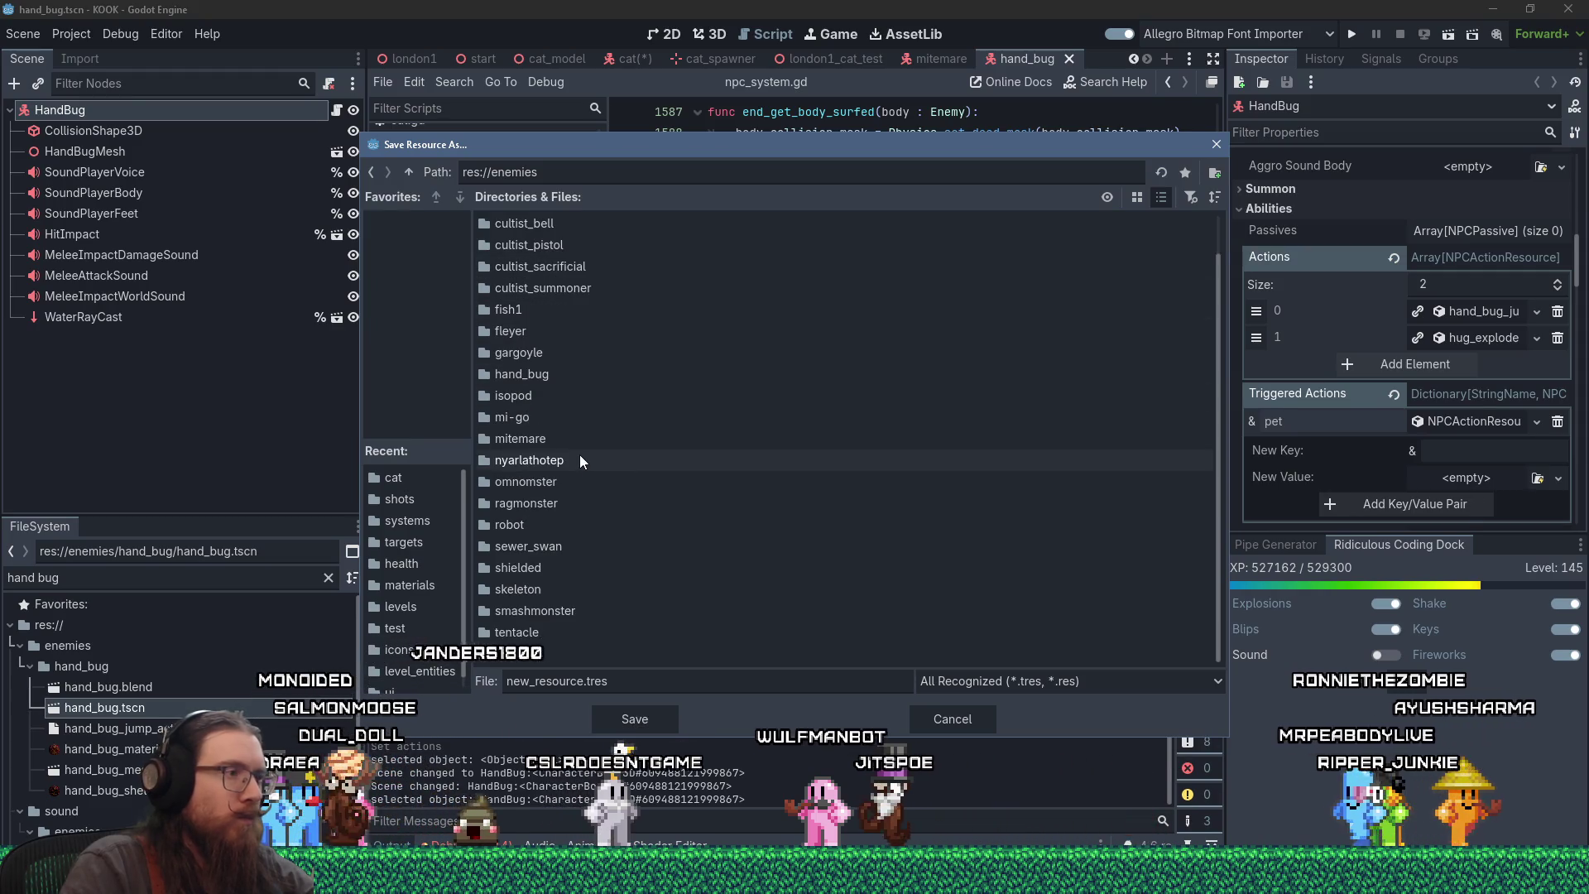
{"action": "scroll", "coordinate": [580, 457], "scroll_direction": "up", "scroll_amount": 1}
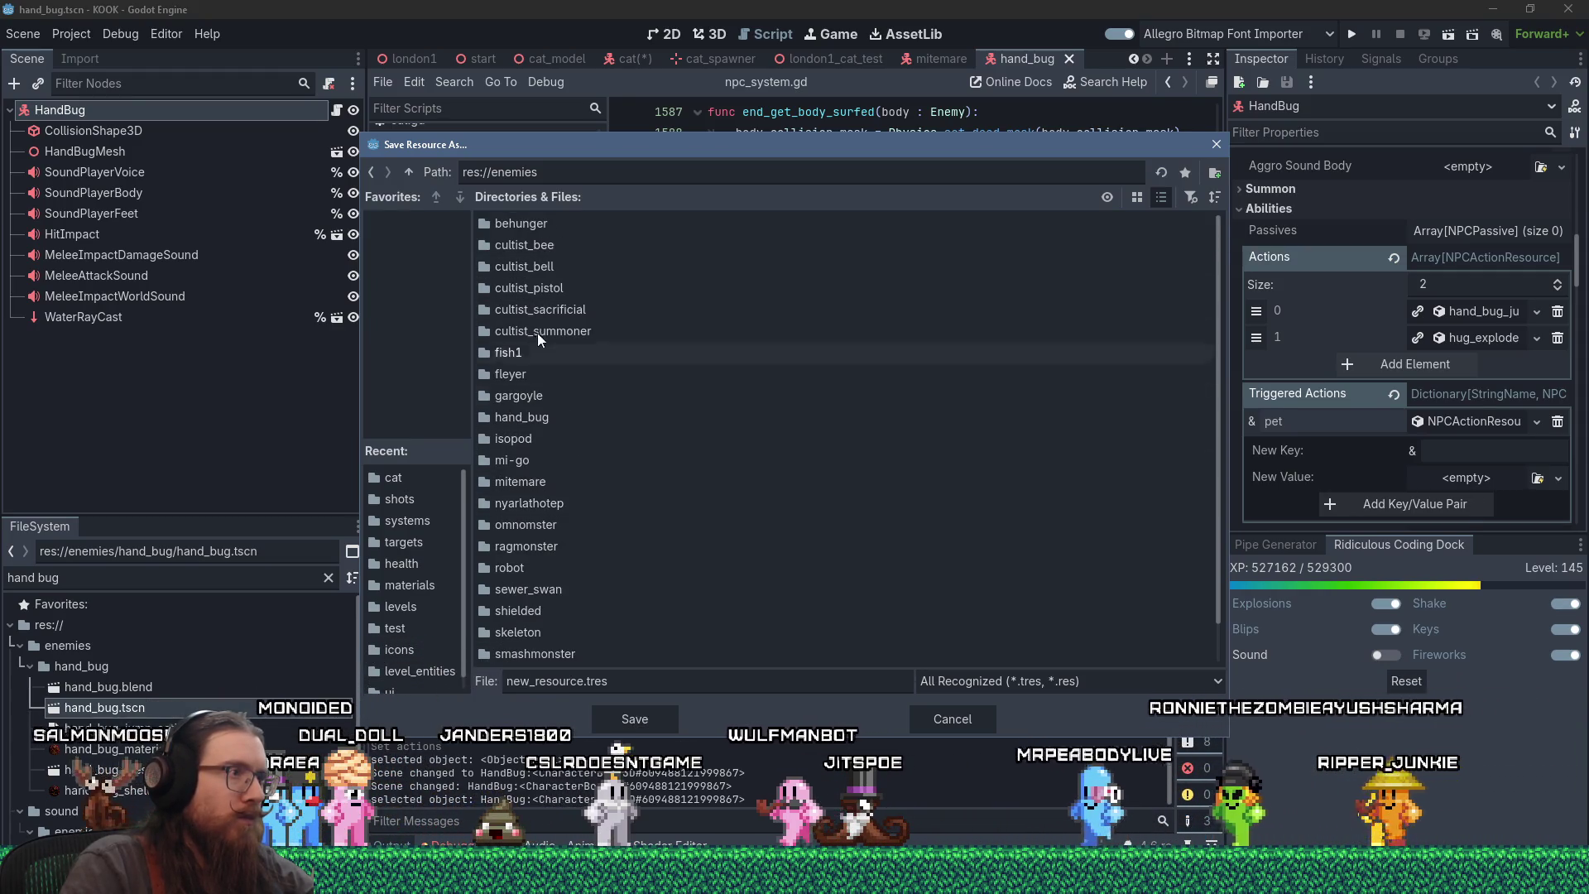
{"action": "double_click", "coordinate": [523, 417]}
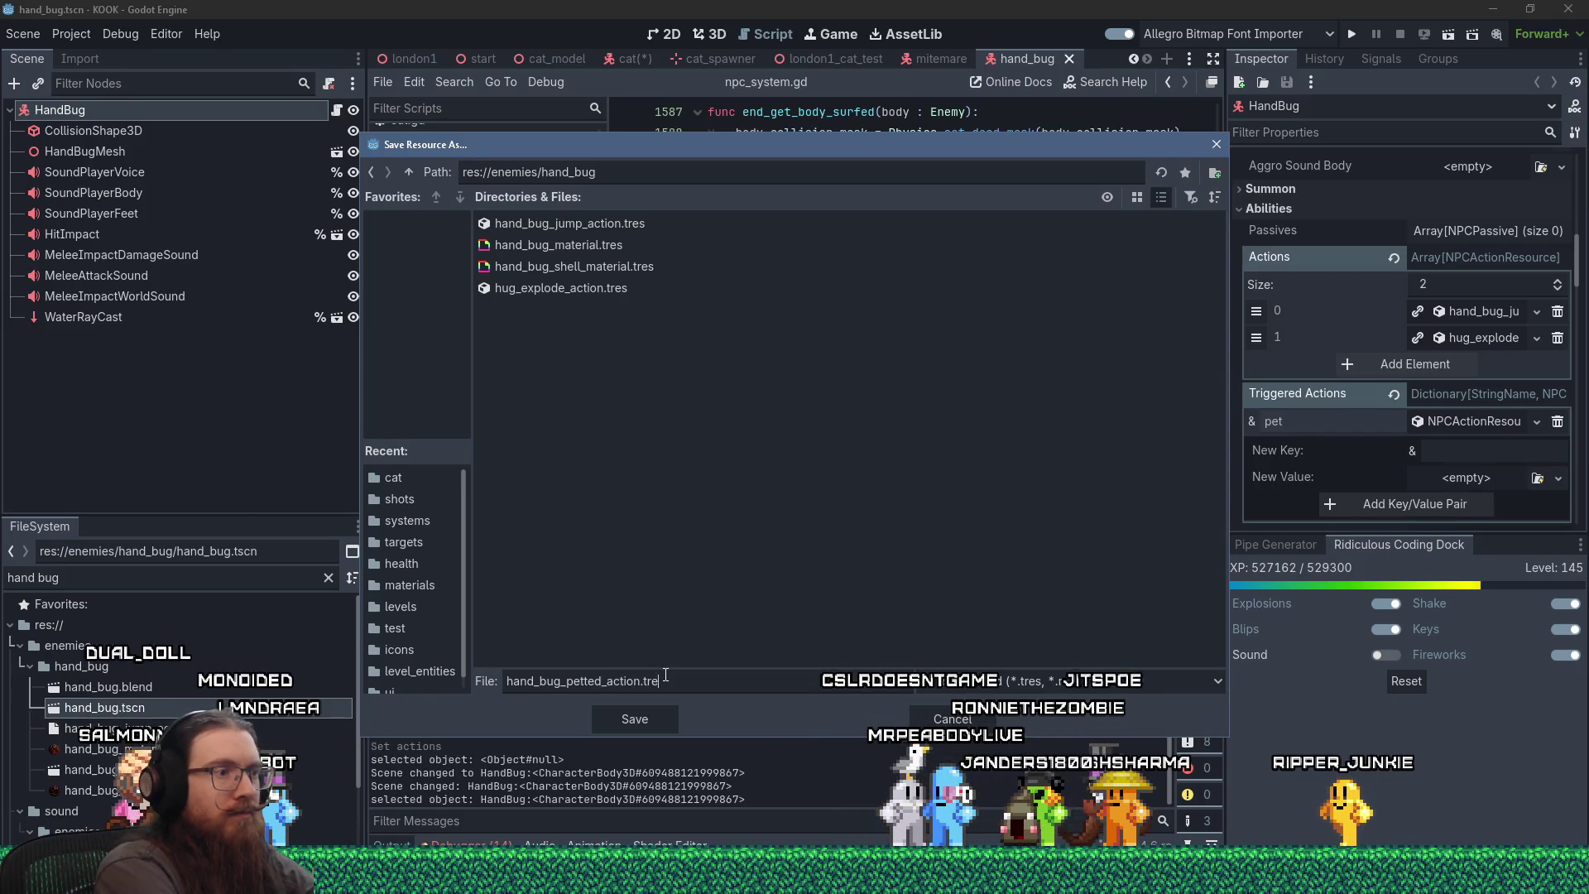
{"action": "key", "text": "Return"}
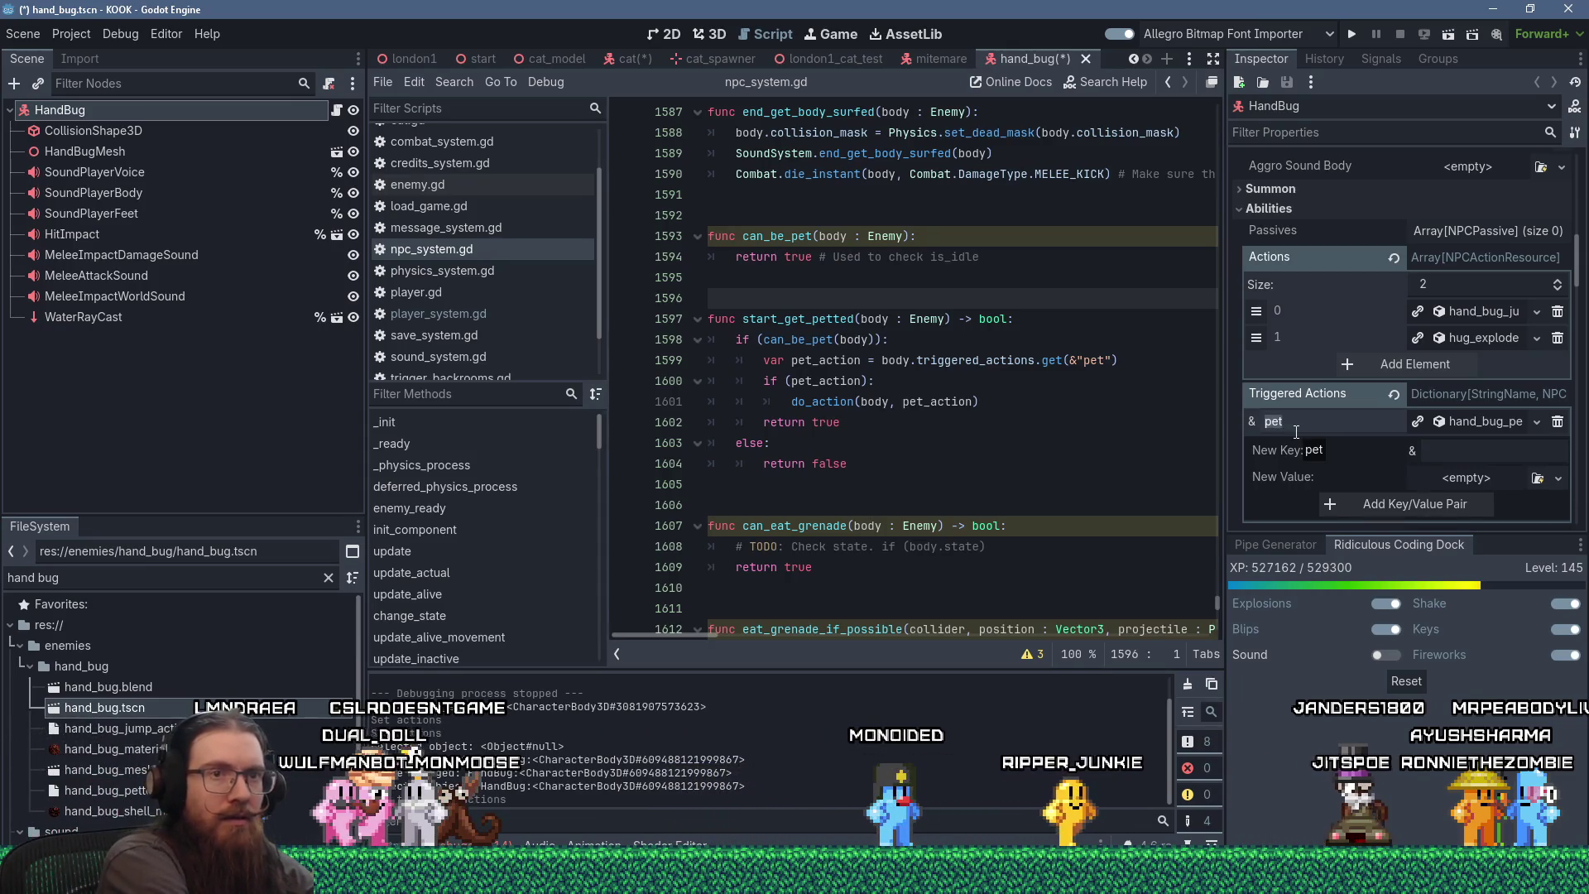
- Add a 'petted' Triggered Actions entry whose value is hand_bug_petted_action.tres
{"action": "scroll", "coordinate": [1282, 451], "scroll_direction": "down", "scroll_amount": 2}
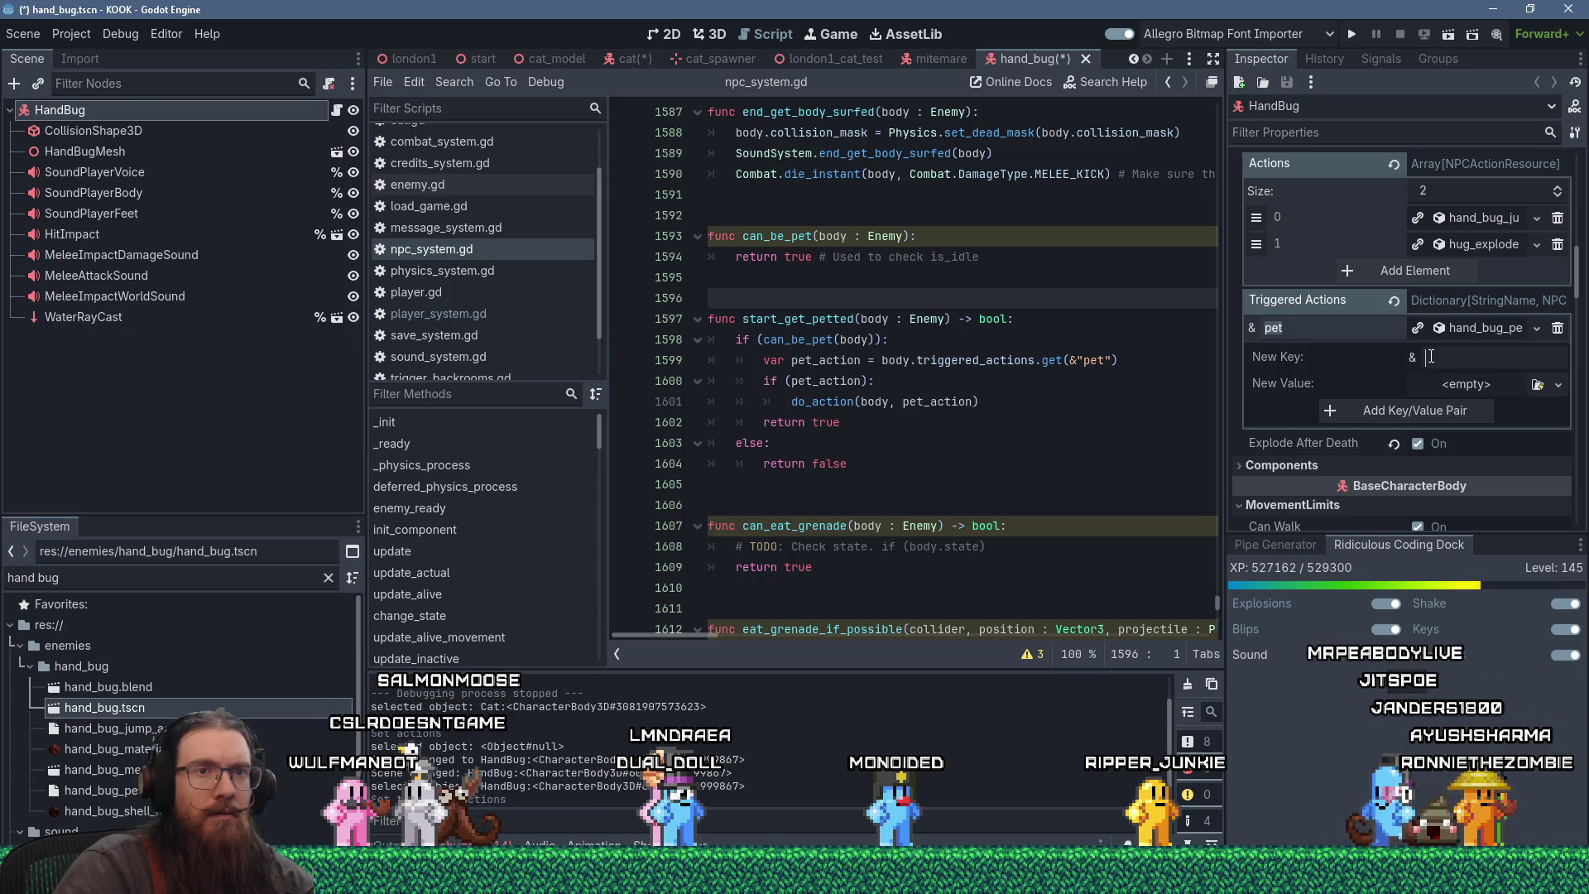
{"action": "type", "text": "petted"}
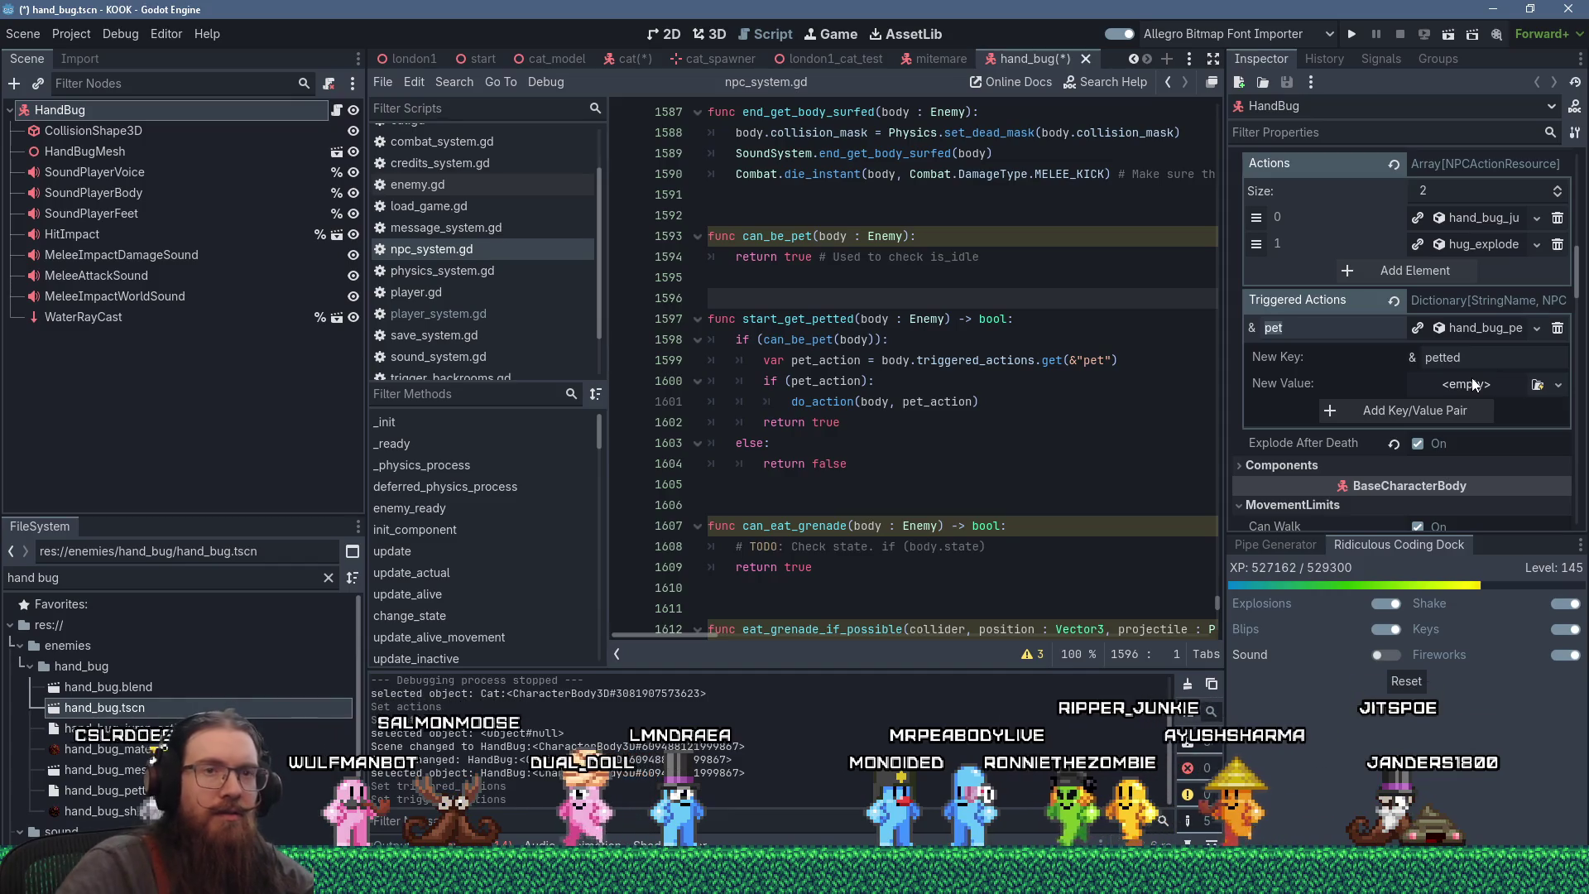
{"action": "left_click", "coordinate": [1538, 385]}
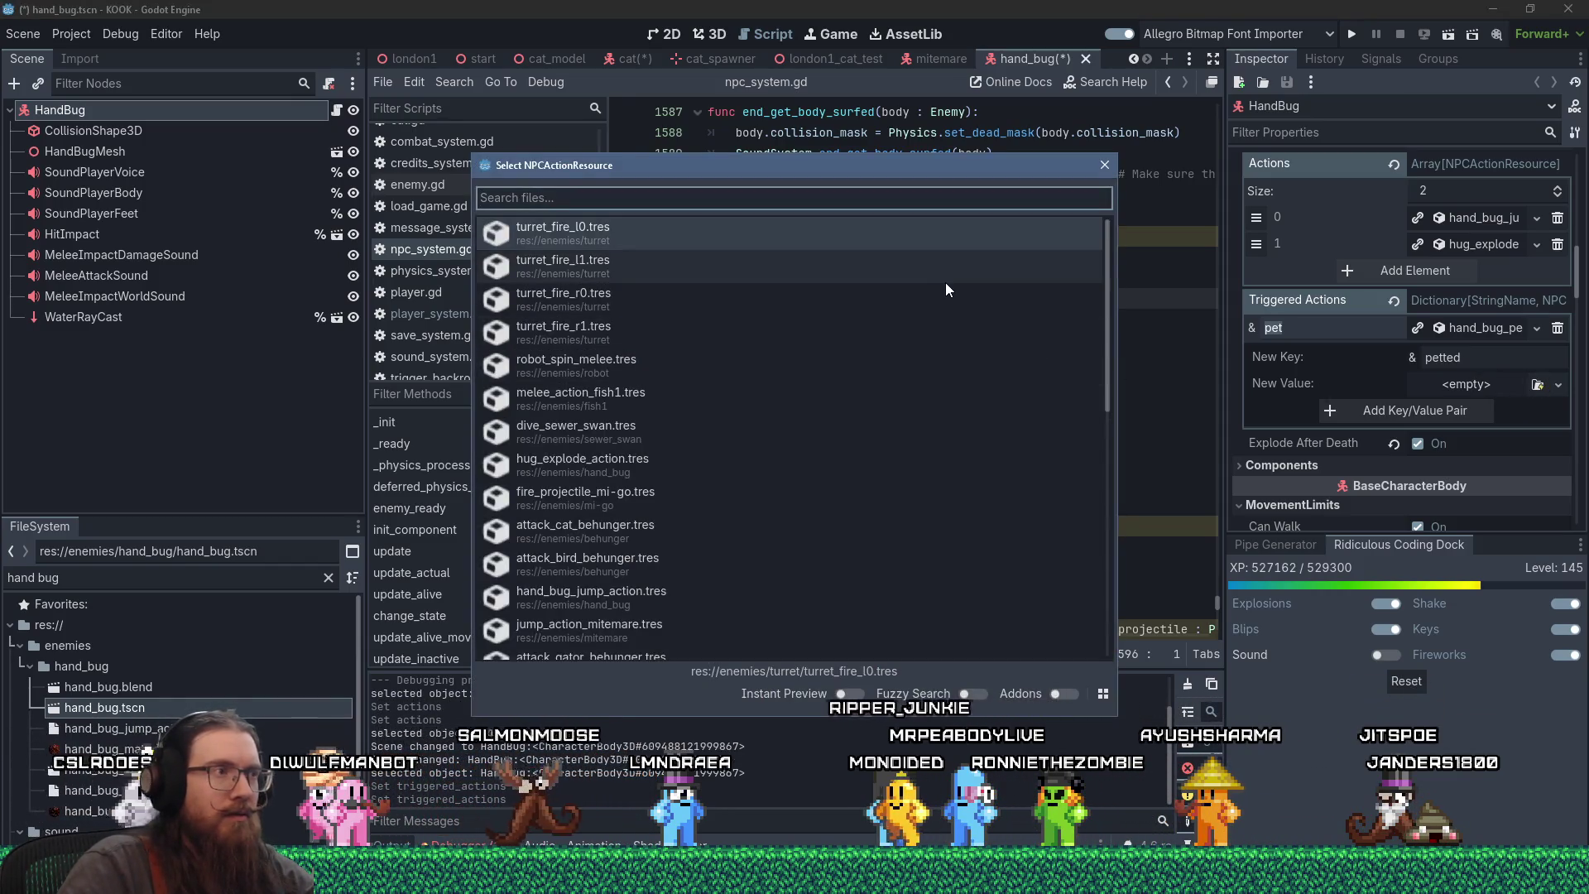
{"action": "type", "text": "hand b"}
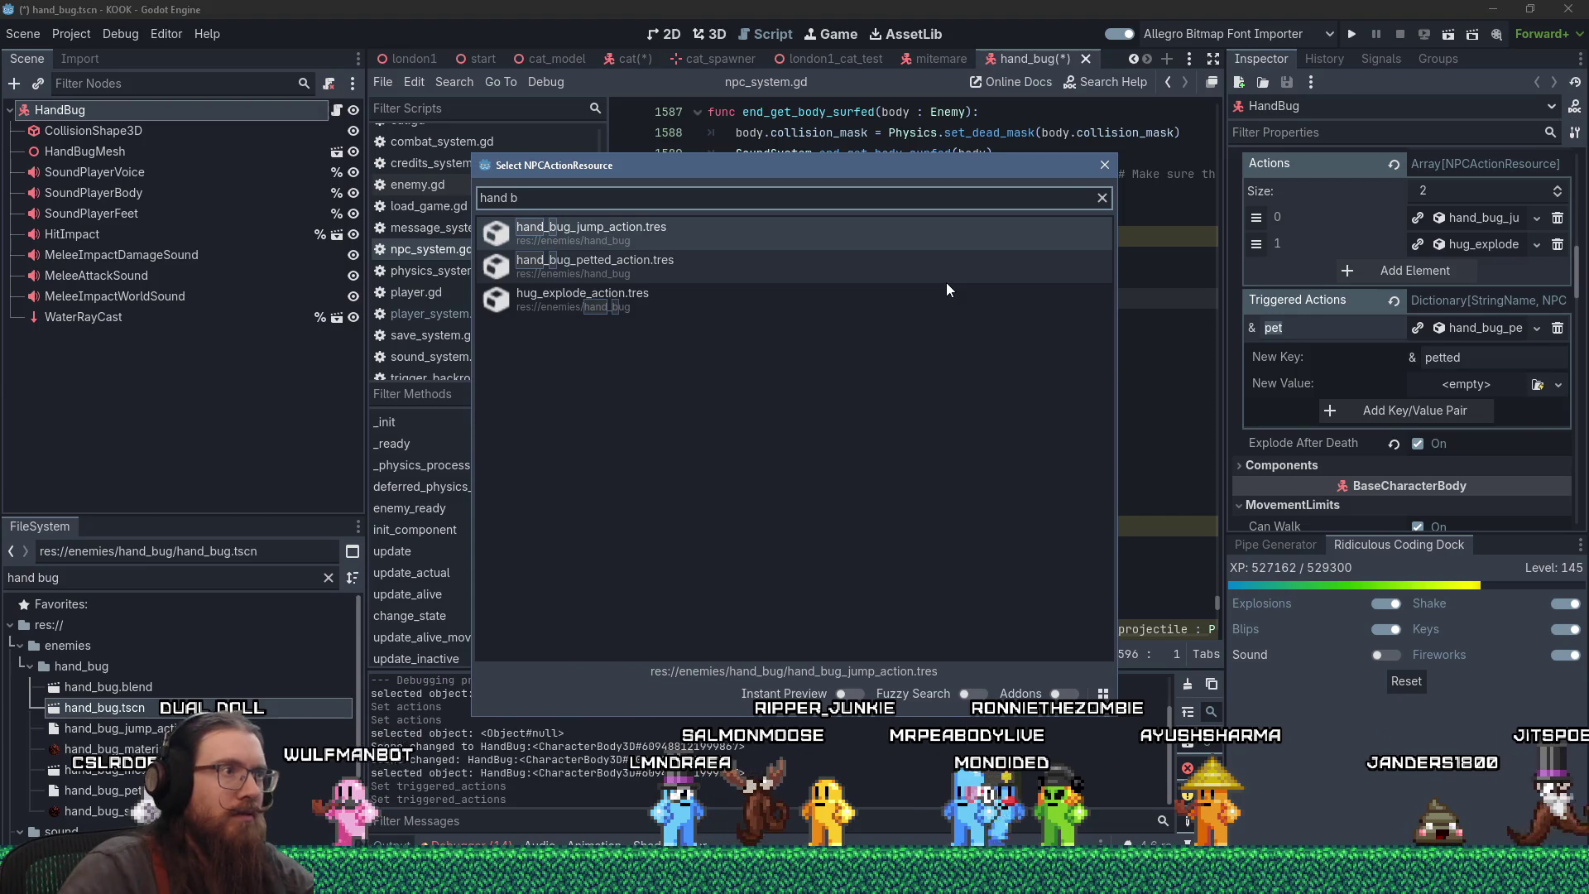
{"action": "double_click", "coordinate": [717, 266]}
{"action": "left_click", "coordinate": [1447, 409]}
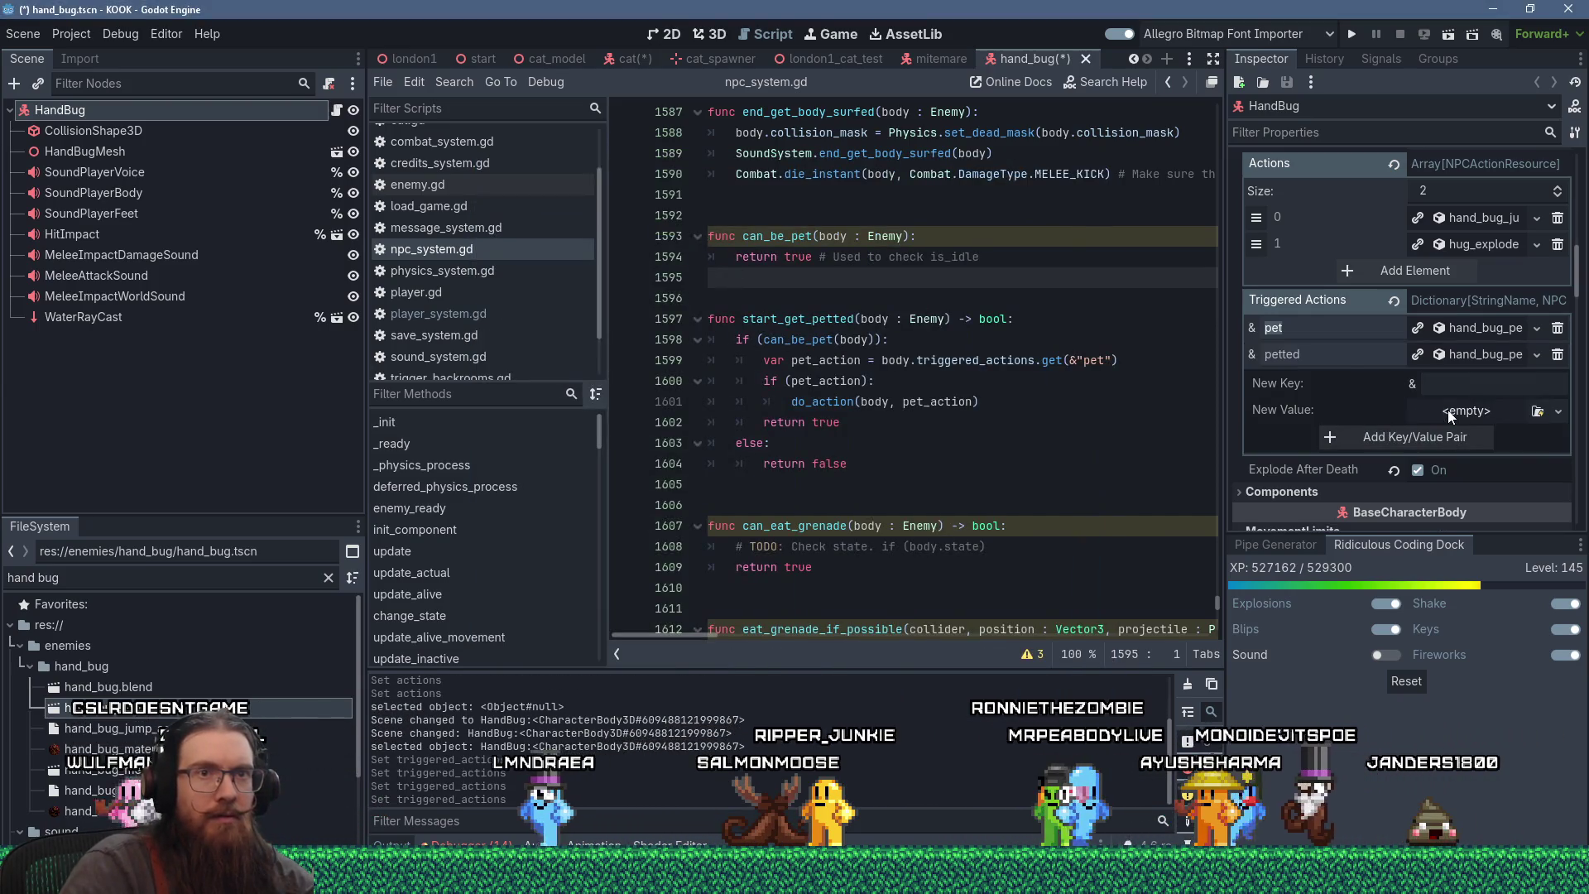
- Delete the old 'pet' entry and save hand_bug.tscn
{"action": "left_click", "coordinate": [1556, 329]}
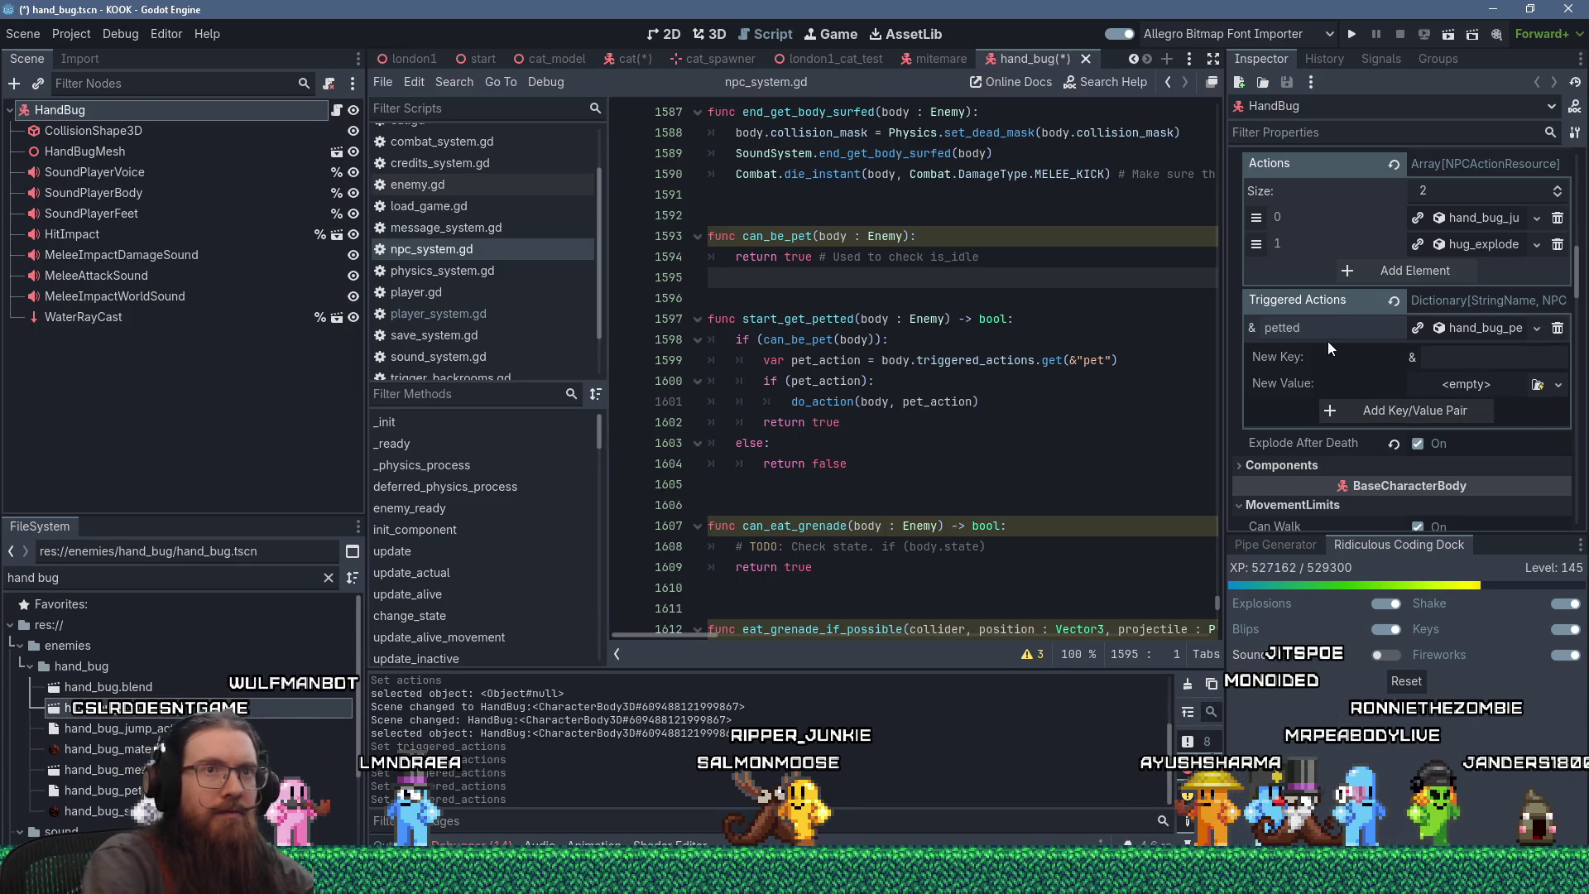
{"action": "key", "text": "ctrl+s"}
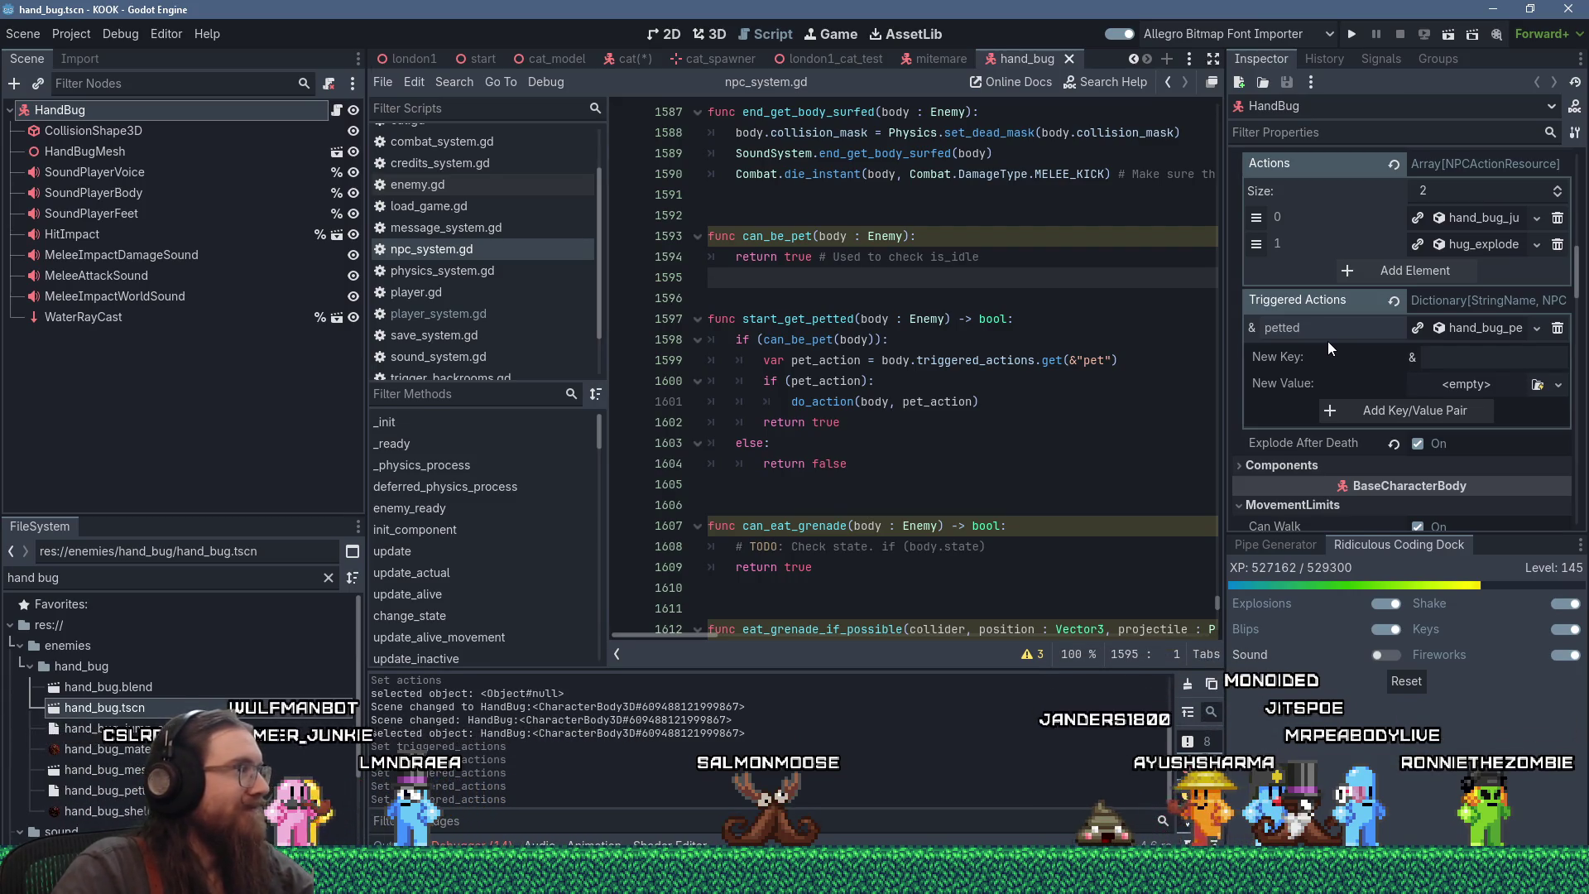
{"action": "left_click", "coordinate": [455, 83]}
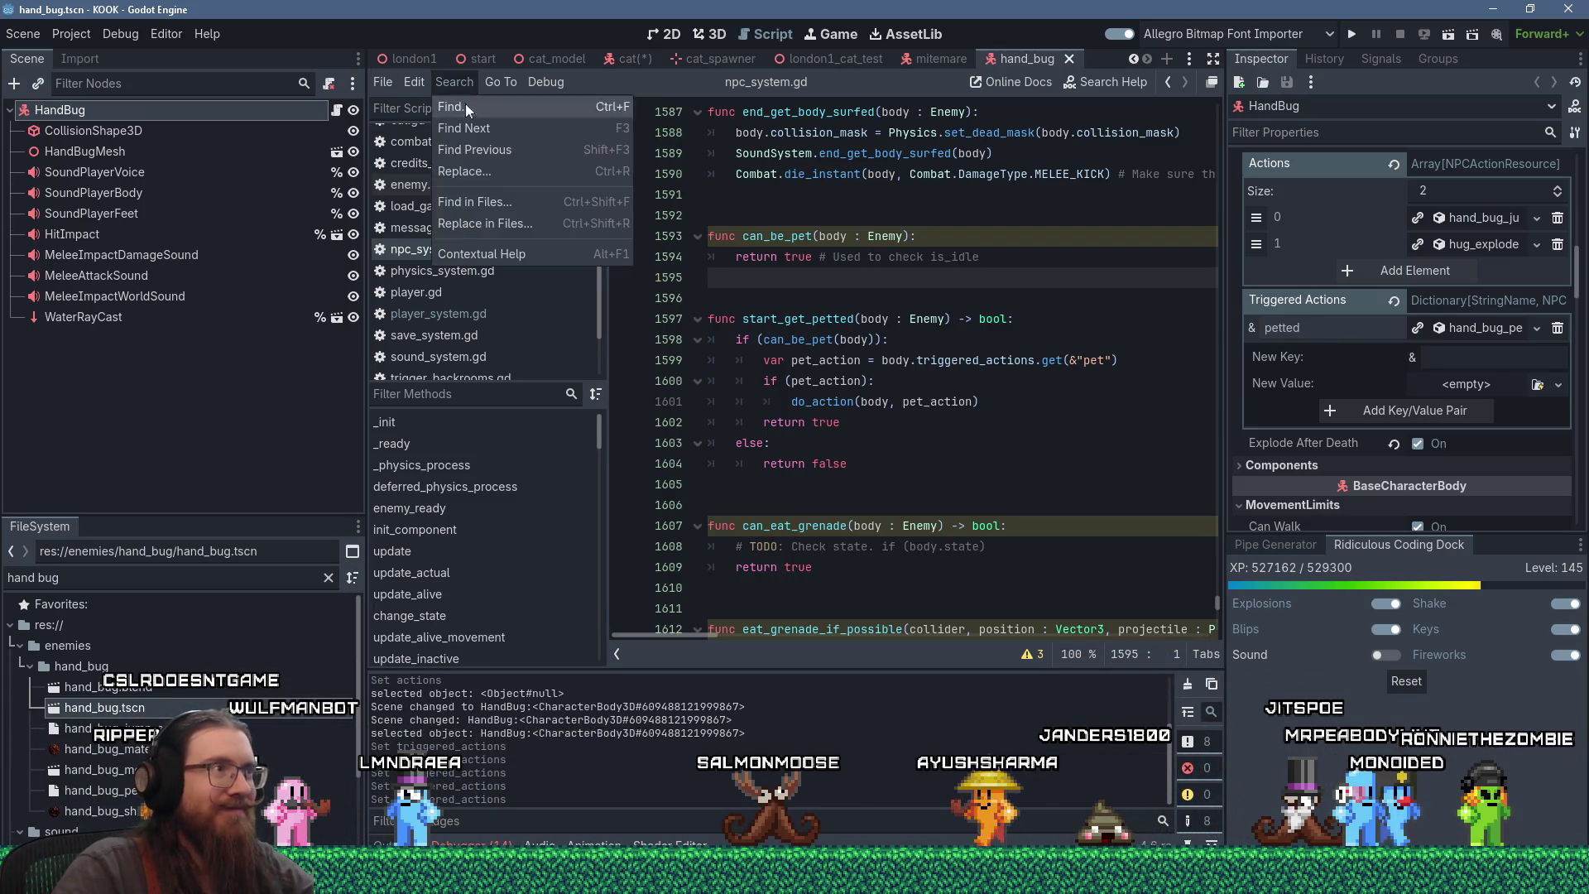
- Find '"pet' in files and change npc_system.gd line 1599's &"pet" to &"petted"
{"action": "left_click", "coordinate": [528, 196]}
{"action": "type", "text": "\"pet"}
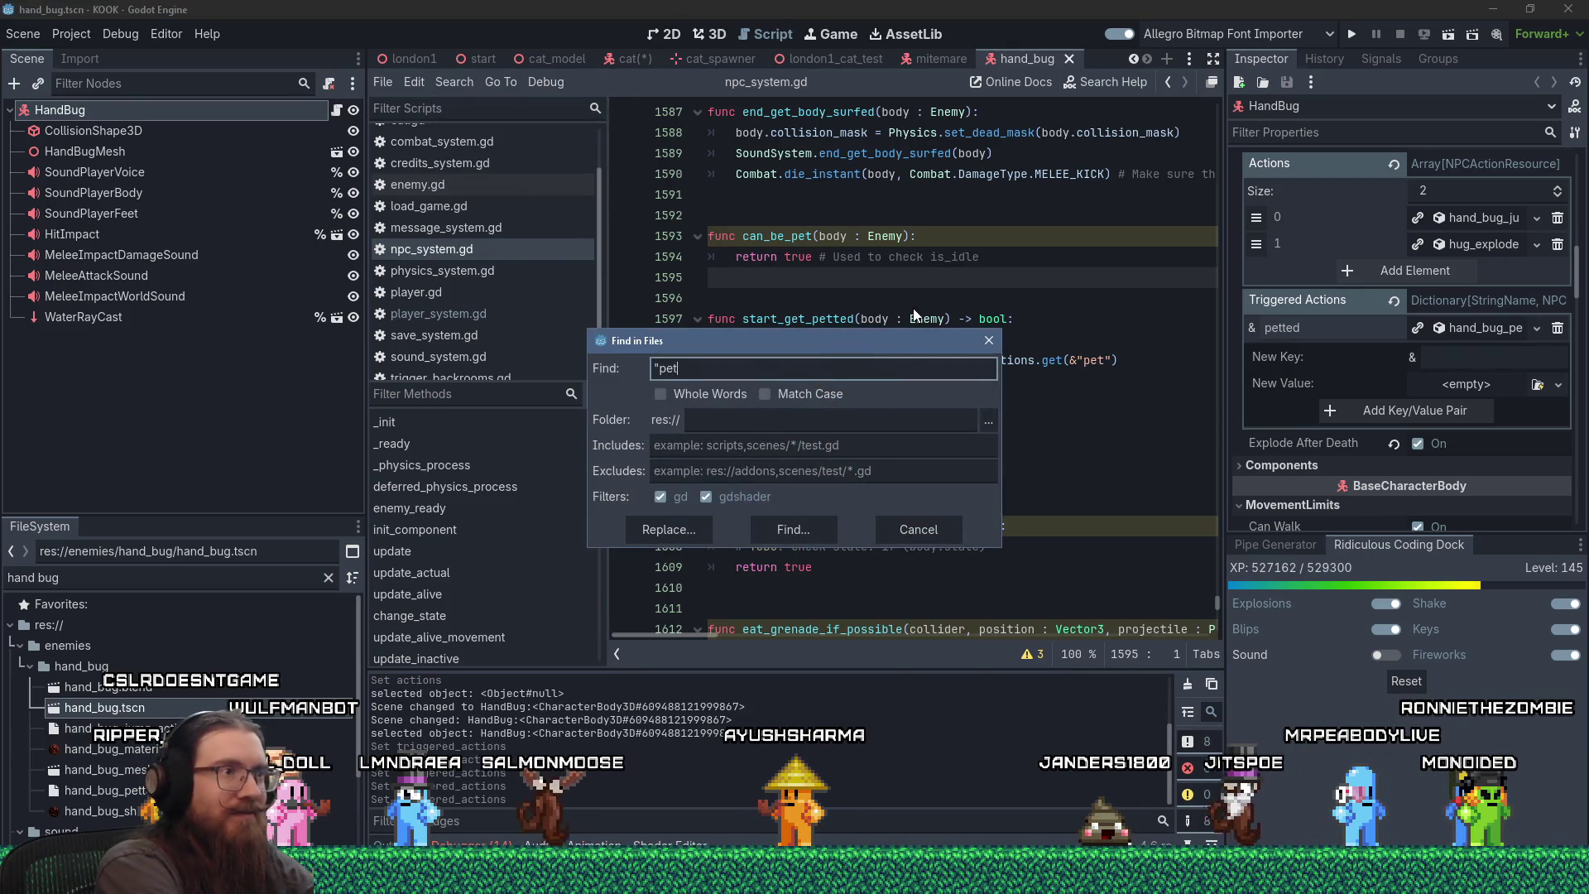
{"action": "key", "text": "Return"}
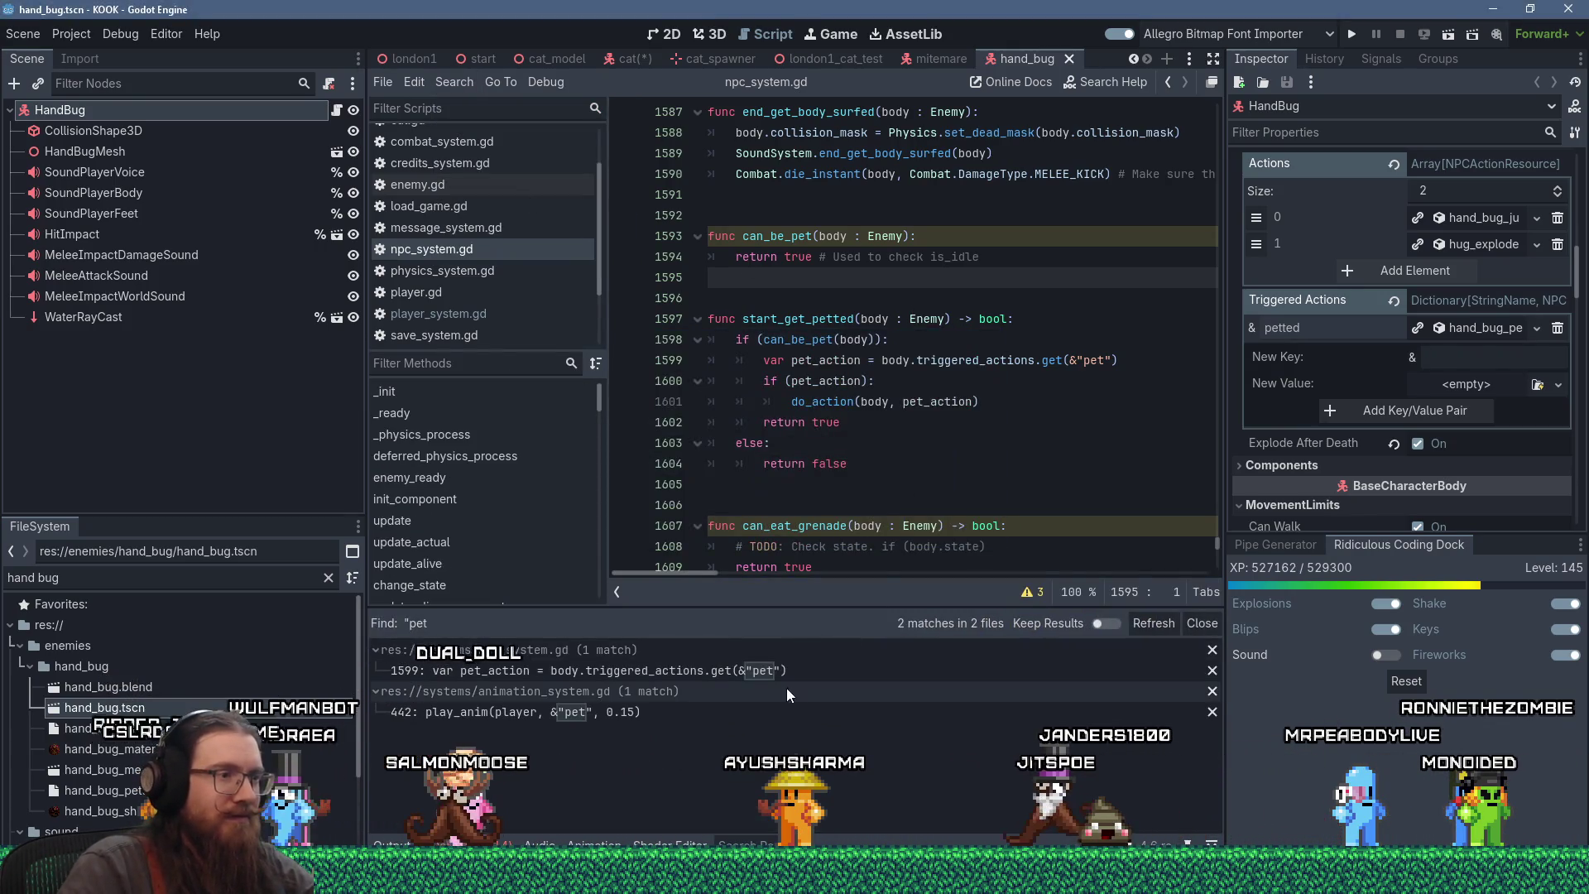
{"action": "left_click", "coordinate": [728, 669]}
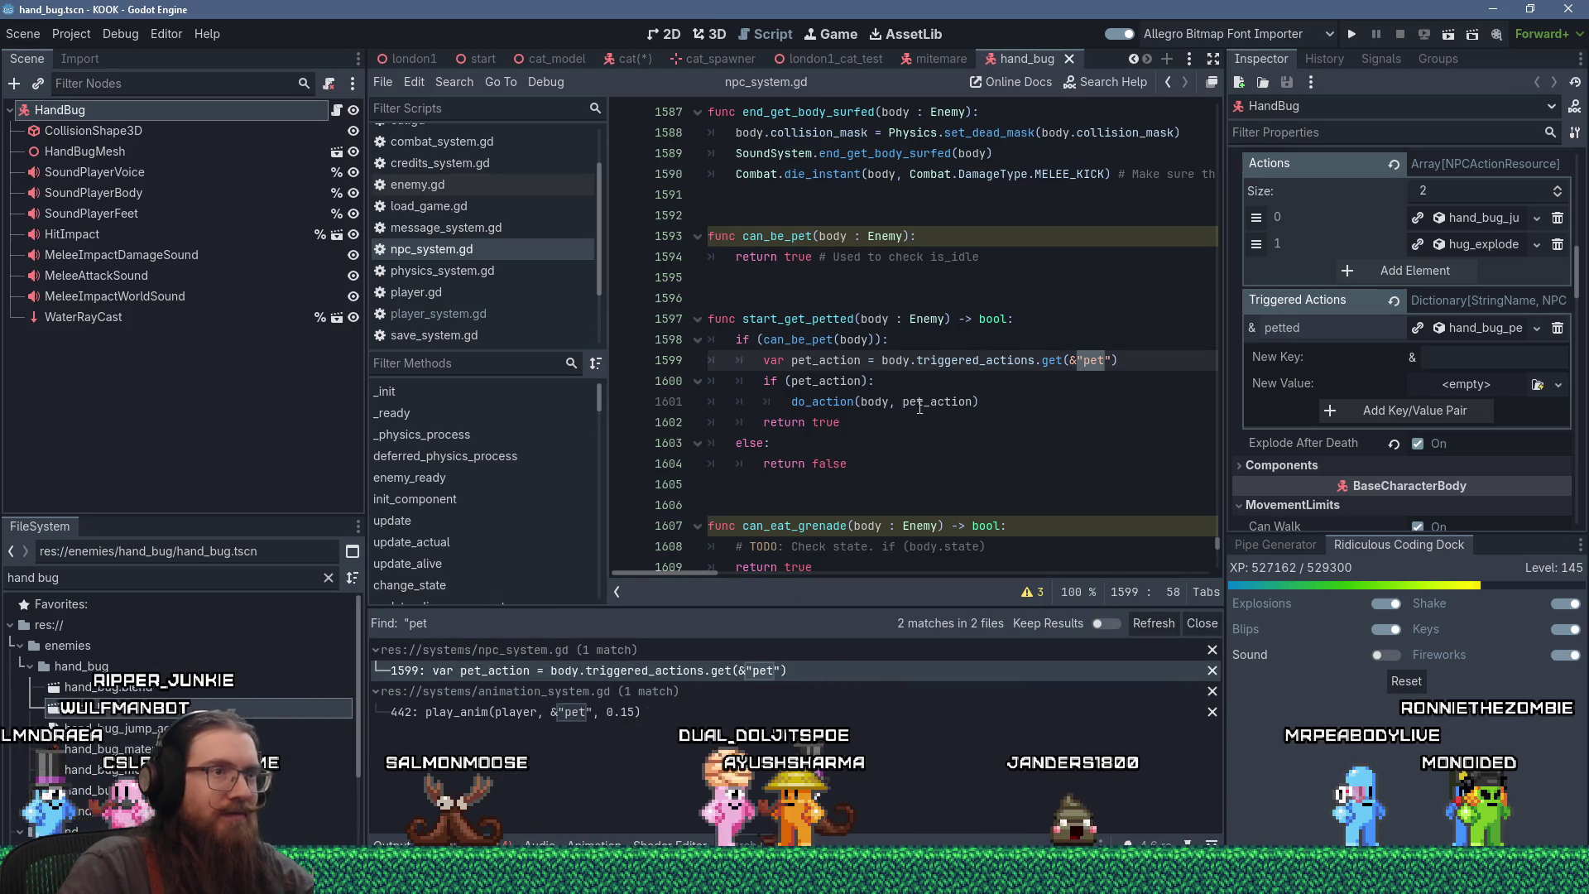
{"action": "left_click", "coordinate": [1092, 364]}
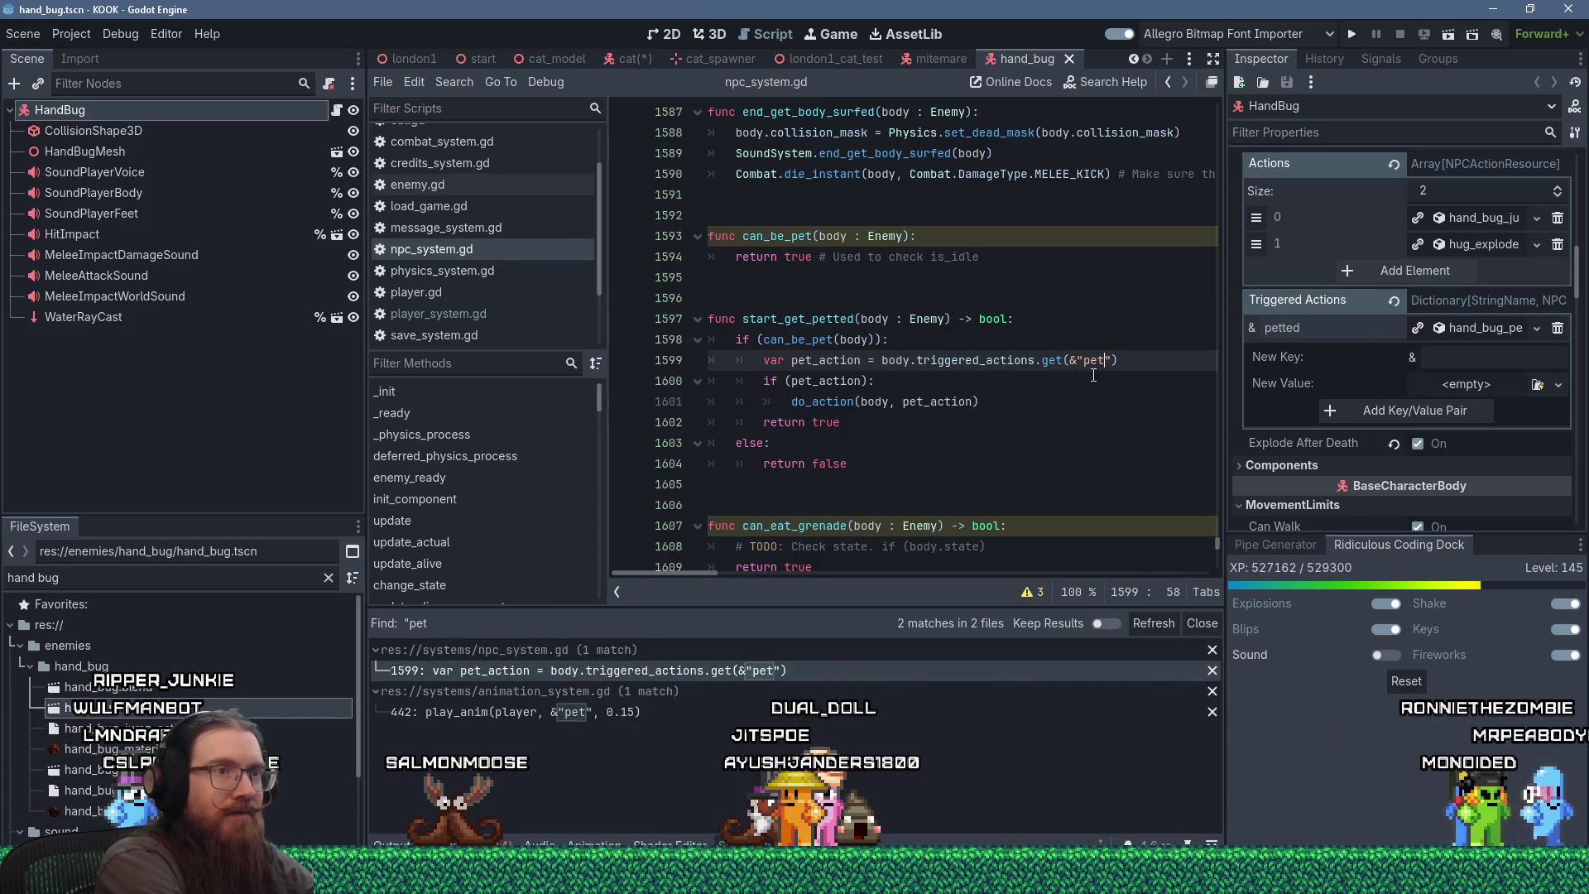
{"action": "type", "text": "ted"}
- Check the pet animation match on line 442, save, and bring up cat.tscn
{"action": "left_click", "coordinate": [673, 708]}
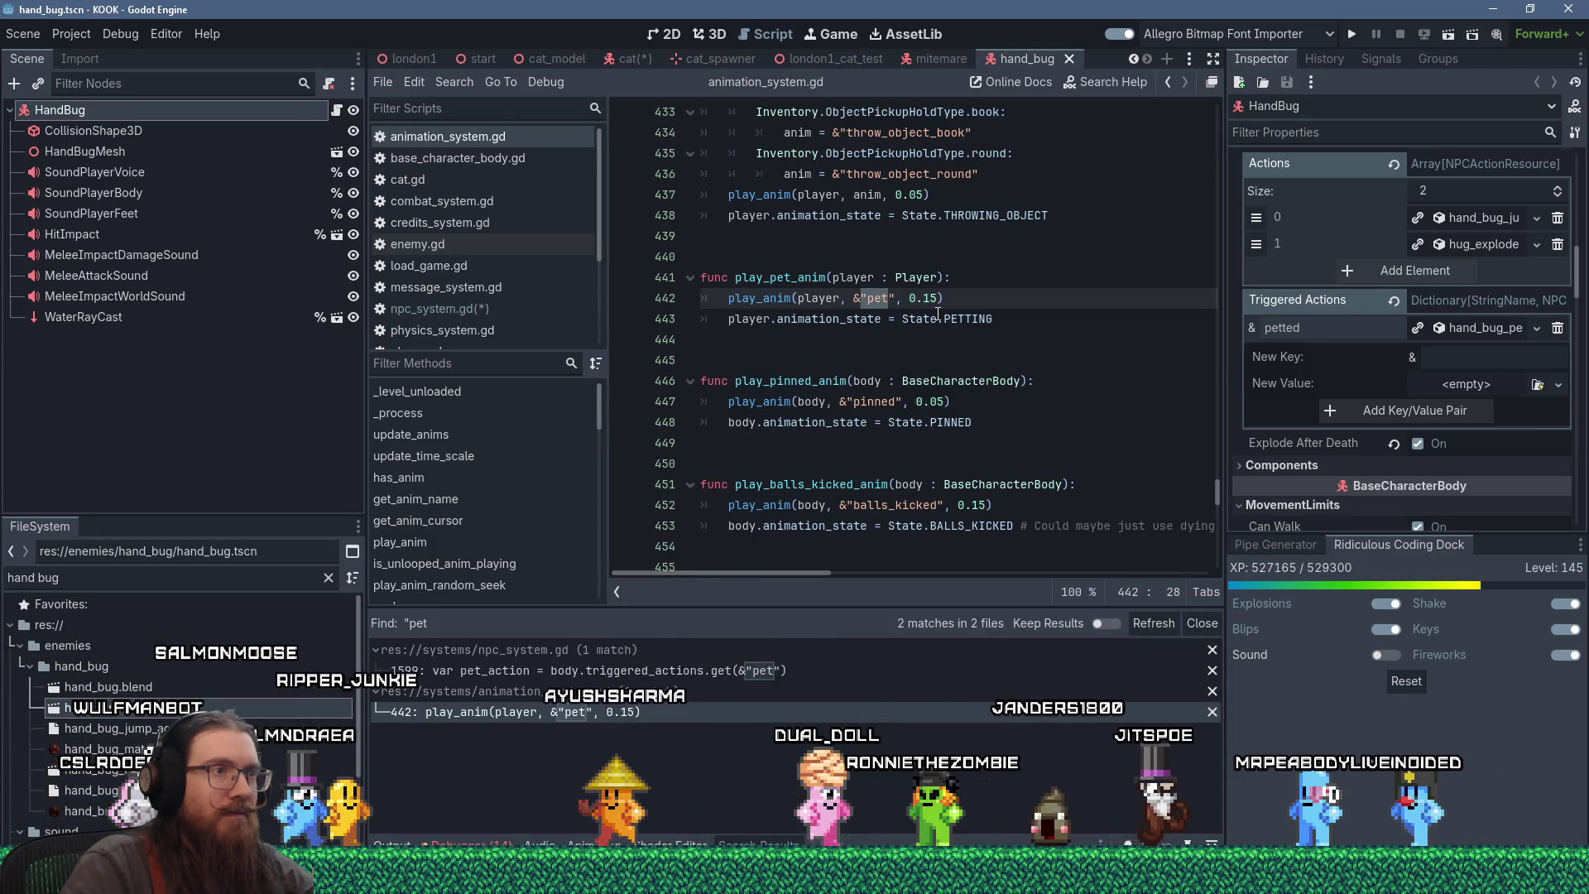
{"action": "left_click", "coordinate": [1003, 300]}
{"action": "key", "text": "ctrl+s"}
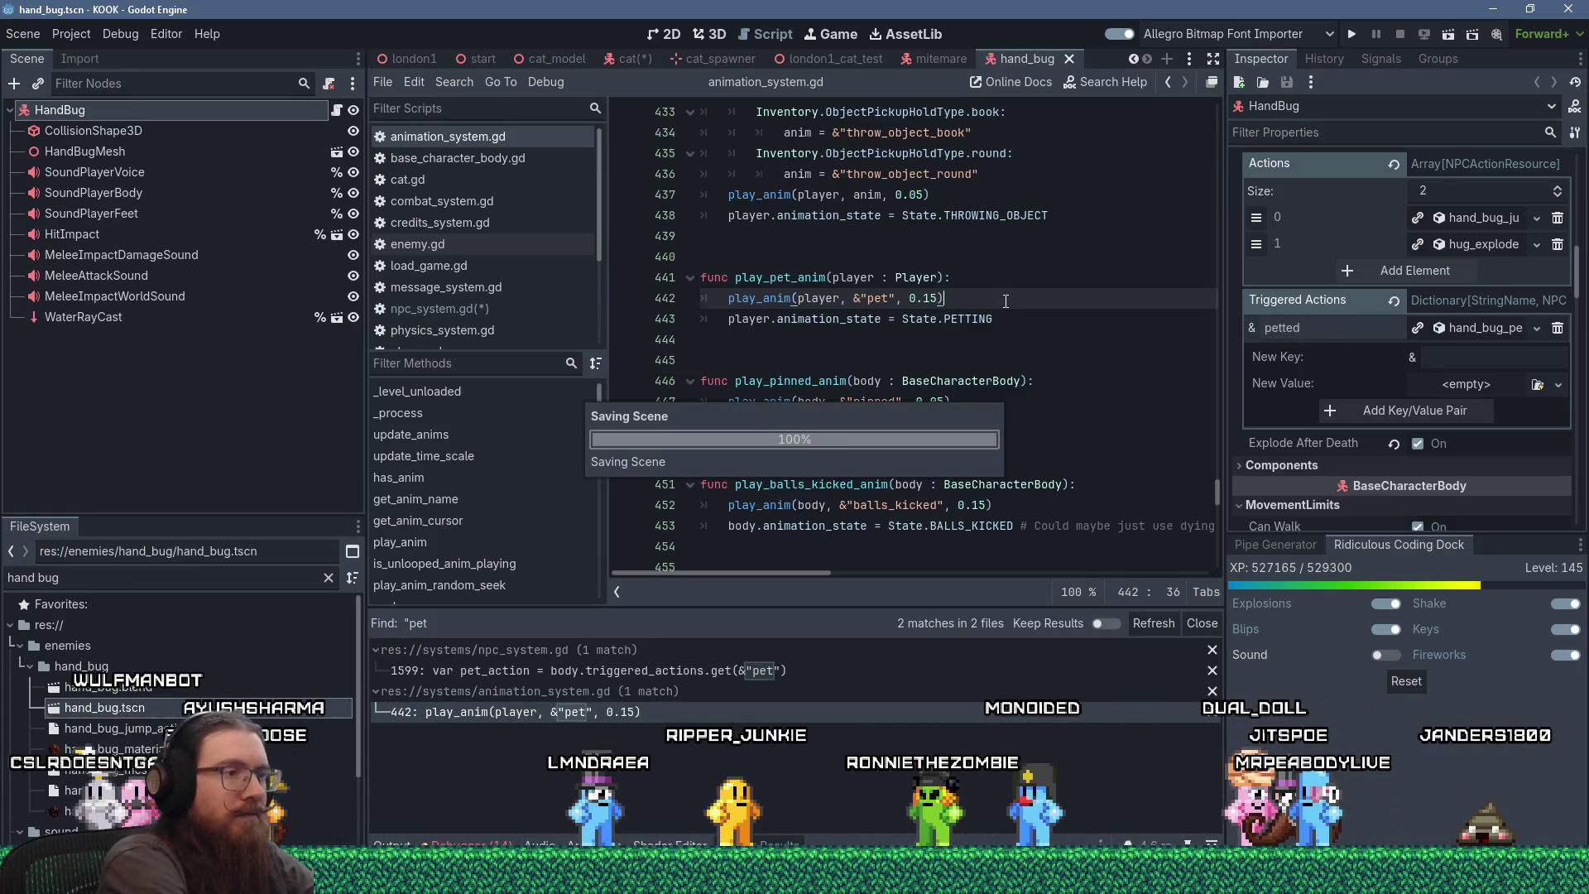
{"action": "left_click", "coordinate": [629, 671]}
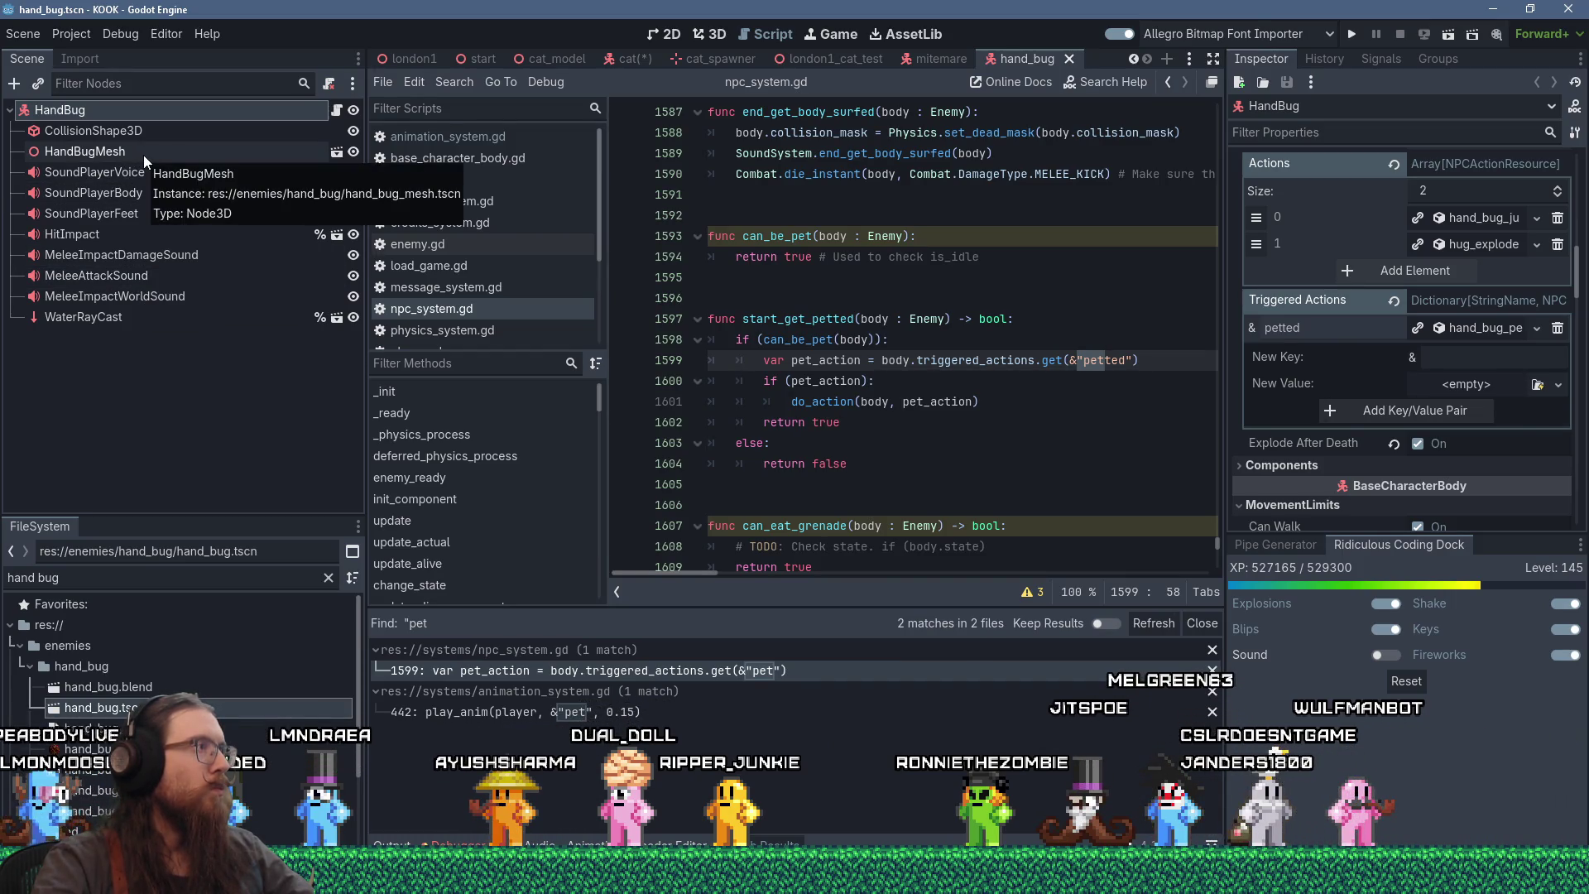
{"action": "left_click", "coordinate": [633, 59]}
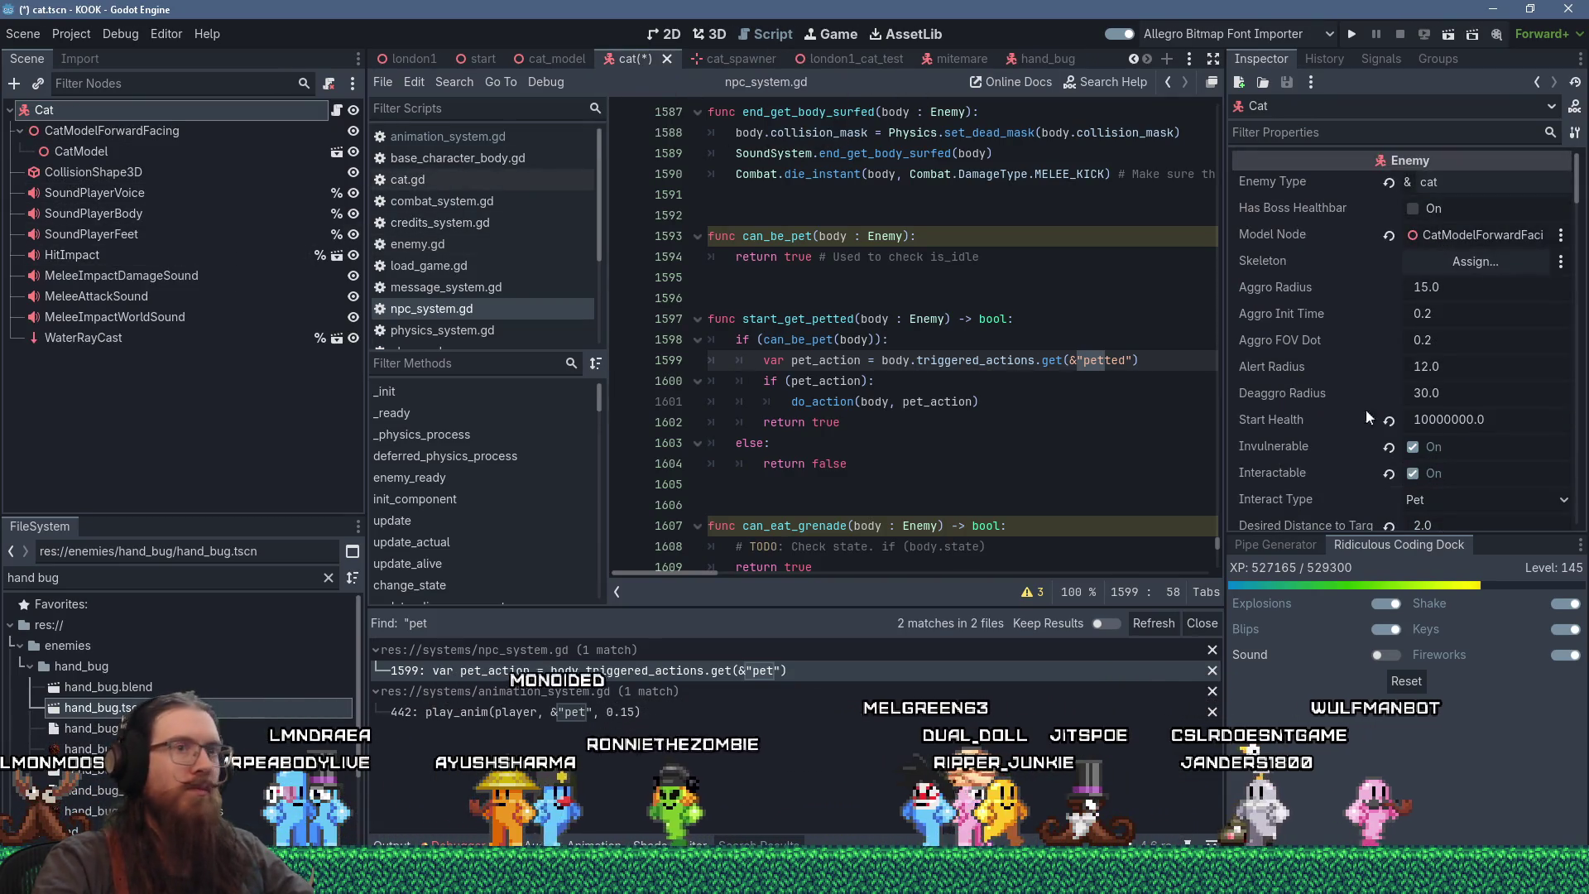
- Add a 'petted' Triggered Action key, load the hand bug's petted action, and make it unique
{"action": "scroll", "coordinate": [1447, 419], "scroll_direction": "down", "scroll_amount": 10}
{"action": "left_click", "coordinate": [1457, 281]}
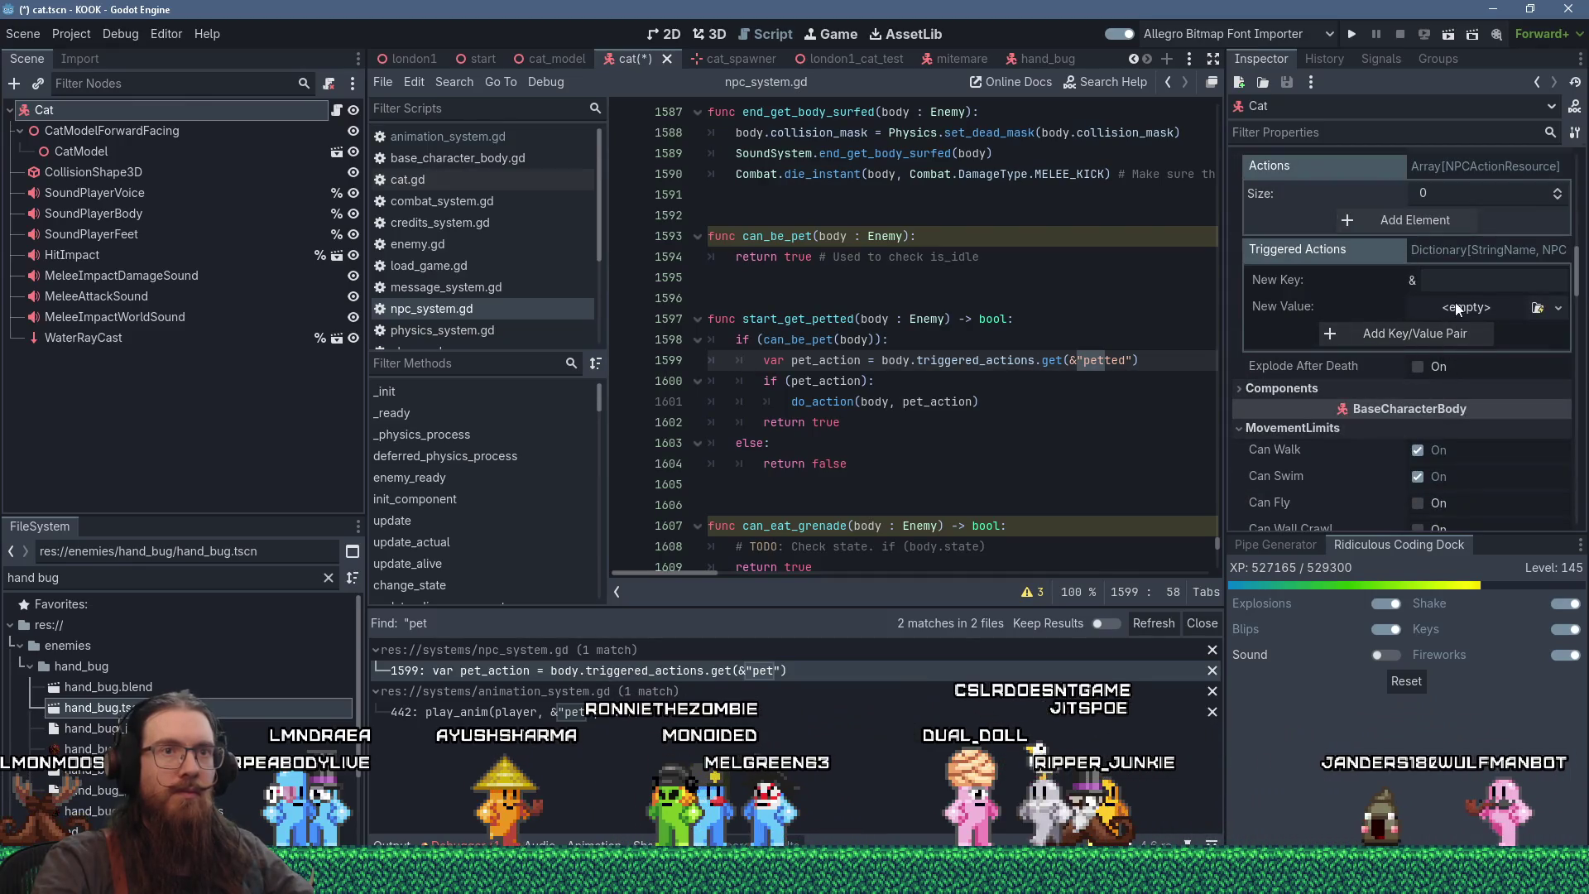
{"action": "type", "text": "petted"}
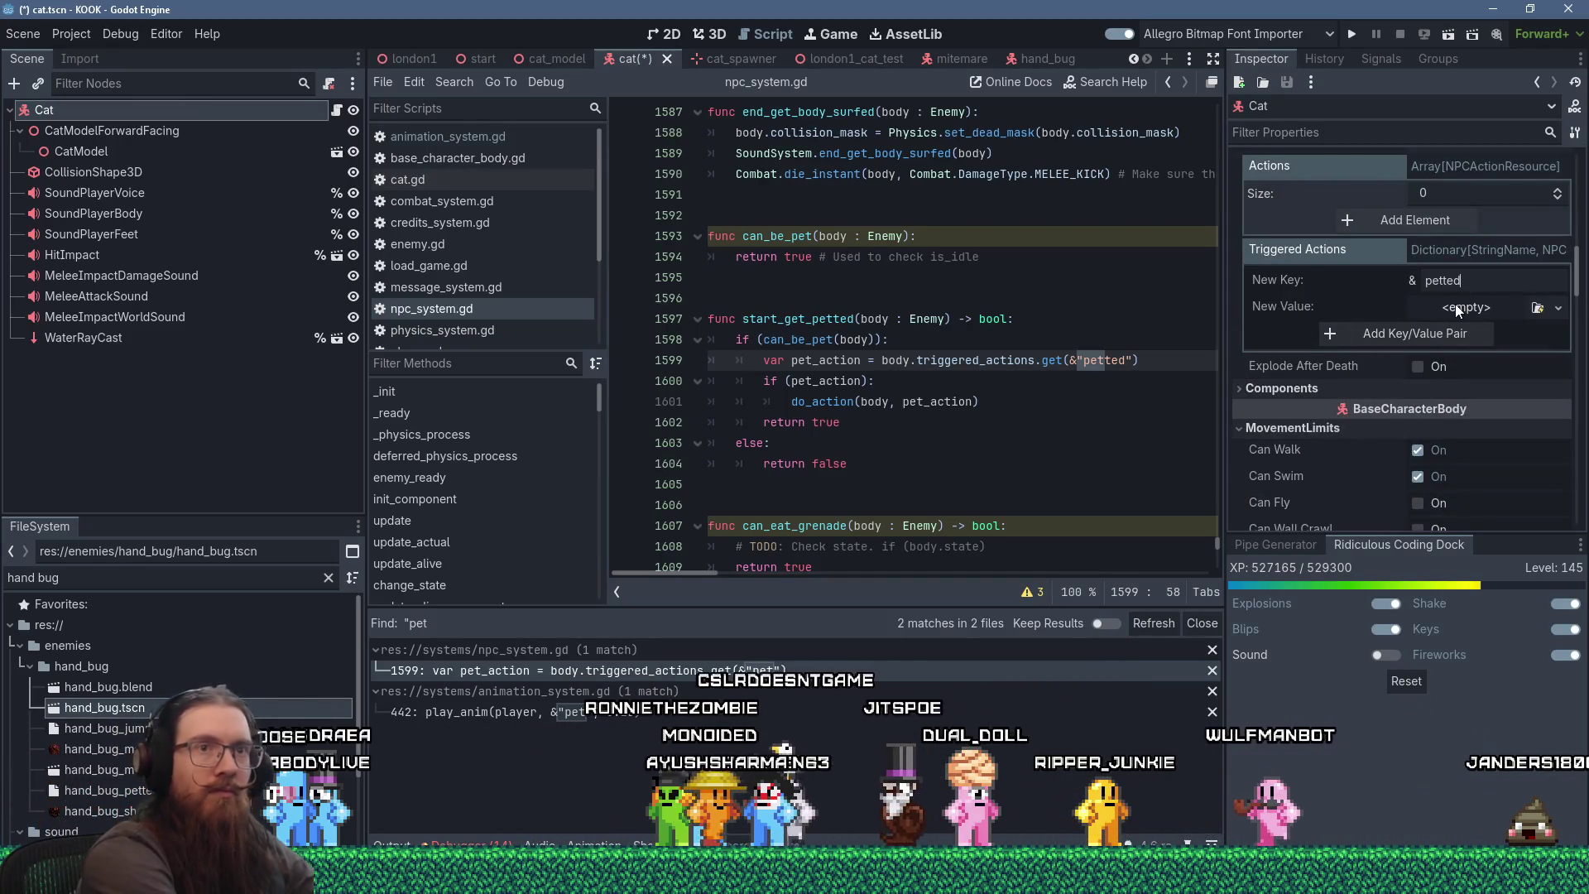
{"action": "left_click", "coordinate": [1536, 308]}
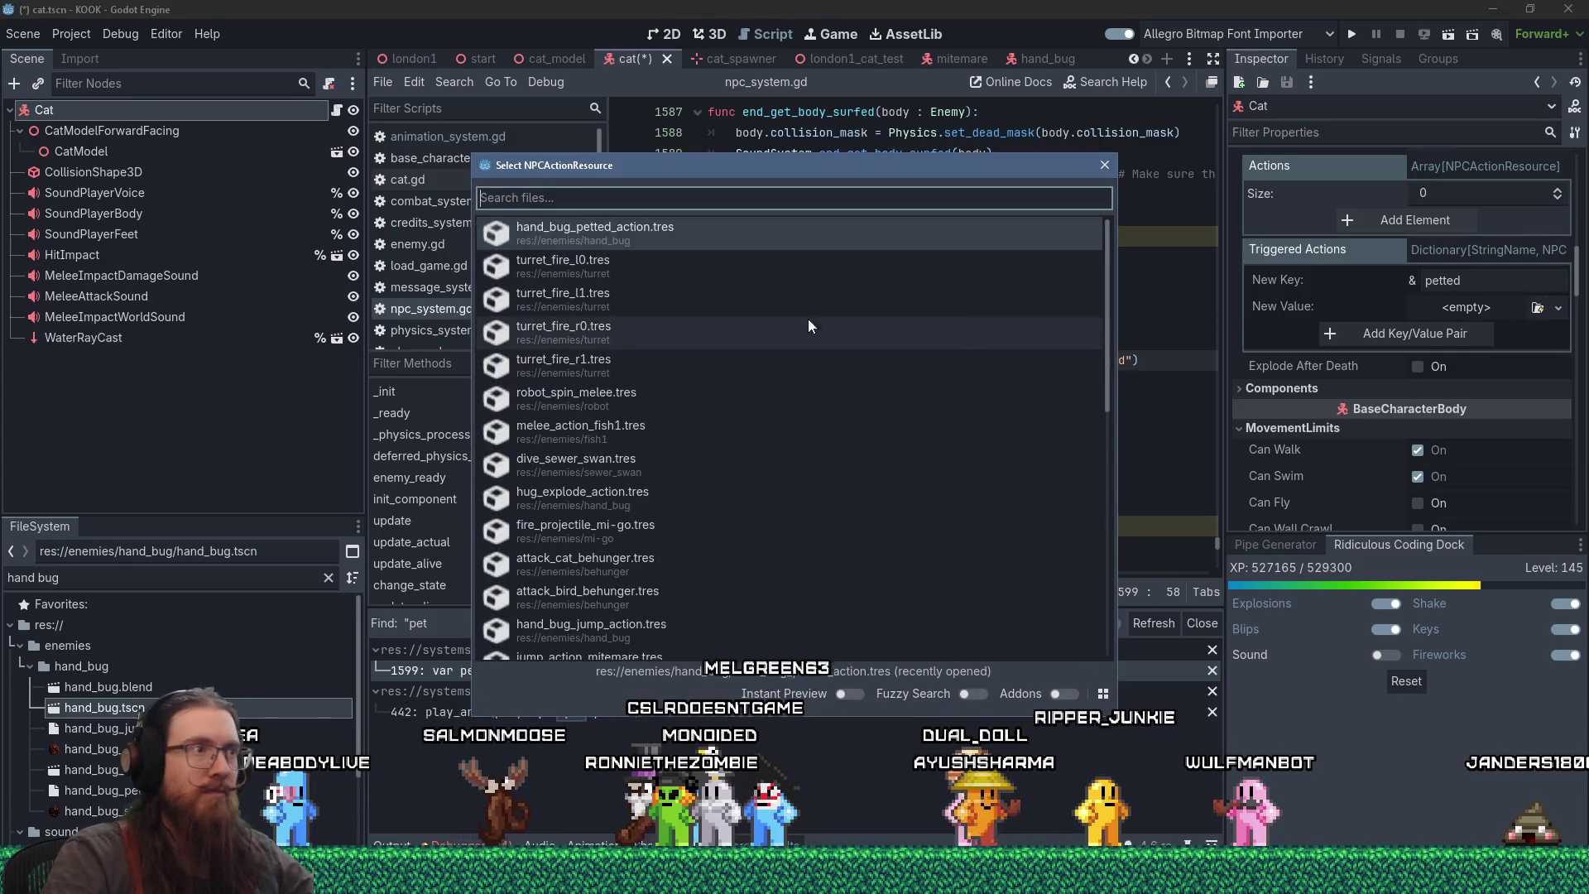
{"action": "type", "text": "petted"}
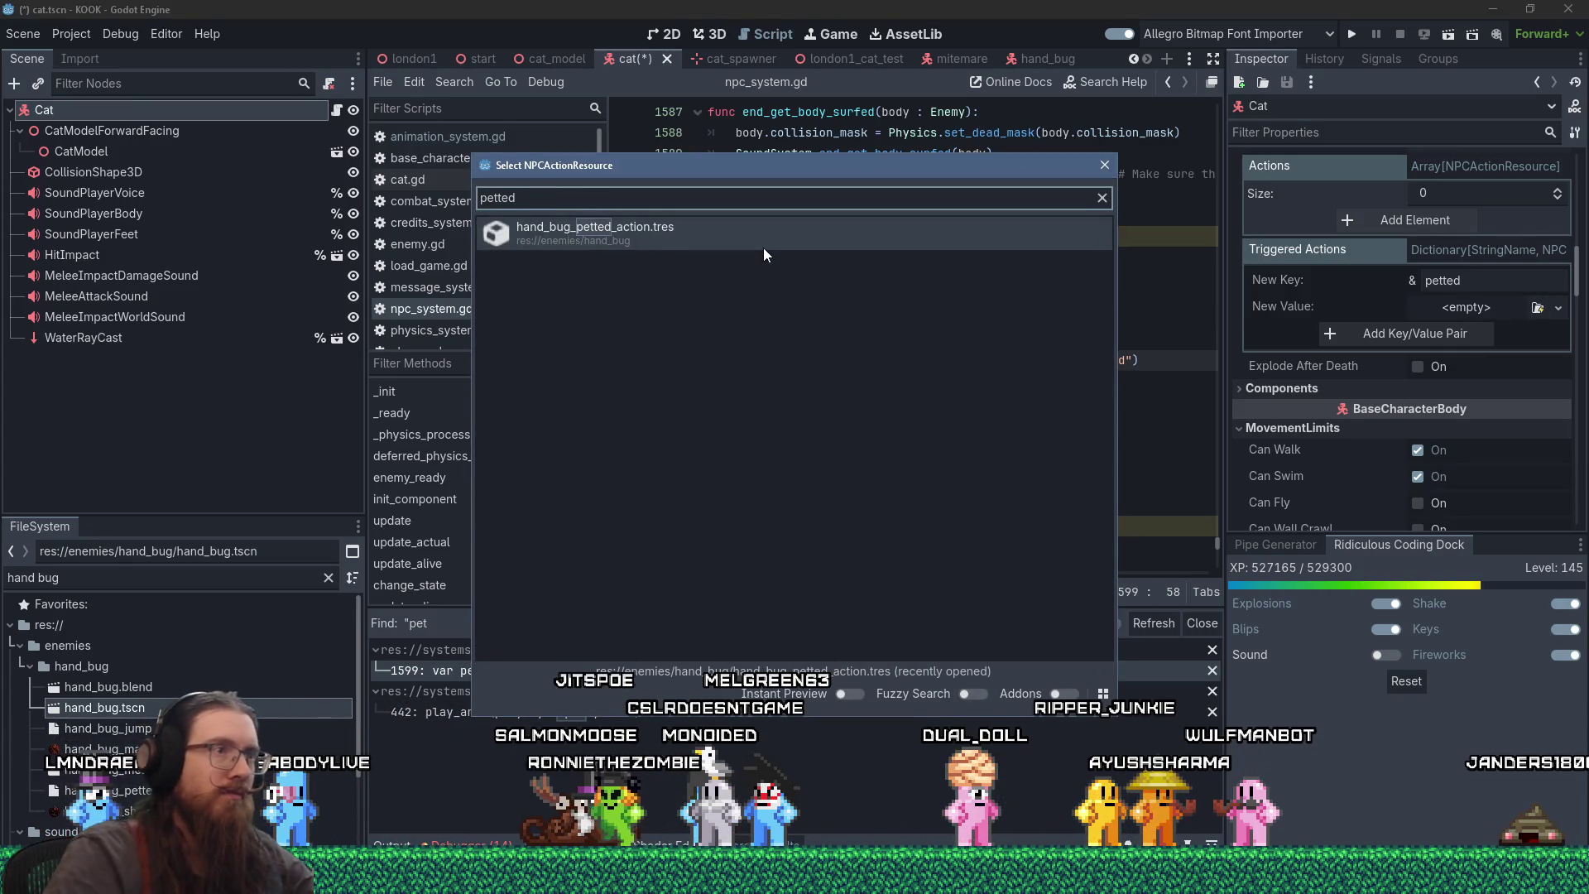
{"action": "key", "text": "Return"}
{"action": "right_click", "coordinate": [1493, 308]}
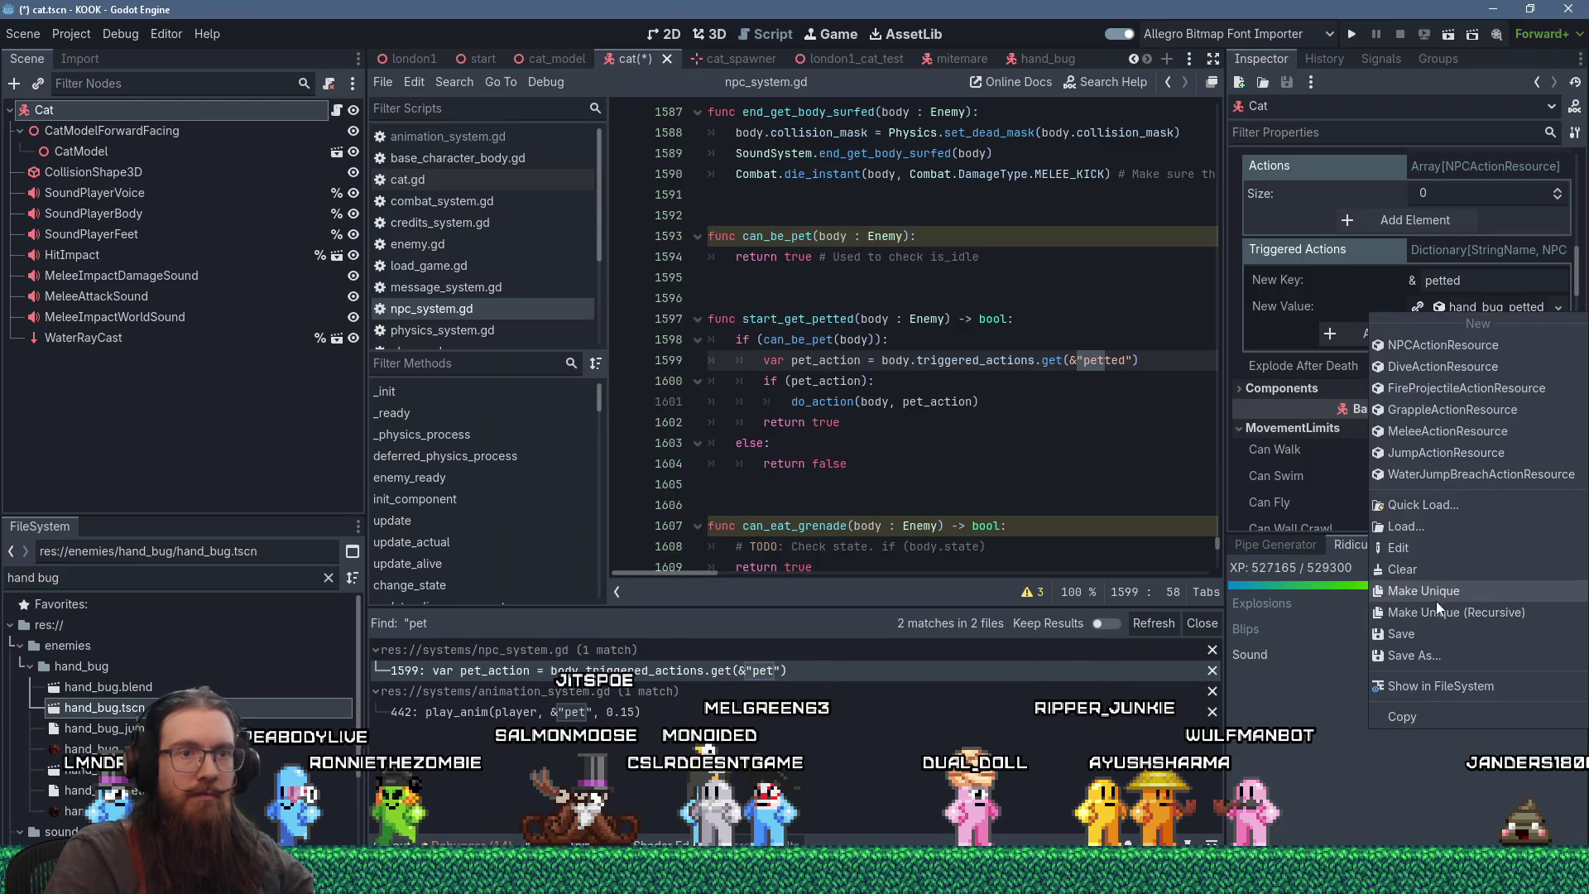
{"action": "left_click", "coordinate": [1460, 594]}
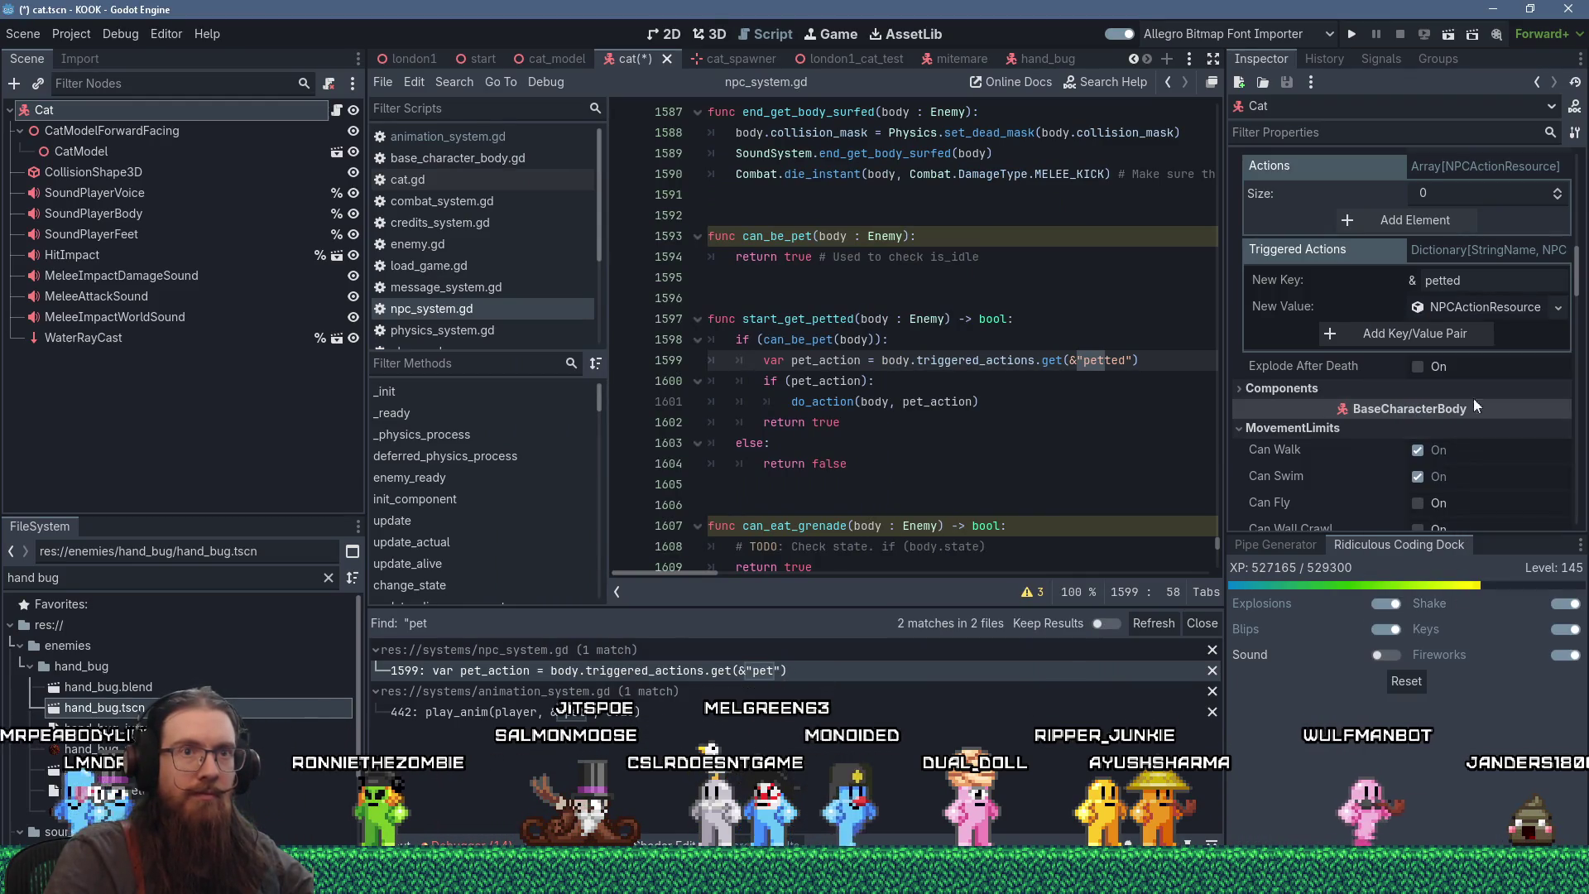
- Save the unique action as res://npcs/cat/petted_action.tres
{"action": "right_click", "coordinate": [1475, 310]}
{"action": "left_click", "coordinate": [1437, 651]}
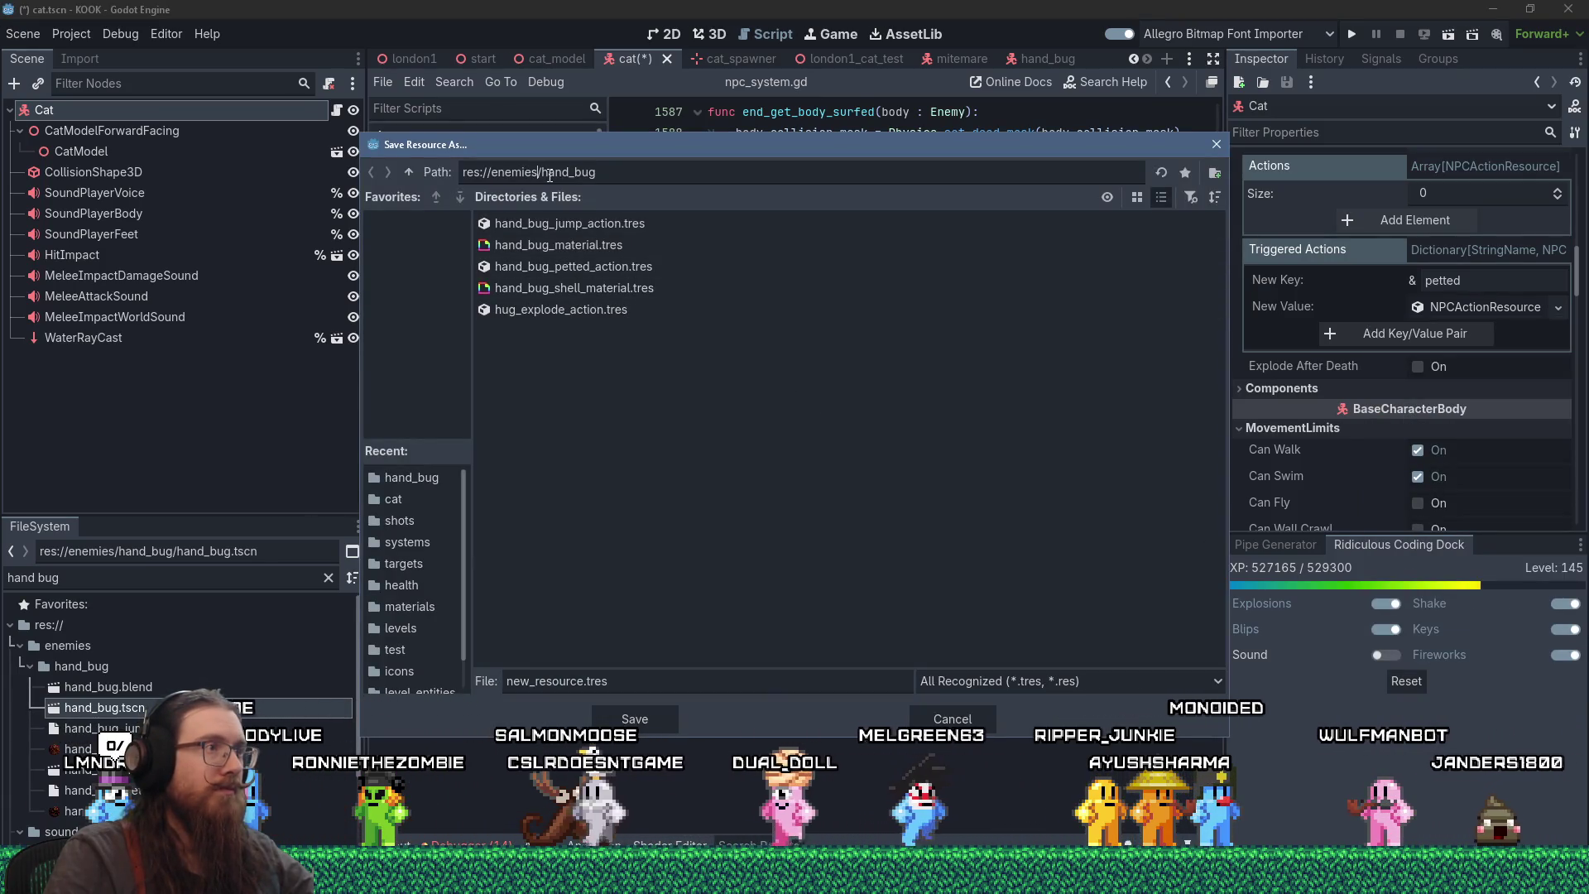
{"action": "left_click_drag", "start_coordinate": [597, 172], "coordinate": [491, 176]}
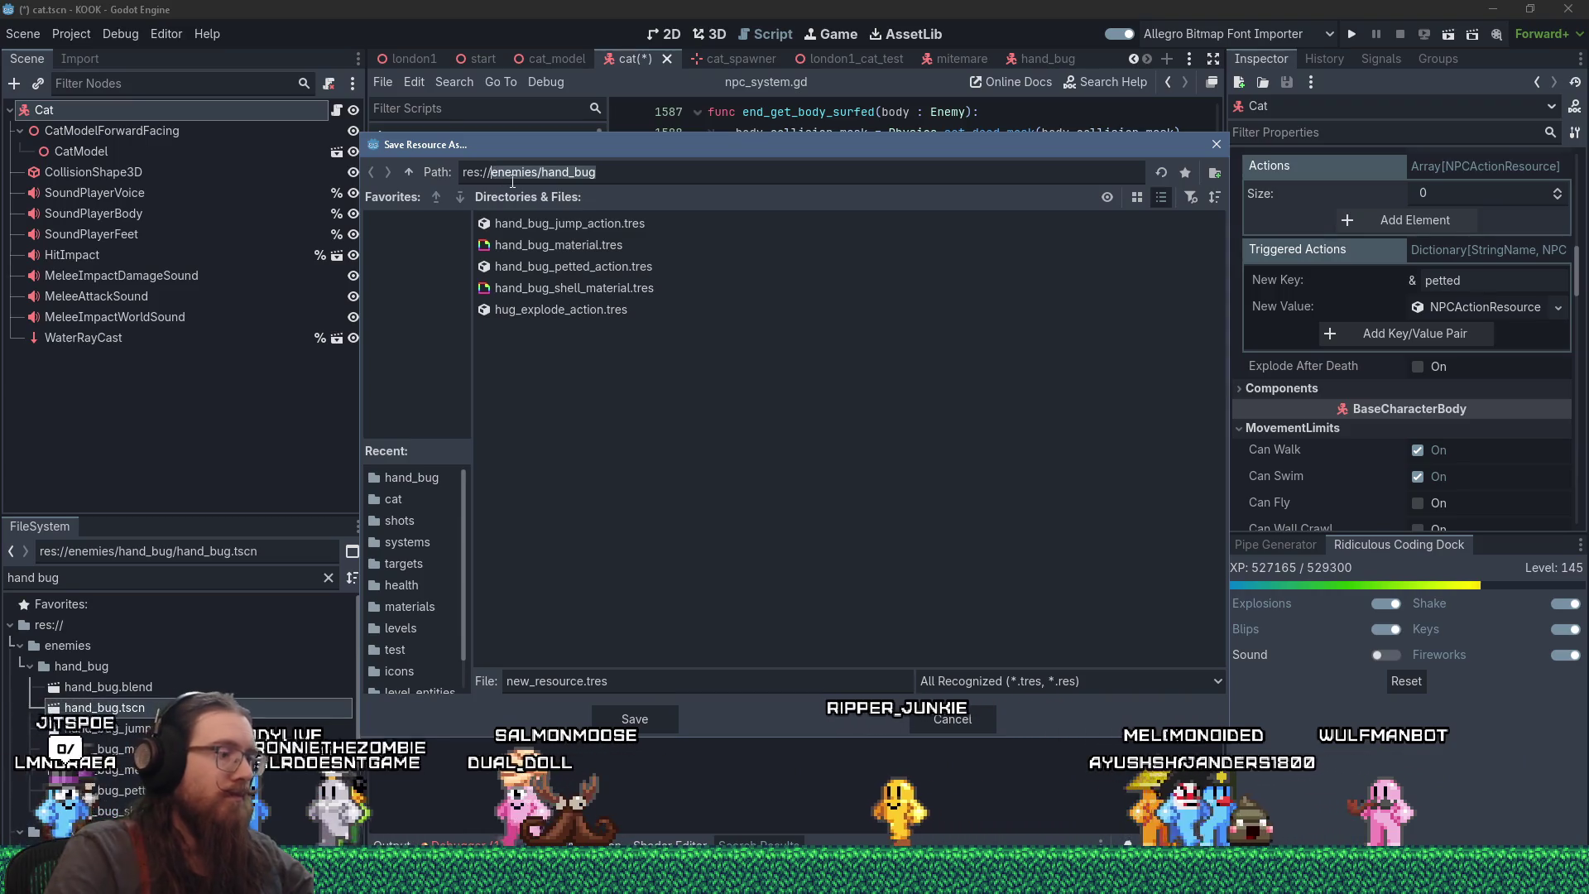
{"action": "type", "text": "npcs"}
{"action": "key", "text": "Return"}
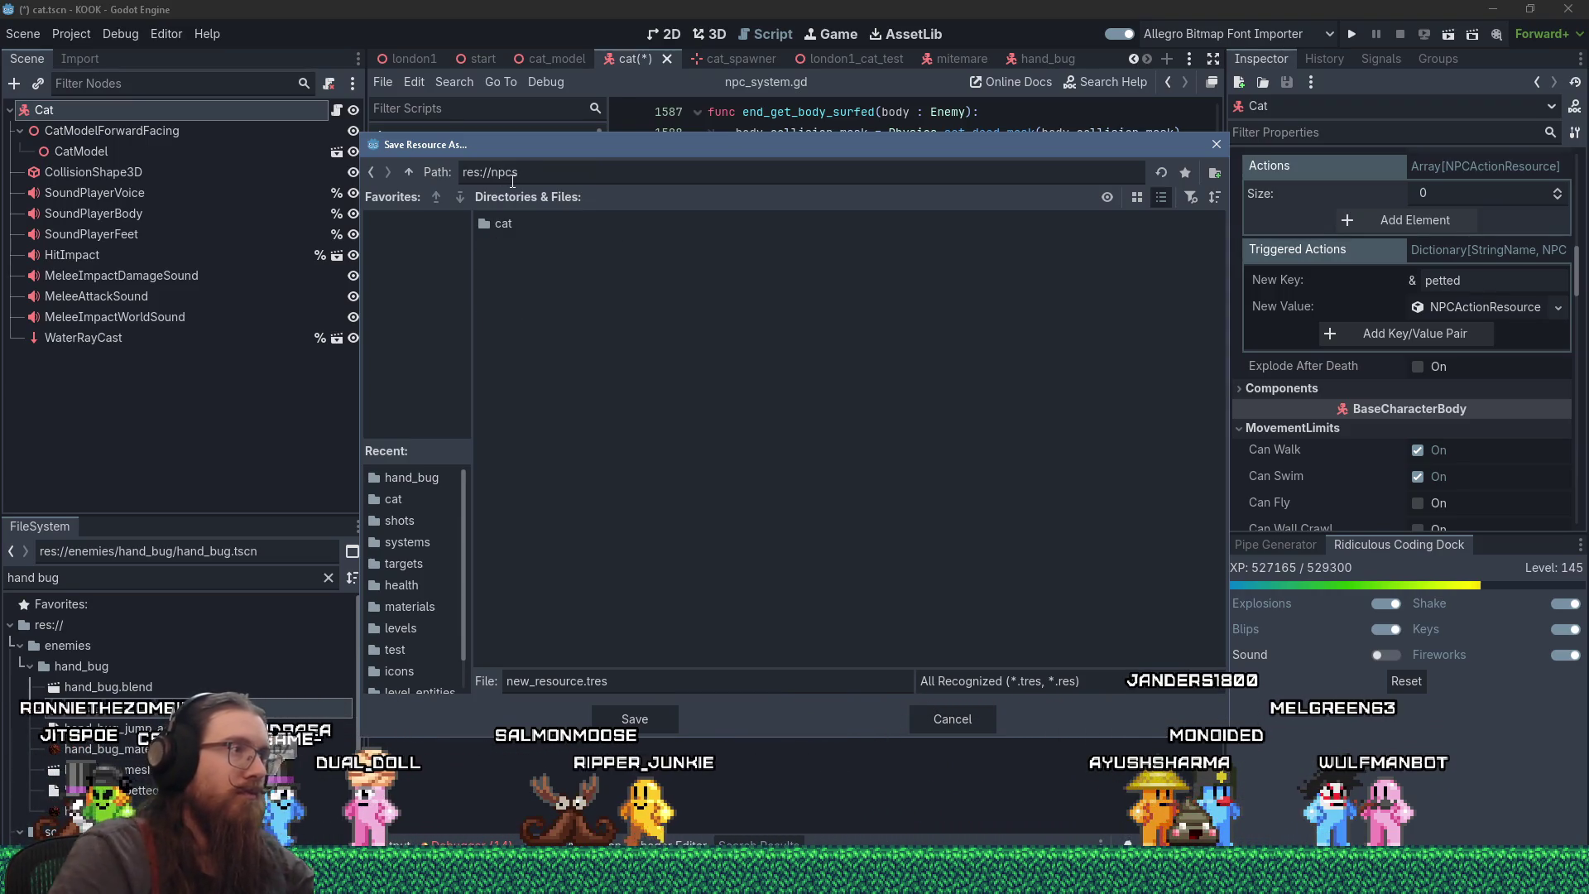
{"action": "double_click", "coordinate": [534, 225]}
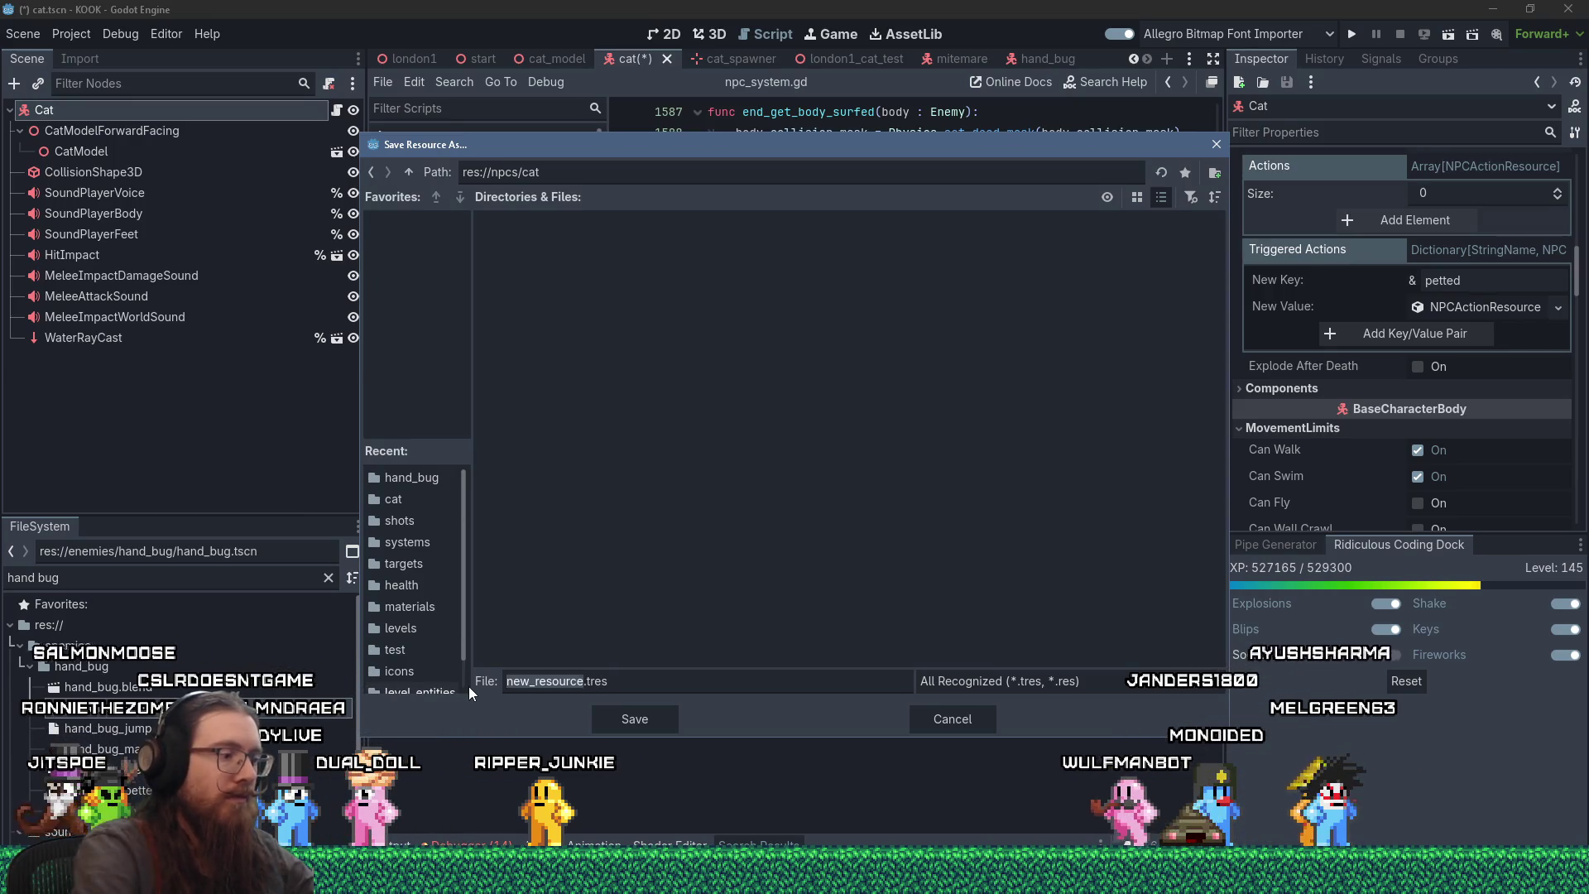
{"action": "type", "text": "petted_action"}
{"action": "key", "text": "Return"}
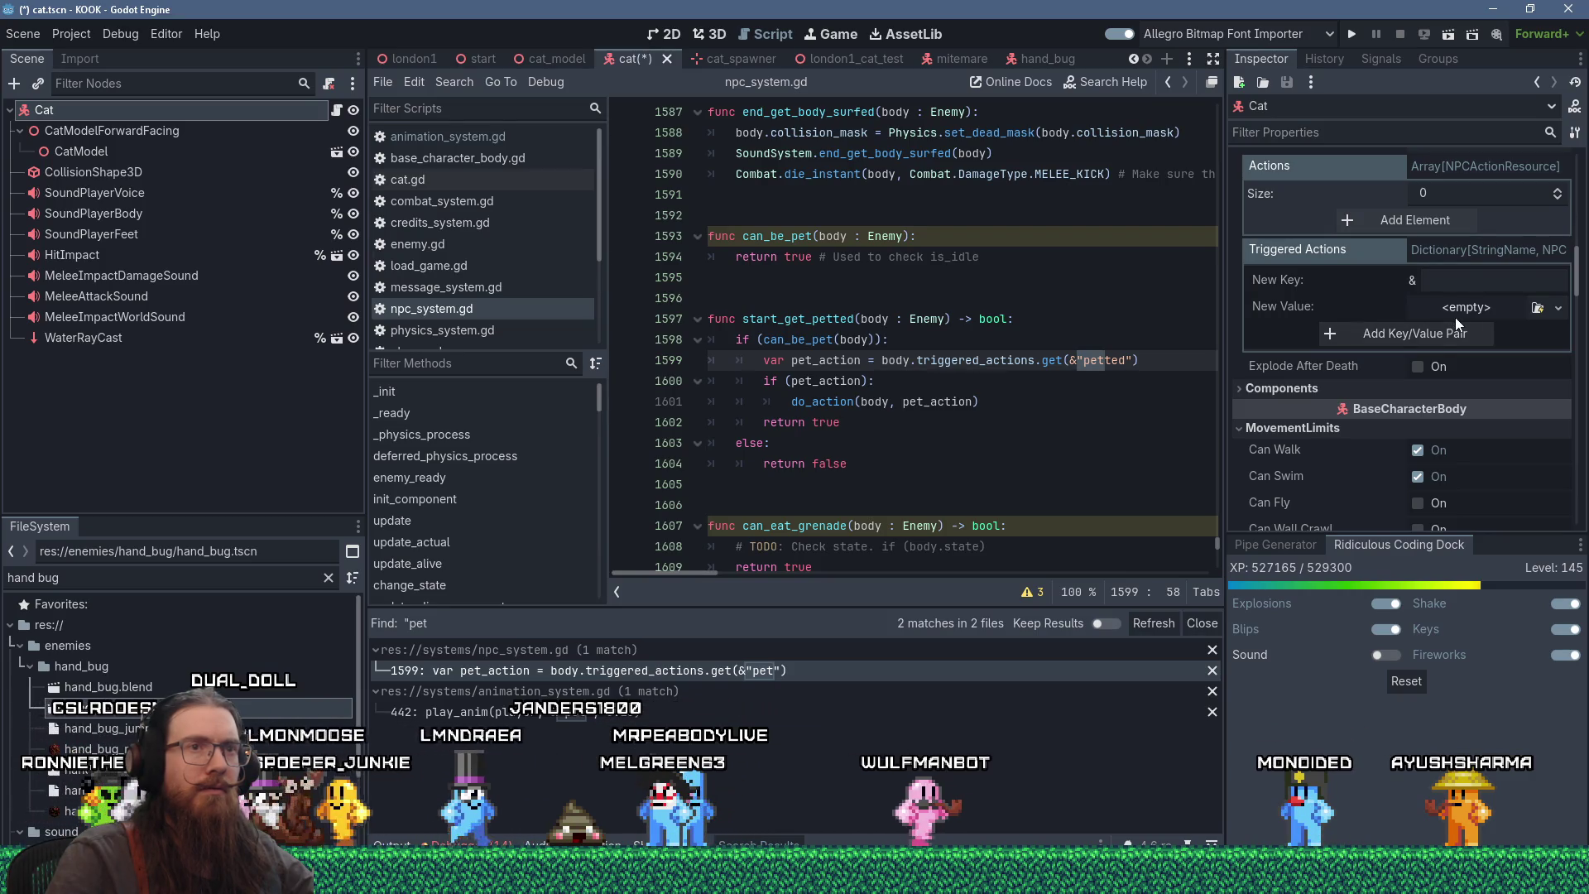
- Re-enter the 'petted' key, then rename petted_action.tres to cat_petted_action.tres in FileSystem
{"action": "left_click", "coordinate": [1469, 282]}
{"action": "type", "text": "p"}
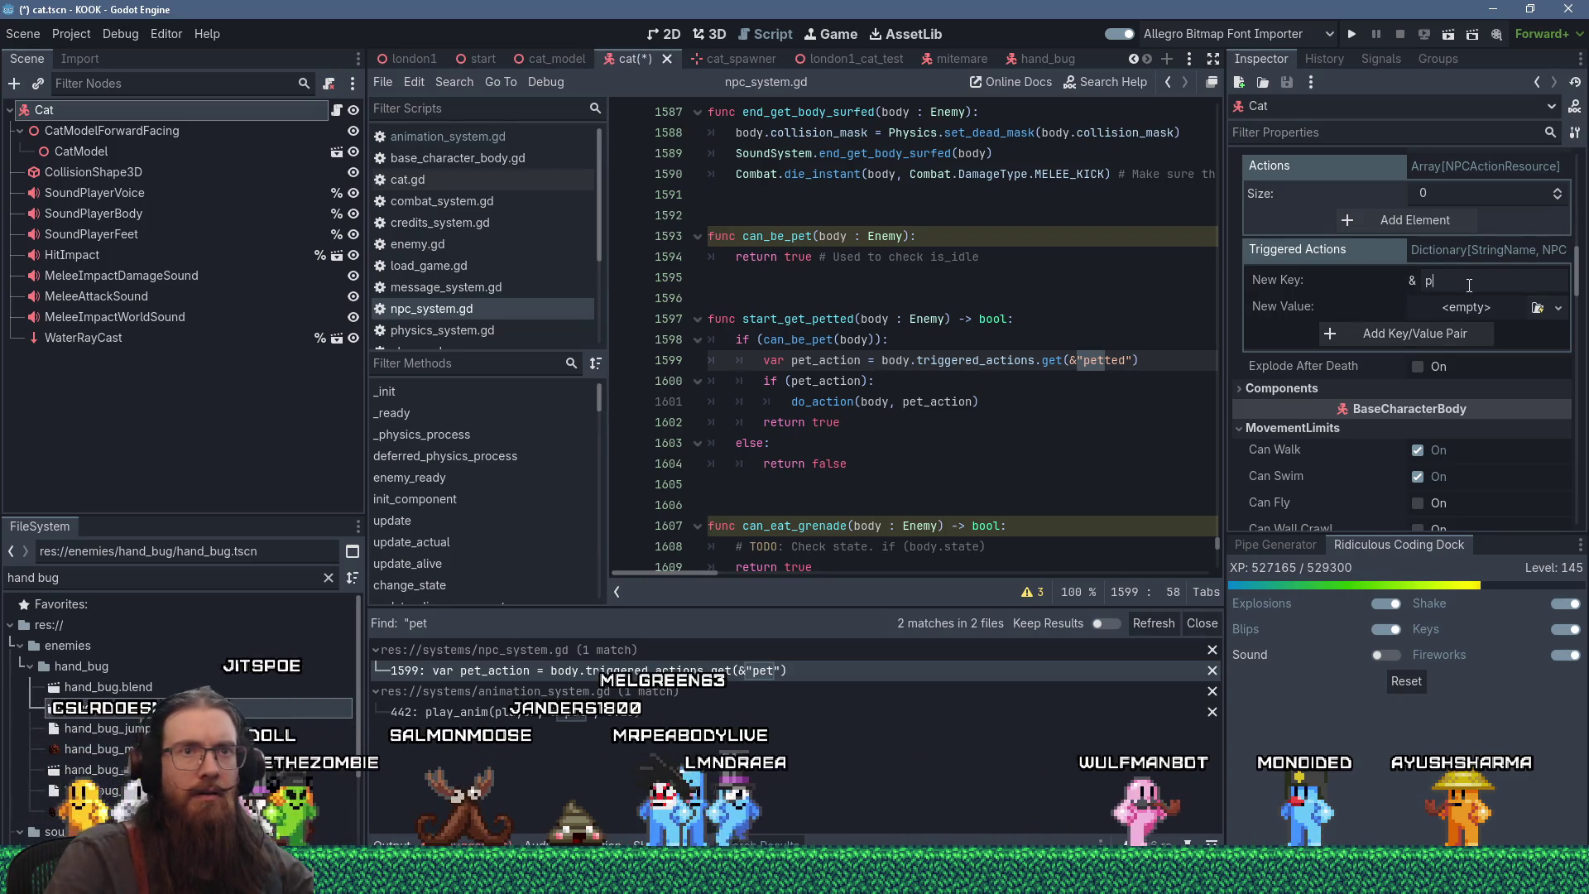
{"action": "type", "text": "etted"}
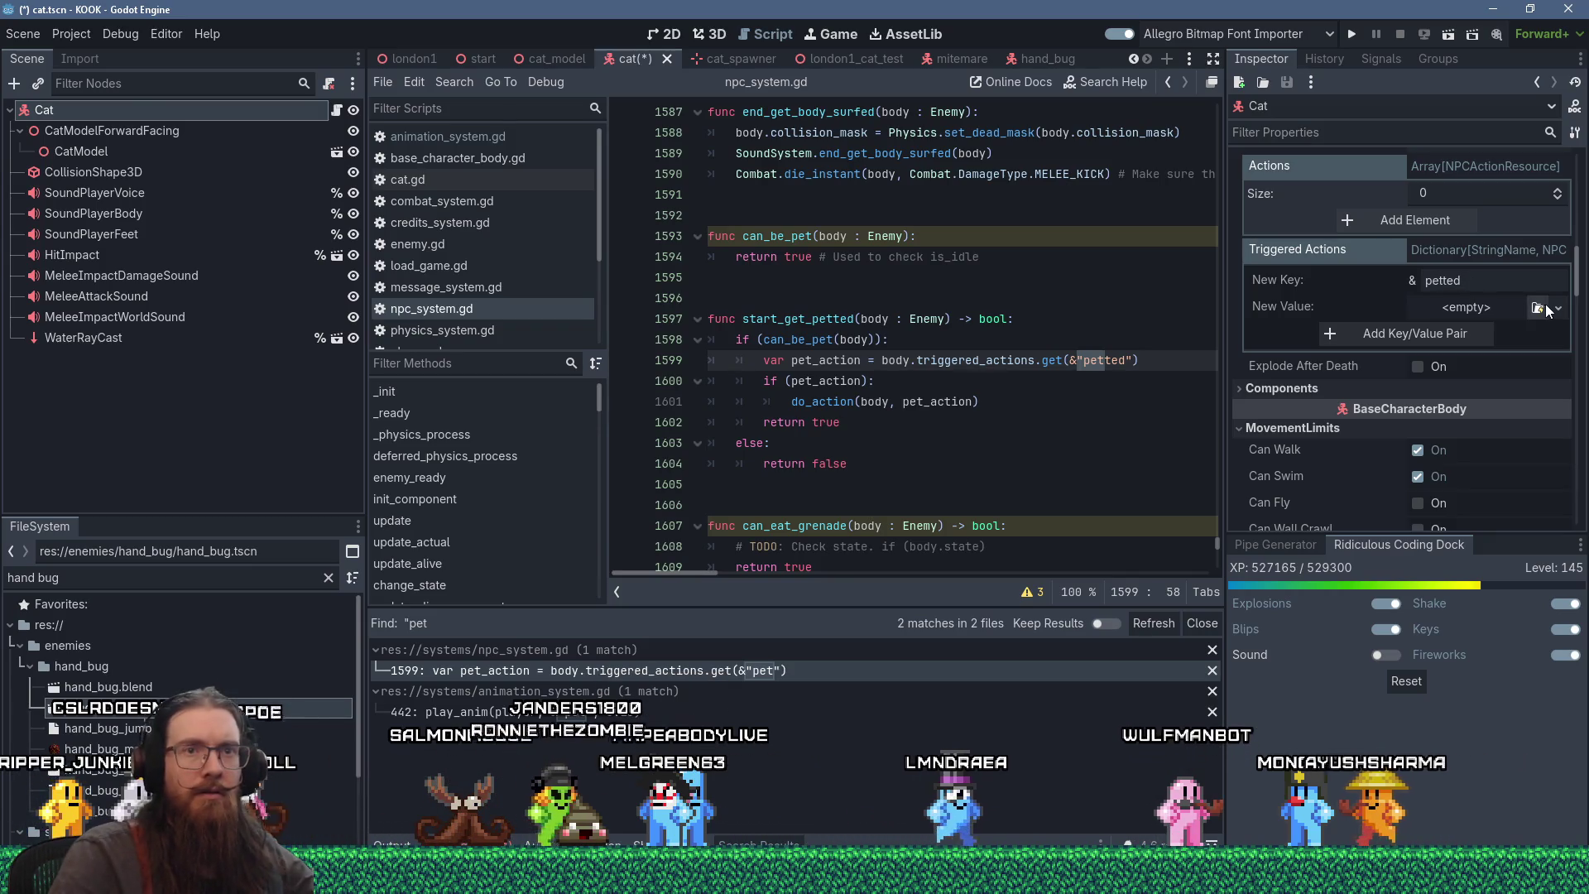
{"action": "left_click", "coordinate": [1538, 308]}
{"action": "left_click", "coordinate": [1090, 176]}
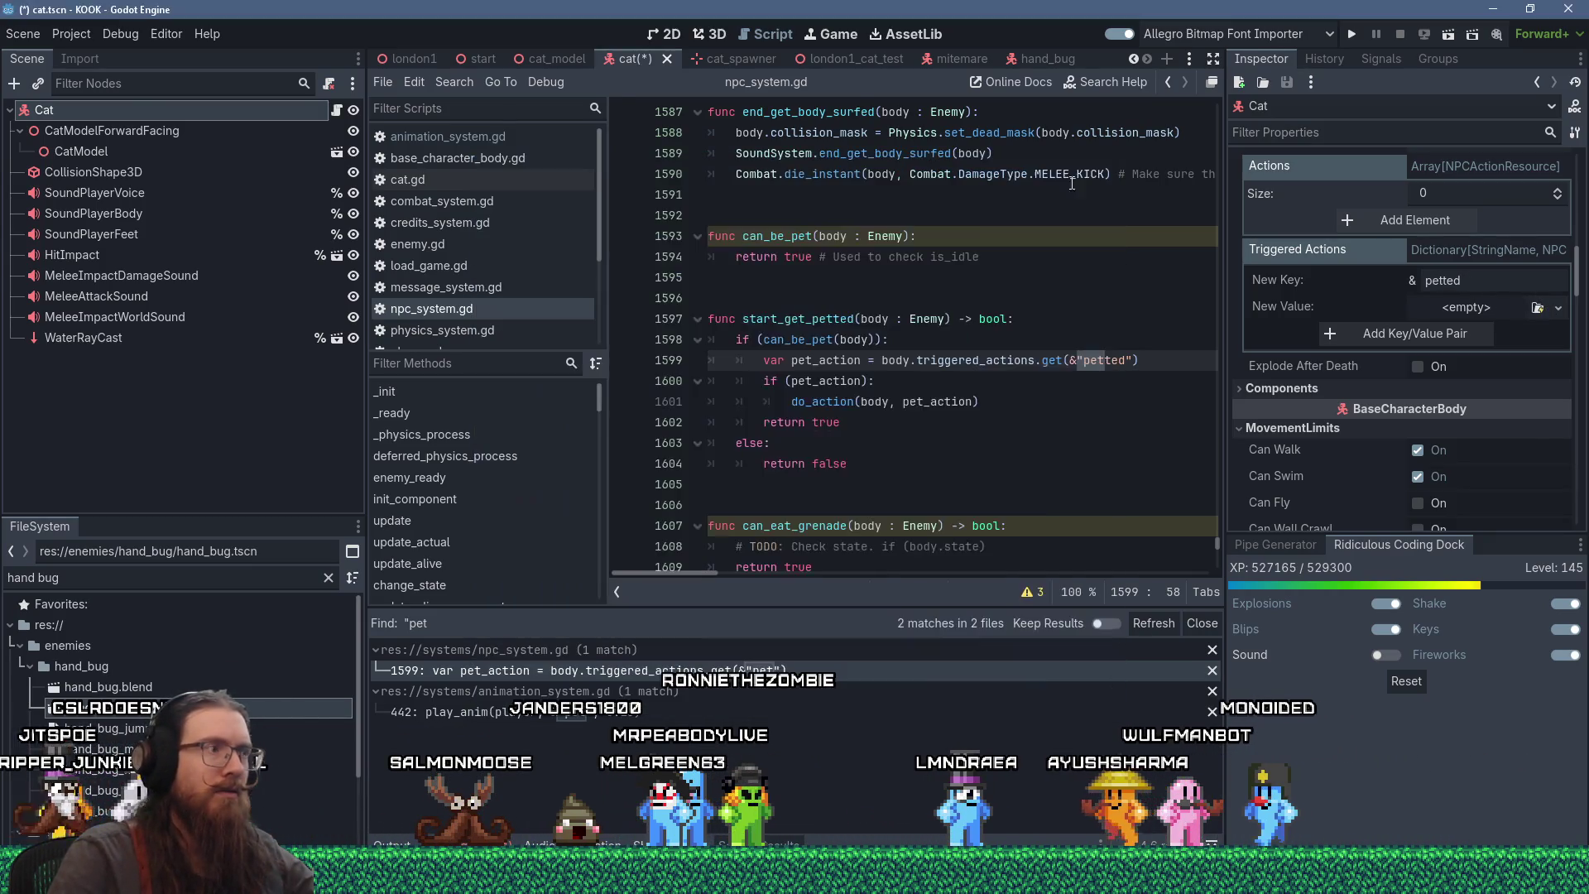
{"action": "left_click", "coordinate": [177, 598]}
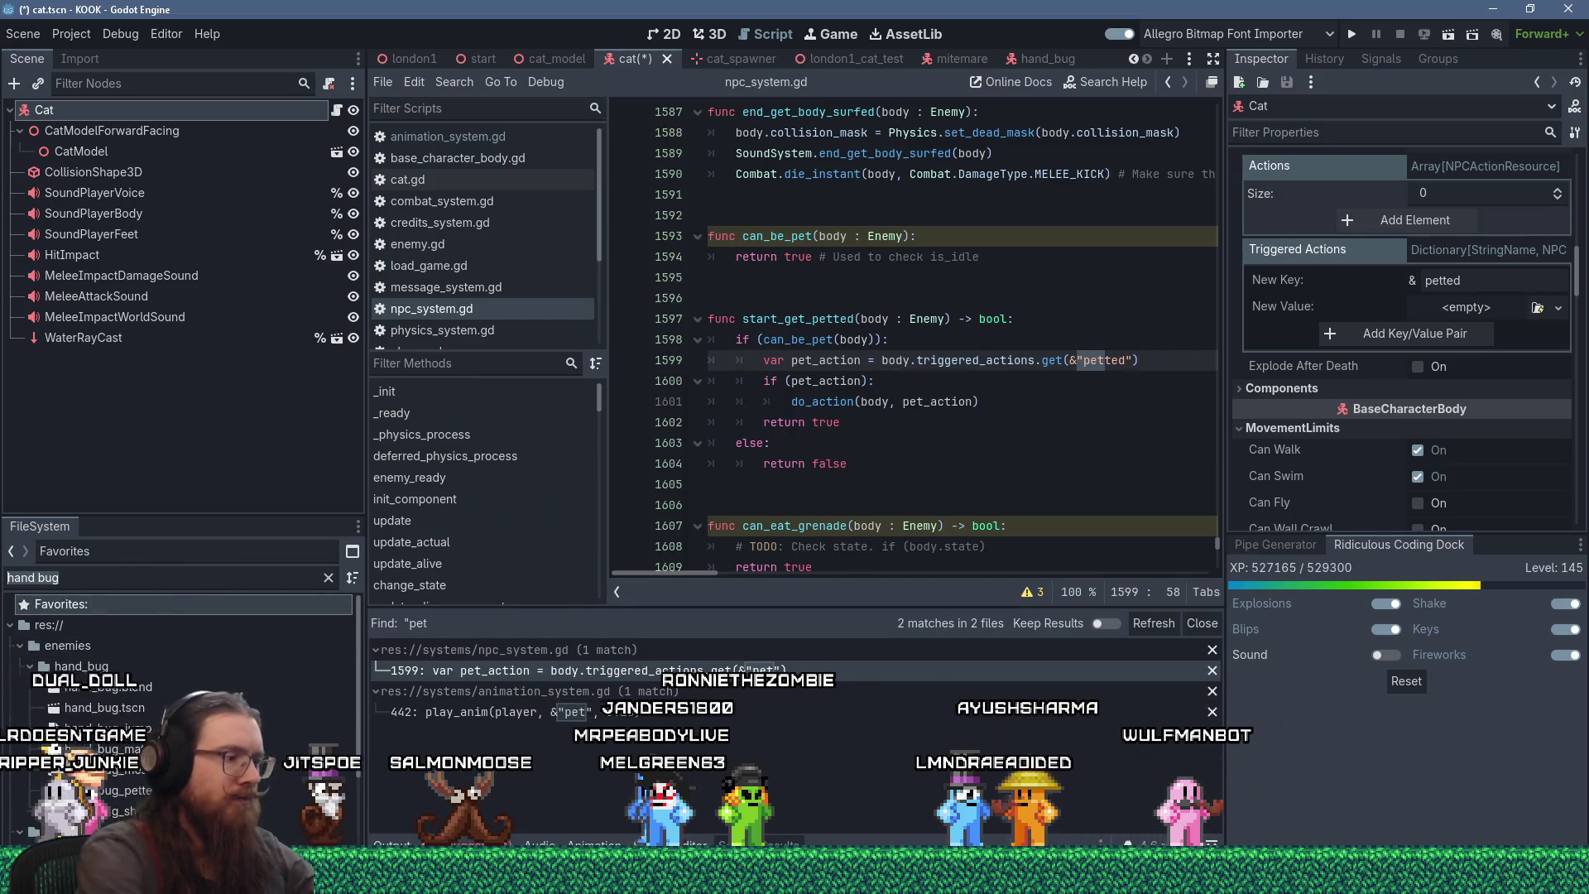
{"action": "type", "text": "petted_a"}
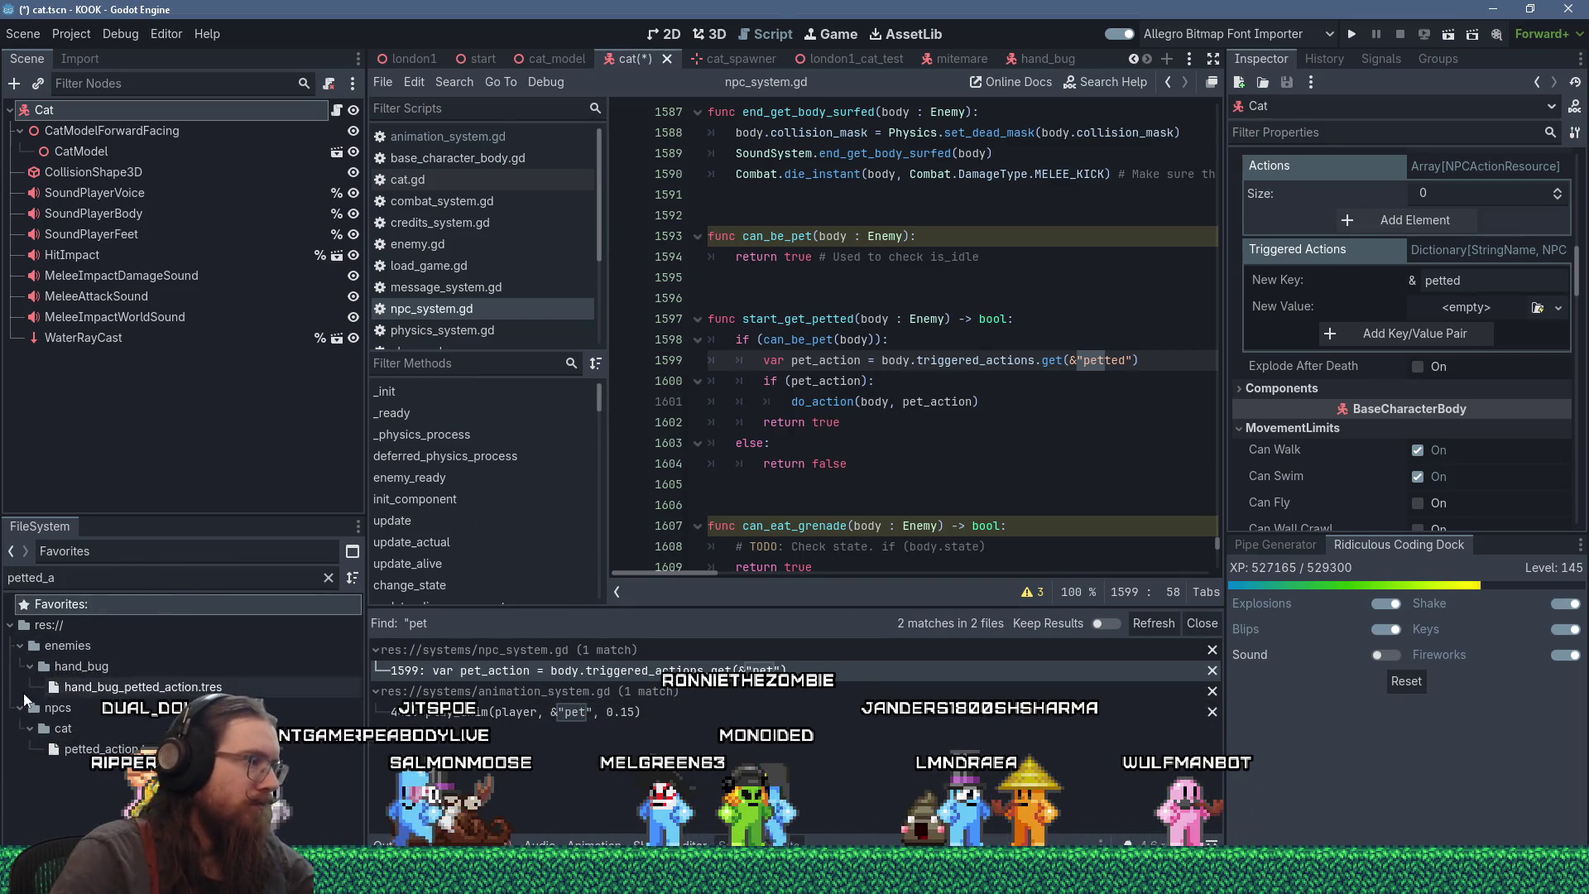
{"action": "left_click", "coordinate": [83, 750]}
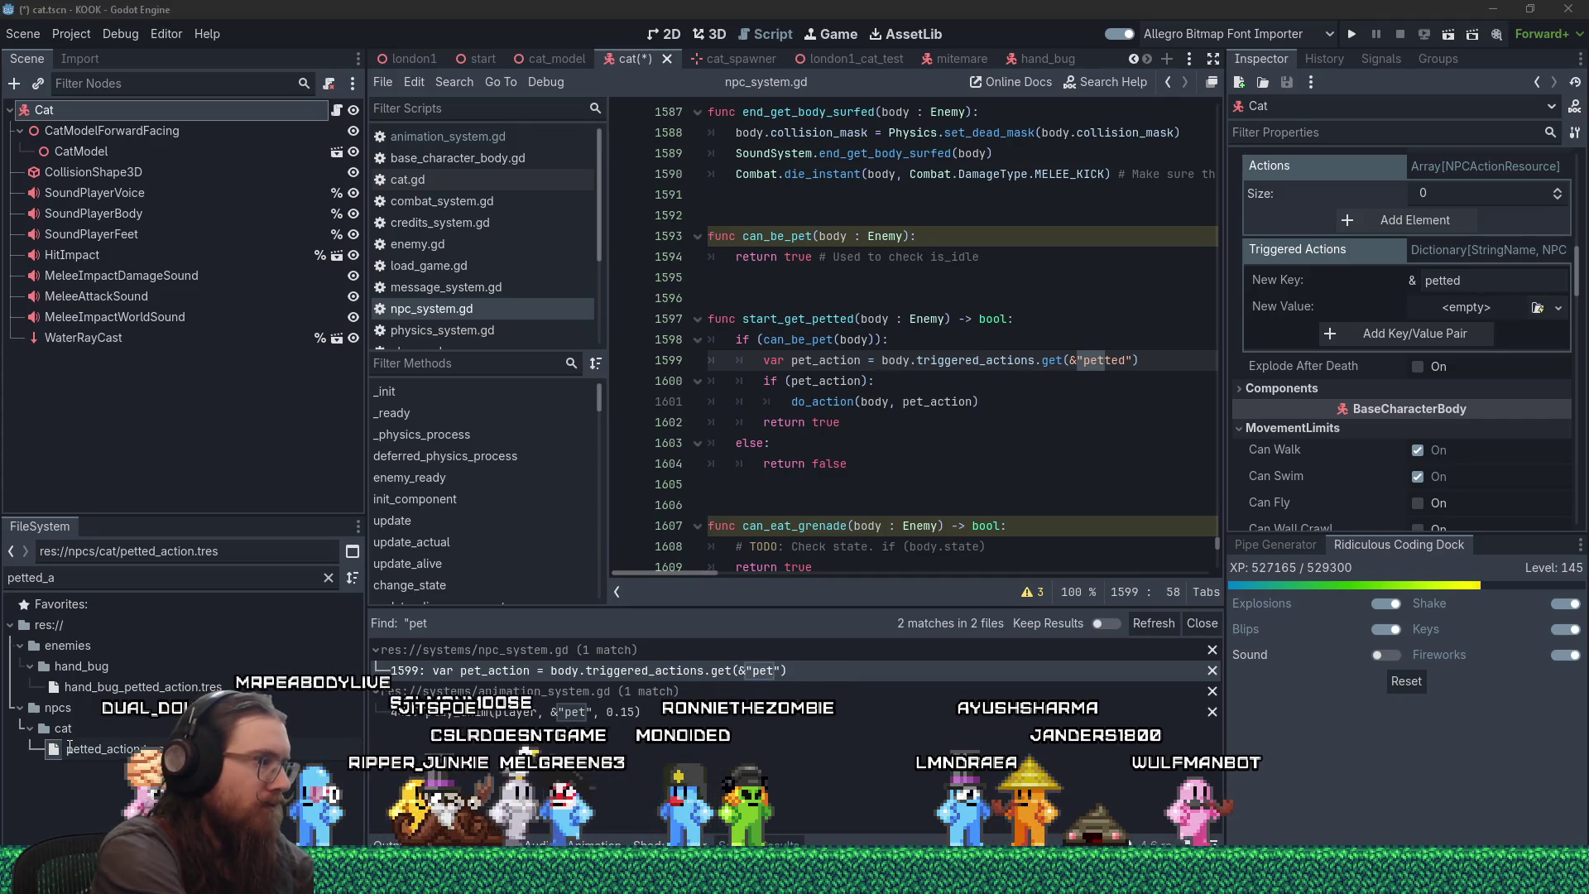
{"action": "type", "text": "cat_"}
{"action": "key", "text": "Return"}
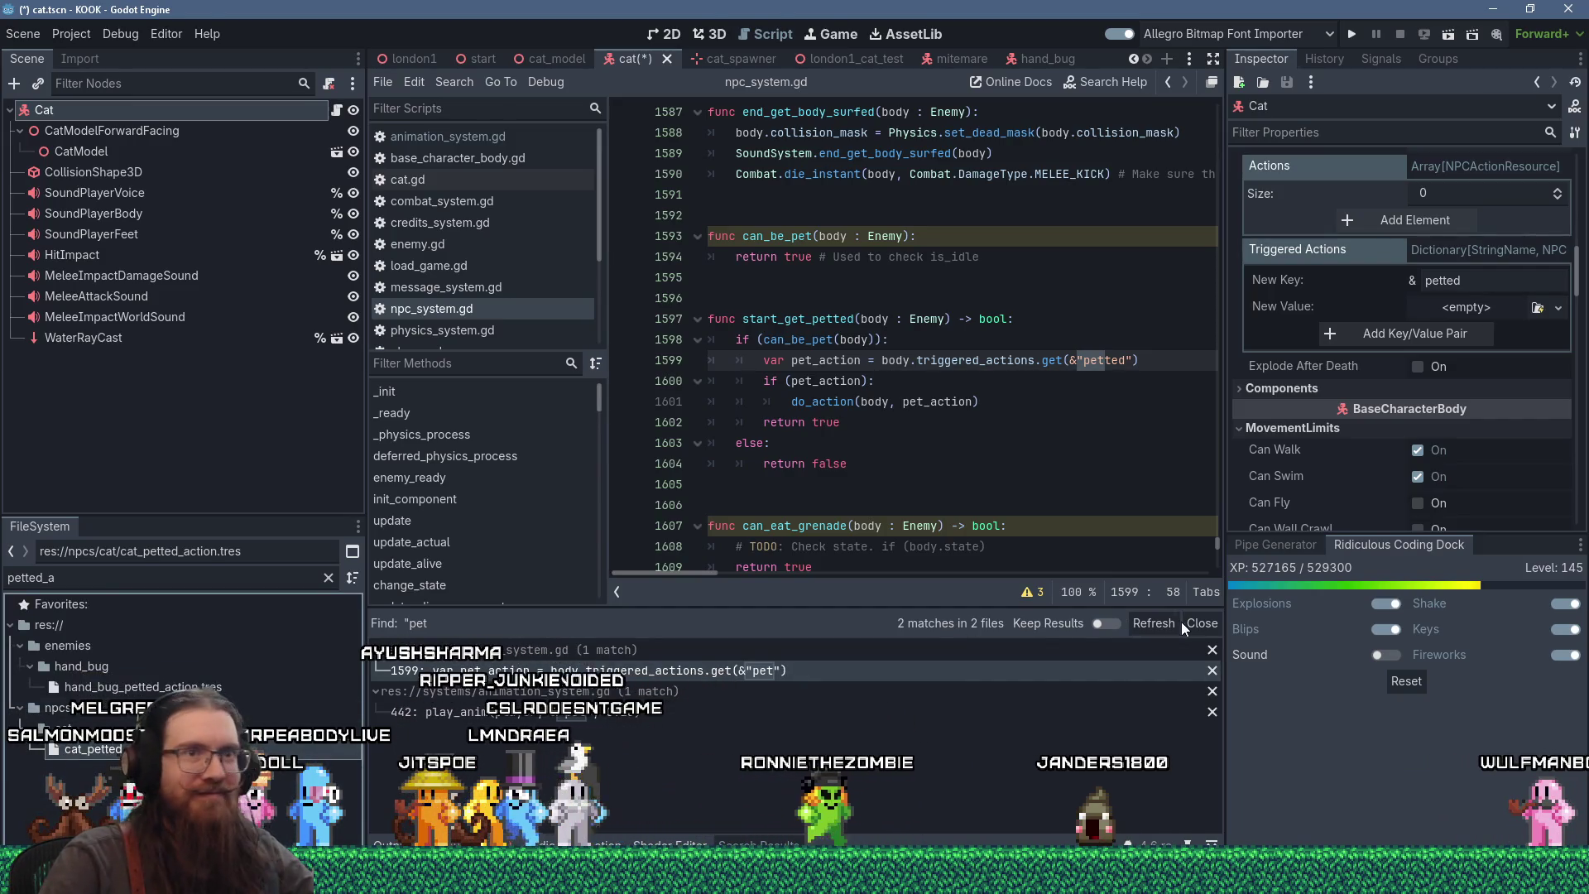
- Quick Load cat_petted_action.tres as the 'petted' value, add the entry, and save the scene
{"action": "left_click", "coordinate": [1539, 308]}
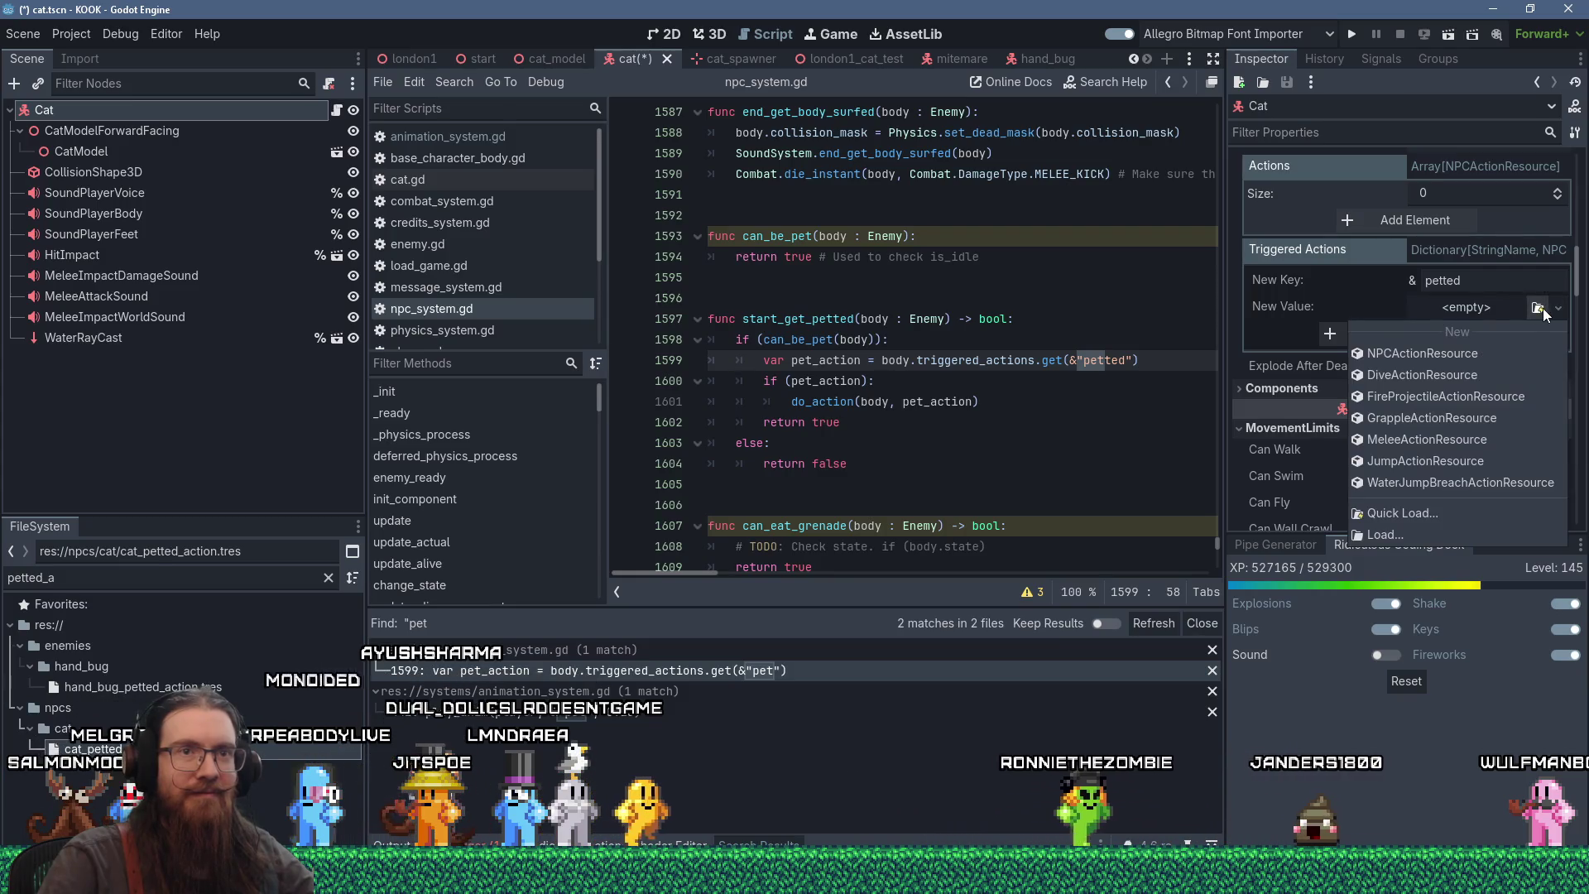
{"action": "left_click", "coordinate": [1407, 514]}
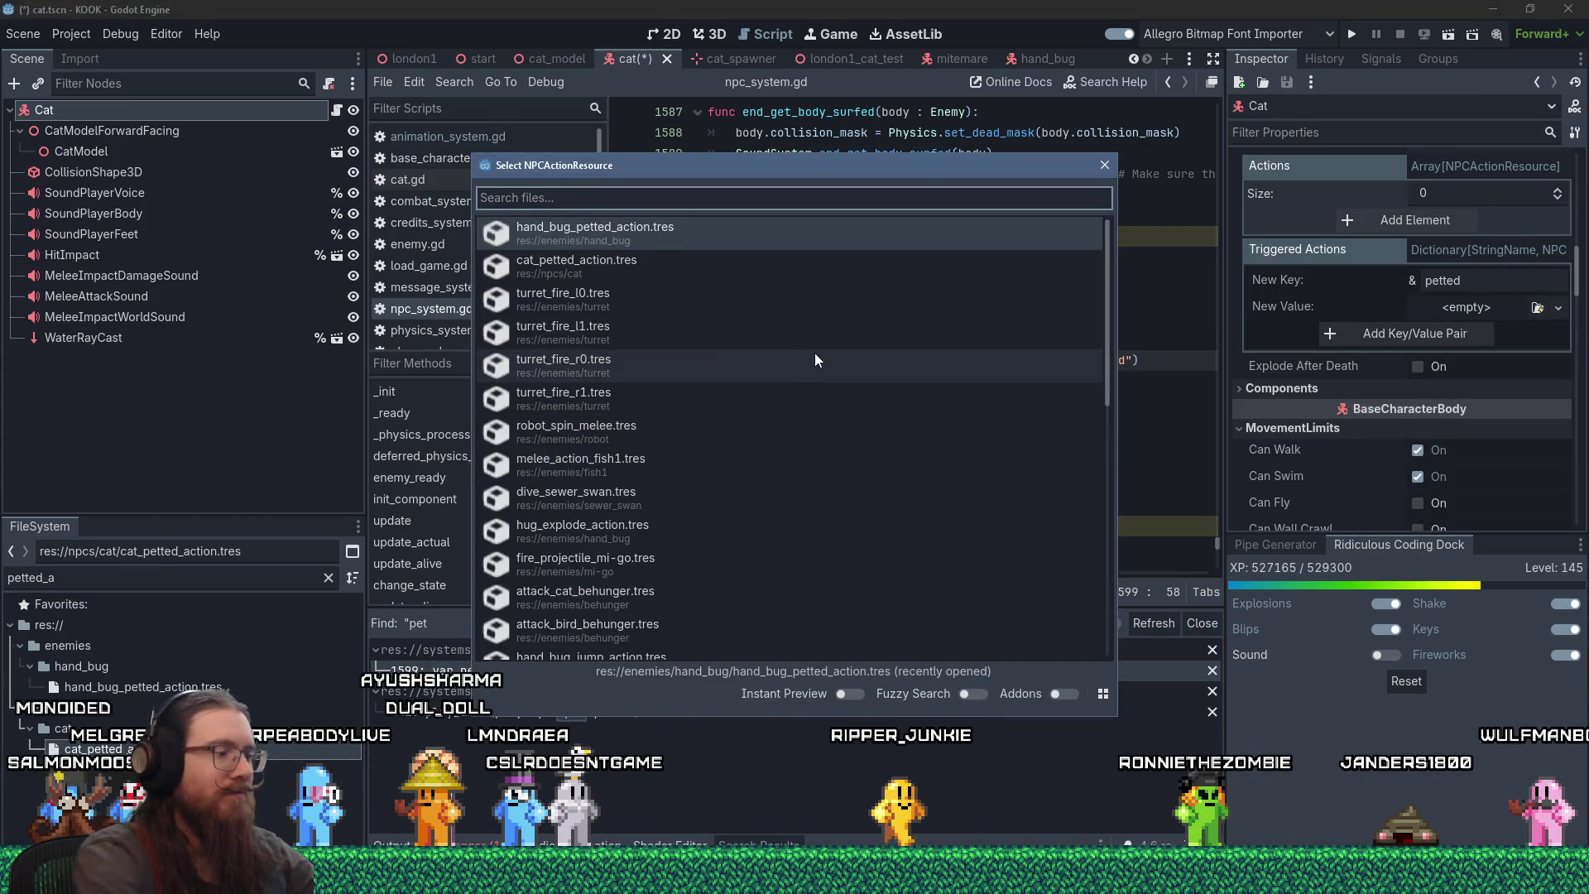
{"action": "type", "text": "cat"}
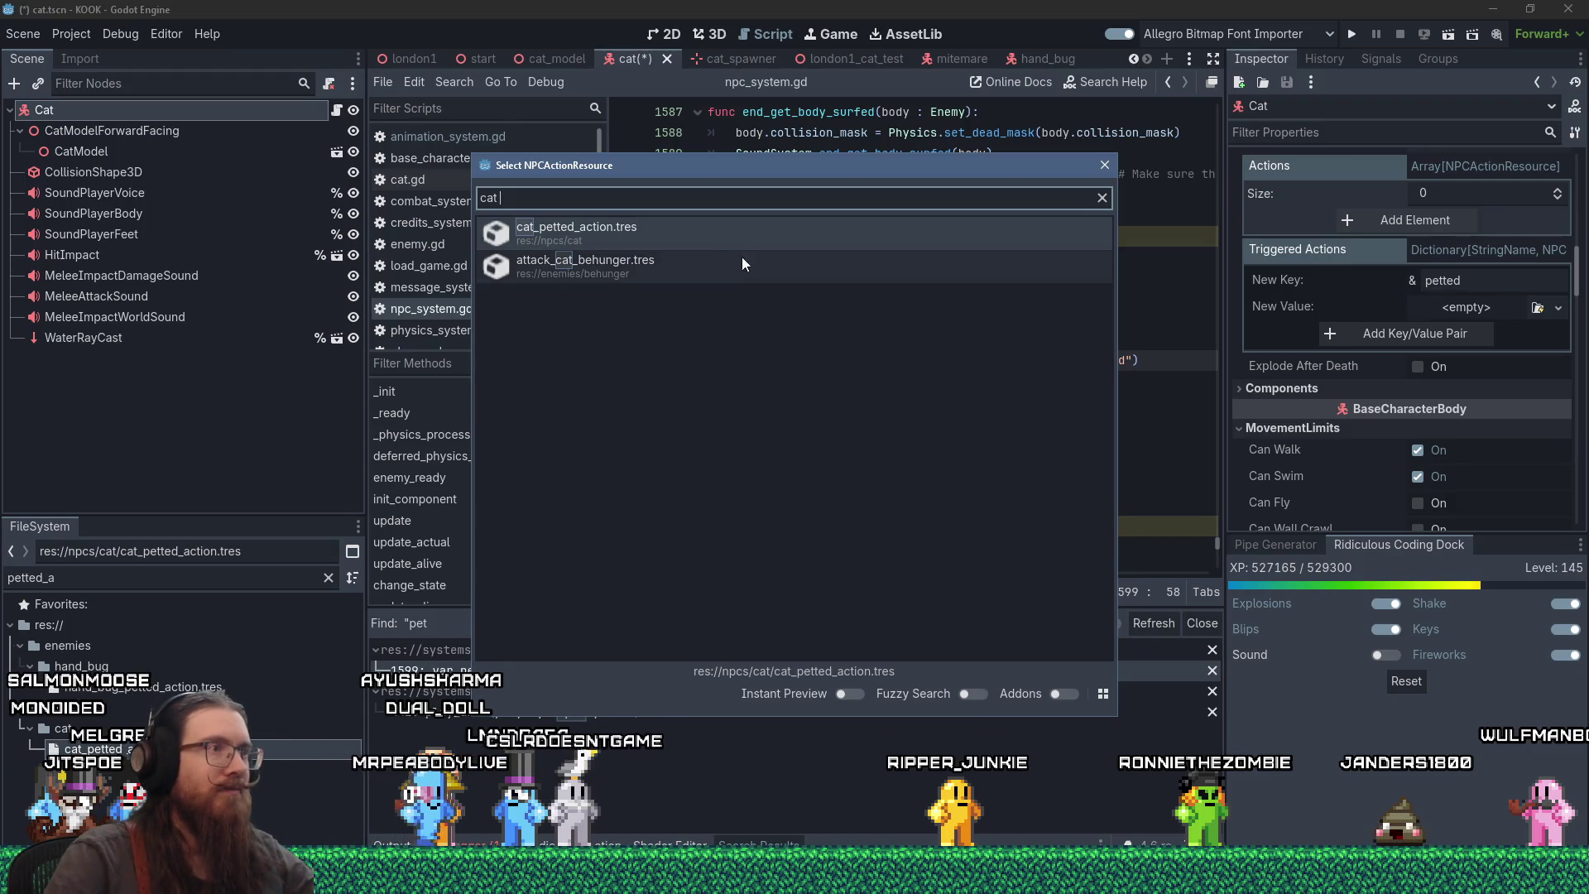
{"action": "double_click", "coordinate": [722, 230]}
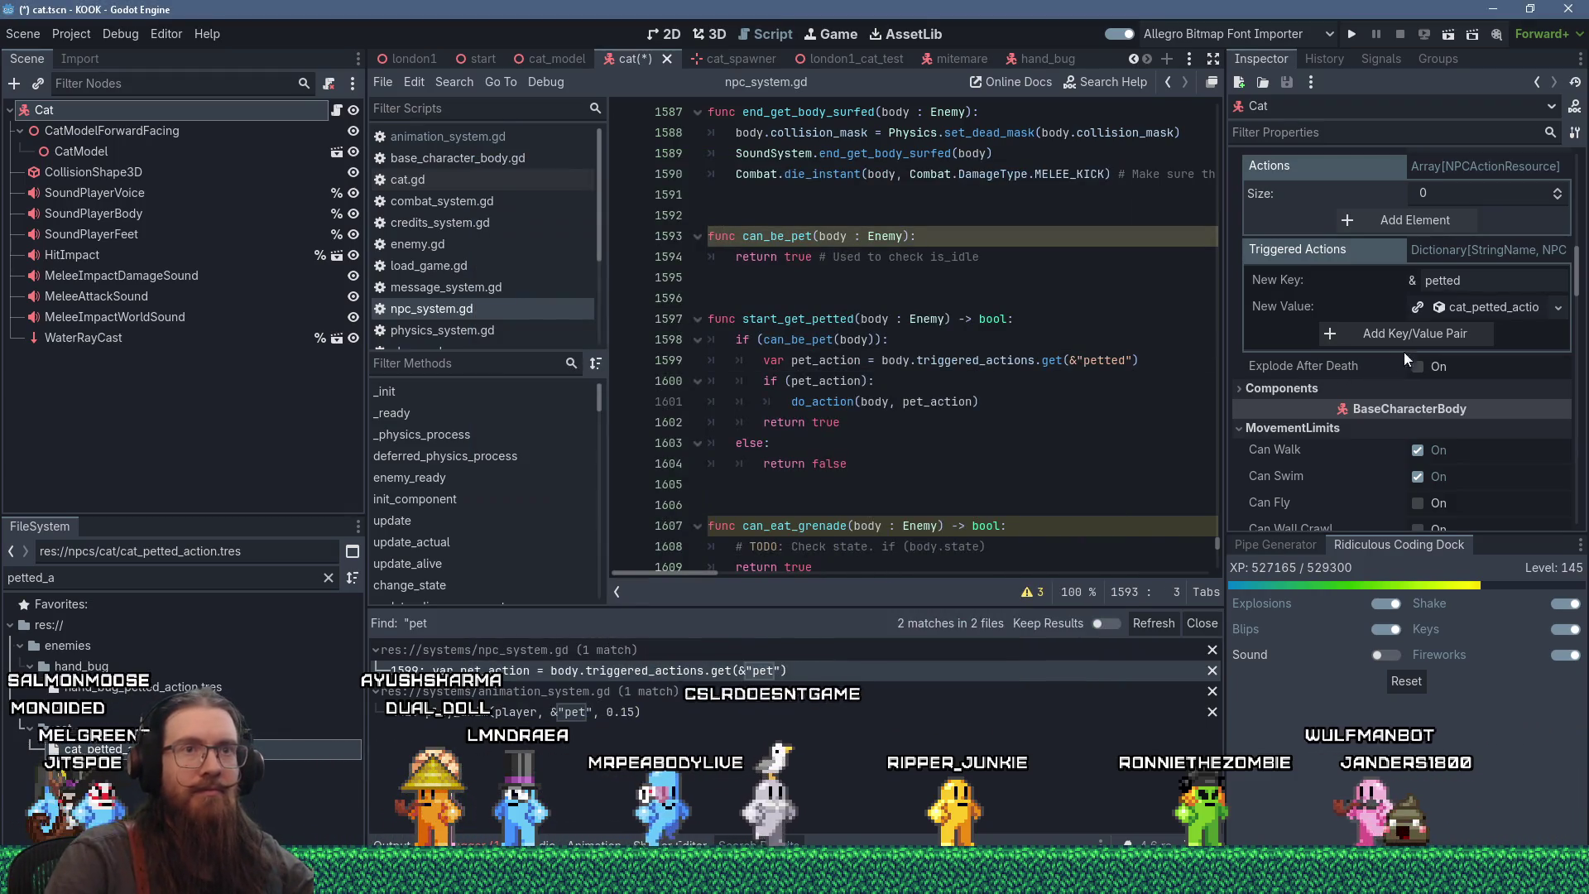
{"action": "left_click", "coordinate": [1488, 333]}
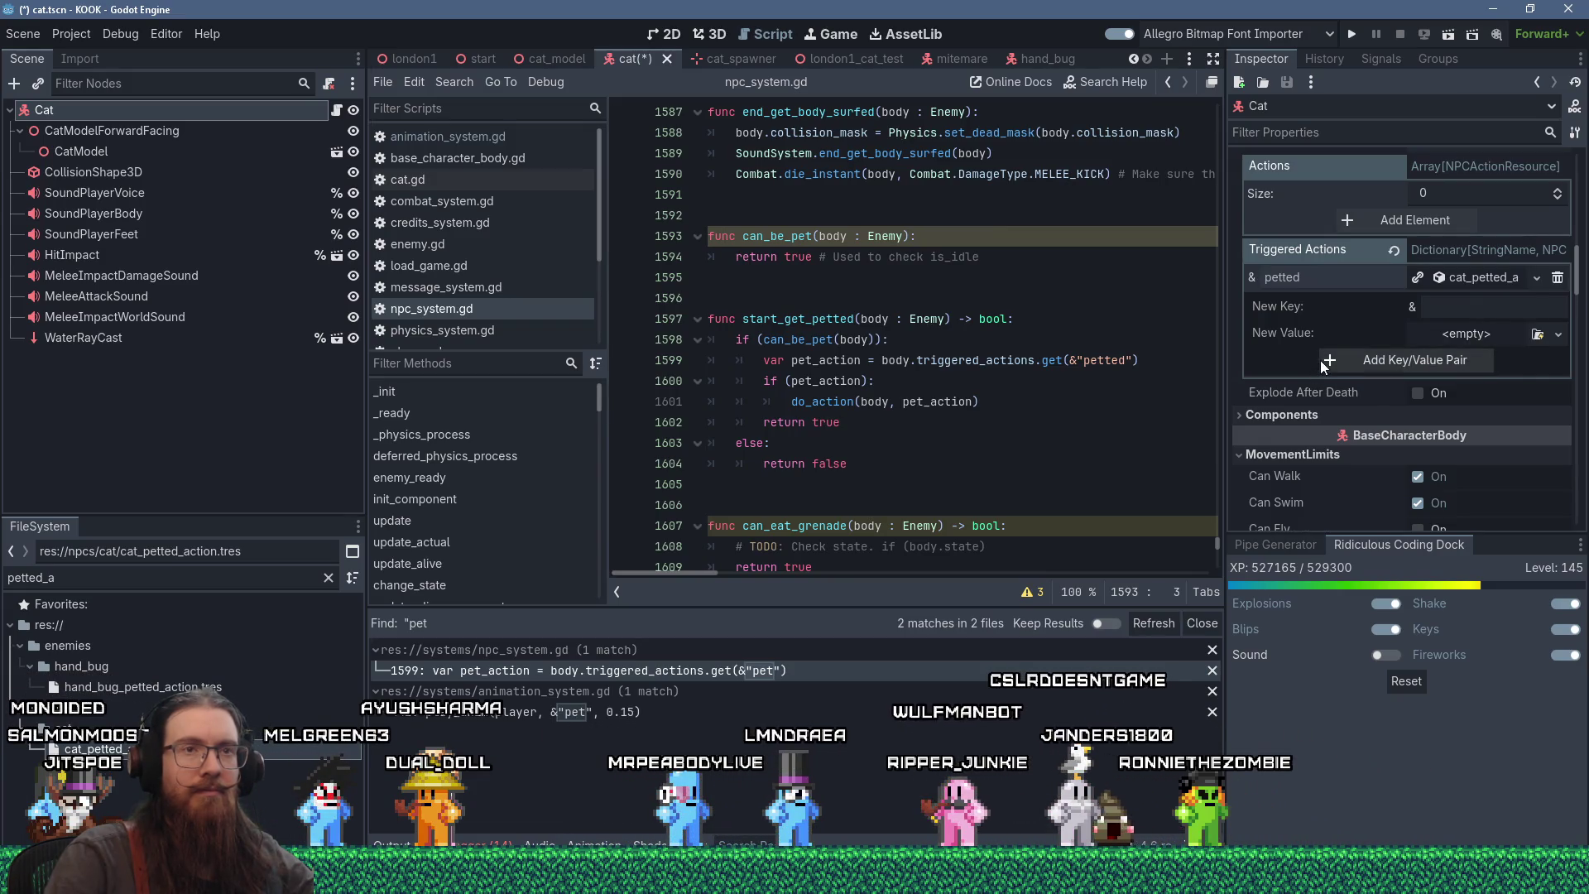
{"action": "key", "text": "ctrl+s"}
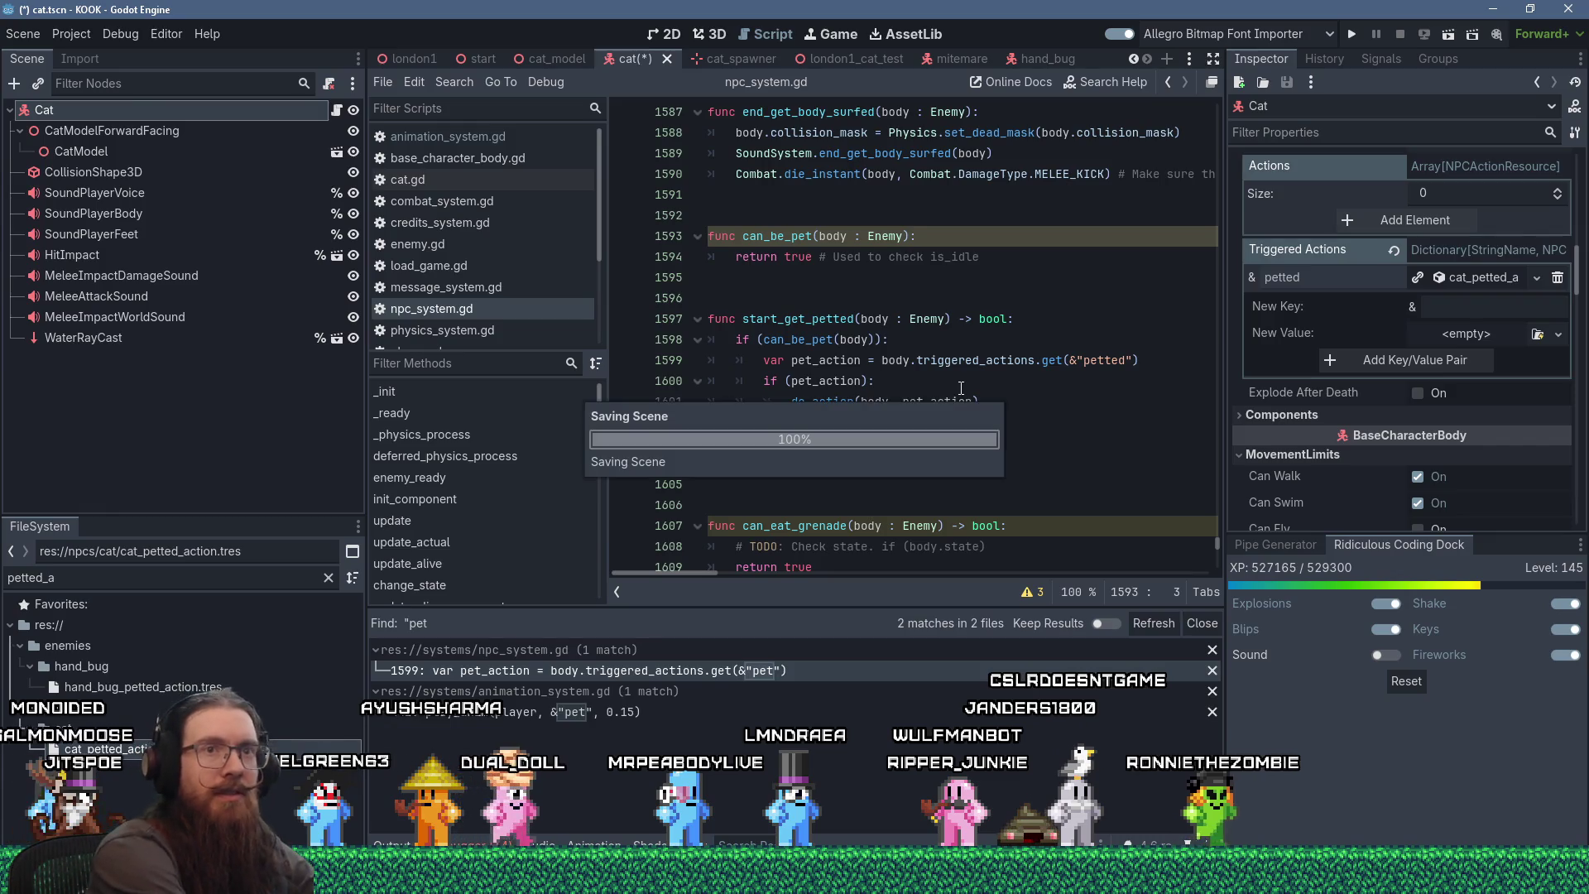
- Expand cat_petted_action's properties and check its Next State list without changing it
{"action": "left_click", "coordinate": [1459, 279]}
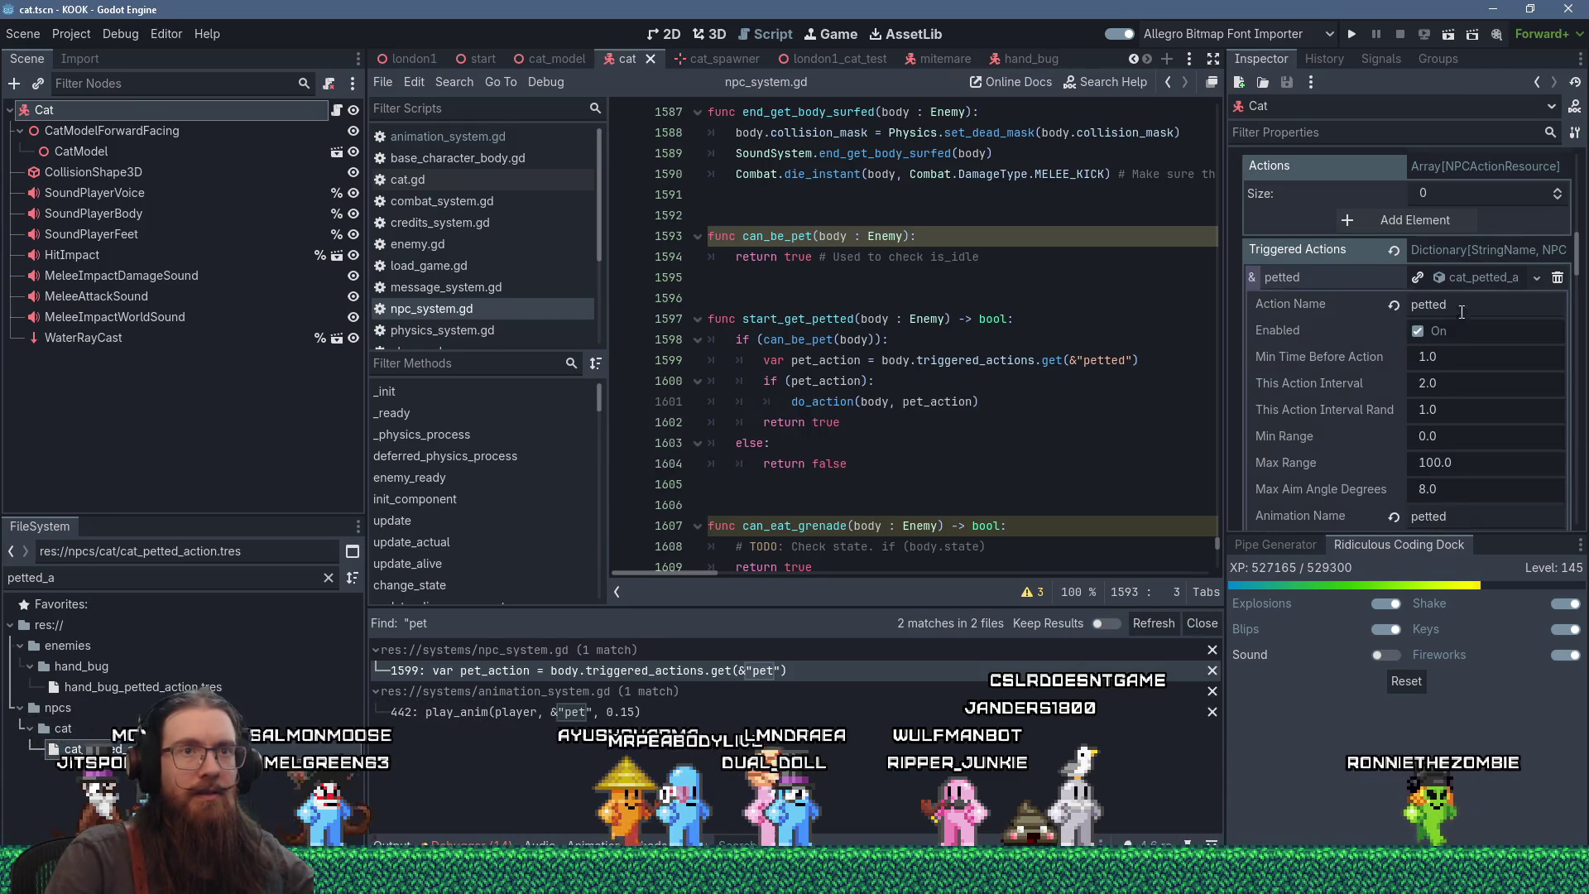
{"action": "scroll", "coordinate": [1477, 405], "scroll_direction": "down", "scroll_amount": 2}
{"action": "scroll", "coordinate": [1477, 405], "scroll_direction": "down", "scroll_amount": 5}
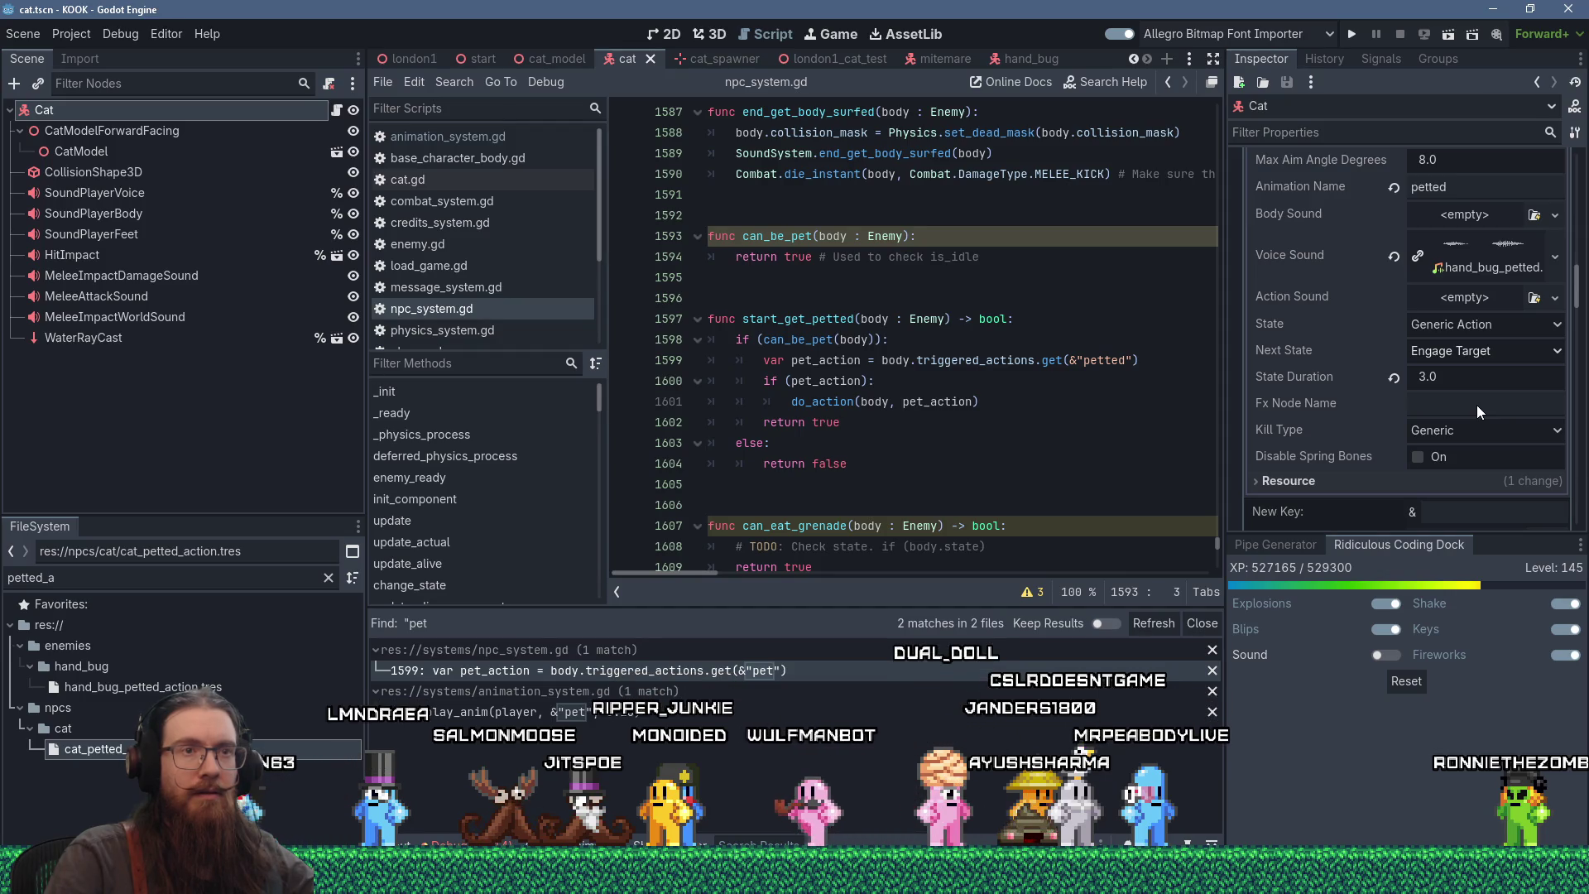
{"action": "left_click", "coordinate": [1517, 349]}
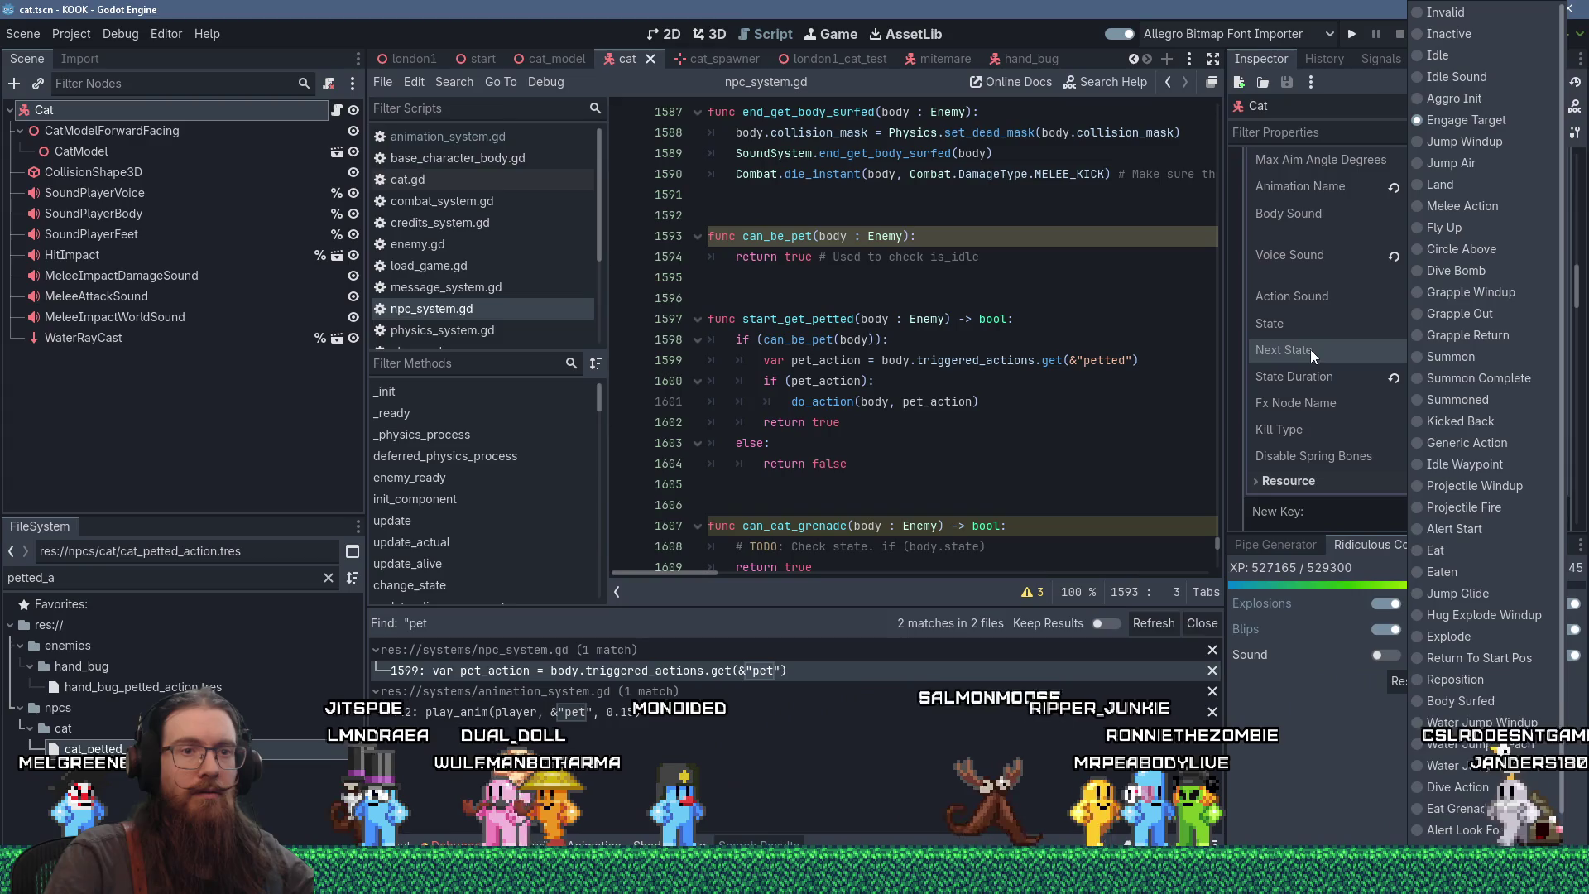
{"action": "left_click", "coordinate": [1001, 364]}
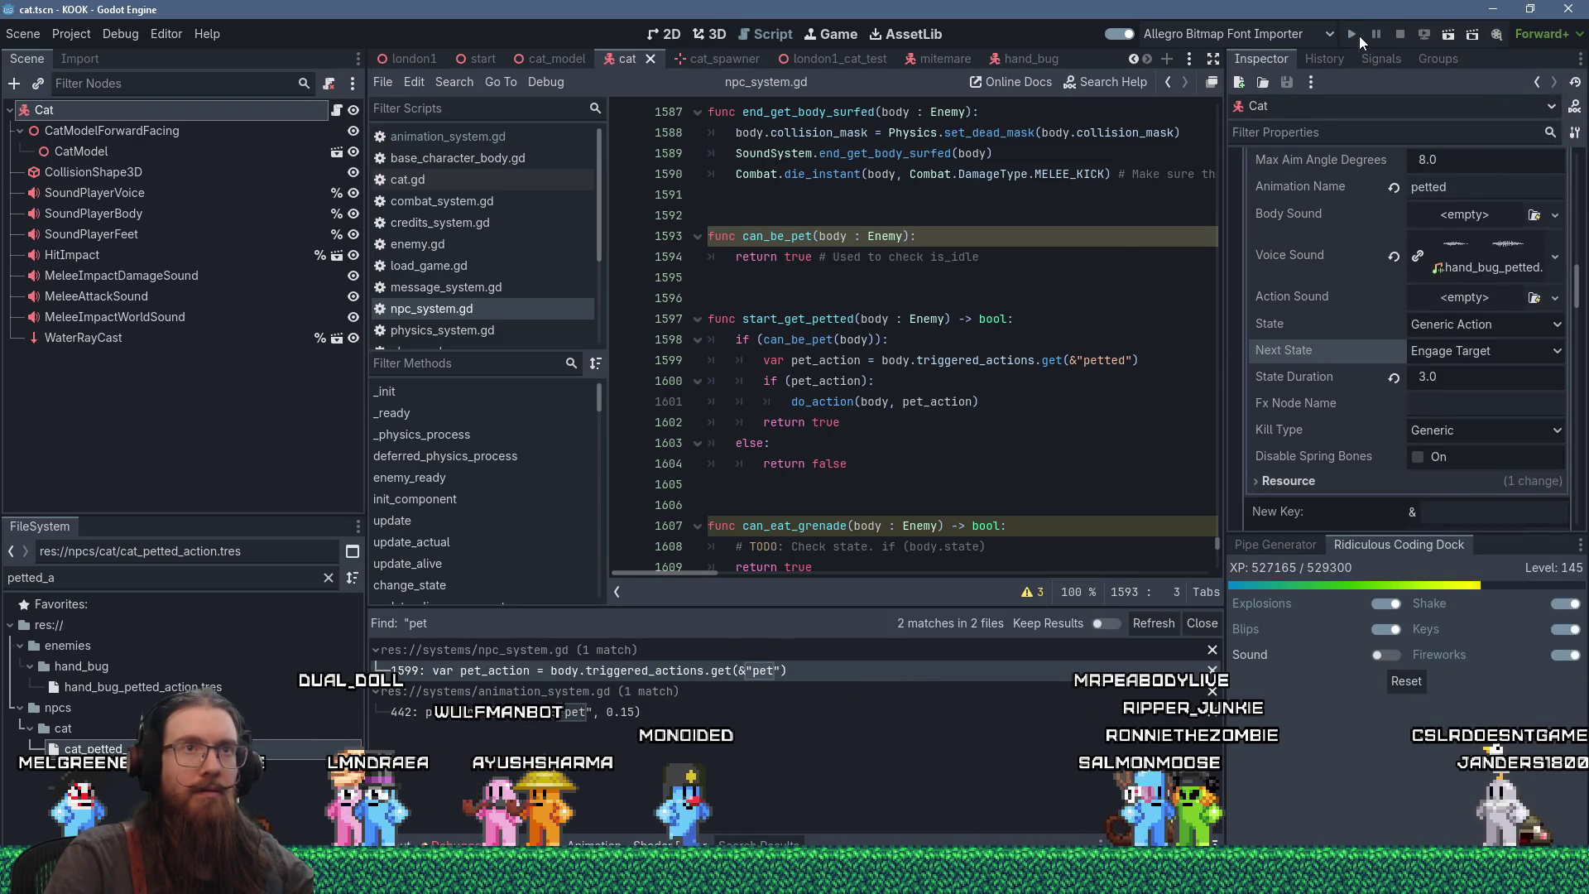
- Launch the game, then filter FileSystem for 'physi' and open physics_system.gd
{"action": "left_click", "coordinate": [1358, 36]}
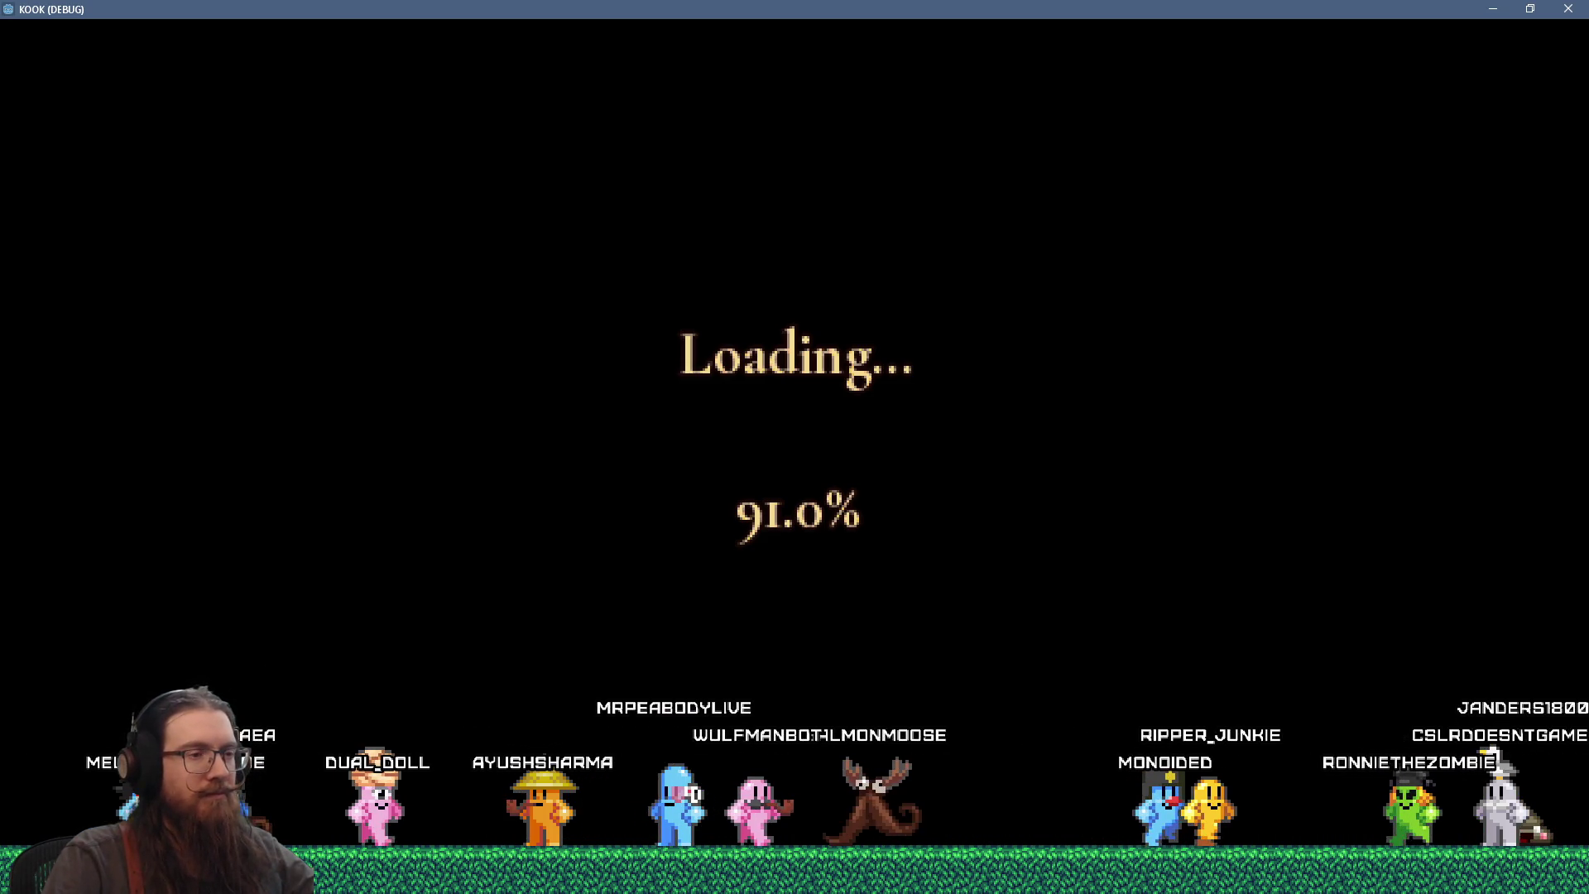
{"action": "key", "text": "alt+Tab"}
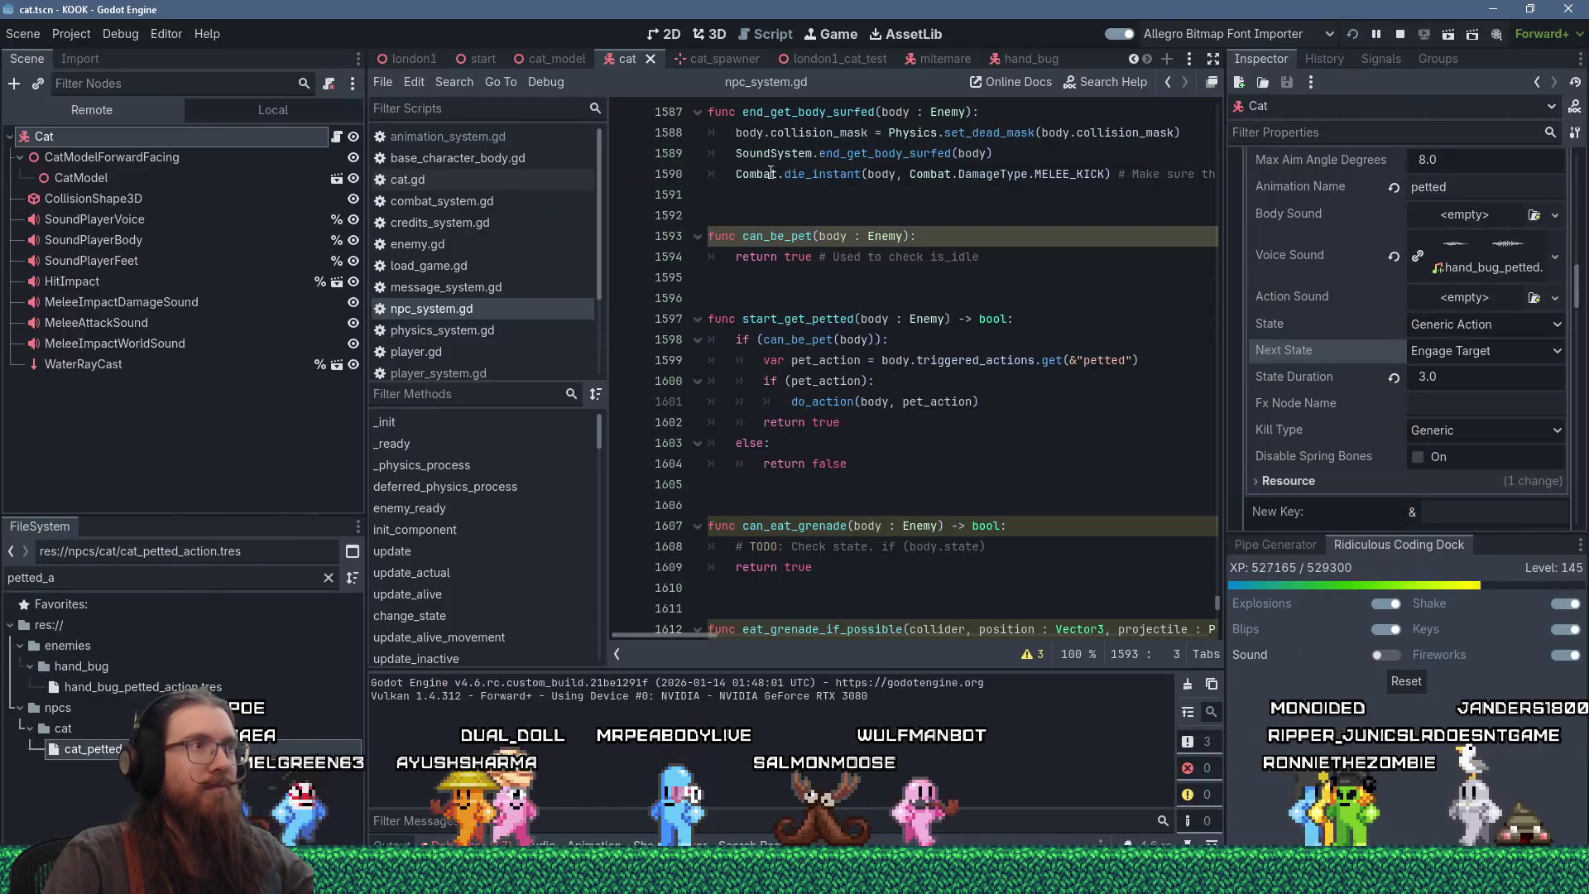
{"action": "key", "text": "ctrl+a"}
{"action": "type", "text": "physis"}
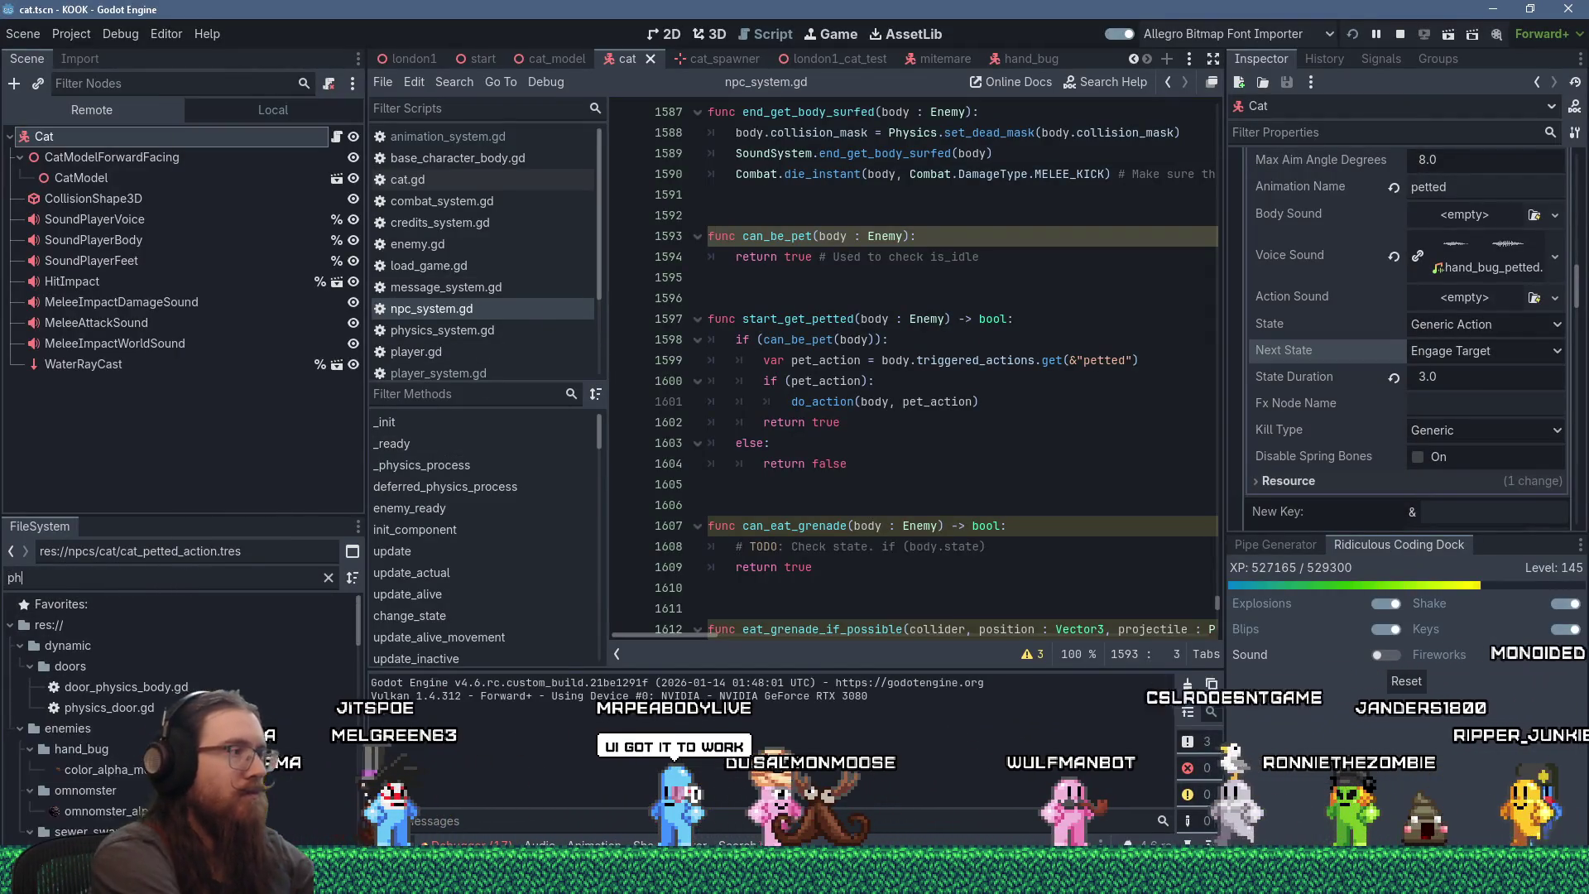
{"action": "key", "text": "BackSpace"}
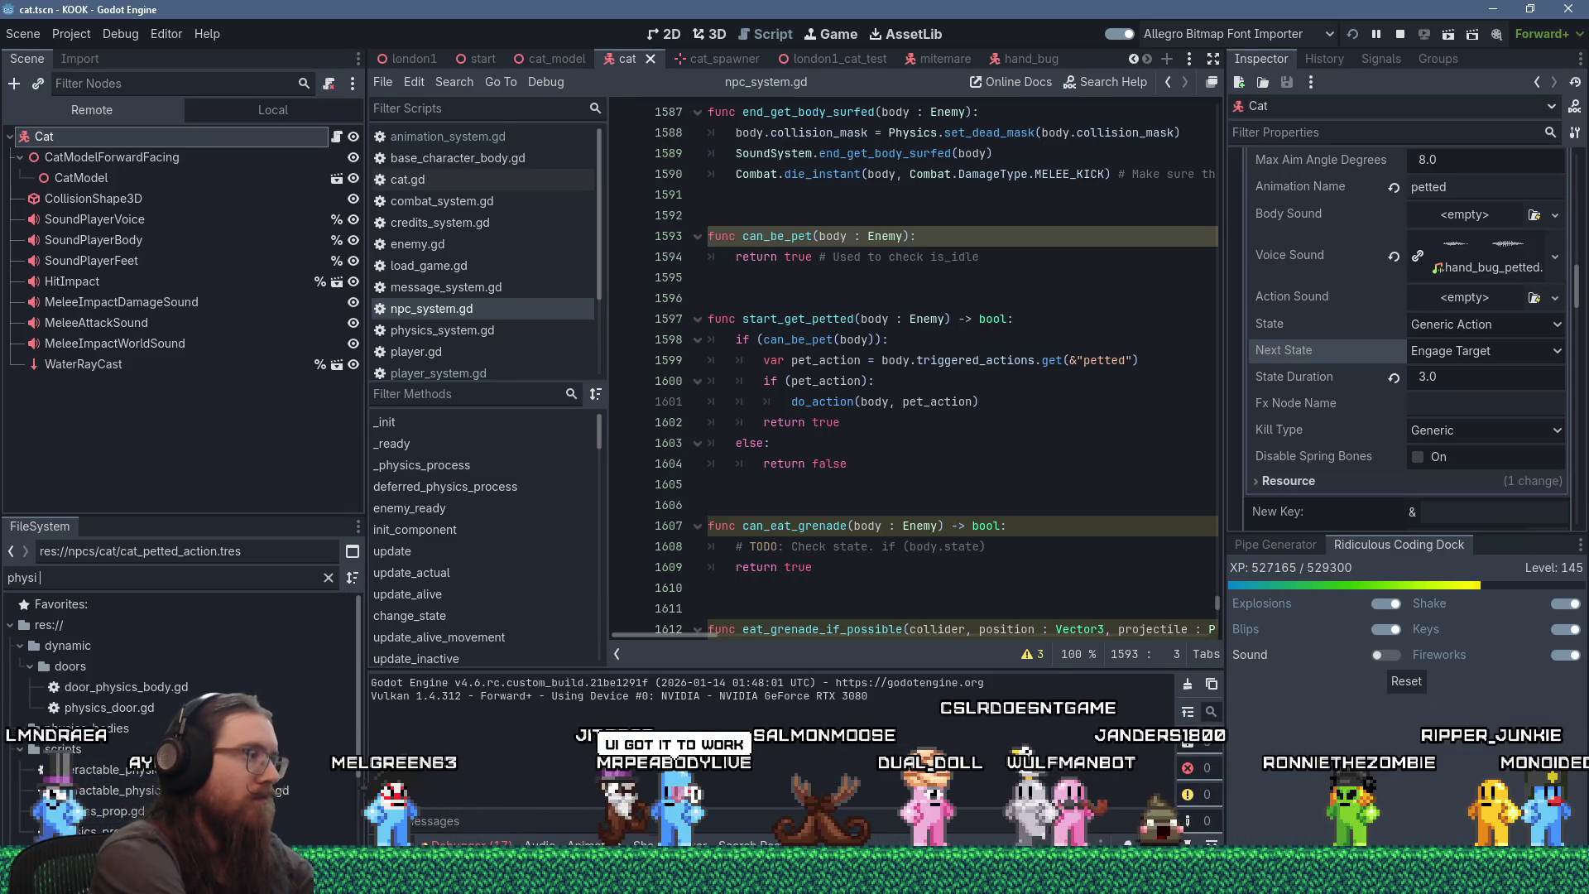
{"action": "type", "text": "sys"}
{"action": "double_click", "coordinate": [110, 669]}
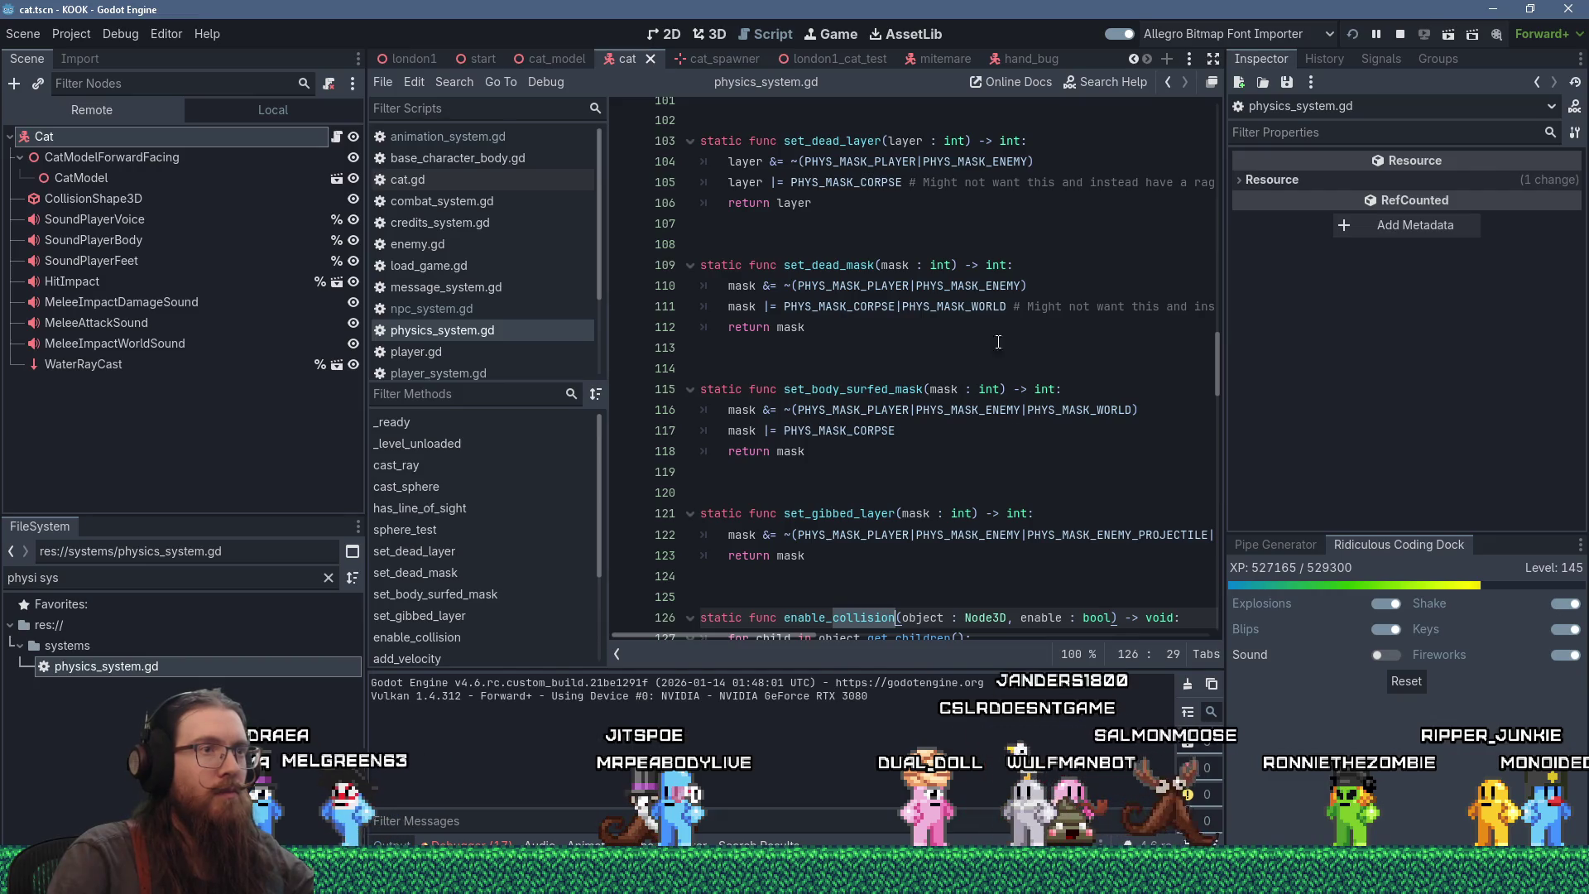
- Append |PHYS_MASK_INTERACT_TRIGGER to the mask list on line 110
{"action": "left_click", "coordinate": [1021, 287]}
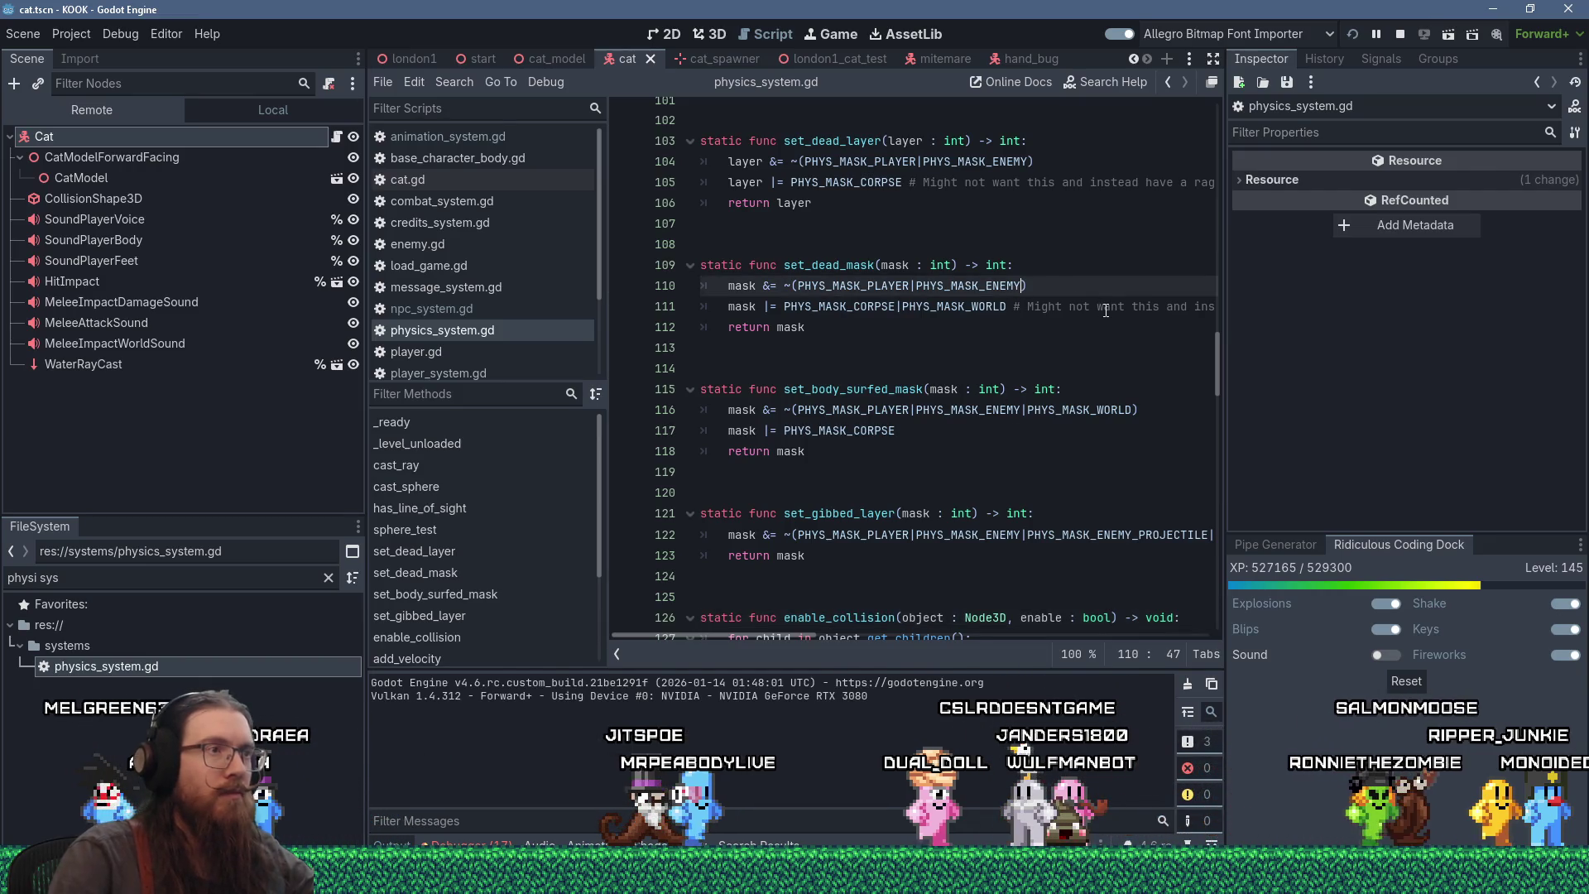
{"action": "type", "text": "|PHYS"}
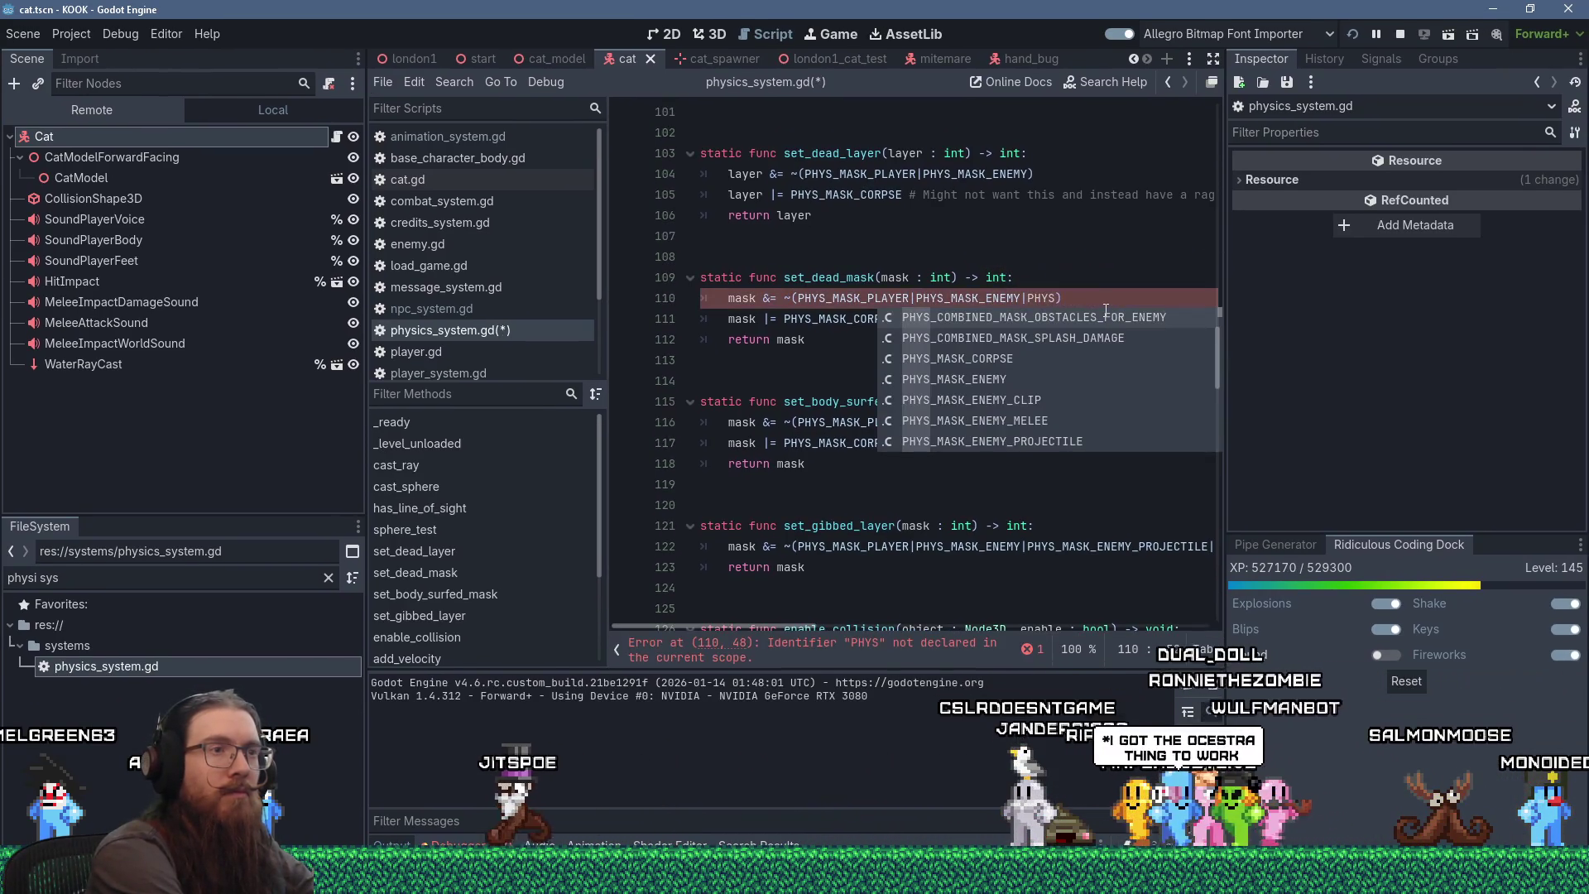
{"action": "type", "text": "_MASK"}
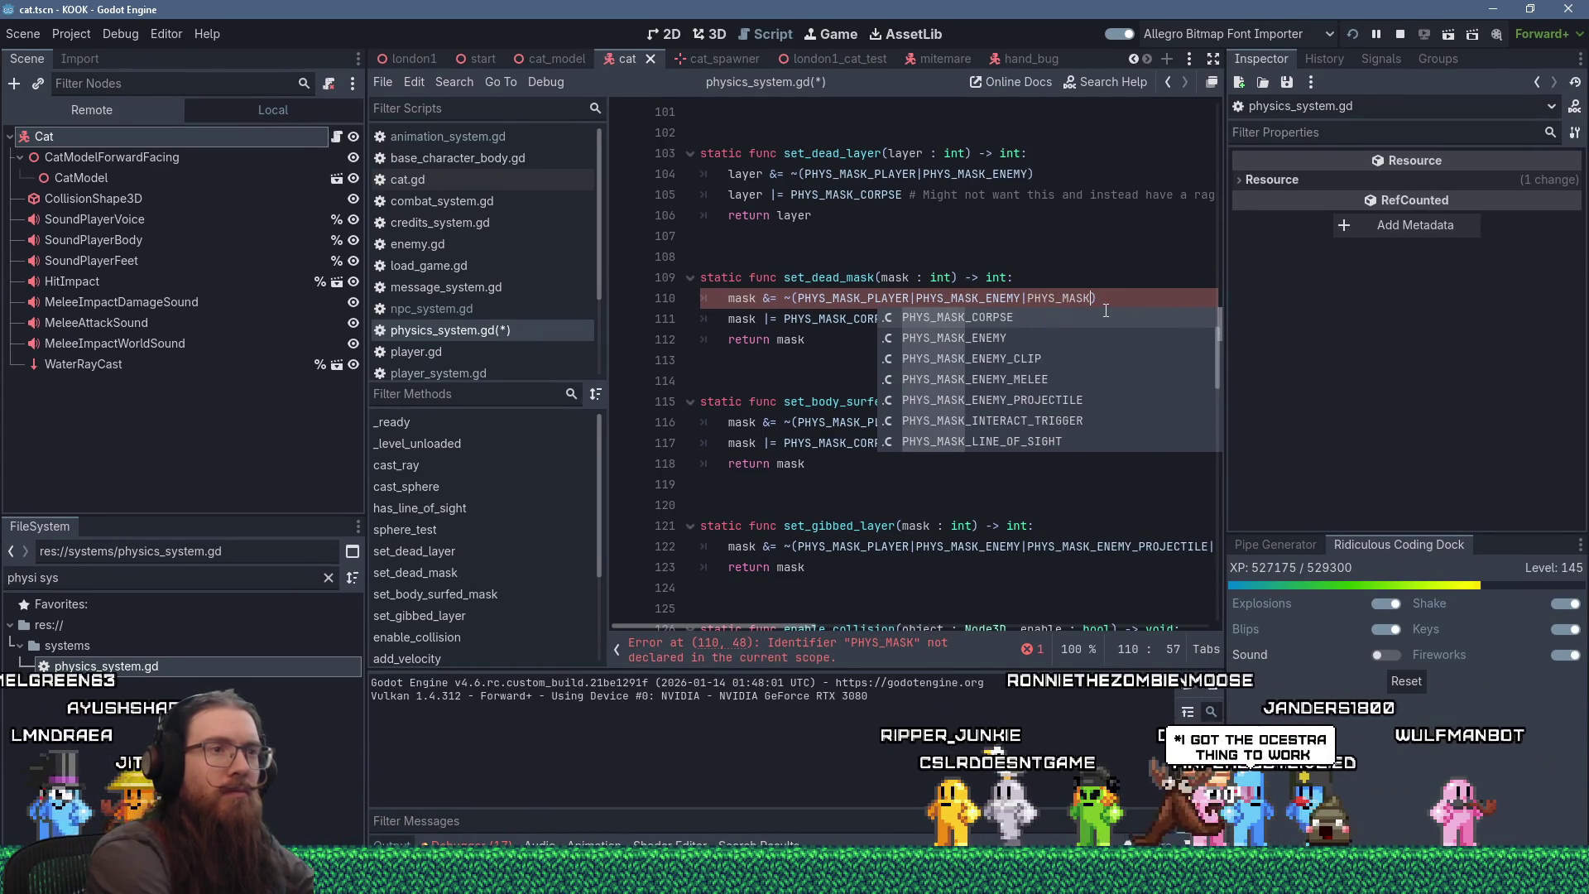
{"action": "key", "text": "shift+Down"}
{"action": "key", "text": "shift+Down"}
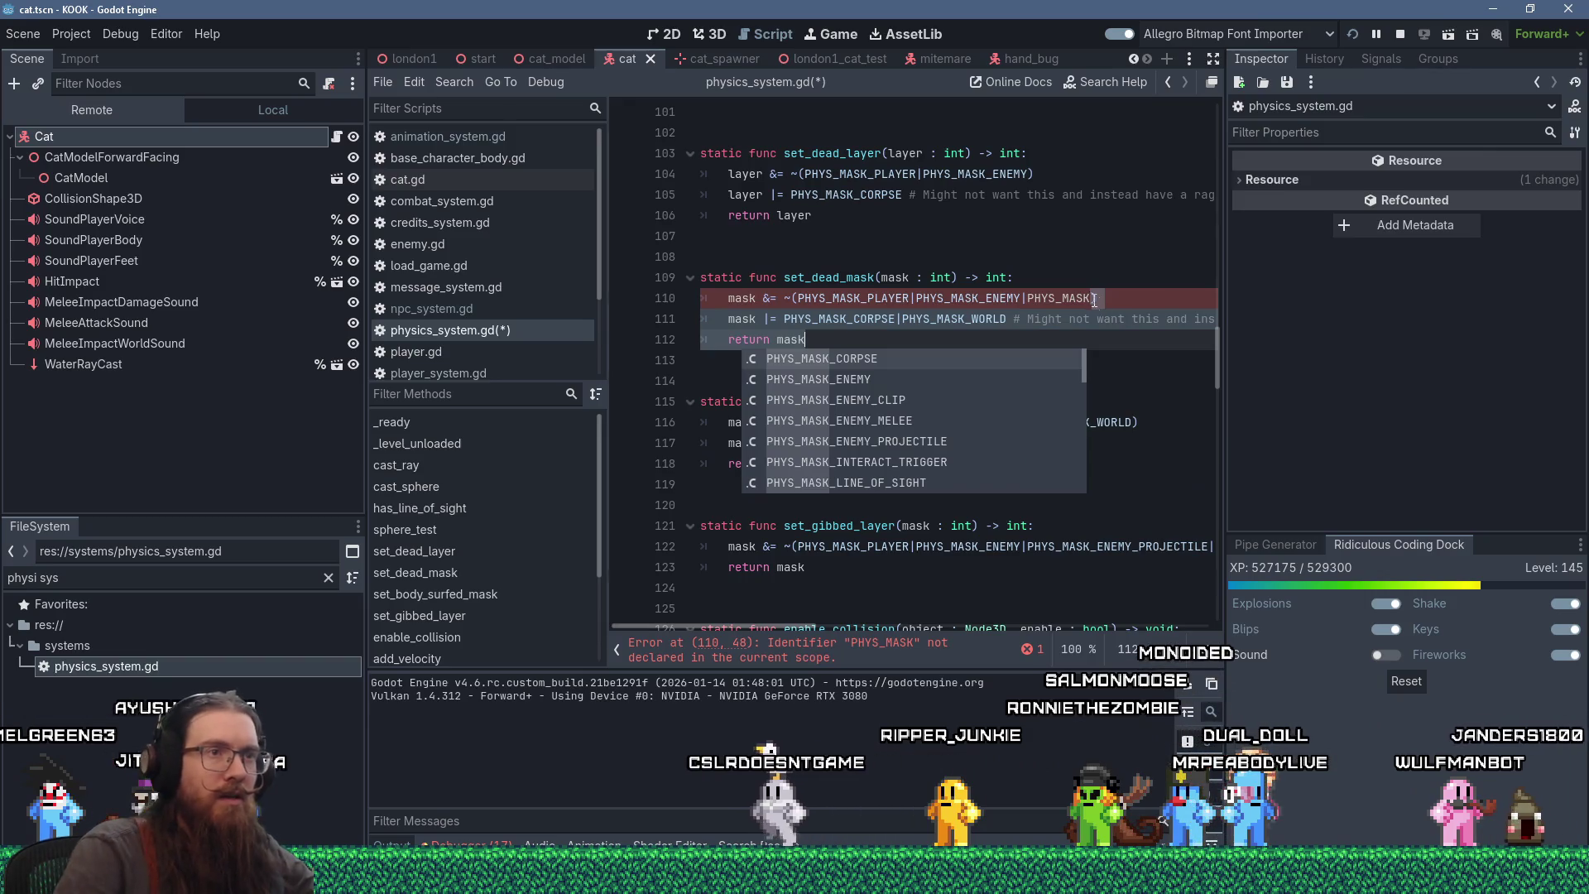
{"action": "left_click", "coordinate": [1096, 299]}
{"action": "type", "text": "_INTER"}
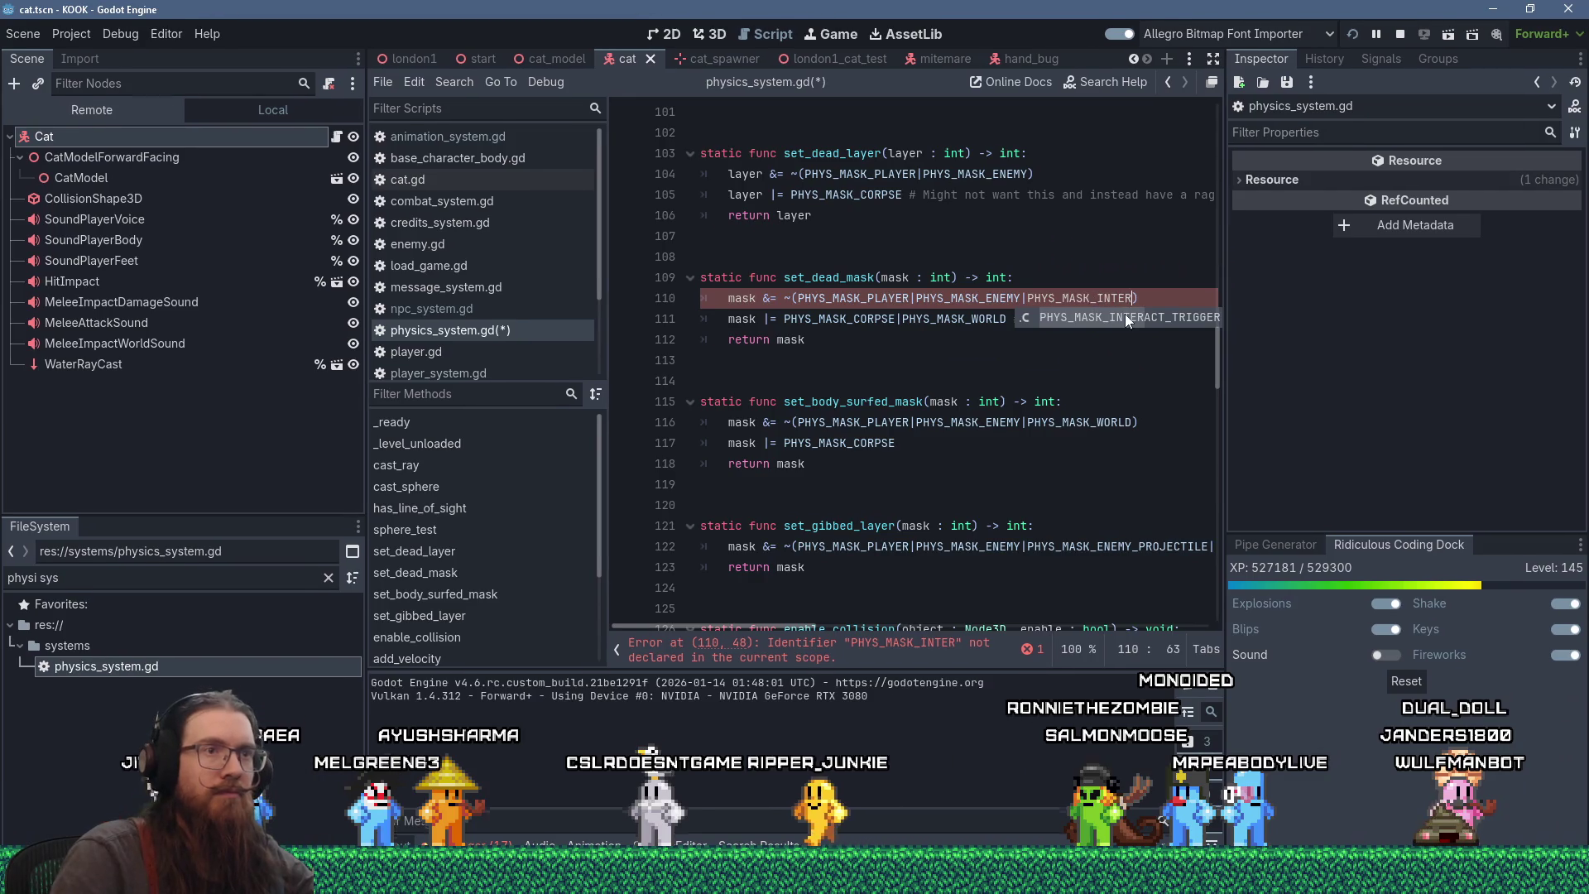
{"action": "key", "text": "Return"}
{"action": "left_click", "coordinate": [974, 340]}
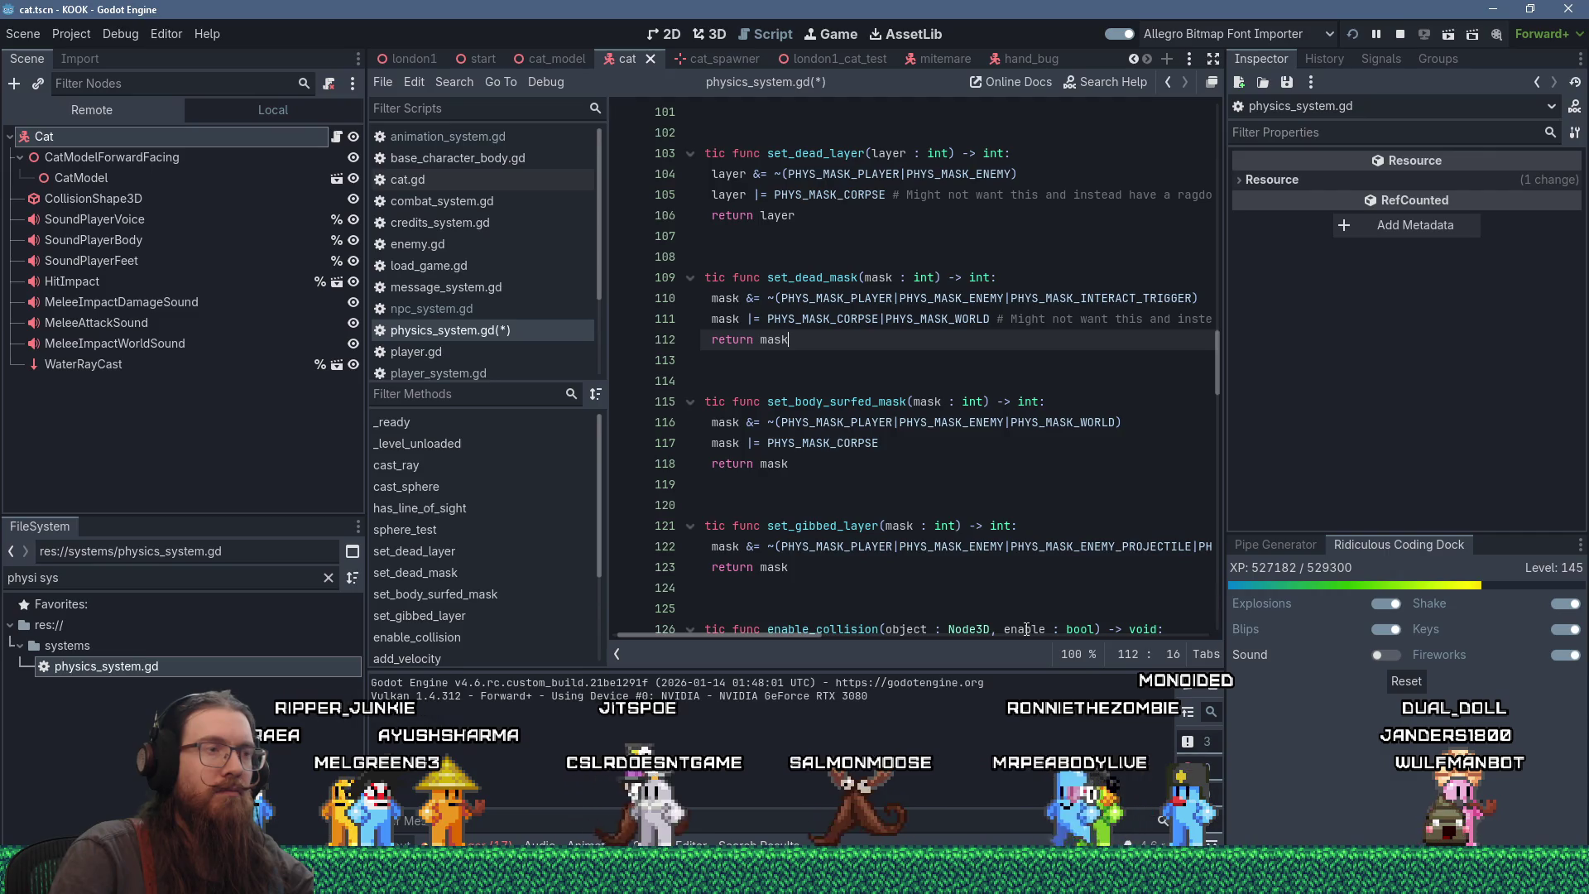
{"action": "mouse_move", "coordinate": [804, 634]}
{"action": "left_mouse_down"}
{"action": "mouse_move", "coordinate": [758, 633]}
{"action": "mouse_move", "coordinate": [870, 627]}
{"action": "left_mouse_up"}
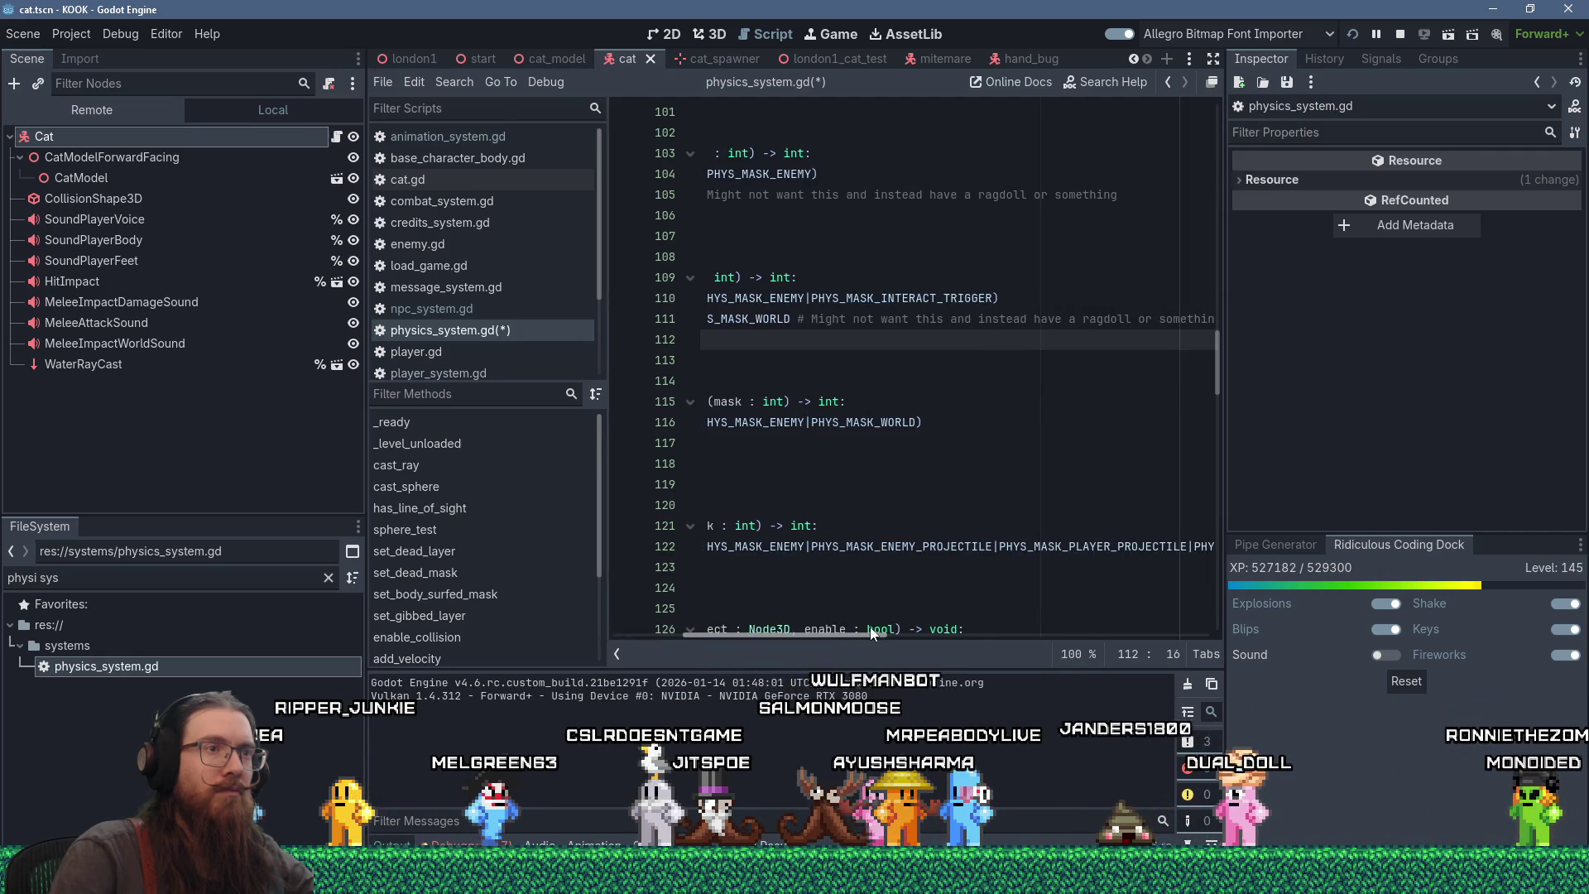
- Copy PHYS_MASK_INTERACT_TRIGGER into set_dead_layer's exclusion list on line 104
{"action": "left_click_drag", "start_coordinate": [993, 298], "coordinate": [808, 303]}
{"action": "right_click", "coordinate": [808, 304]}
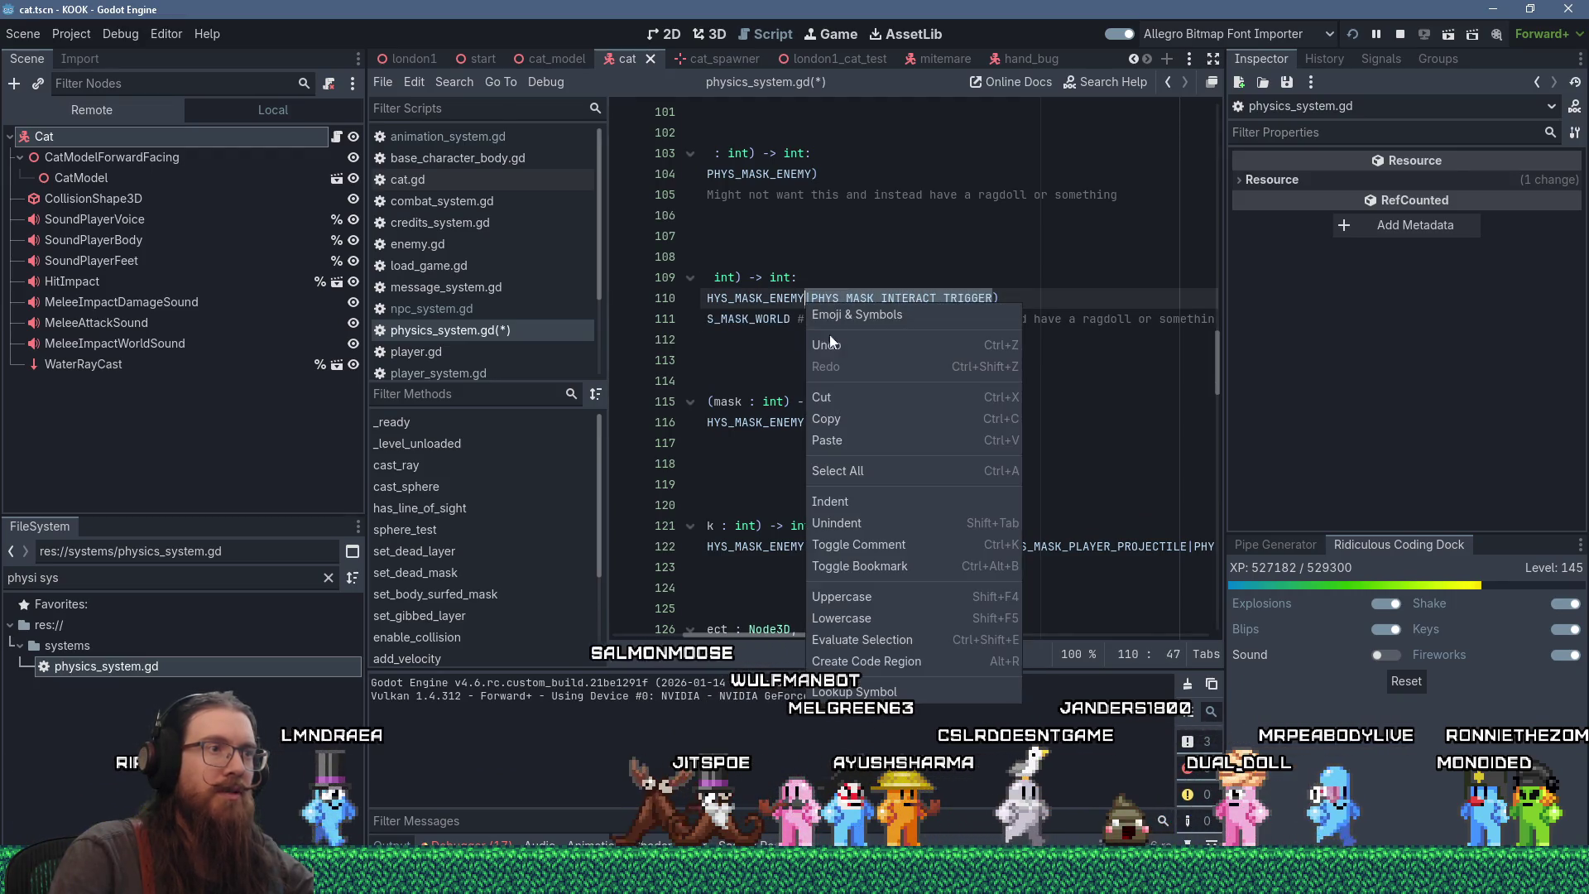
{"action": "left_click", "coordinate": [842, 422]}
{"action": "left_click", "coordinate": [814, 174]}
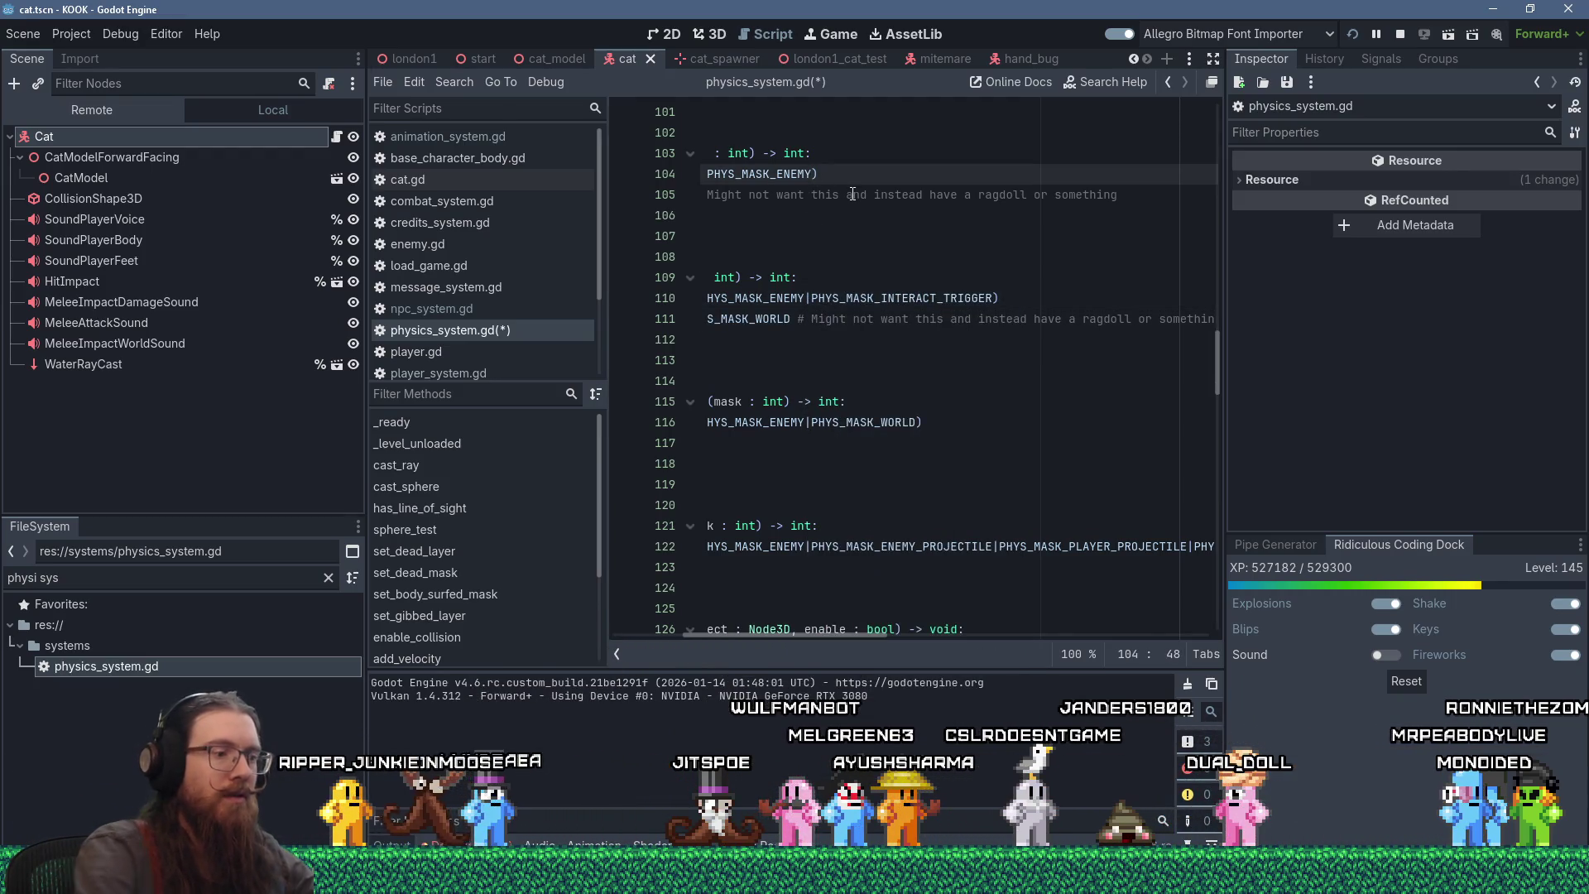
{"action": "key", "text": "shift+Insert"}
{"action": "key", "text": "Home"}
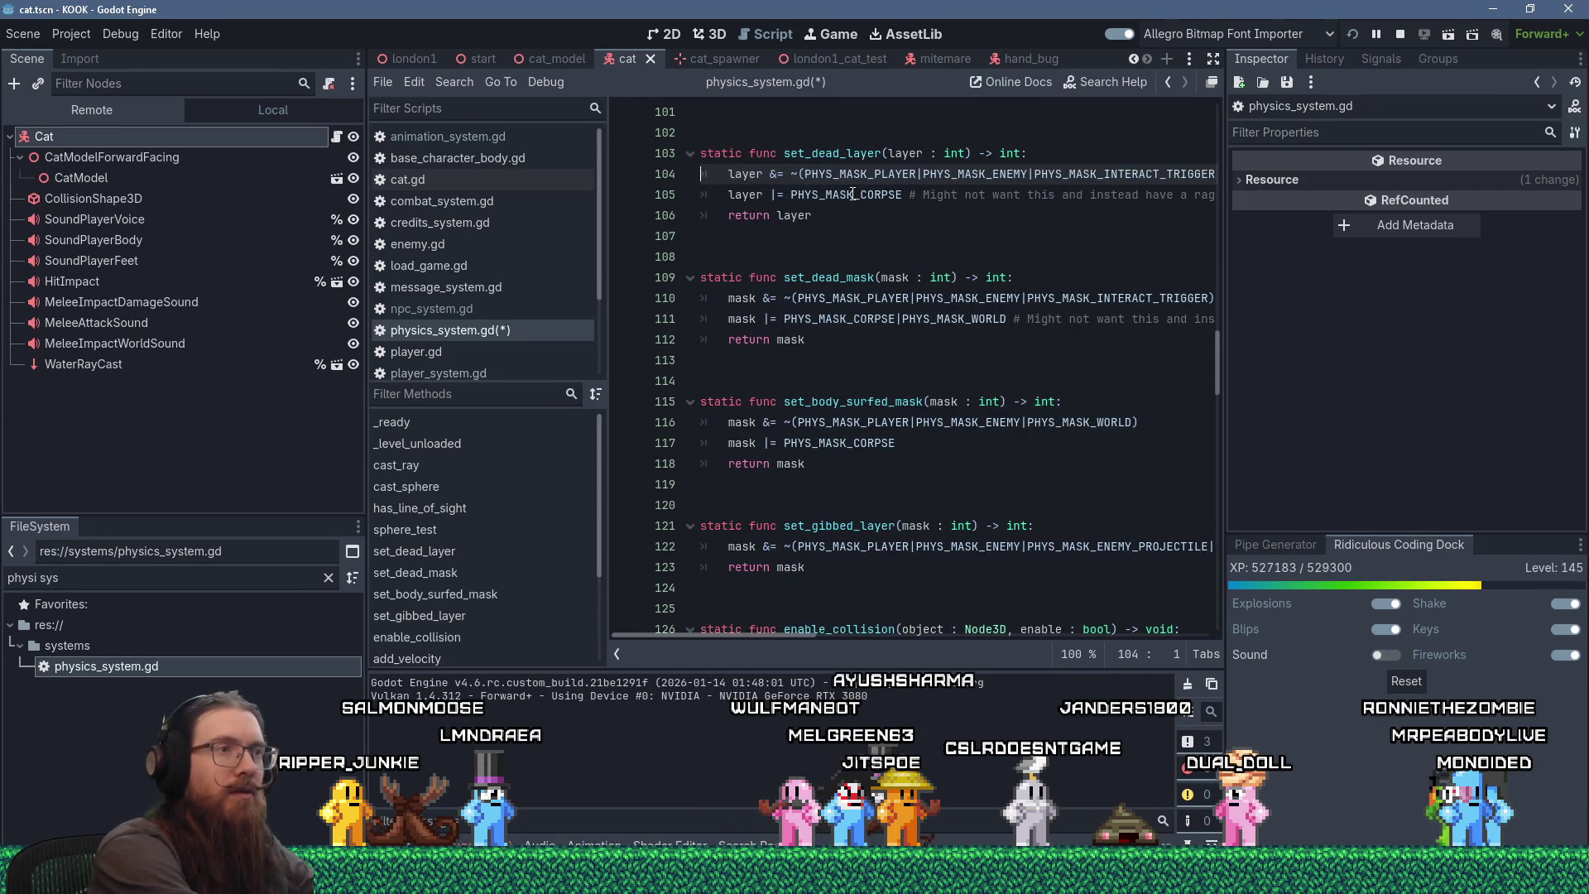
- Delete the interact-trigger flag from line 110 and save physics_system.gd
{"action": "left_click", "coordinate": [1023, 298]}
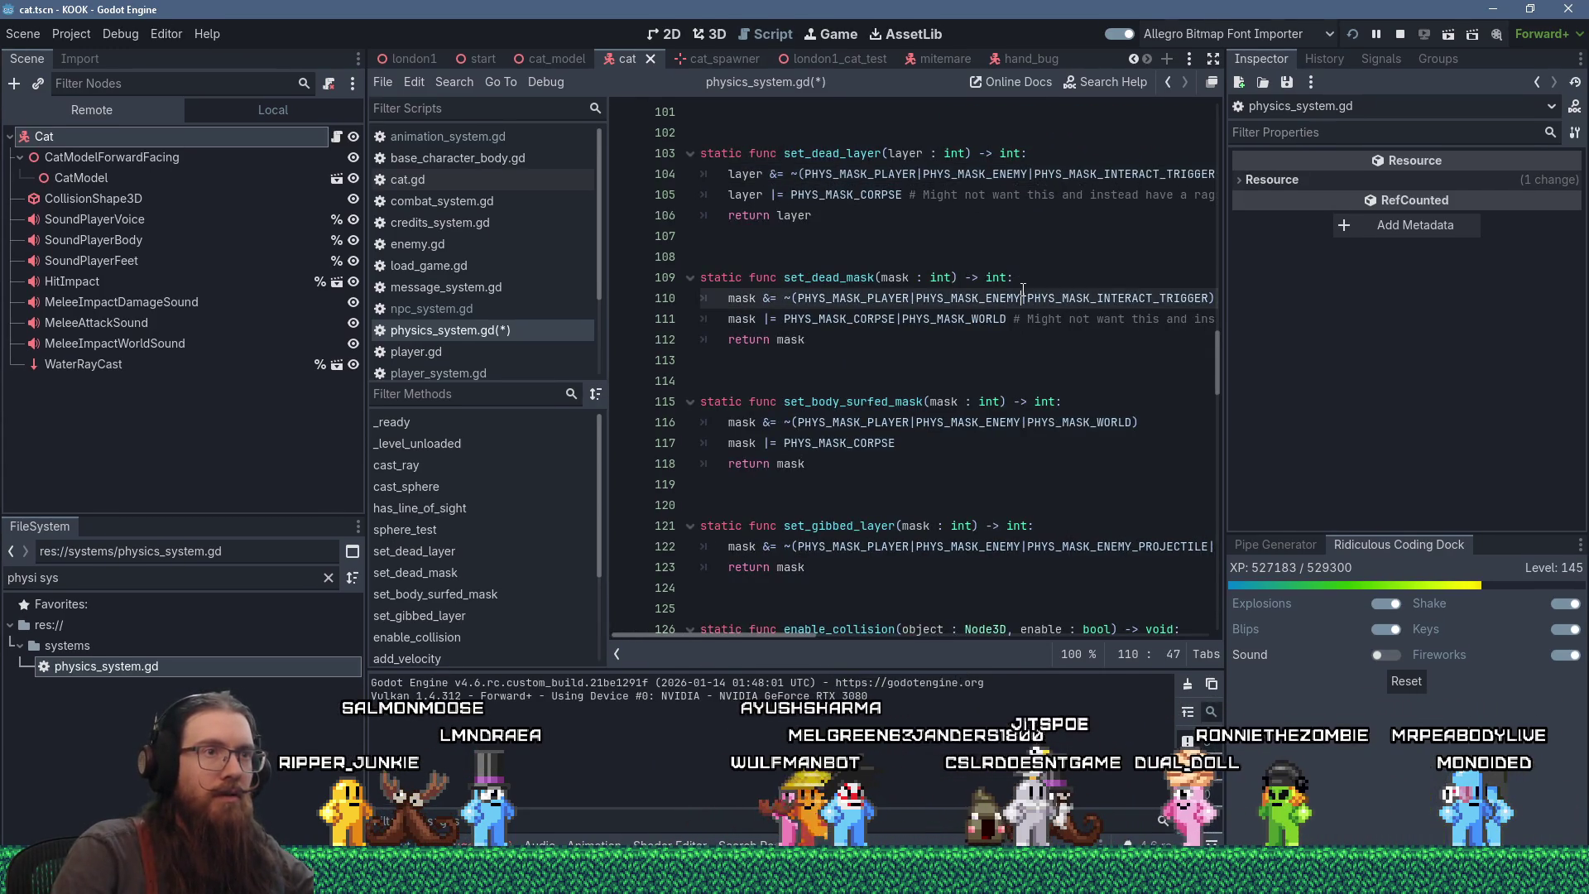
{"action": "key", "text": "ctrl+shift+Right"}
{"action": "key", "text": "ctrl+shift+Right"}
{"action": "key", "text": "Delete"}
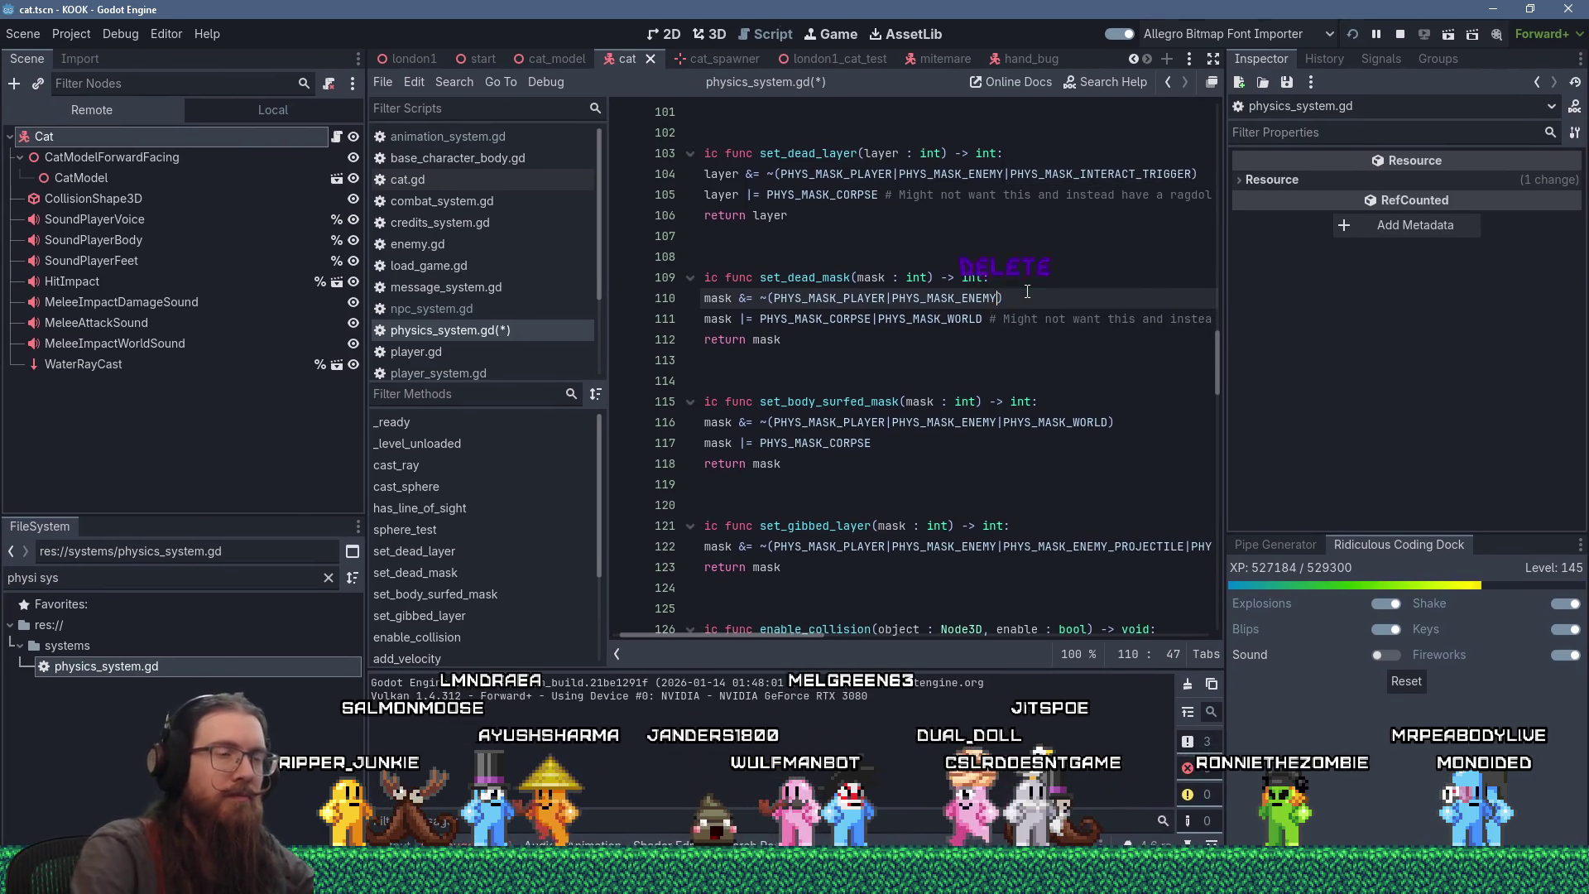
{"action": "left_click", "coordinate": [1024, 346]}
{"action": "scroll", "coordinate": [844, 248], "scroll_direction": "up", "scroll_amount": 2}
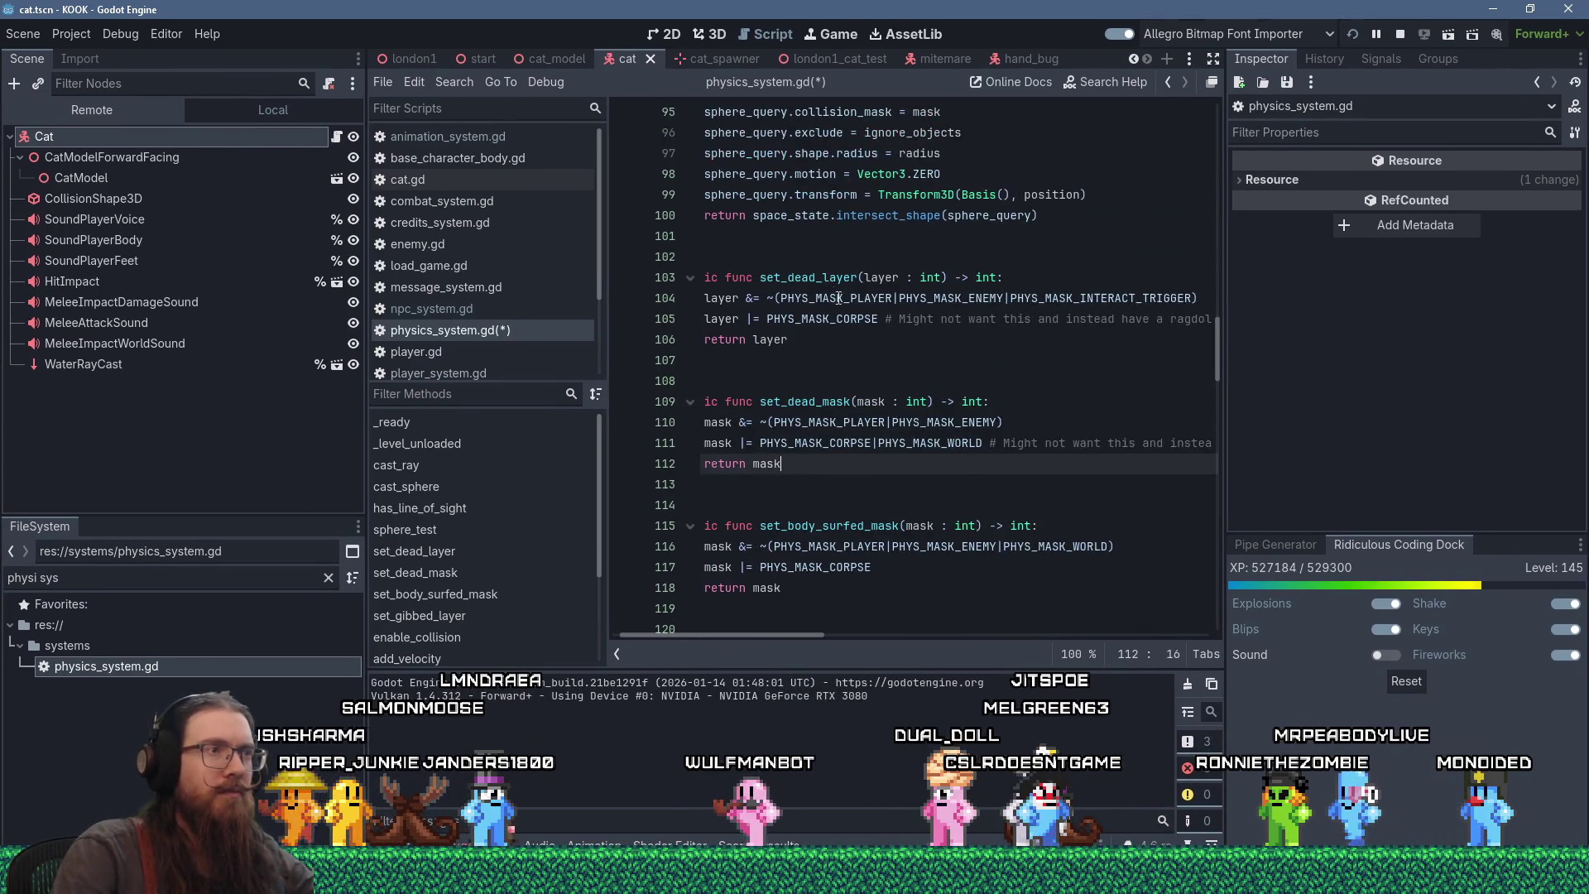
{"action": "left_click_drag", "start_coordinate": [803, 638], "coordinate": [768, 635]}
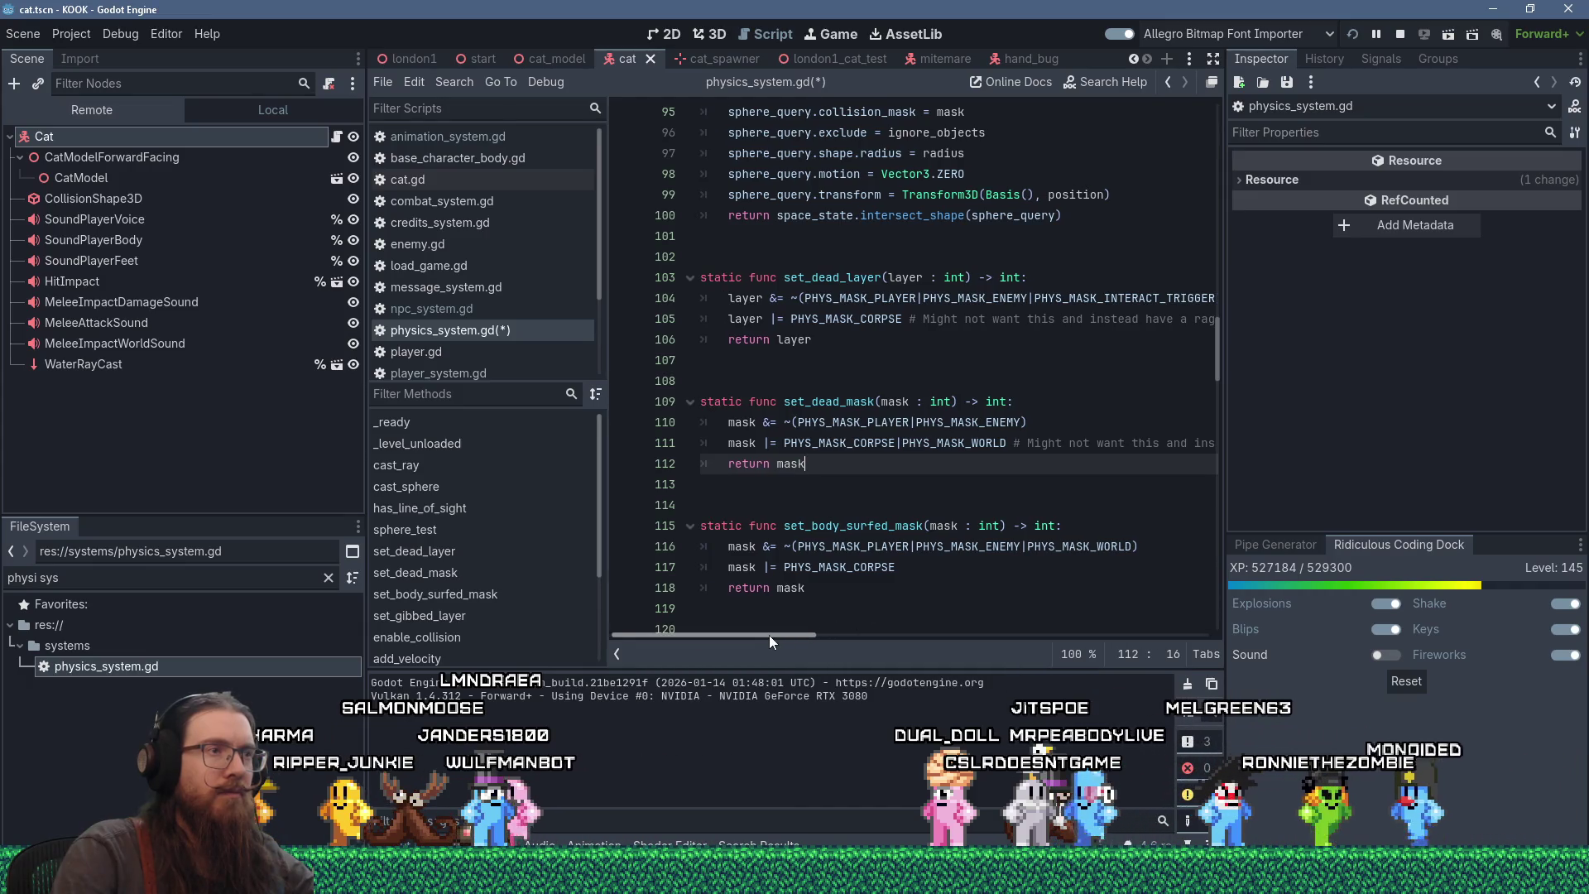
{"action": "left_click", "coordinate": [901, 351]}
{"action": "key", "text": "ctrl+s"}
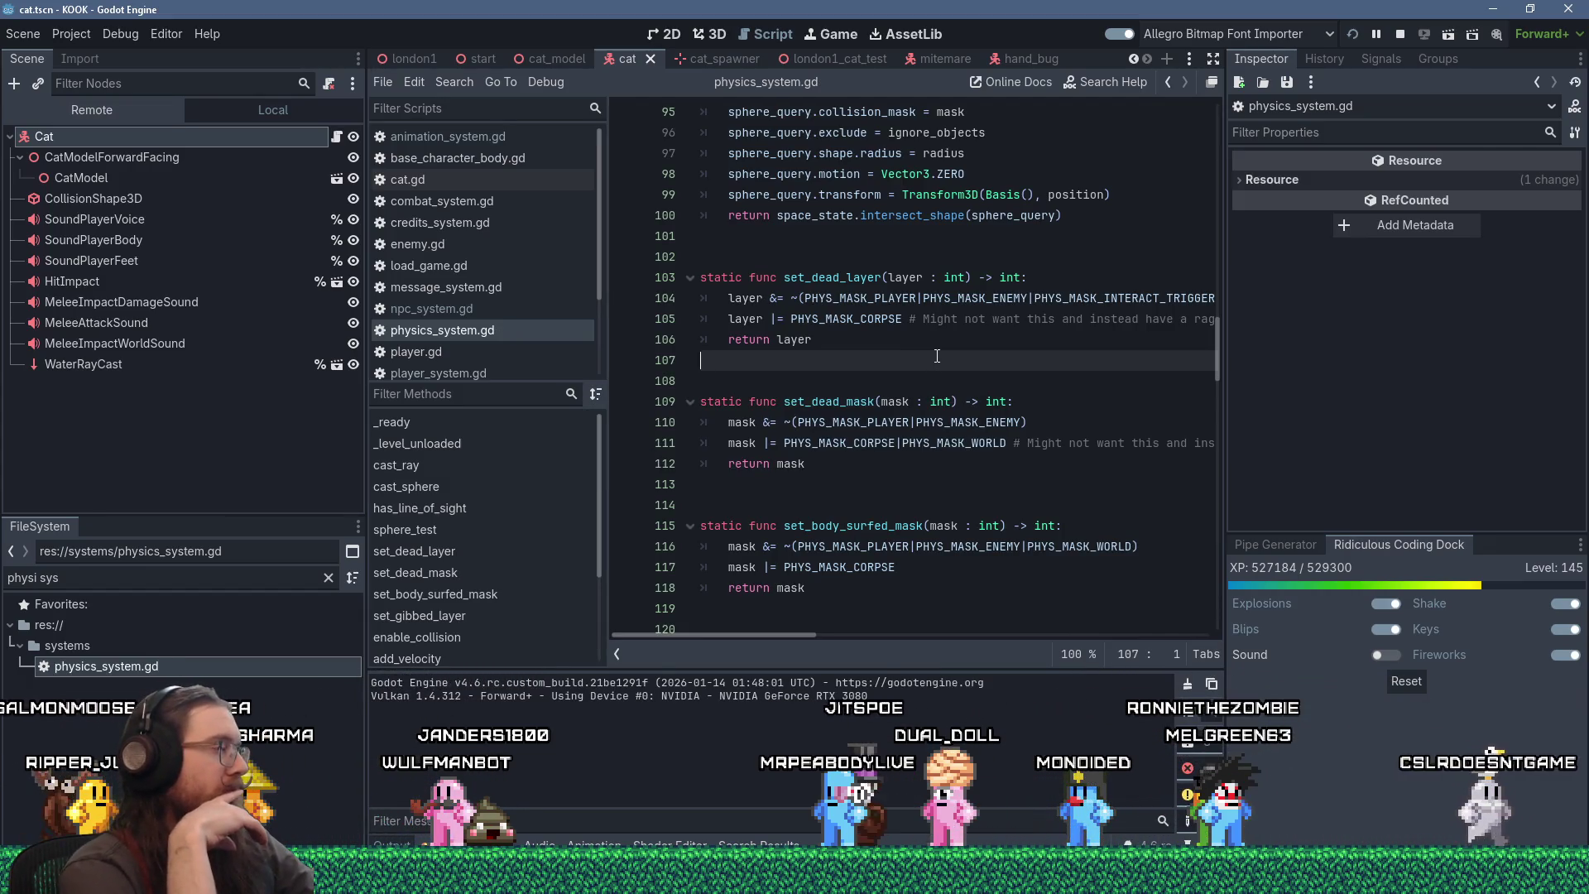
{"action": "key", "text": "alt+Tab"}
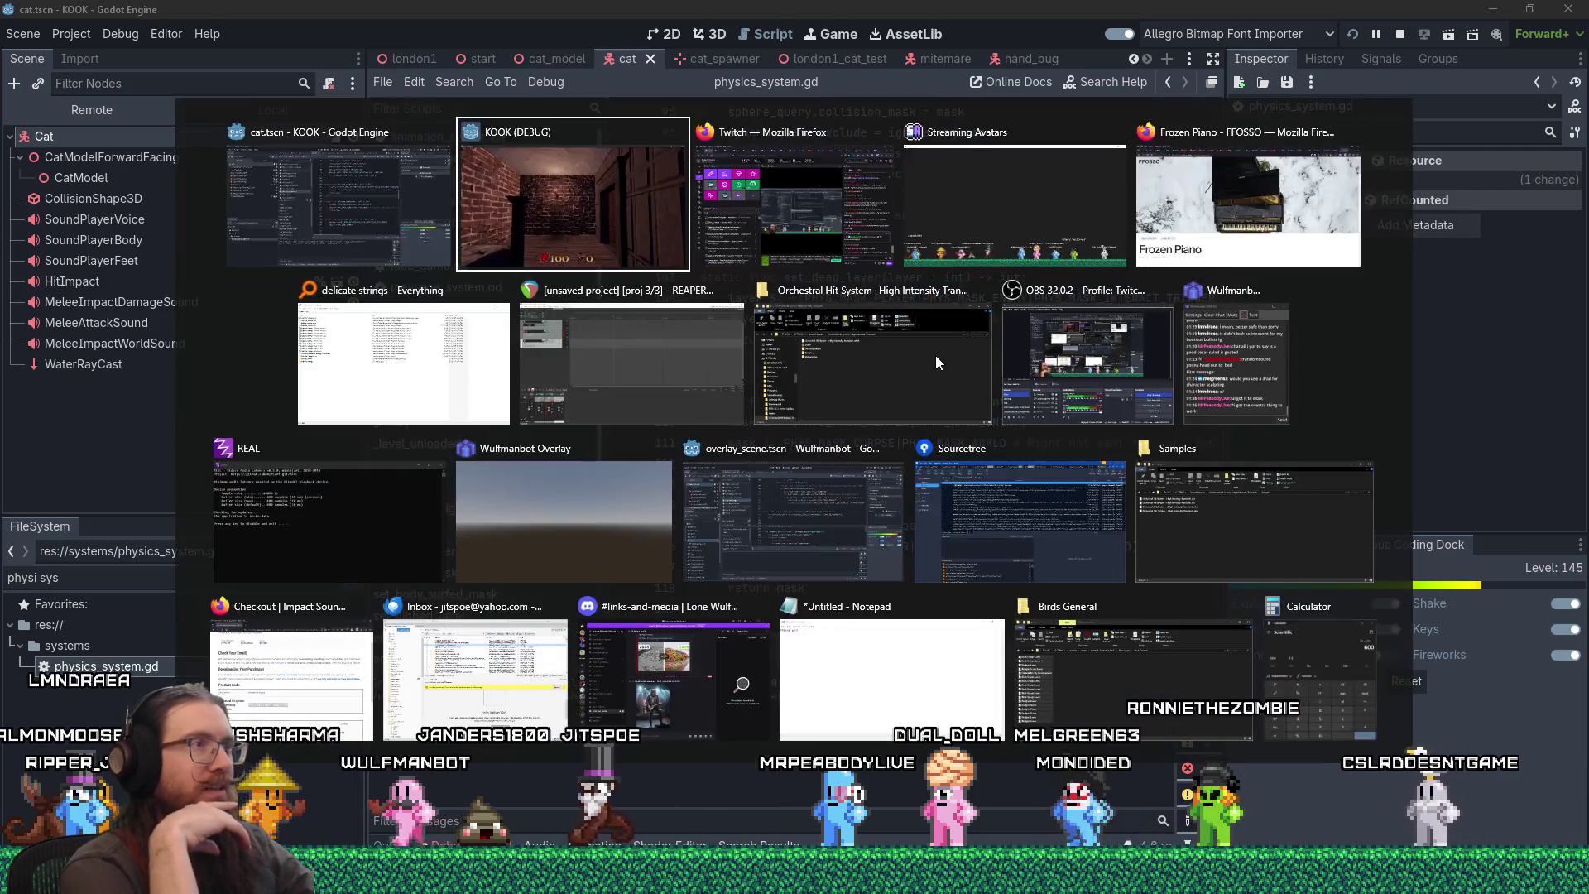
- Walk through the door to the white cat, resume from the breakpoint, and pet it with Period
{"action": "key", "text": "w"}
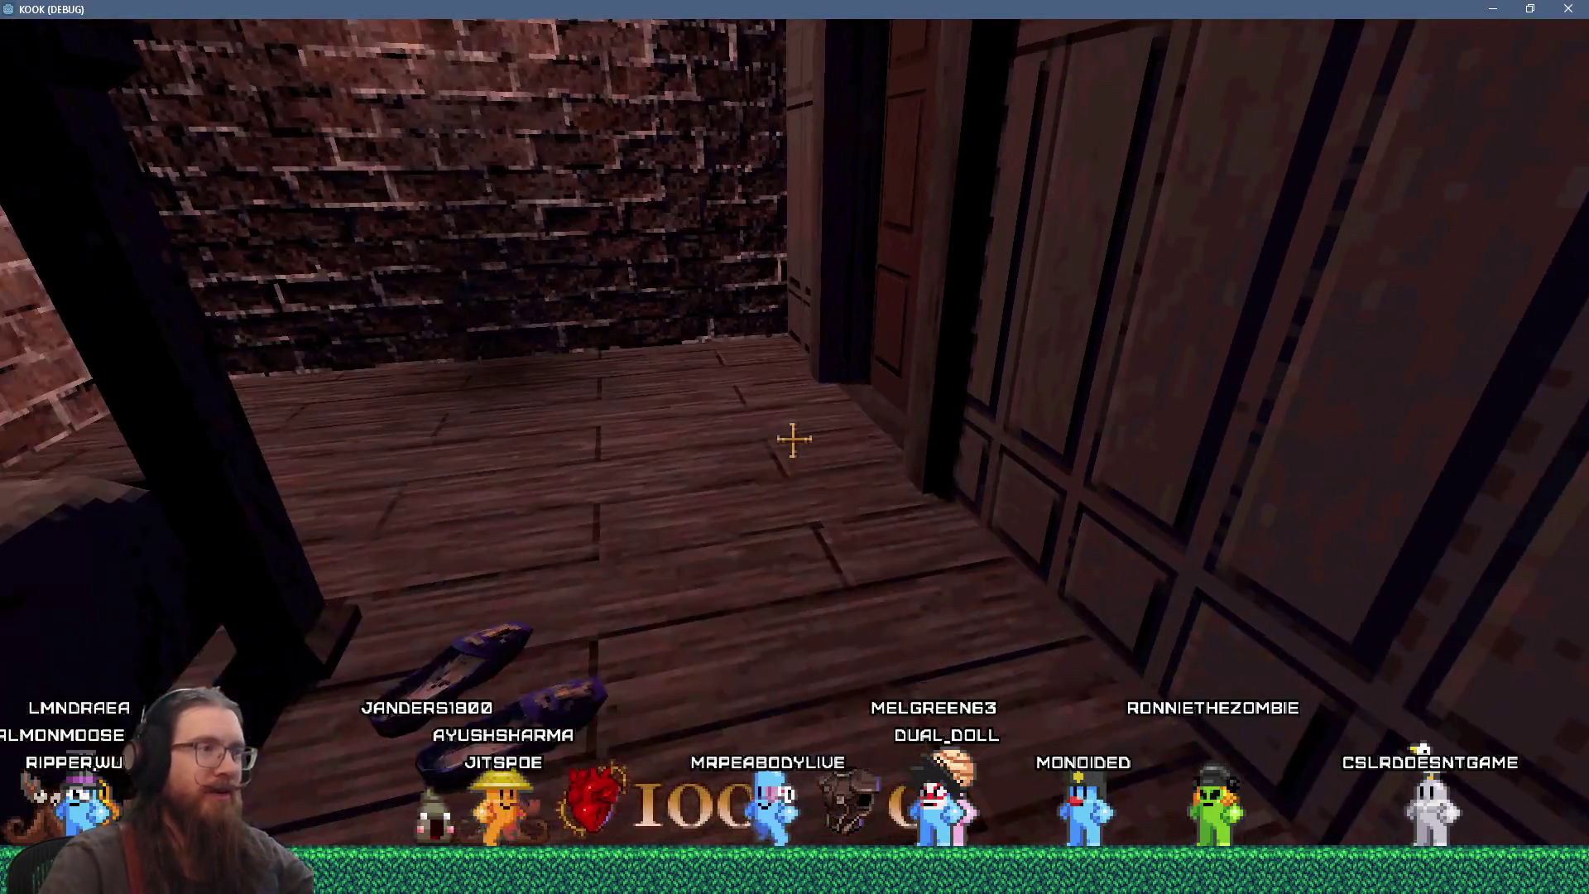
{"action": "key", "text": "i"}
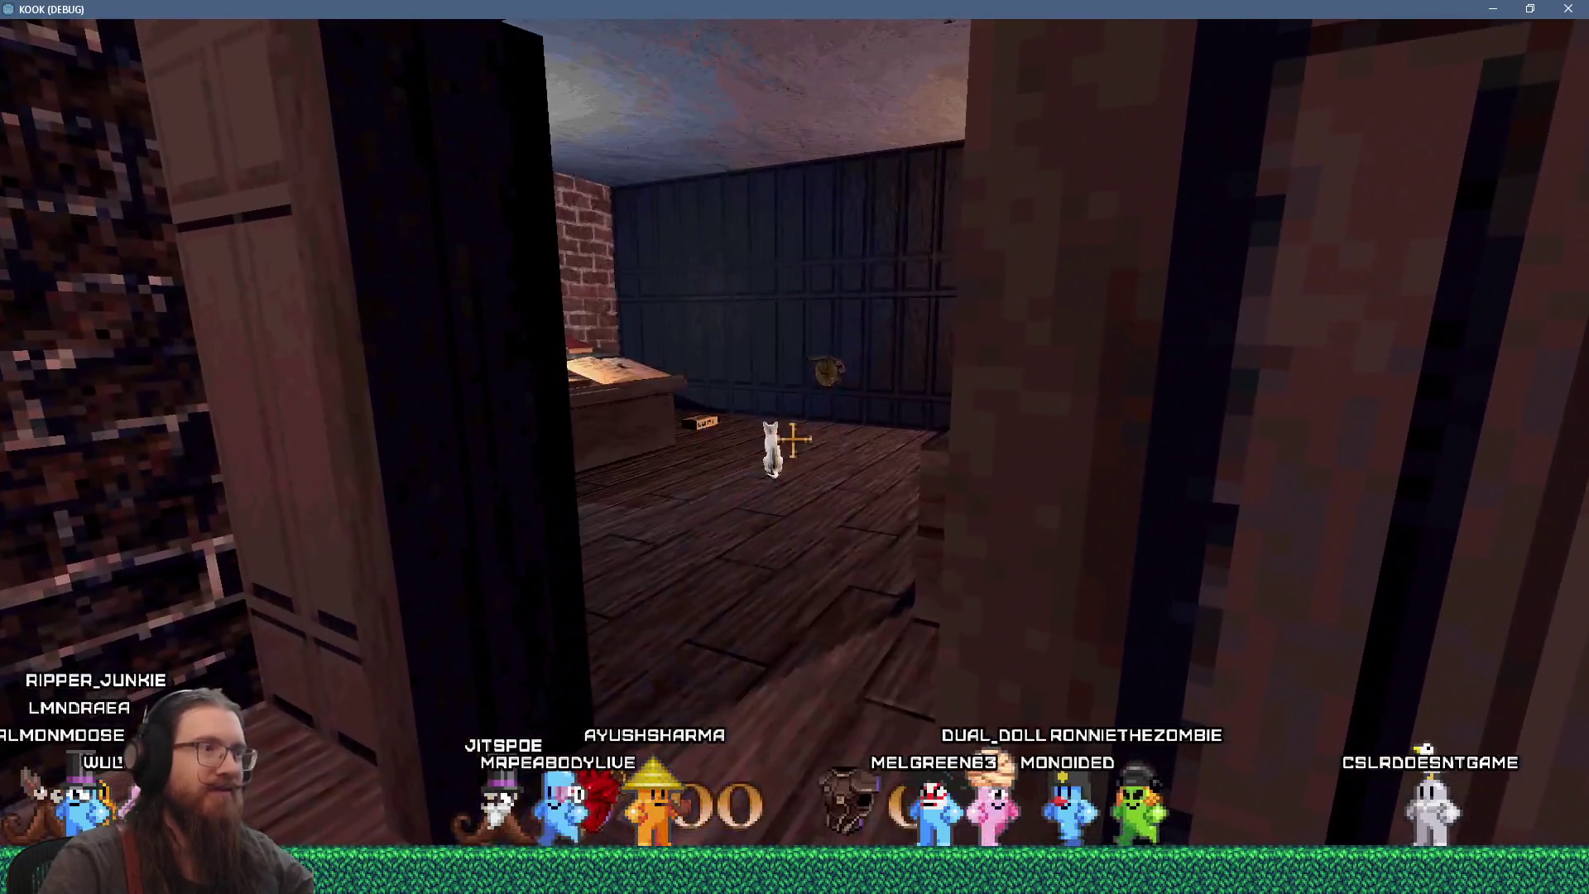
{"action": "key", "text": "w"}
{"action": "key", "text": "period"}
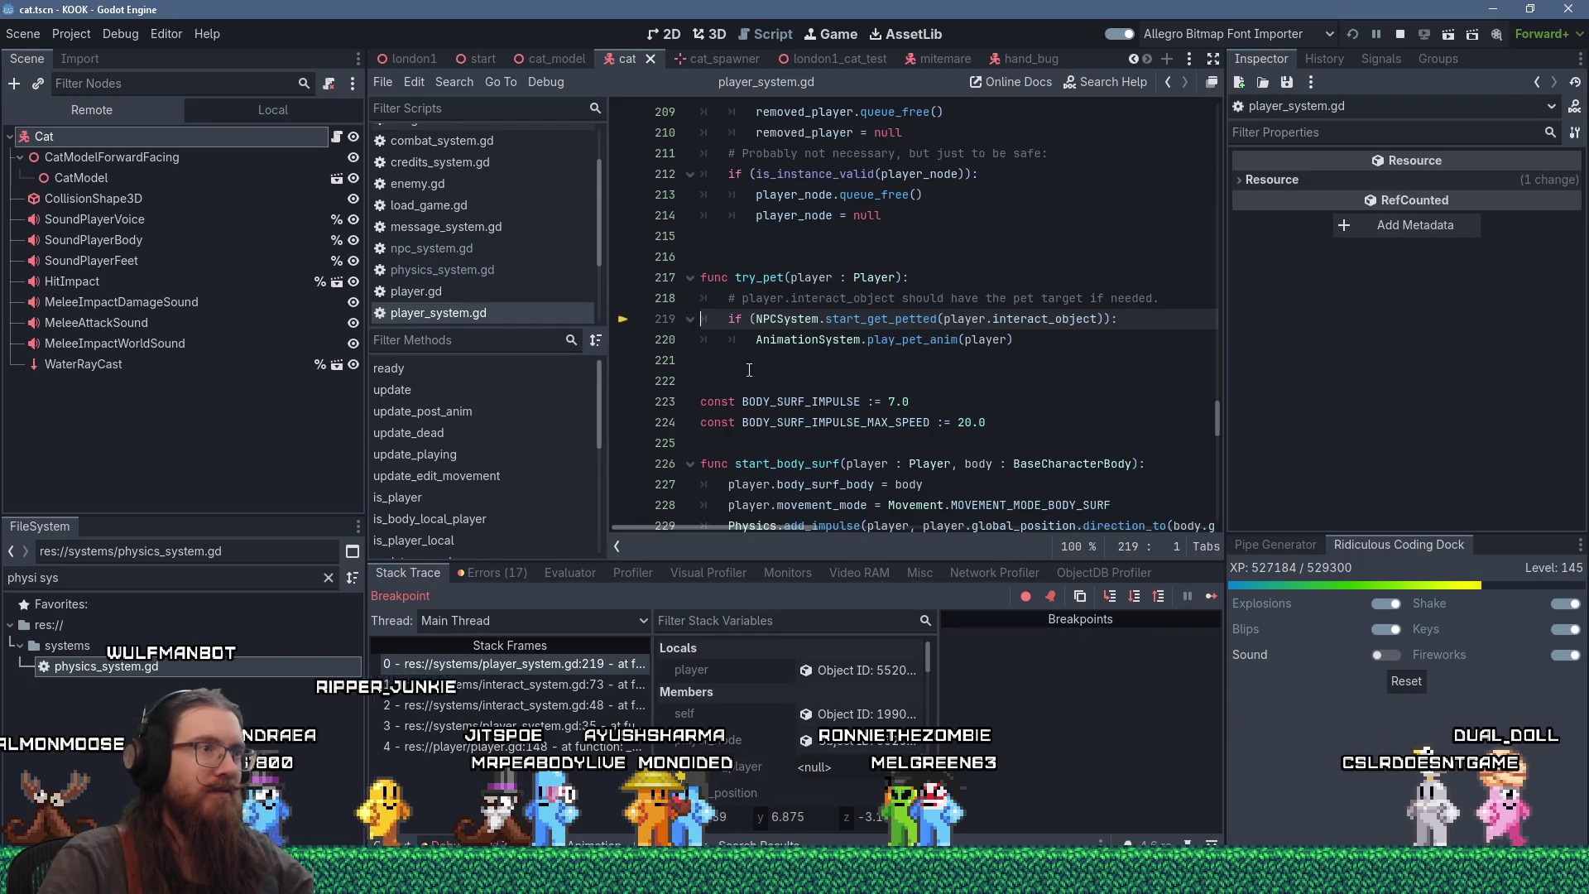
{"action": "left_click", "coordinate": [1212, 596]}
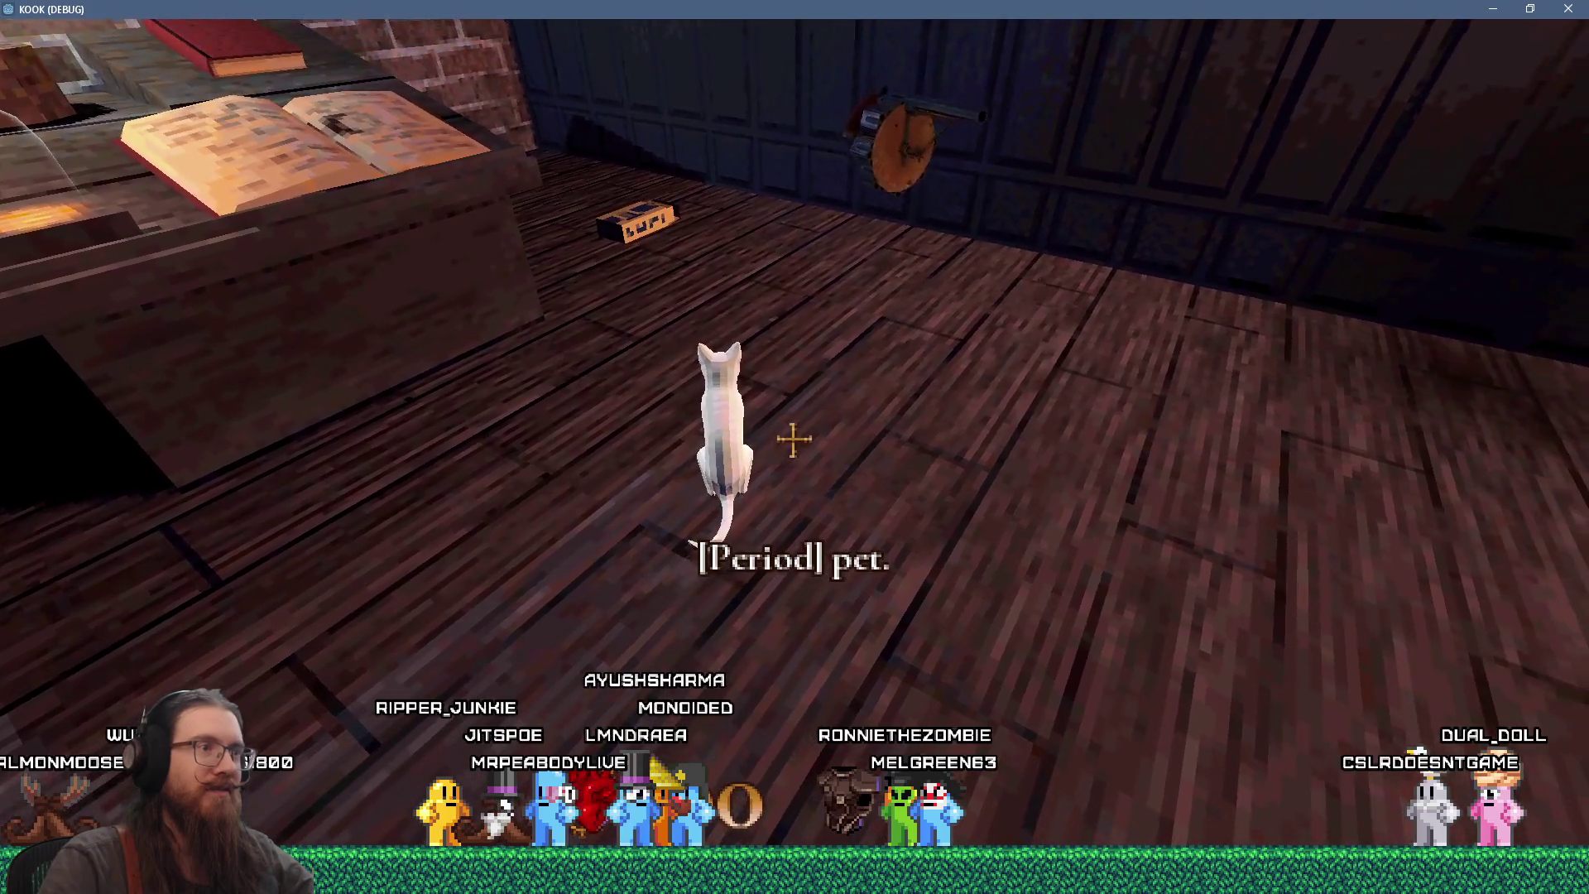
{"action": "key", "text": "w"}
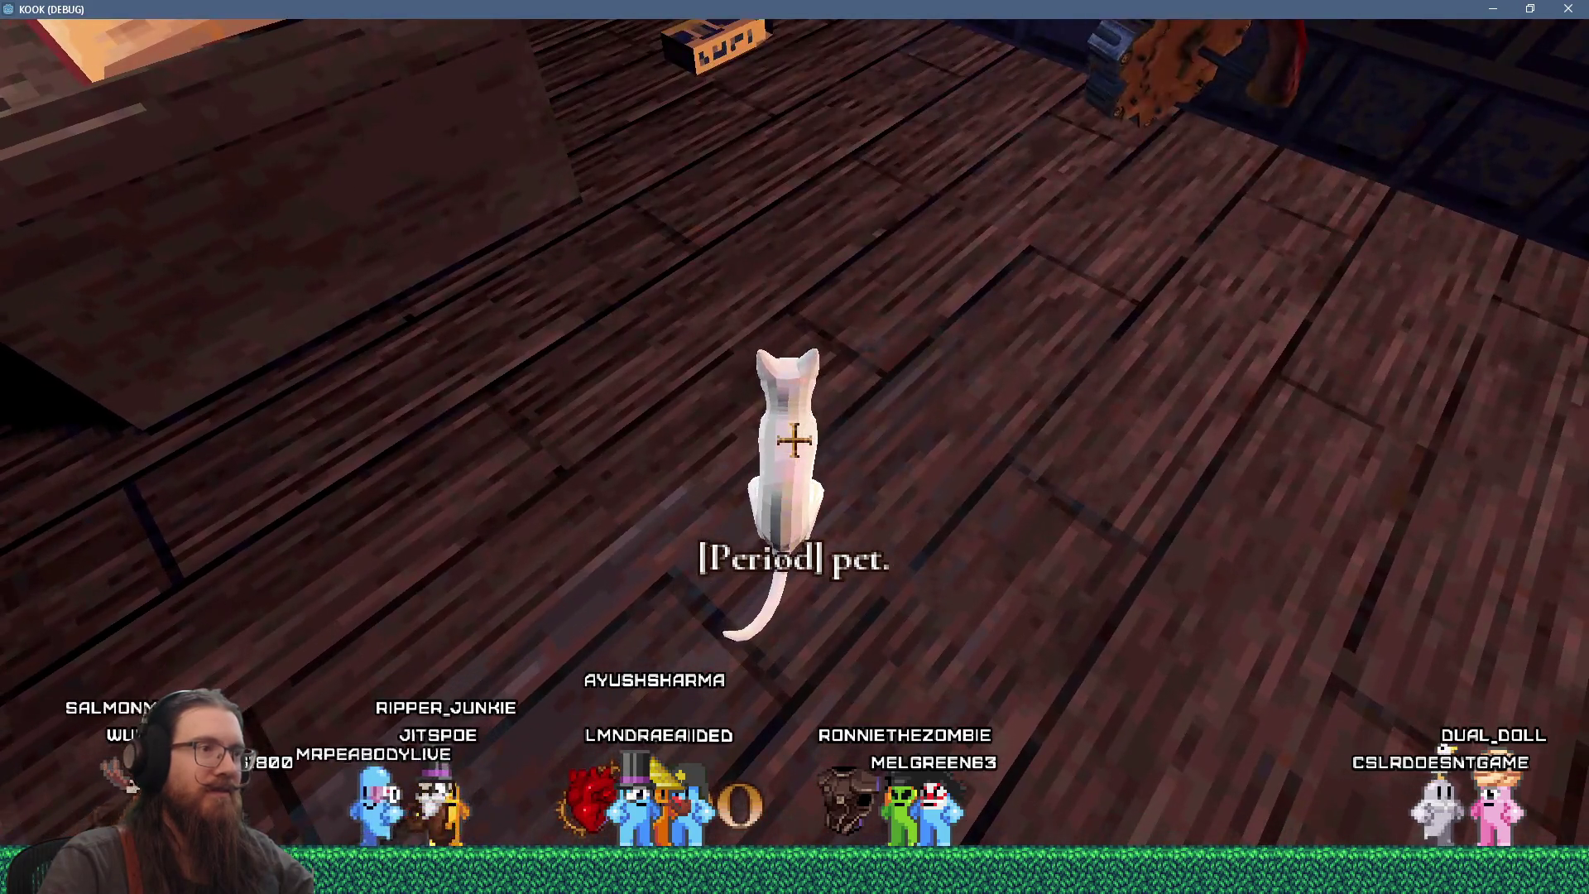
{"action": "key", "text": "period"}
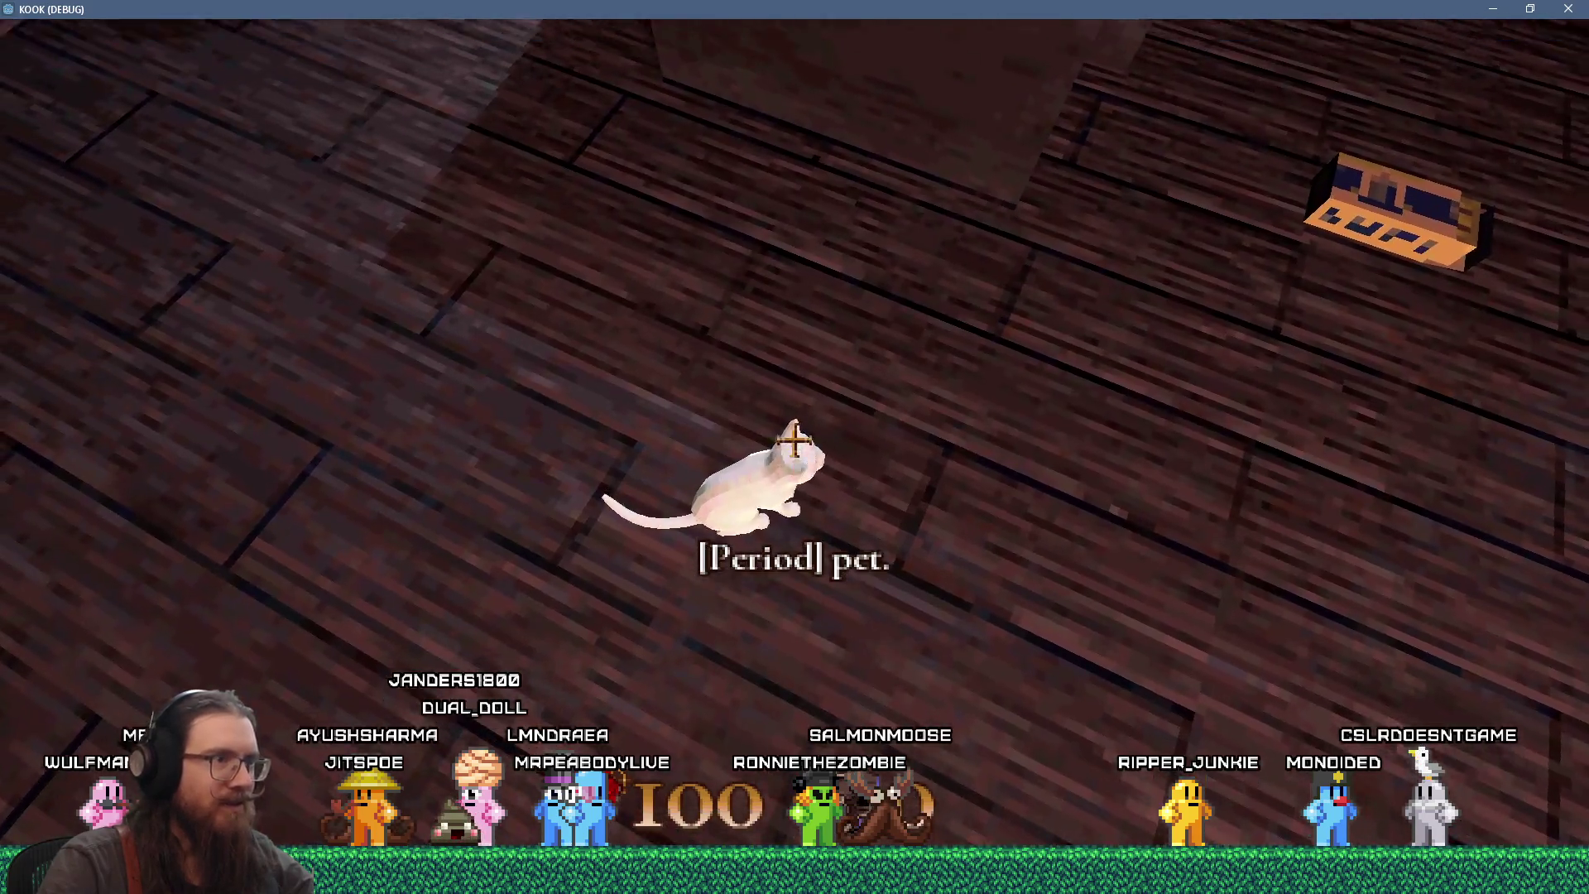
- Pet the white cat three more times with Period
{"action": "key", "text": "period"}
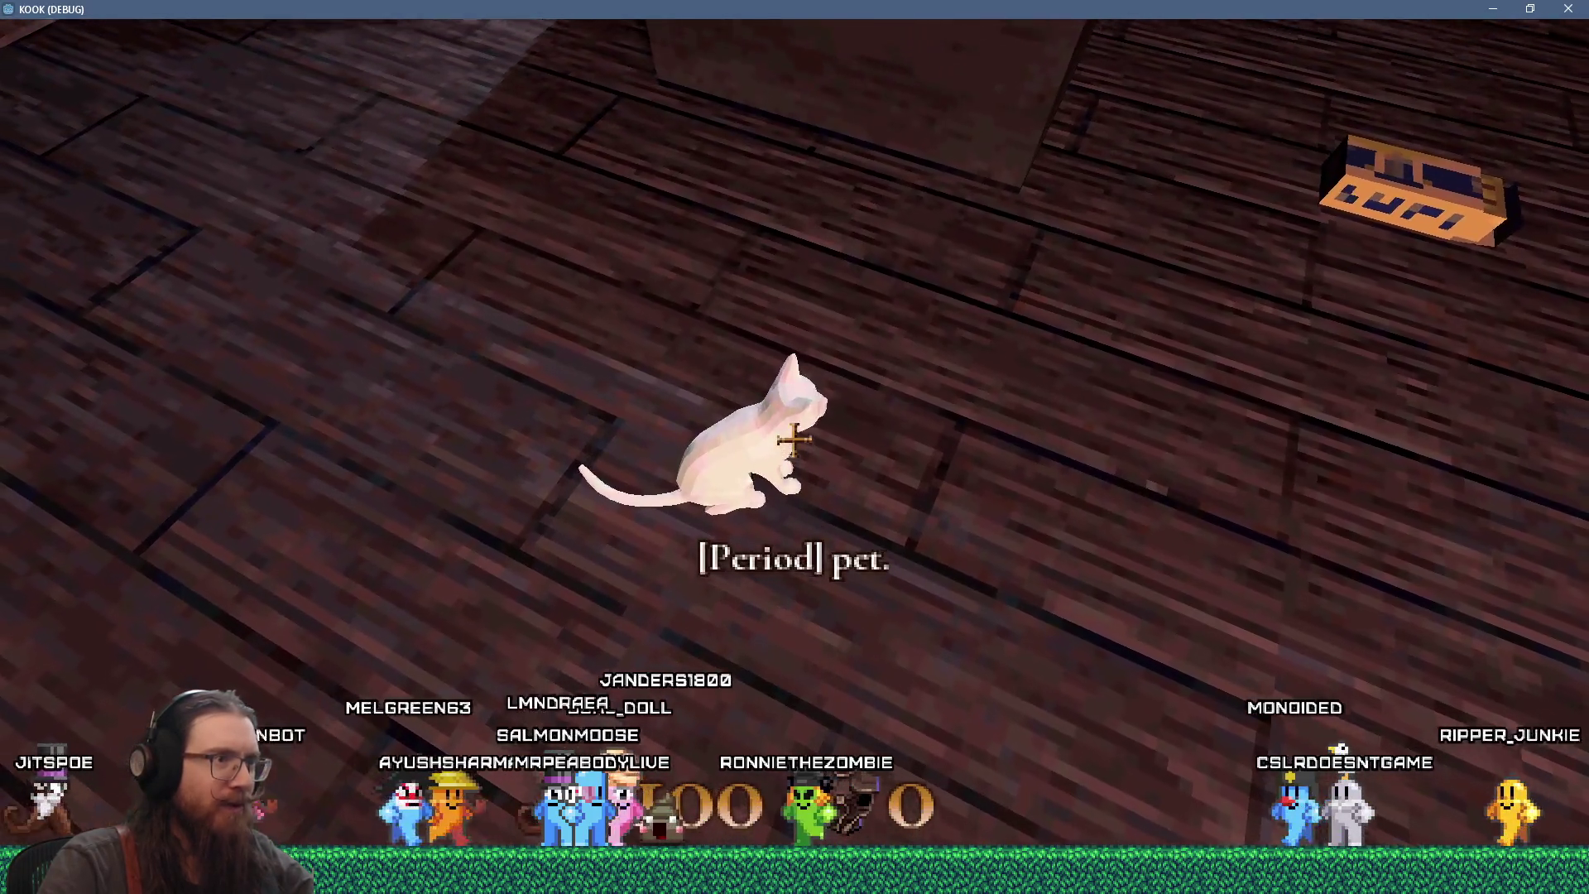
{"action": "key", "text": "period"}
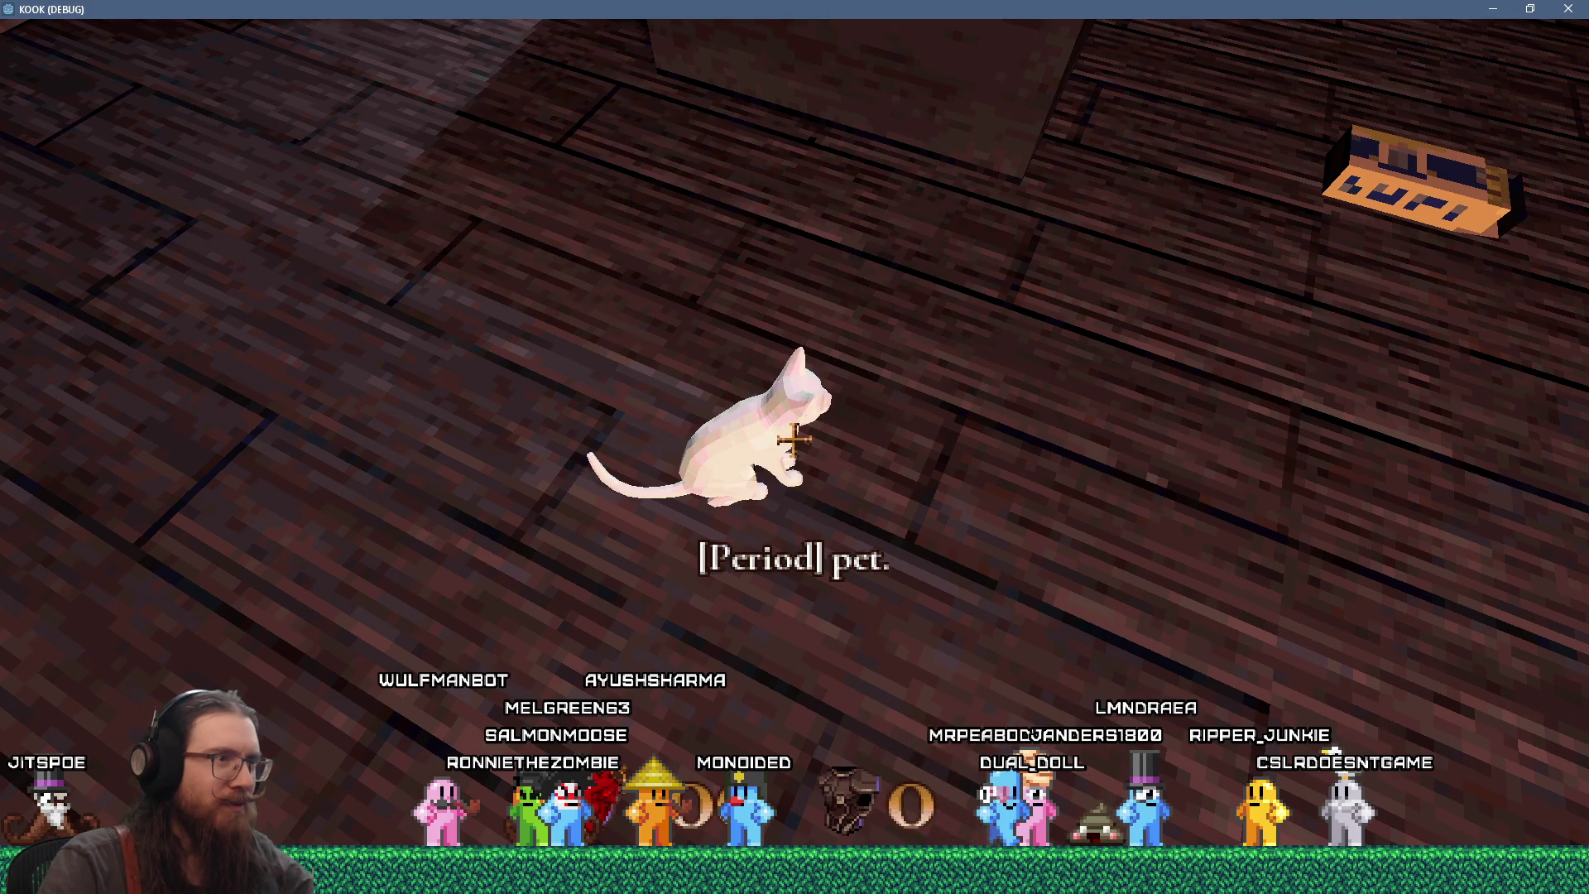
{"action": "key", "text": "period"}
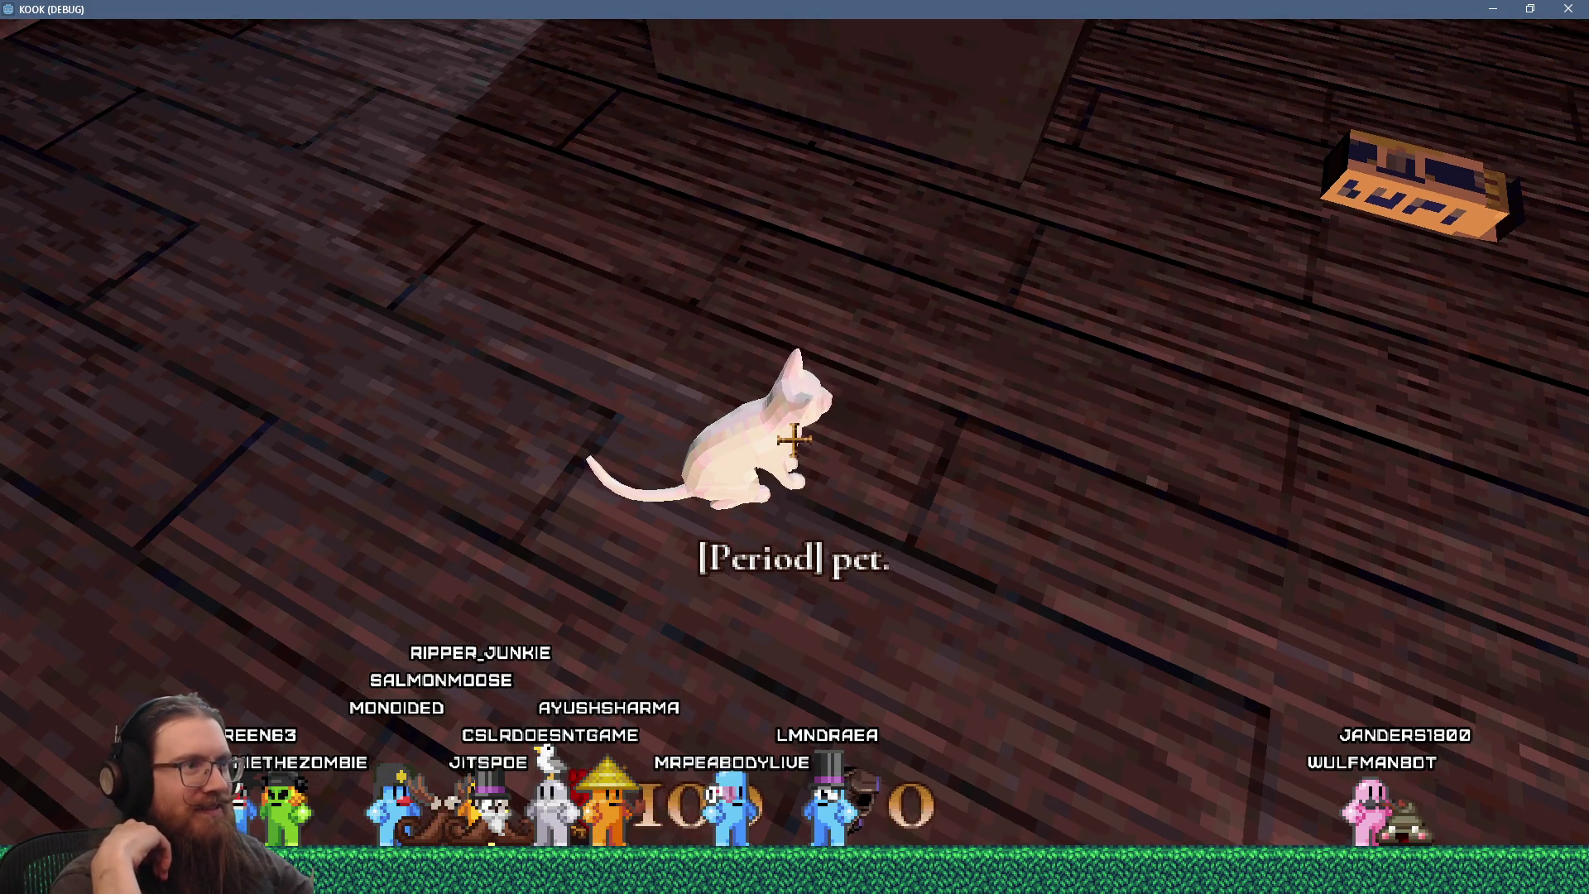
- Approach the white cat and pet it repeatedly with Period
{"action": "key", "text": "period"}
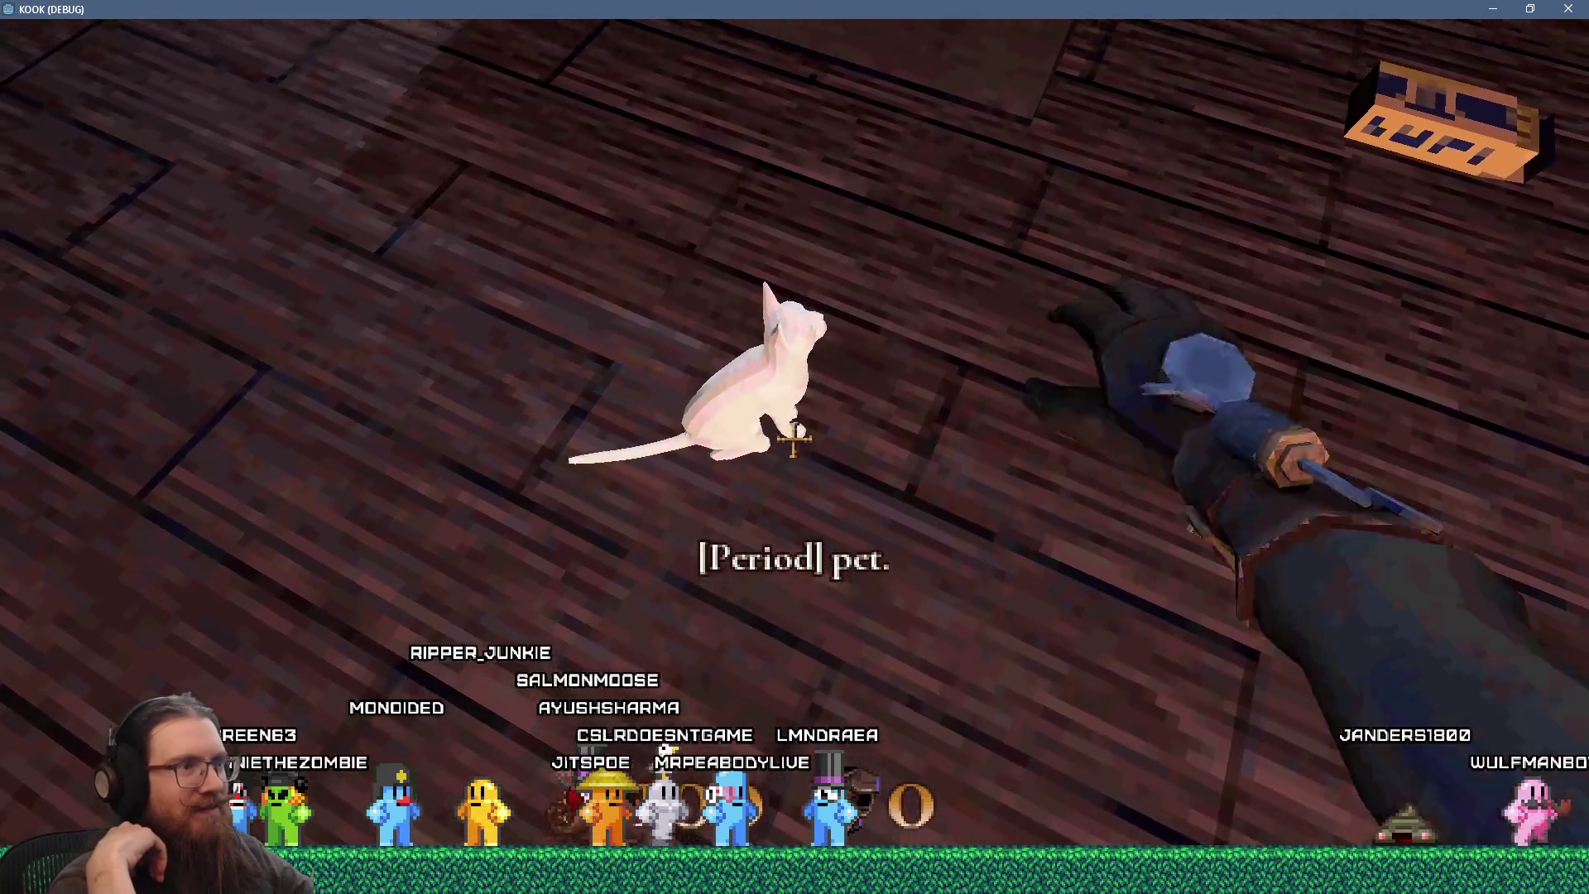
{"action": "key", "text": "period"}
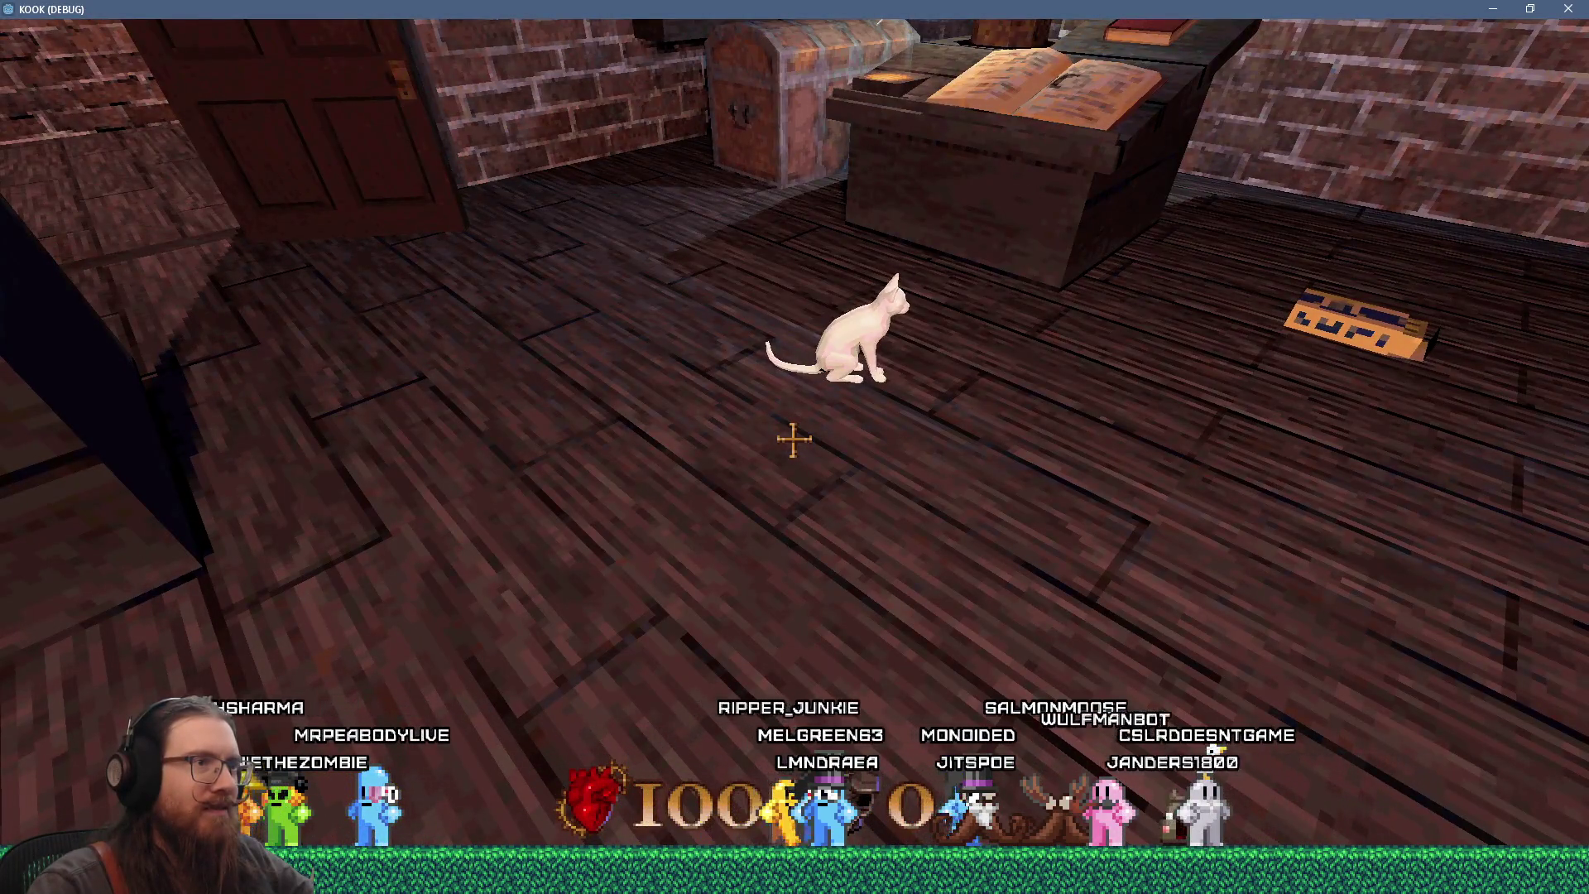
{"action": "key", "text": "period"}
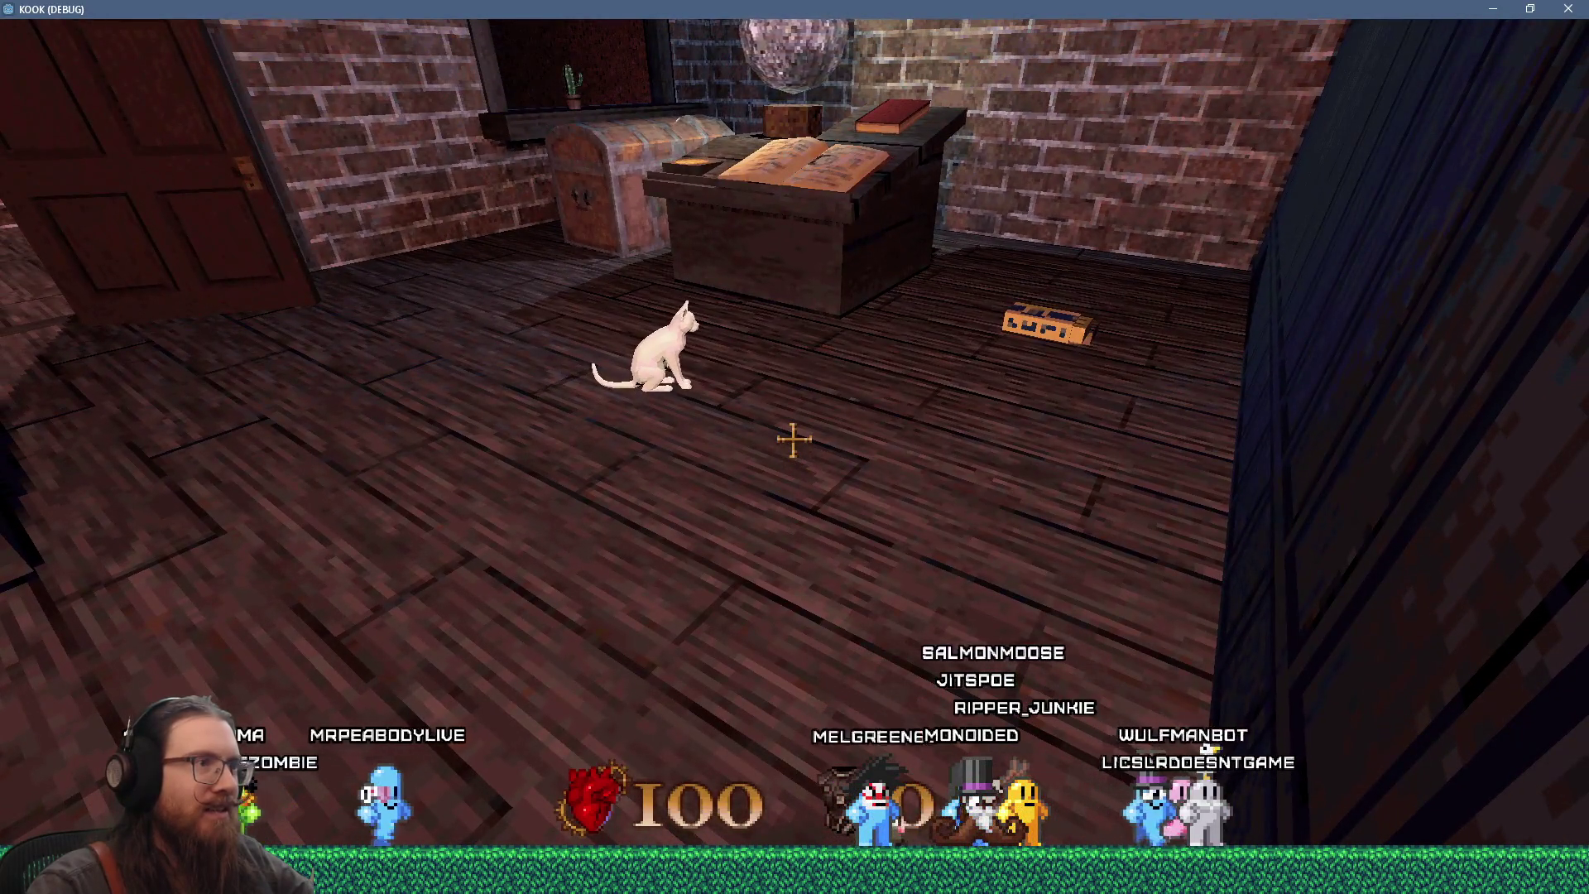
{"action": "key", "text": "w"}
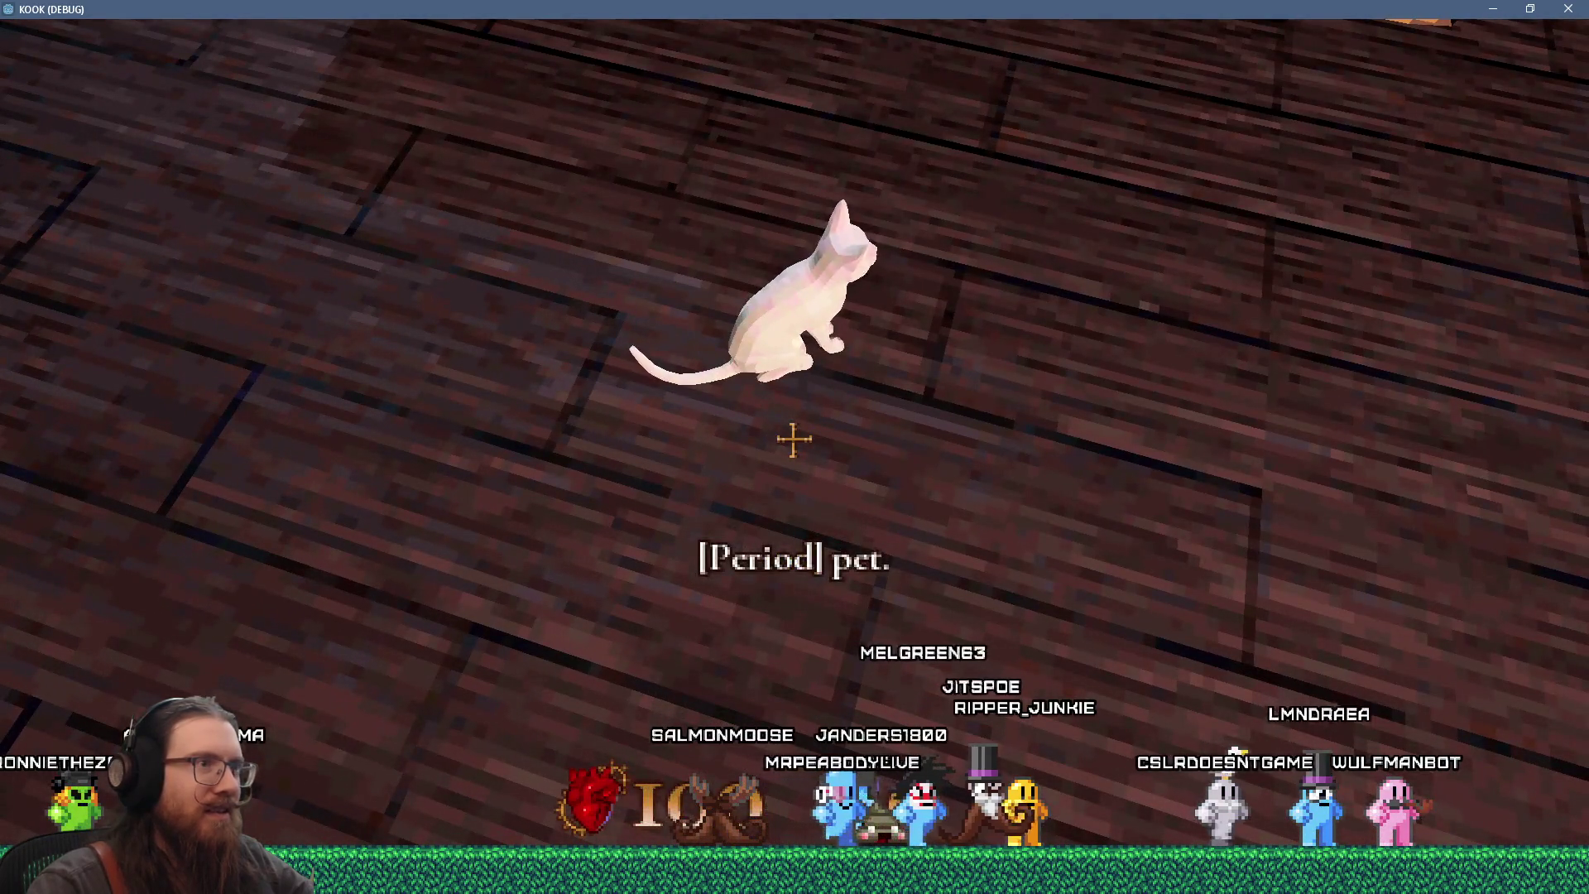
{"action": "key", "text": "period"}
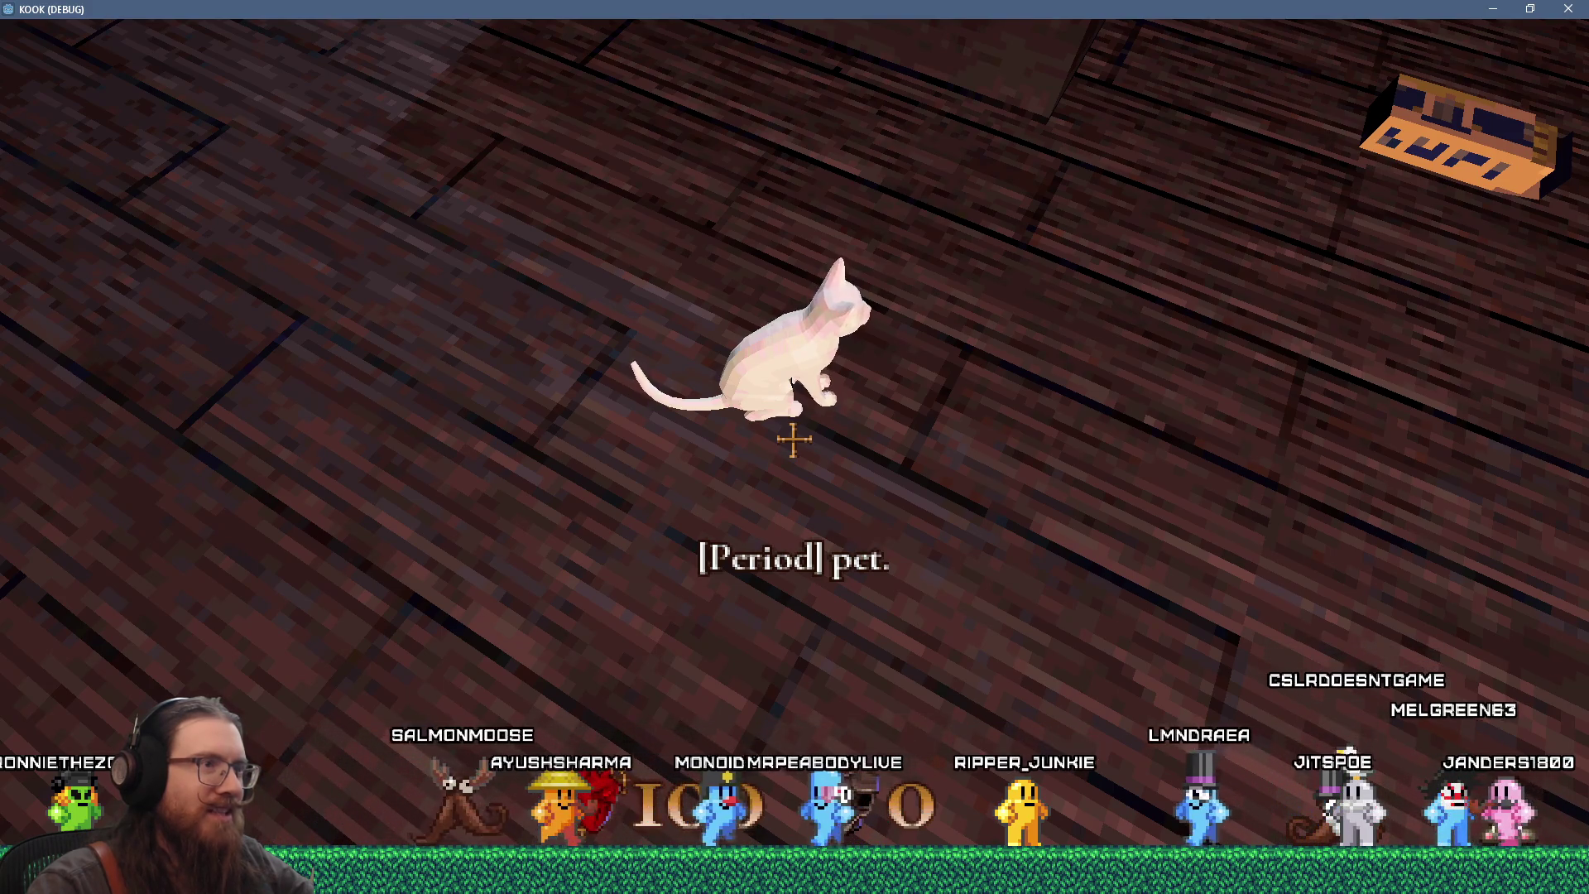
{"action": "key", "text": "period"}
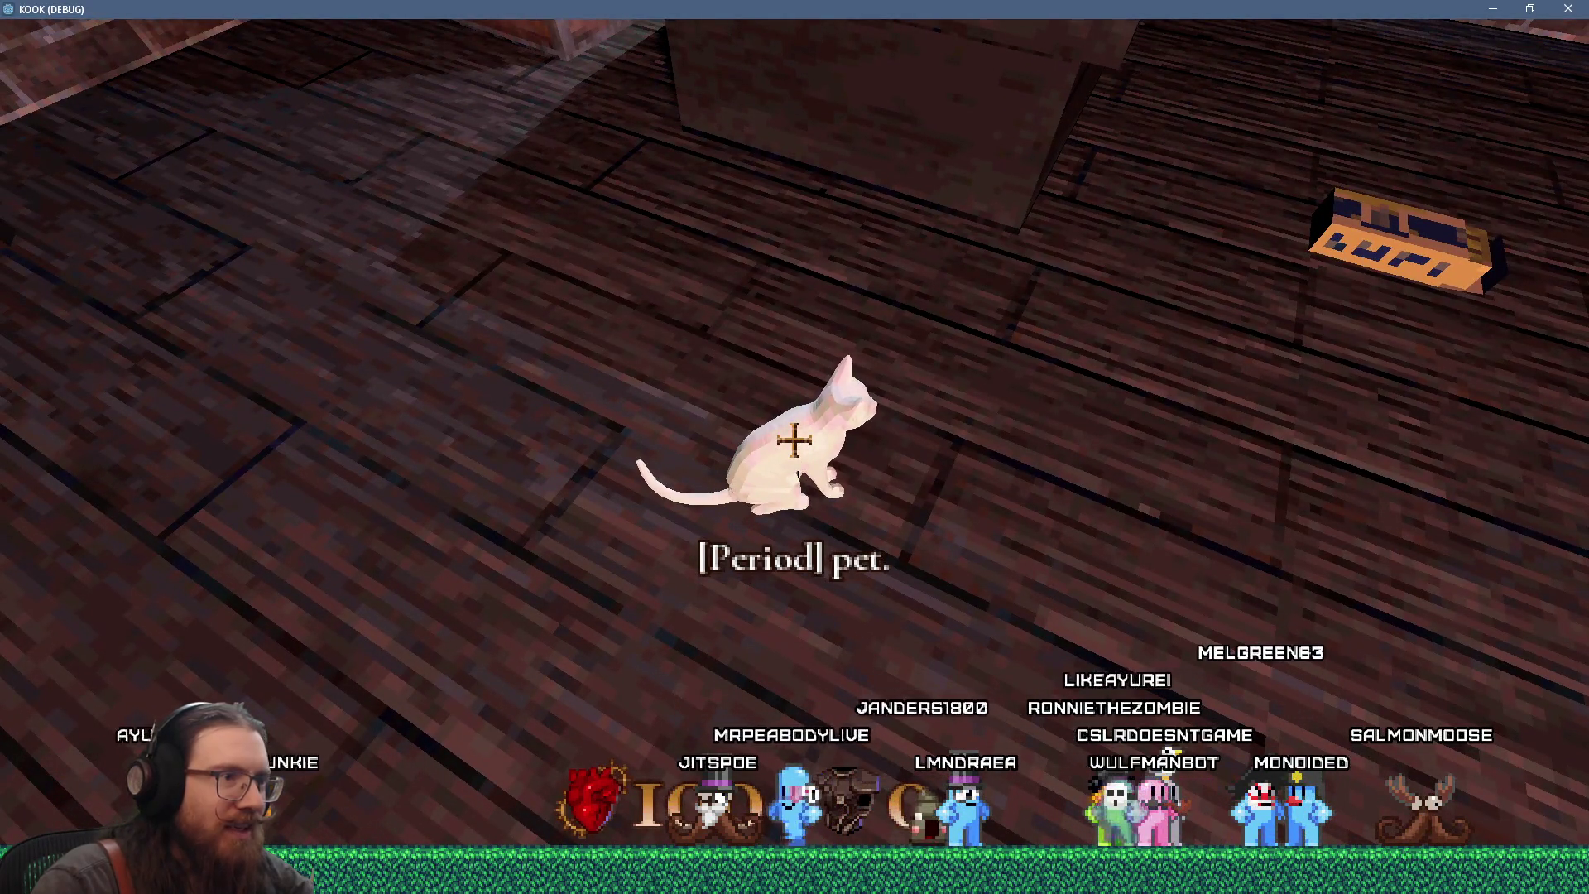
{"action": "key", "text": "period"}
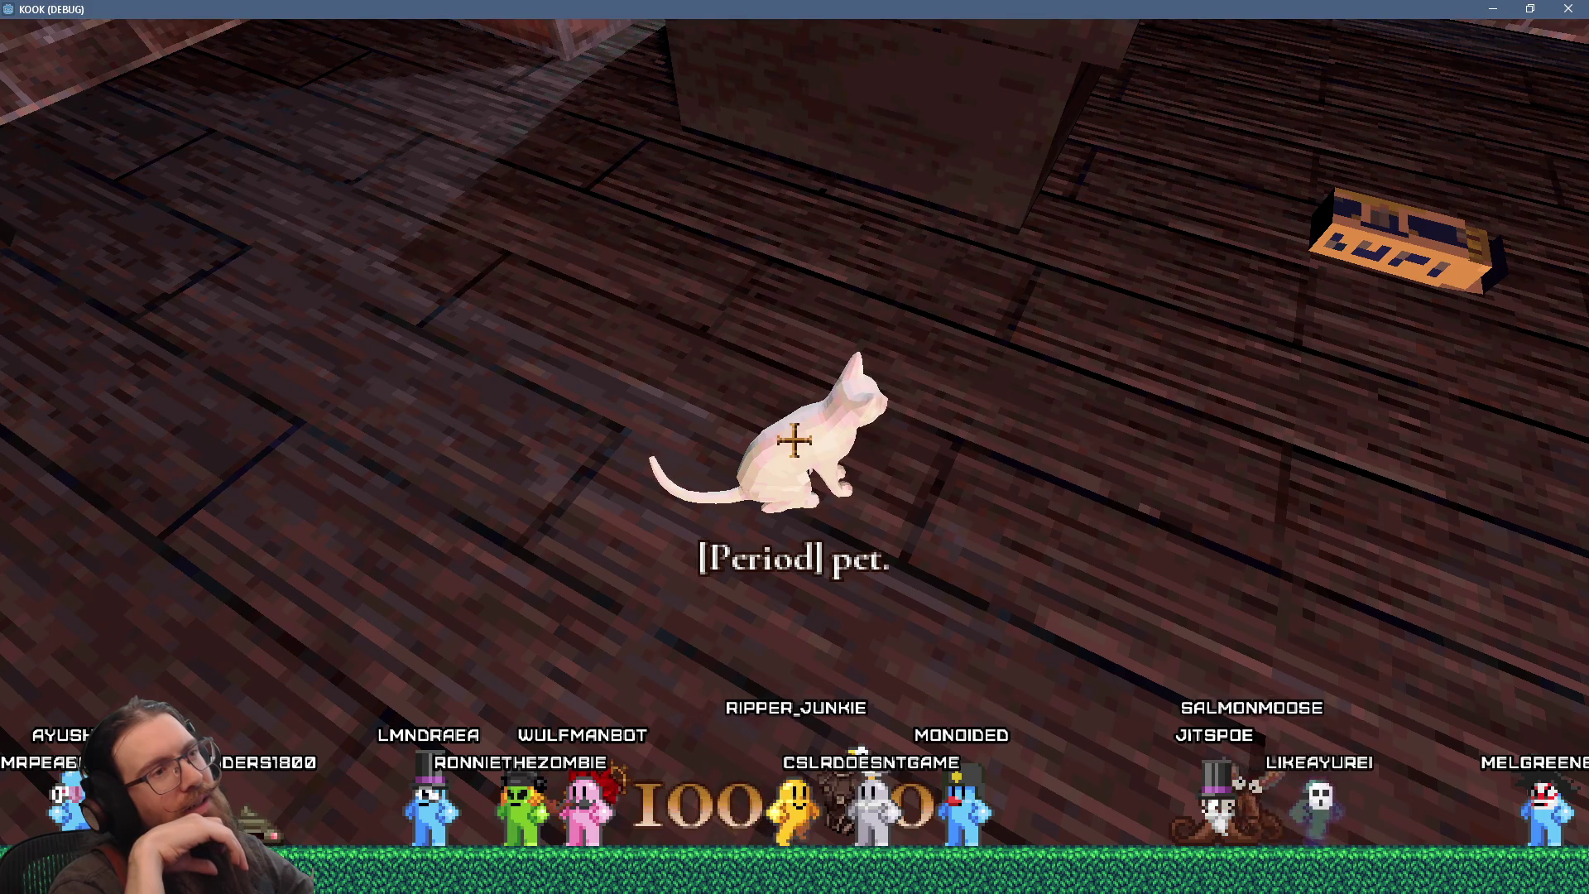
{"action": "key", "text": "period"}
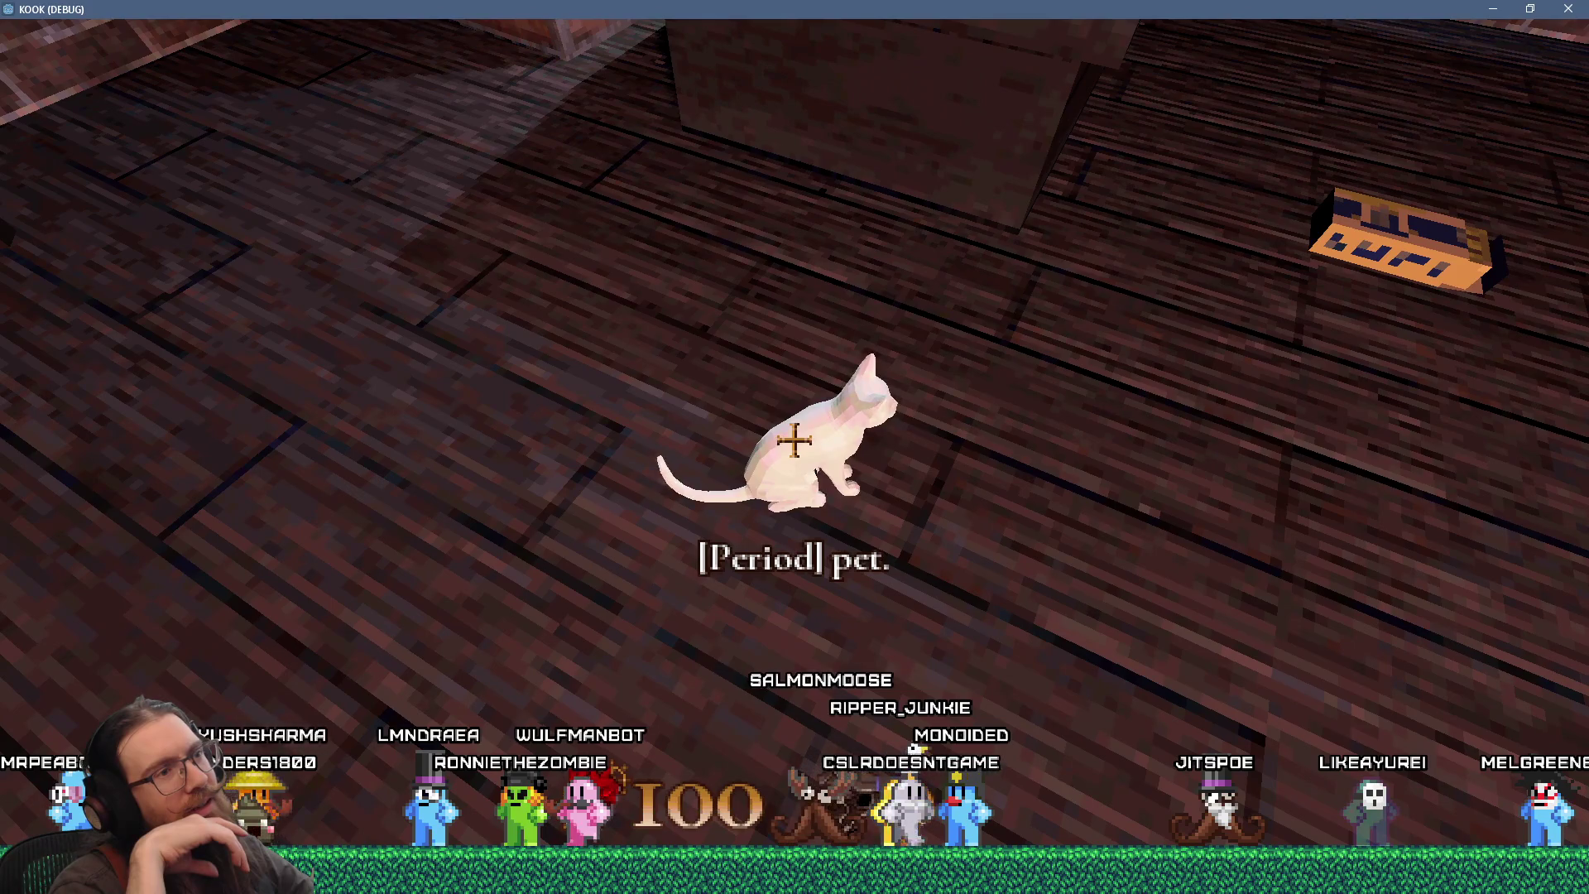
- Quit the game through the development console and return to the editor
{"action": "key", "text": "grave"}
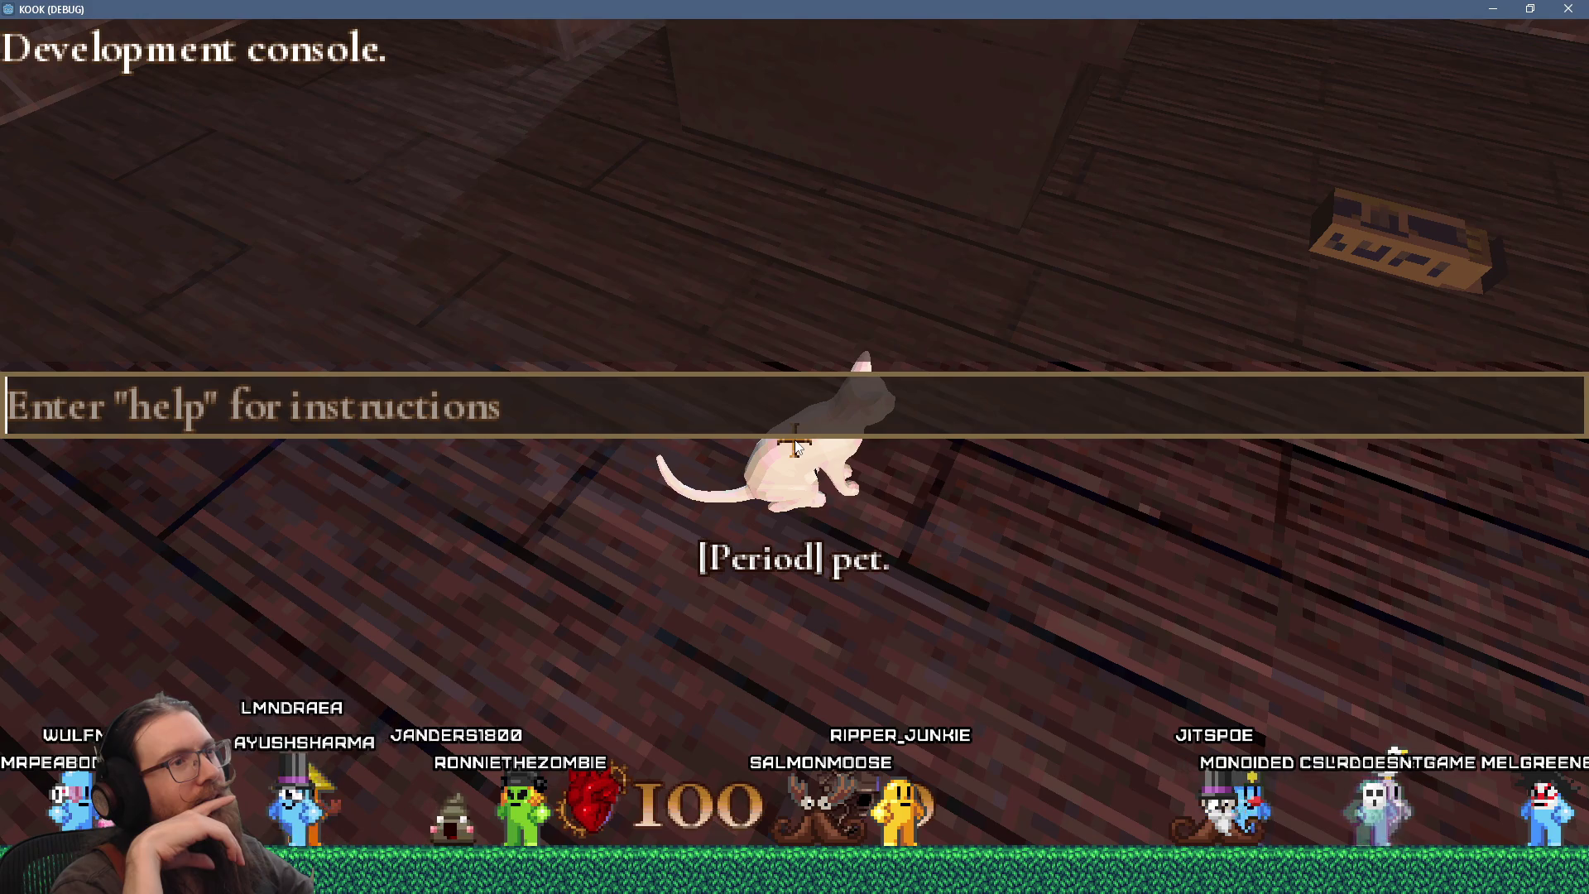
{"action": "type", "text": "q"}
{"action": "type", "text": "t"}
{"action": "key", "text": "Return"}
{"action": "left_click", "coordinate": [1289, 182]}
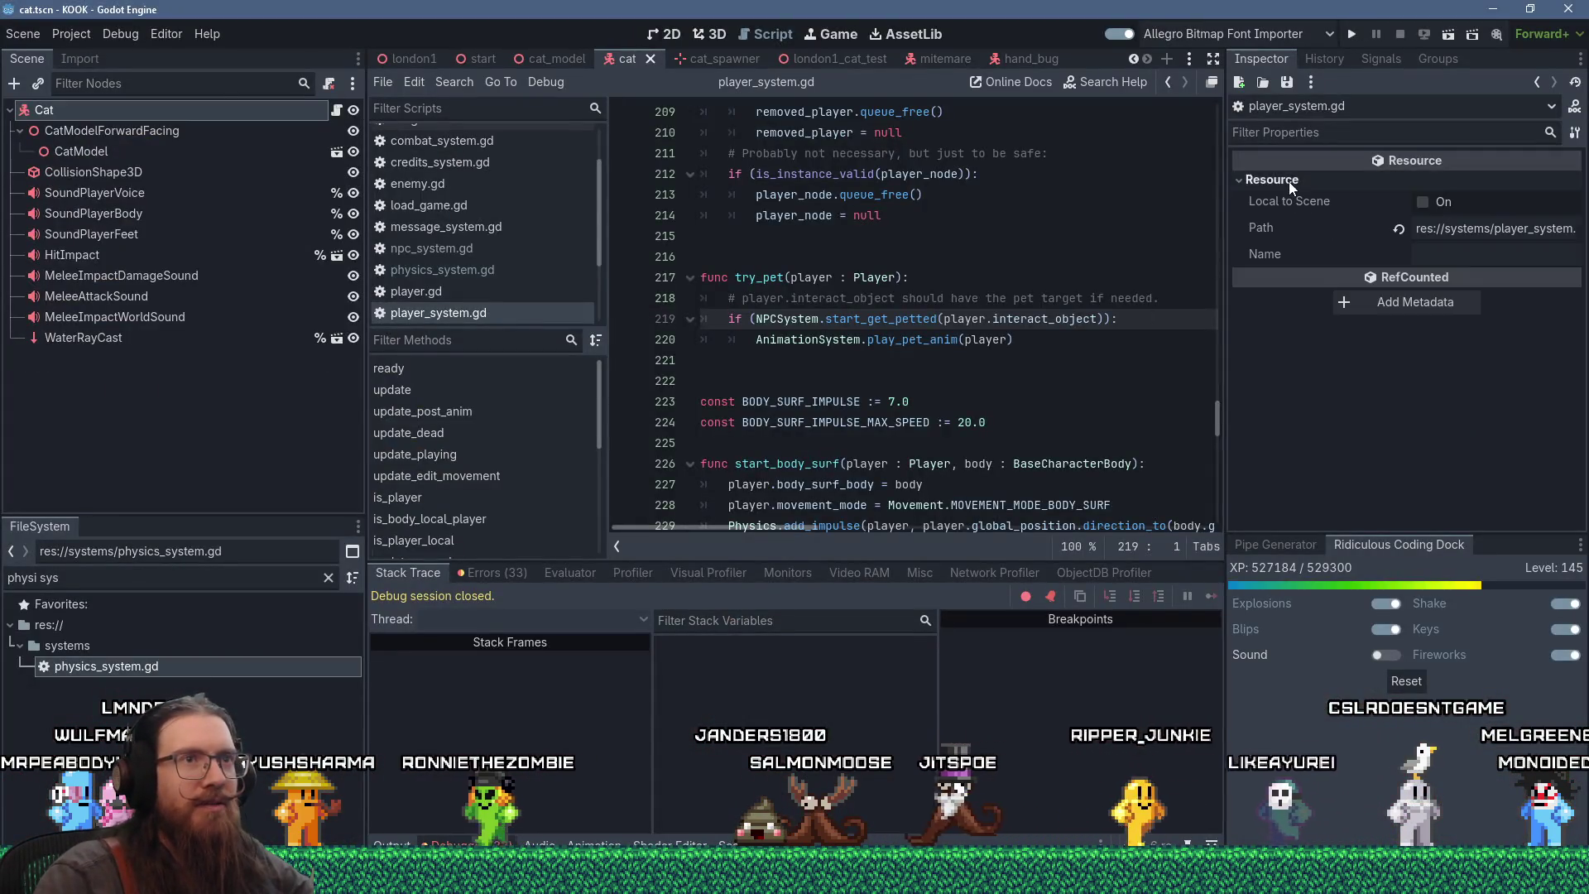
- Select the Cat node, scroll through its Inspector properties, then drag the Firefox Imgur window over Godot
{"action": "left_click", "coordinate": [49, 109]}
{"action": "left_click", "coordinate": [108, 131]}
{"action": "left_click", "coordinate": [73, 116]}
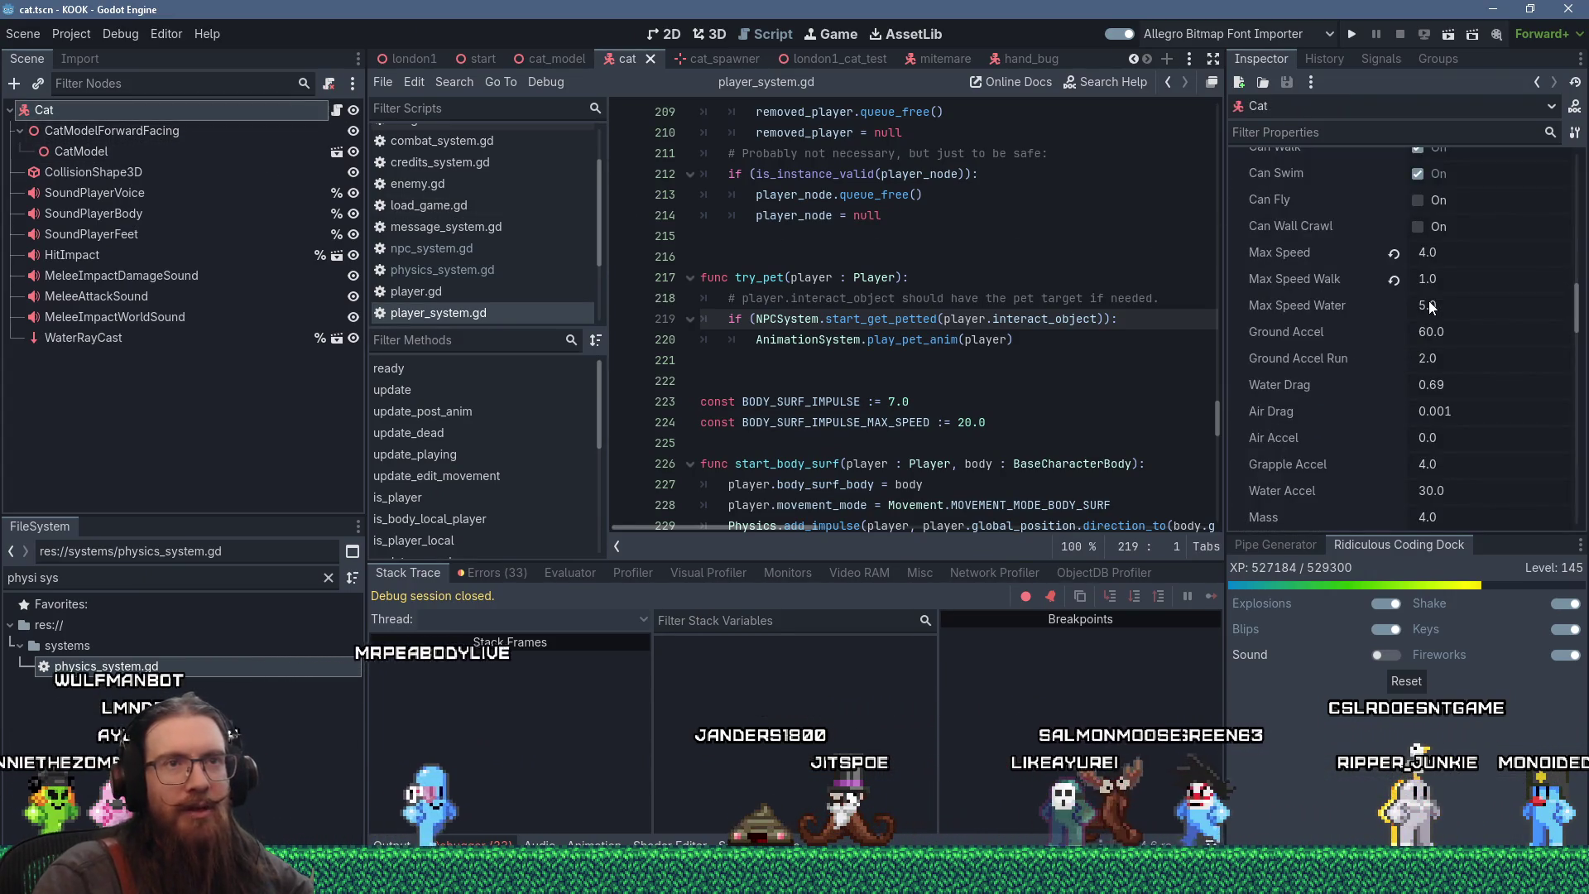
{"action": "scroll", "coordinate": [1429, 303], "scroll_direction": "down", "scroll_amount": 10}
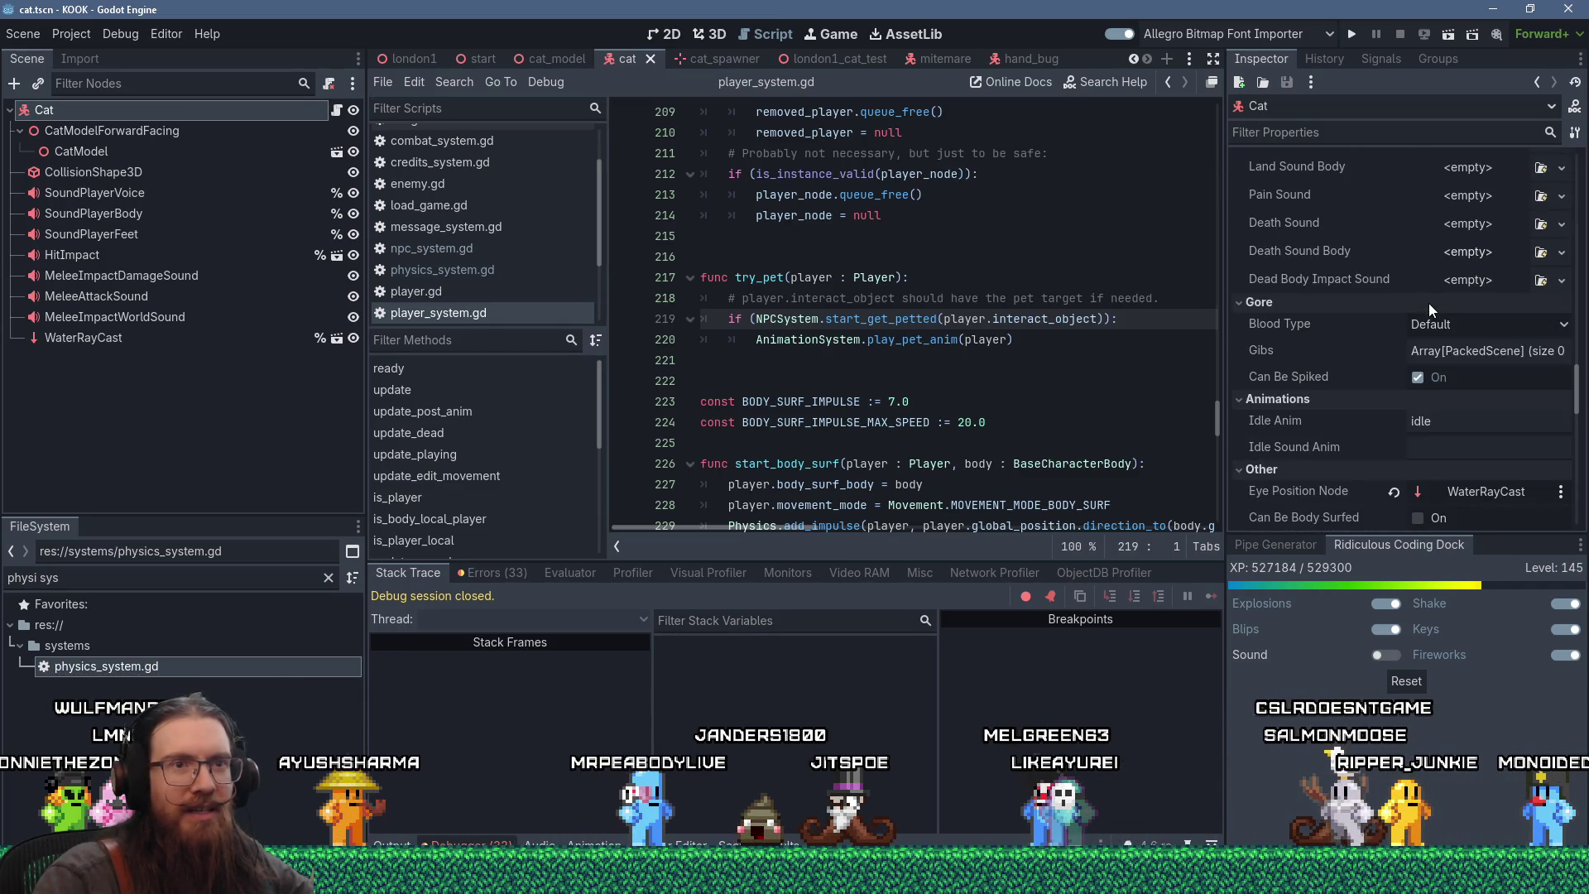
{"action": "scroll", "coordinate": [1428, 302], "scroll_direction": "down", "scroll_amount": 3}
{"action": "scroll", "coordinate": [1429, 303], "scroll_direction": "up", "scroll_amount": 5}
{"action": "scroll", "coordinate": [1429, 306], "scroll_direction": "up", "scroll_amount": 3}
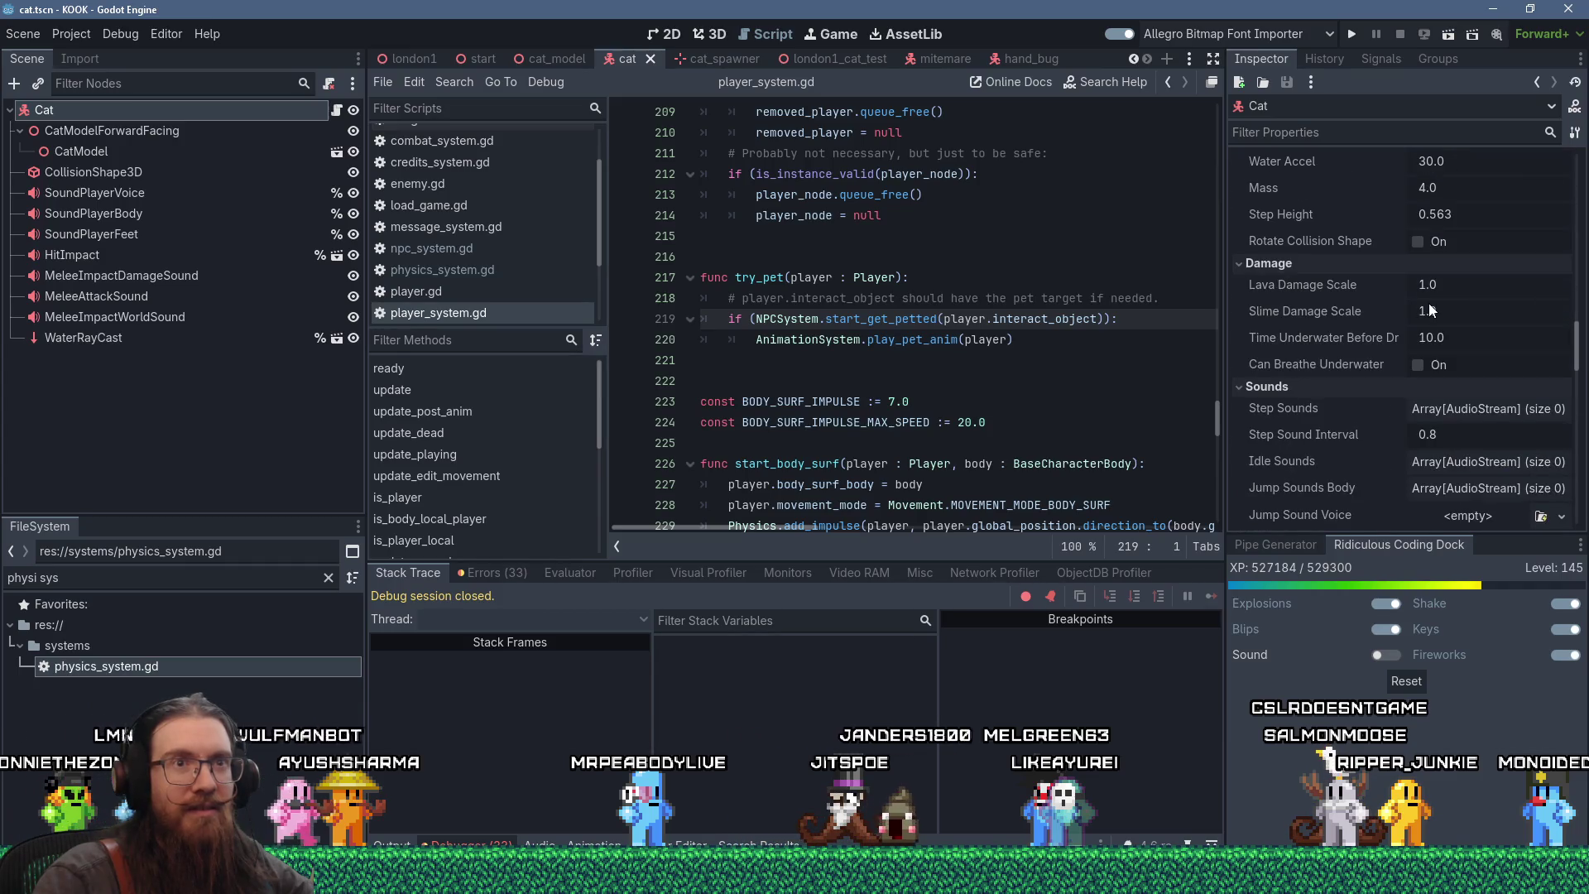
{"action": "scroll", "coordinate": [1429, 308], "scroll_direction": "up", "scroll_amount": 10}
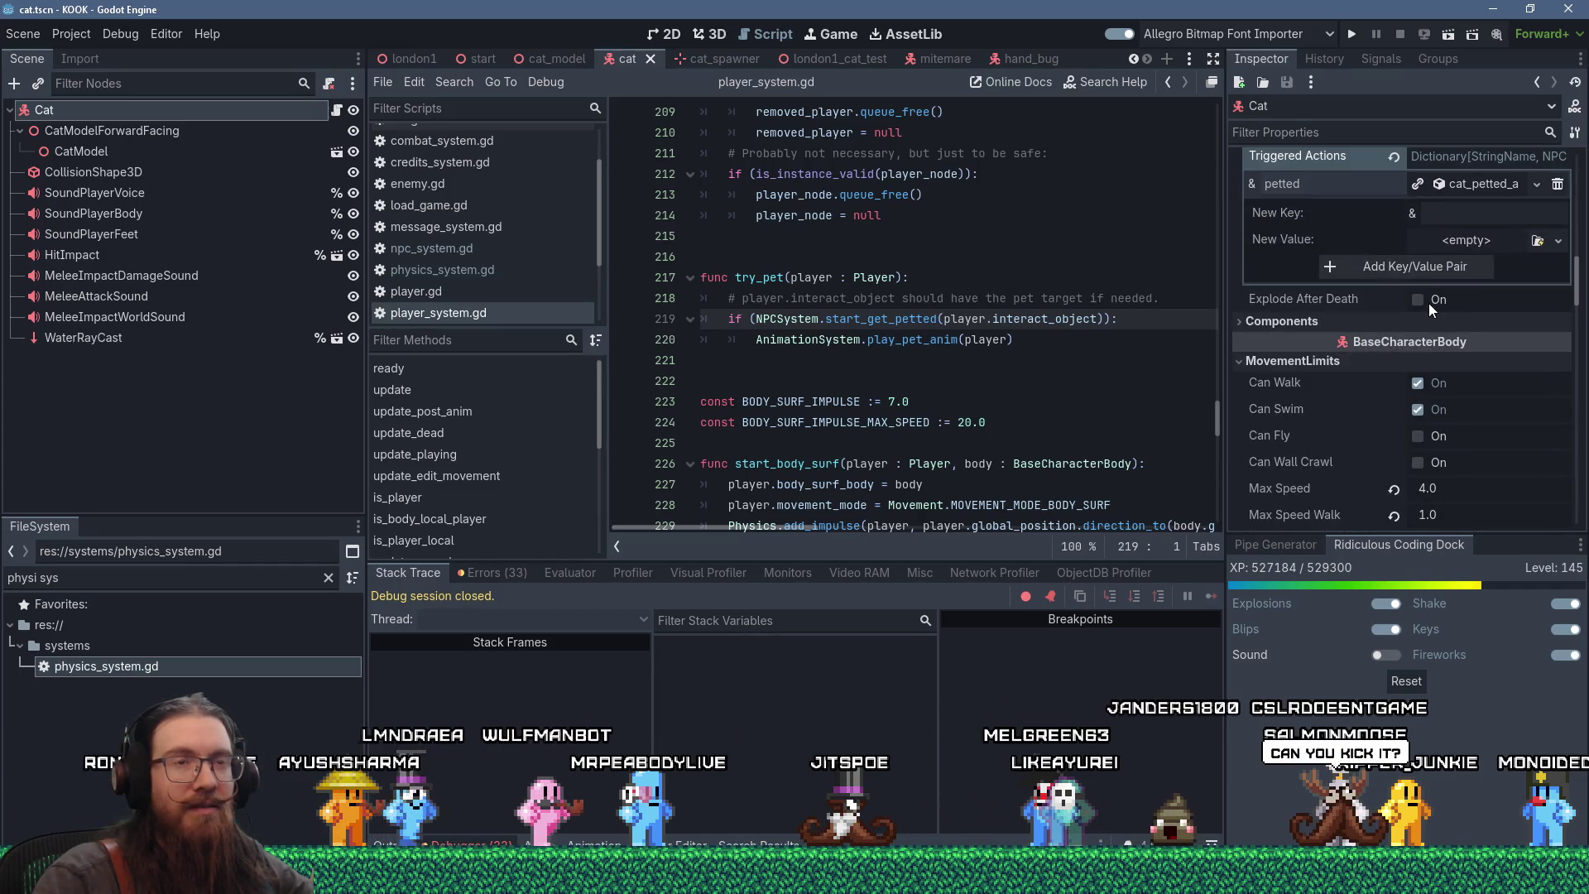
{"action": "scroll", "coordinate": [1429, 303], "scroll_direction": "up", "scroll_amount": 3}
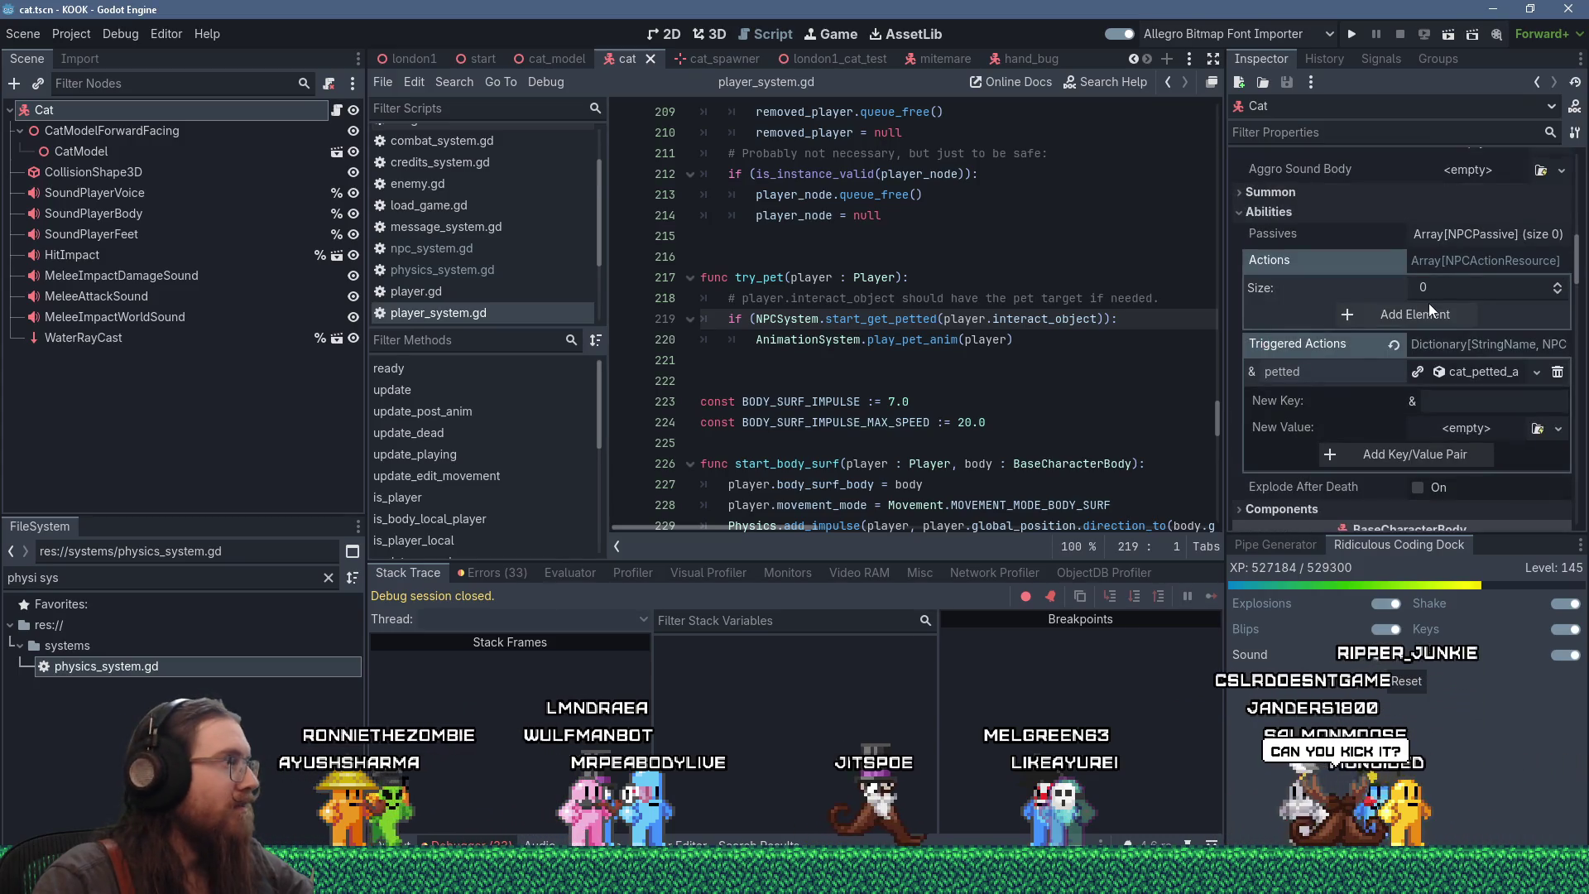
{"action": "scroll", "coordinate": [1428, 303], "scroll_direction": "down", "scroll_amount": 6}
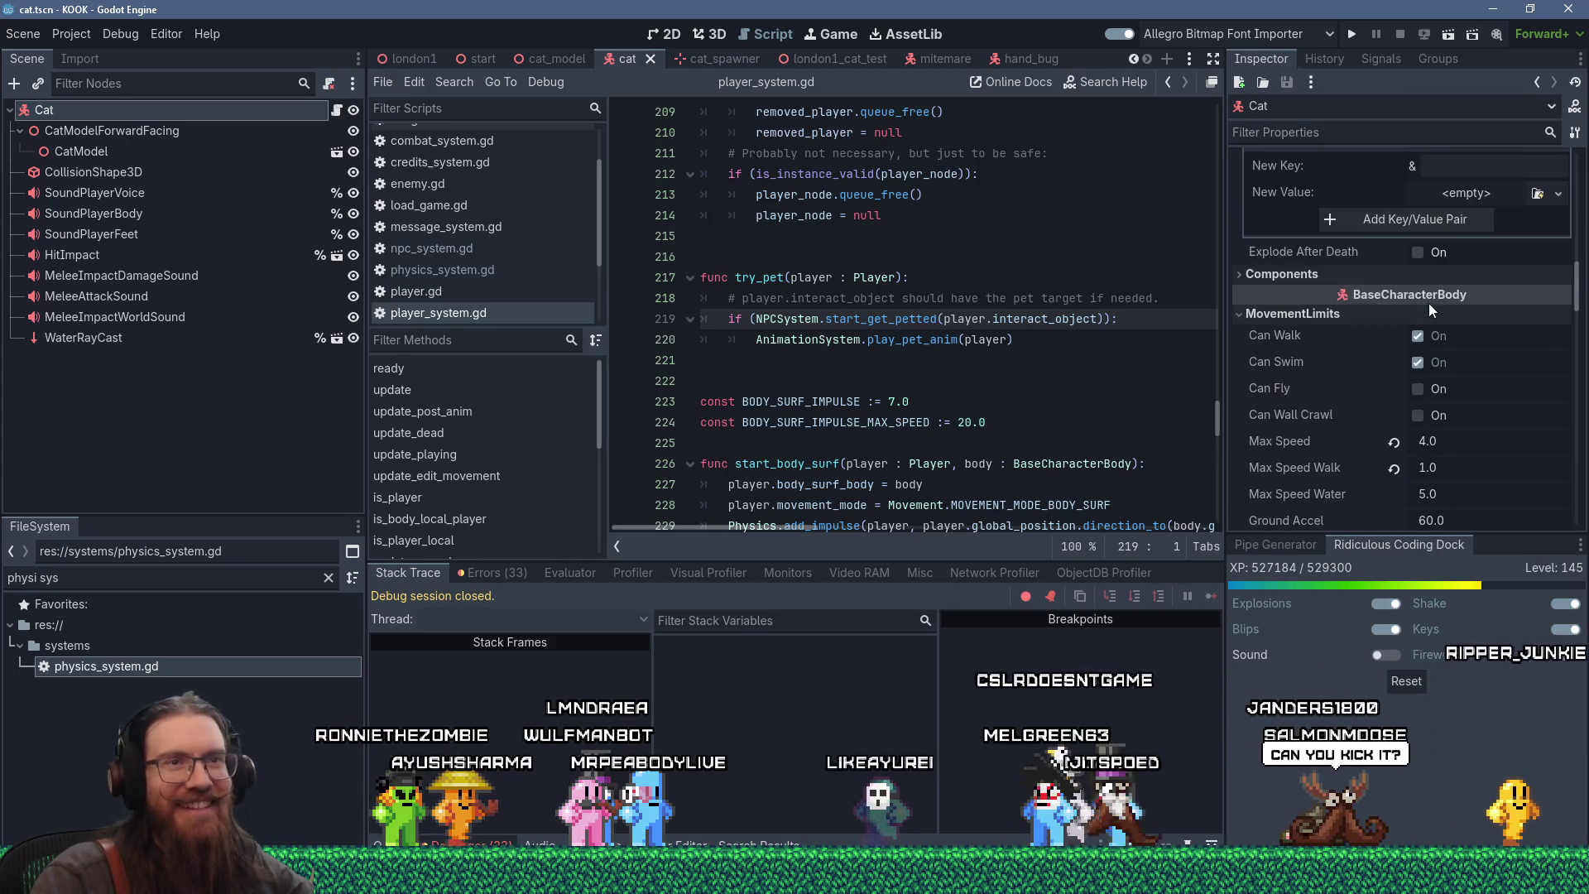
{"action": "scroll", "coordinate": [1429, 303], "scroll_direction": "down", "scroll_amount": 12}
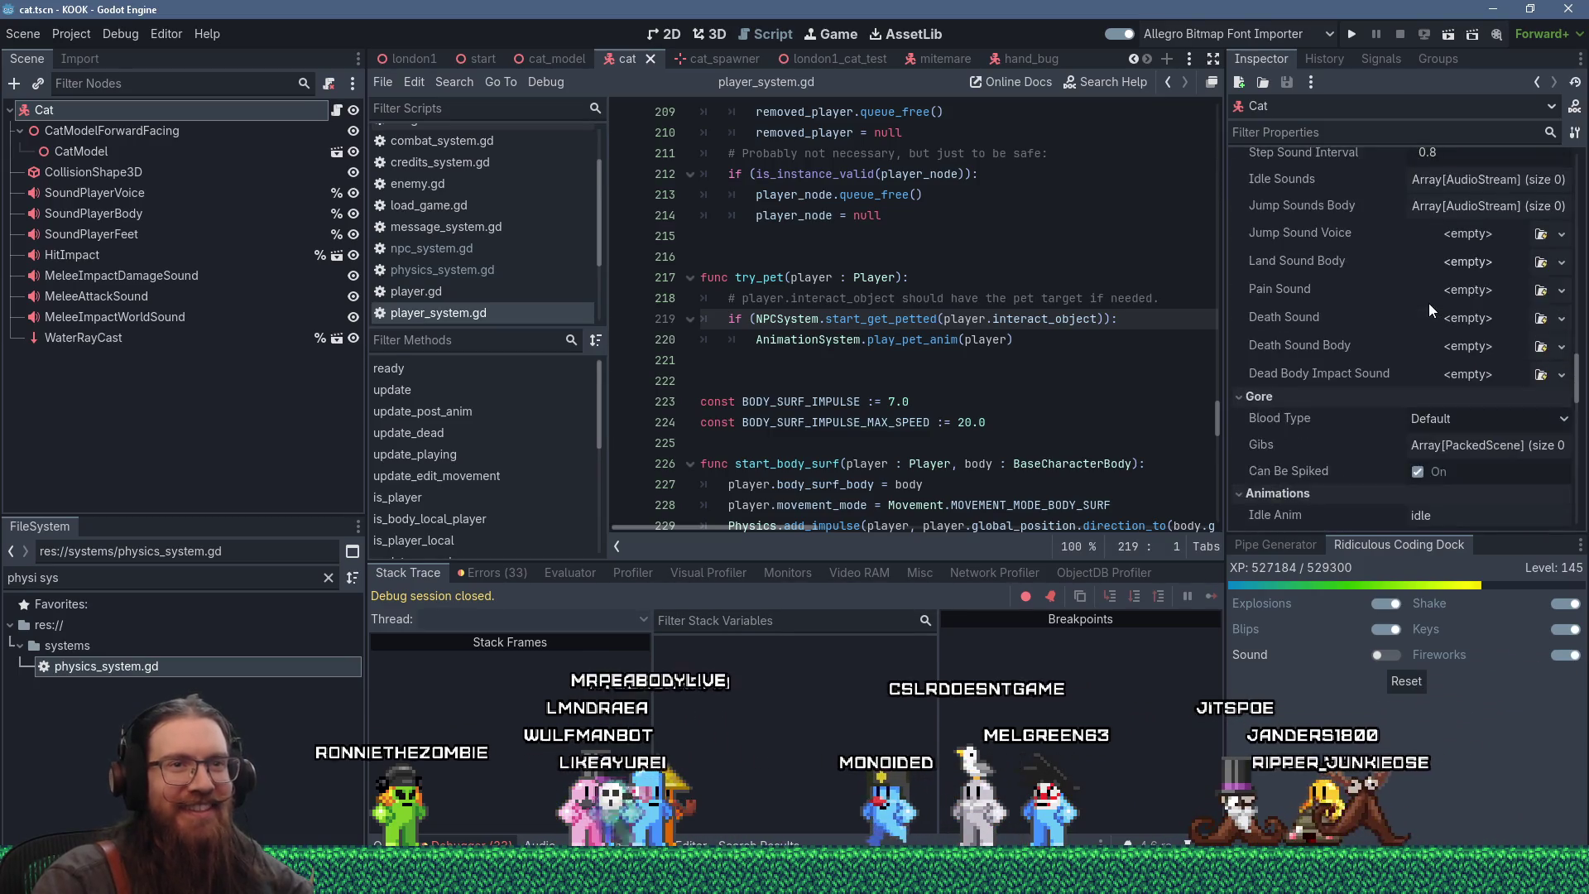
{"action": "scroll", "coordinate": [1428, 303], "scroll_direction": "down", "scroll_amount": 10}
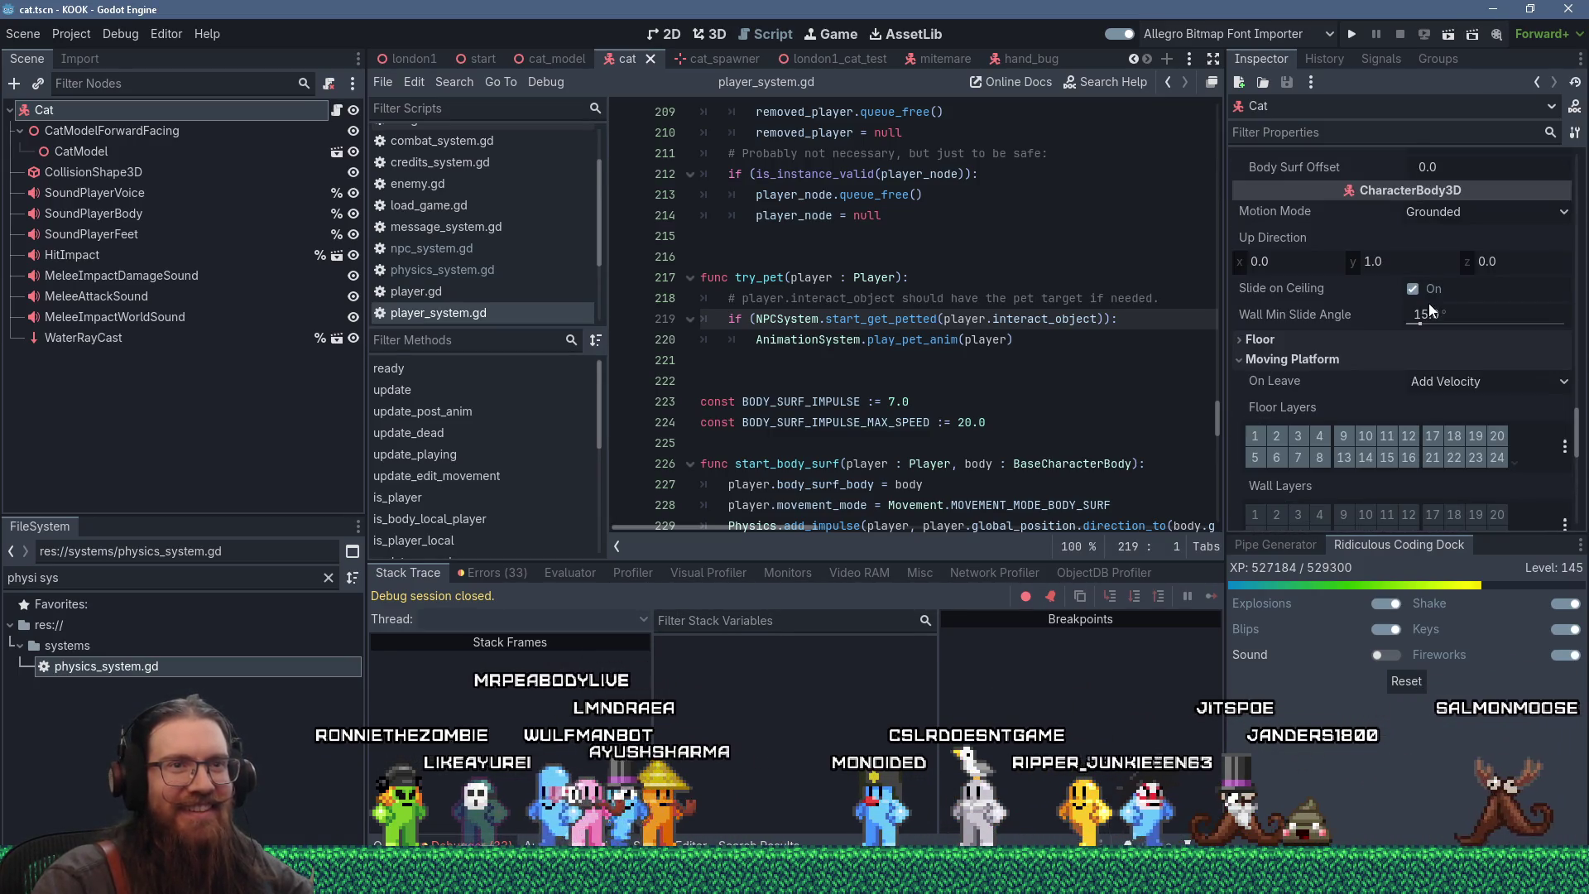
{"action": "scroll", "coordinate": [1429, 303], "scroll_direction": "down", "scroll_amount": 10}
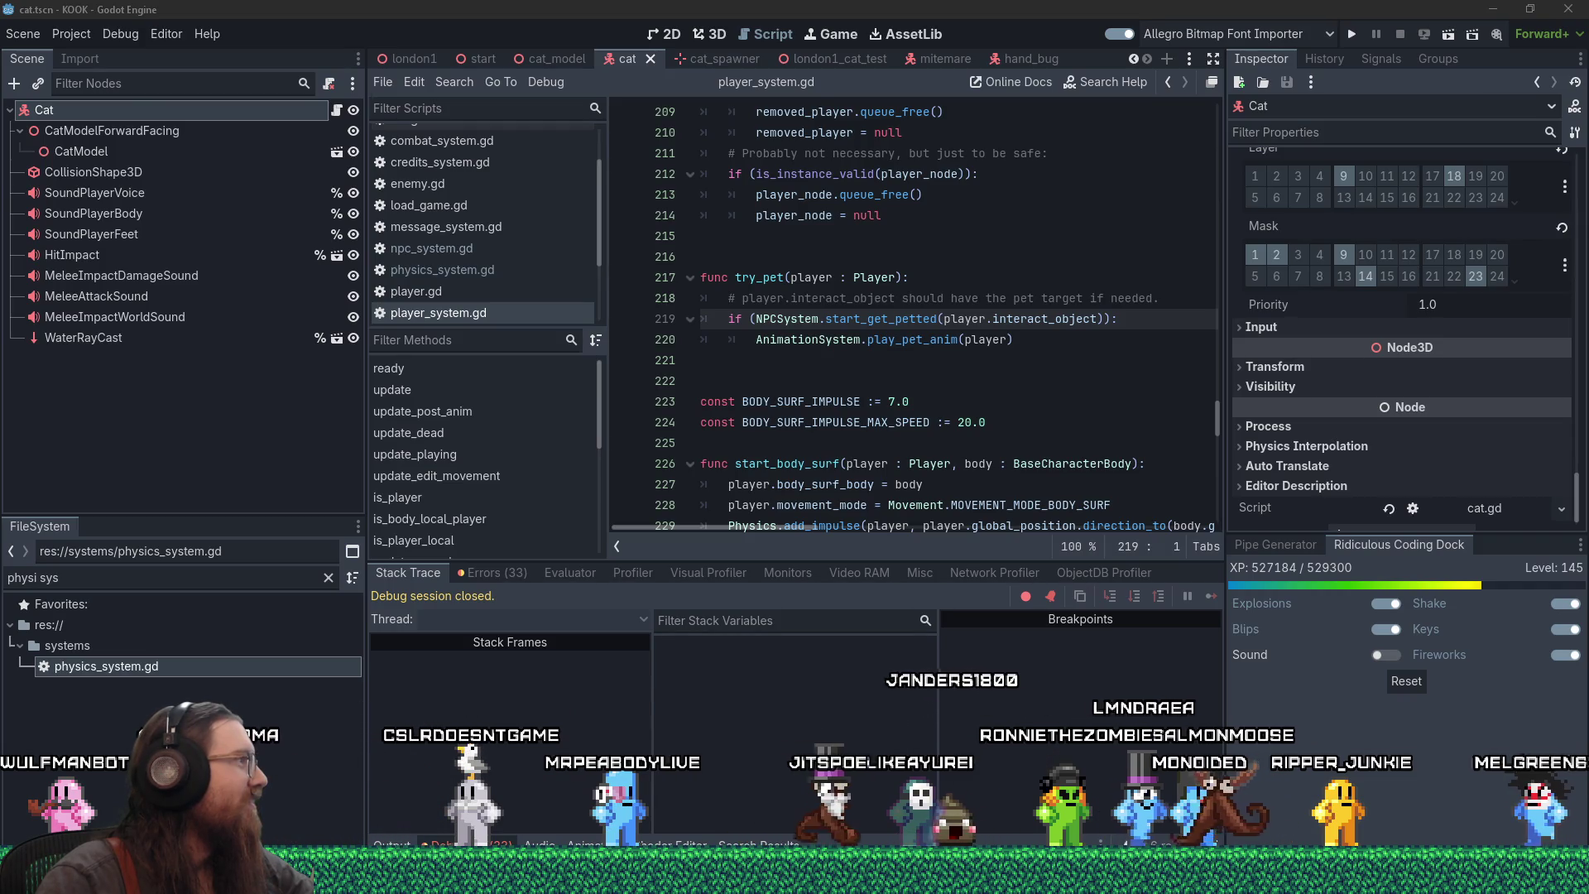
{"action": "left_click_drag", "start_coordinate": [0, 33], "coordinate": [722, 23]}
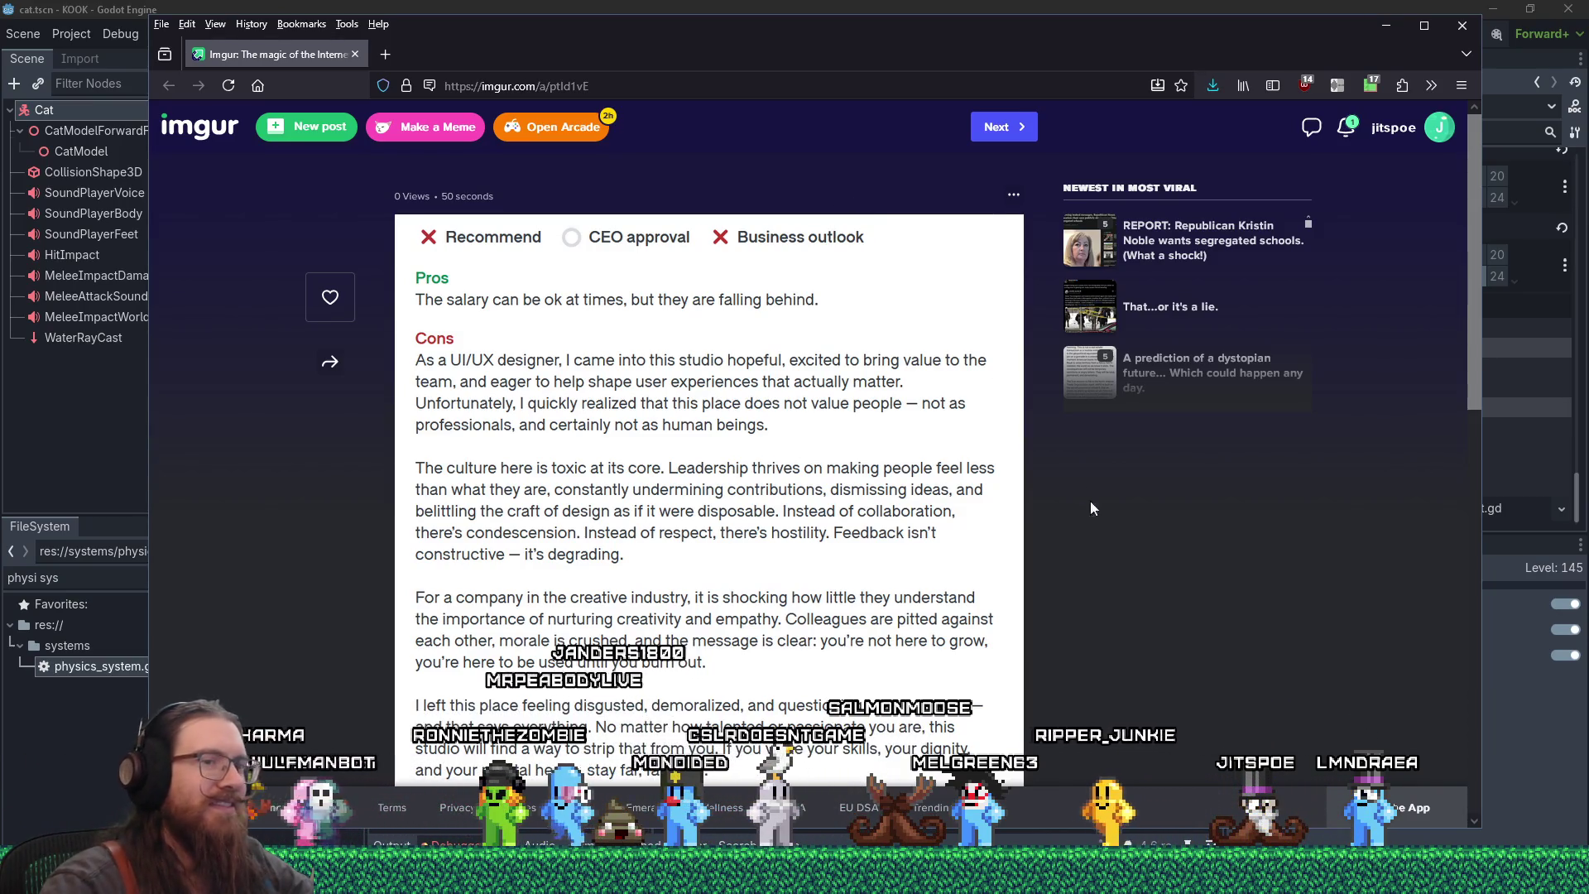
- Scroll to the end of the Imgur review, then switch back to the Godot editor
{"action": "scroll", "coordinate": [1091, 508], "scroll_direction": "down", "scroll_amount": 1}
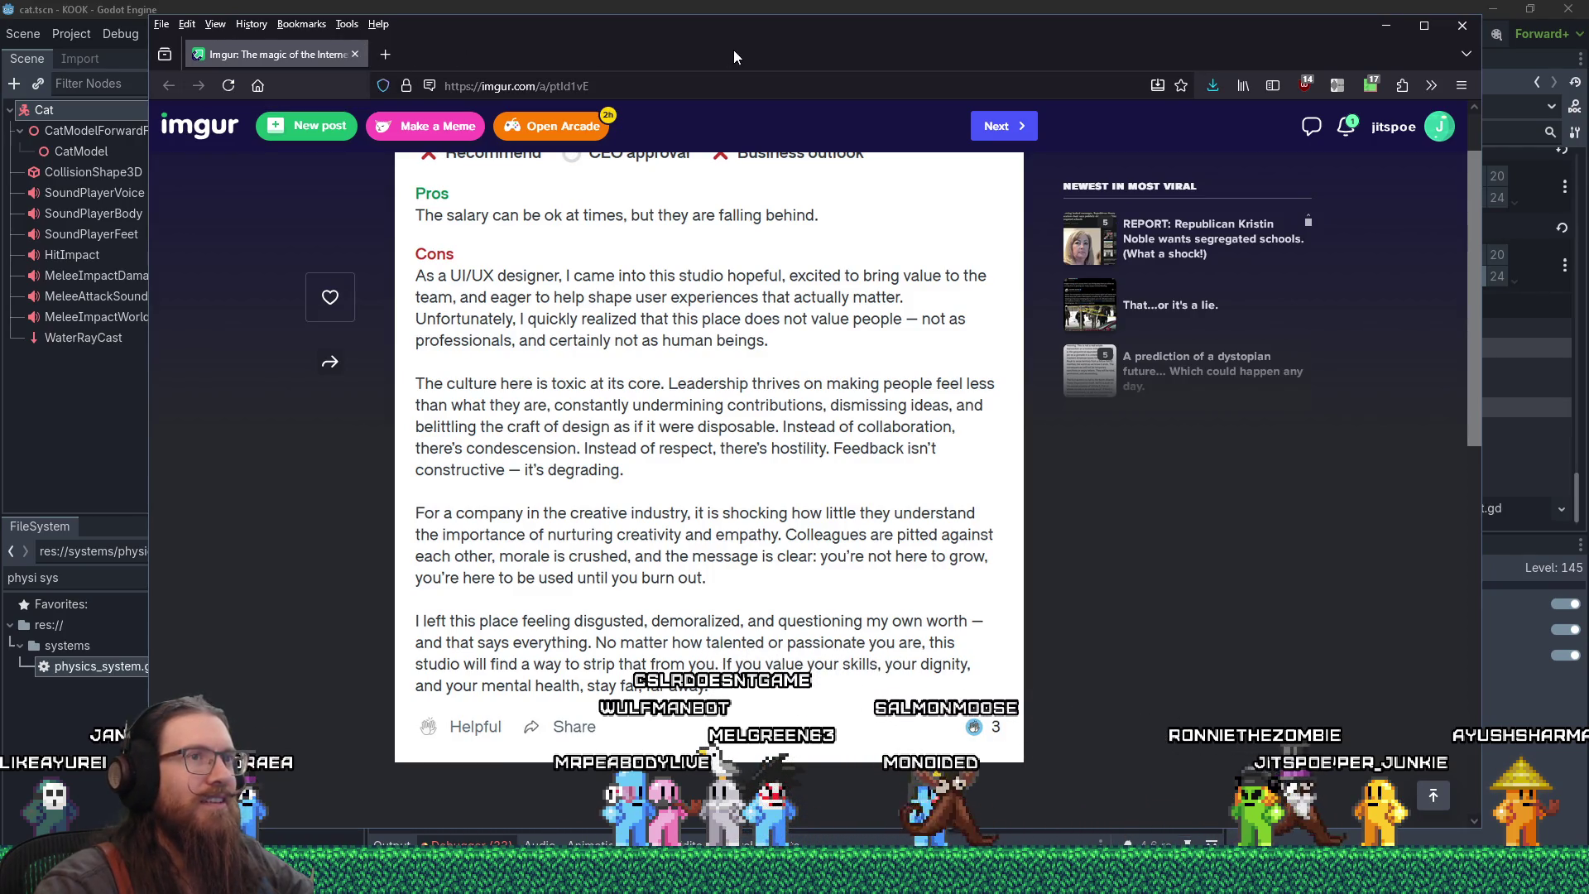
{"action": "left_click_drag", "start_coordinate": [864, 43], "coordinate": [882, 51]}
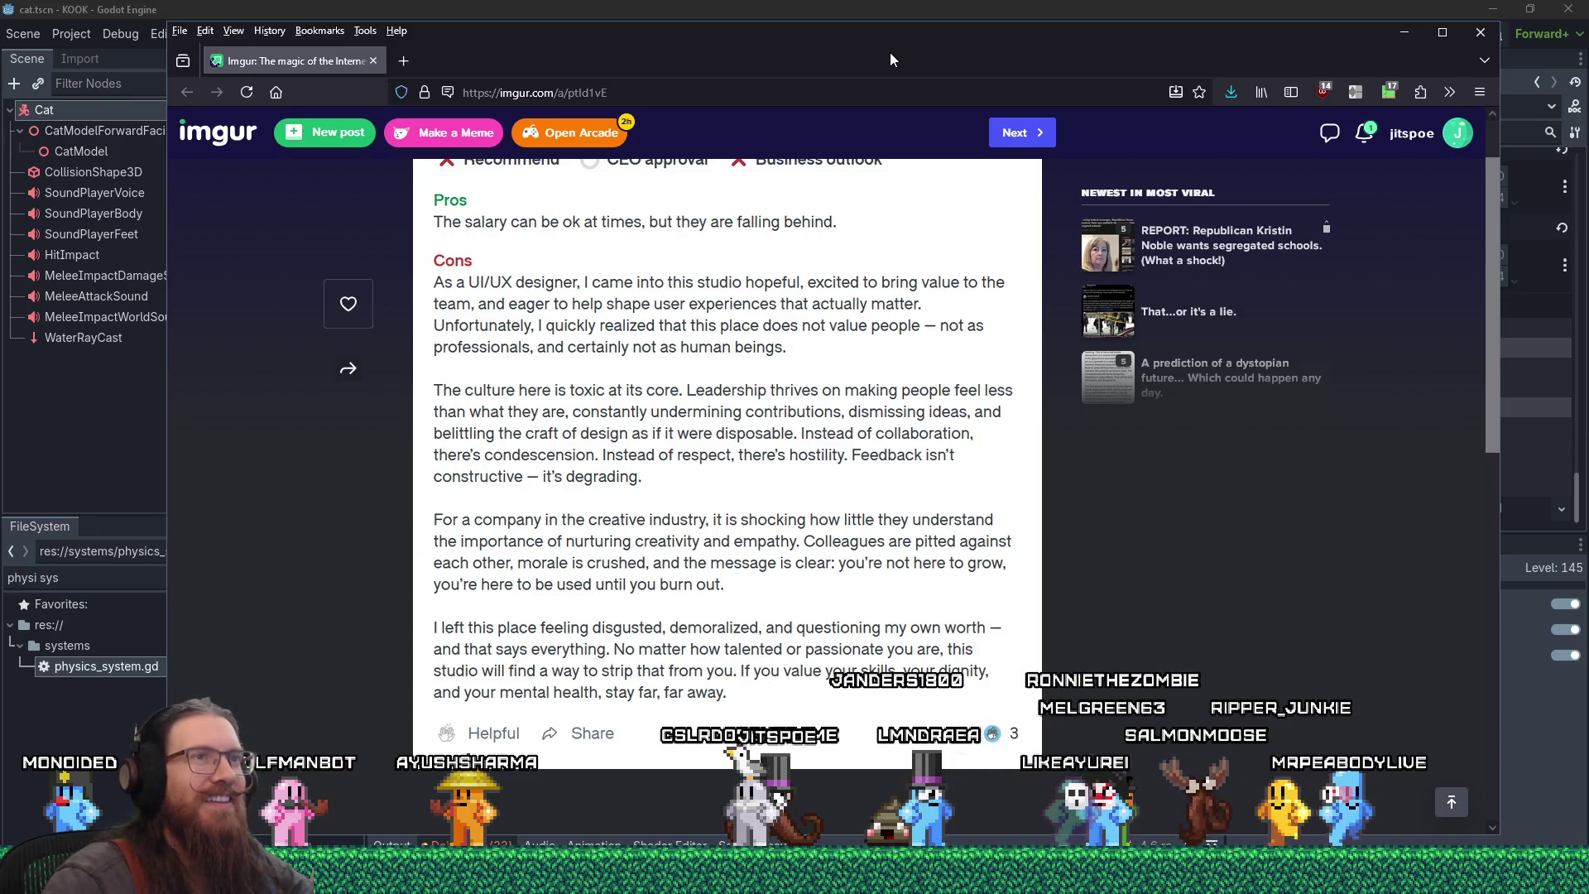
{"action": "key", "text": "alt+Tab"}
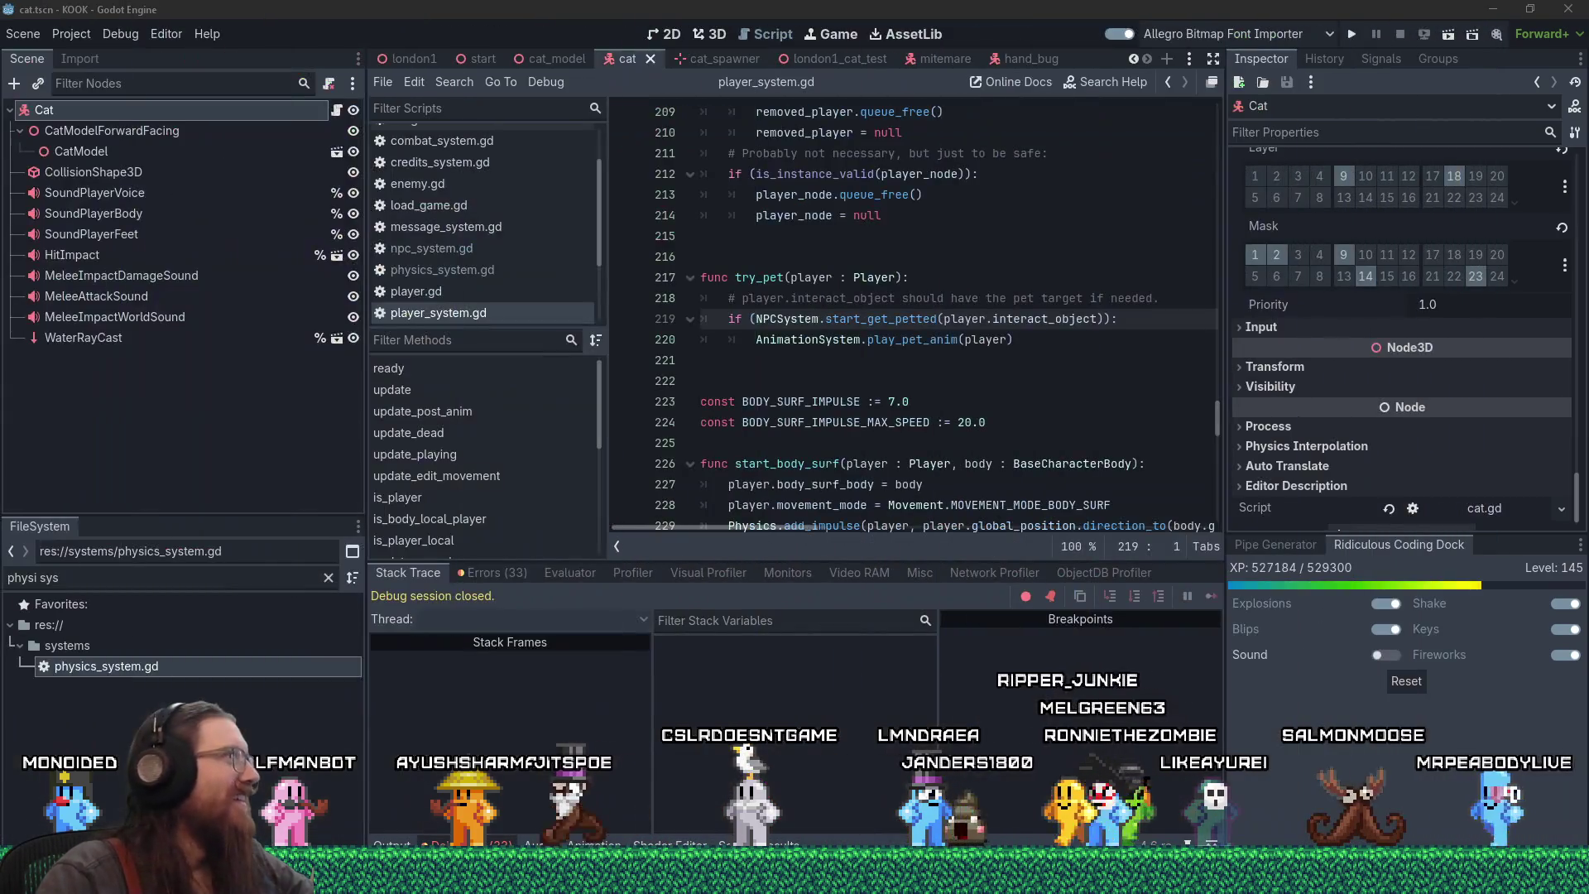
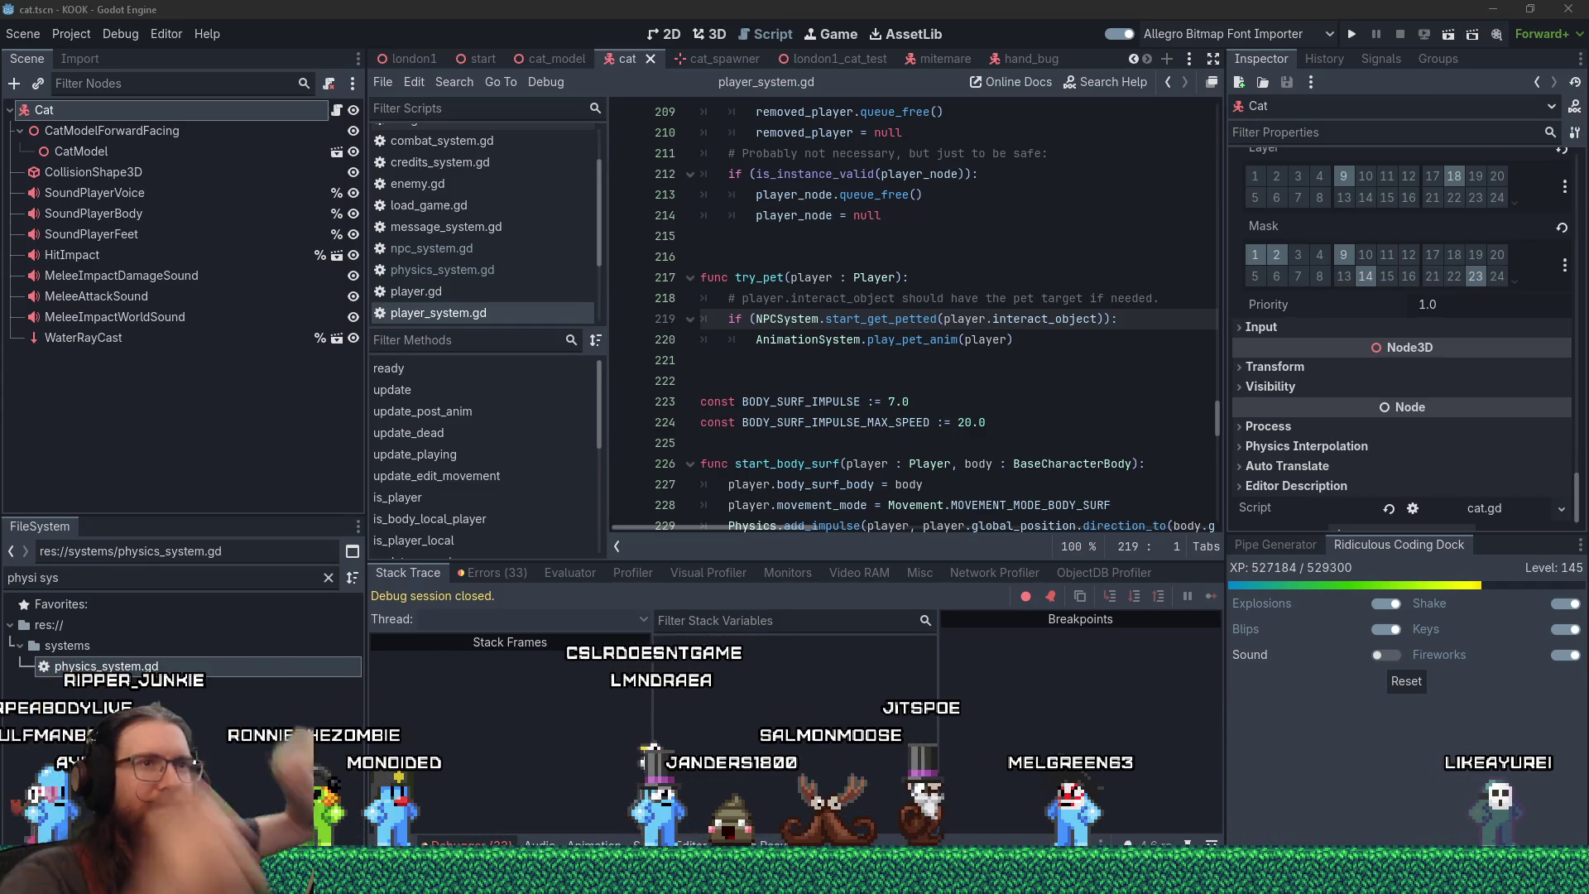
- Select the Cat root node and filter its Inspector properties by 'action'
{"action": "left_click", "coordinate": [117, 130]}
{"action": "left_click", "coordinate": [106, 107]}
{"action": "scroll", "coordinate": [1308, 375], "scroll_direction": "down", "scroll_amount": 1}
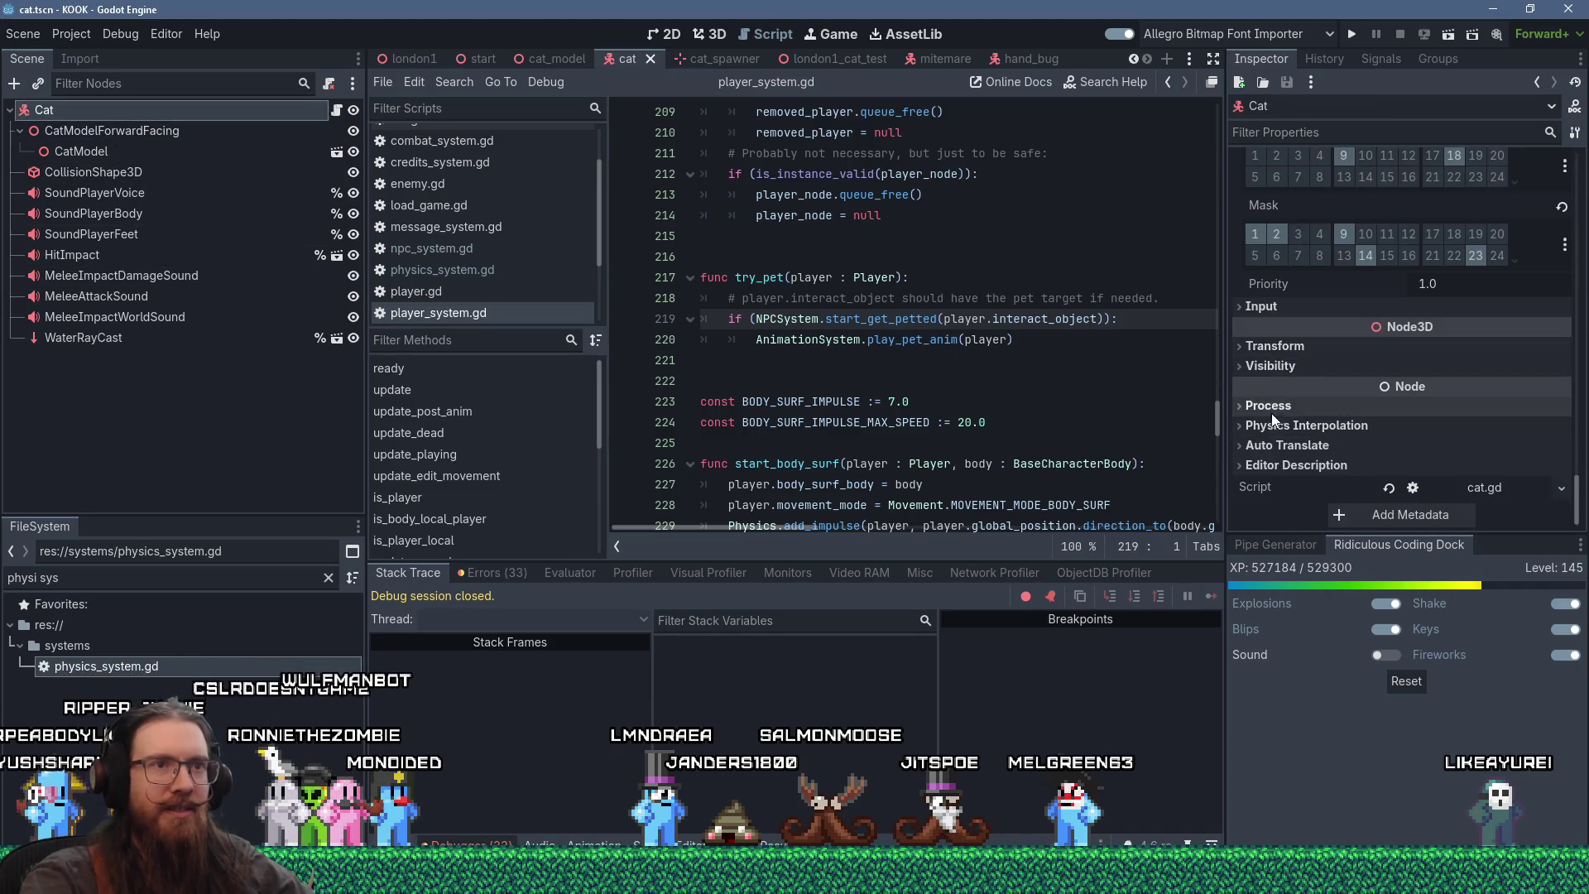
{"action": "left_click", "coordinate": [1332, 134]}
{"action": "type", "text": "a"}
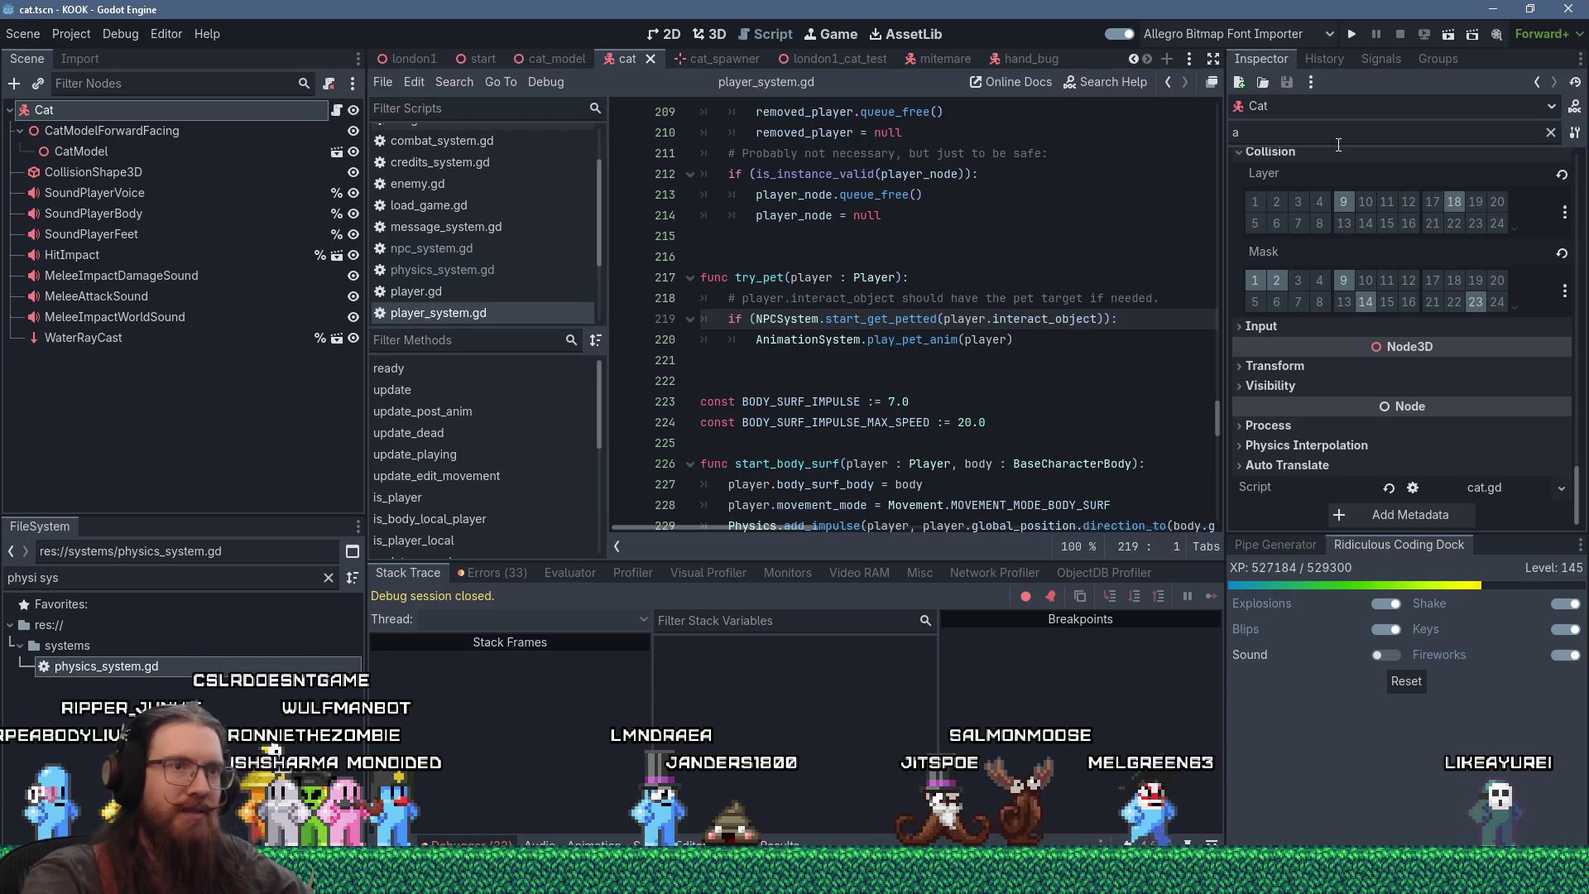
{"action": "type", "text": "ction"}
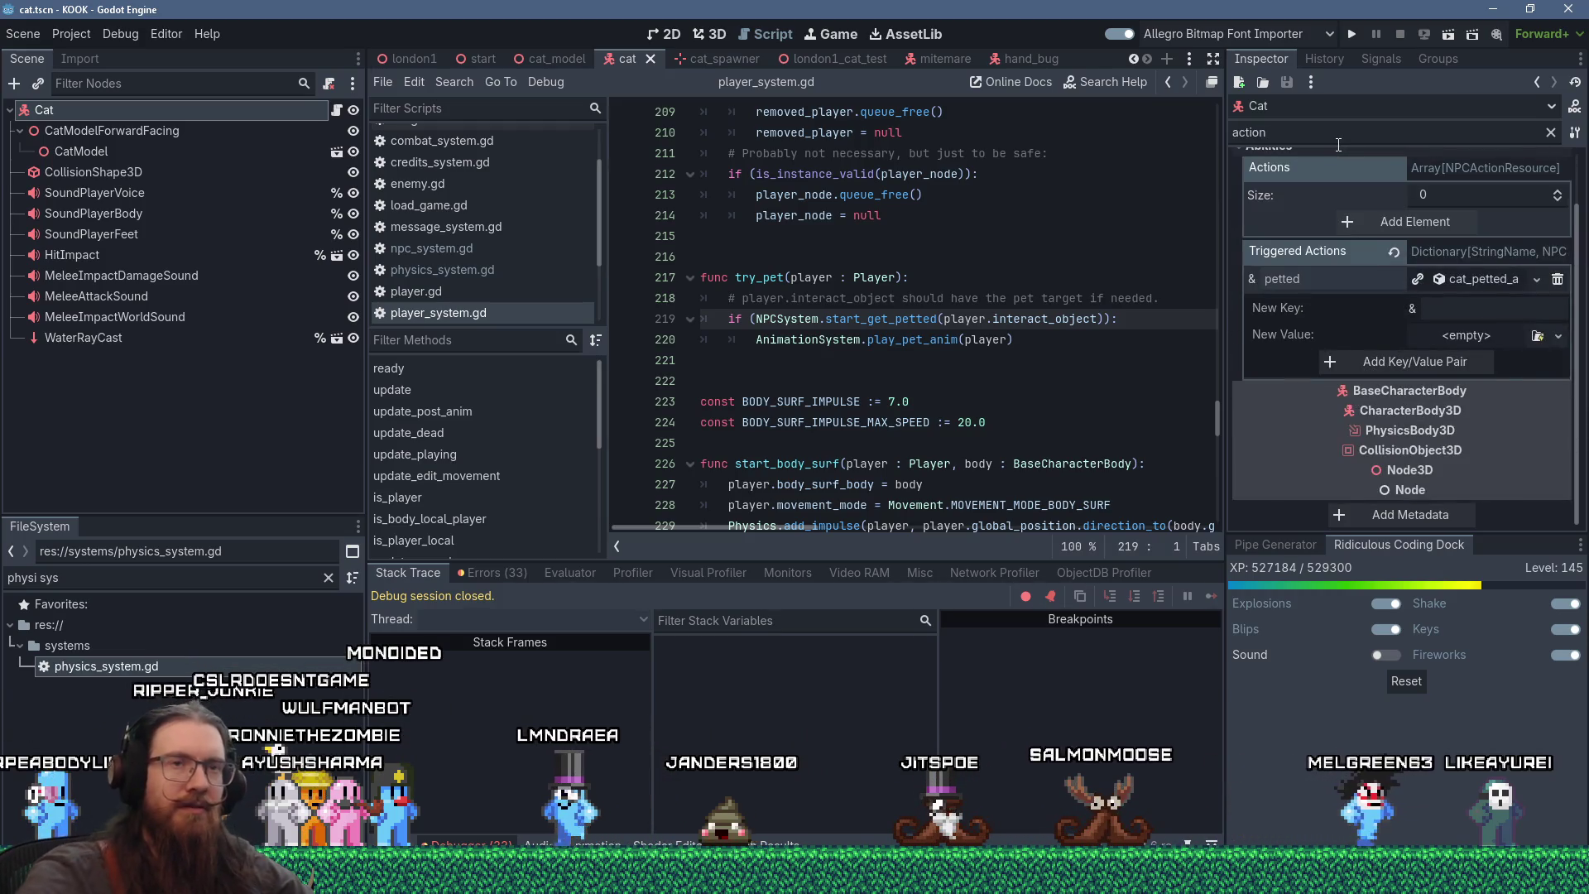
- Expand the petted triggered action, select its 3.0 State Duration, and switch to Blender
{"action": "left_click", "coordinate": [1454, 280]}
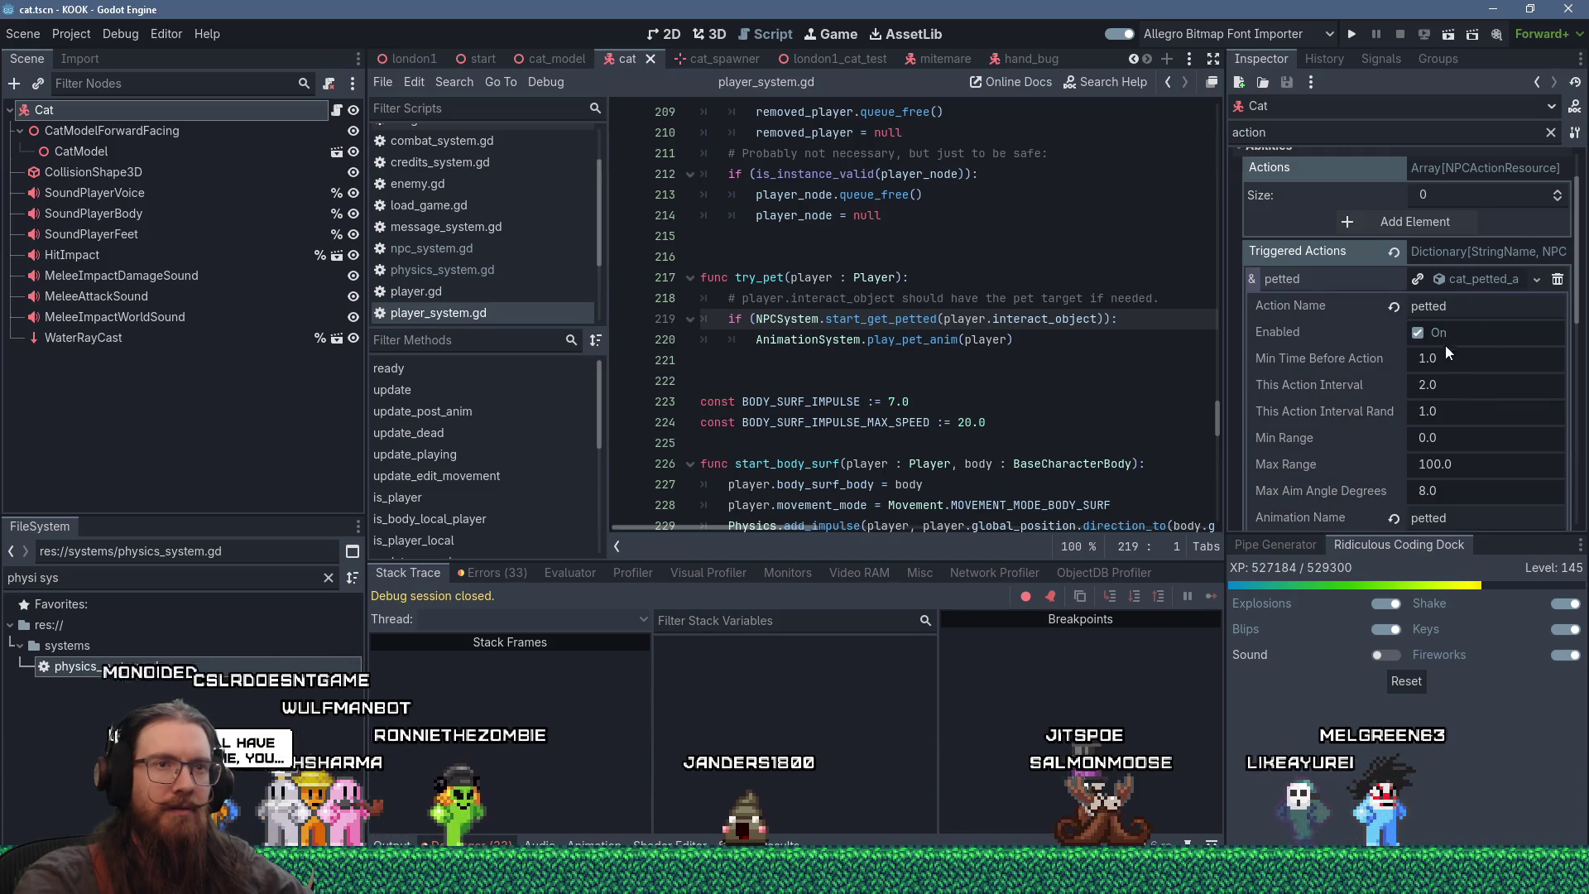
{"action": "scroll", "coordinate": [1457, 420], "scroll_direction": "down", "scroll_amount": 1}
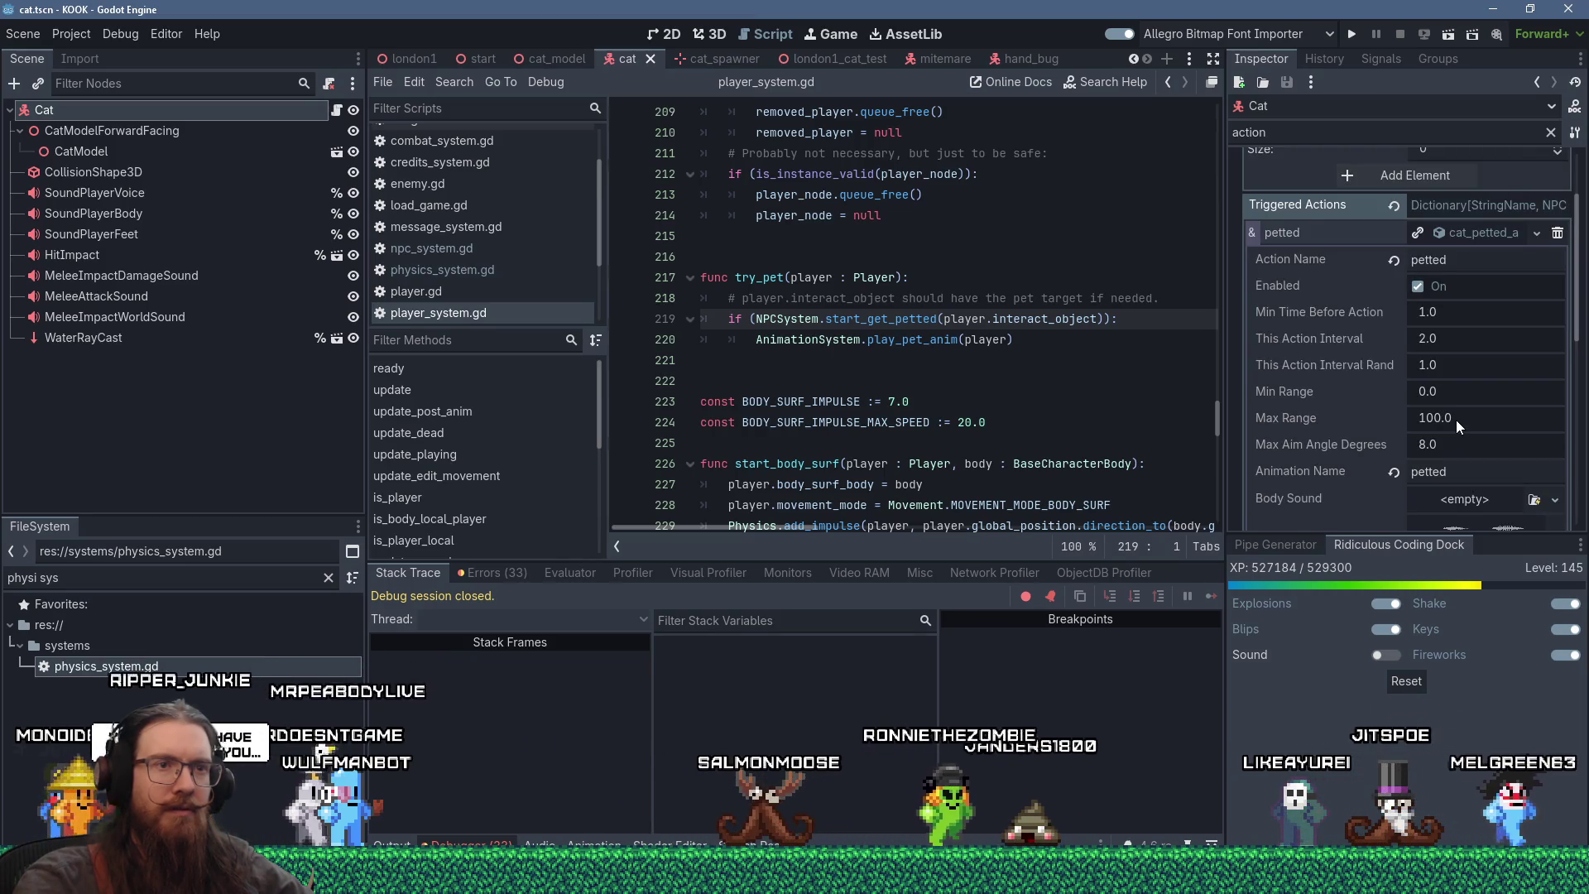
{"action": "scroll", "coordinate": [1457, 419], "scroll_direction": "down", "scroll_amount": 5}
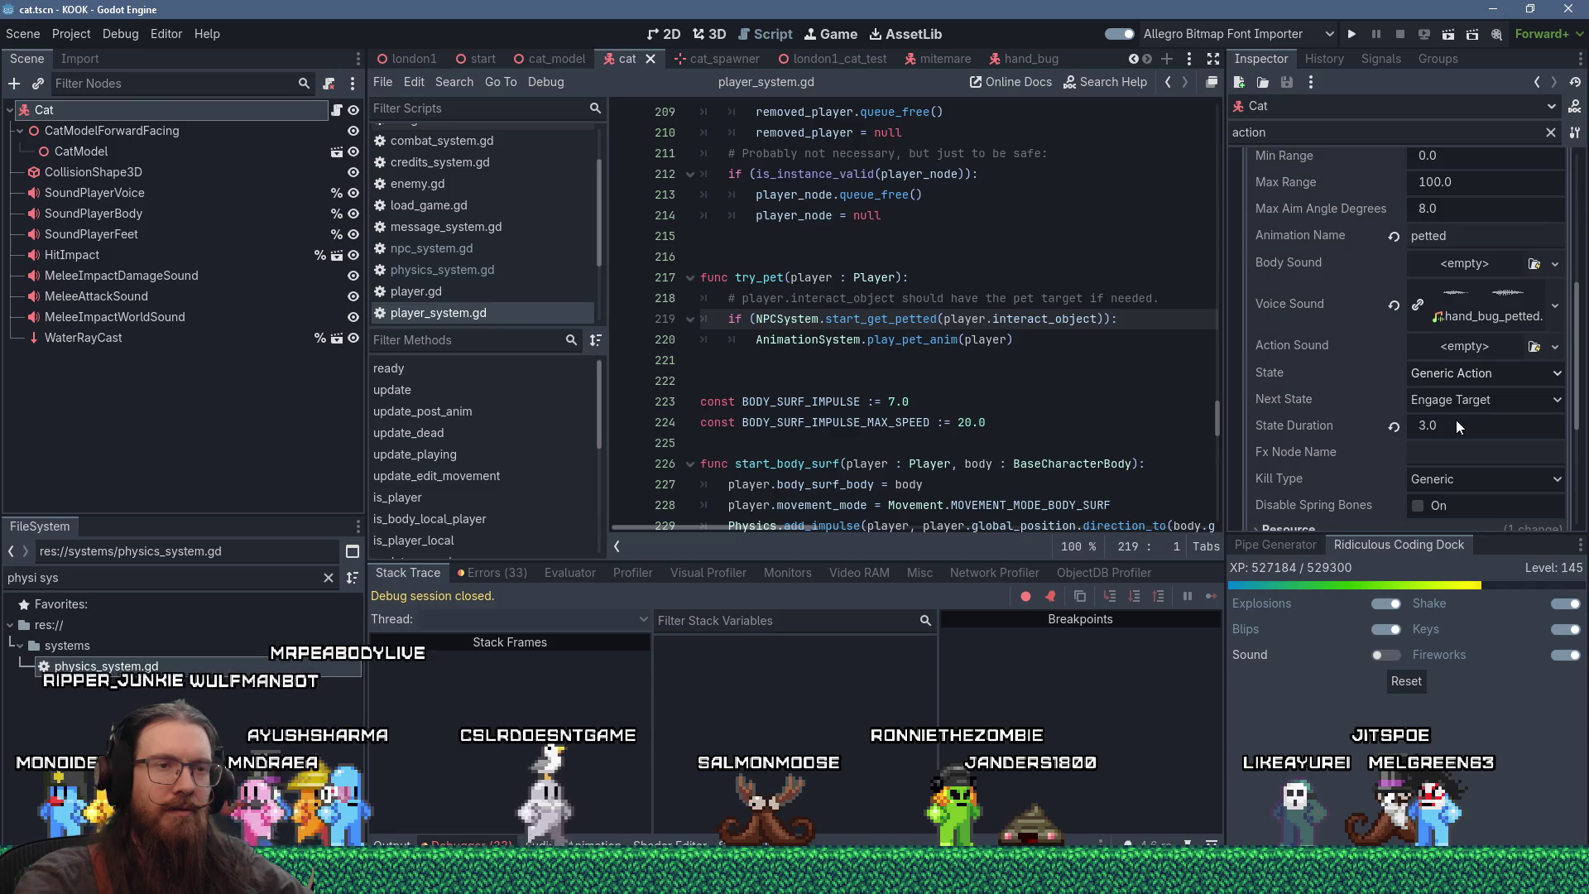
{"action": "scroll", "coordinate": [1457, 420], "scroll_direction": "down", "scroll_amount": 1}
{"action": "left_click", "coordinate": [1445, 381]}
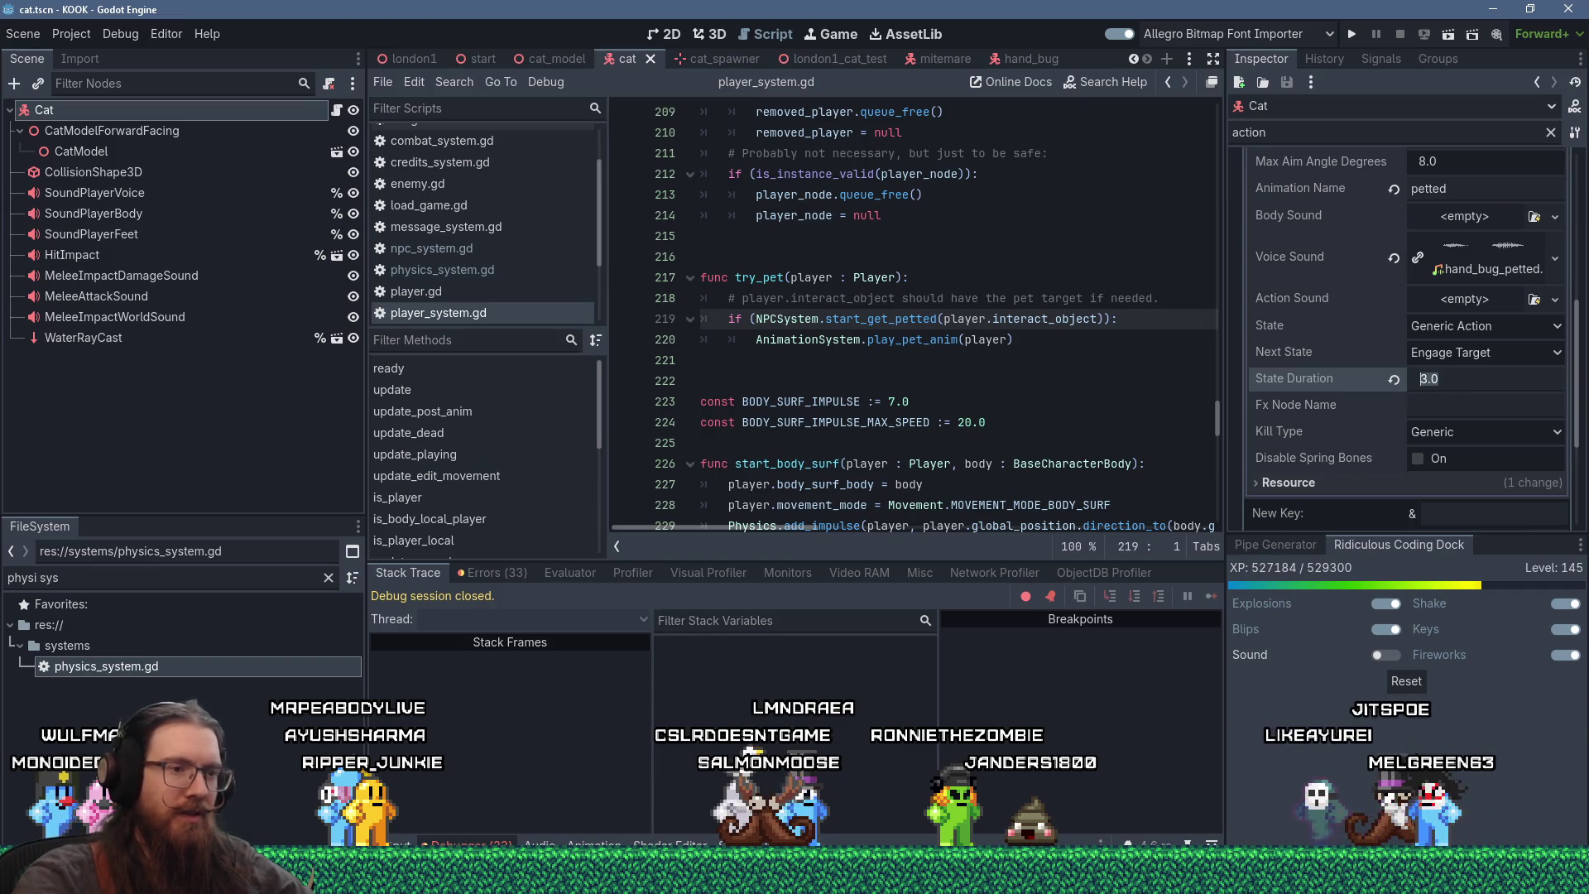
{"action": "key", "text": "alt+Tab"}
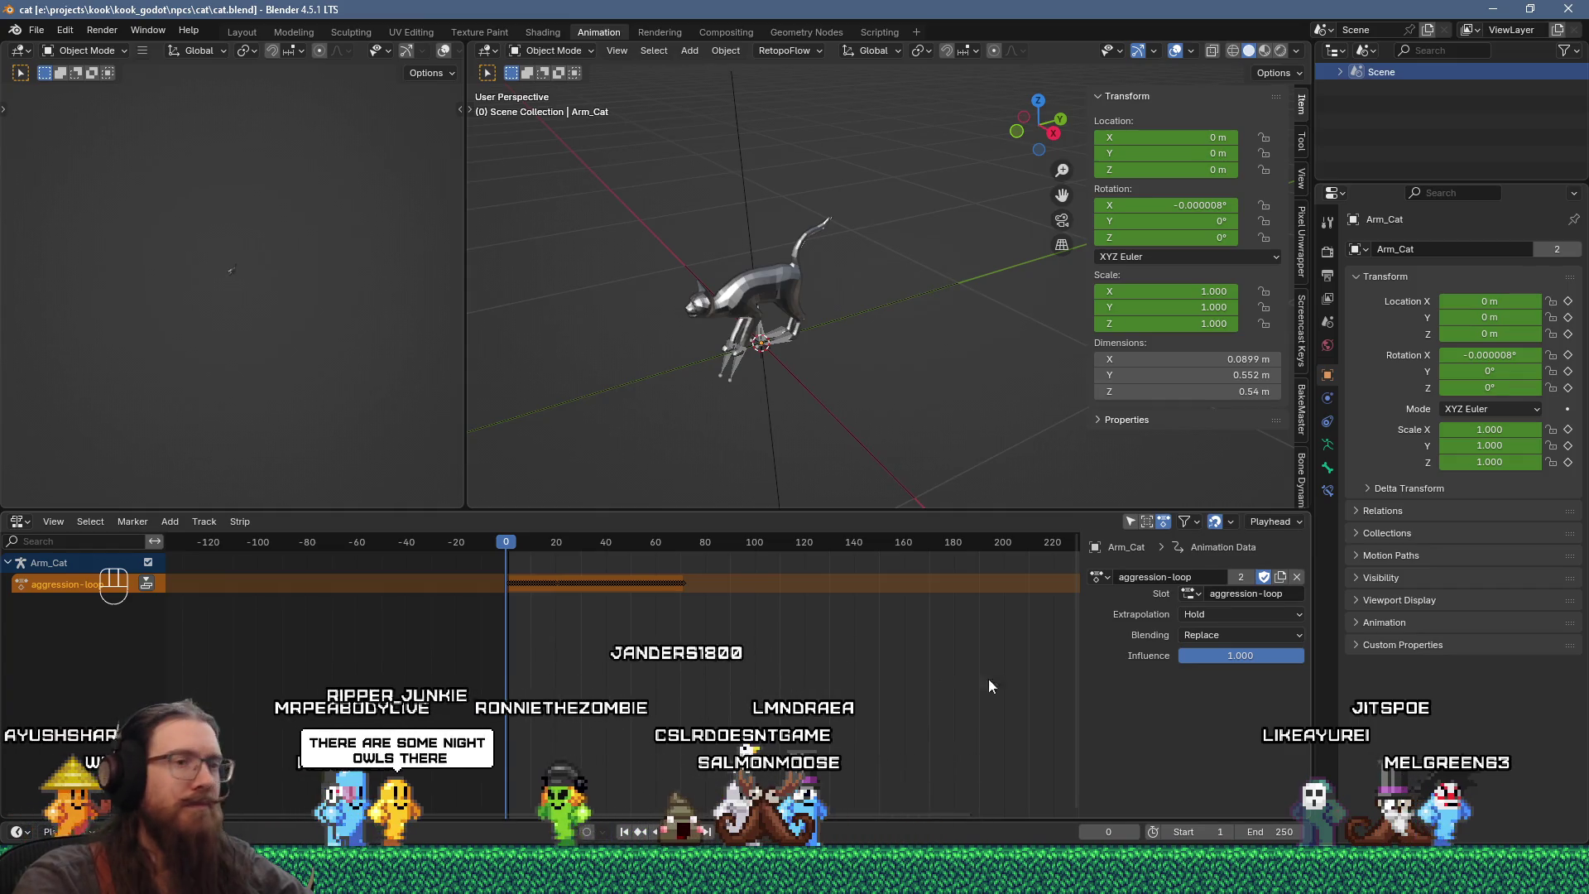
- Select the cat armature and turn the bottom panel into the Action Editor
{"action": "left_click", "coordinate": [738, 366]}
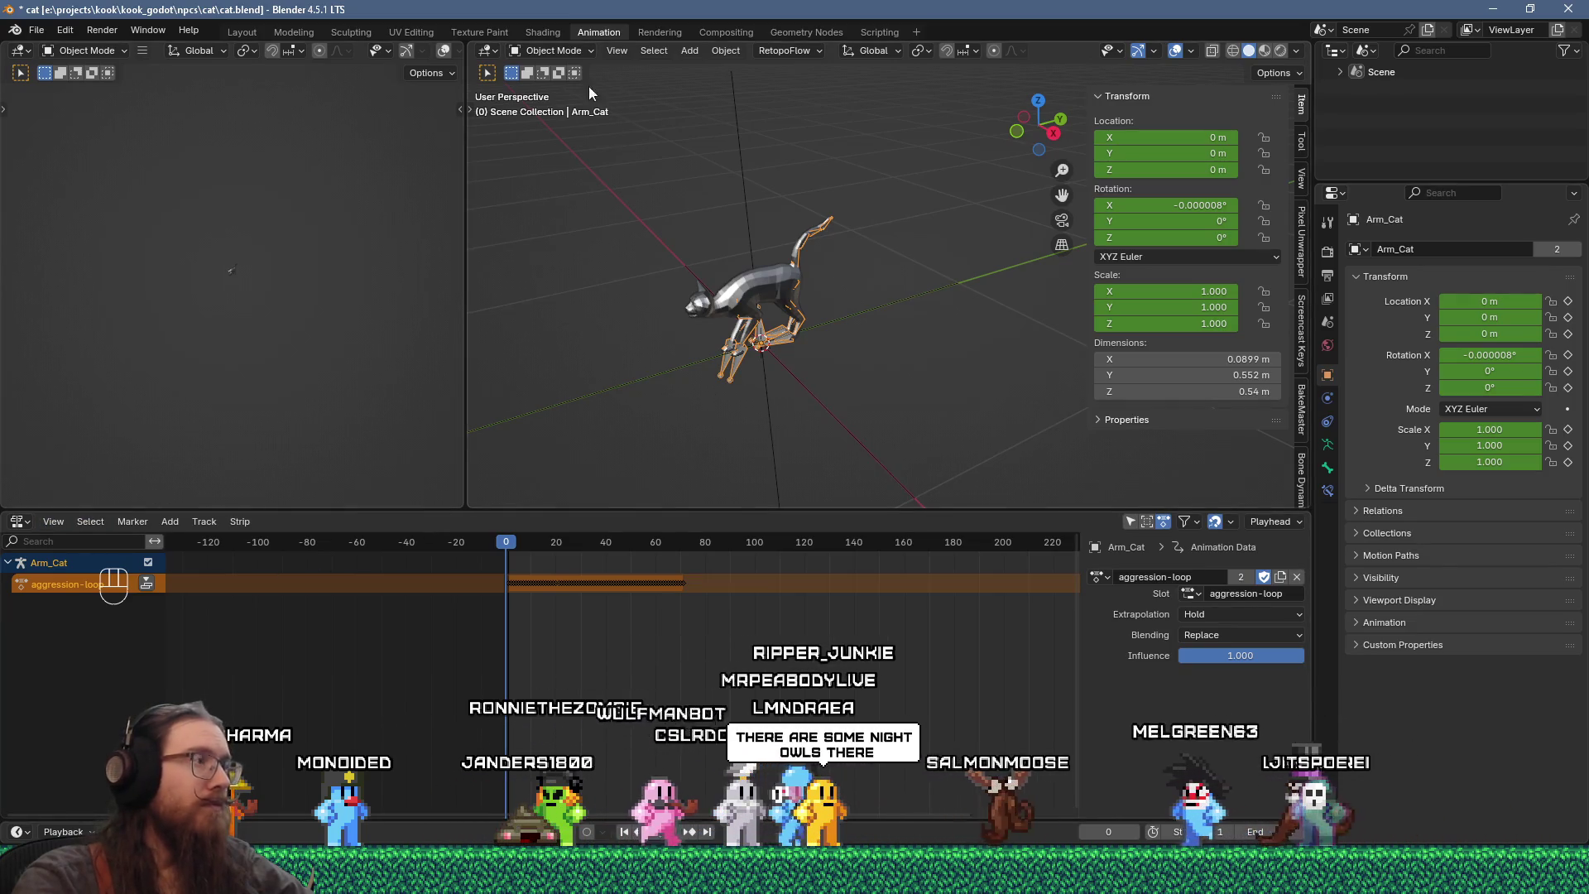
{"action": "left_click", "coordinate": [23, 522]}
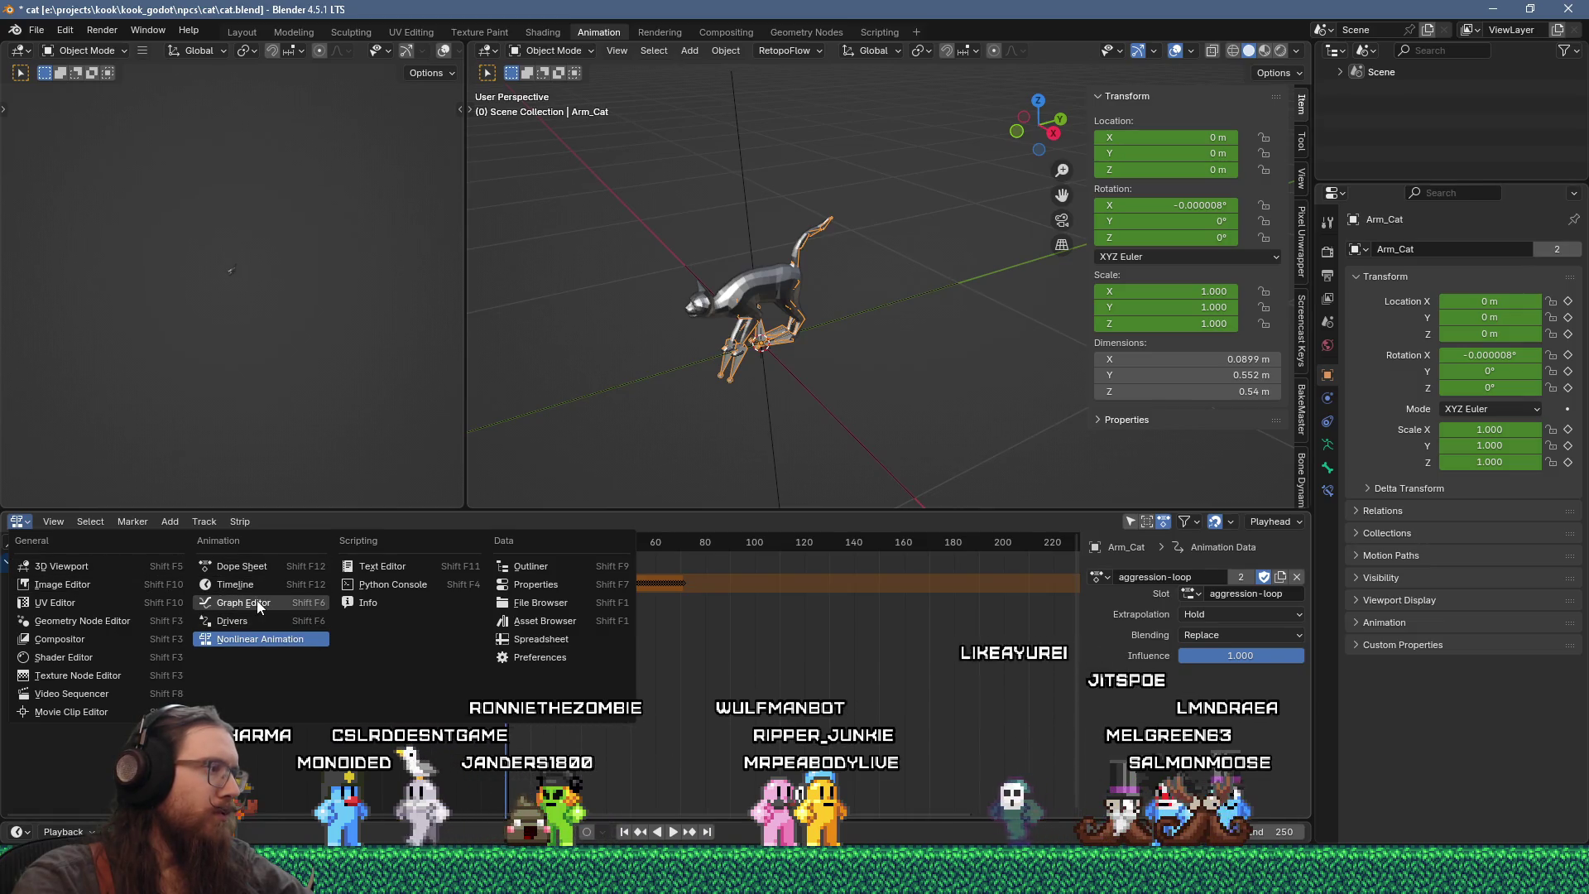
{"action": "left_click", "coordinate": [260, 569]}
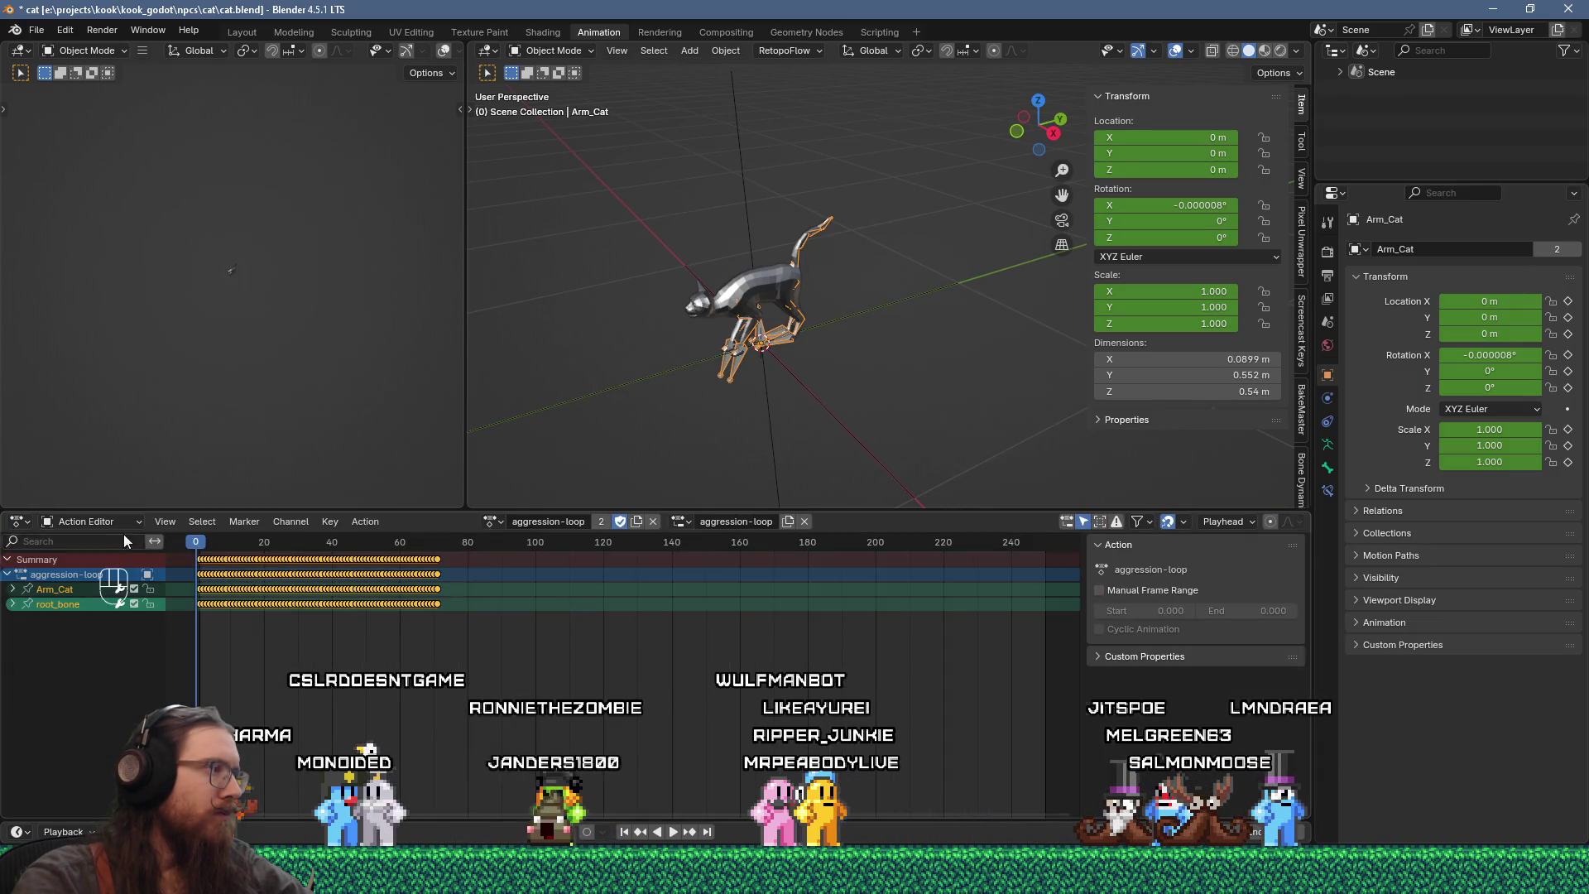
- Make petted the armature's active action and scrub it to see keyframes ending near frame 60
{"action": "left_click", "coordinate": [684, 521]}
{"action": "left_click", "coordinate": [690, 520]}
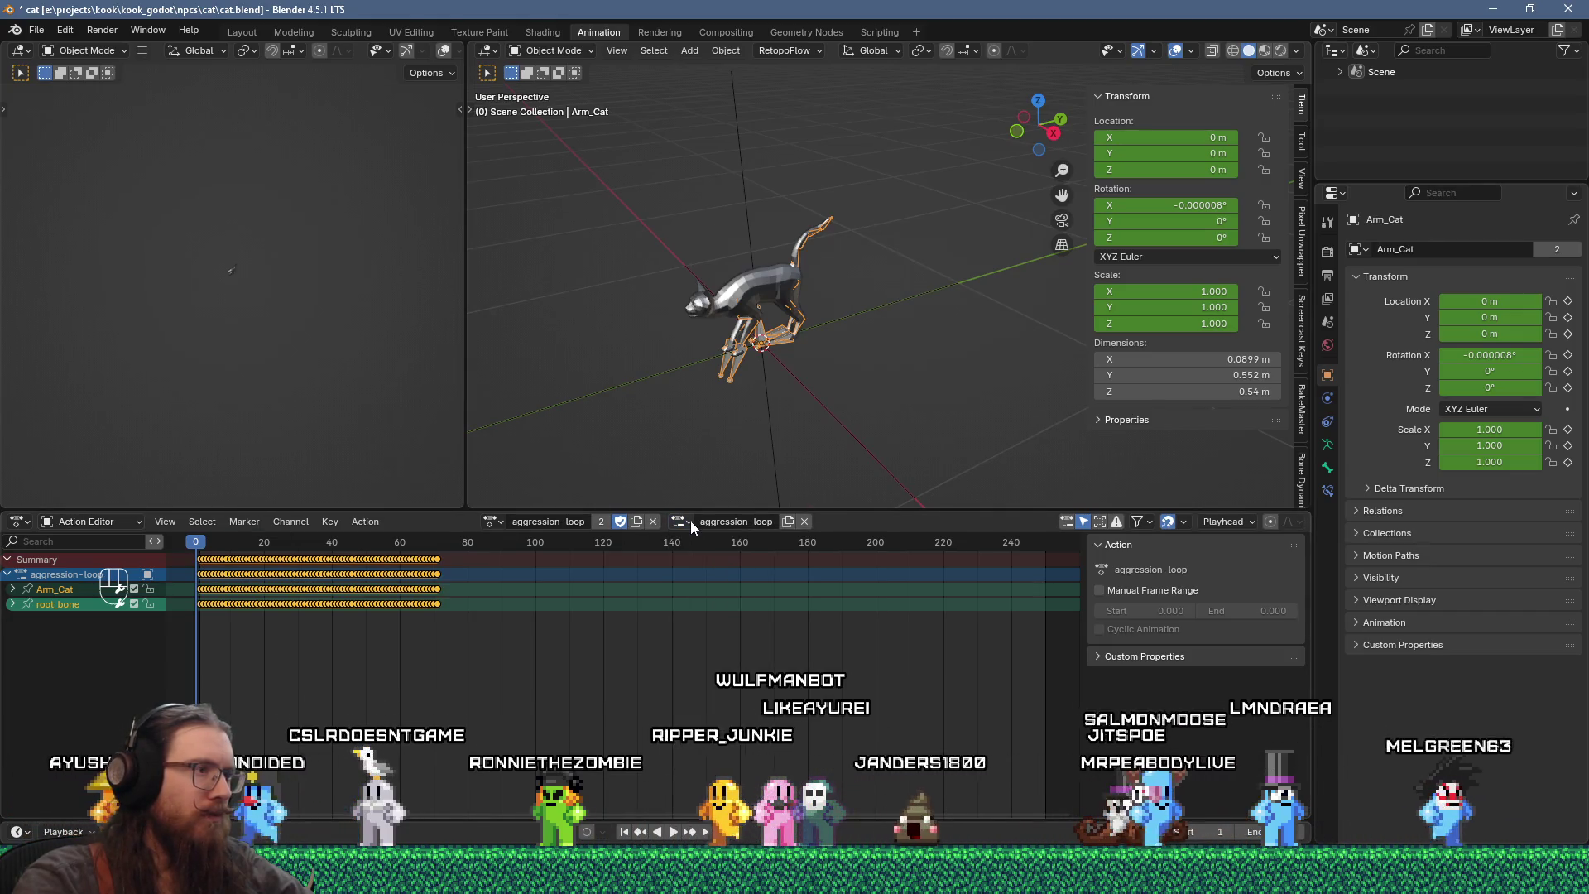
{"action": "left_click", "coordinate": [503, 520]}
{"action": "left_click", "coordinate": [538, 646]}
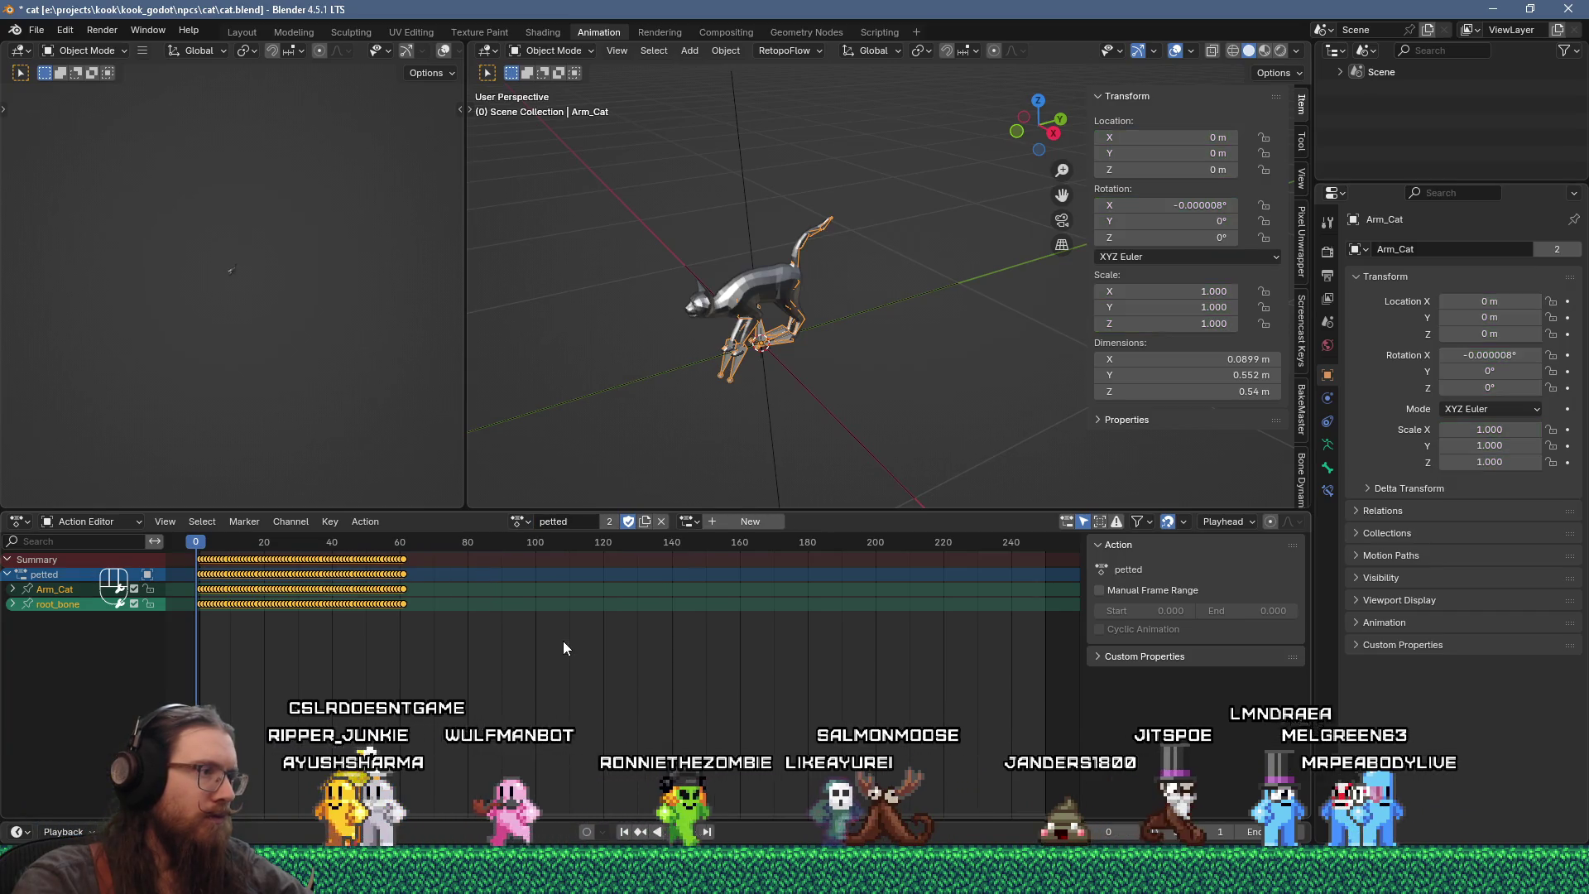
{"action": "mouse_move", "coordinate": [220, 540]}
{"action": "left_mouse_down"}
{"action": "mouse_move", "coordinate": [406, 539]}
{"action": "mouse_move", "coordinate": [207, 548]}
{"action": "left_mouse_up"}
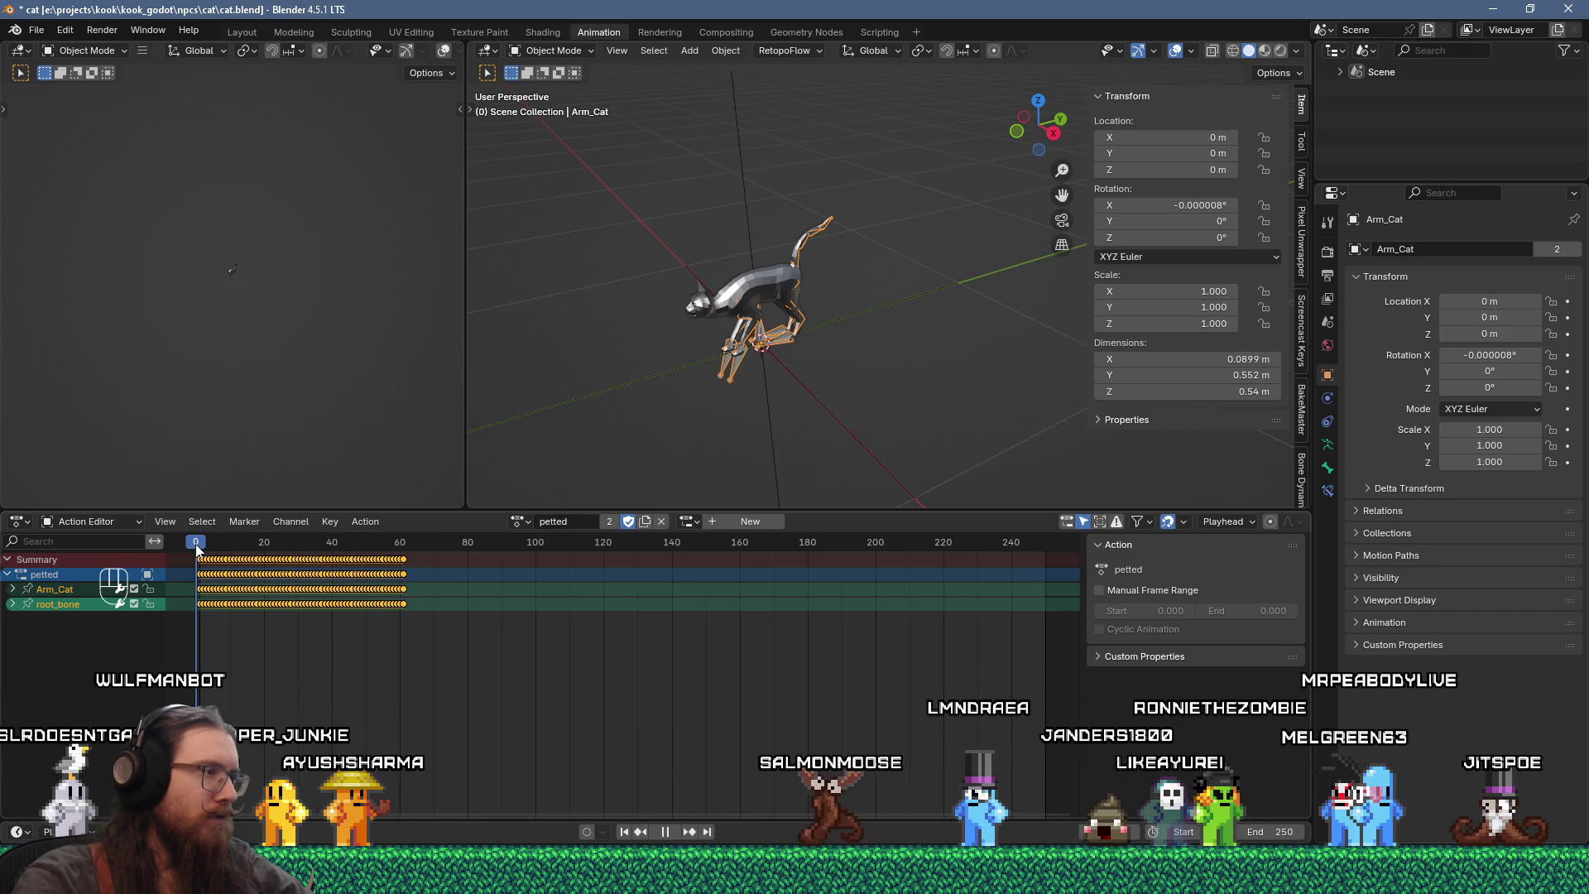
{"action": "left_click_drag", "start_coordinate": [197, 548], "coordinate": [197, 548]}
{"action": "scroll", "coordinate": [267, 605], "scroll_direction": "up", "scroll_amount": 1}
{"action": "scroll", "coordinate": [273, 606], "scroll_direction": "down", "scroll_amount": 1}
{"action": "left_click", "coordinate": [1328, 250]}
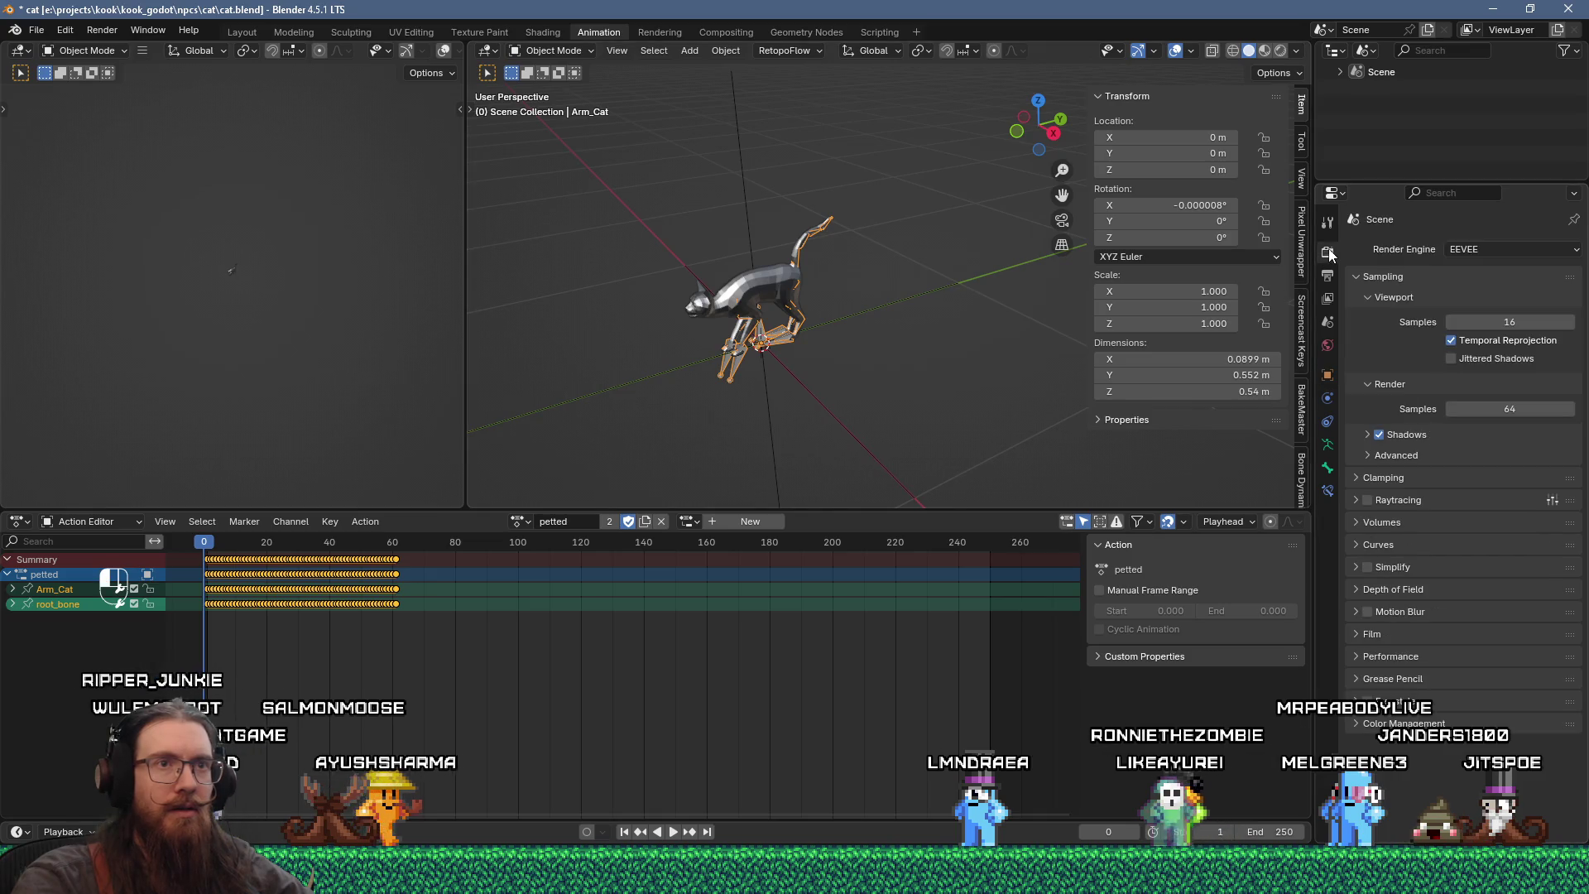
- Set the scene frame rate to 30 fps in Output Properties
{"action": "left_click", "coordinate": [1328, 275]}
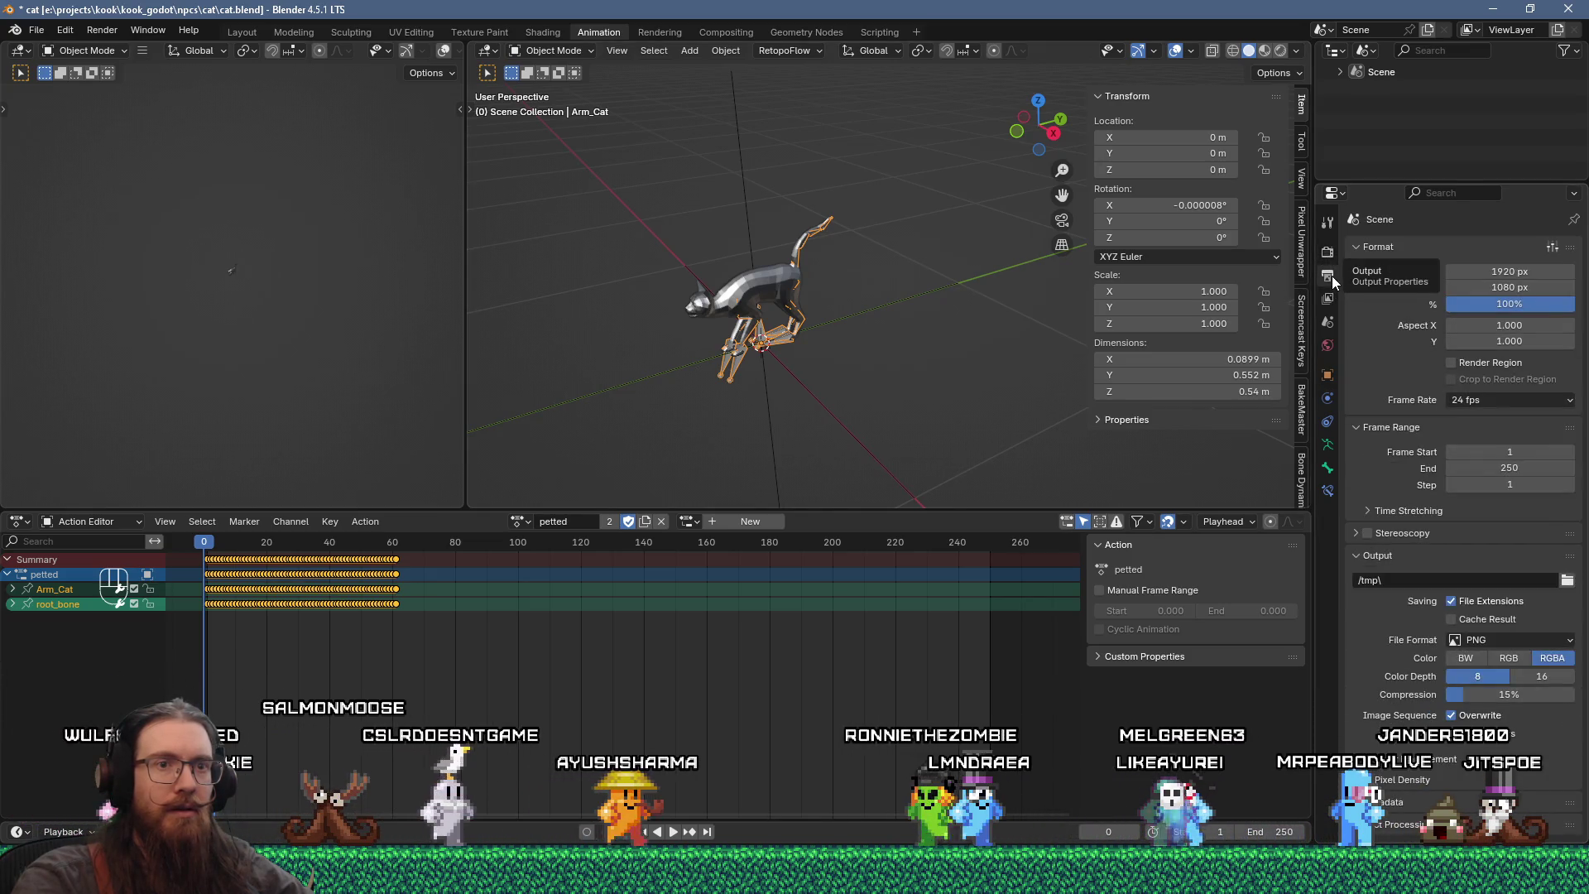
{"action": "left_click", "coordinate": [1523, 400]}
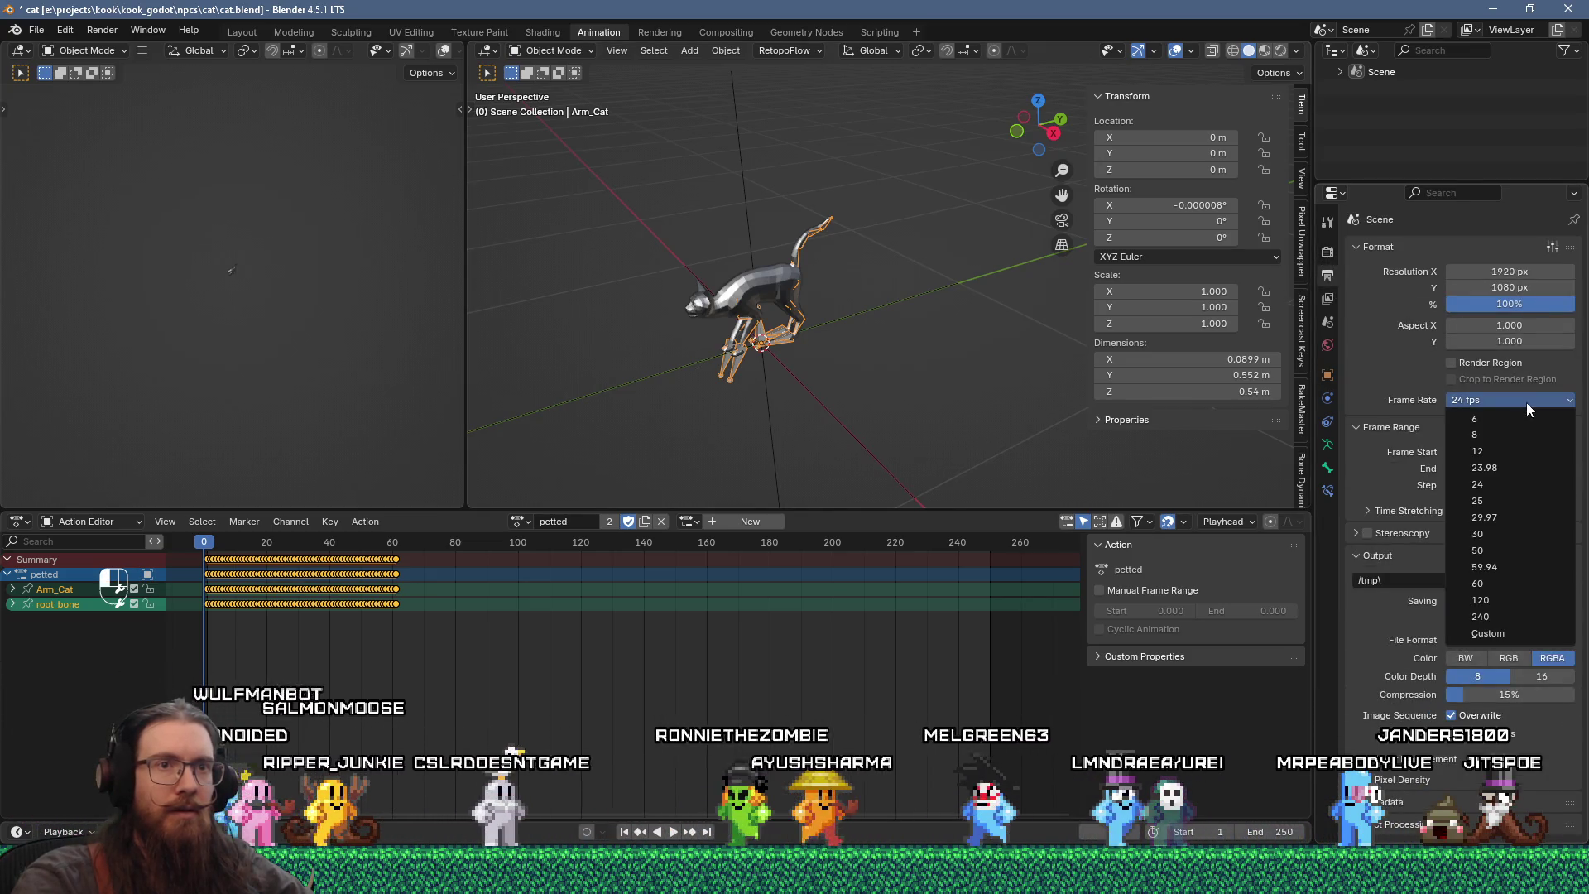
{"action": "left_click", "coordinate": [1503, 533]}
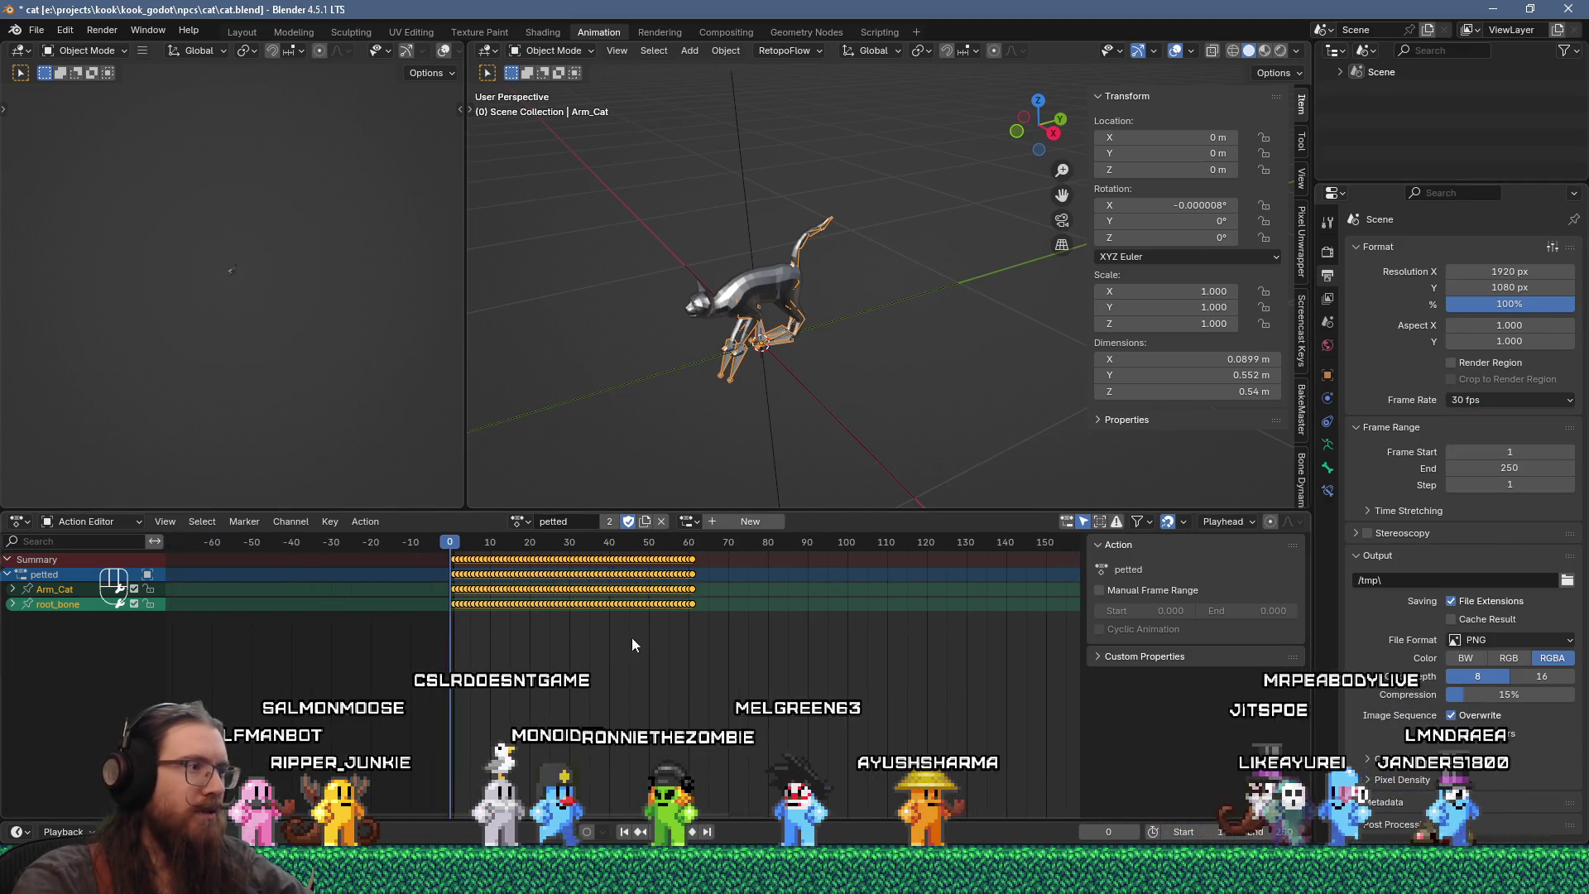
- Play petted at 30 fps, confirm it ends near frame 60, and save cat.blend
{"action": "key", "text": "space"}
{"action": "key", "text": "space"}
{"action": "left_click", "coordinate": [689, 522]}
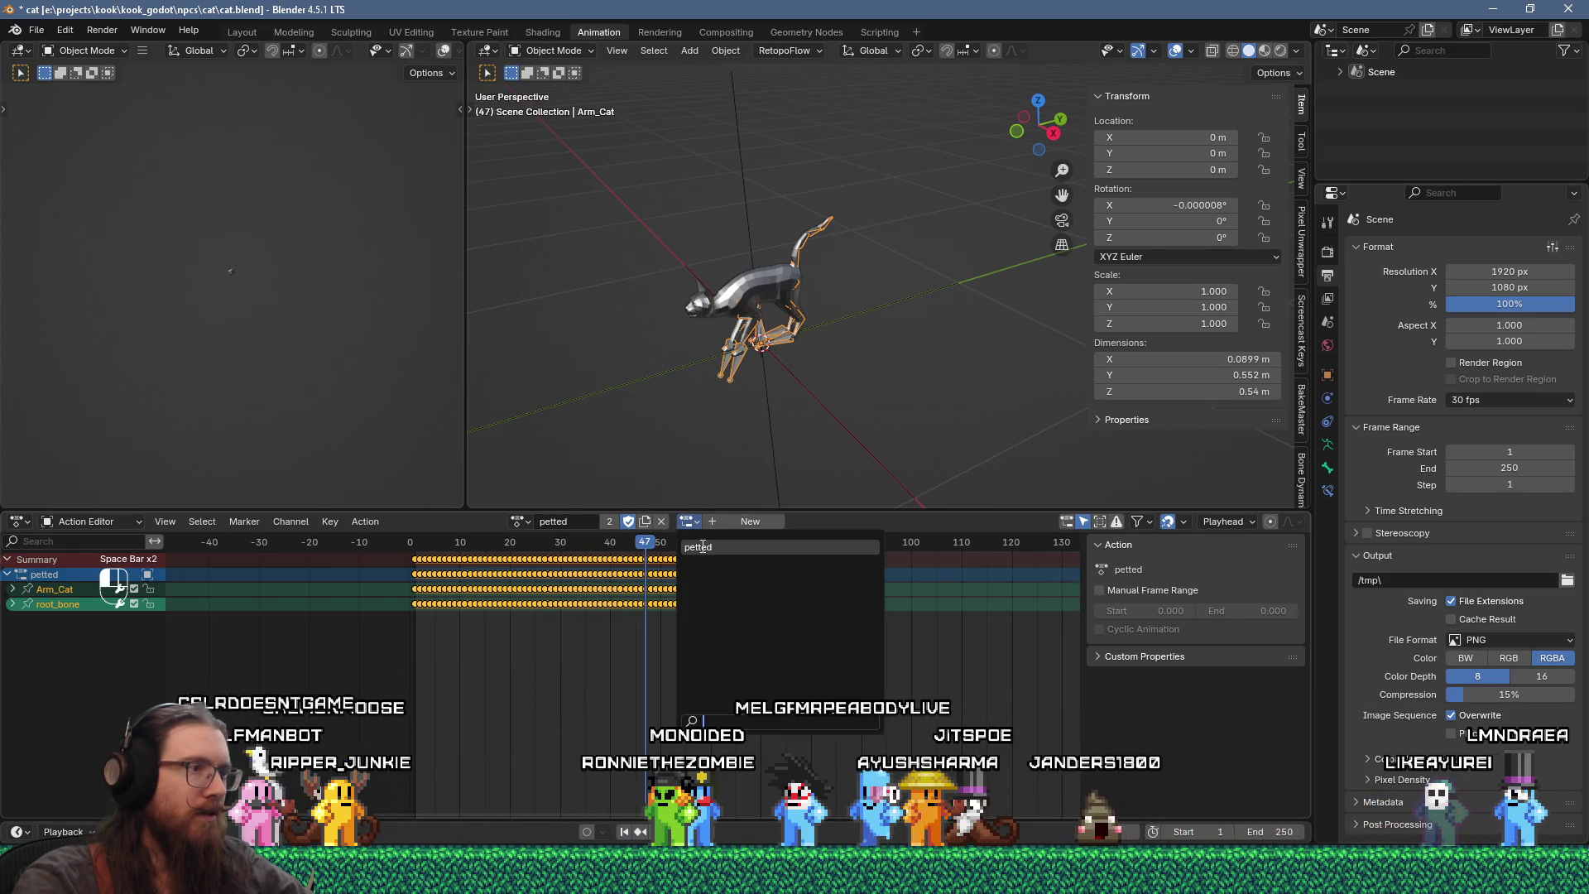
{"action": "left_click", "coordinate": [702, 547]}
{"action": "mouse_move", "coordinate": [642, 548]}
{"action": "left_mouse_down"}
{"action": "mouse_move", "coordinate": [549, 547]}
{"action": "mouse_move", "coordinate": [710, 548]}
{"action": "mouse_move", "coordinate": [716, 581]}
{"action": "mouse_move", "coordinate": [497, 575]}
{"action": "mouse_move", "coordinate": [718, 571]}
{"action": "left_mouse_up"}
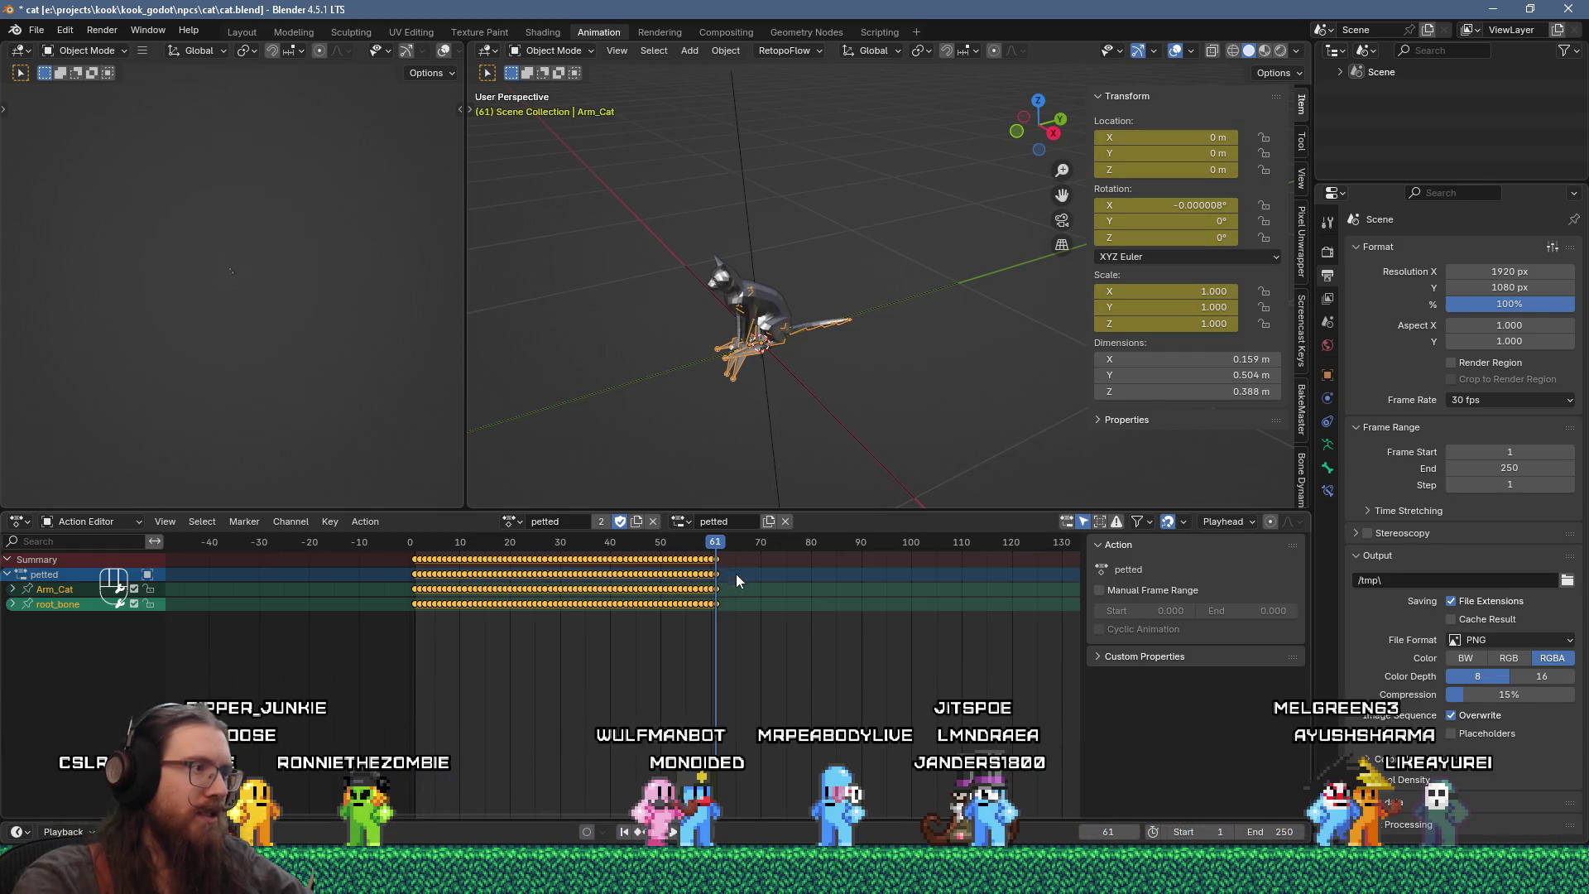
{"action": "key", "text": "ctrl+s"}
{"action": "key", "text": "alt+Tab"}
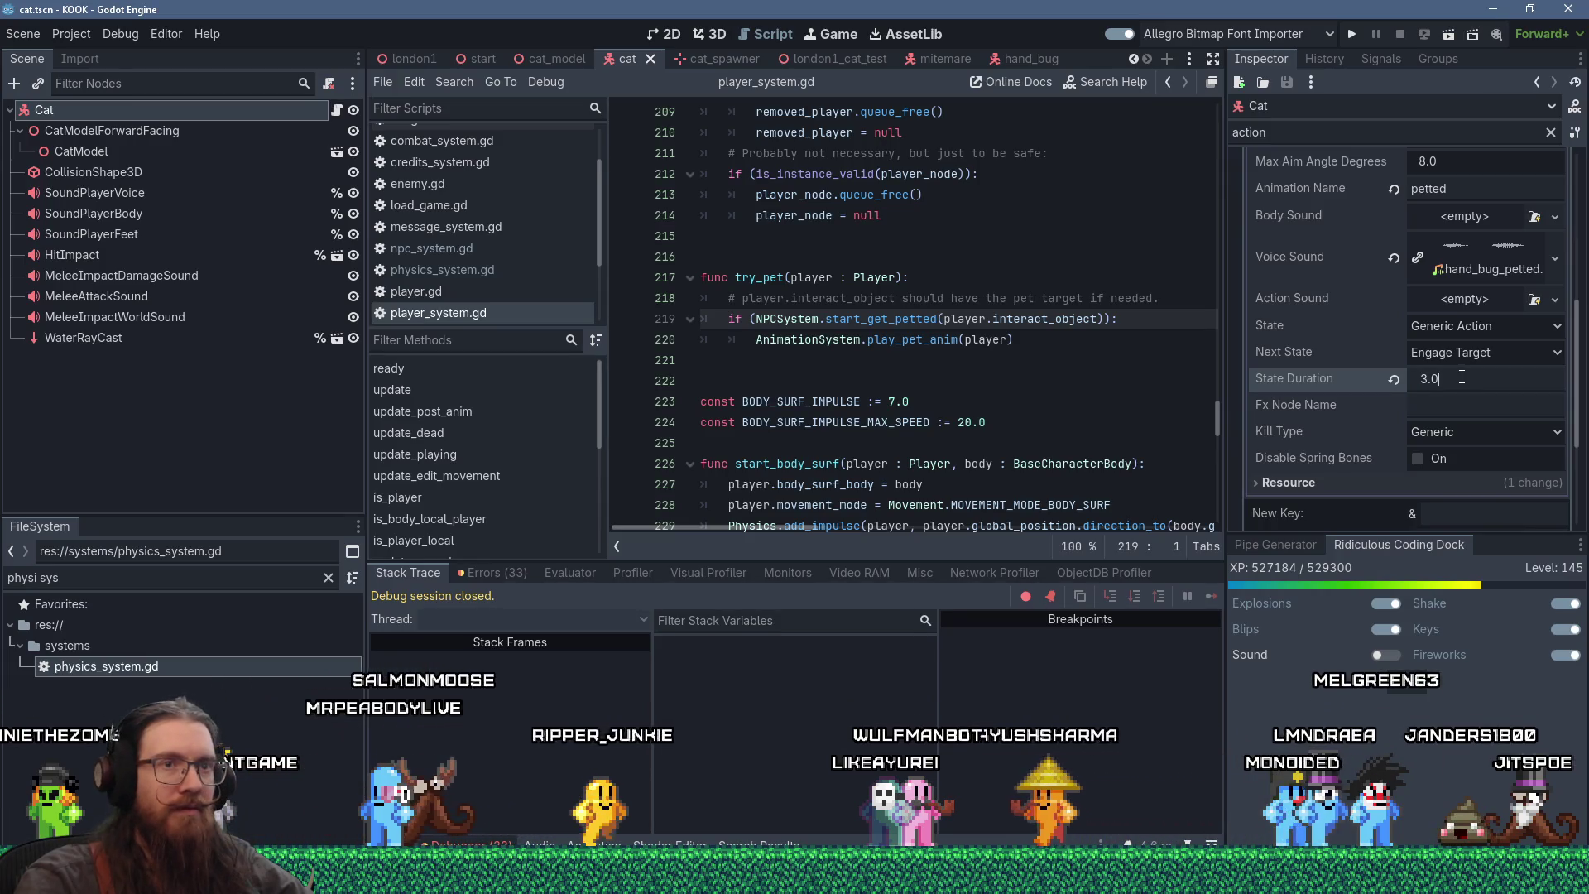
- Reset petted's State Duration to 1.0, save the scene, and set its Next State to Idle
{"action": "left_click", "coordinate": [1393, 379]}
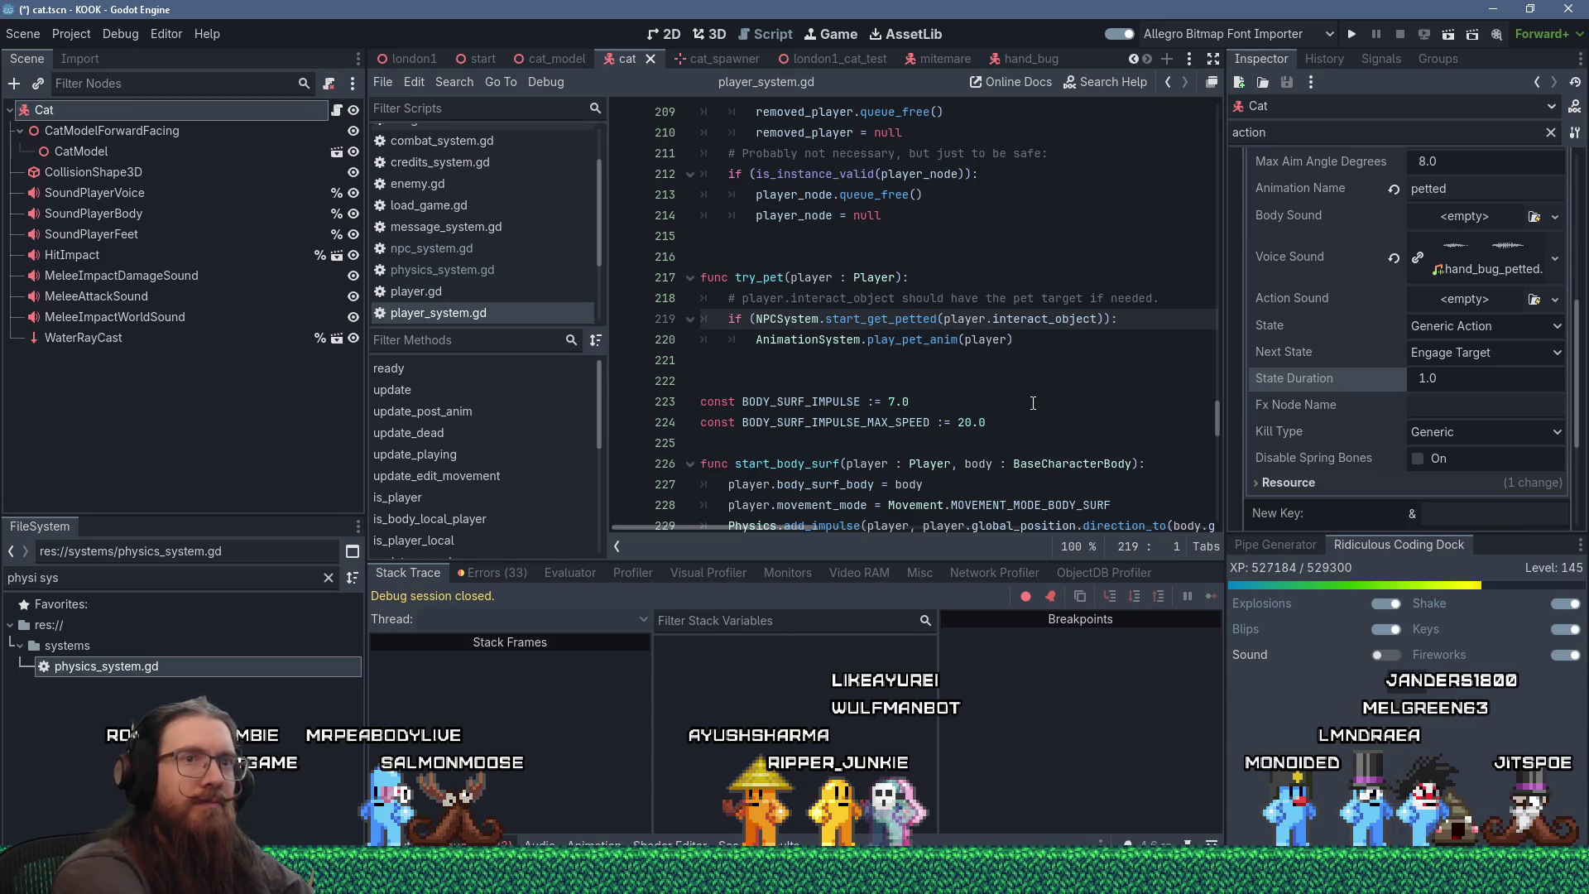
{"action": "key", "text": "ctrl+s"}
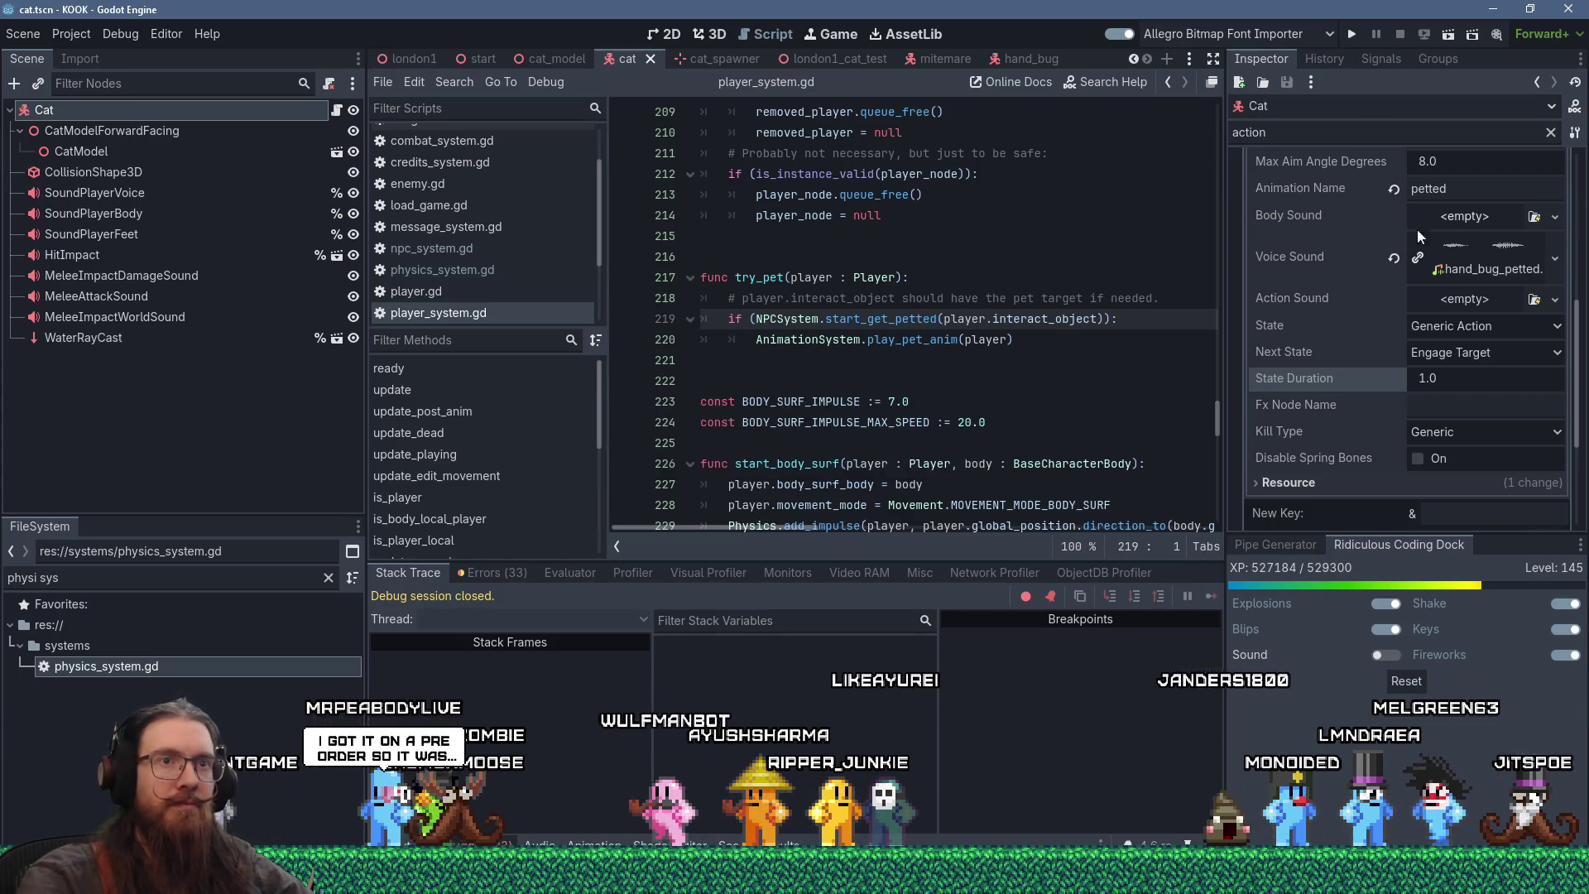
{"action": "left_click", "coordinate": [1486, 354]}
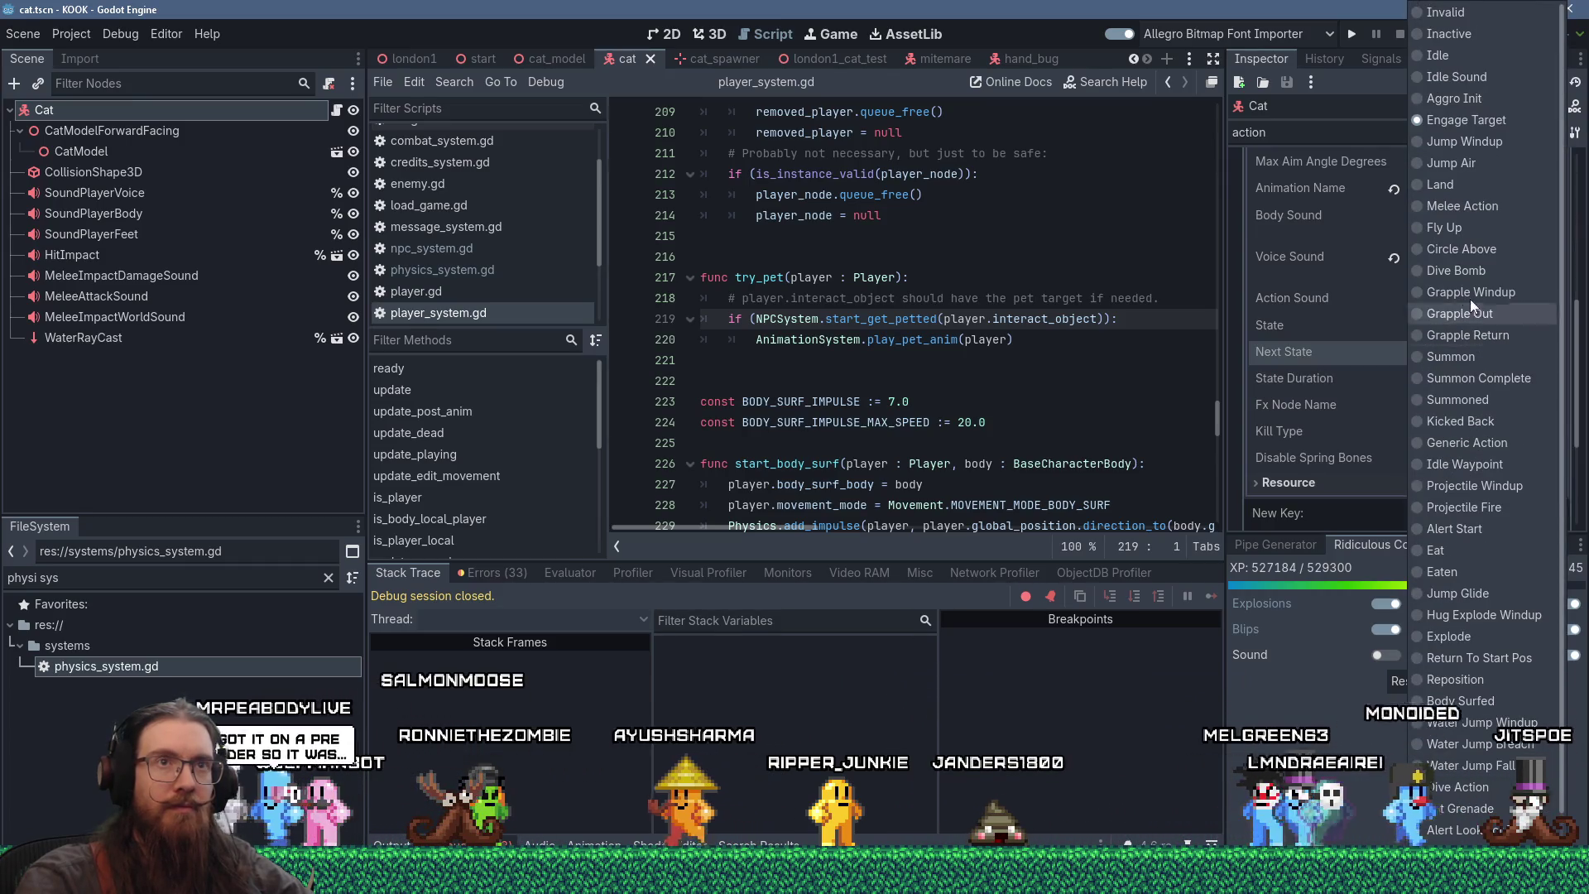
{"action": "left_click", "coordinate": [1448, 58]}
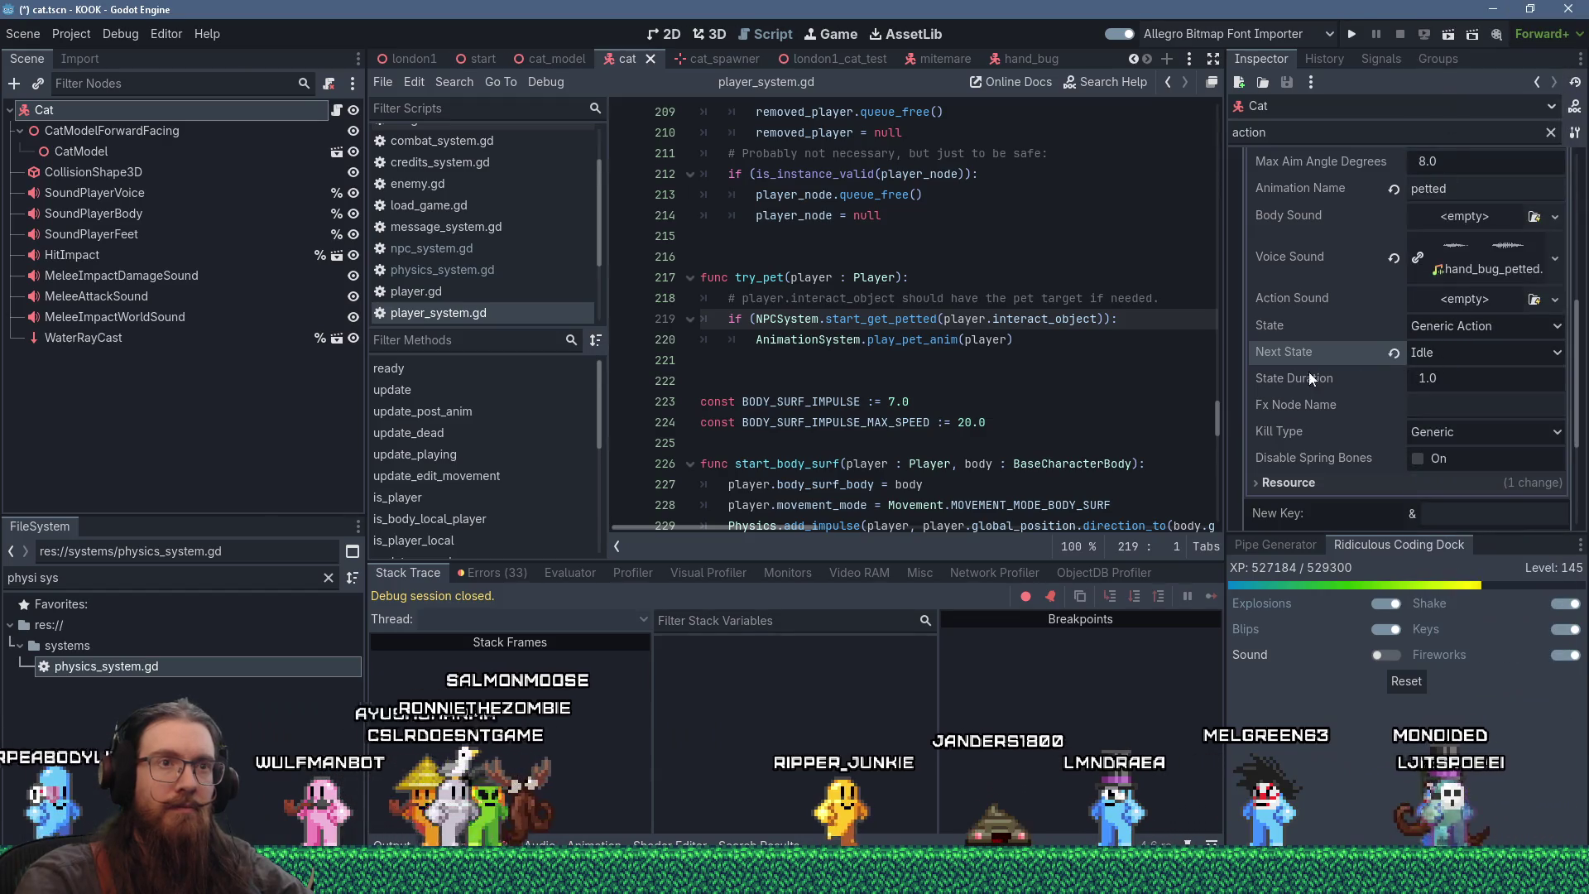
{"action": "scroll", "coordinate": [1084, 364], "scroll_direction": "up", "scroll_amount": 1}
{"action": "left_click", "coordinate": [1085, 362]}
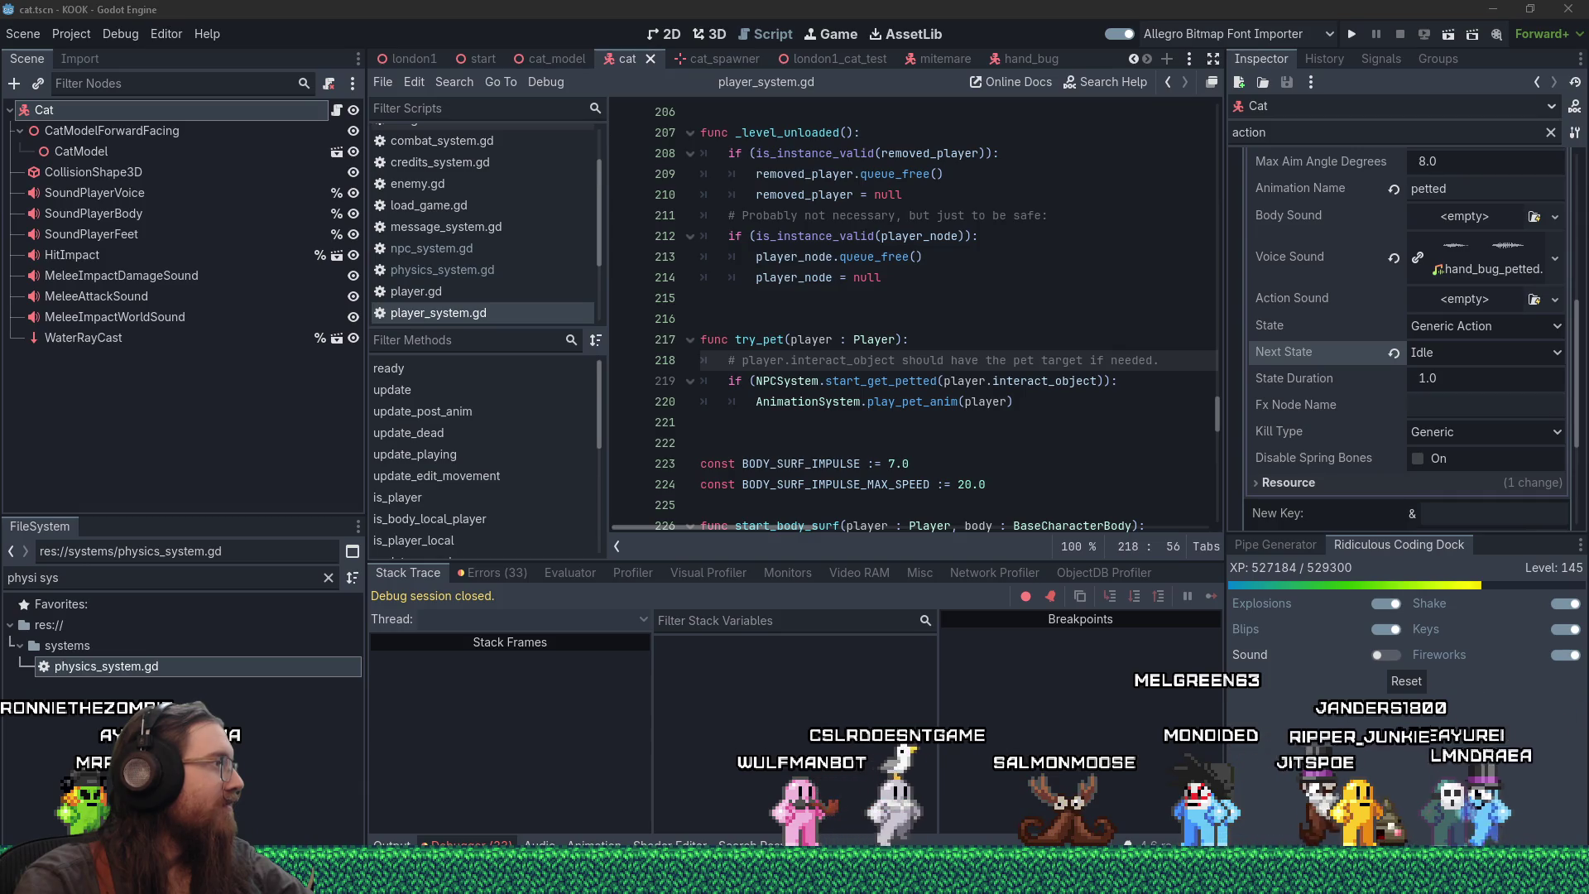
{"action": "key", "text": "alt+Tab"}
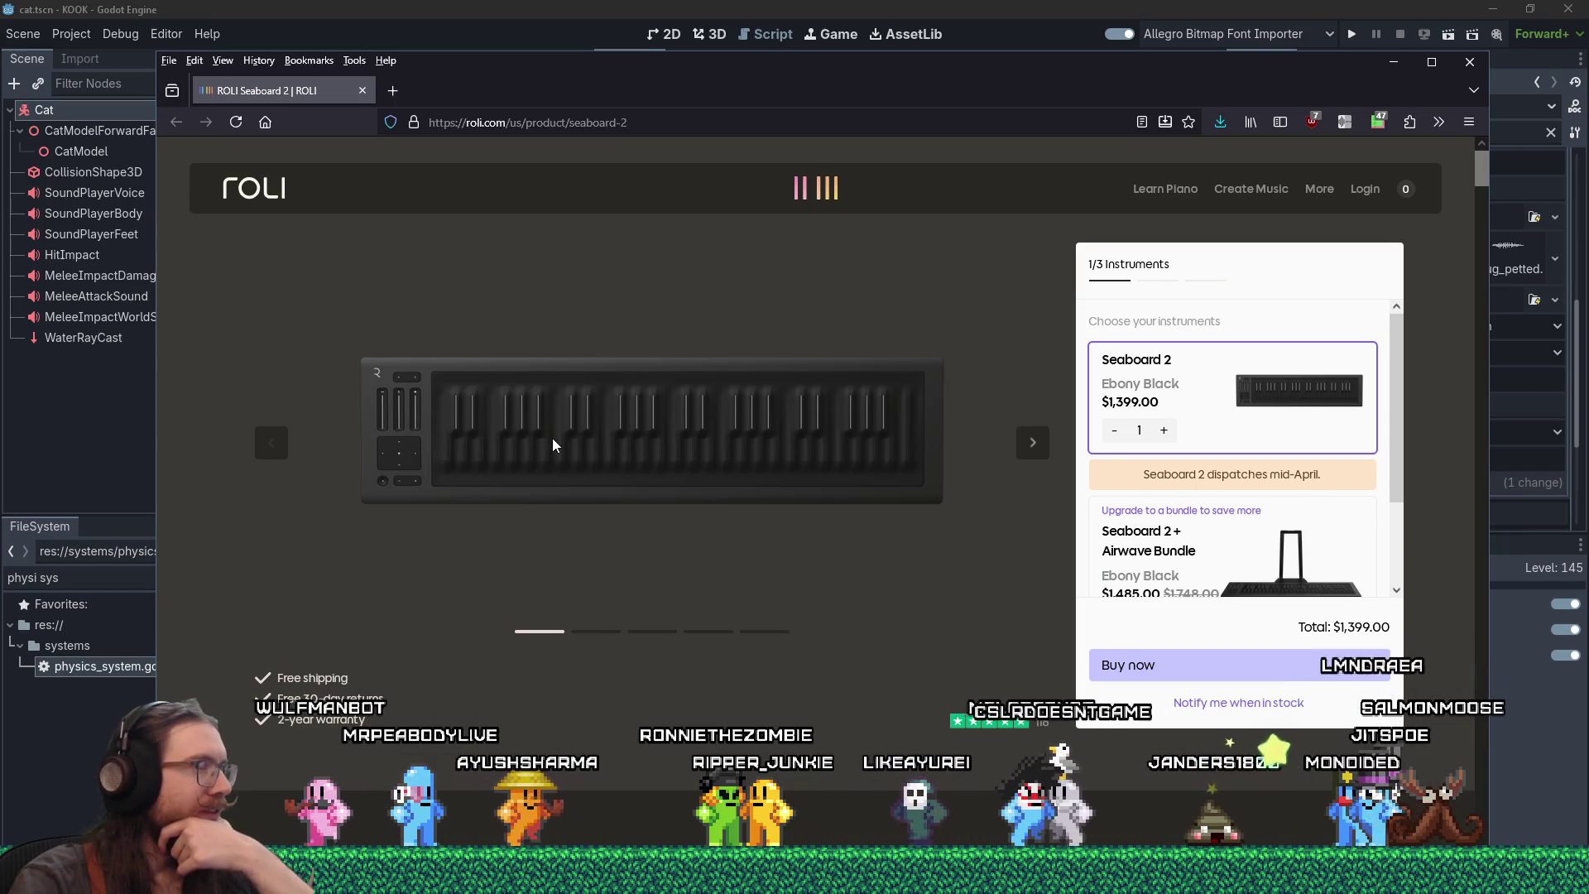
- Browse through all five Seaboard 2 product photos, then close the browser tab
{"action": "left_click", "coordinate": [1032, 451]}
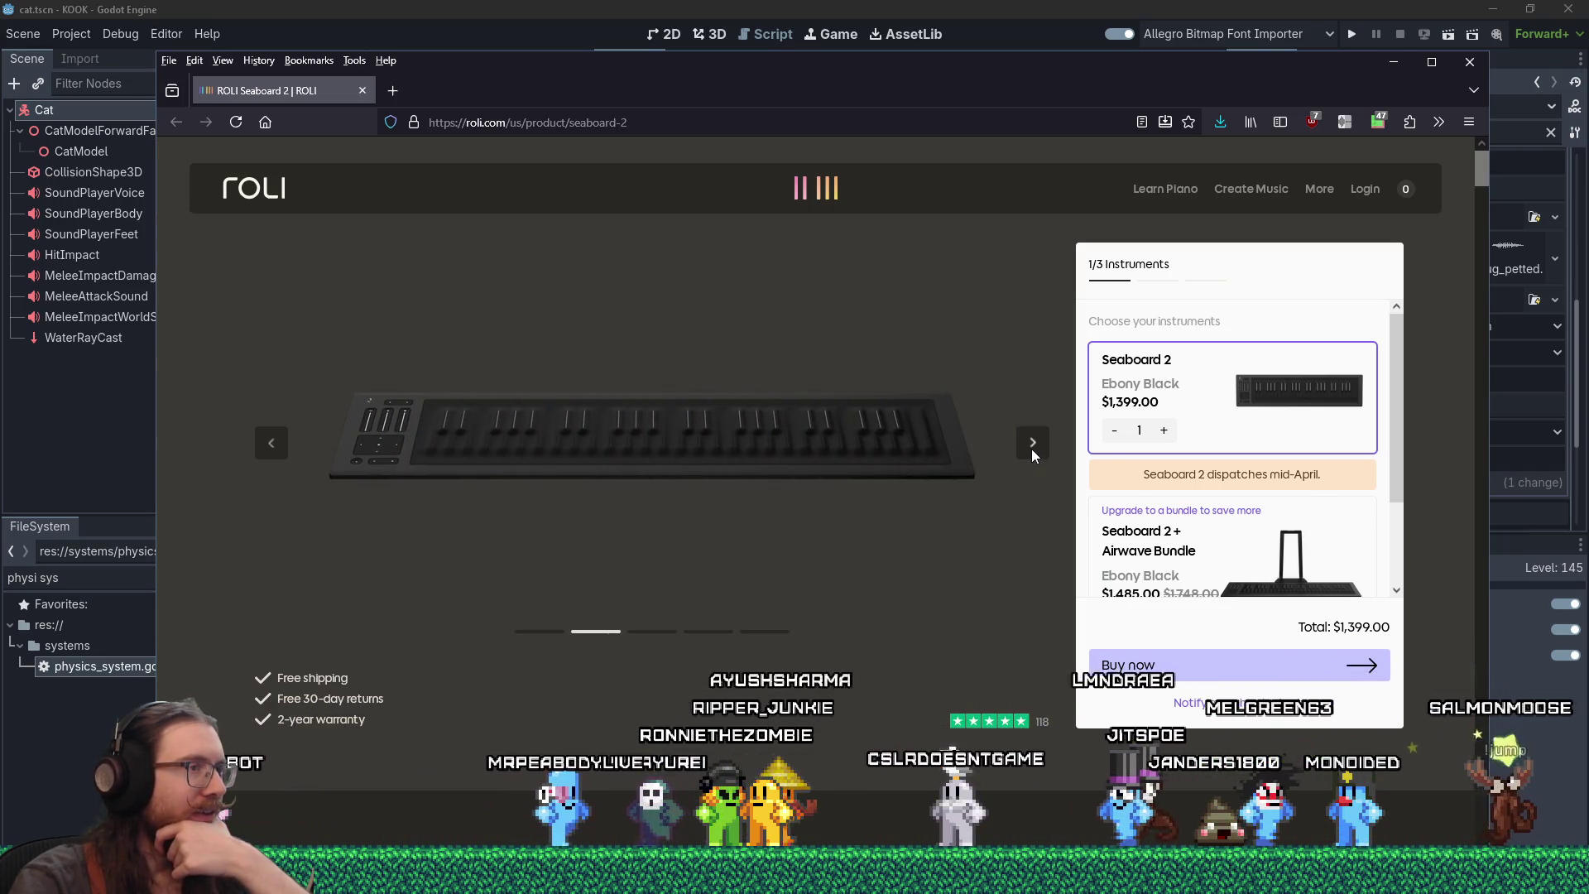
{"action": "left_click", "coordinate": [1031, 451]}
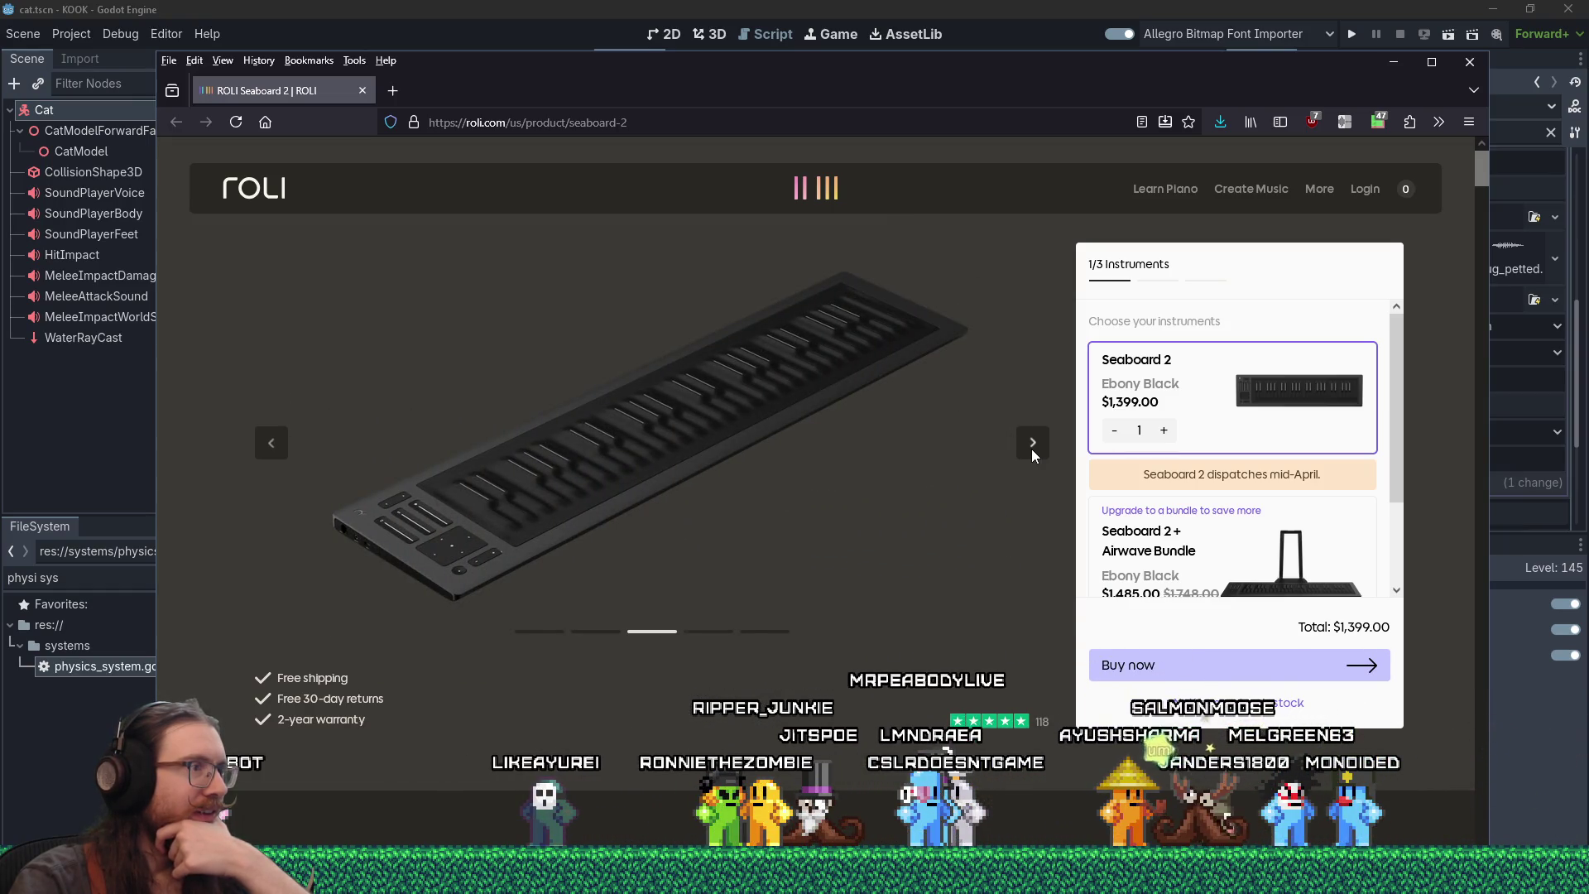
{"action": "left_click", "coordinate": [1031, 450]}
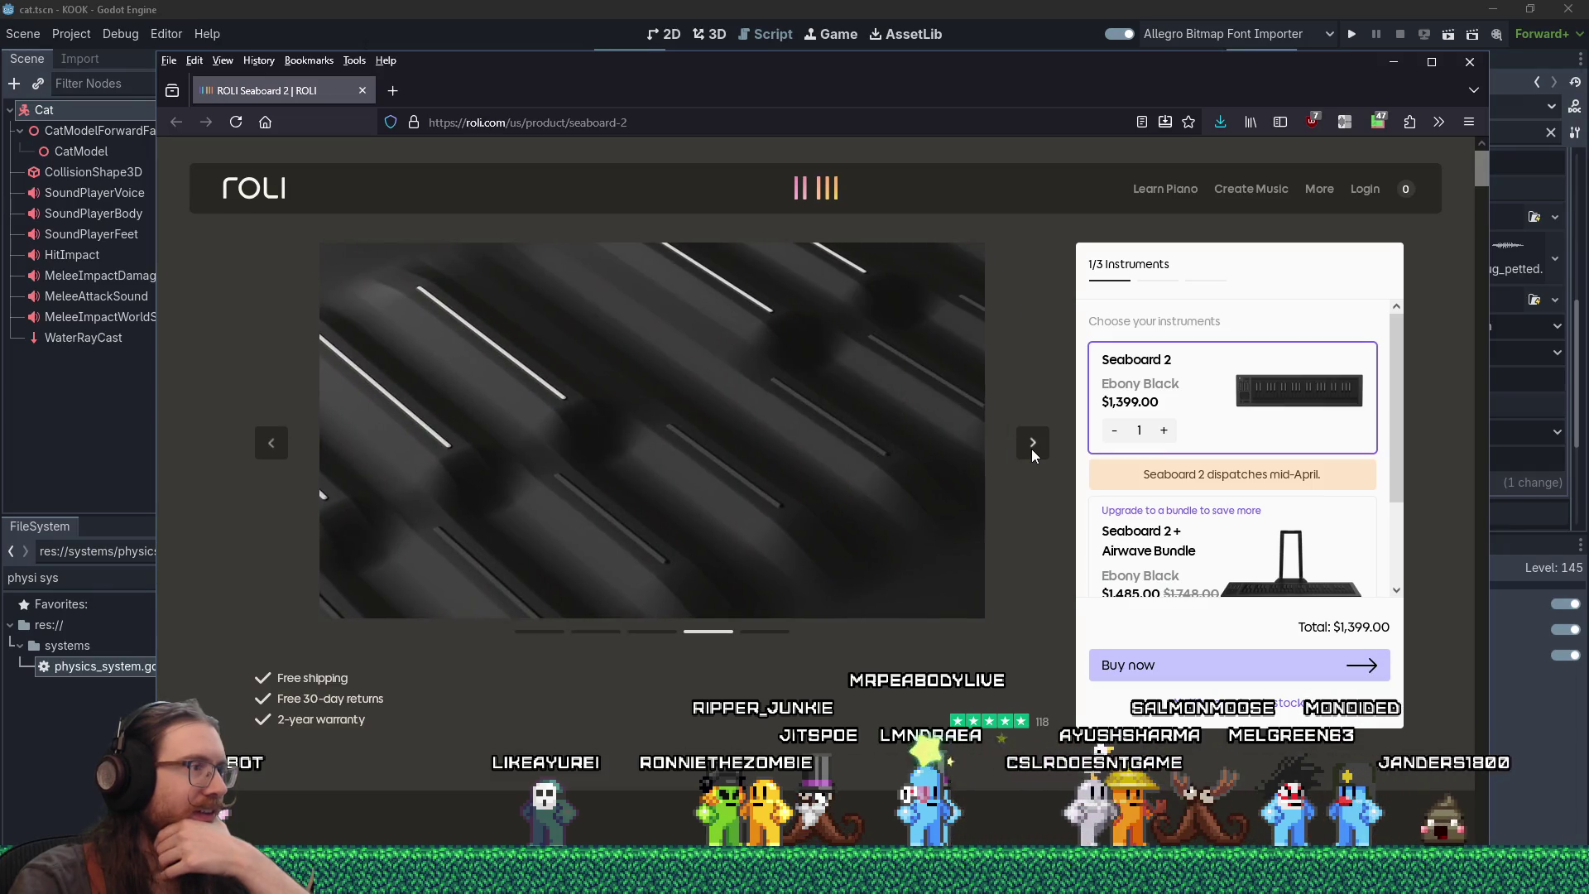
{"action": "left_click", "coordinate": [1031, 451]}
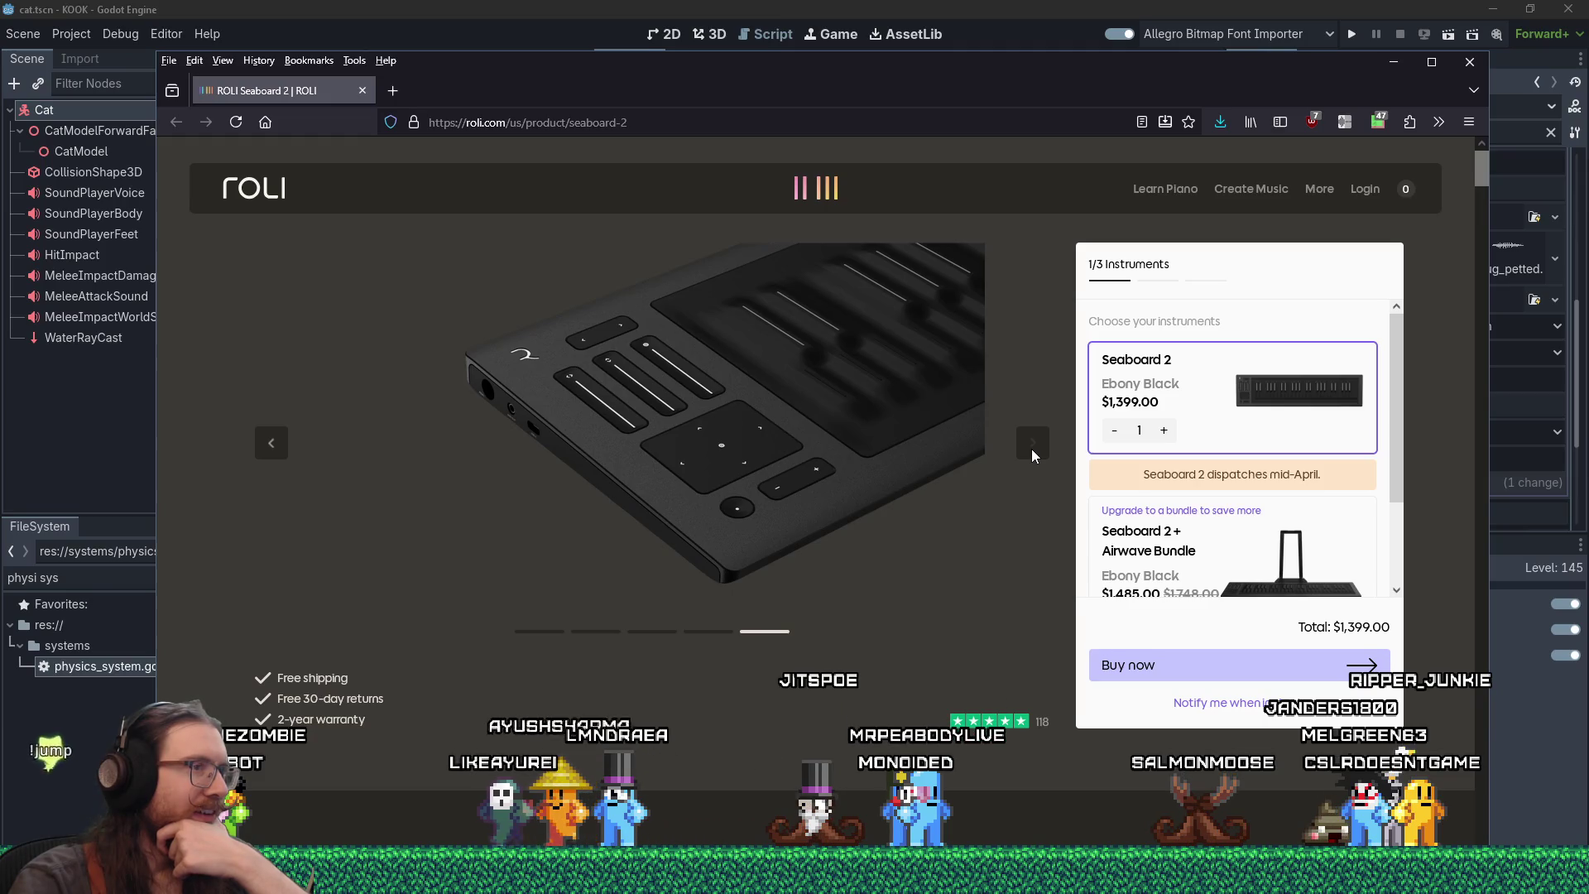
{"action": "left_click", "coordinate": [362, 90]}
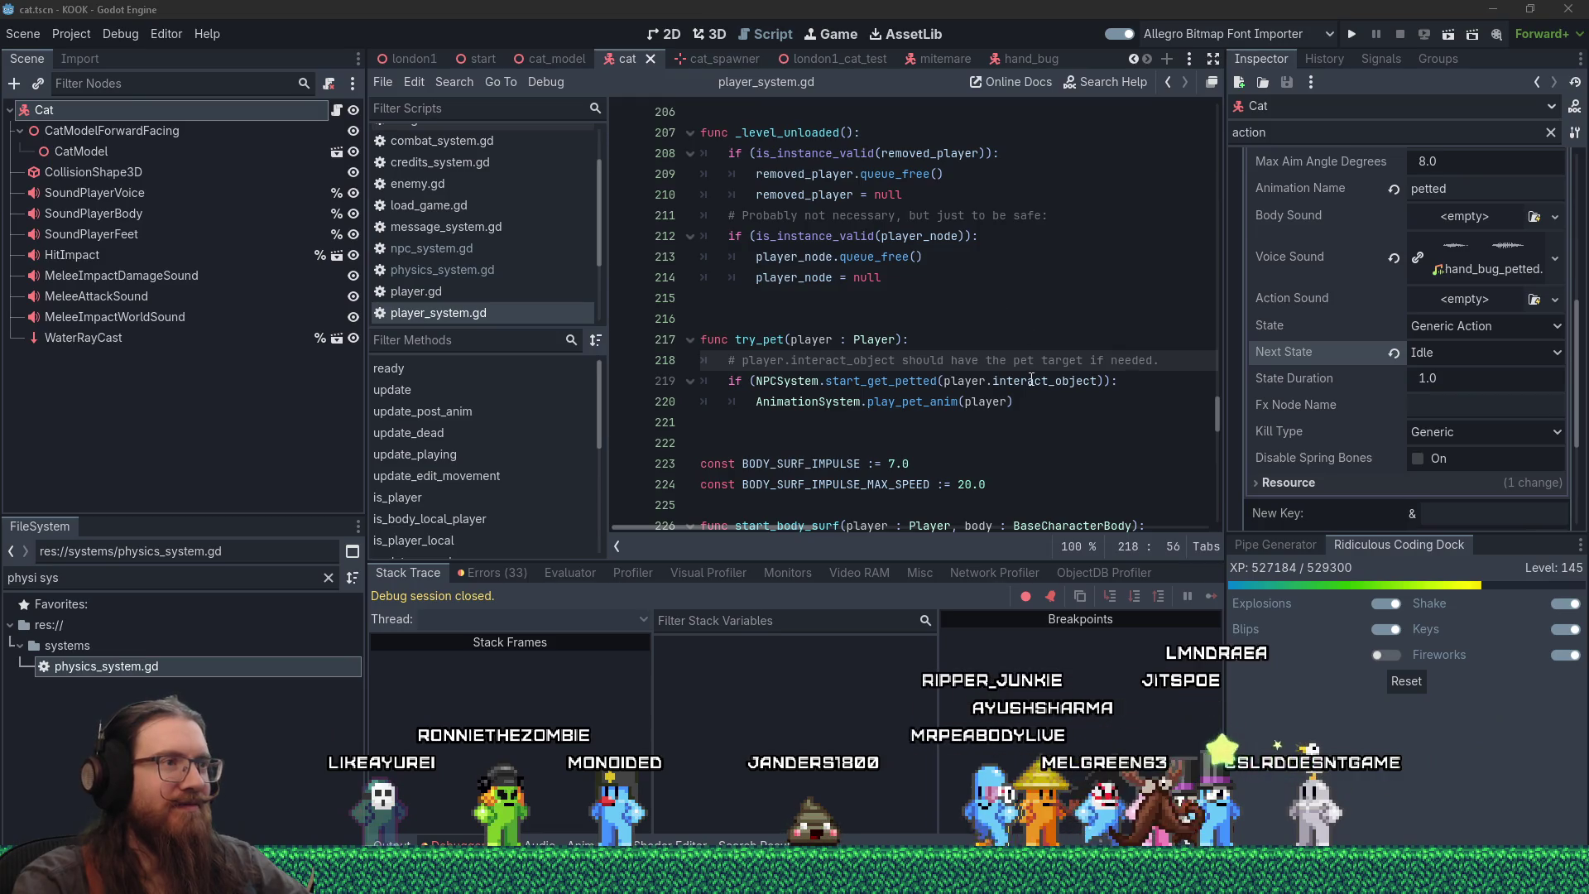
- Run the project to test the cat, then return to player_system.gd at line 222
{"action": "left_click", "coordinate": [1347, 34]}
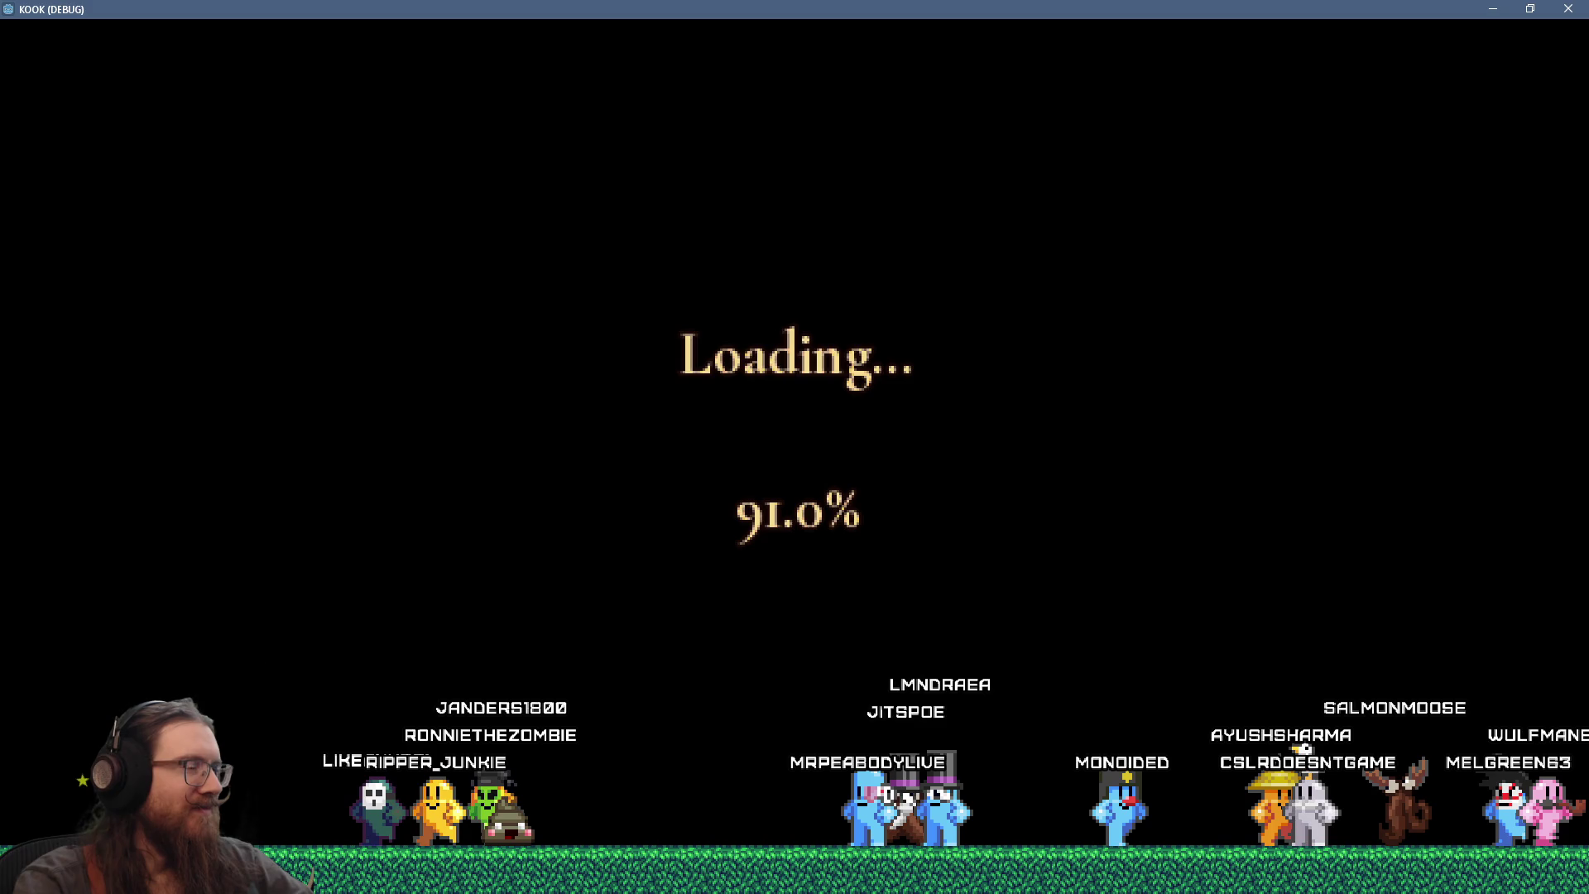
{"action": "key", "text": "alt+Tab"}
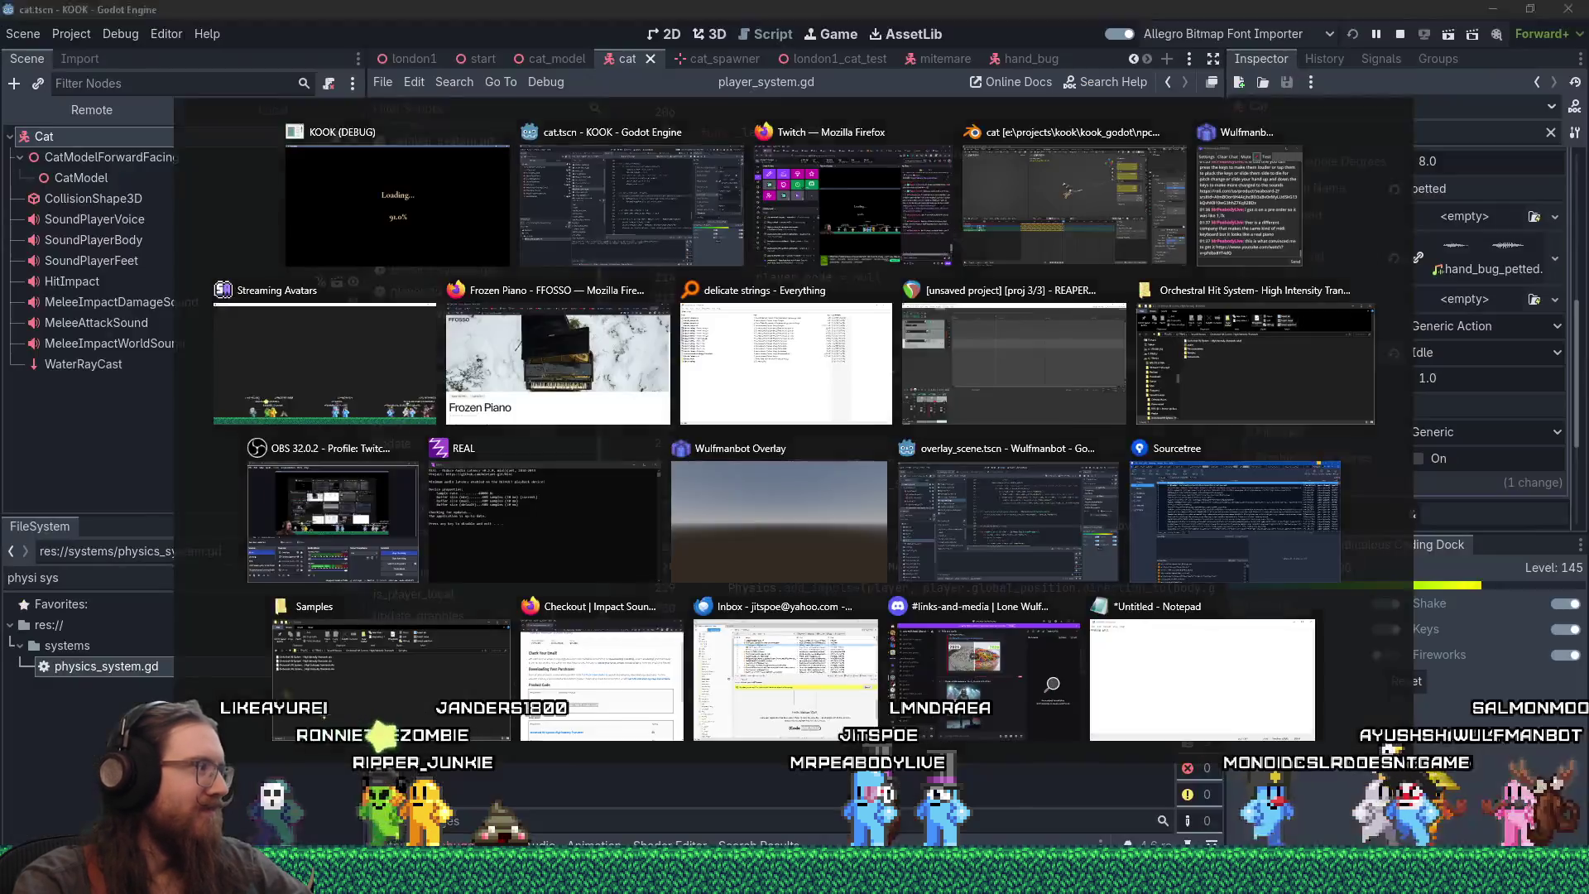
{"action": "right_click", "coordinate": [796, 446]}
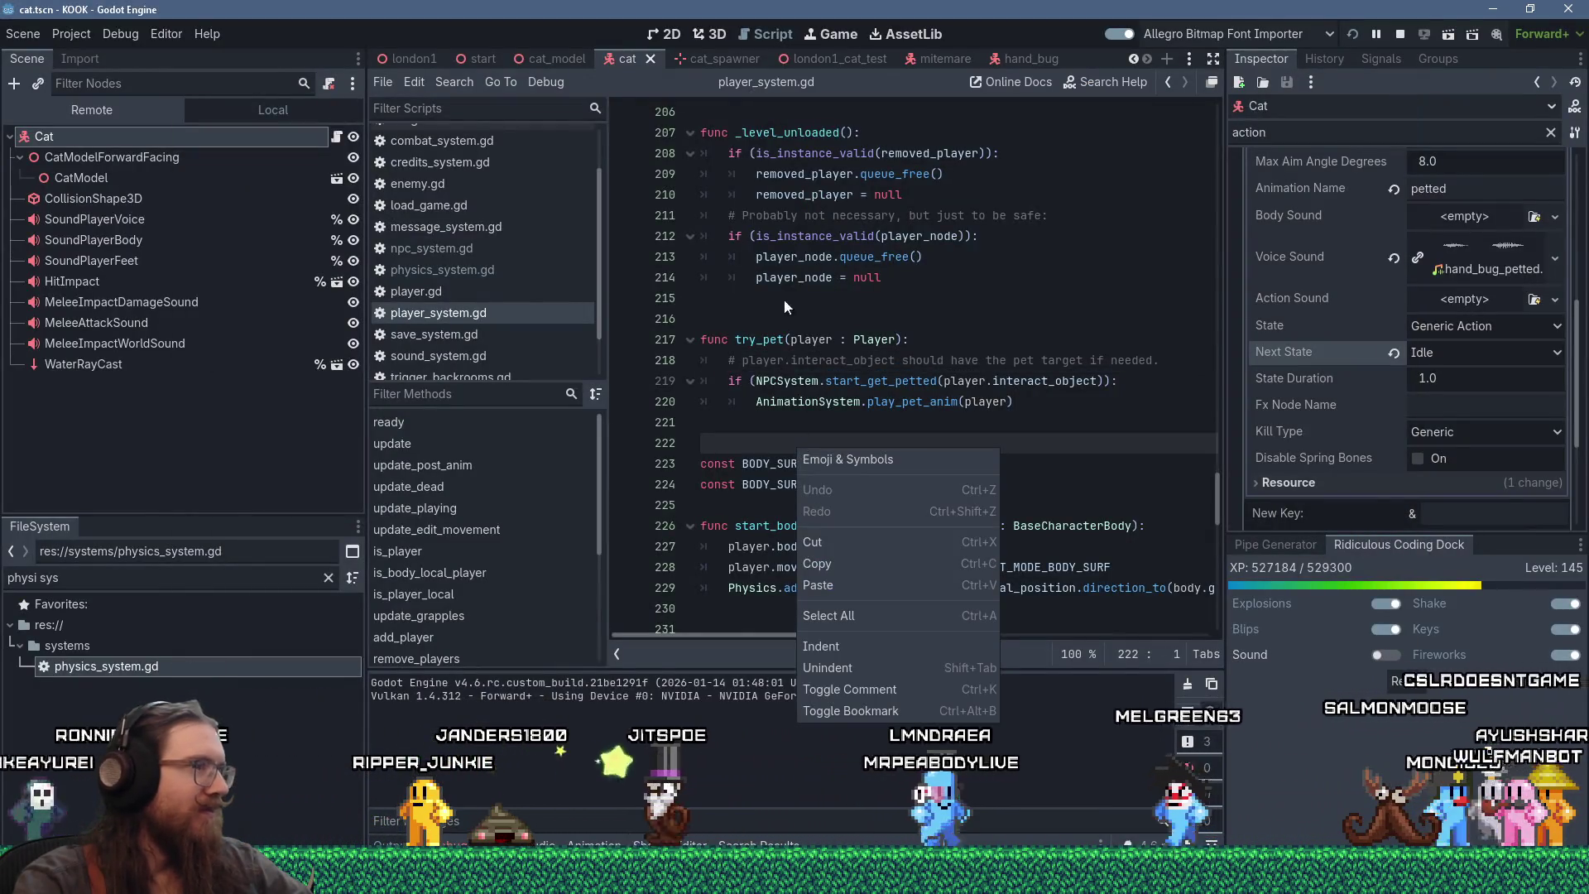
- Dismiss the script's context menu and bring up the Seaboard Game of Thrones video
{"action": "key", "text": "Escape"}
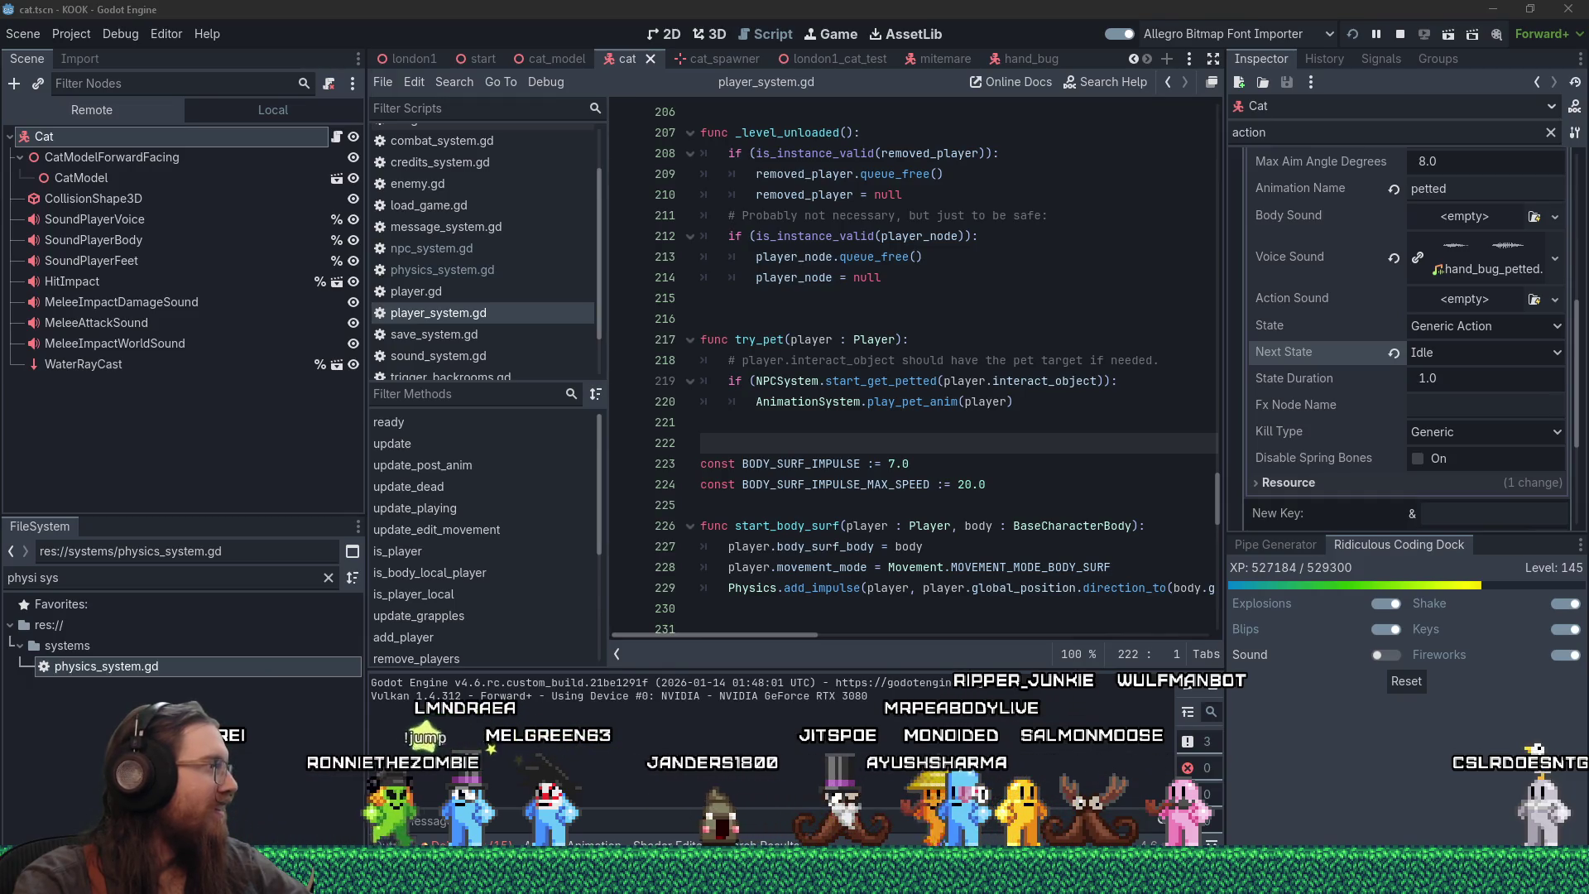
{"action": "key", "text": "alt+Tab"}
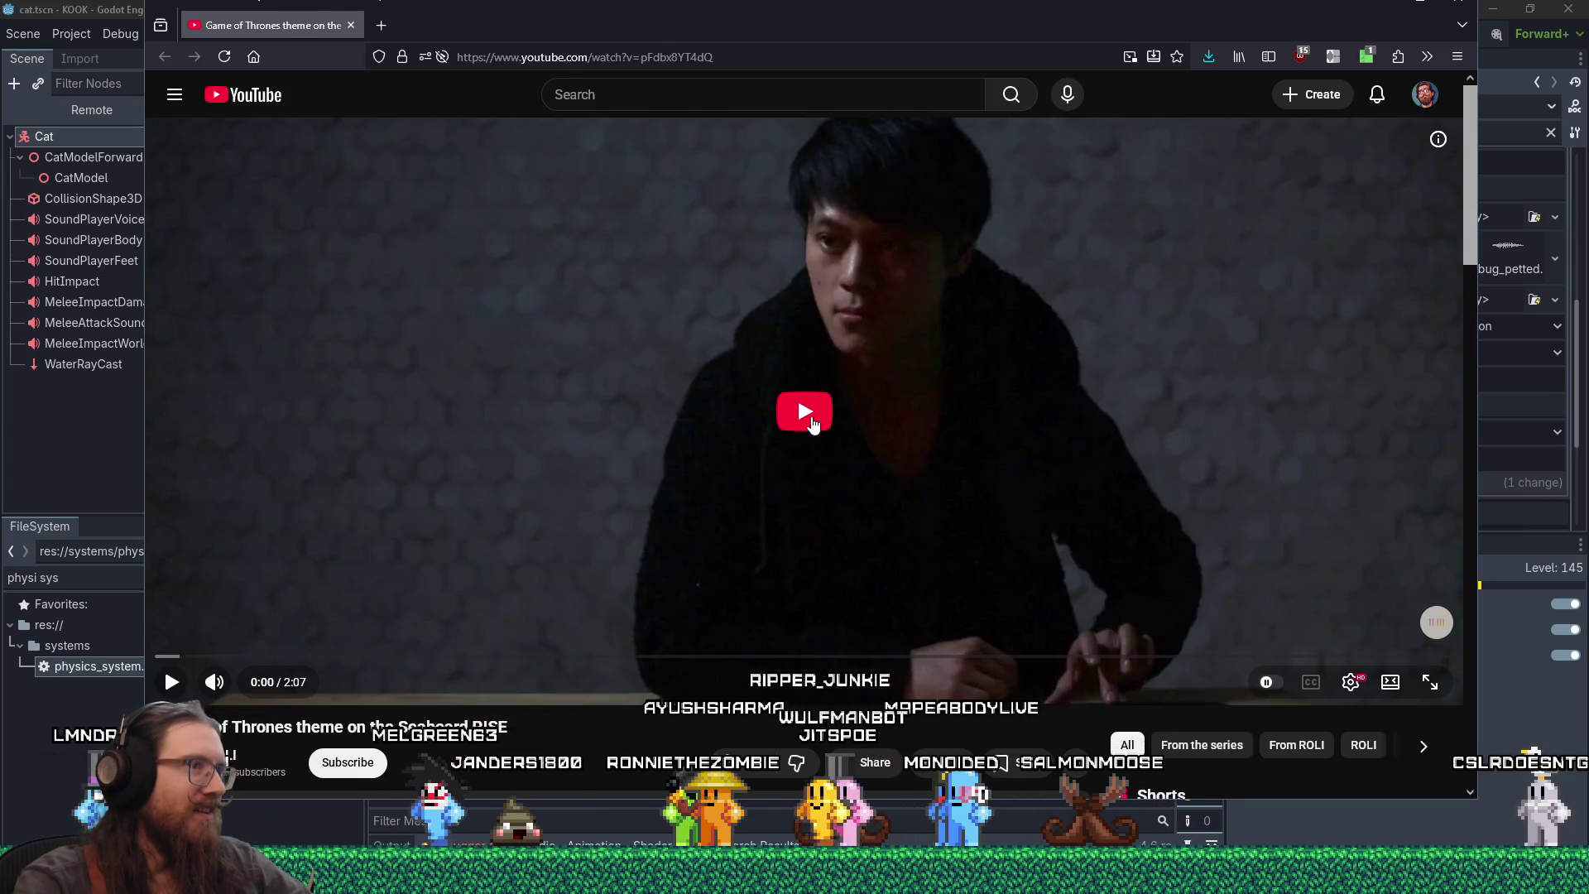
- Play the Seaboard RISE Game of Thrones video and skip ahead to 0:19
{"action": "left_click", "coordinate": [826, 432]}
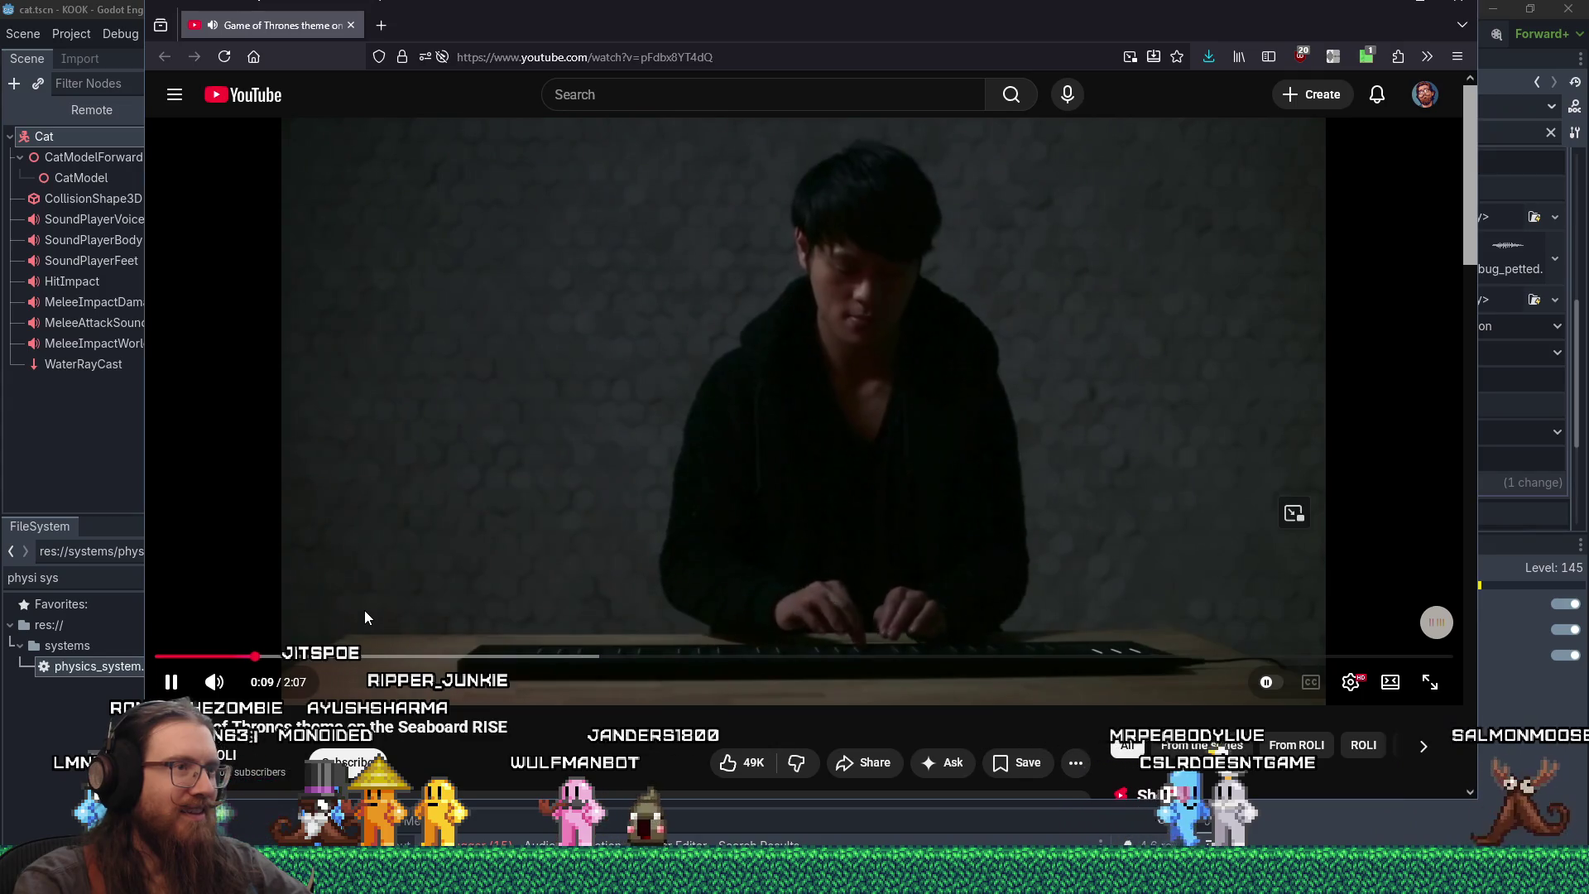
{"action": "left_click_drag", "start_coordinate": [356, 657], "coordinate": [357, 660]}
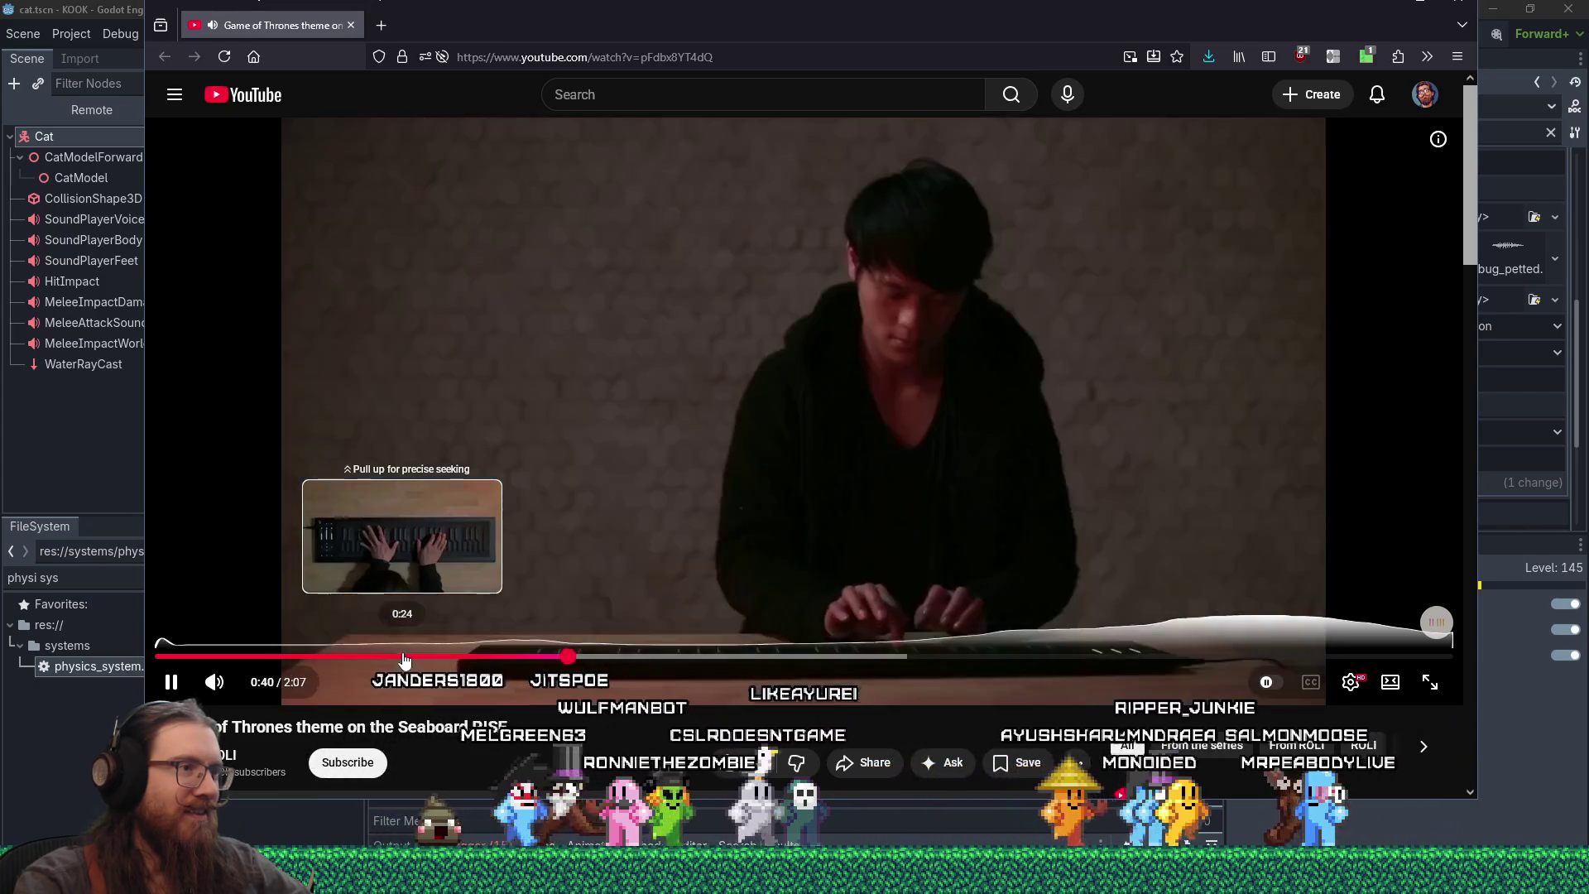
{"action": "mouse_move", "coordinate": [256, 687]}
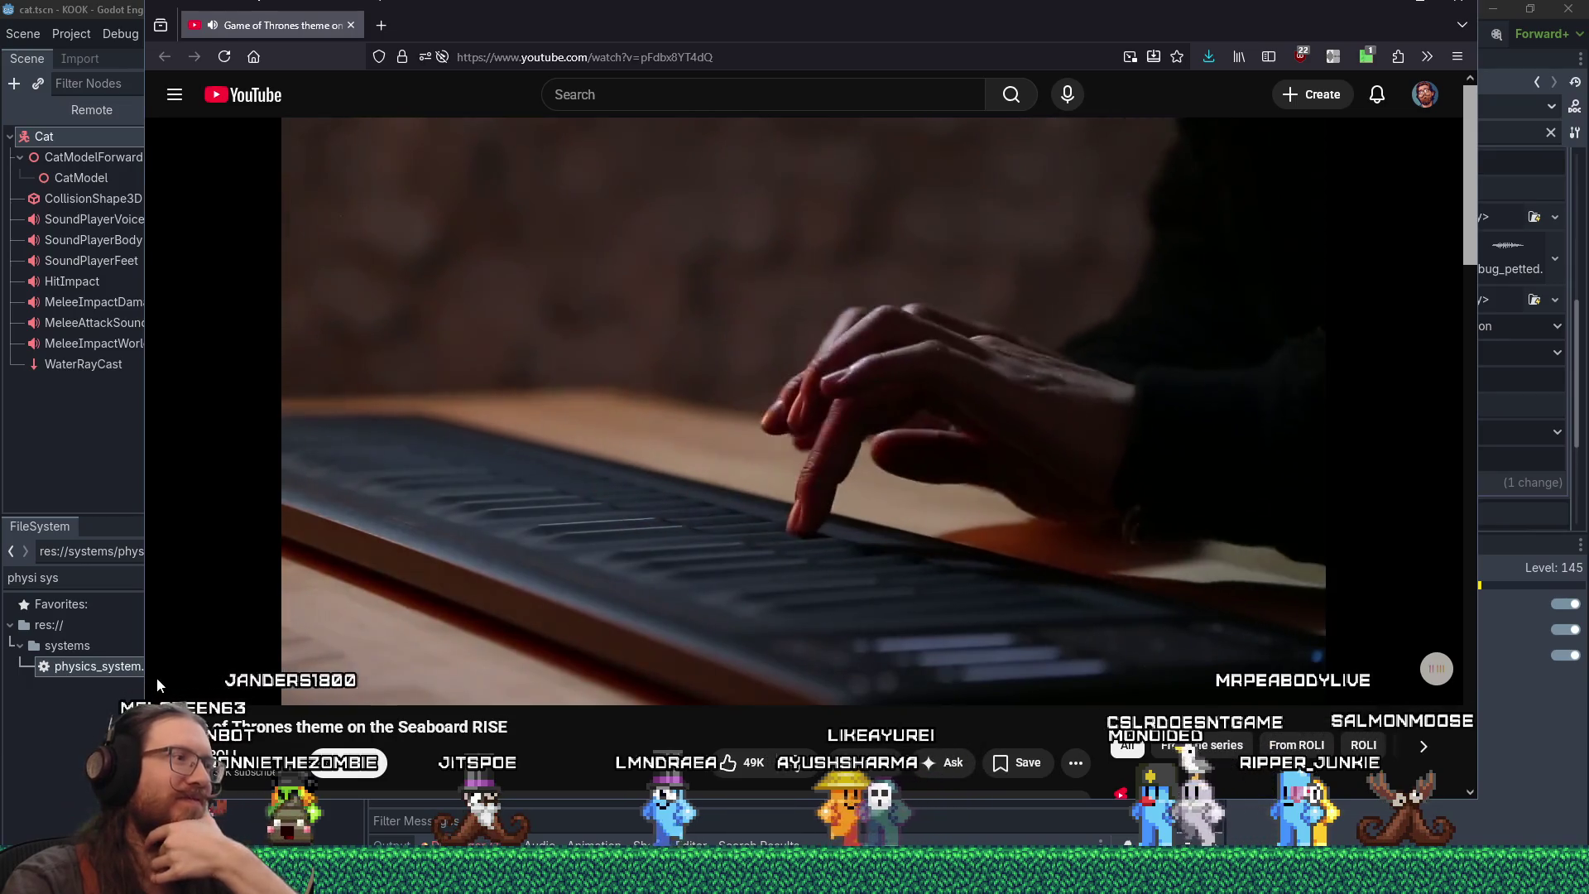
{"action": "mouse_move", "coordinate": [172, 685]}
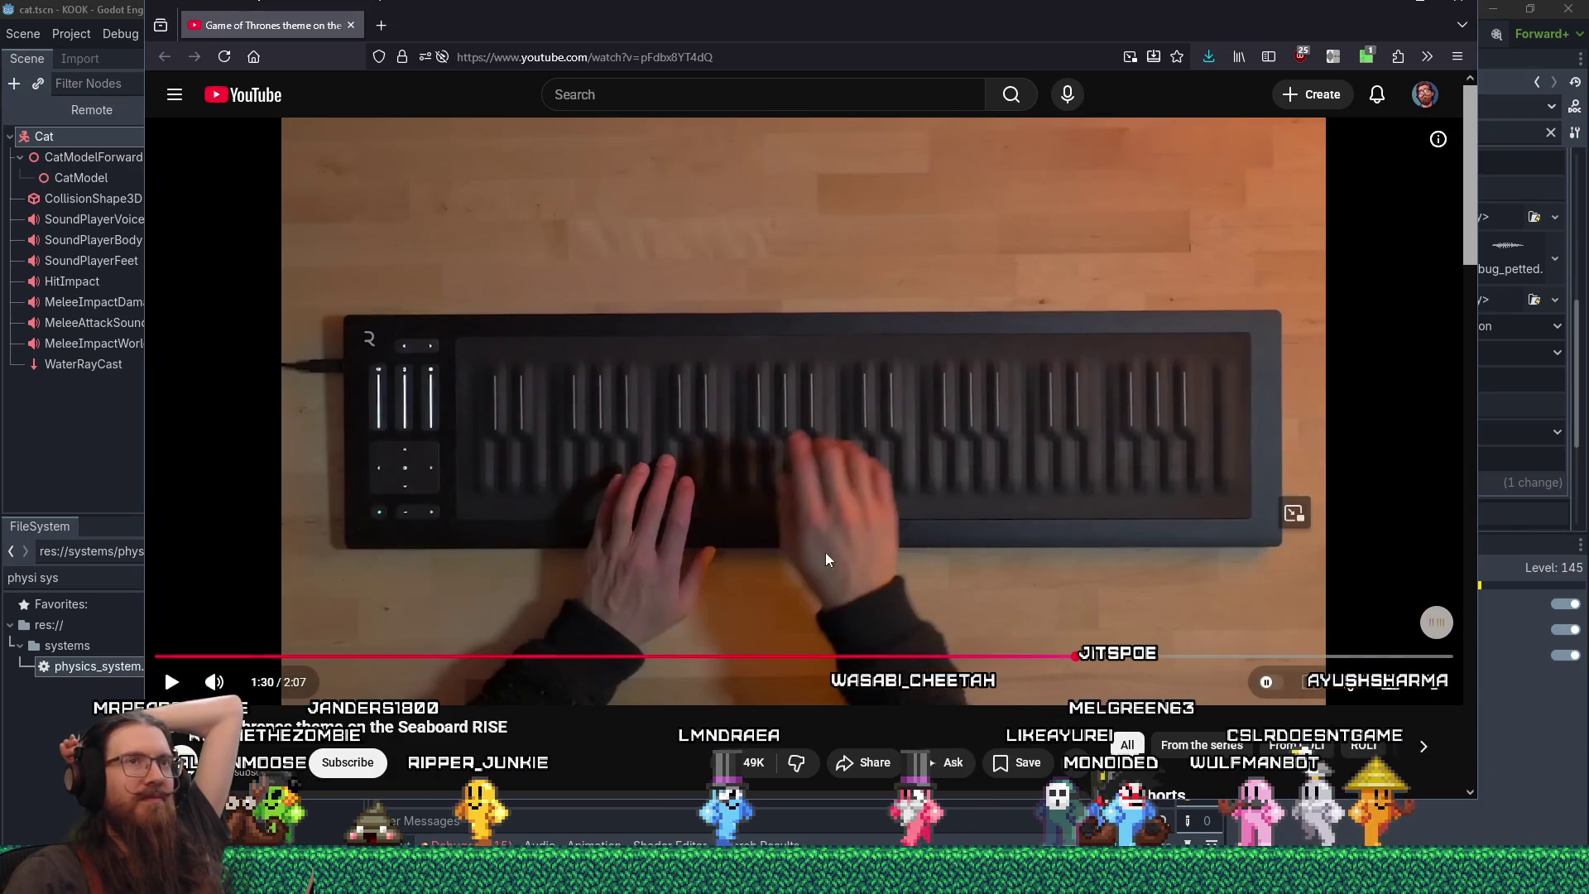
- After watching the video to 1:30, return to player_system.gd in the Godot editor
{"action": "key", "text": "alt+Tab"}
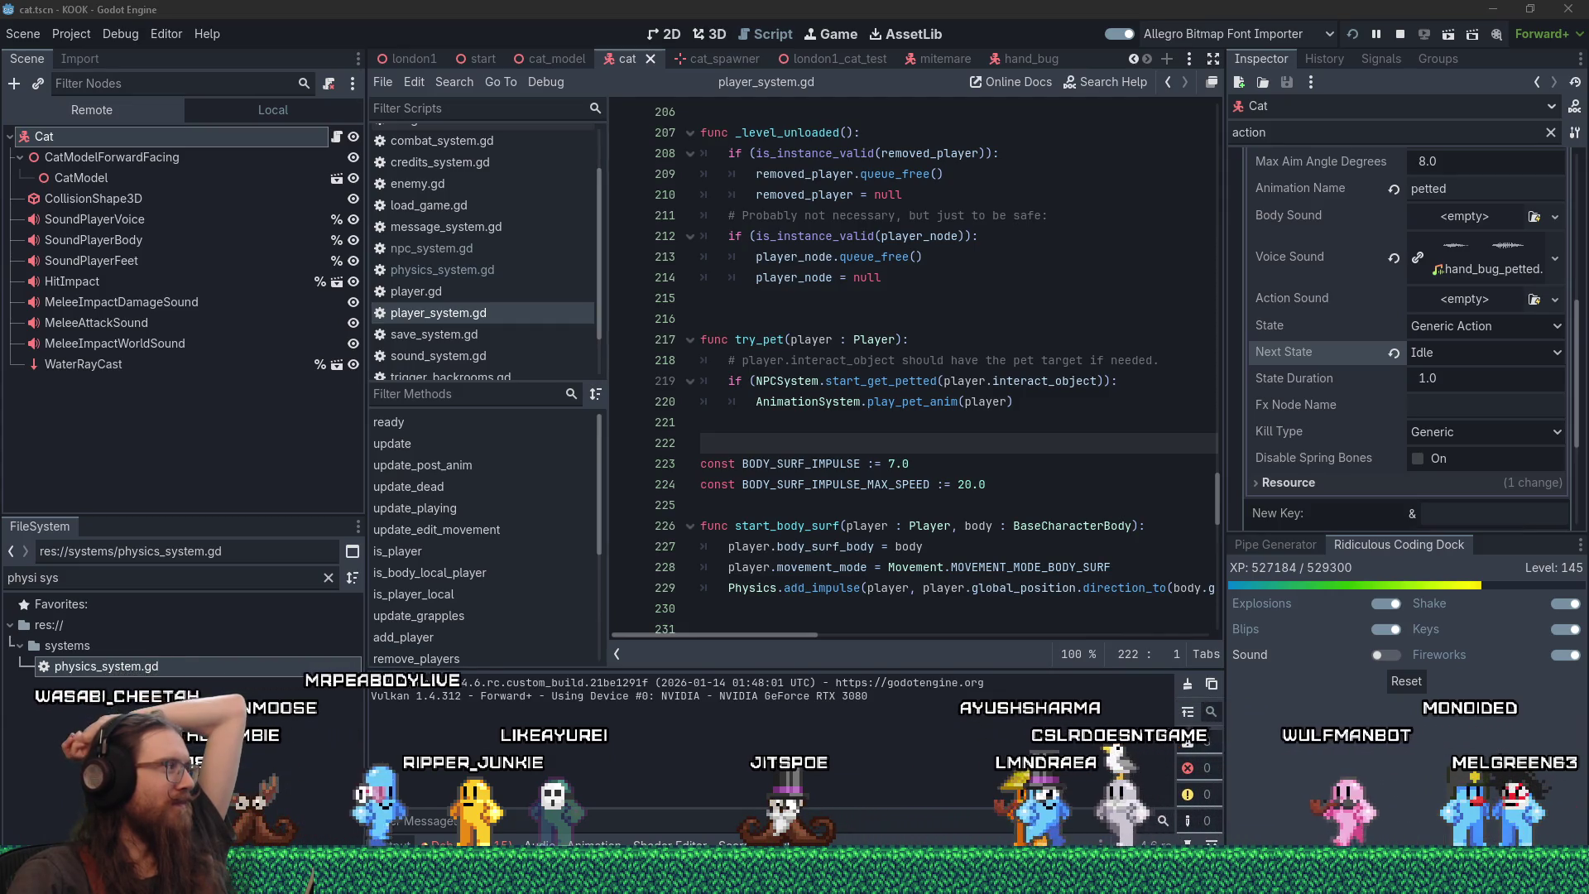
- Move the browser right, play the Tape Bowing Ensemble video from 0:53, then return to the game
{"action": "key", "text": "alt+Tab"}
{"action": "left_click_drag", "start_coordinate": [753, 53], "coordinate": [975, 51]}
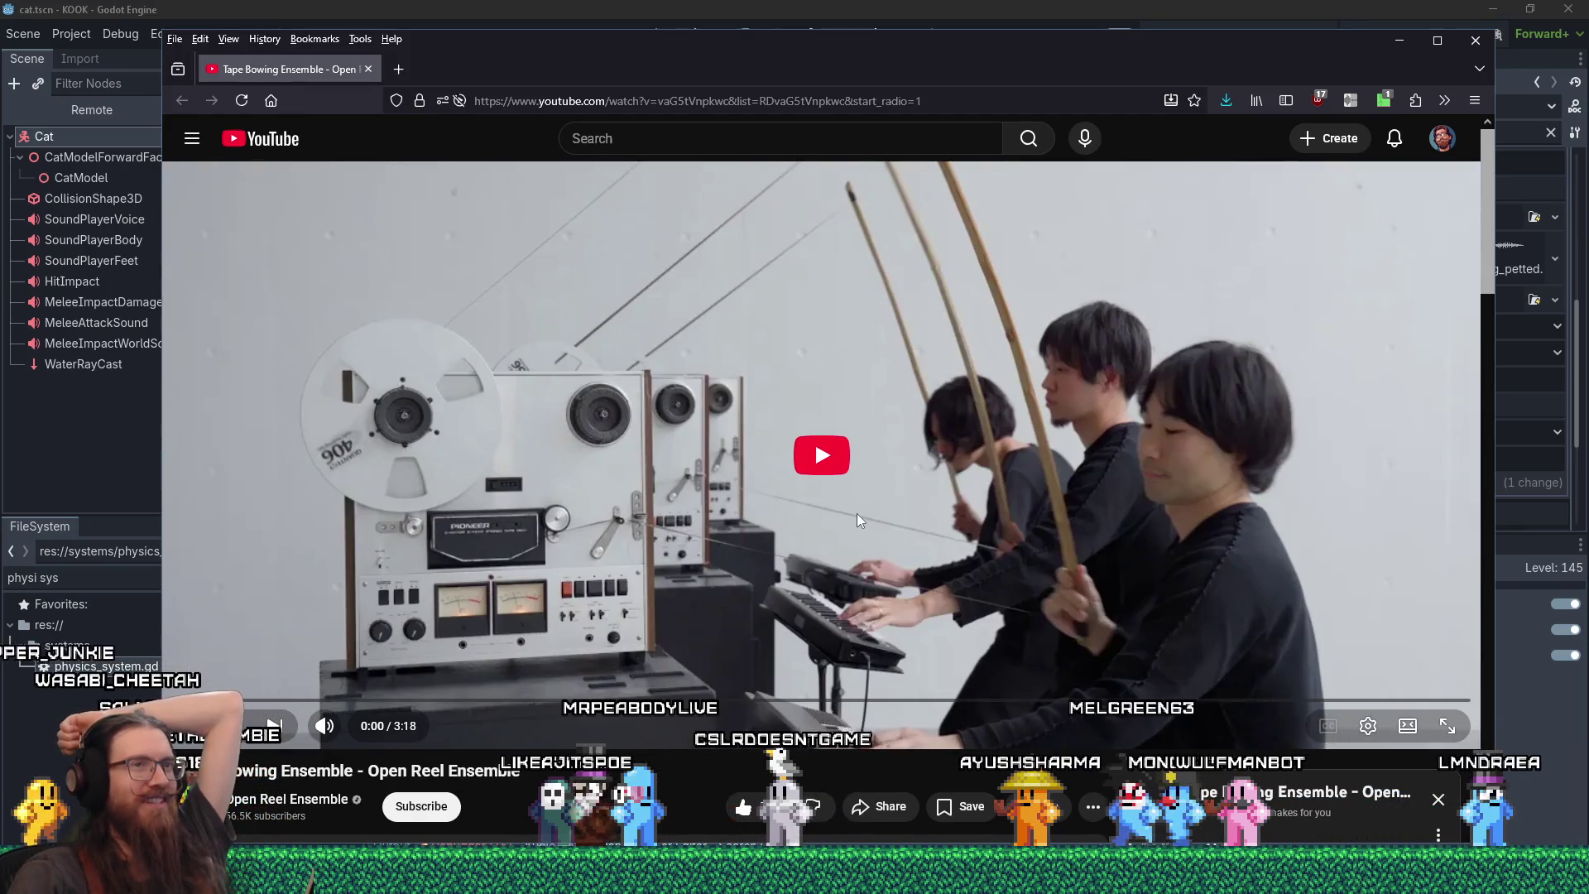
{"action": "left_click", "coordinate": [803, 462]}
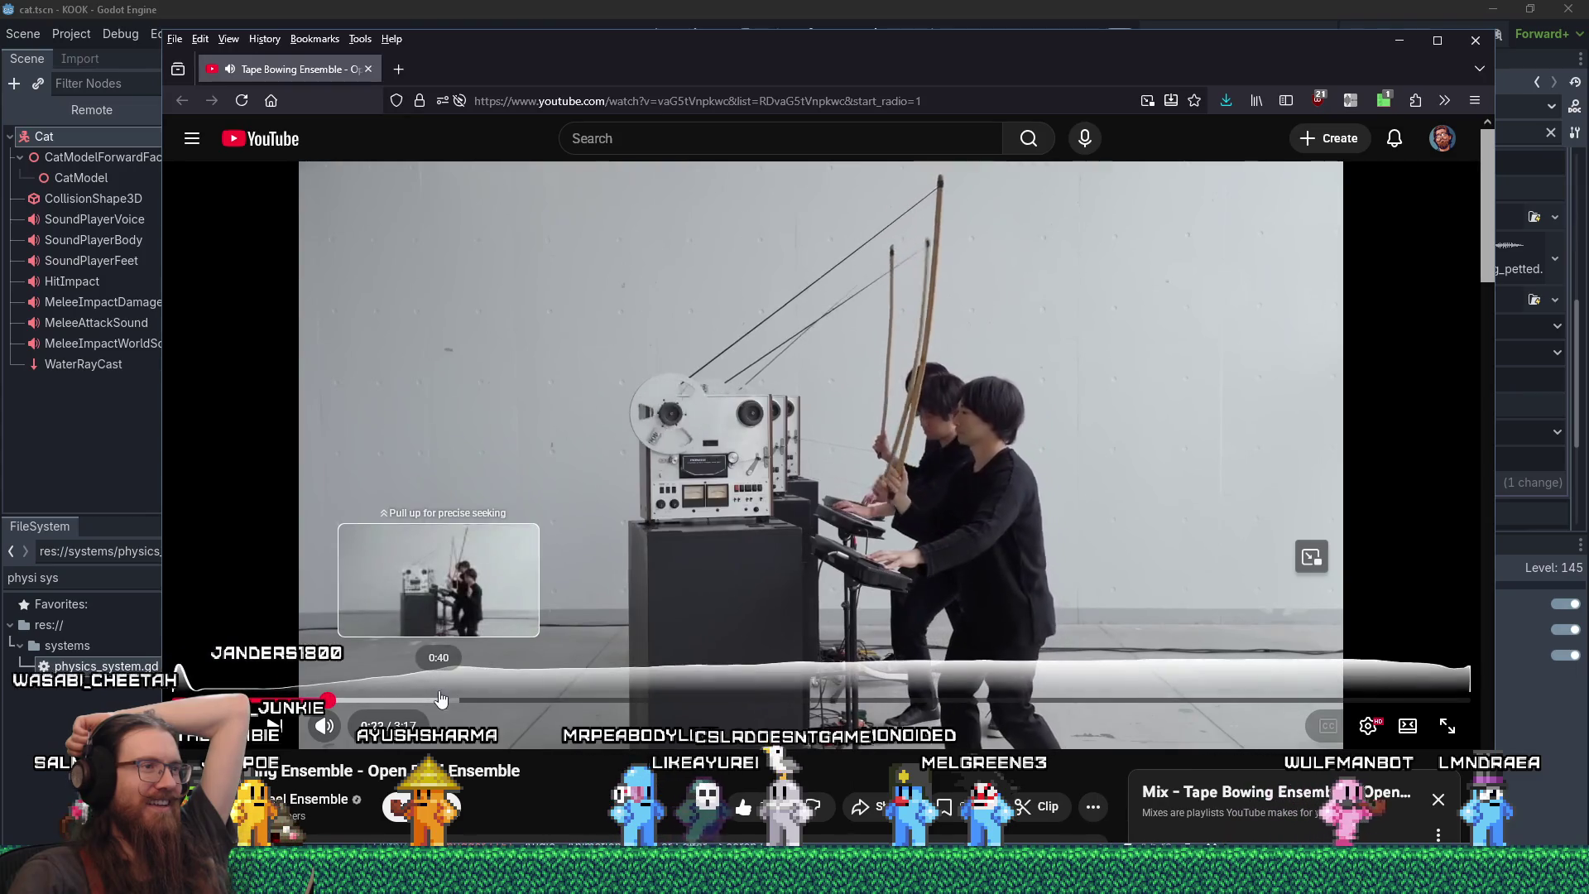
{"action": "left_click_drag", "start_coordinate": [426, 701], "coordinate": [523, 703]}
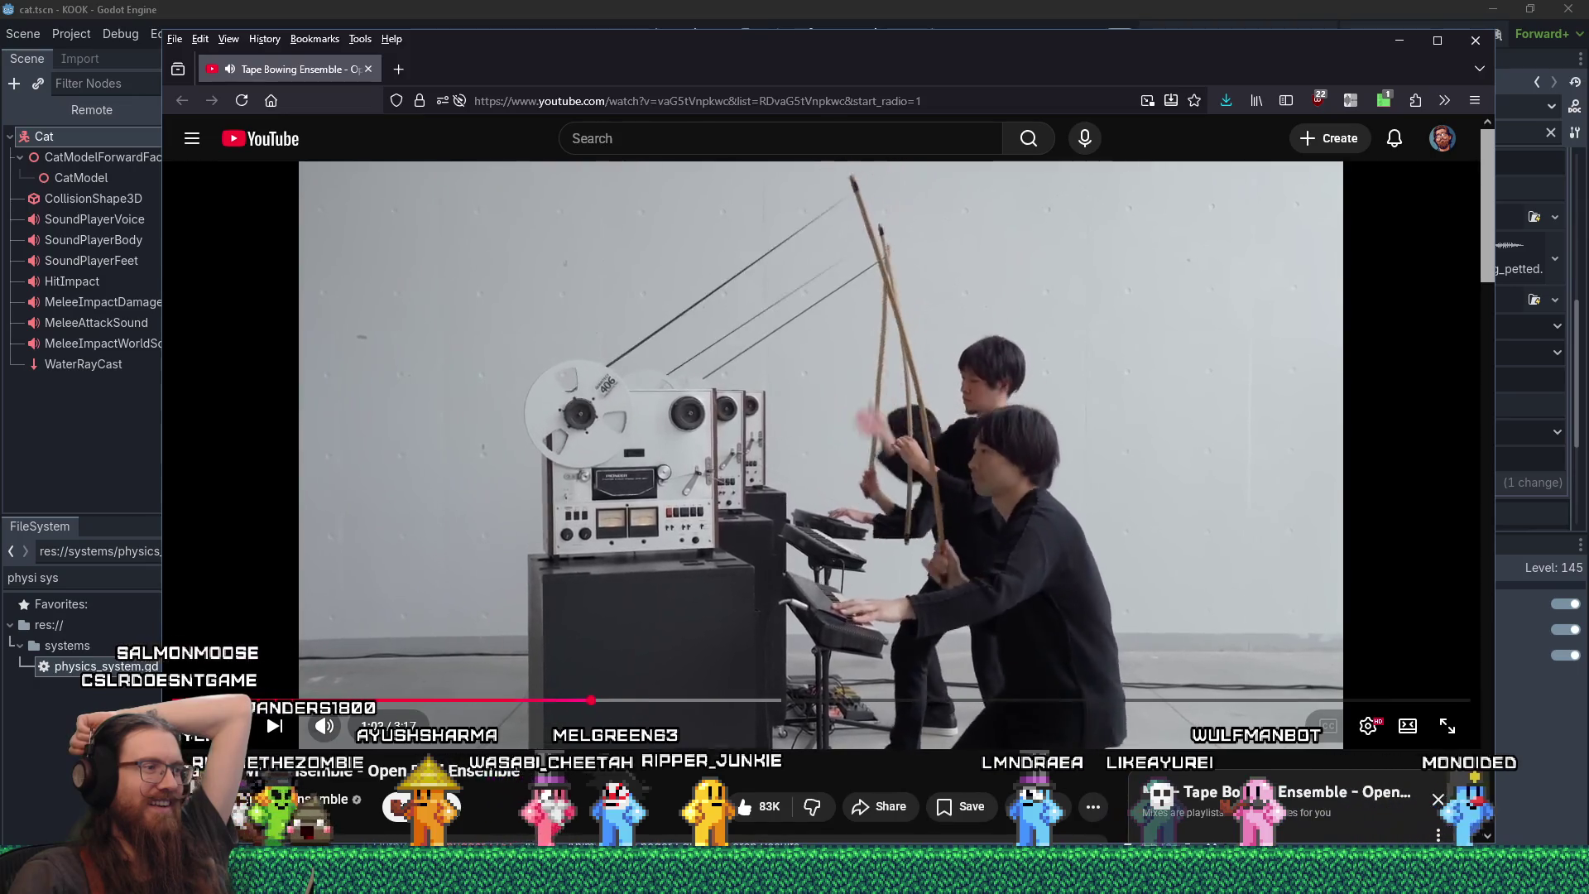
{"action": "key", "text": "alt+Tab"}
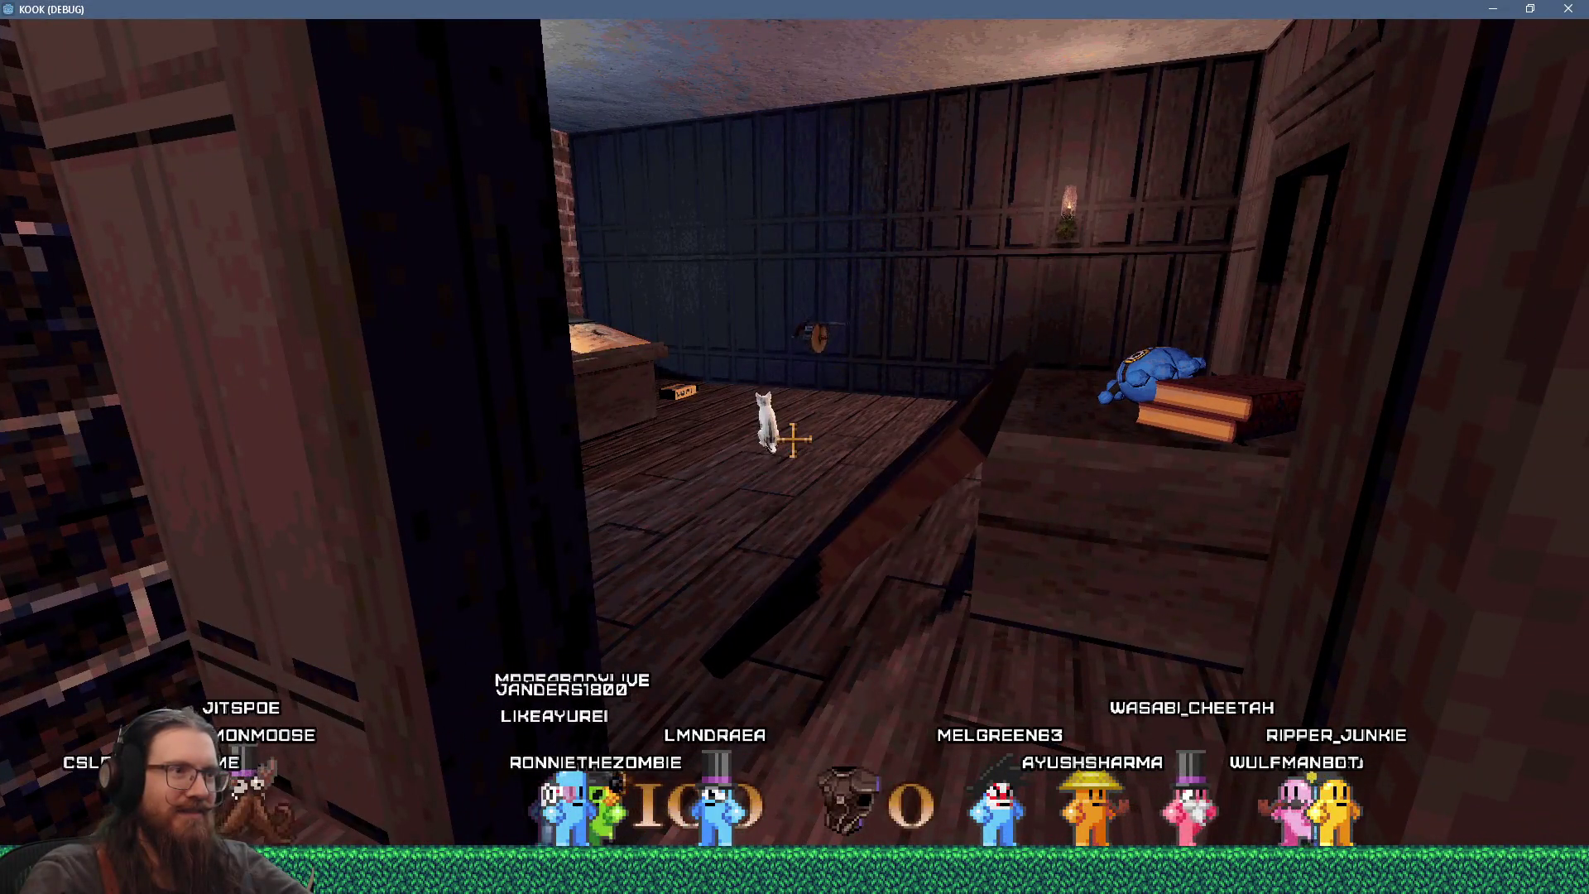
- Walk the player through the doorway to the cat and pet it in-game
{"action": "key", "text": "w"}
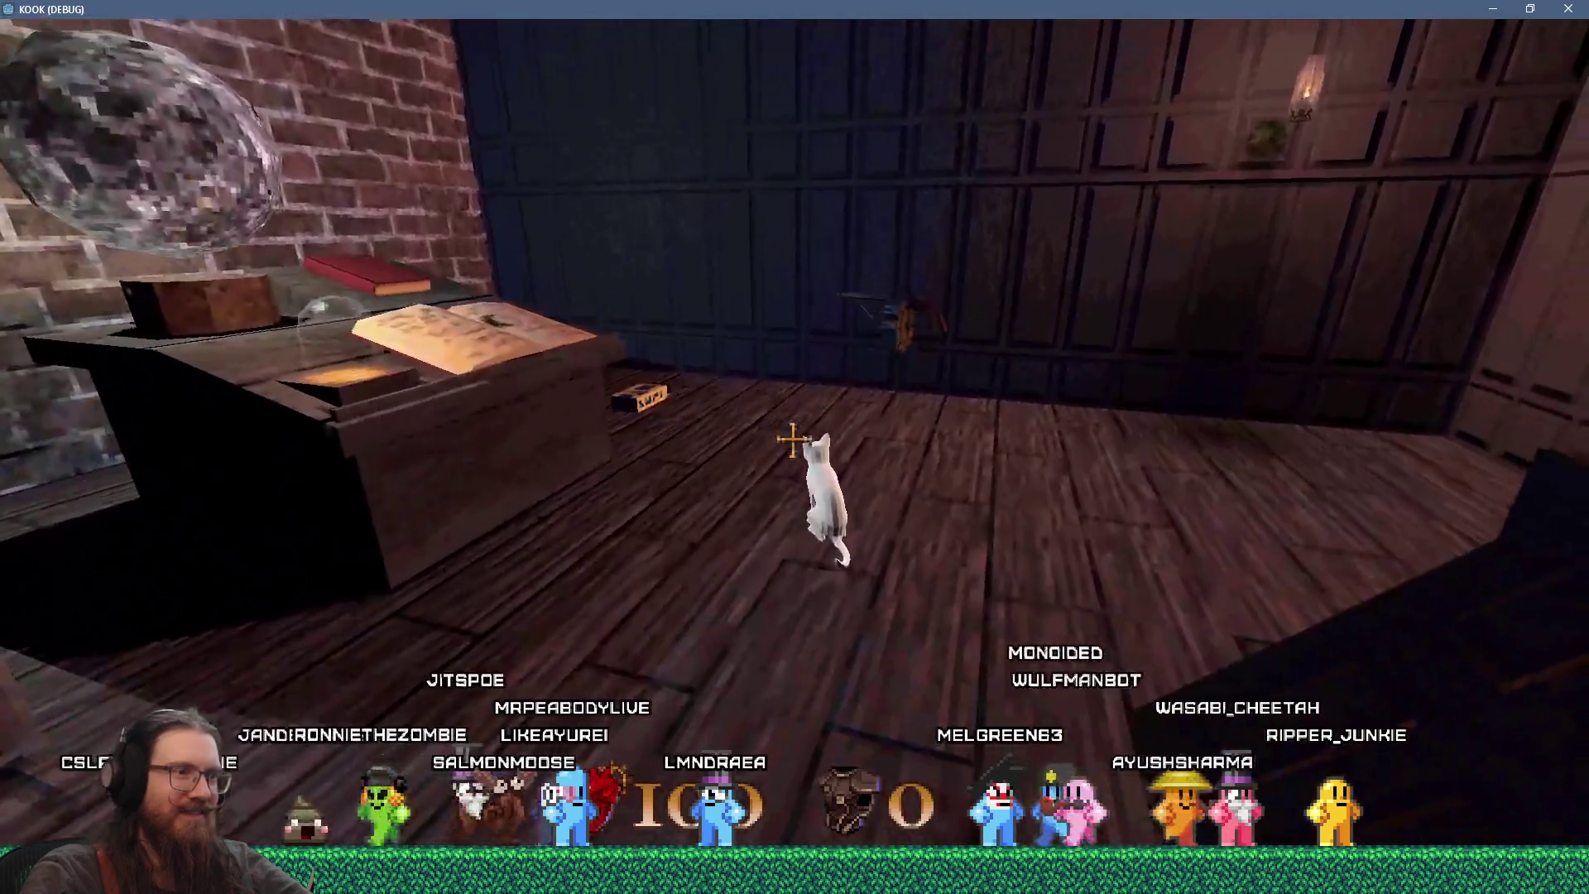
{"action": "key", "text": "w"}
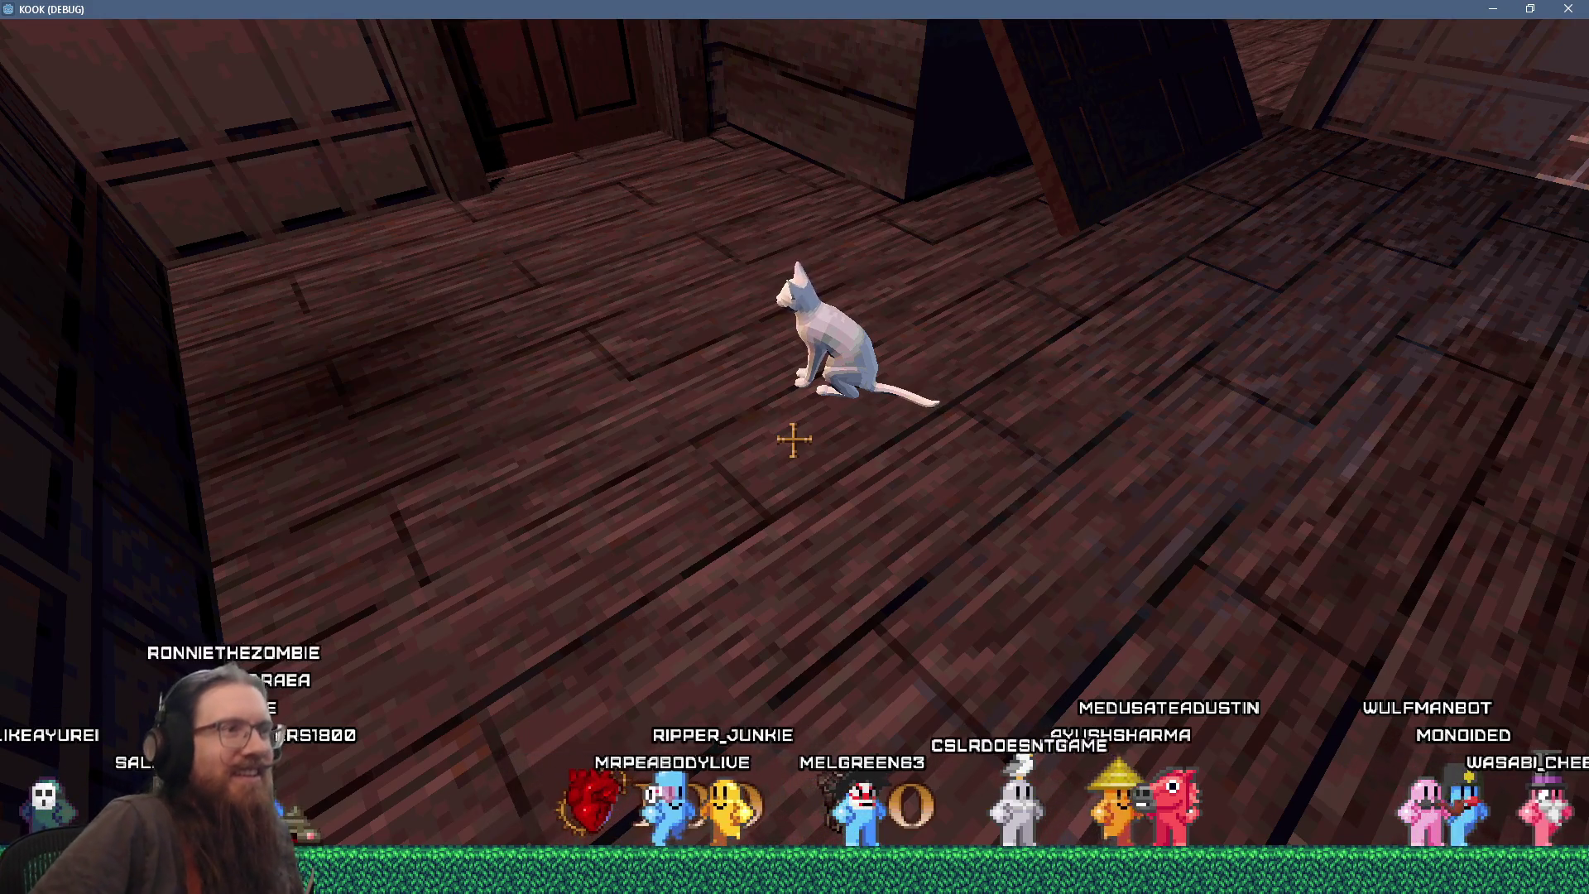
{"action": "key", "text": "w"}
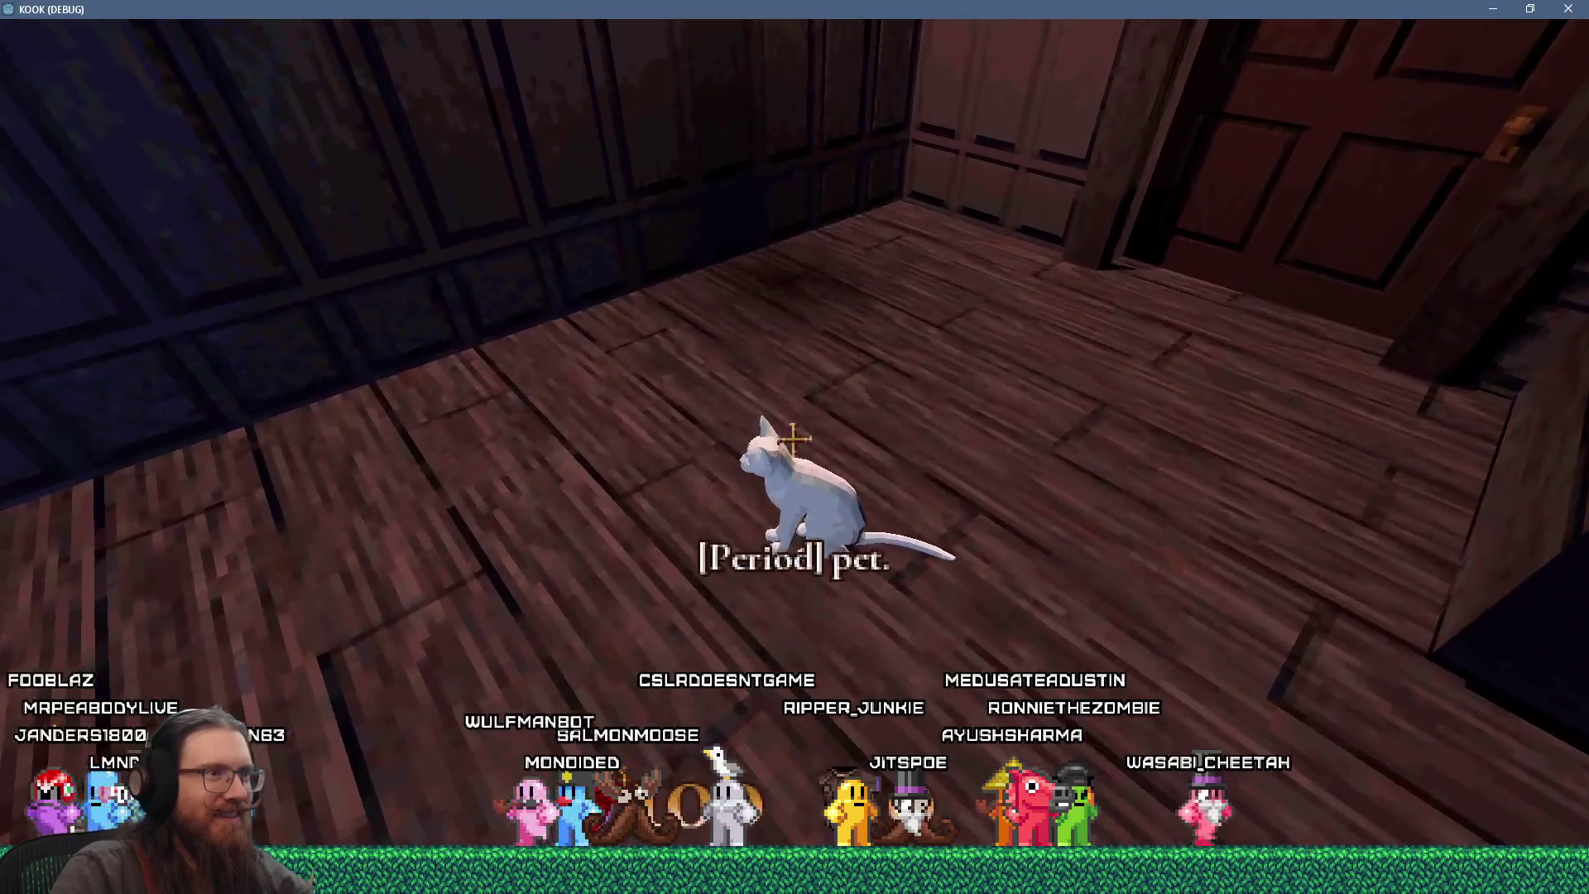
{"action": "key", "text": "period"}
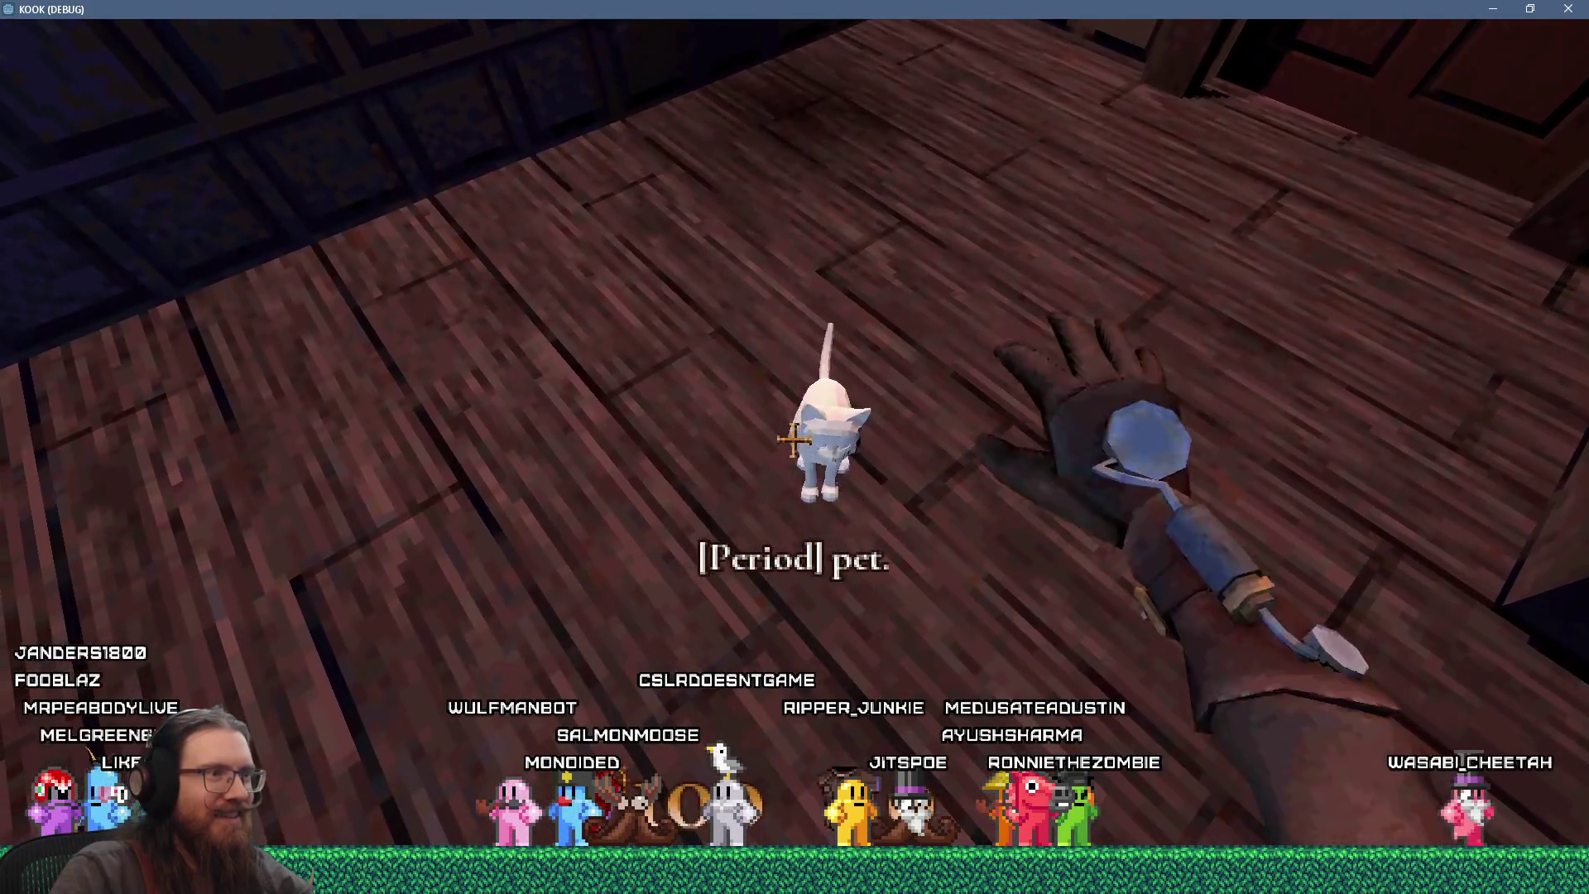
- Open the development console and switch to the cat's petted action in Blender
{"action": "key", "text": "grave"}
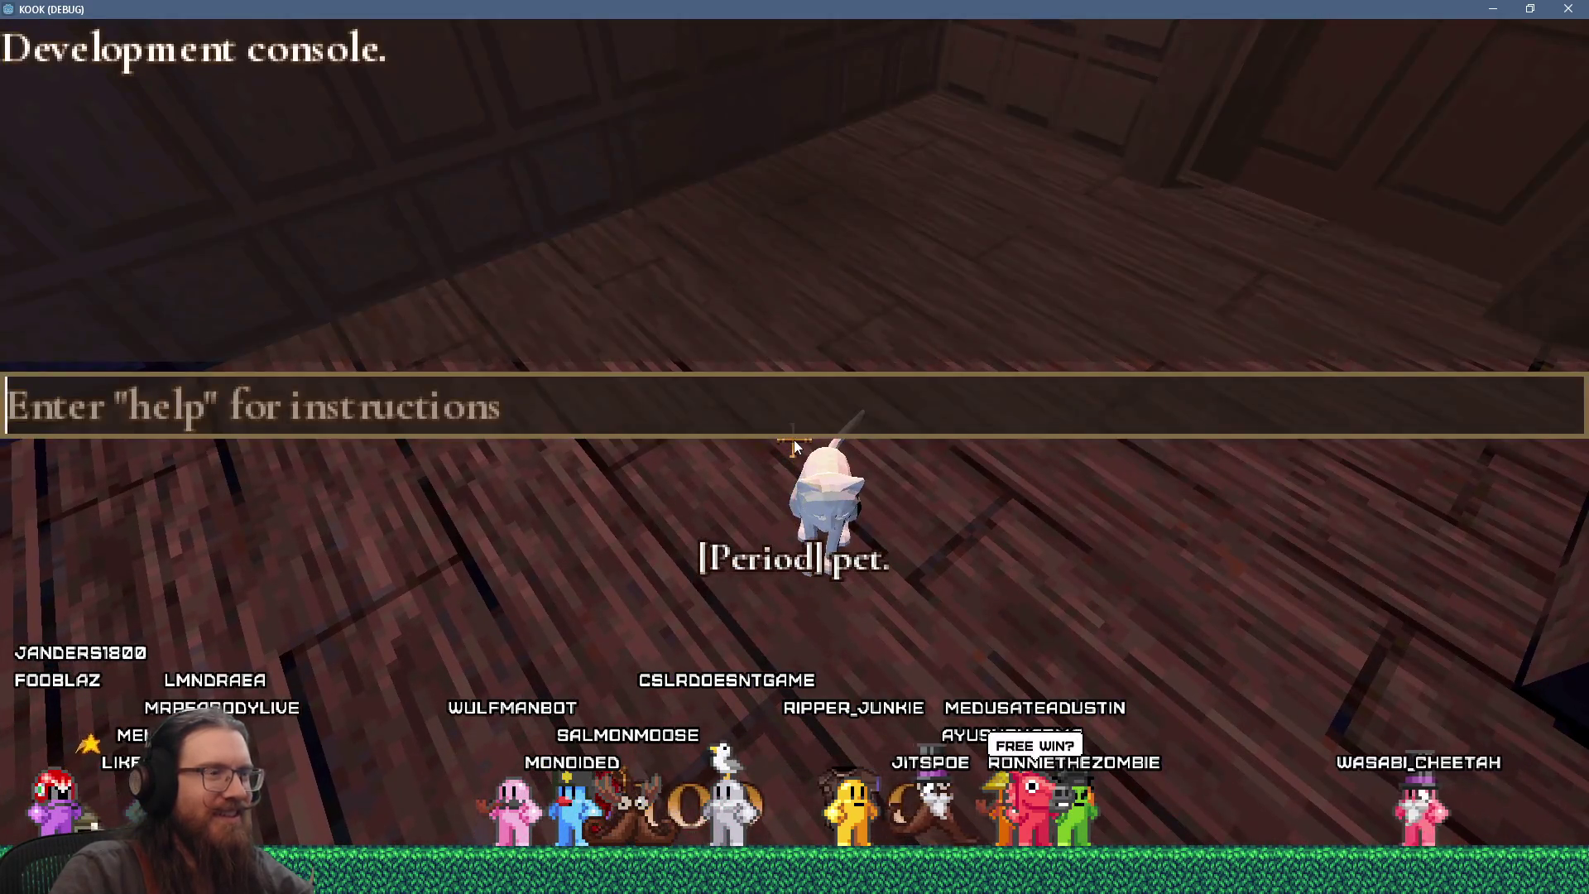
{"action": "key", "text": "alt+Tab"}
{"action": "key", "text": "alt+Tab"}
{"action": "key", "text": "alt+Tab"}
{"action": "key", "text": "alt+Tab"}
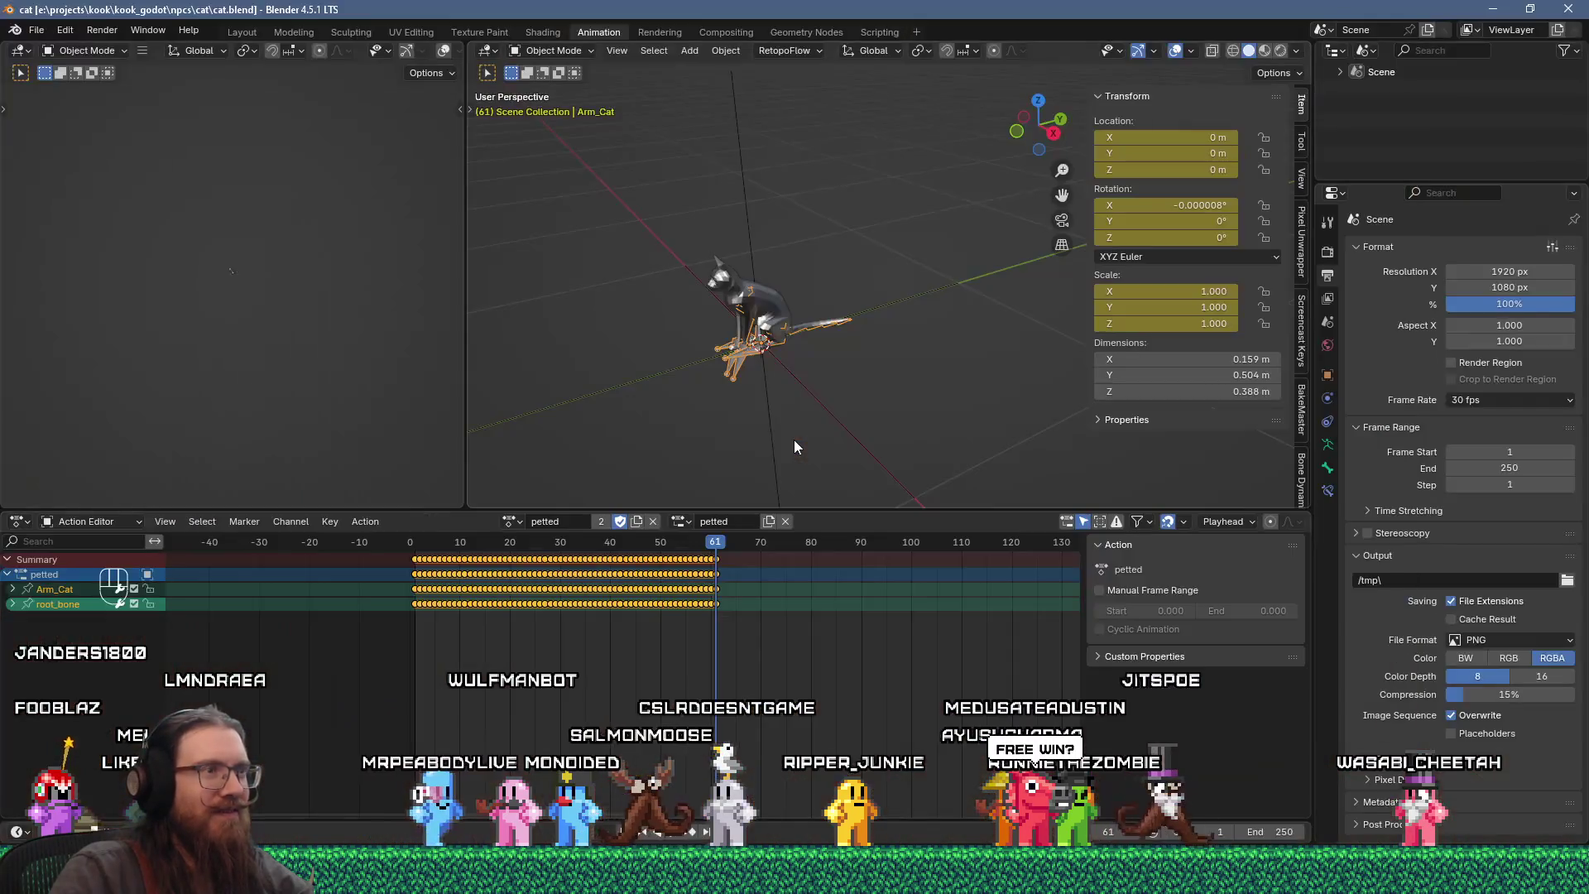
{"action": "key", "text": "alt+Tab"}
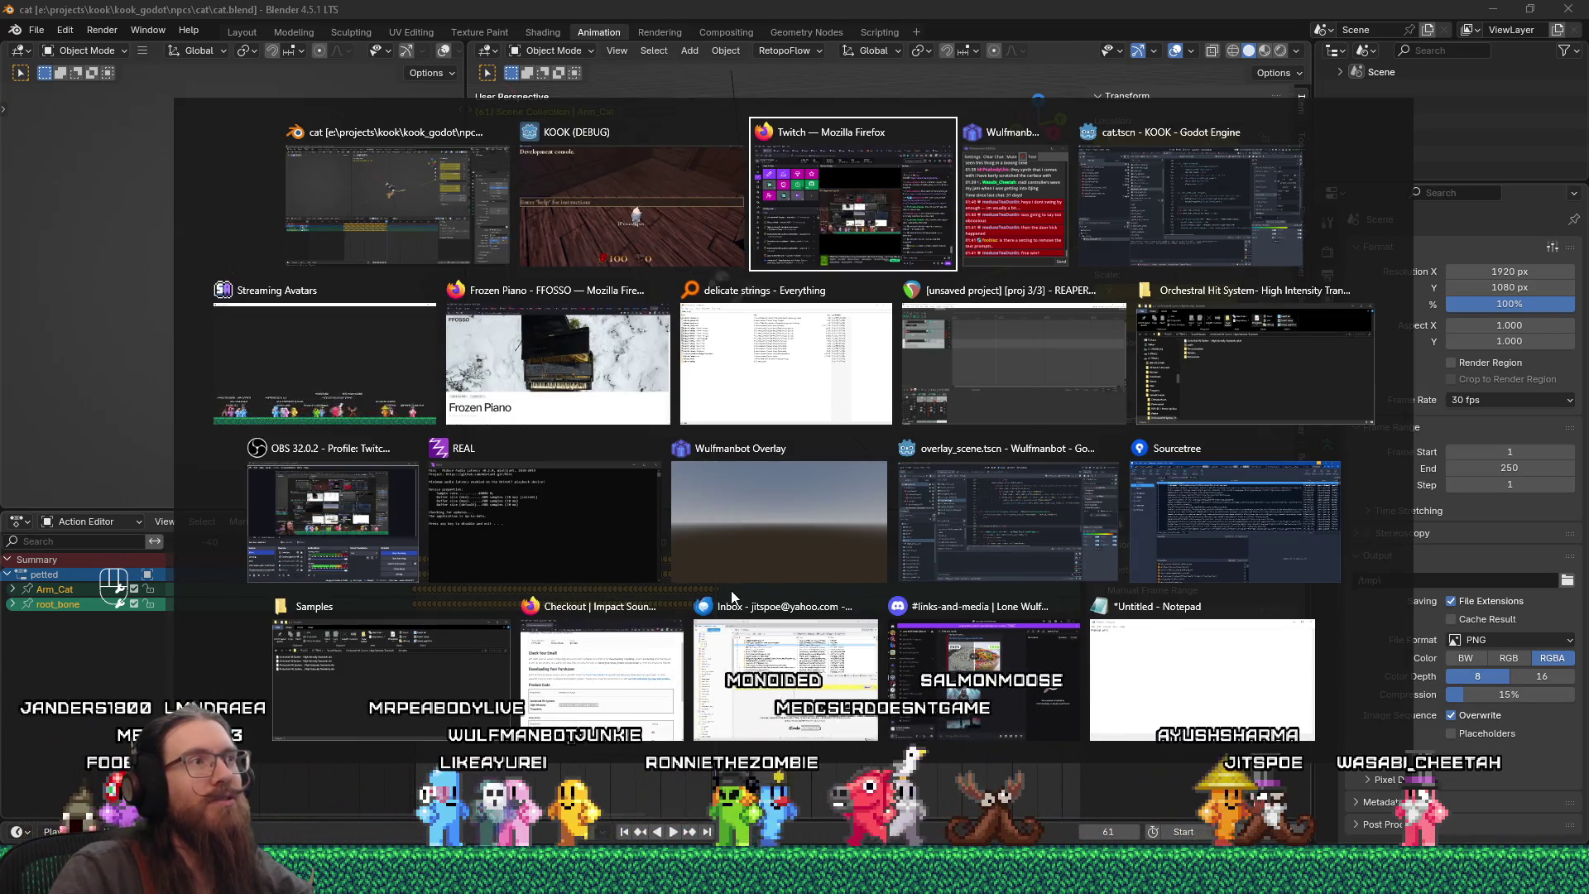
- Return to the Godot editor after confirming the petted action ends at frame 61 at 30 fps
{"action": "key", "text": "Tab"}
{"action": "key", "text": "Tab"}
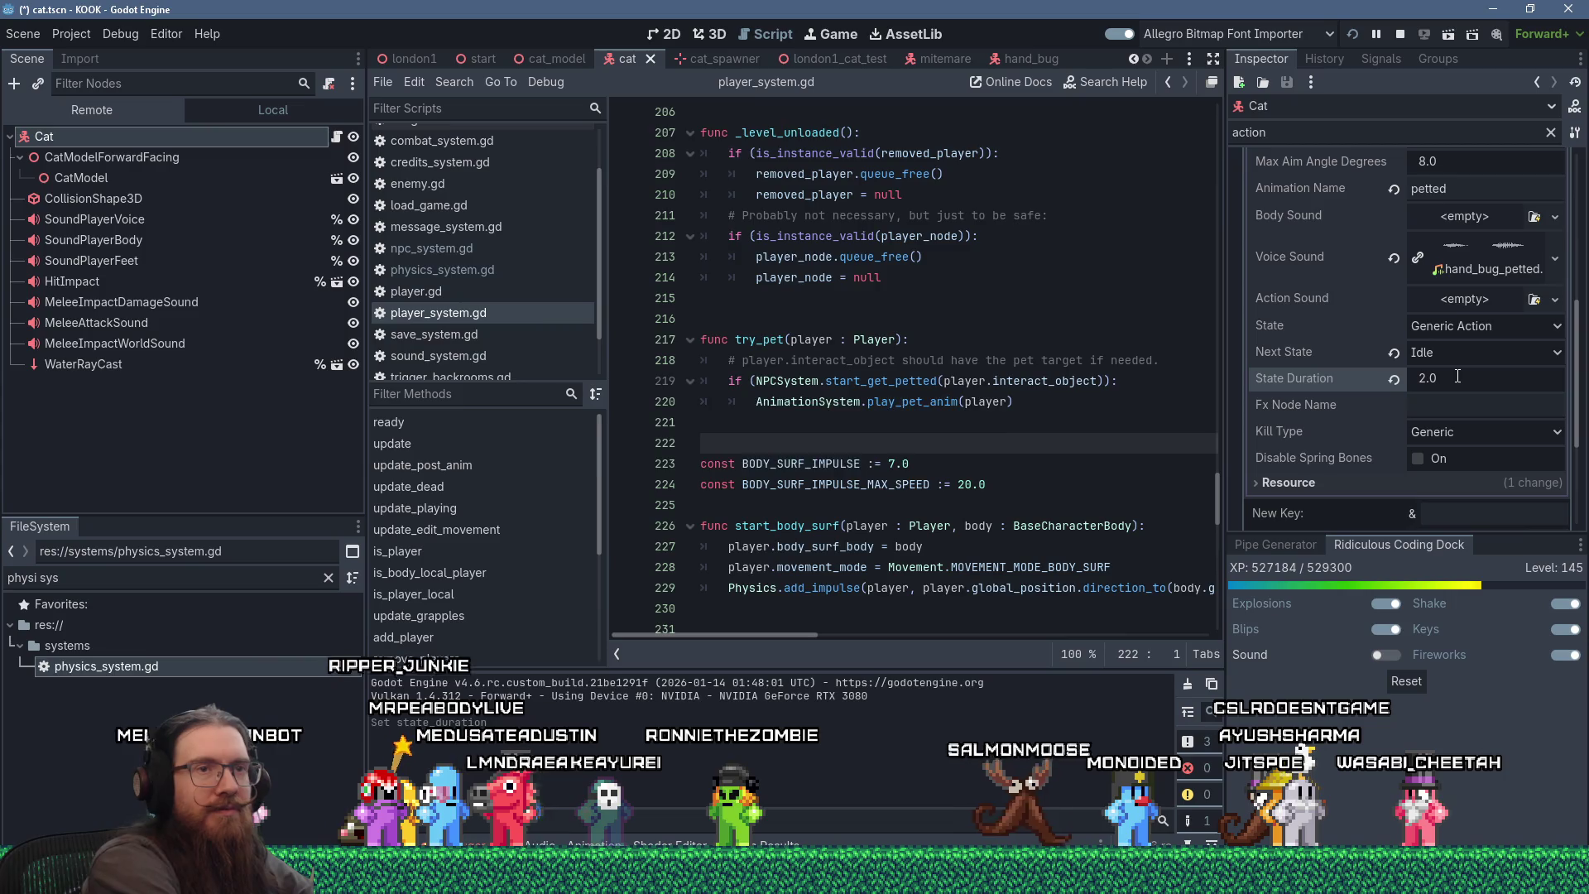
- Save cat.tscn and relaunch the running KOOK game with the 2.0 s duration
{"action": "key", "text": "ctrl+s"}
{"action": "left_click", "coordinate": [1354, 32]}
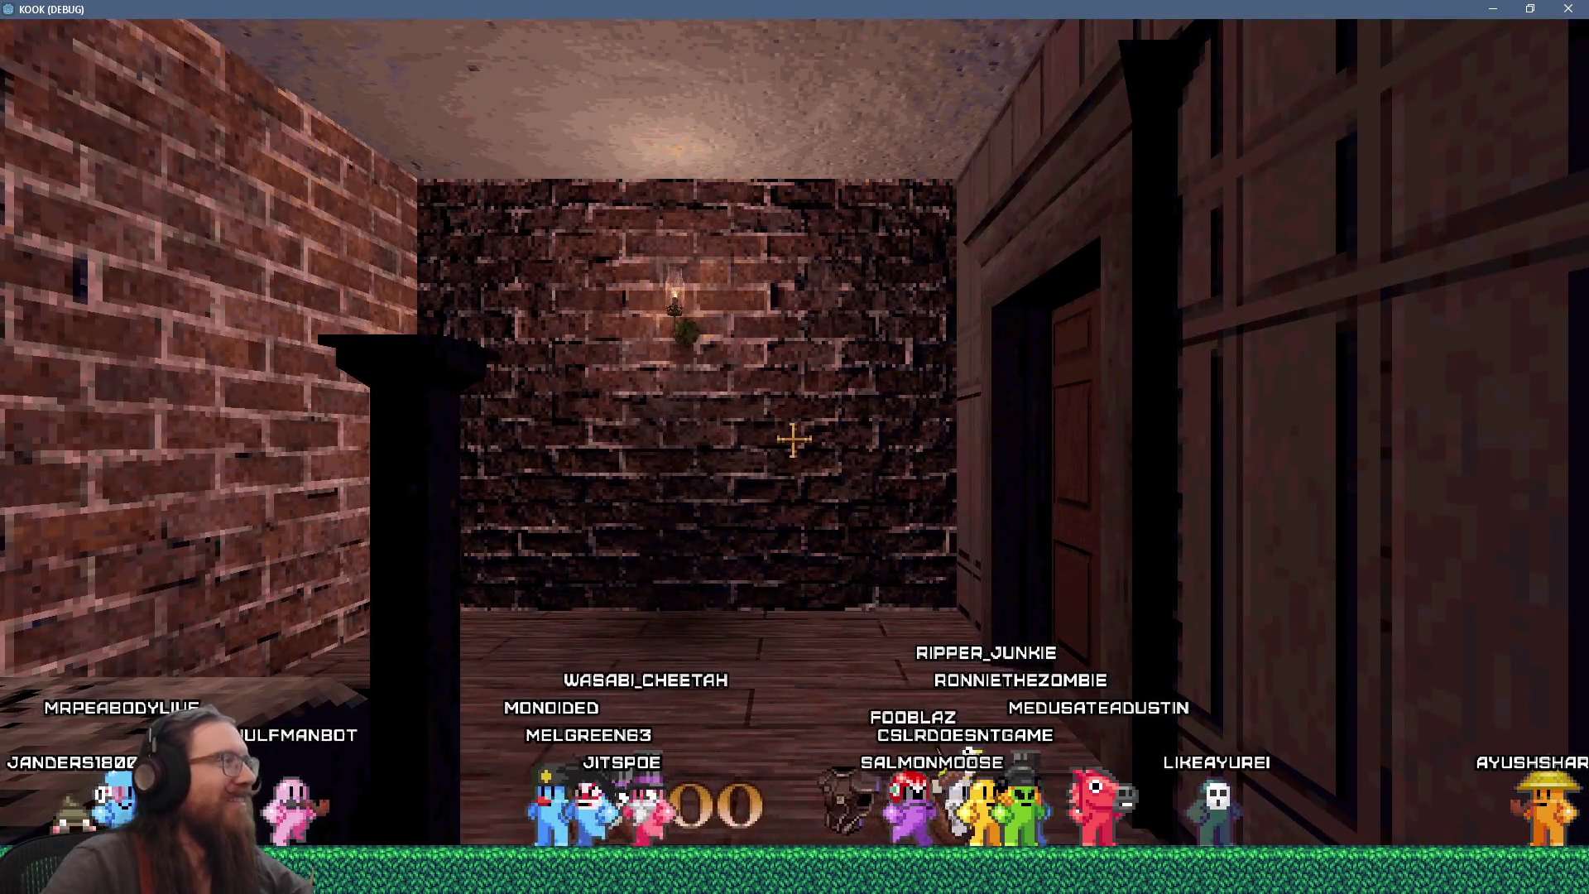
- Kick open the door, pet the cat to test the 2.0 s animation, then close the debug game
{"action": "key", "text": "e"}
{"action": "key", "text": "w"}
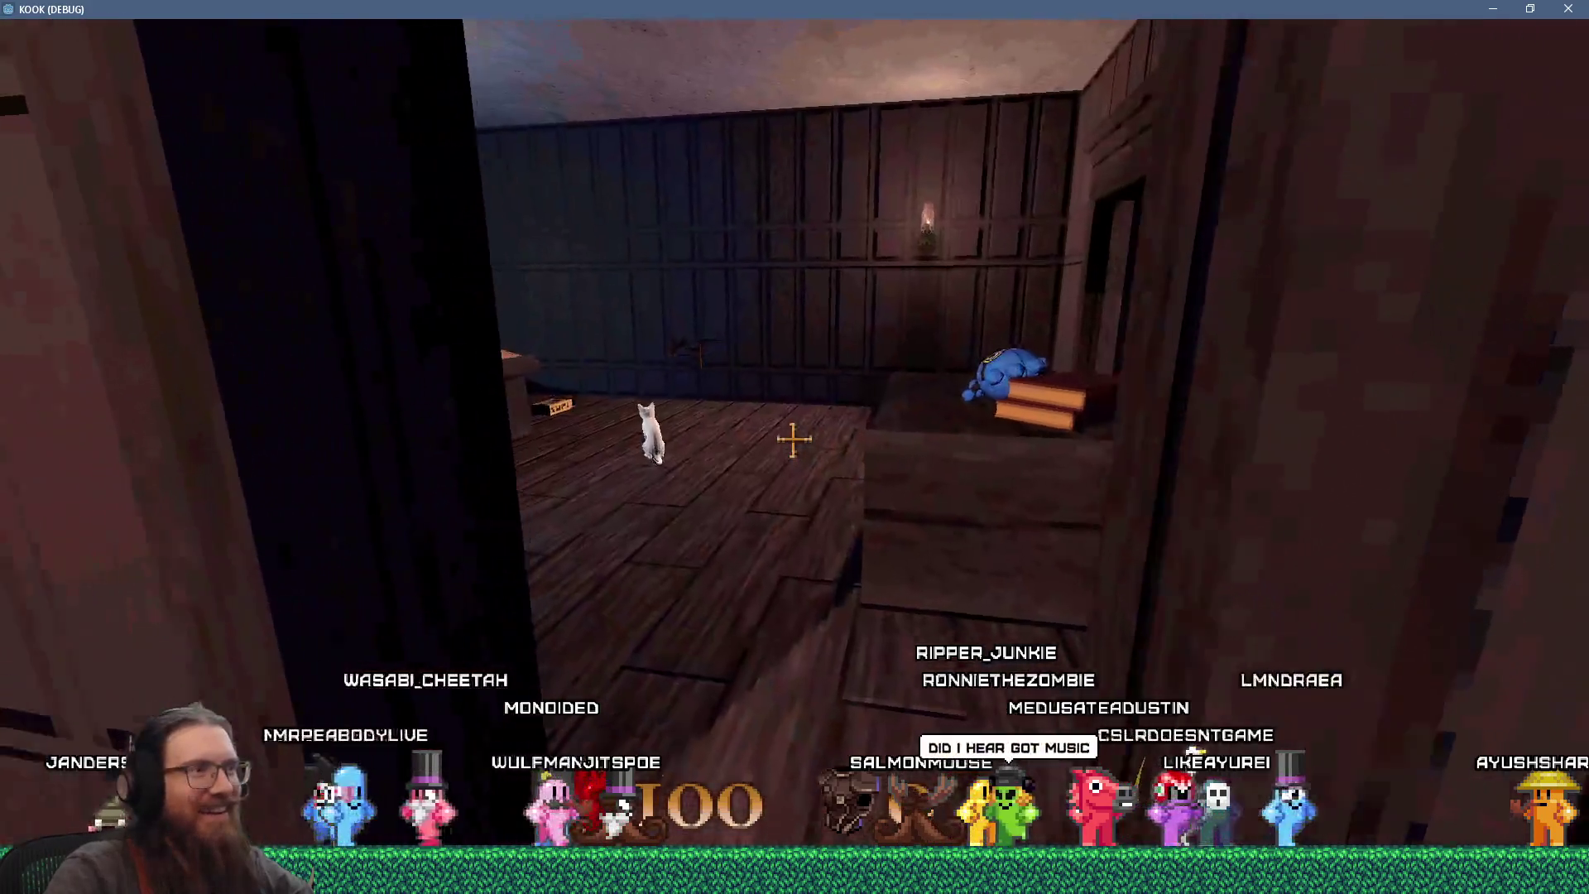
{"action": "key", "text": "period"}
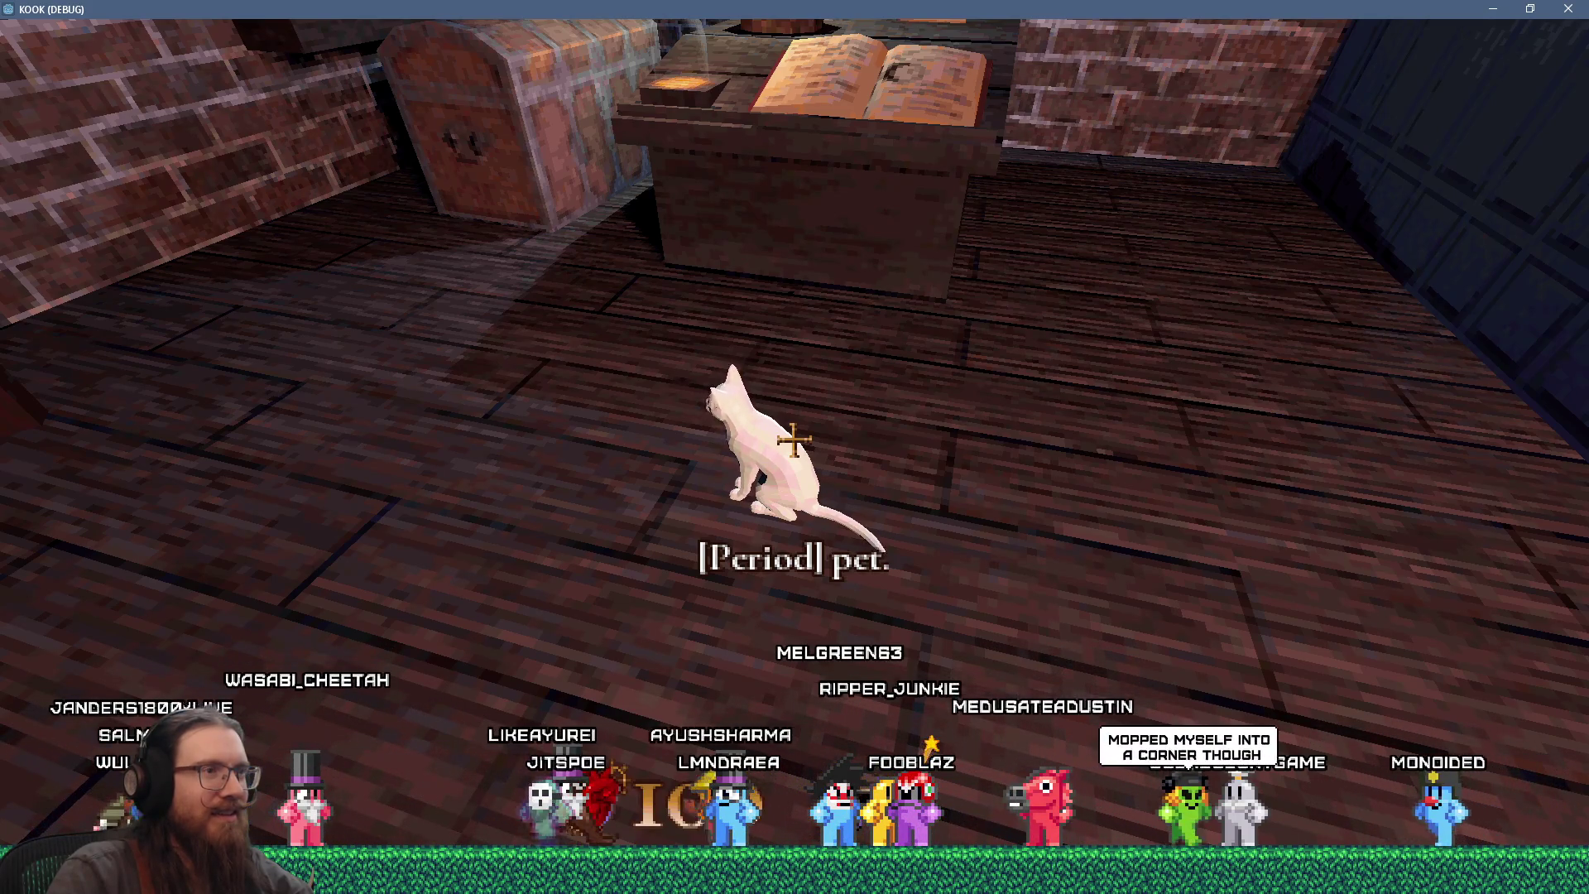
{"action": "key", "text": "grave"}
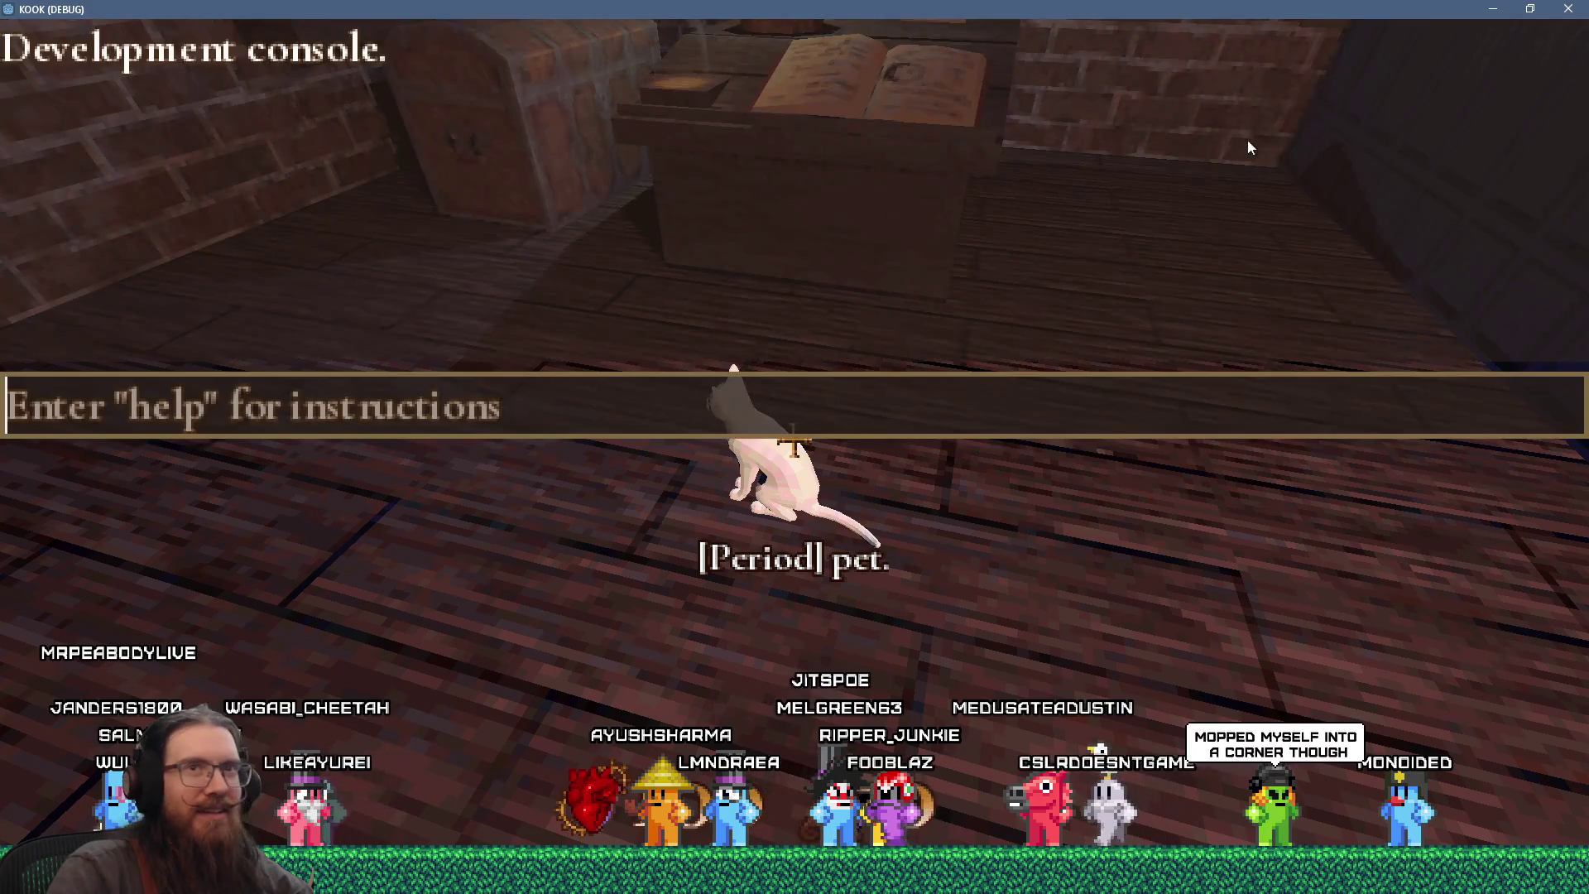
{"action": "left_click", "coordinate": [1566, 14]}
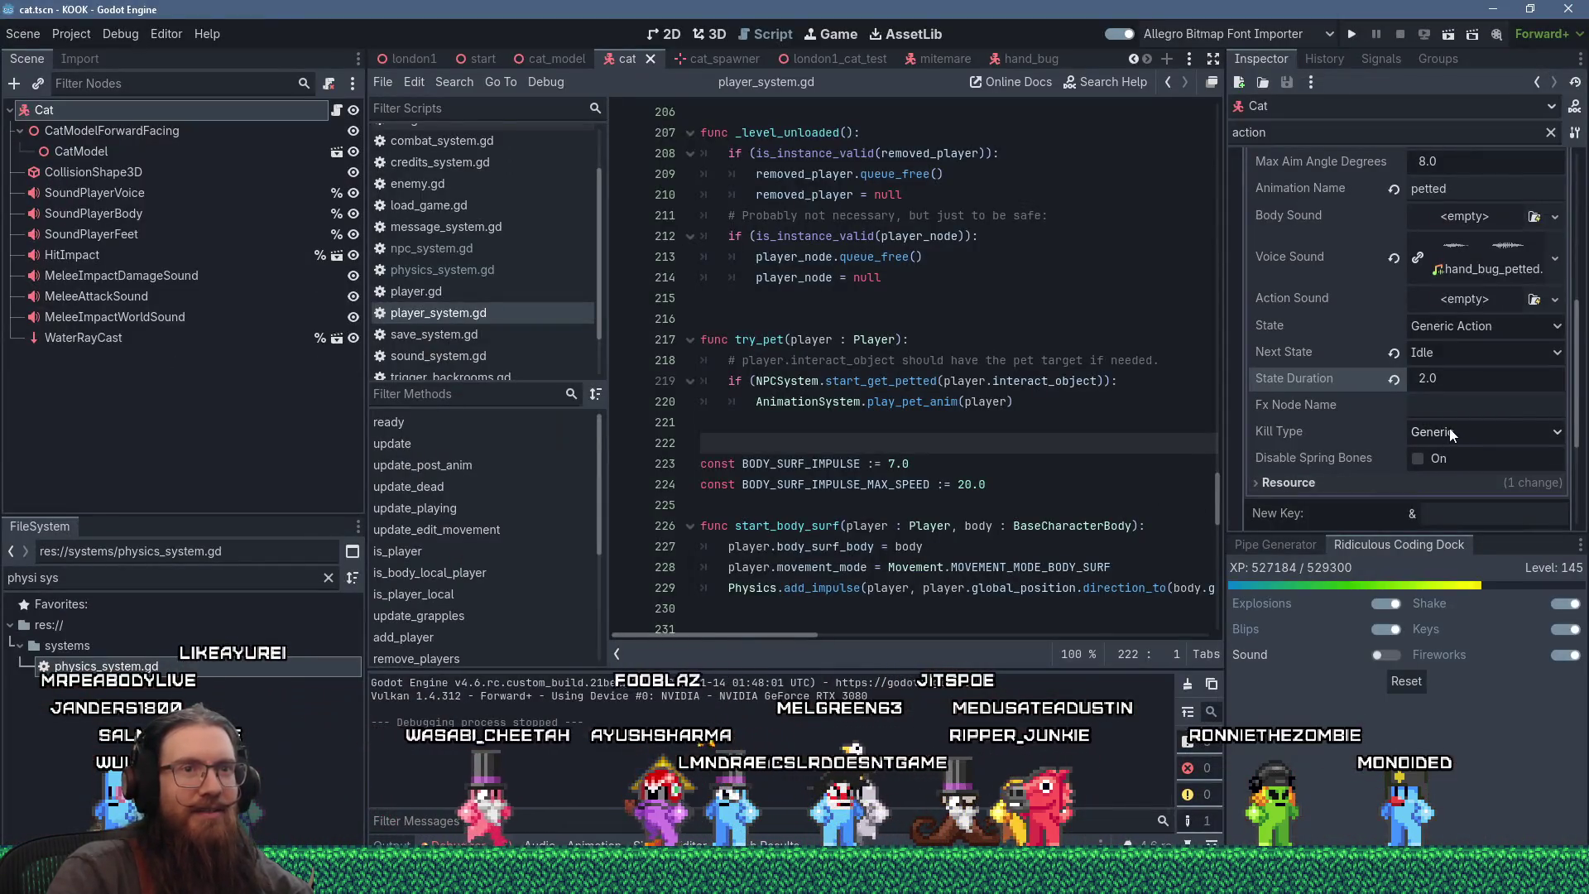
- Set the petted action's Next State to Engage Target and open Find in Files
{"action": "left_click", "coordinate": [1482, 354]}
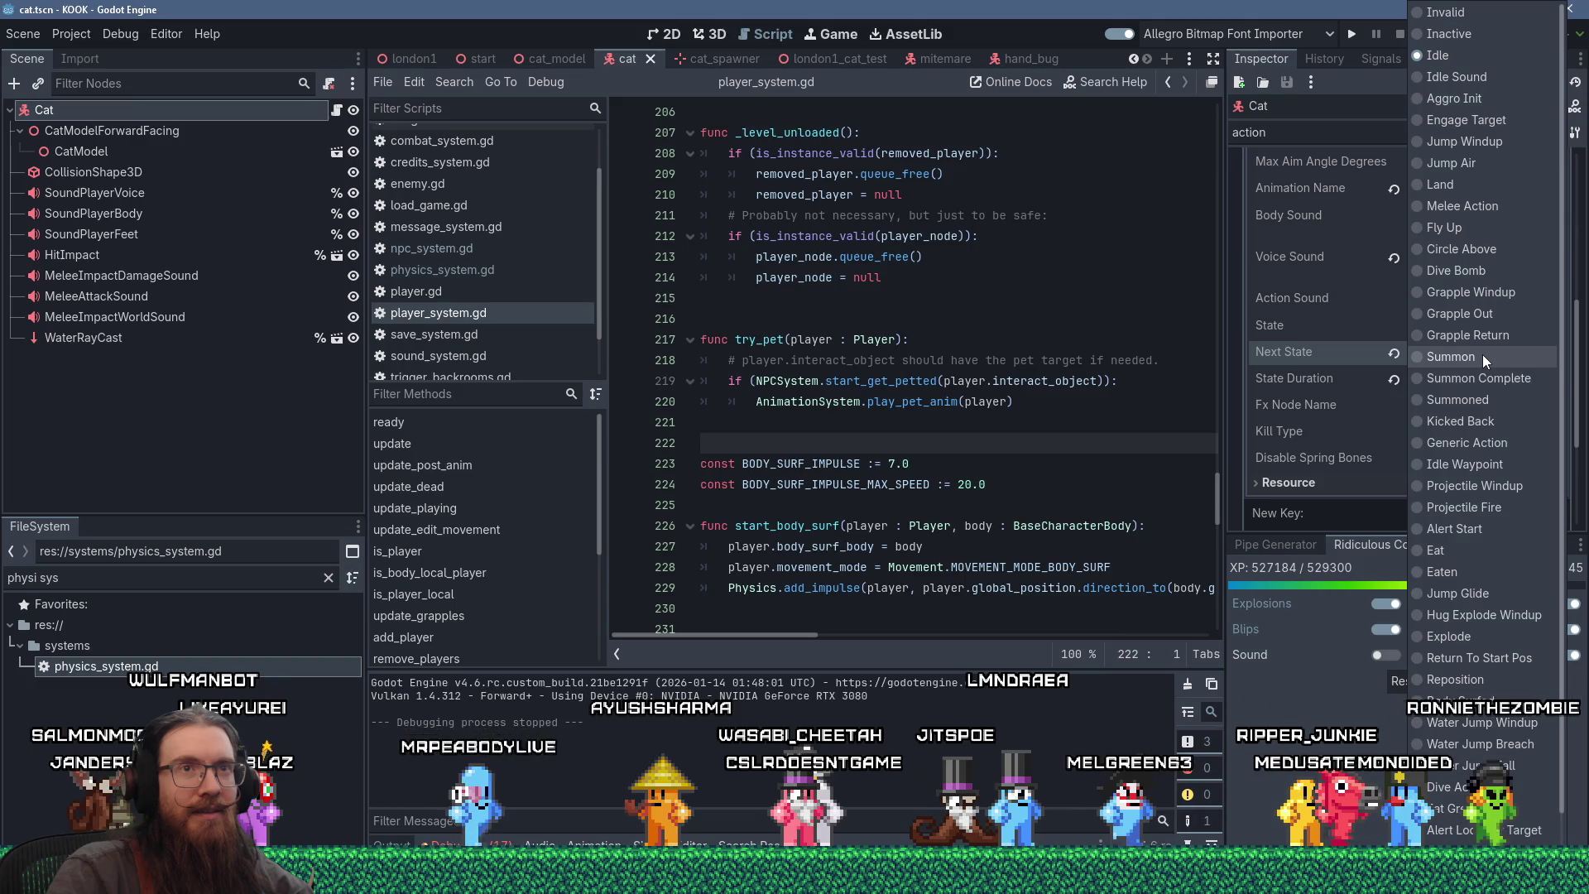
{"action": "left_click", "coordinate": [1472, 120]}
{"action": "left_click", "coordinate": [449, 83]}
{"action": "left_click", "coordinate": [509, 203]}
- Search all project files for 'idle_sound' and enlarge the results panel to review matches
{"action": "type", "text": "idle_sound"}
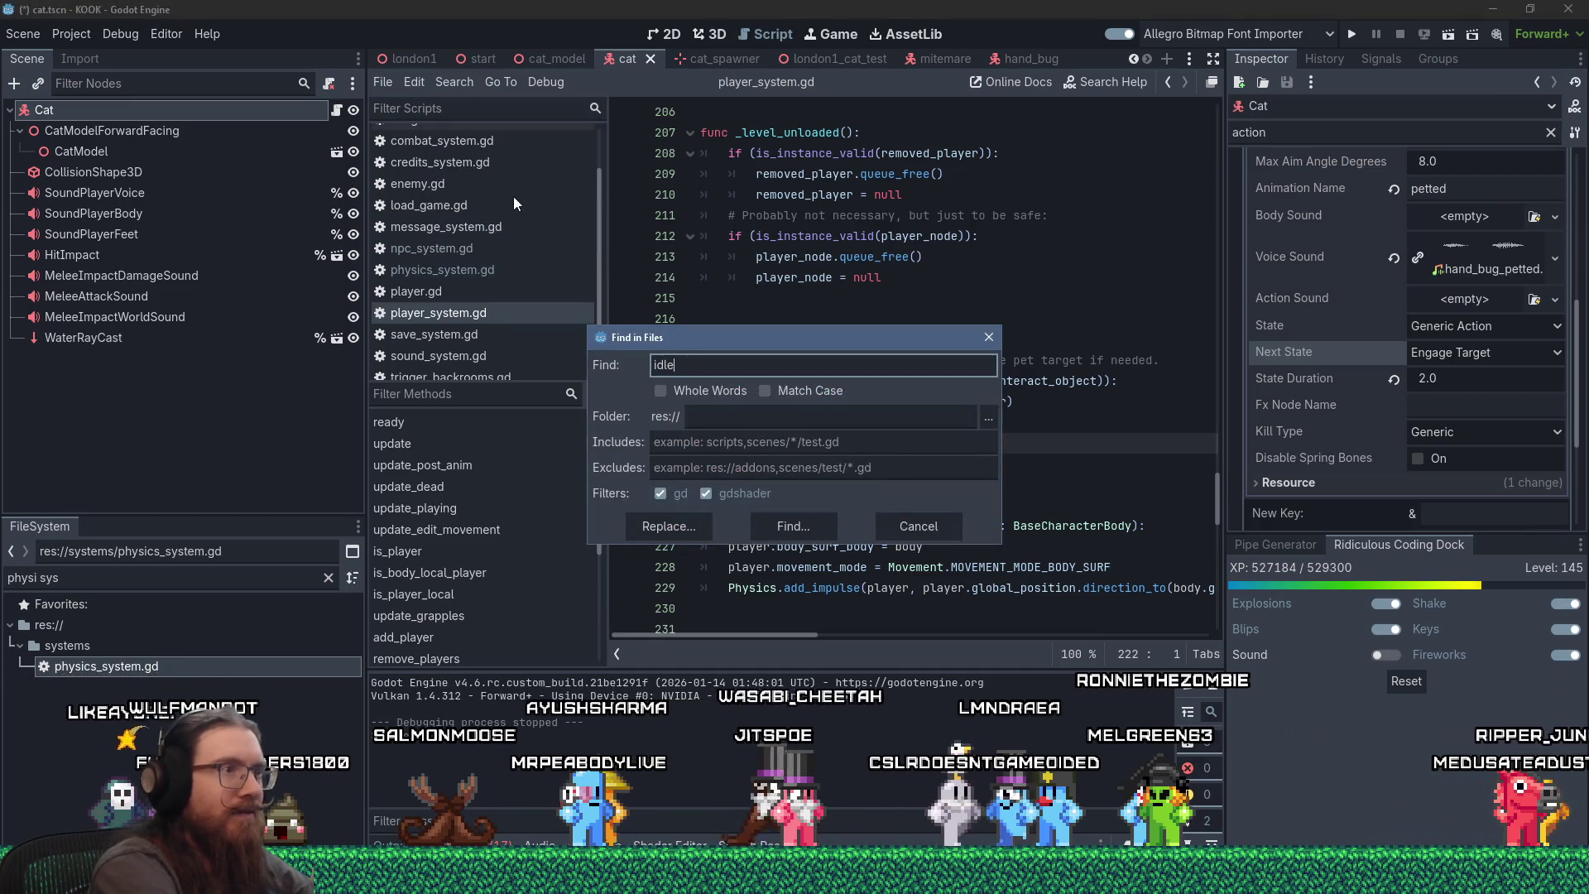
{"action": "key", "text": "Return"}
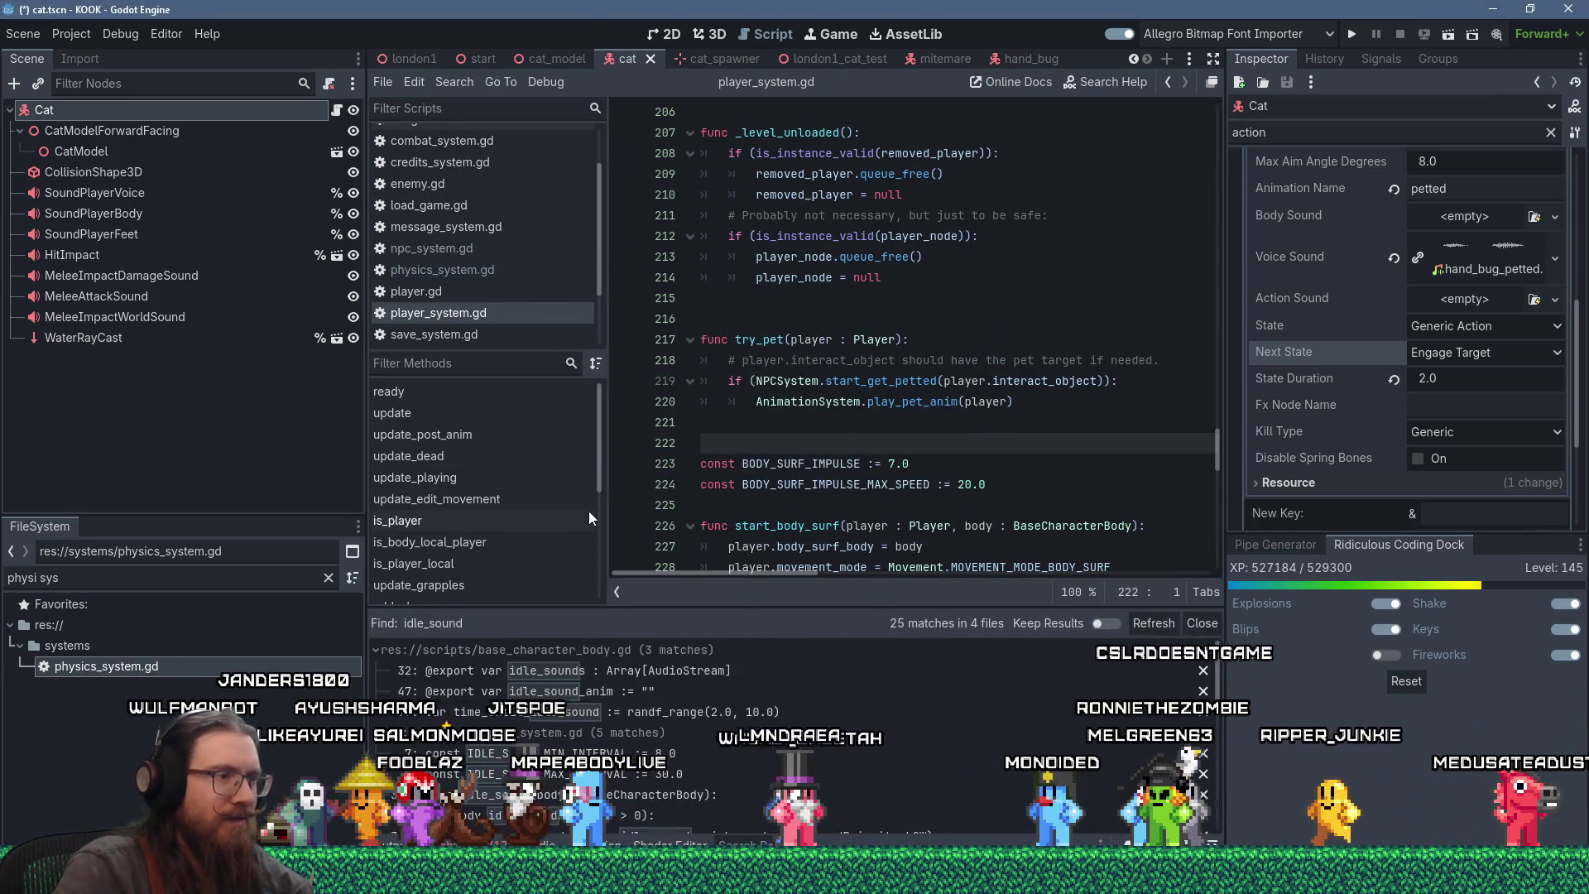
{"action": "left_click_drag", "start_coordinate": [797, 610], "coordinate": [808, 475]}
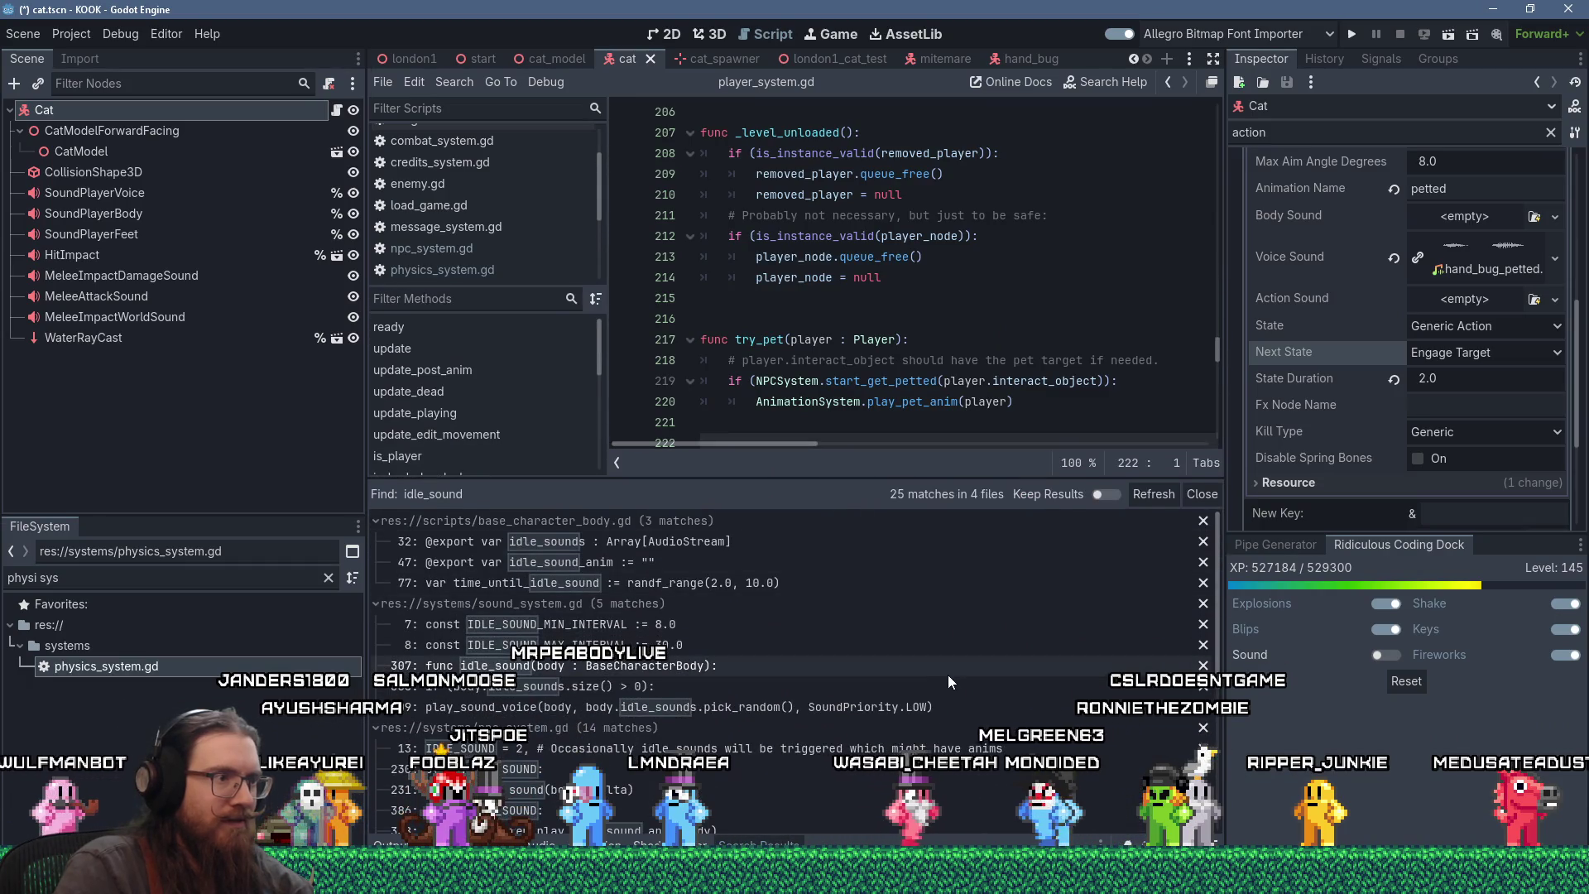
{"action": "scroll", "coordinate": [947, 674], "scroll_direction": "down", "scroll_amount": 1}
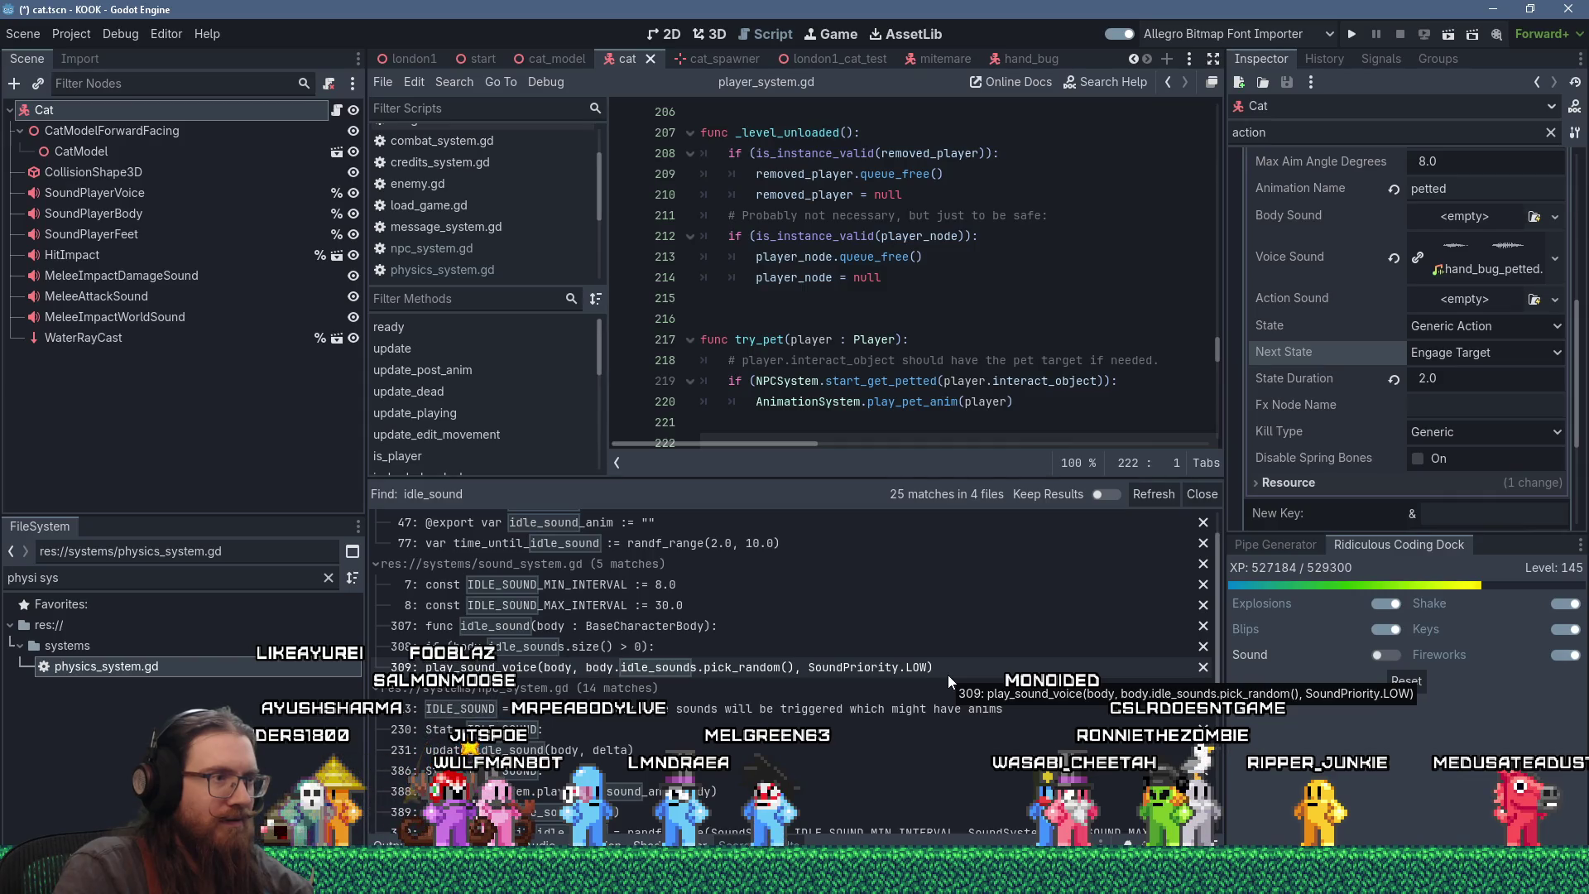
{"action": "scroll", "coordinate": [946, 674], "scroll_direction": "up", "scroll_amount": 1}
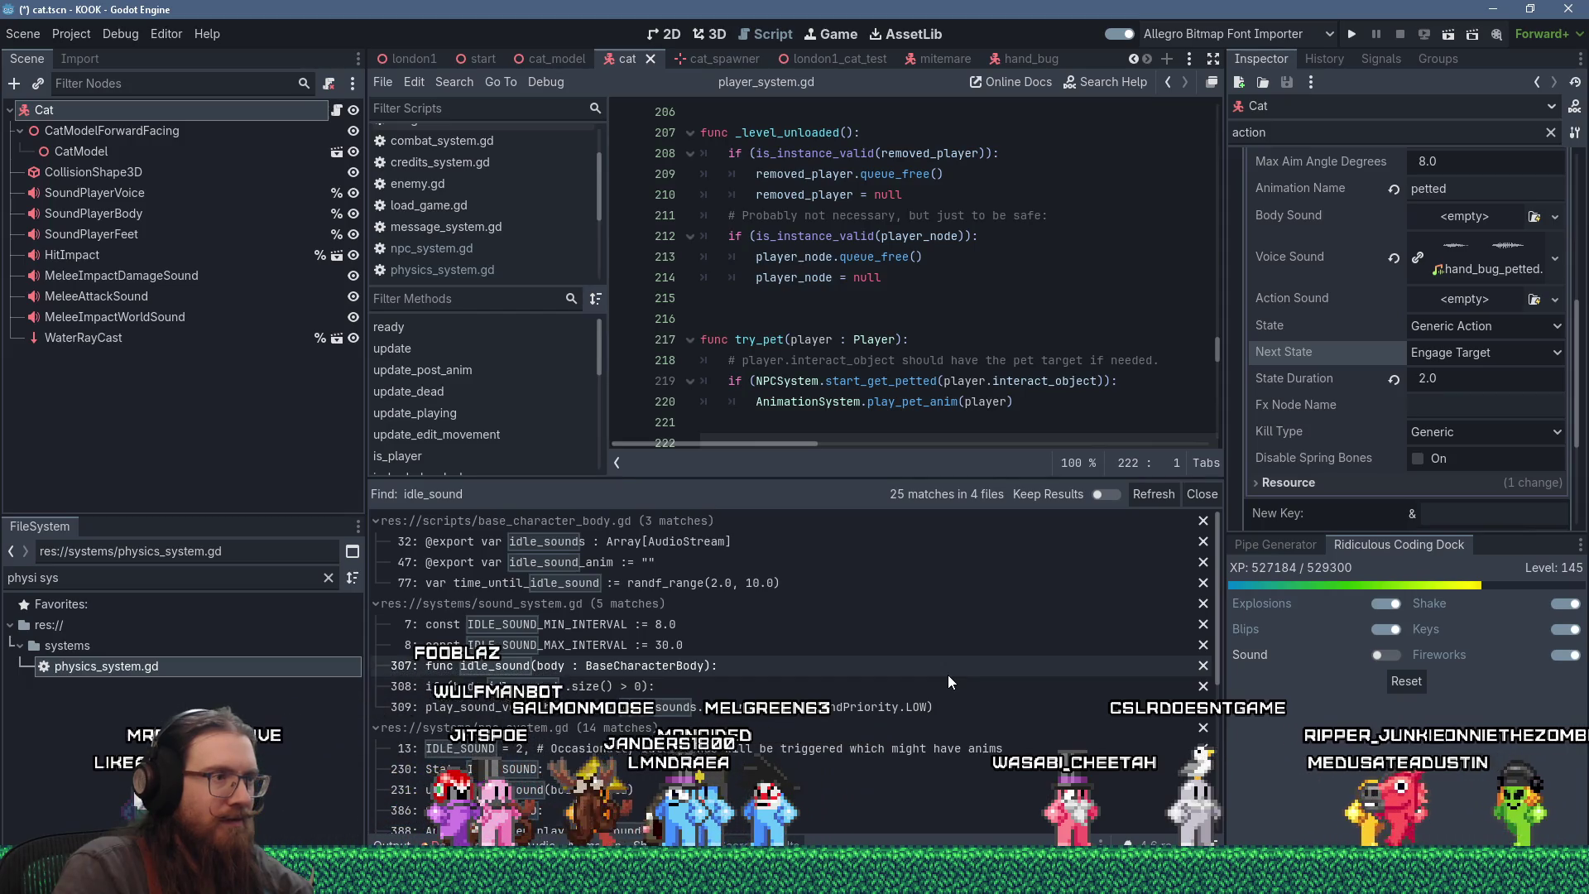
{"action": "left_click_drag", "start_coordinate": [811, 480], "coordinate": [815, 593]}
{"action": "scroll", "coordinate": [1475, 371], "scroll_direction": "up", "scroll_amount": 3}
{"action": "scroll", "coordinate": [1475, 378], "scroll_direction": "up", "scroll_amount": 3}
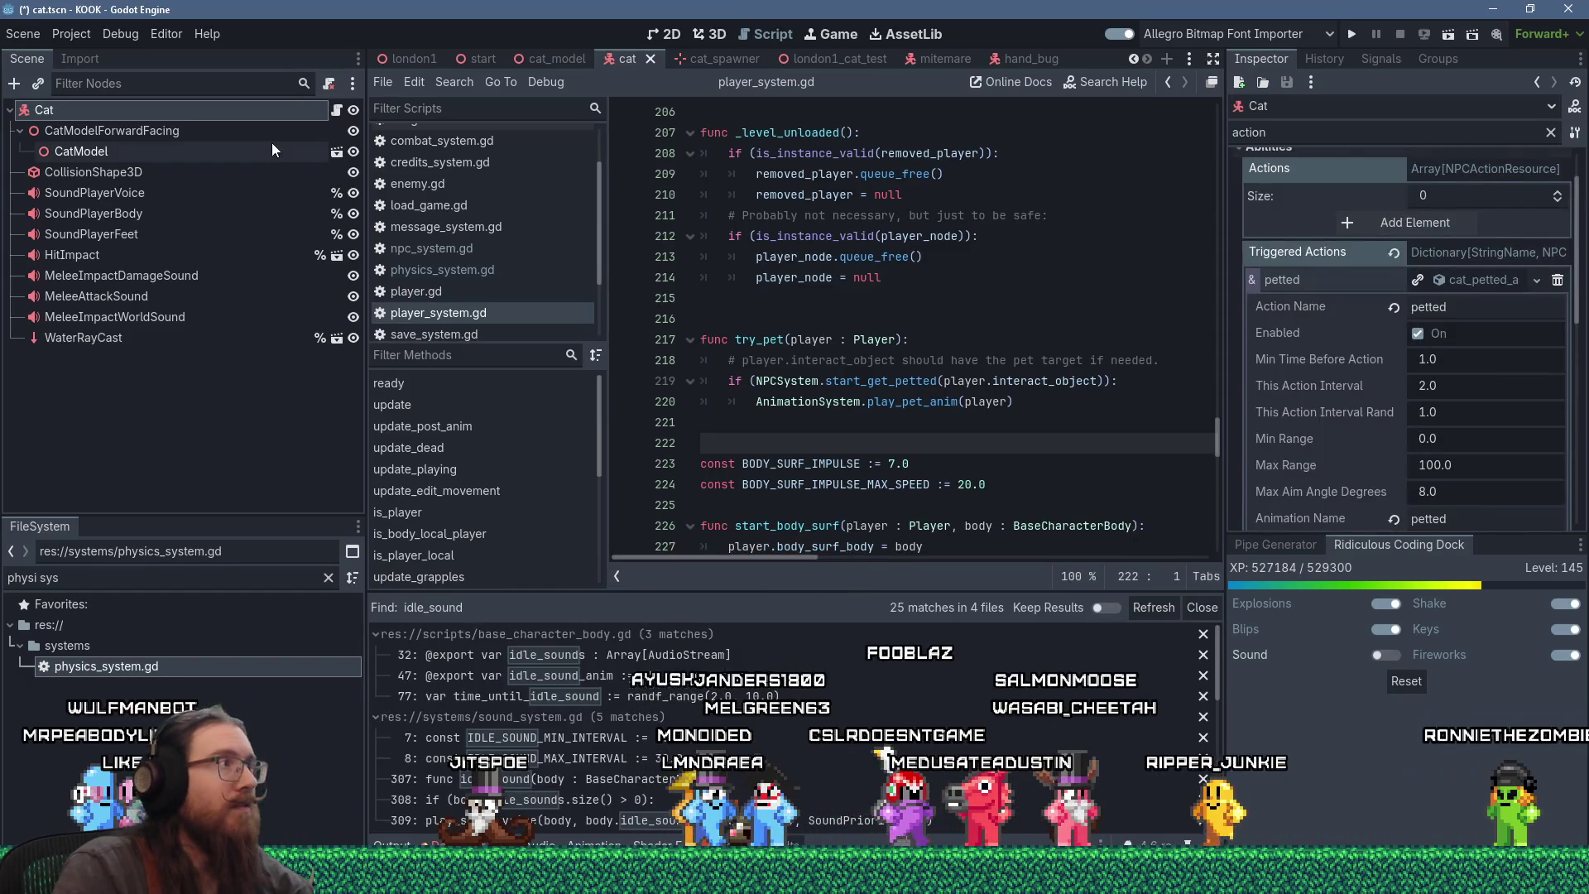
- Filter the Inspector by 'idle_sound' and select the cat's Idle Sound Anim property
{"action": "double_click", "coordinate": [1249, 132]}
{"action": "type", "text": "idle_sound"}
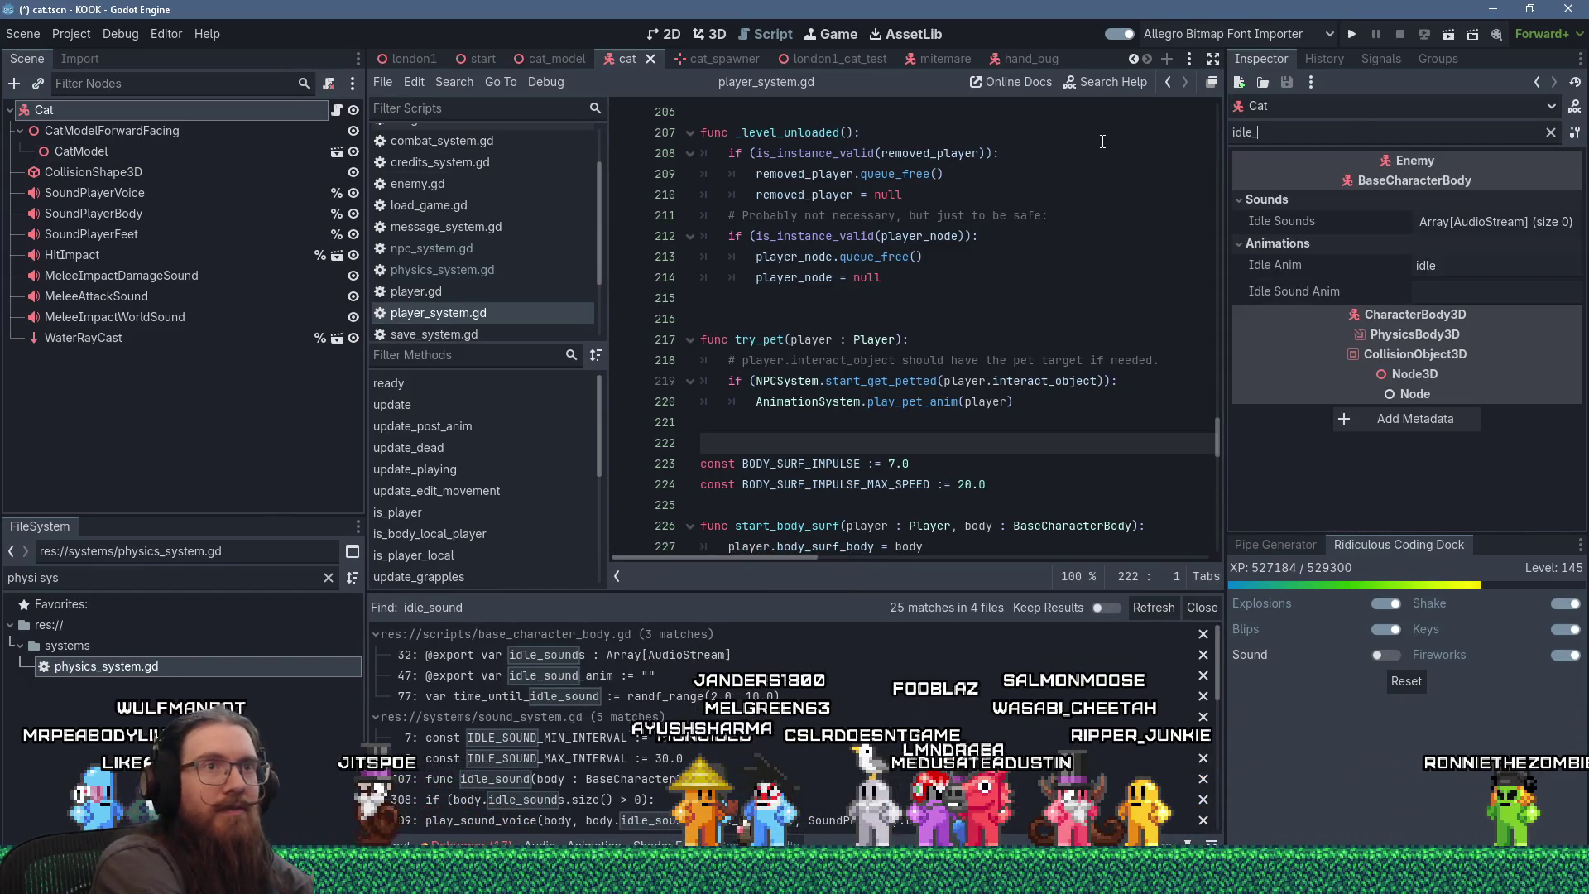
{"action": "left_click", "coordinate": [1477, 260]}
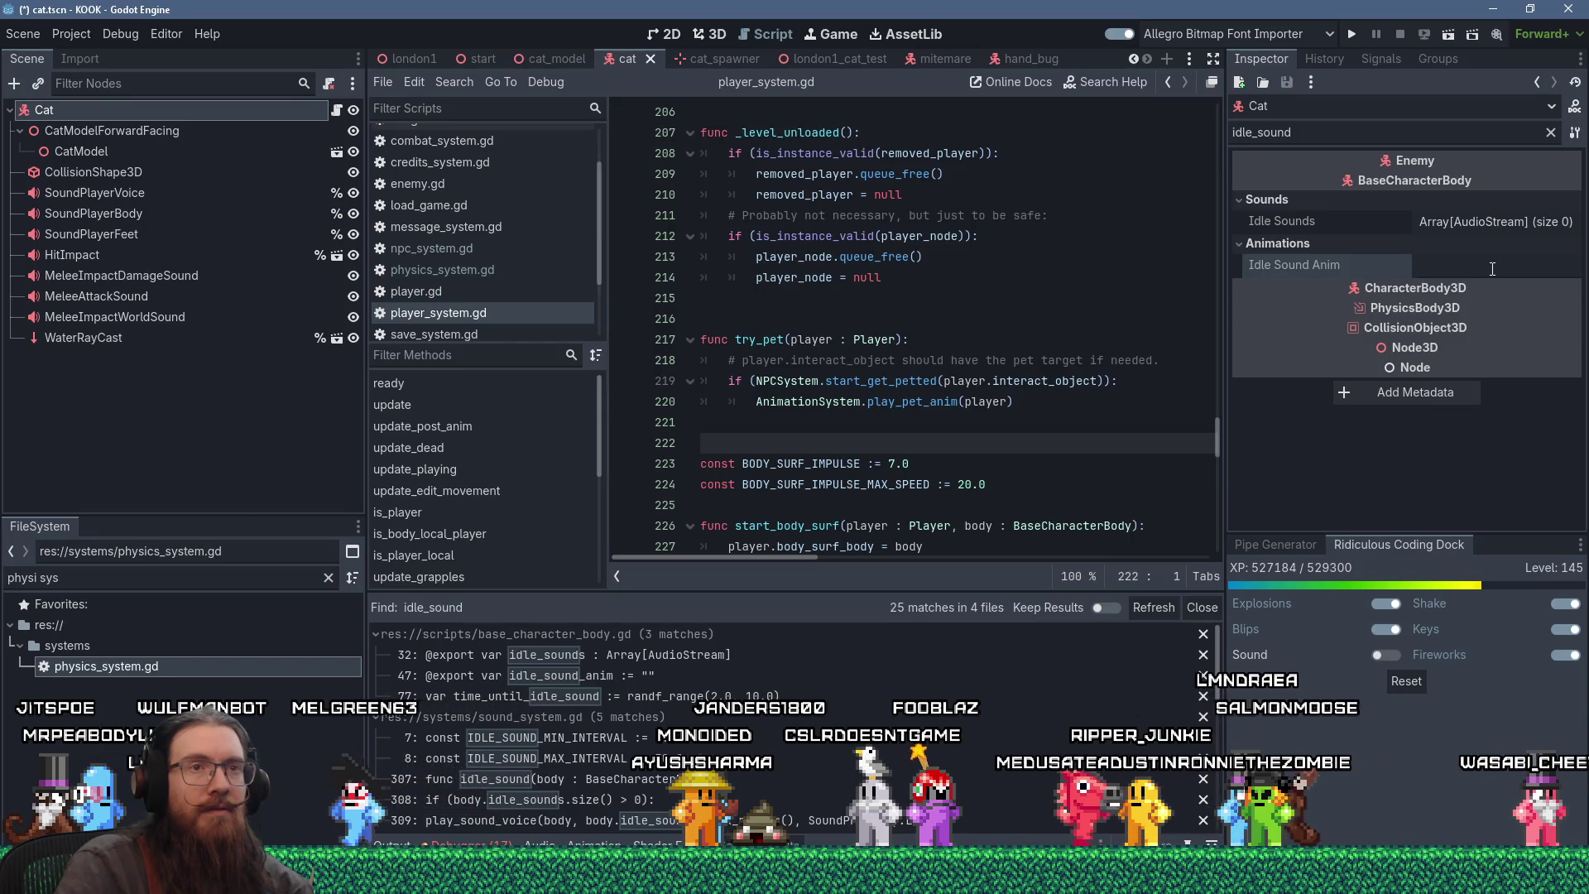
{"action": "key", "text": "alt+Tab"}
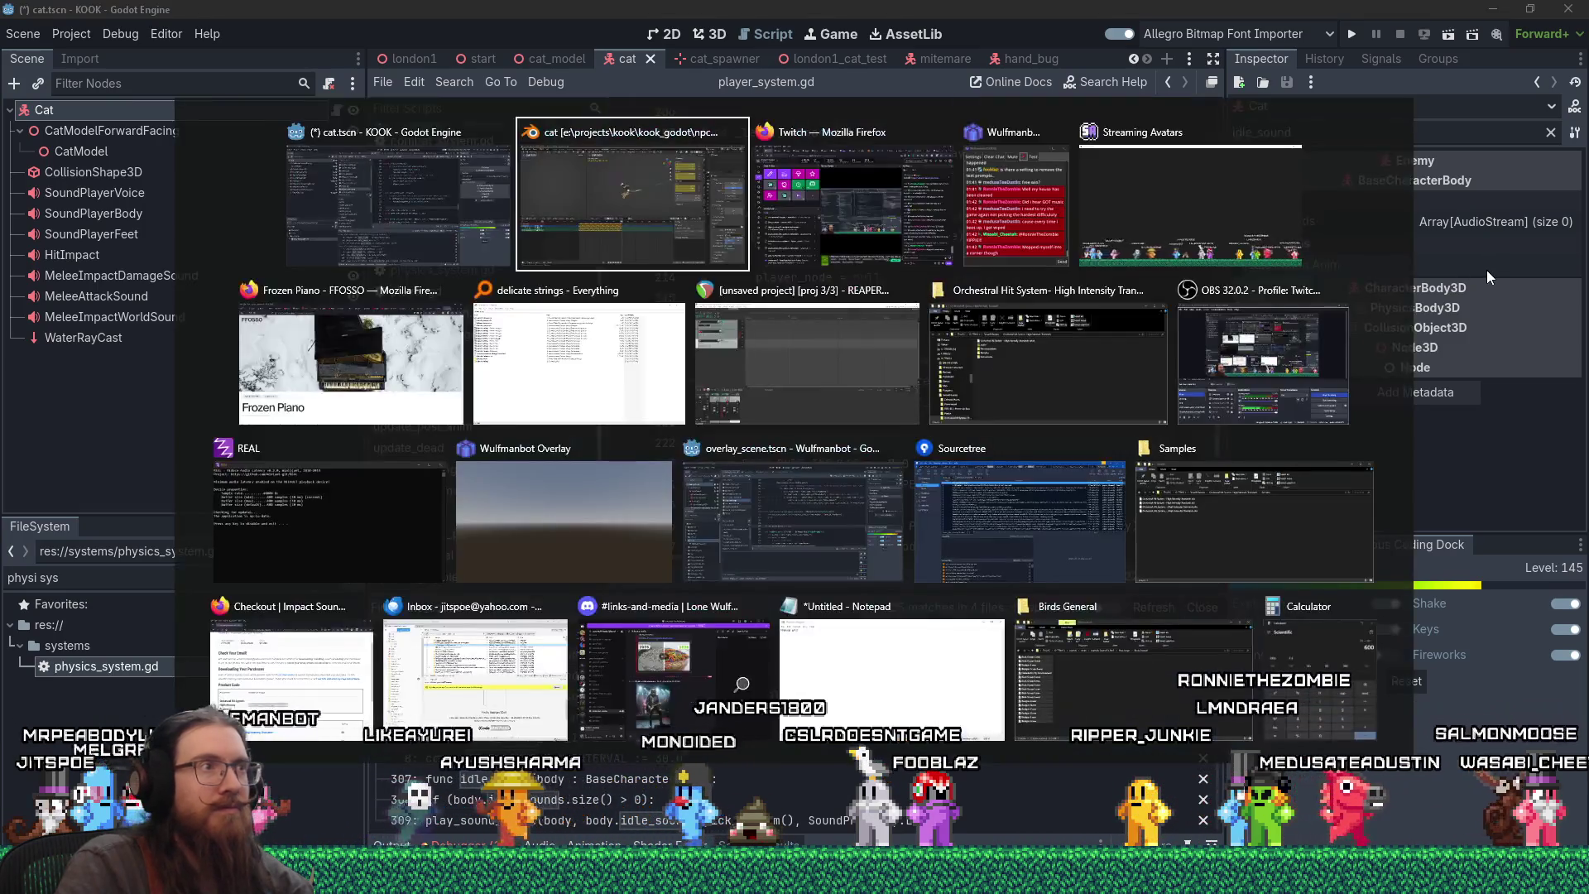